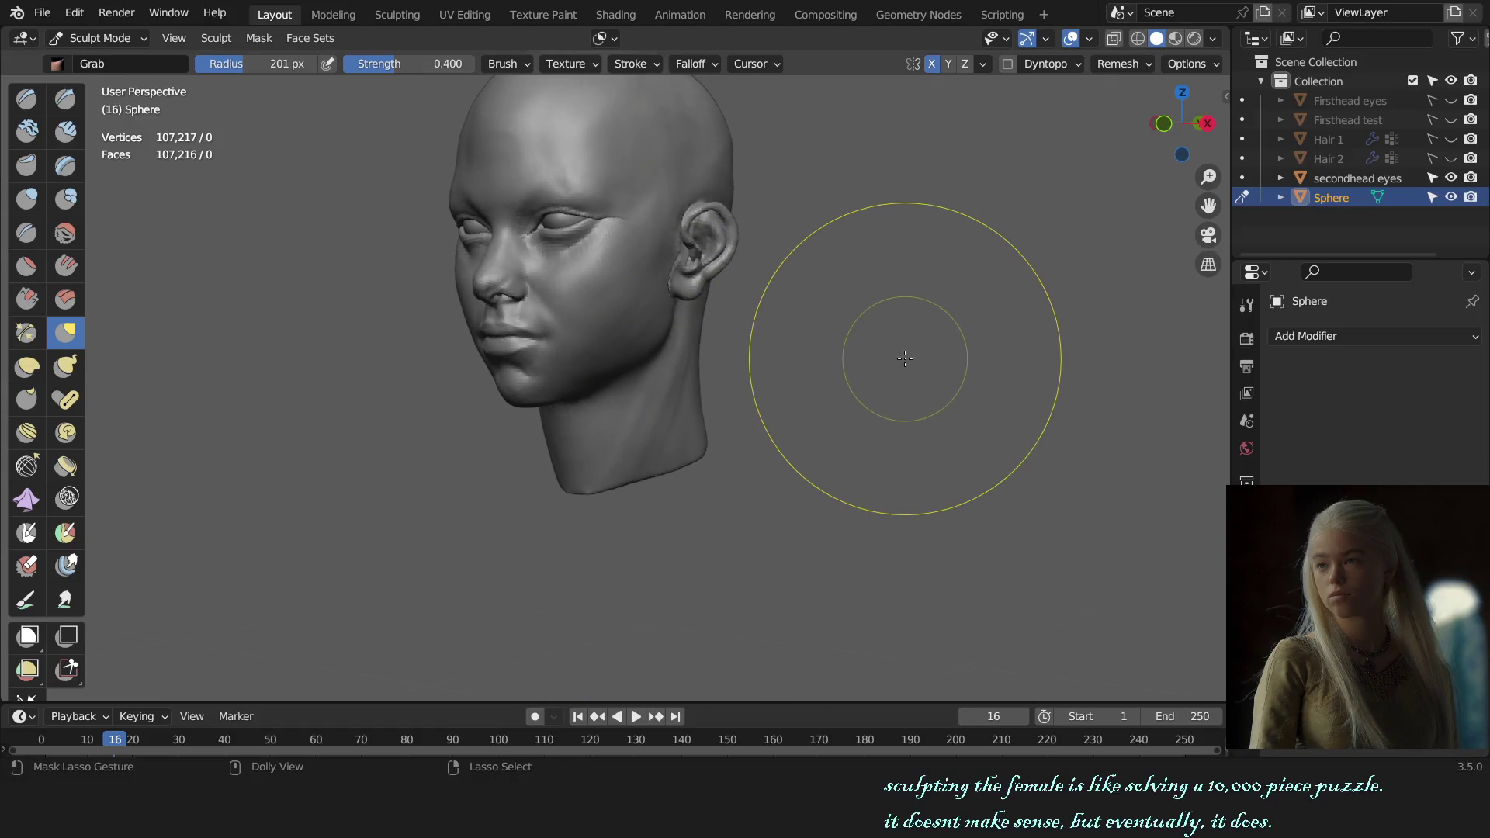
- Switch to the Draw brush and inspect the cheek and ear from front and profile views
middle_click_drag(905, 356, 872, 408)
scroll(732, 426, "up", 5)
scroll(709, 397, "up", 3)
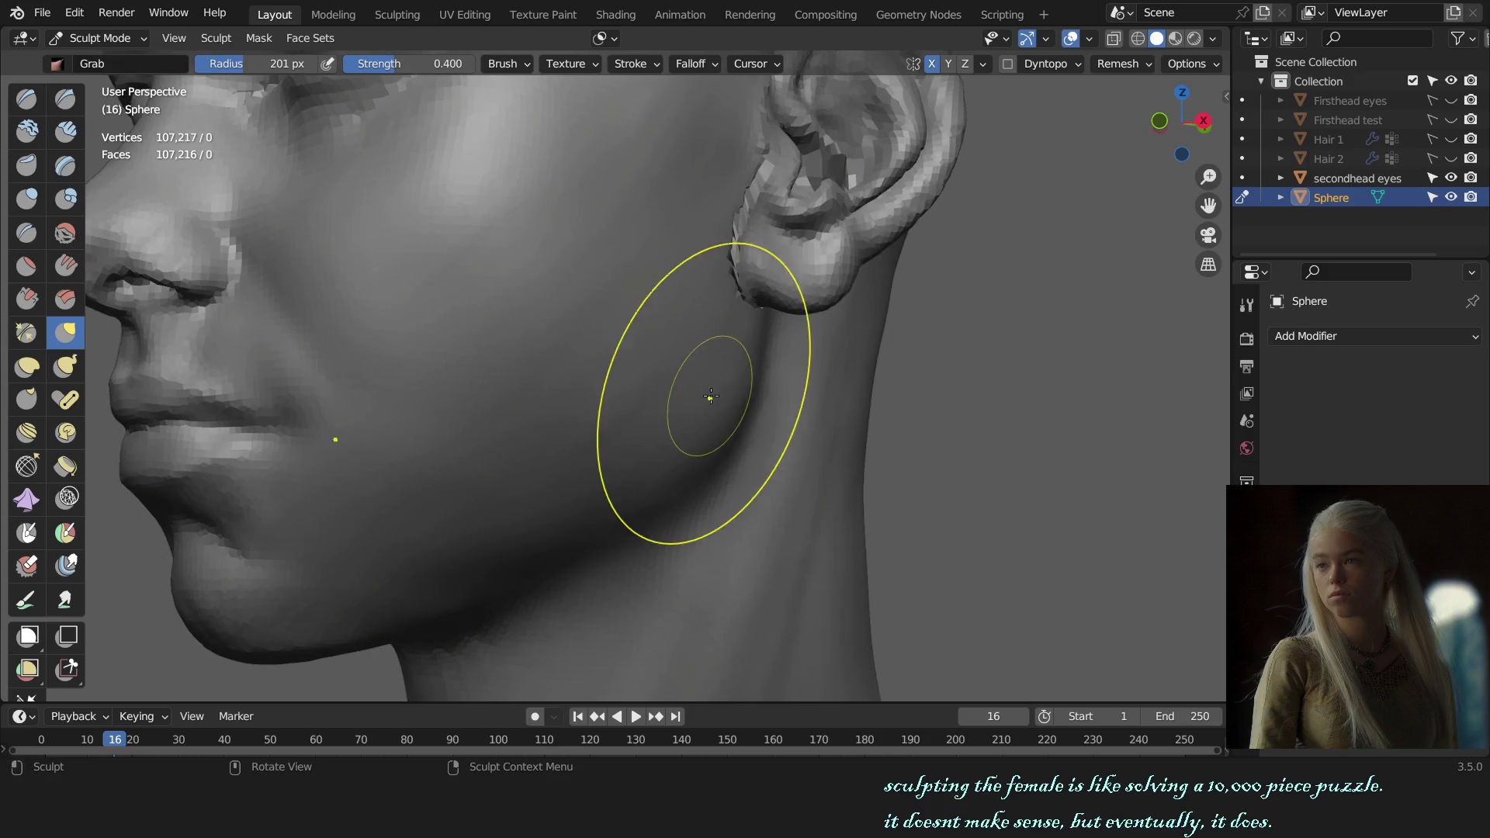
key("x")
middle_click_drag(682, 366, 616, 366)
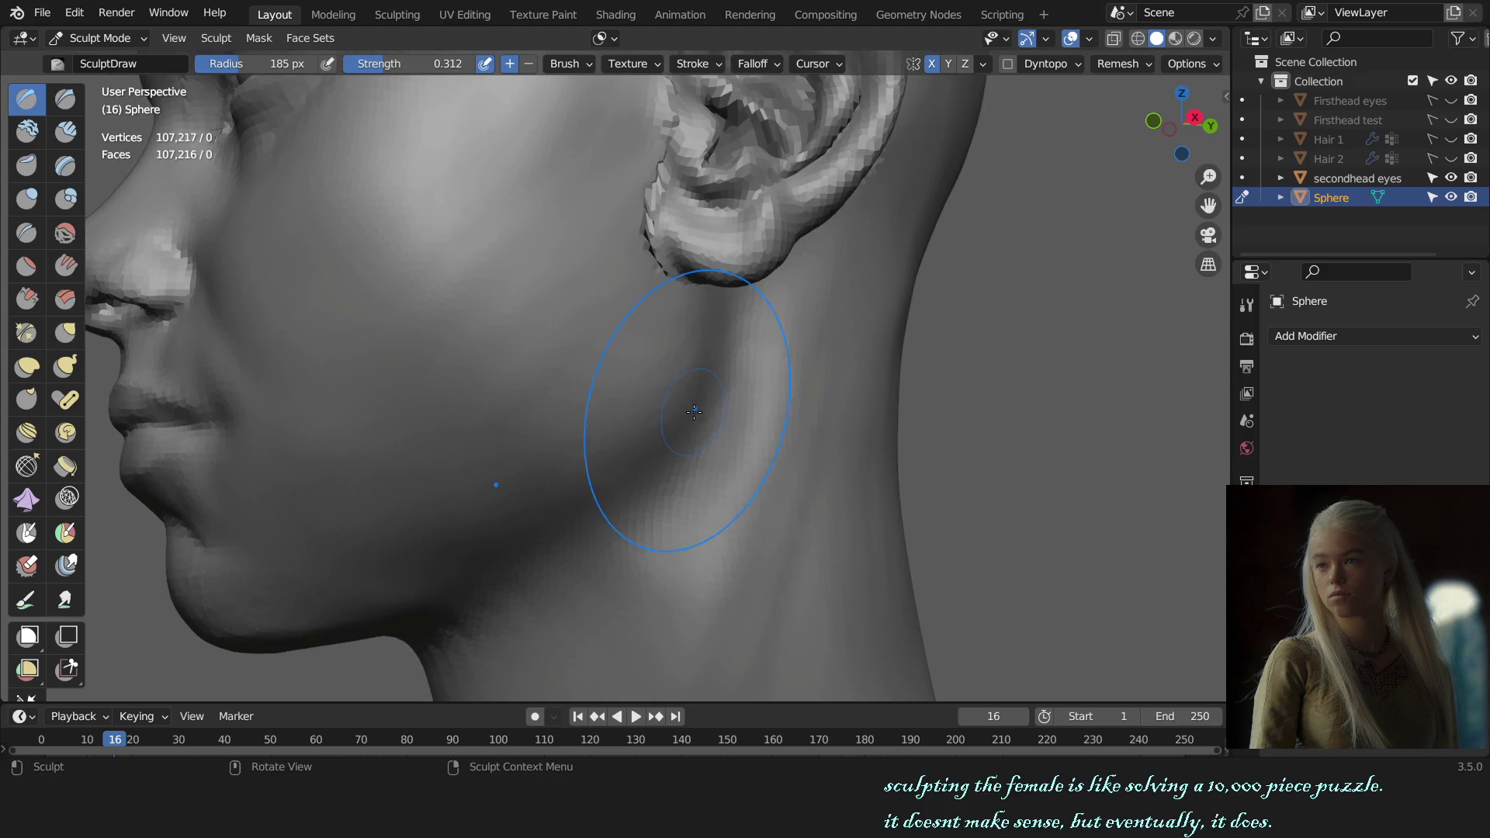
scroll(692, 407, "down", 4)
key("KP_1")
middle_click_drag(699, 414, 734, 423)
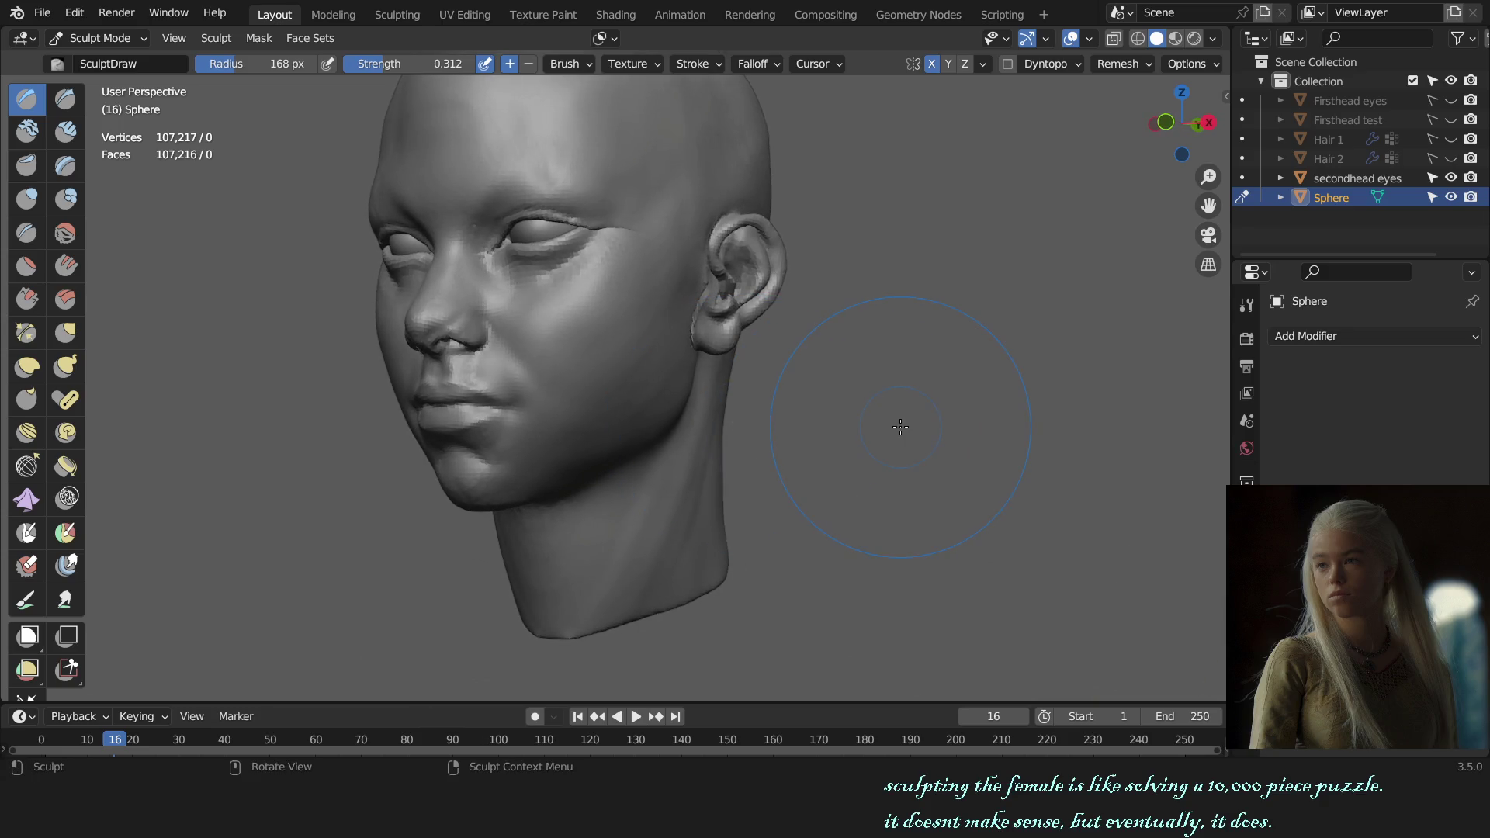
middle_click_drag(897, 426, 582, 383)
scroll(582, 383, "up", 3)
scroll(666, 407, "up", 3)
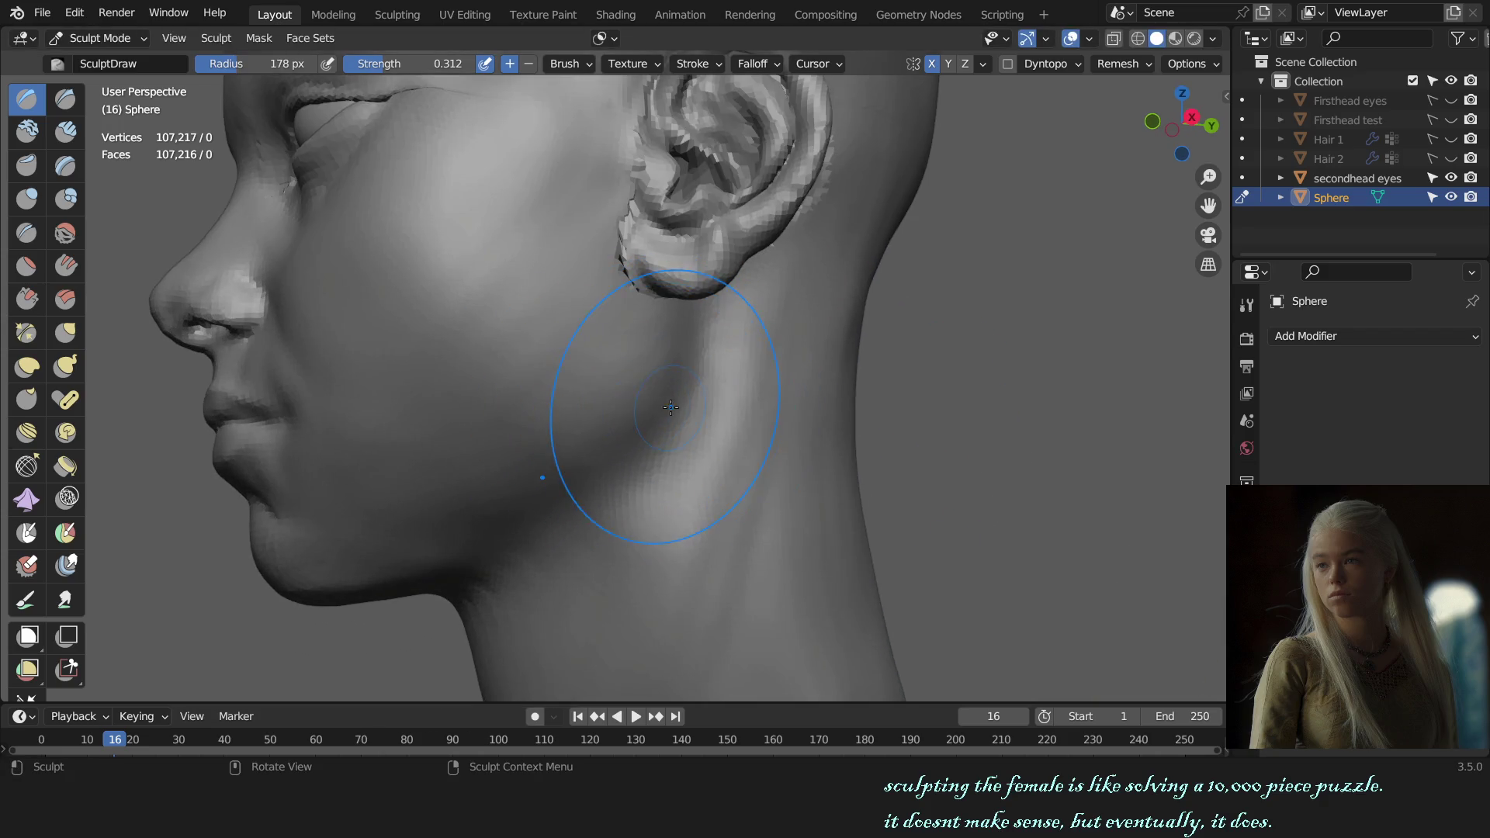
scroll(665, 417, "down", 4)
key("KP_1")
mouse_move(788, 426)
middle_mouse_down()
mouse_move(652, 443)
mouse_move(632, 350)
mouse_move(632, 432)
middle_mouse_up()
scroll(616, 453, "up", 3)
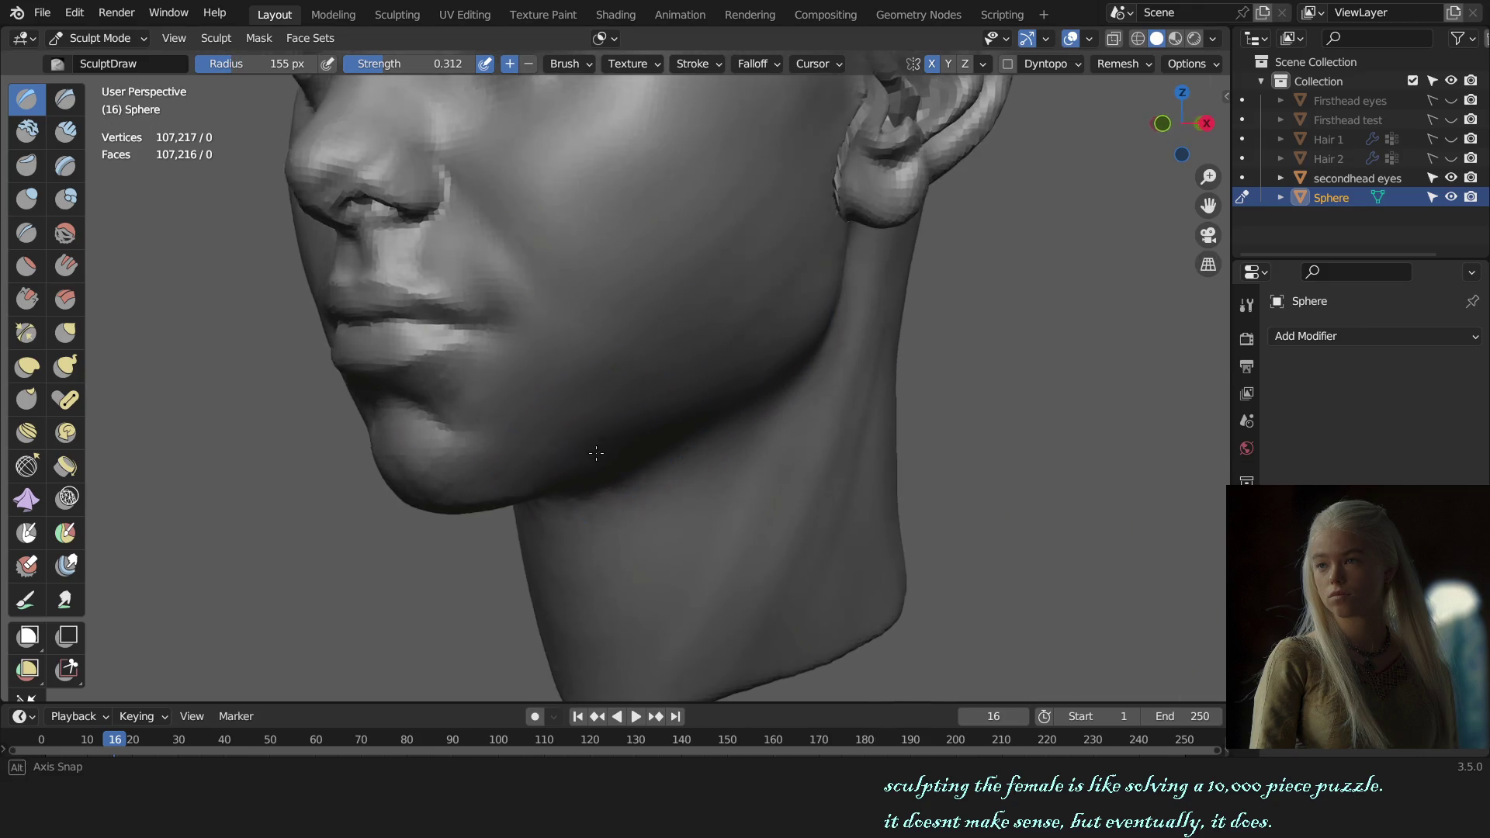
- Tune the Draw brush radius between about 188 and 180 px while checking the jaw from several angles
key("f")
left_click(648, 456)
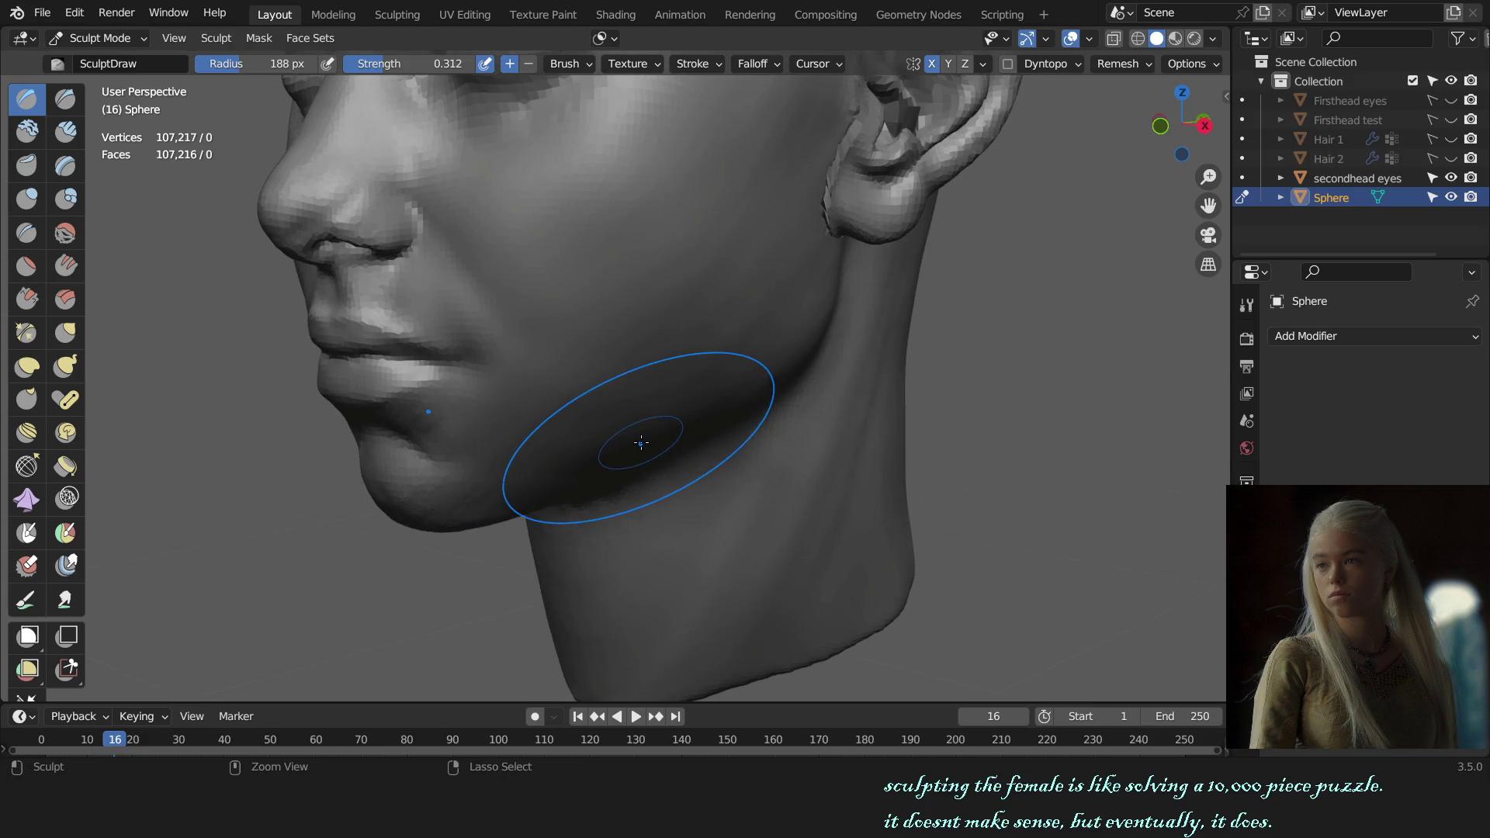
key("f")
left_click(635, 435)
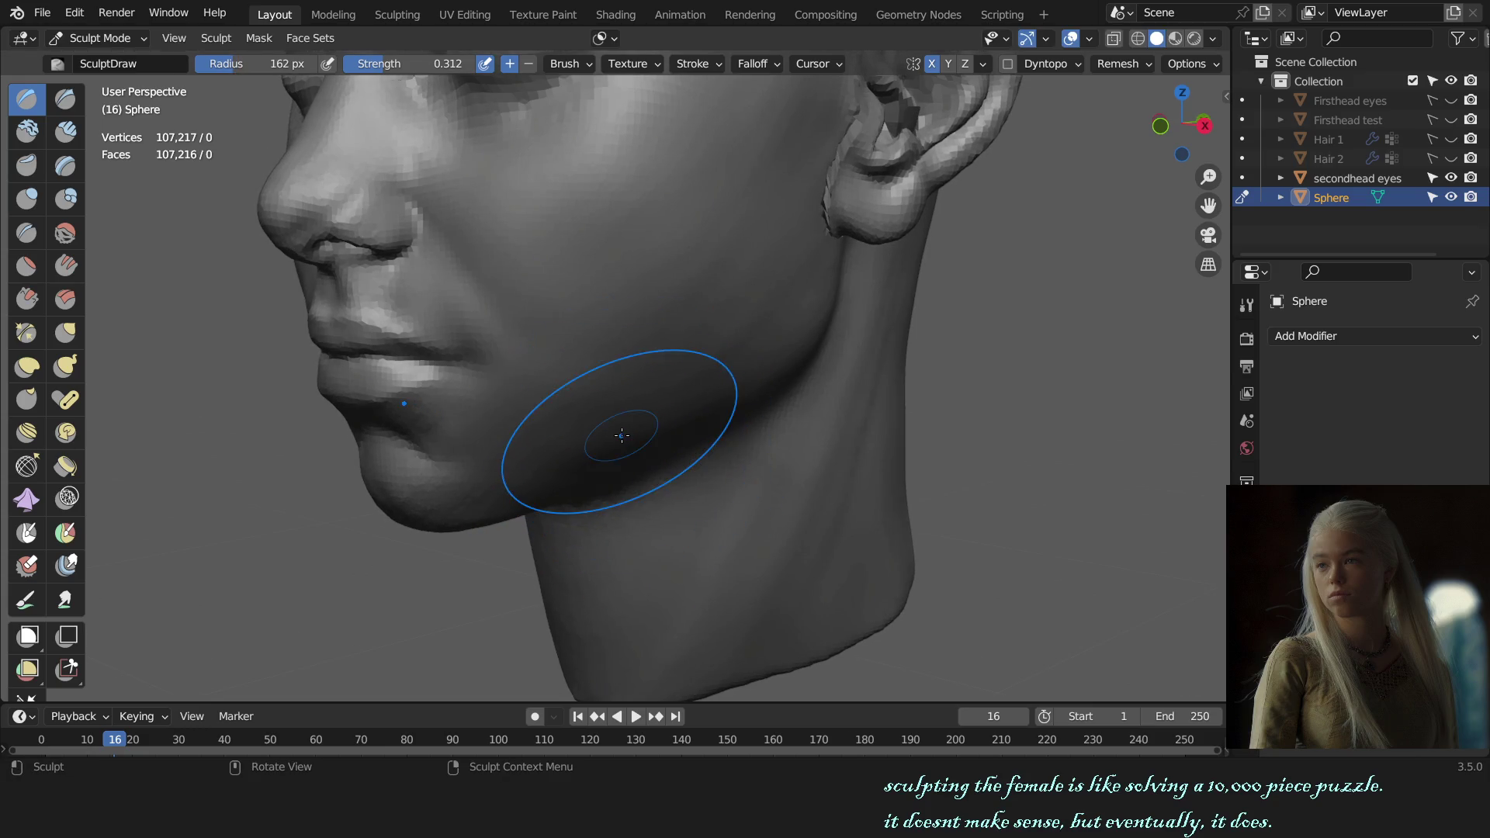
middle_click_drag(657, 430, 674, 401)
key("KP_1")
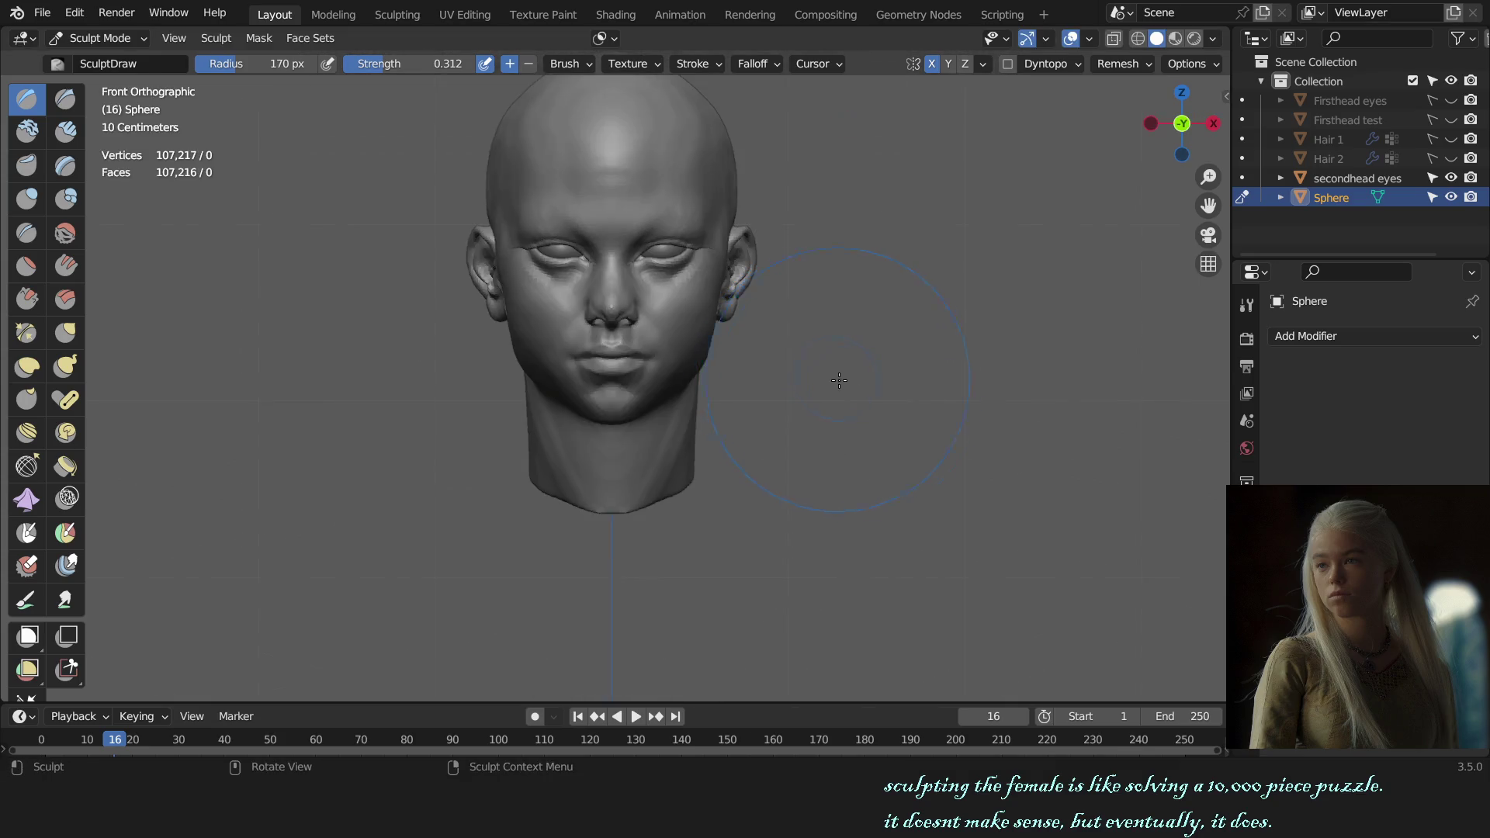
mouse_move(838, 375)
middle_mouse_down()
mouse_move(678, 356)
mouse_move(605, 372)
middle_mouse_up()
scroll(592, 360, "up", 5)
key("f")
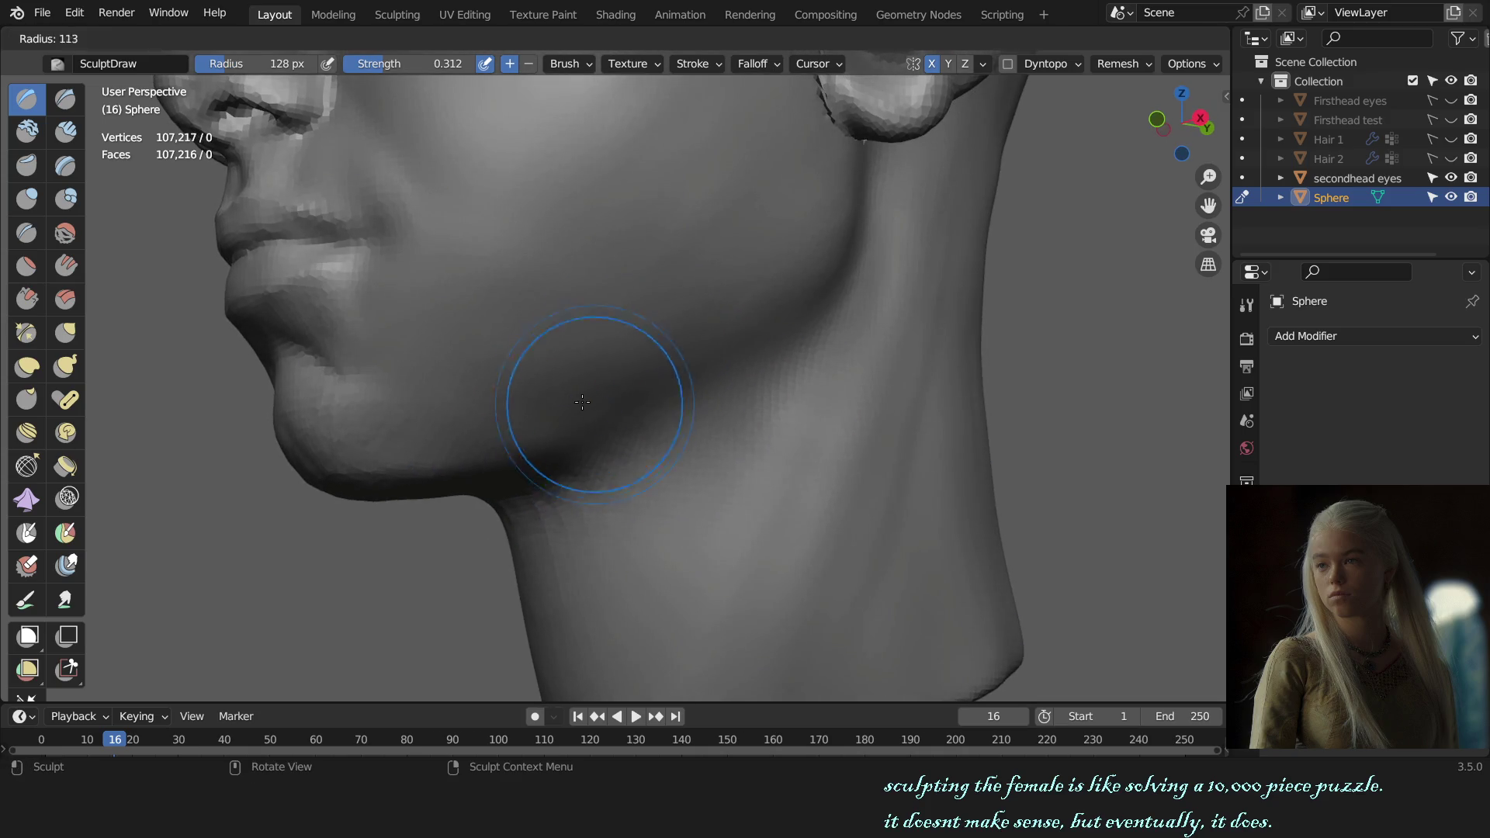
left_click(583, 402)
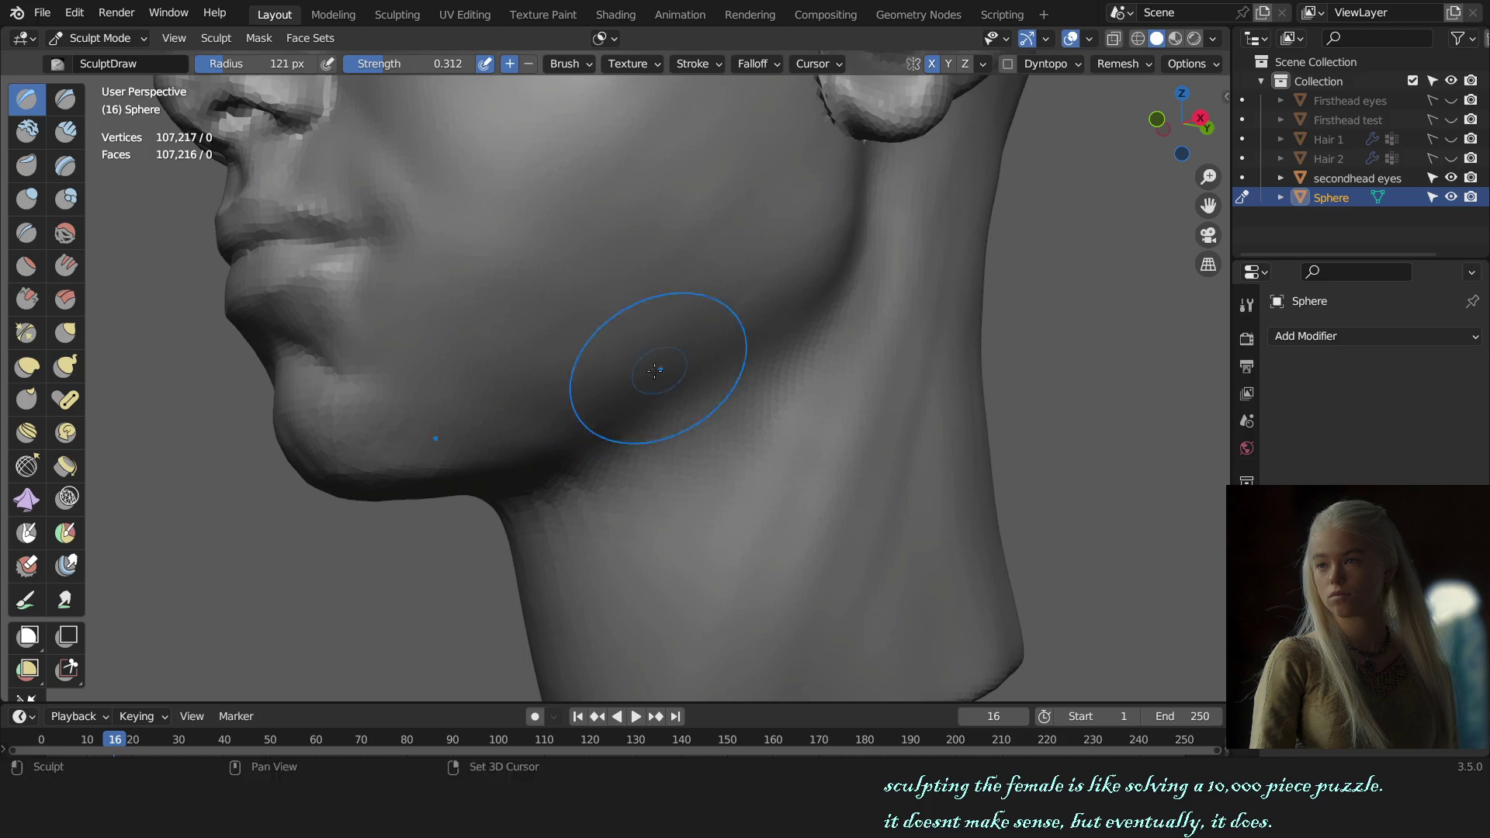
scroll(658, 371, "down", 3)
key("KP_1")
mouse_move(798, 432)
middle_mouse_down()
mouse_move(715, 436)
mouse_move(618, 384)
middle_mouse_up()
scroll(637, 420, "up", 5)
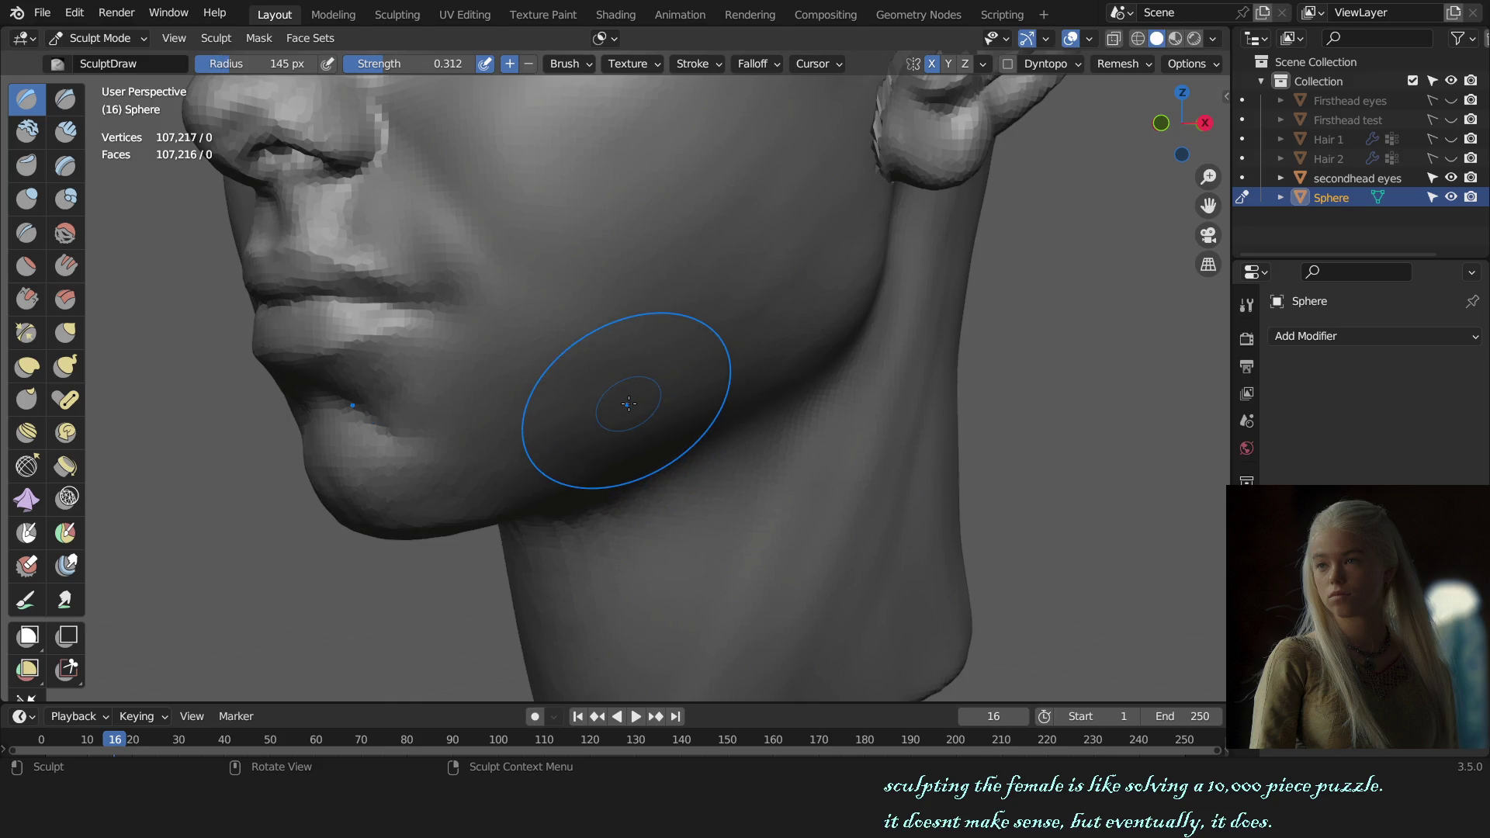
- Lower brush strength to 0.152, shrink to 138 px and build volume along the jaw under the ear
key("shift+f")
left_click(627, 402)
key("f")
key("f")
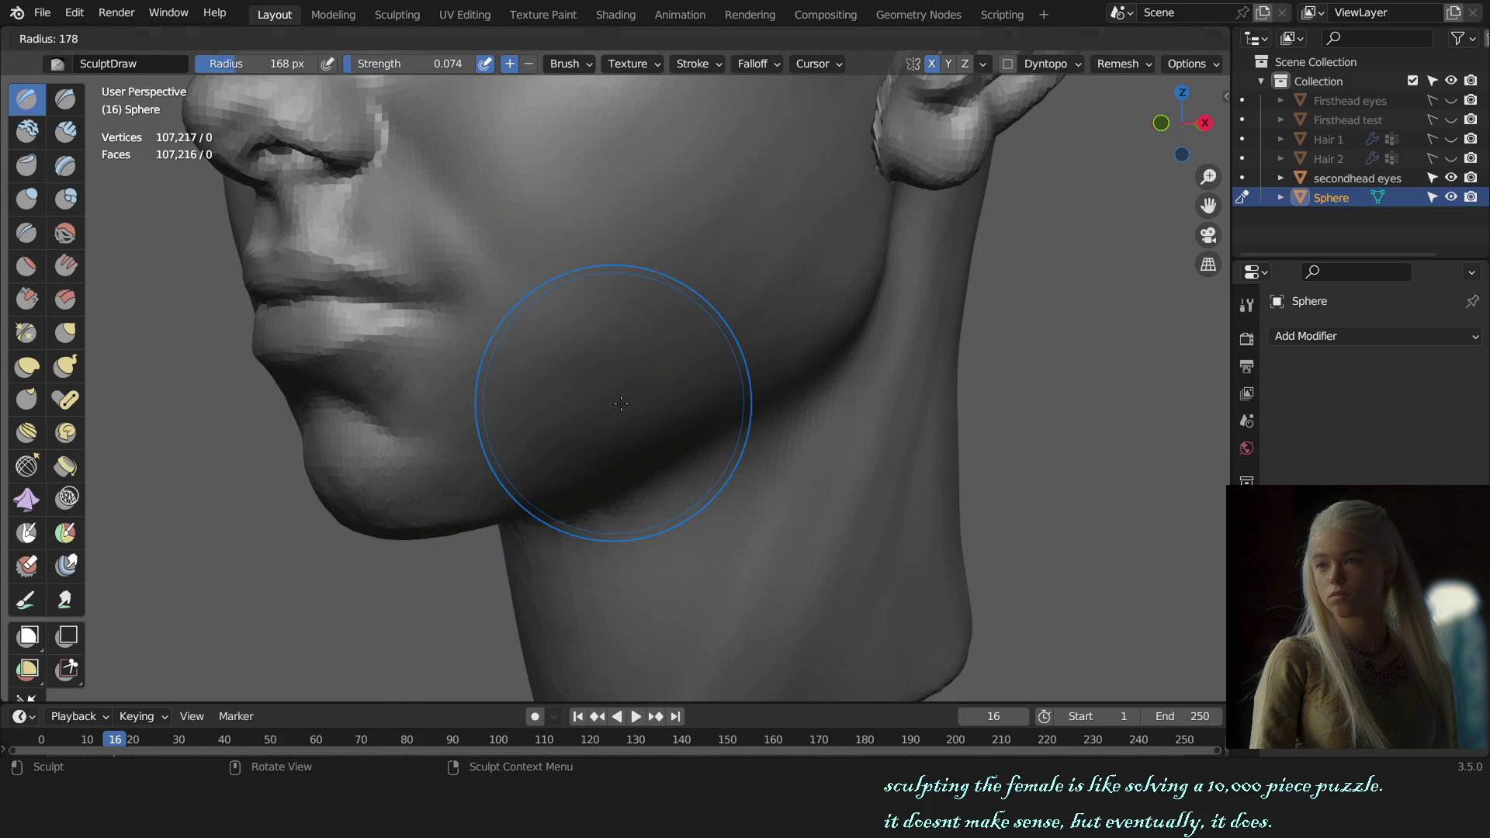
left_click(621, 402)
key("shift+f")
left_click(629, 399)
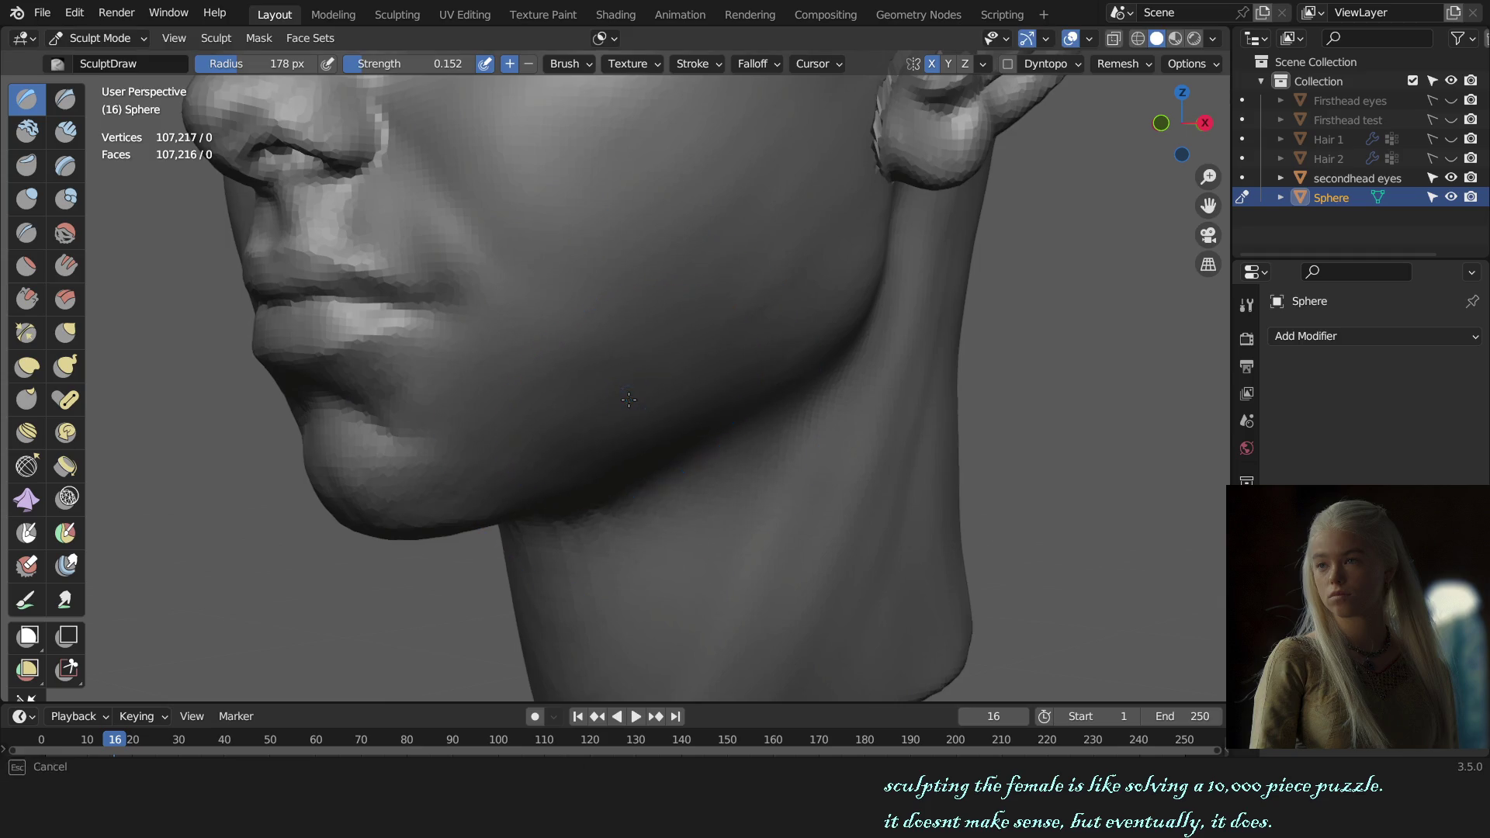
key("f")
left_click(577, 456)
left_click_drag(578, 456, 606, 465)
left_click_drag(665, 400, 808, 336)
- Return to a front view and switch to the Grab brush for cheek reshaping
key("KP_1")
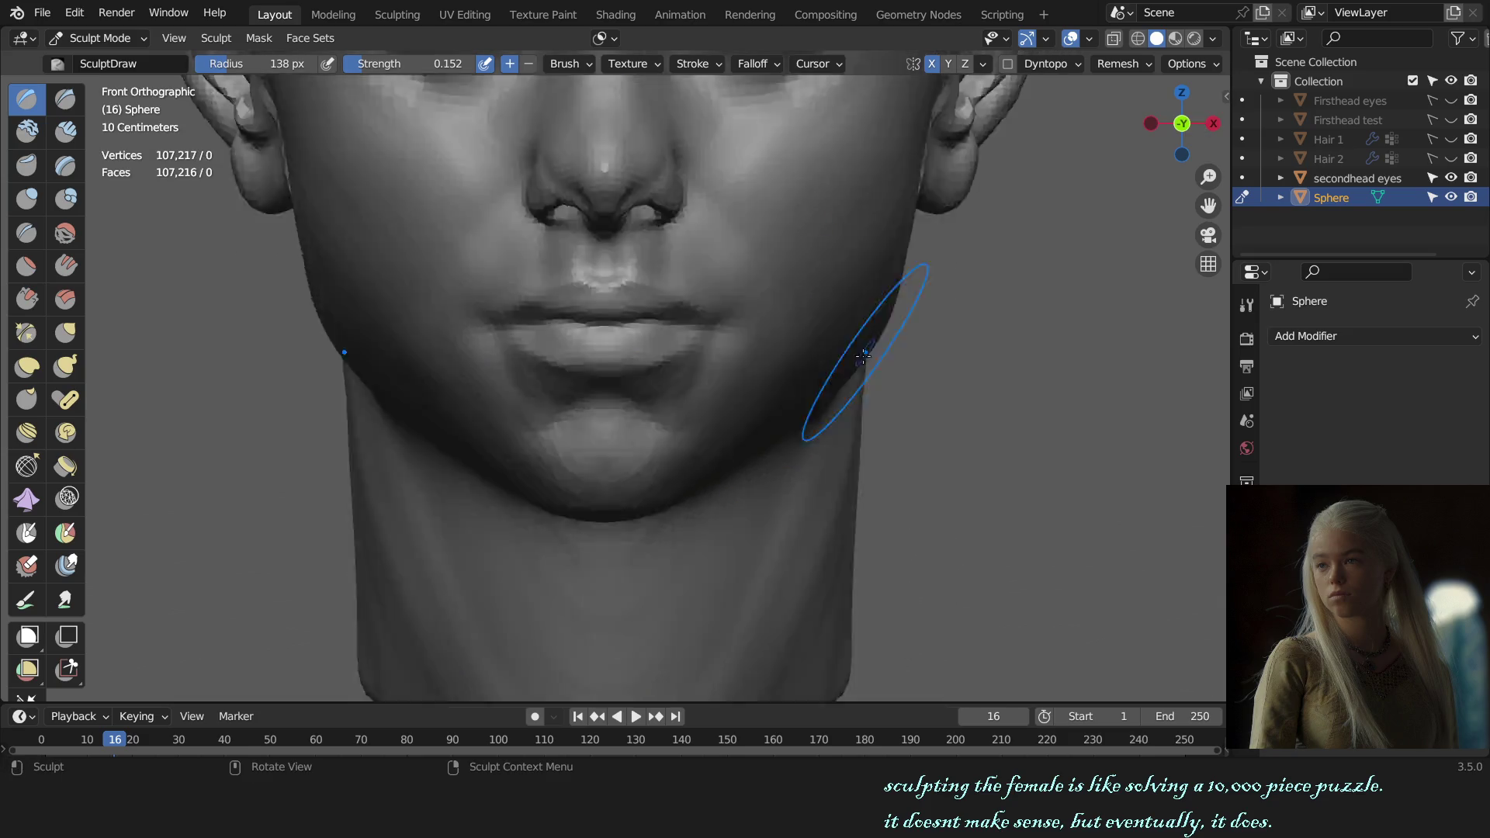
scroll(855, 350, "down", 5)
scroll(757, 385, "up", 1)
scroll(632, 416, "up", 2)
scroll(632, 415, "up", 2)
key("g")
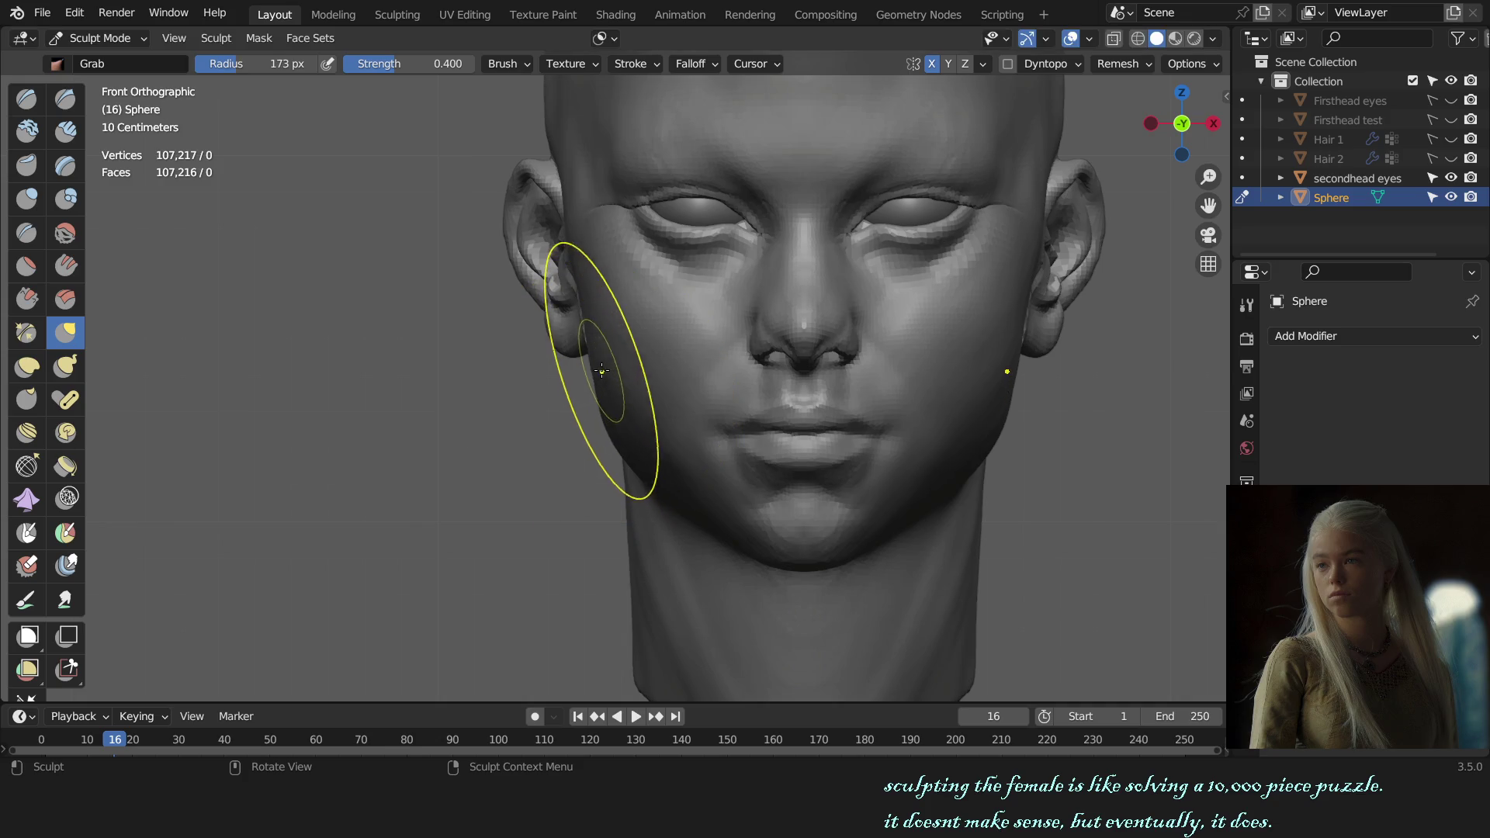
- Pull the left cheek with the Grab brush and review the face from front, three-quarter and below
left_click_drag(598, 367, 615, 372)
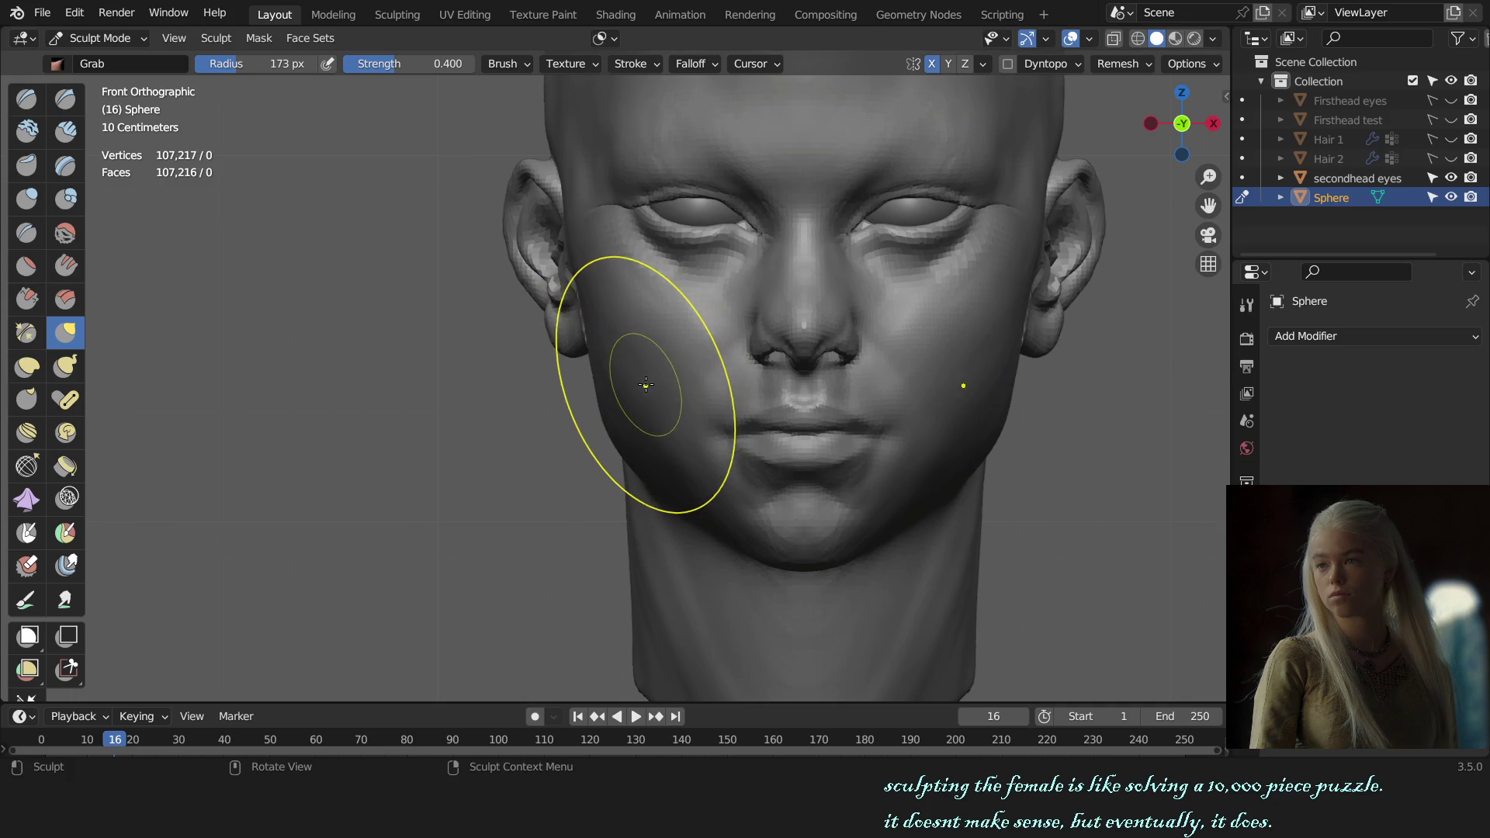
scroll(839, 436, "down", 3)
middle_click_drag(840, 437, 749, 436)
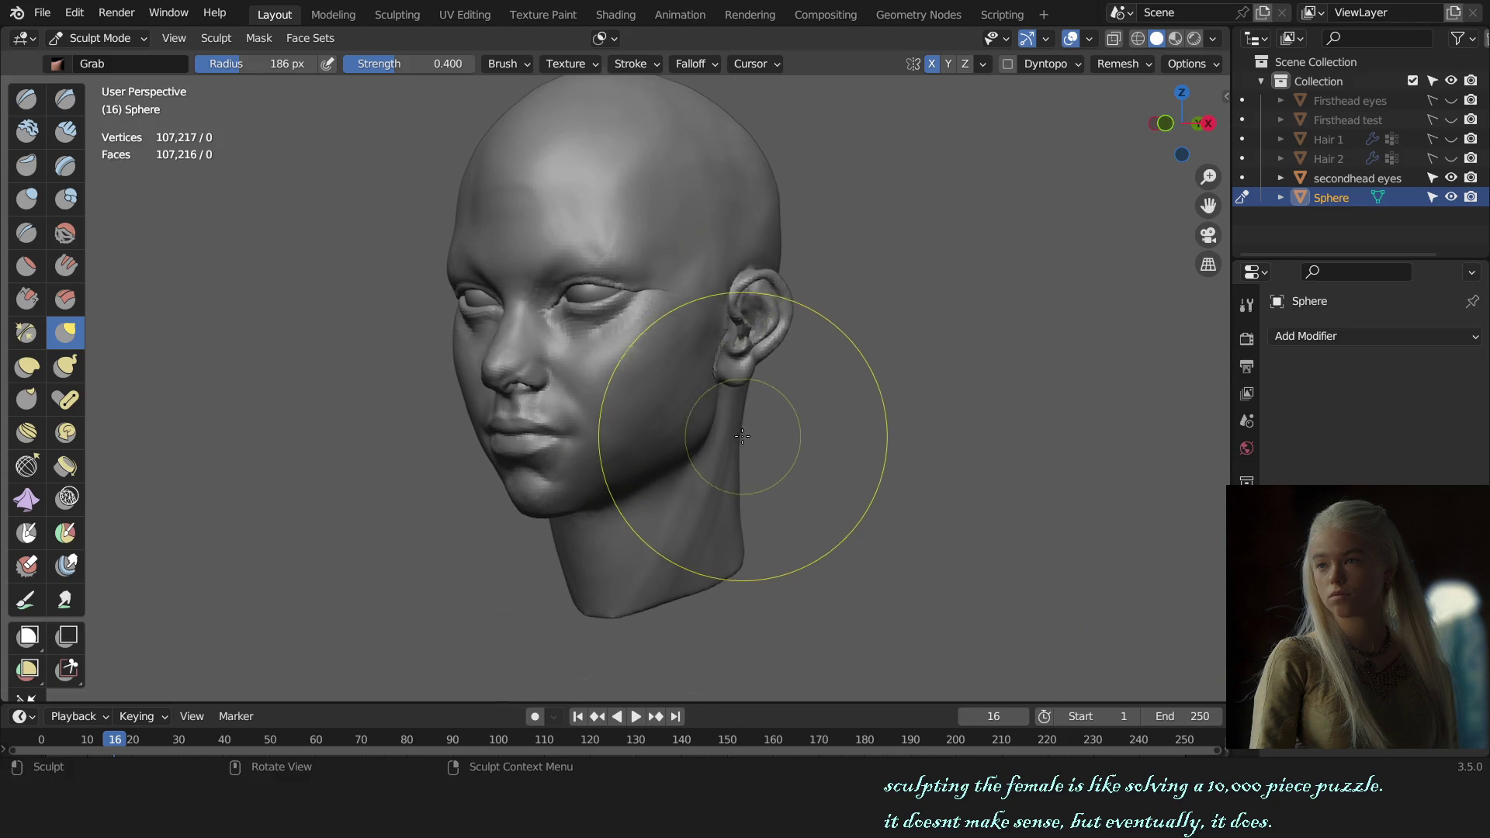
scroll(698, 419, "up", 2)
middle_click_drag(699, 418, 824, 415, "alt")
scroll(851, 423, "down", 2)
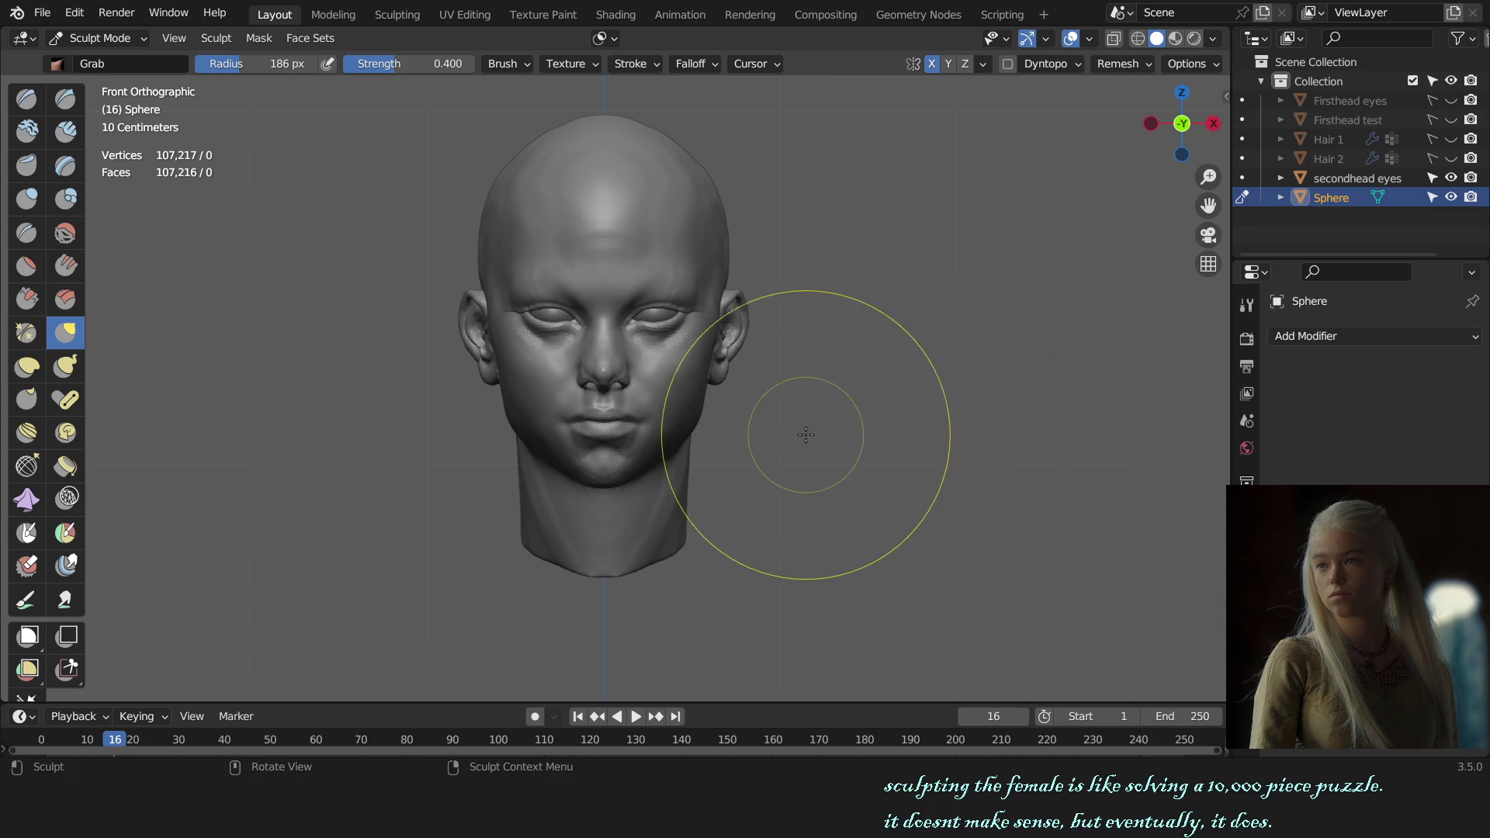
scroll(807, 431, "up", 3)
mouse_move(808, 432)
middle_mouse_down()
mouse_move(711, 409)
mouse_move(738, 300)
middle_mouse_up()
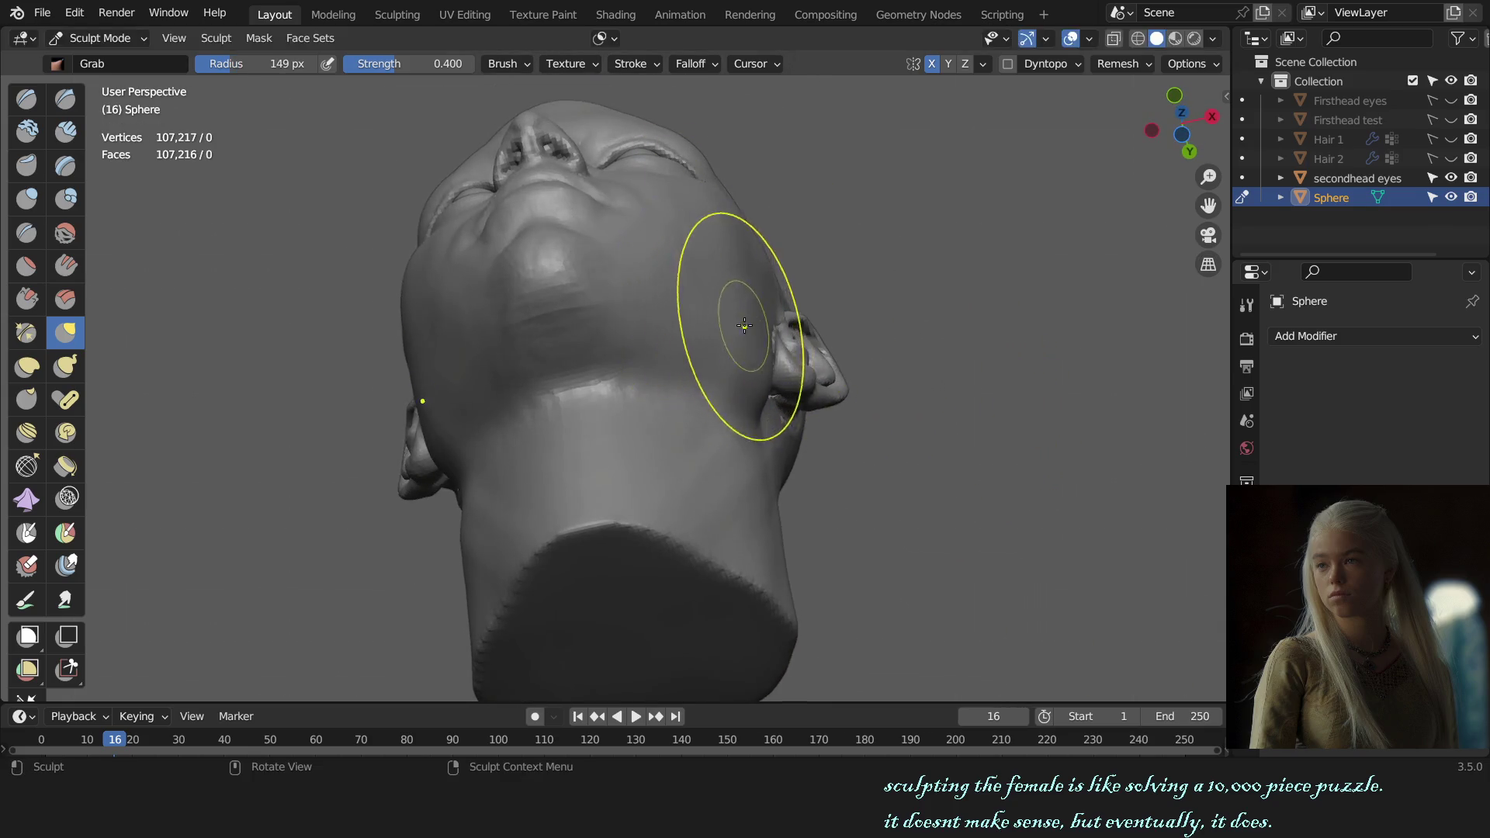
key("KP_1")
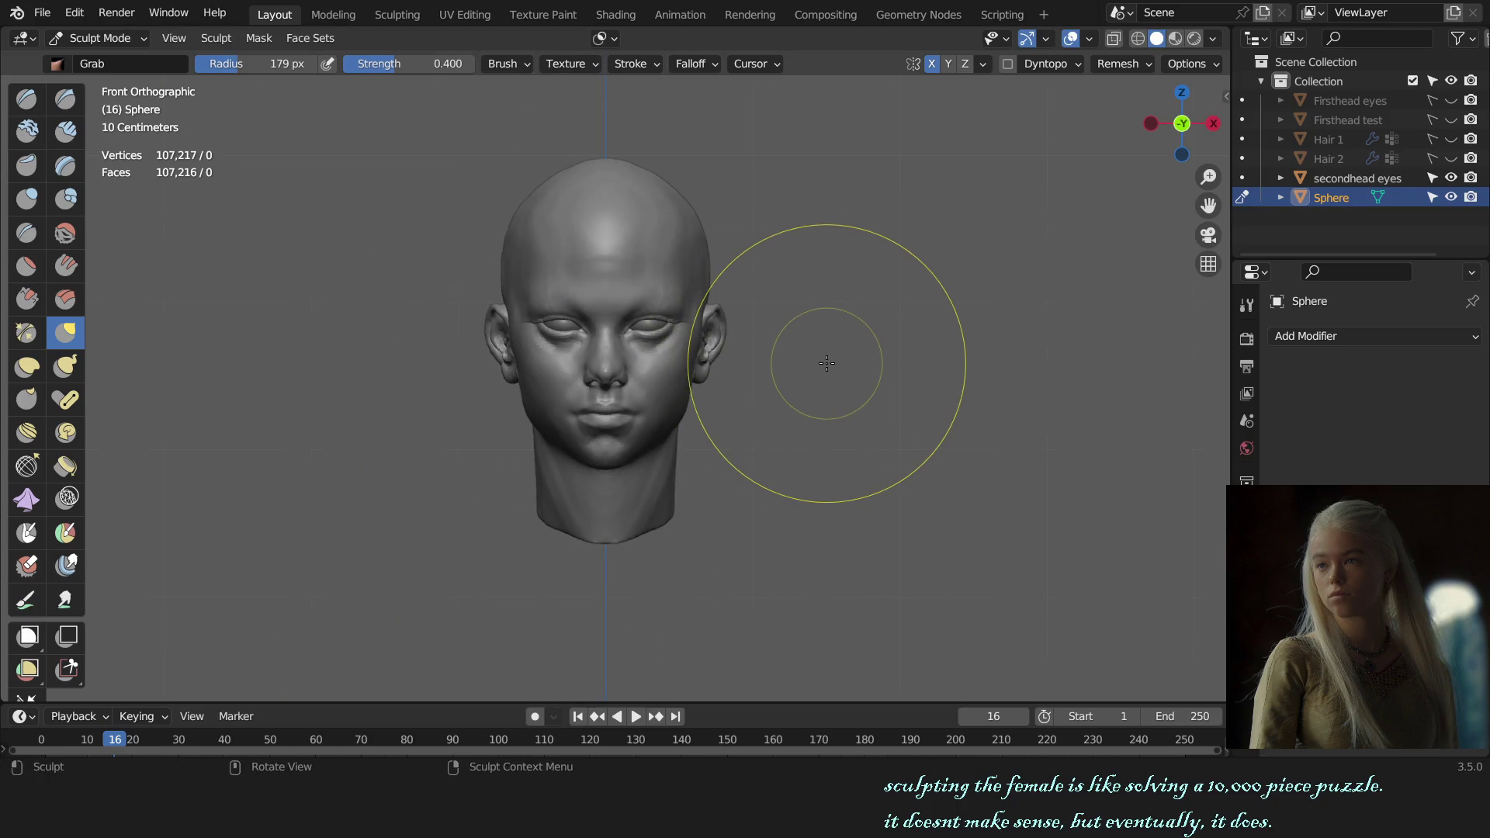
mouse_move(798, 365)
middle_mouse_down()
mouse_move(582, 267)
mouse_move(792, 411)
mouse_move(550, 419)
mouse_move(870, 392)
mouse_move(863, 443)
mouse_move(812, 435)
mouse_move(879, 436)
middle_mouse_up()
- Set the Grab brush to 150 px and pull the cheeks inward to slim the lower face
key("f")
left_click(606, 274)
key("ctrl")
scroll(815, 431, "up", 1)
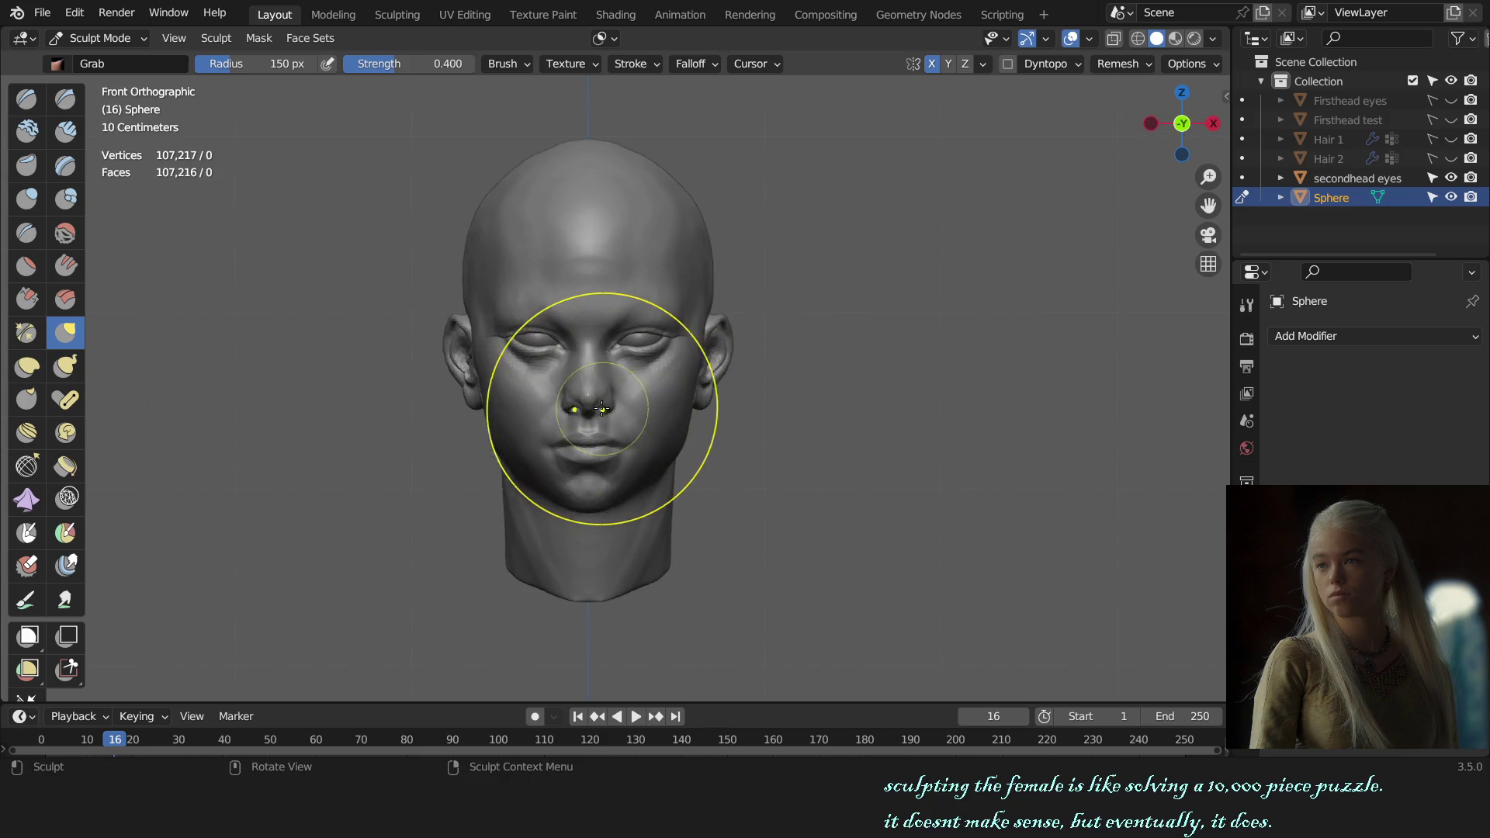
left_click_drag(606, 399, 687, 415)
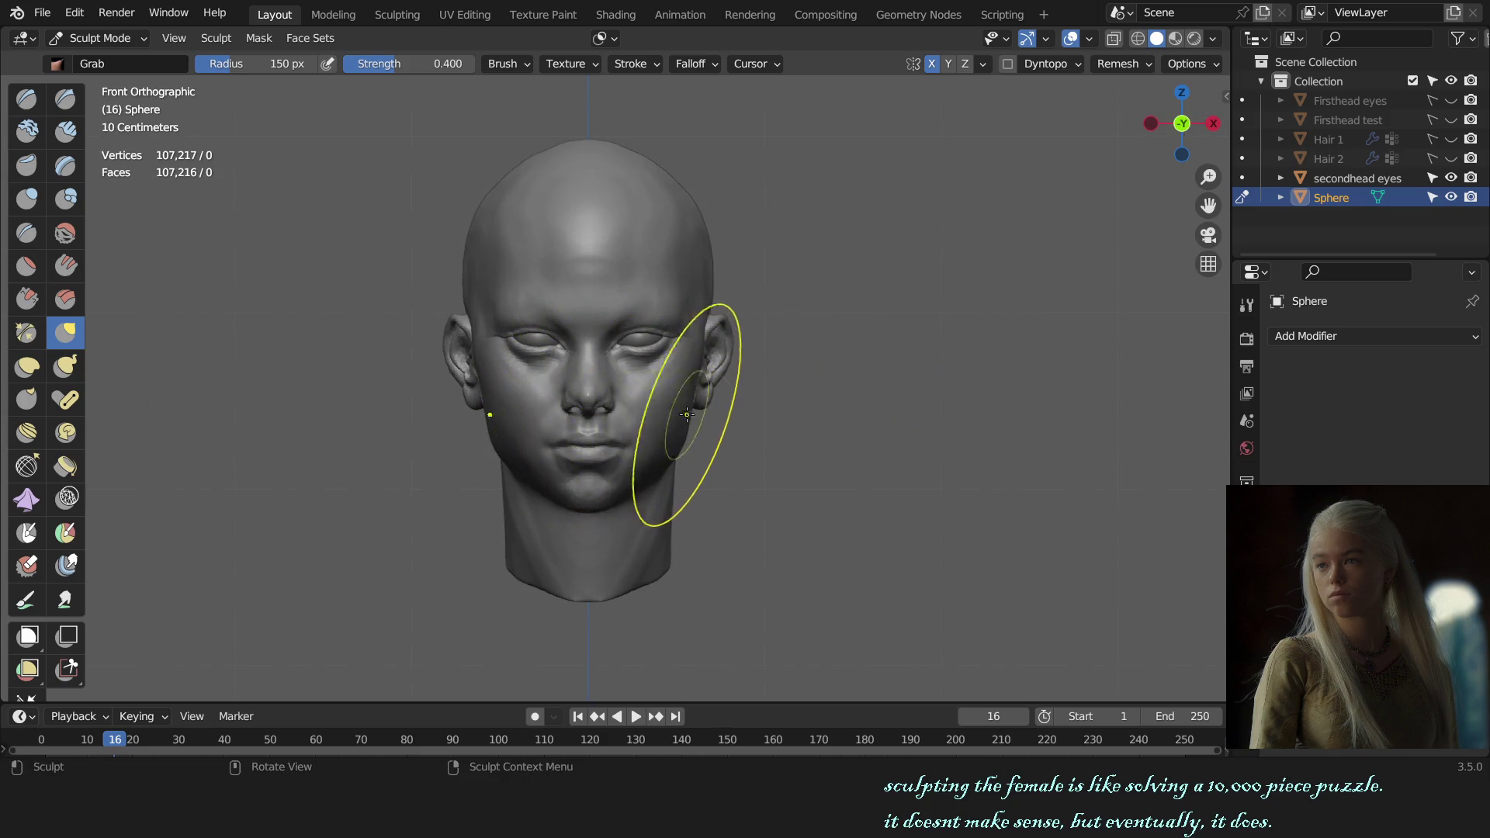
- Shrink the Grab brush down to about 130 px and nudge the earlobe into shape in profile
key("f")
left_click(756, 305)
scroll(786, 308, "up", 2)
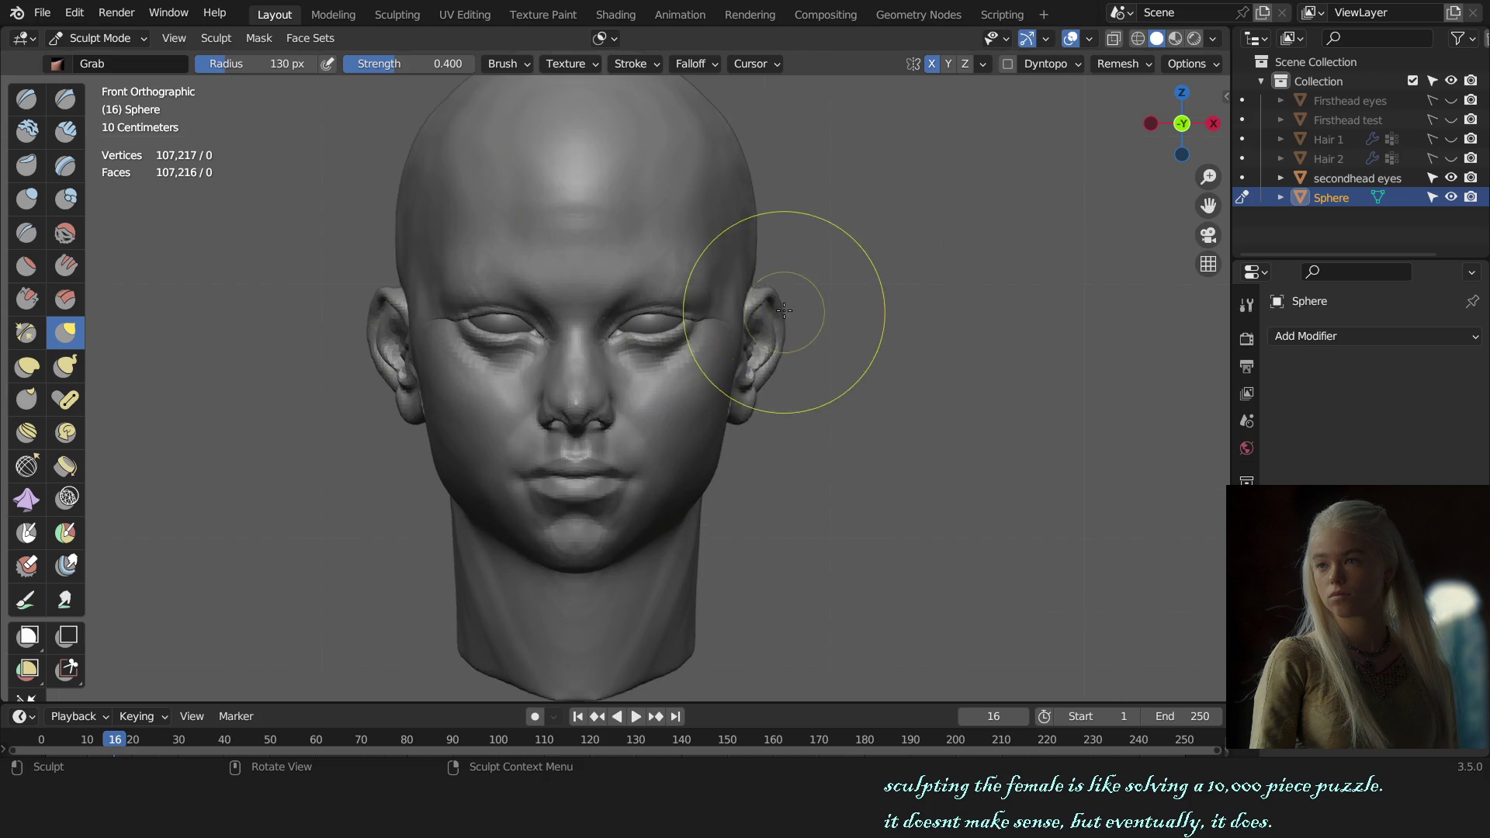
middle_click_drag(786, 308, 714, 400, "alt")
key("f")
left_click(722, 410)
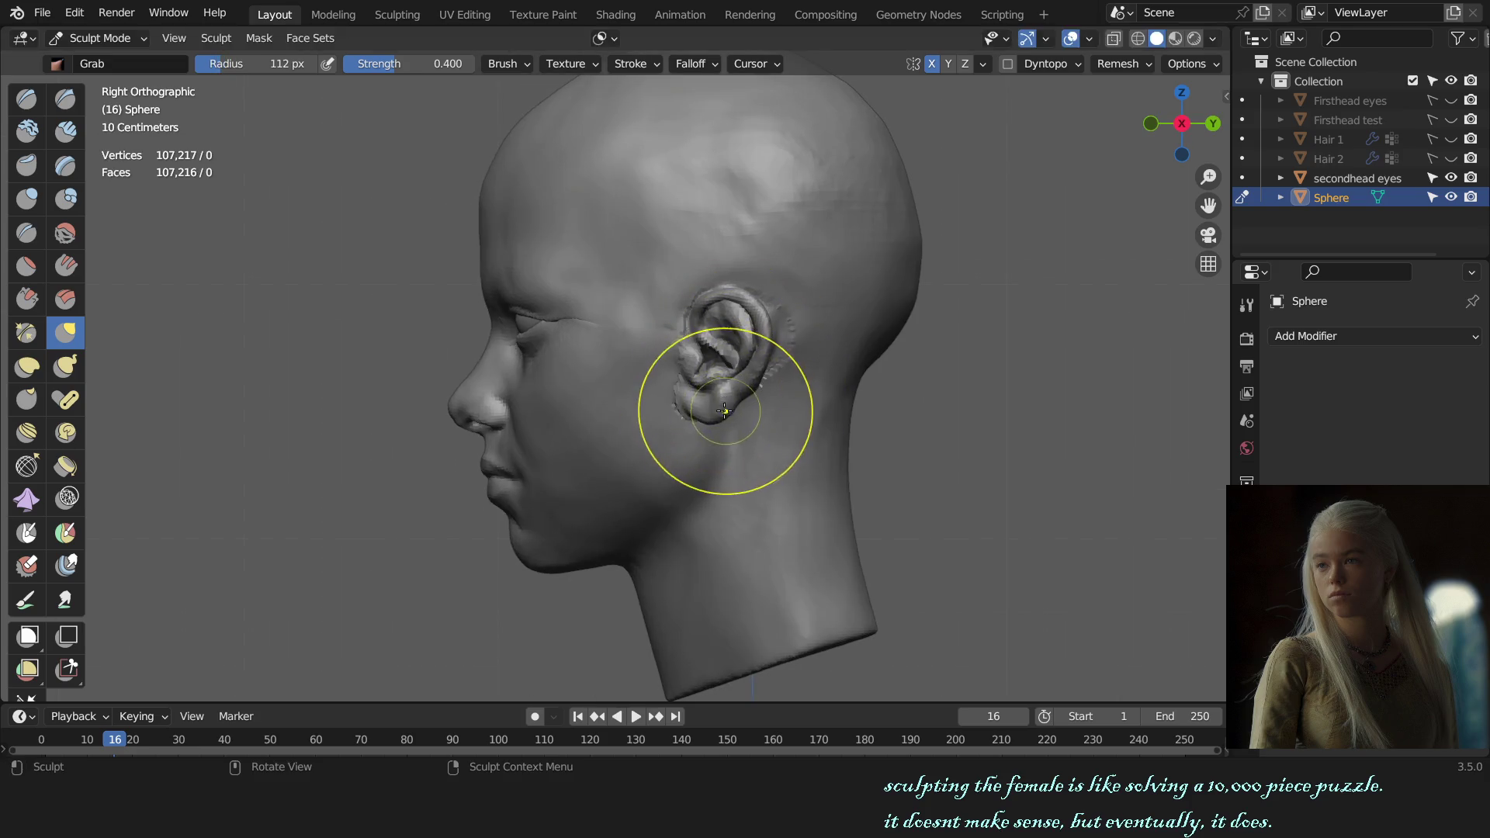
key("f")
left_click(719, 440)
scroll(719, 439, "up", 2)
left_click(752, 438)
left_click_drag(752, 439, 719, 432)
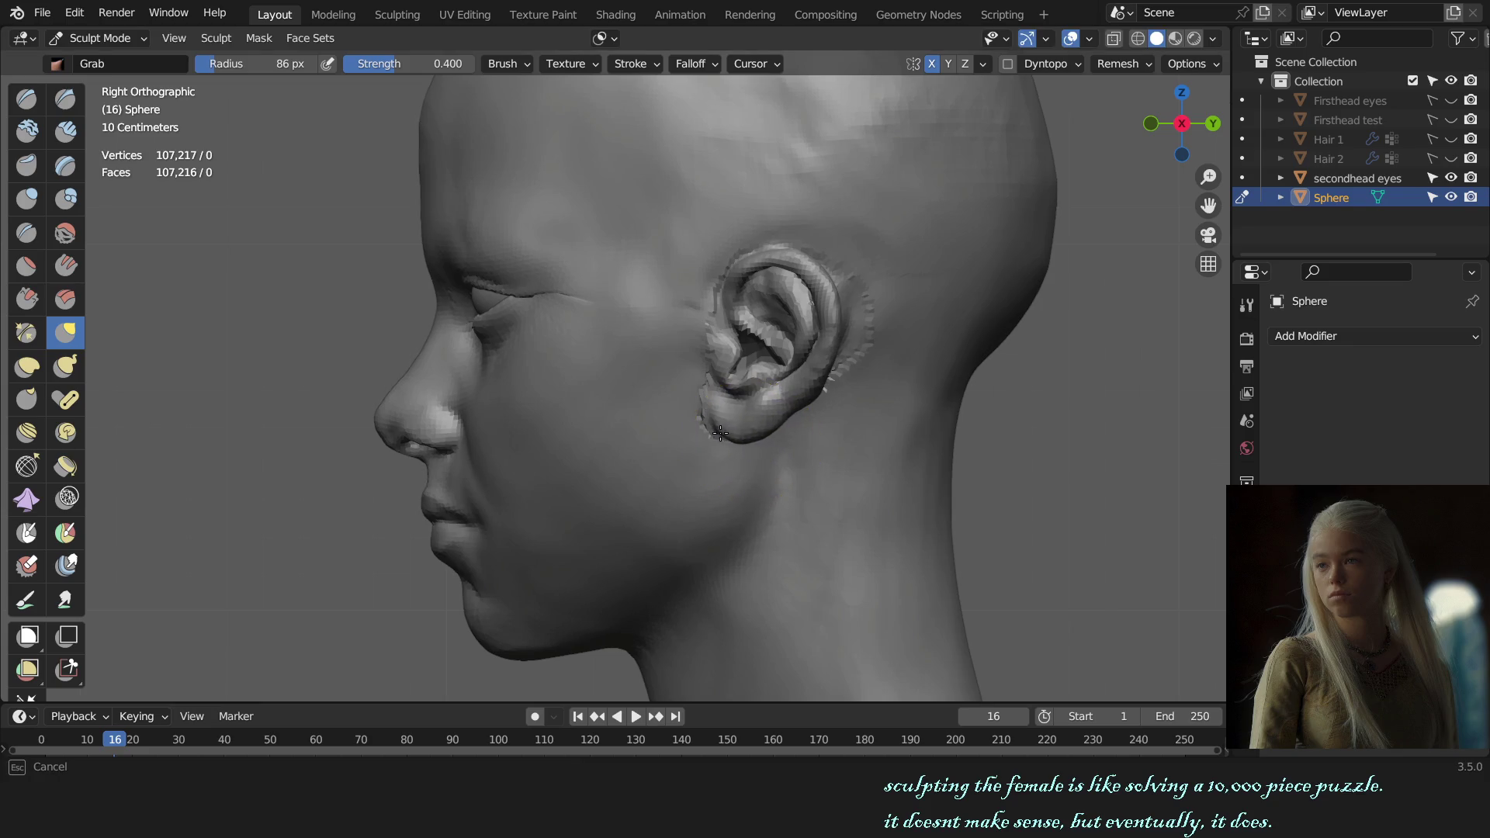
- With a roughly 101 px brush, reshape the back rim of the ear and check it around the head
middle_click_drag(705, 428, 1001, 446, "alt")
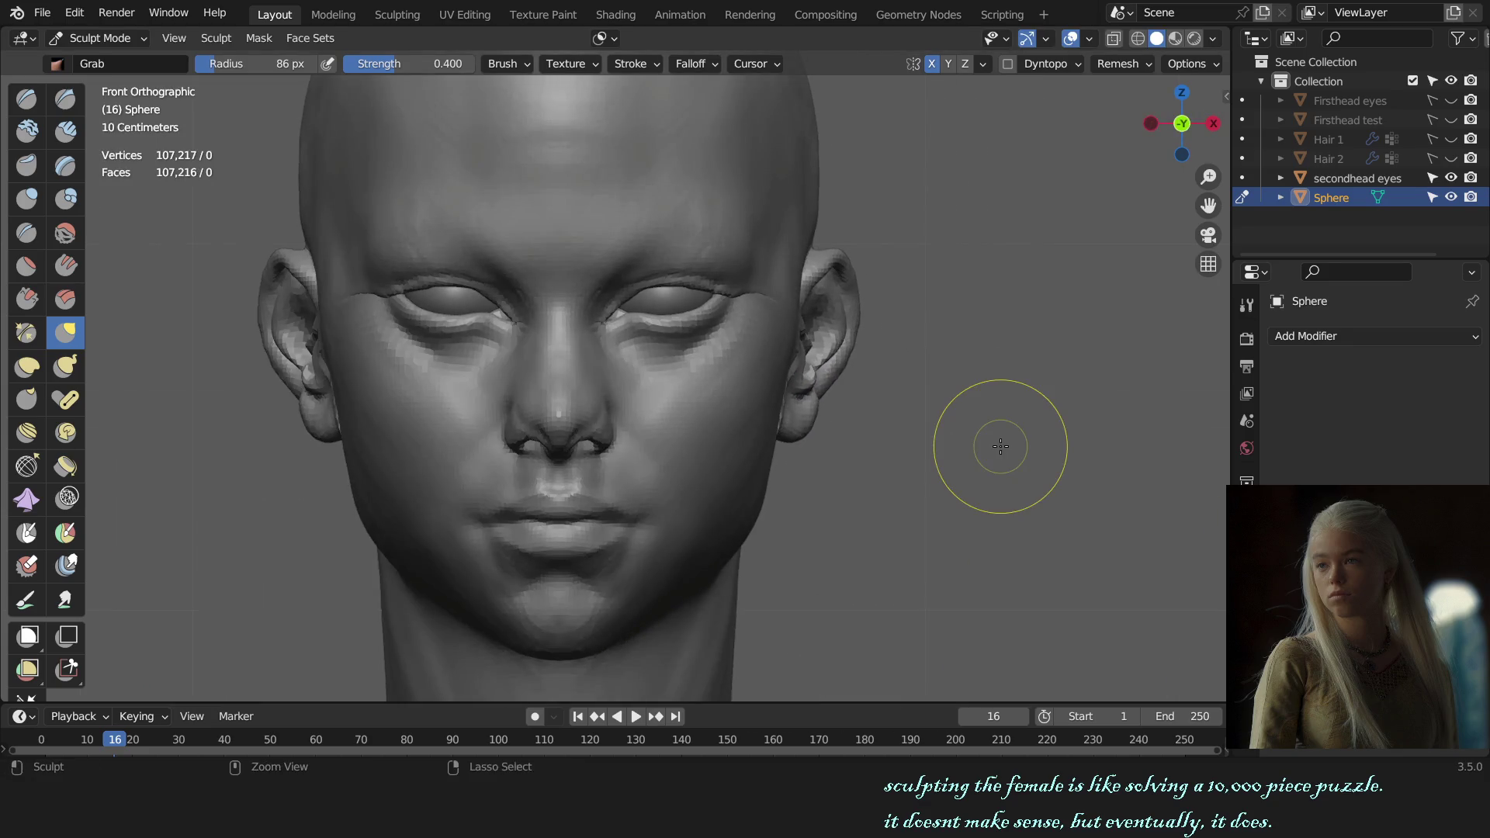
scroll(999, 446, "down", 1)
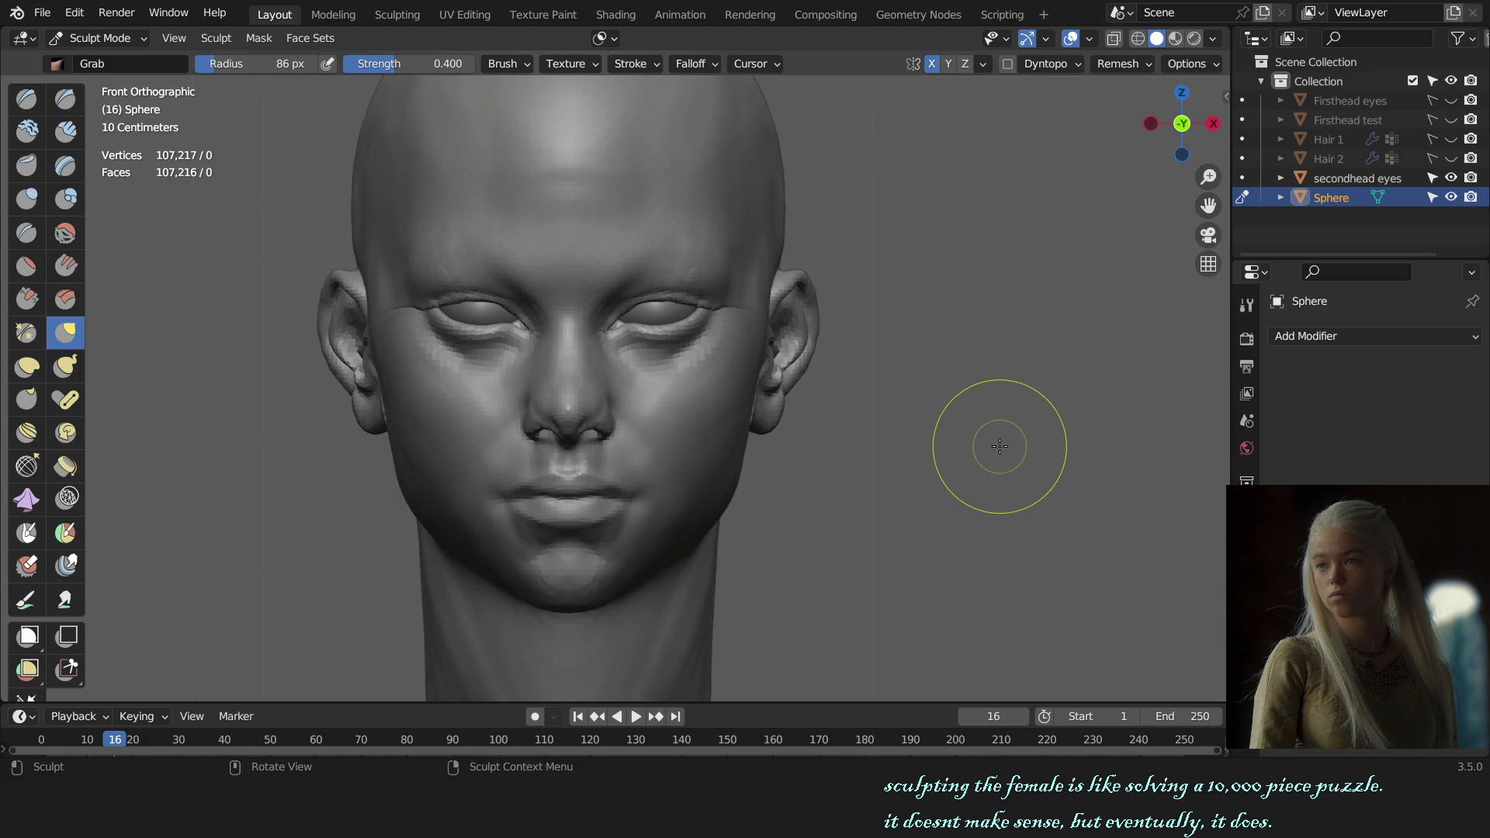
middle_click_drag(991, 442, 792, 437, "alt")
key("f")
left_click(751, 408)
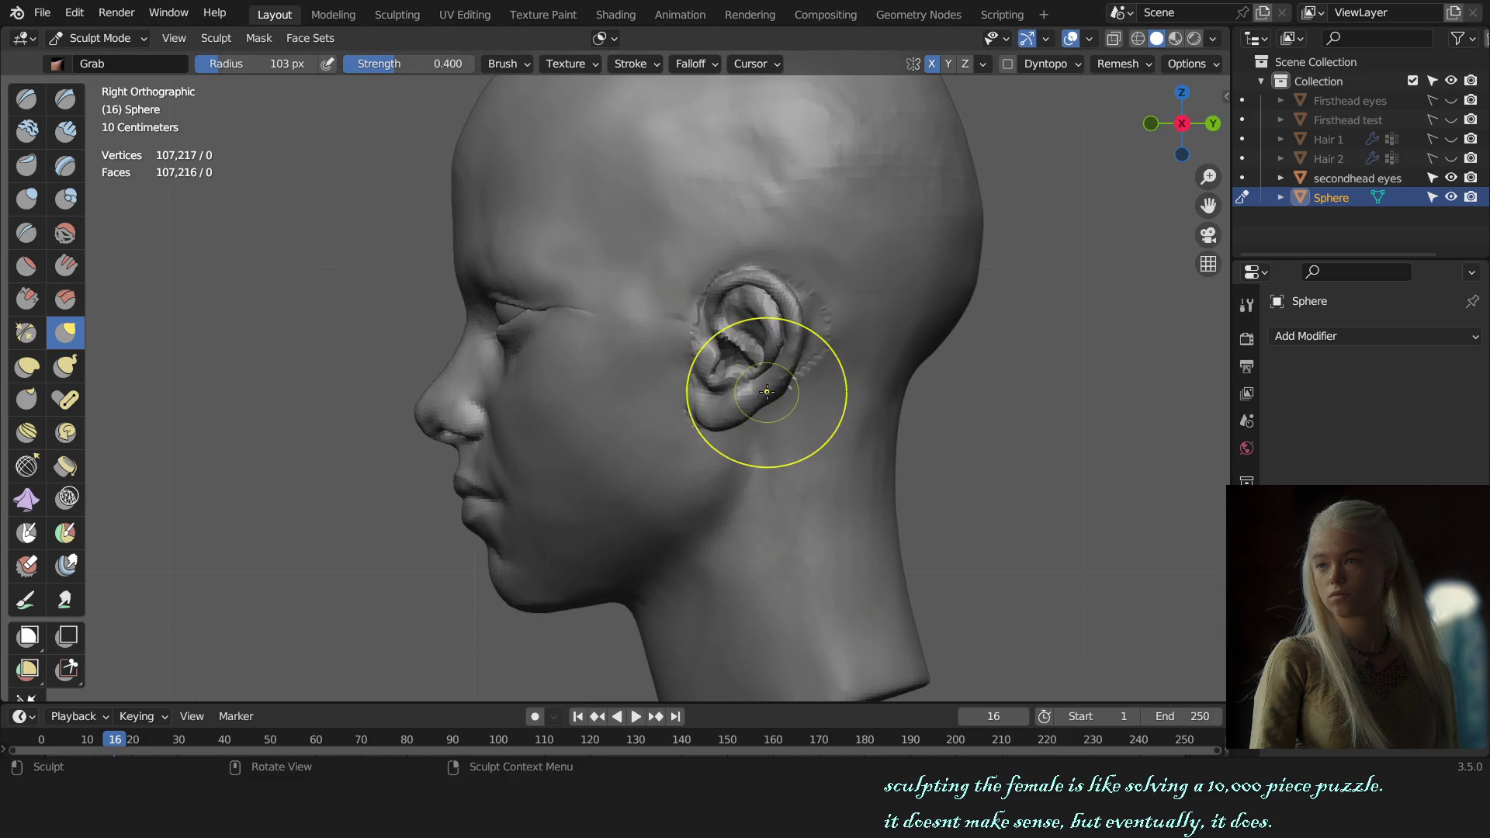
scroll(766, 392, "up", 2)
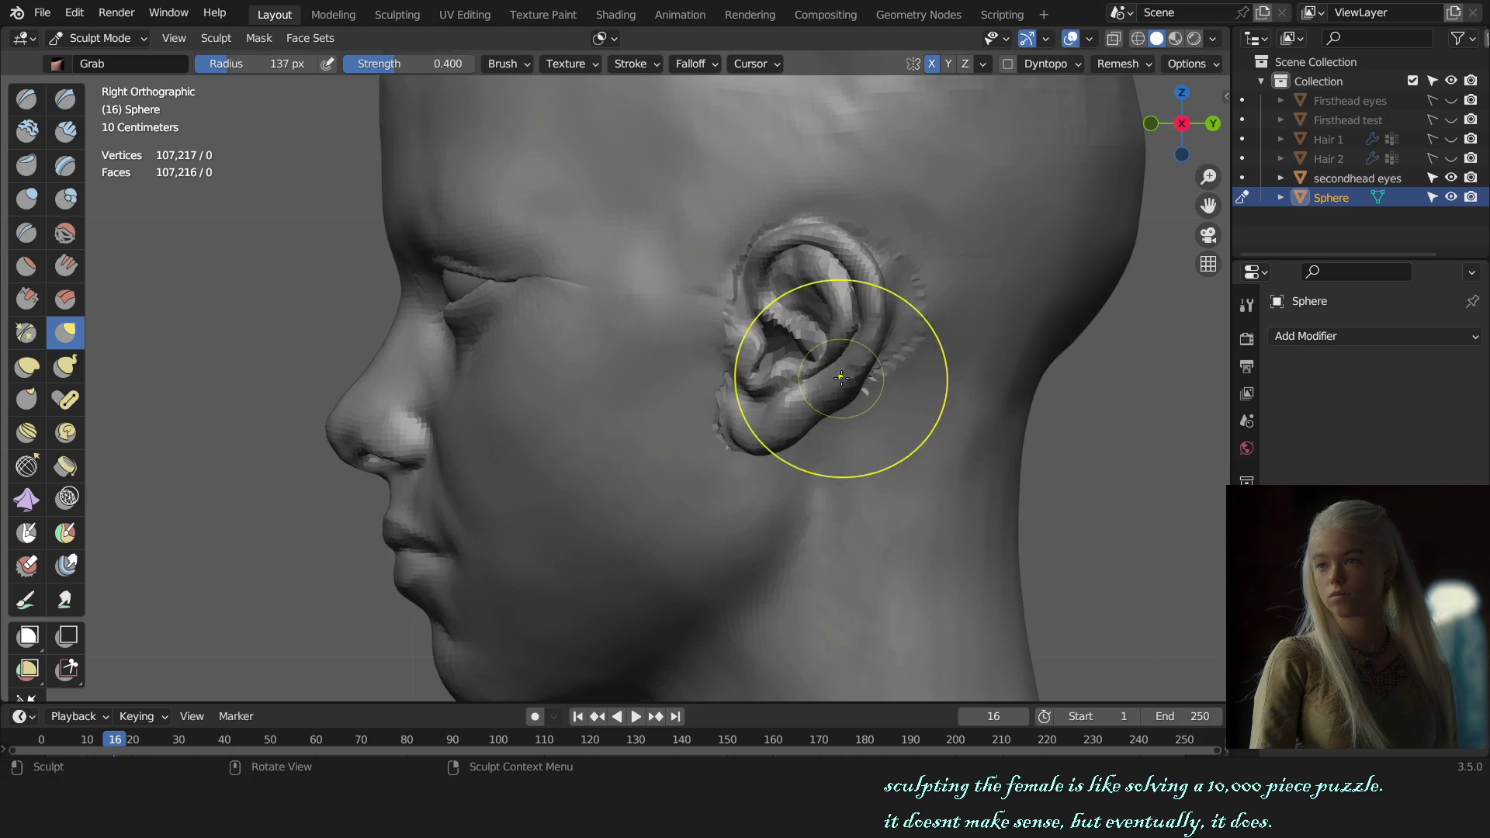
key("f")
left_click(874, 336)
left_click_drag(858, 343, 883, 367)
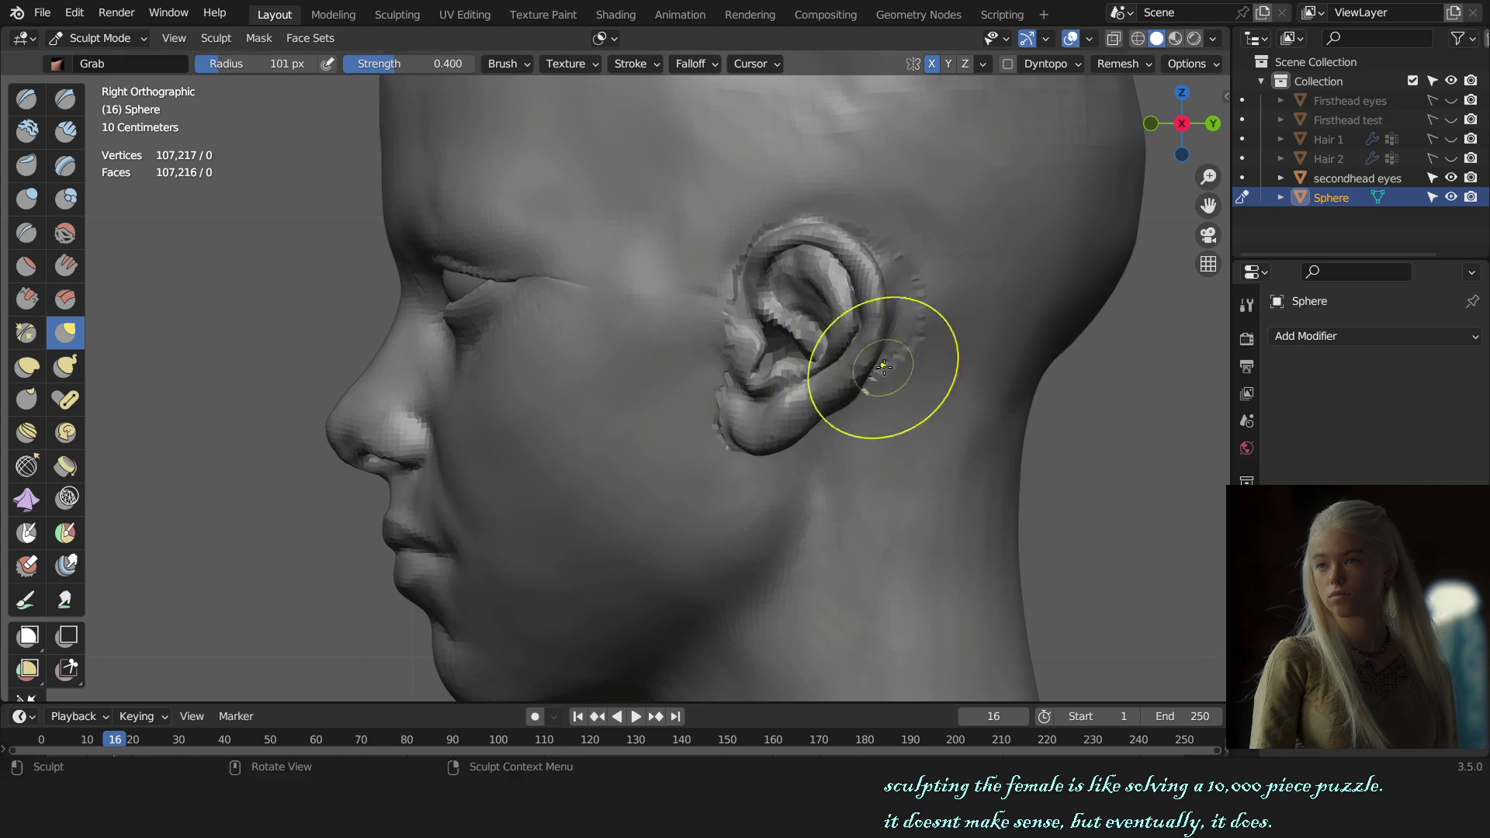
mouse_move(883, 366)
middle_mouse_down()
mouse_move(698, 365)
mouse_move(862, 397)
mouse_move(635, 390)
middle_mouse_up()
scroll(698, 366, "down", 2)
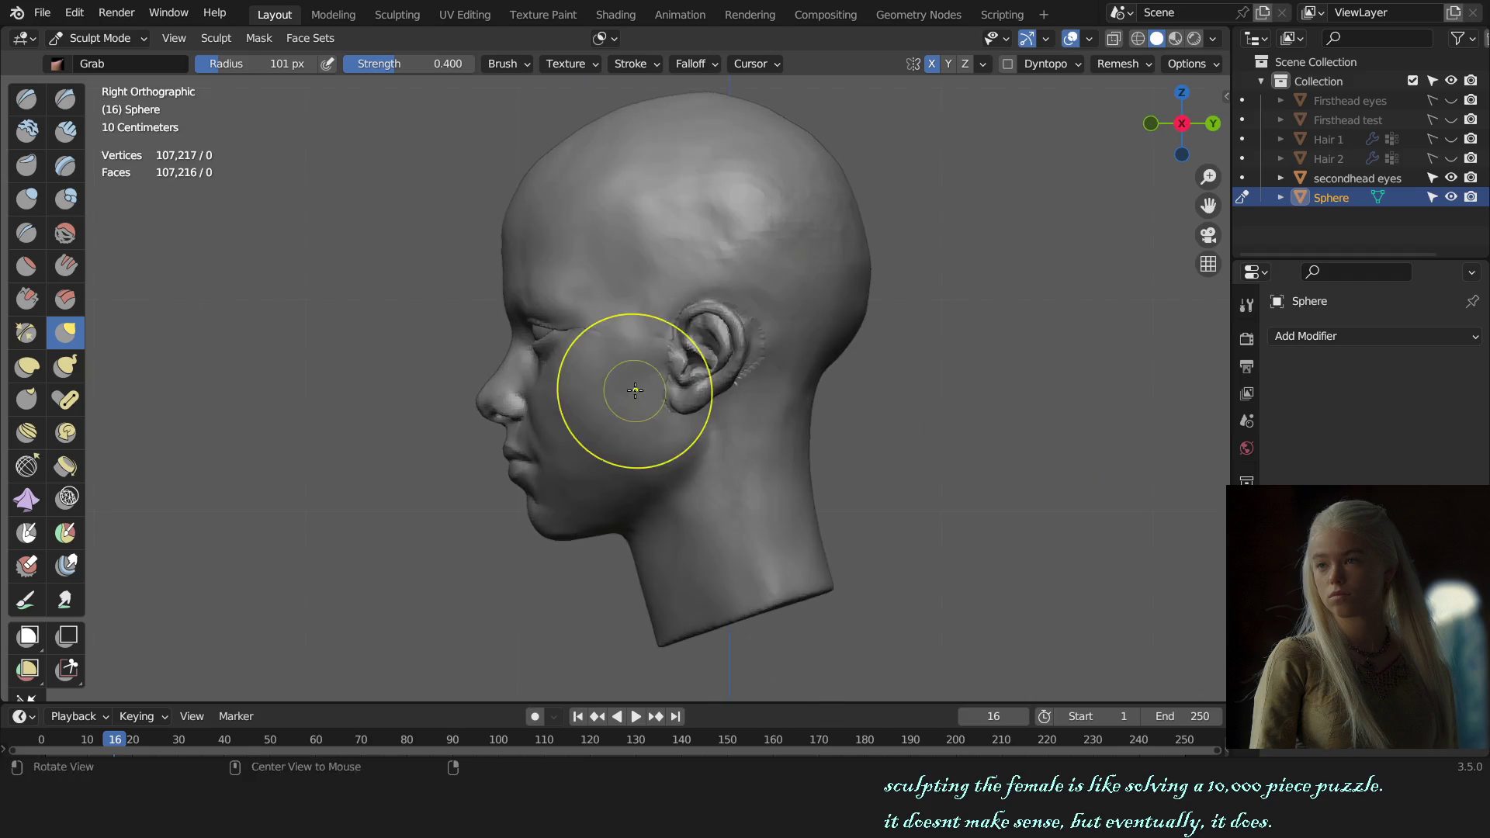
scroll(635, 390, "up", 2)
key("f")
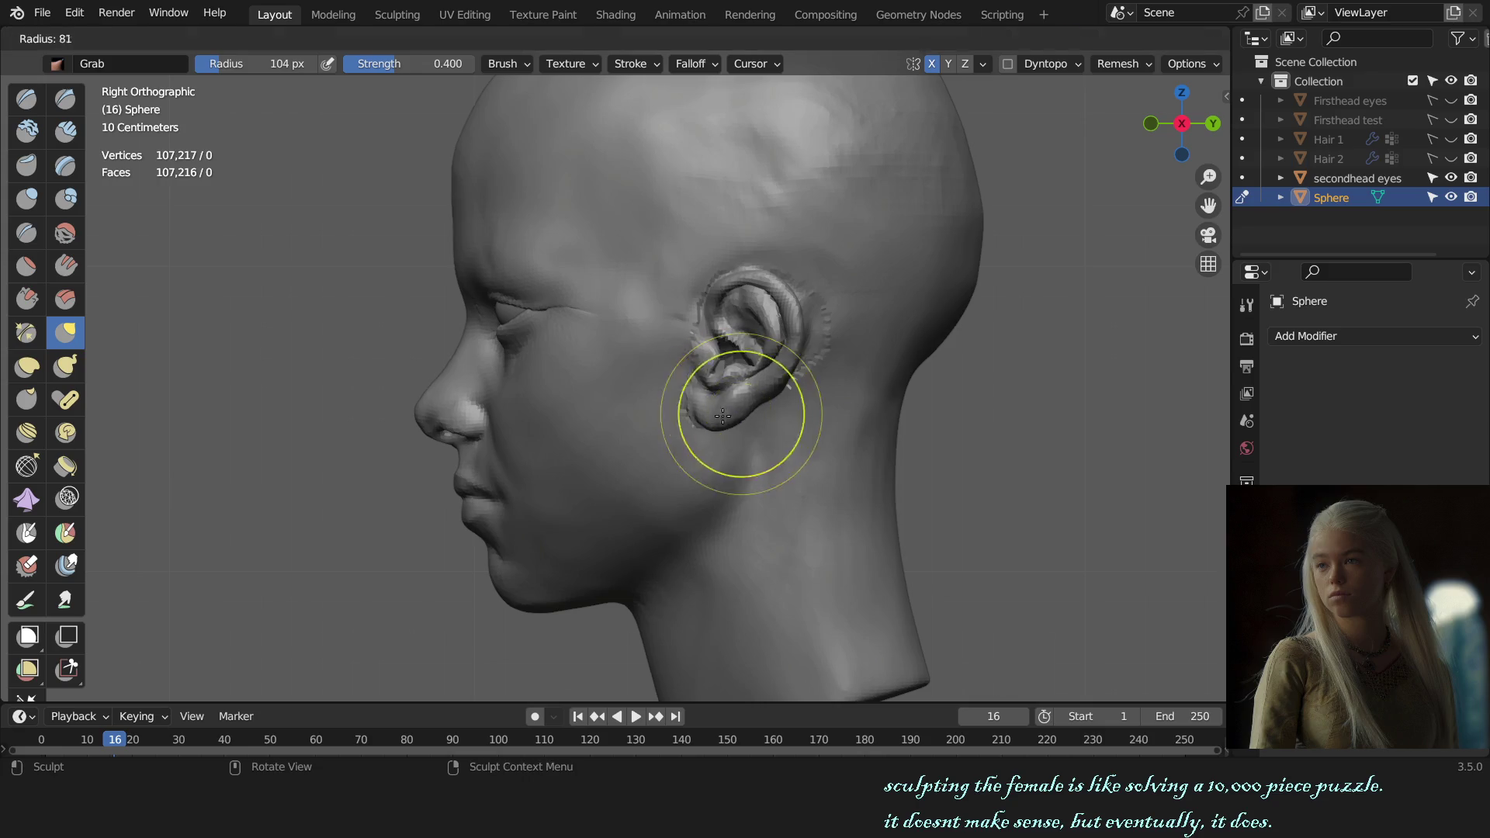
left_click(722, 414)
scroll(712, 419, "up", 1)
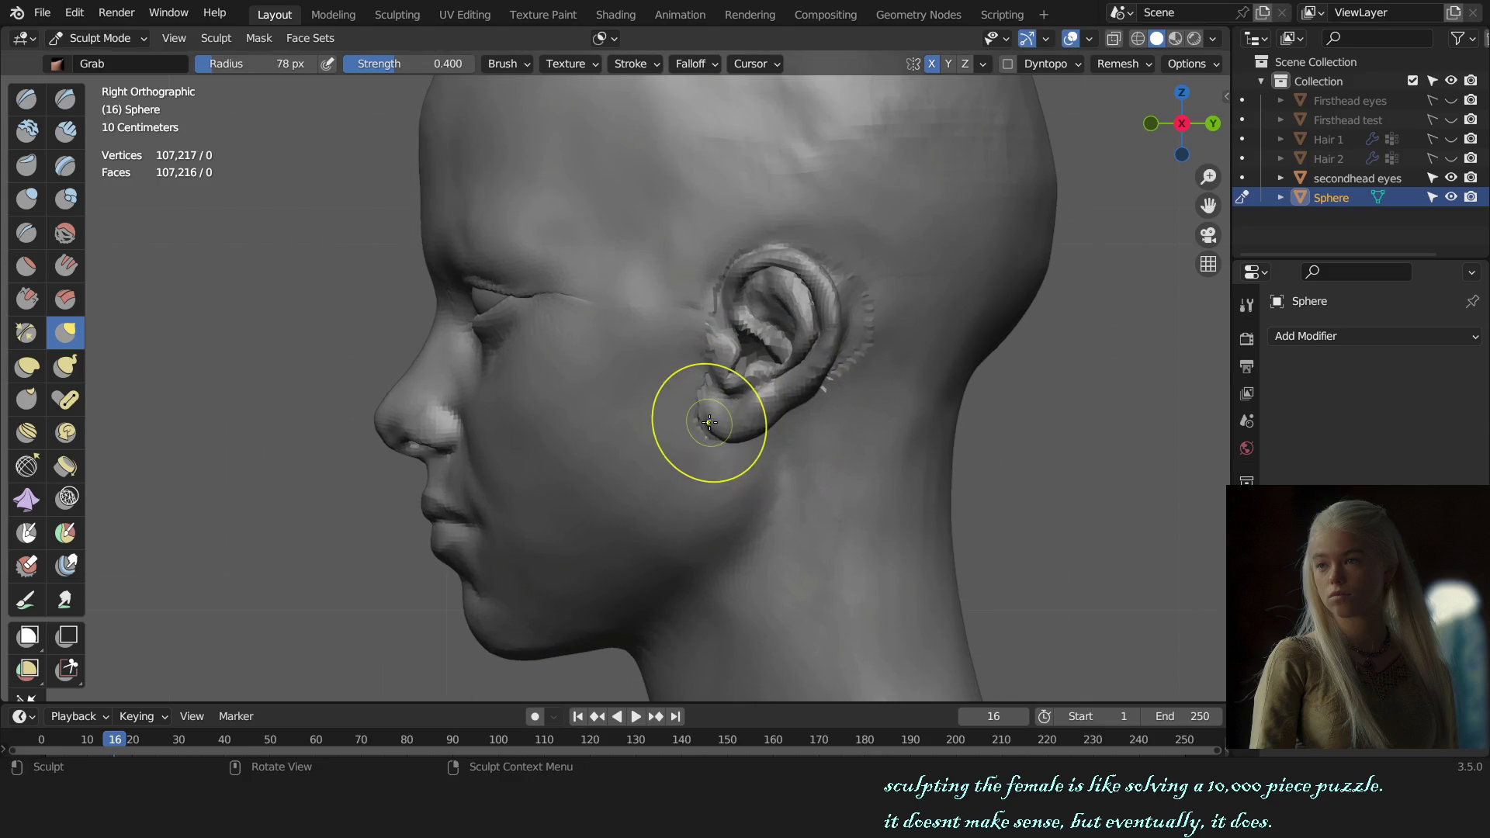
- Leave sculpt mode, select then deselect the eye objects, and save the sculpt file
key("KP_1")
scroll(652, 350, "down", 2)
scroll(648, 334, "up", 1)
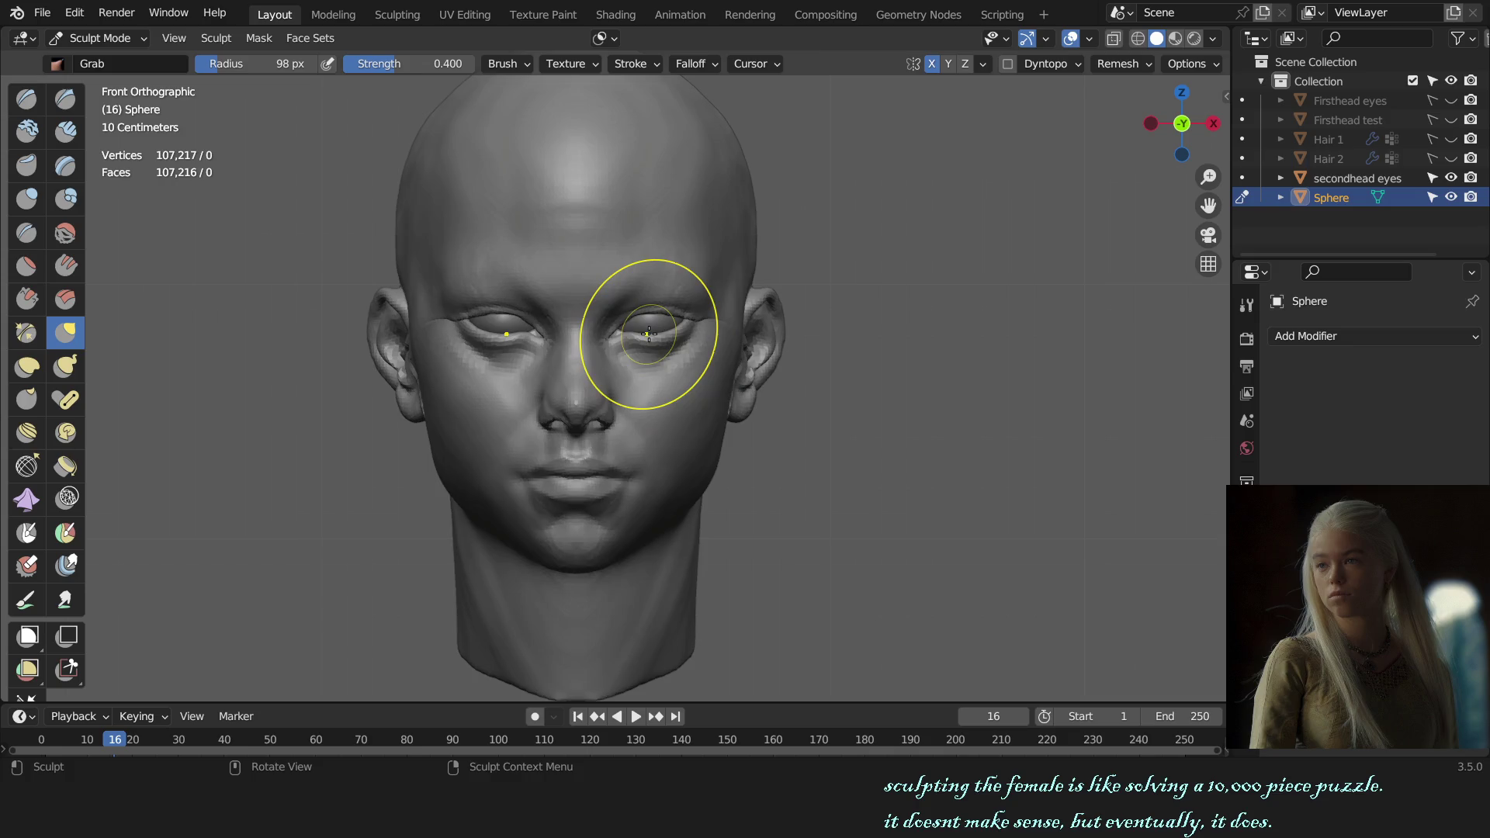
key("alt+q")
scroll(699, 350, "down", 3)
key("ctrl+Tab")
scroll(827, 401, "up", 3)
mouse_move(800, 358)
middle_mouse_down()
mouse_move(816, 402)
mouse_move(846, 410)
middle_mouse_up()
left_click(827, 394)
key("ctrl+s")
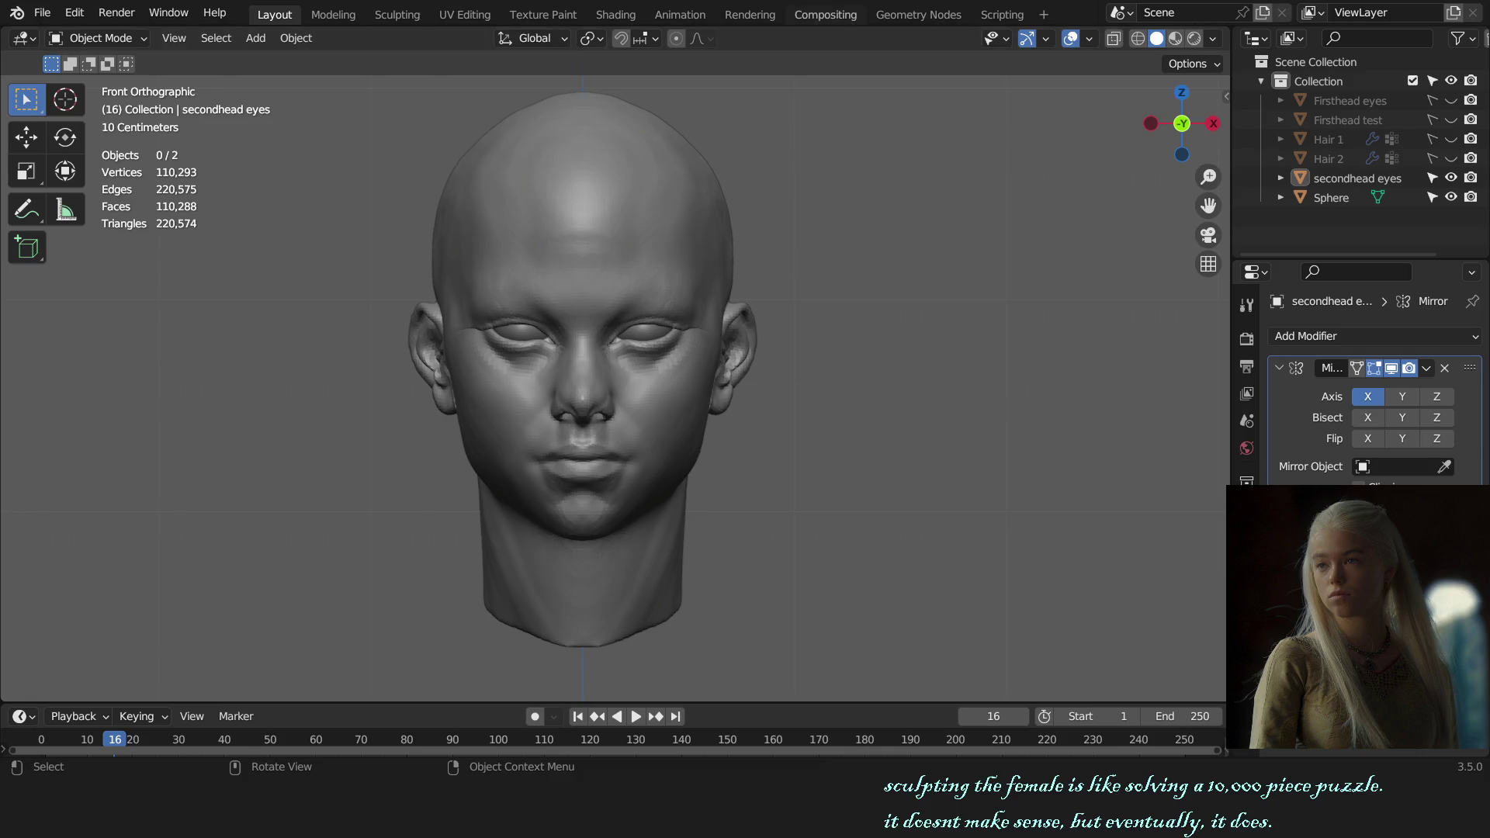
scroll(861, 345, "up", 2)
scroll(857, 353, "down", 2)
- Make the head the active object, enter Sculpt Mode and enlarge the Grab brush facing the nose
mouse_move(857, 352)
middle_mouse_down()
mouse_move(850, 400)
mouse_move(798, 407)
mouse_move(909, 403)
middle_mouse_up()
scroll(761, 400, "up", 2)
scroll(823, 399, "up", 2)
scroll(725, 392, "up", 2)
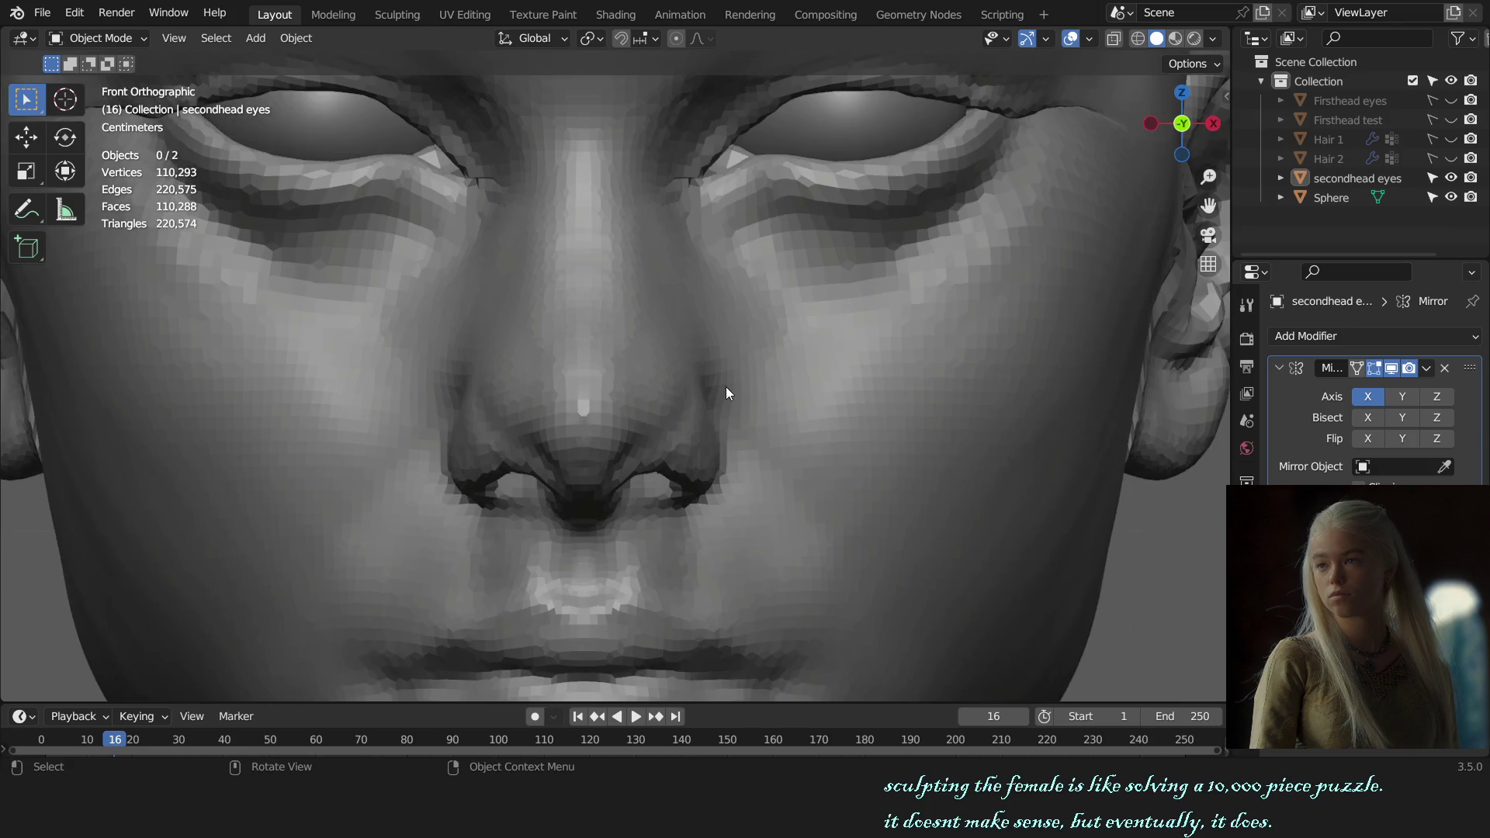
left_click(725, 392)
key("ctrl+Tab")
scroll(683, 450, "up", 2)
scroll(665, 365, "down", 2)
middle_click_drag(732, 392, 757, 403)
scroll(758, 404, "up", 2)
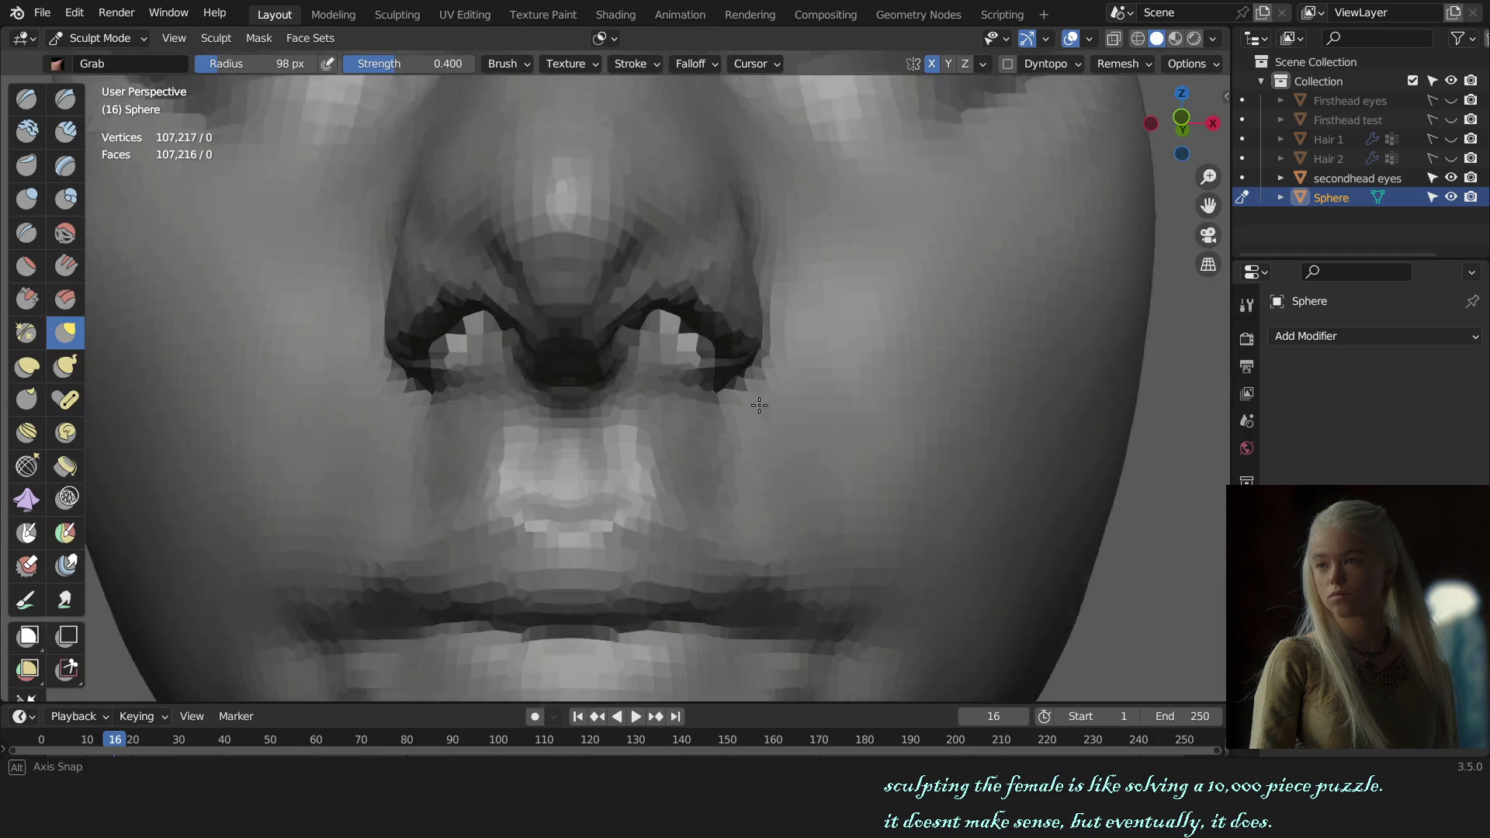
scroll(758, 405, "down", 3)
key("f")
left_click(676, 356)
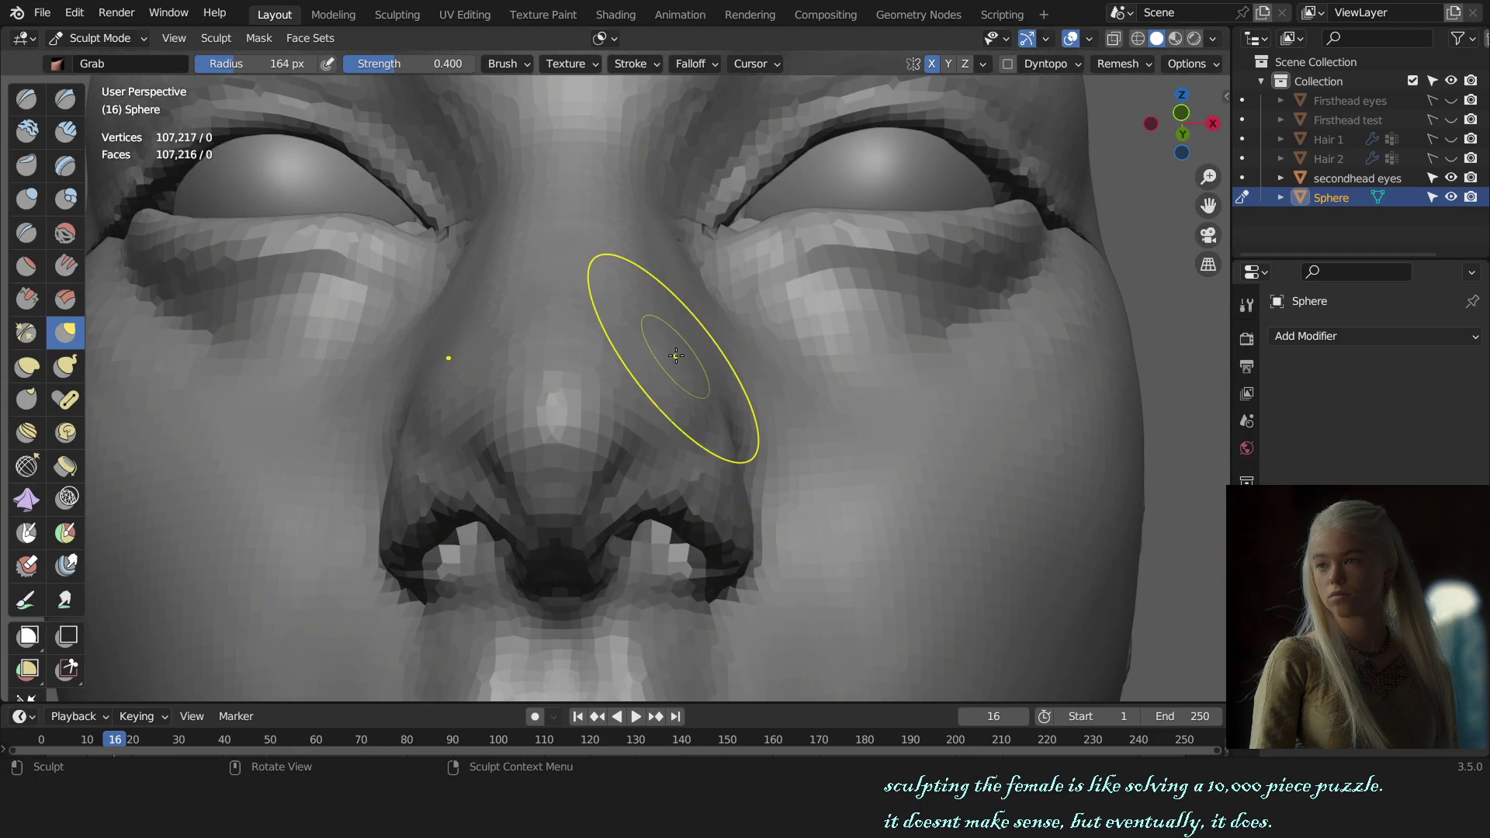
scroll(675, 355, "down", 1)
middle_click_drag(648, 334, 799, 466)
scroll(798, 465, "down", 4)
scroll(817, 466, "down", 1)
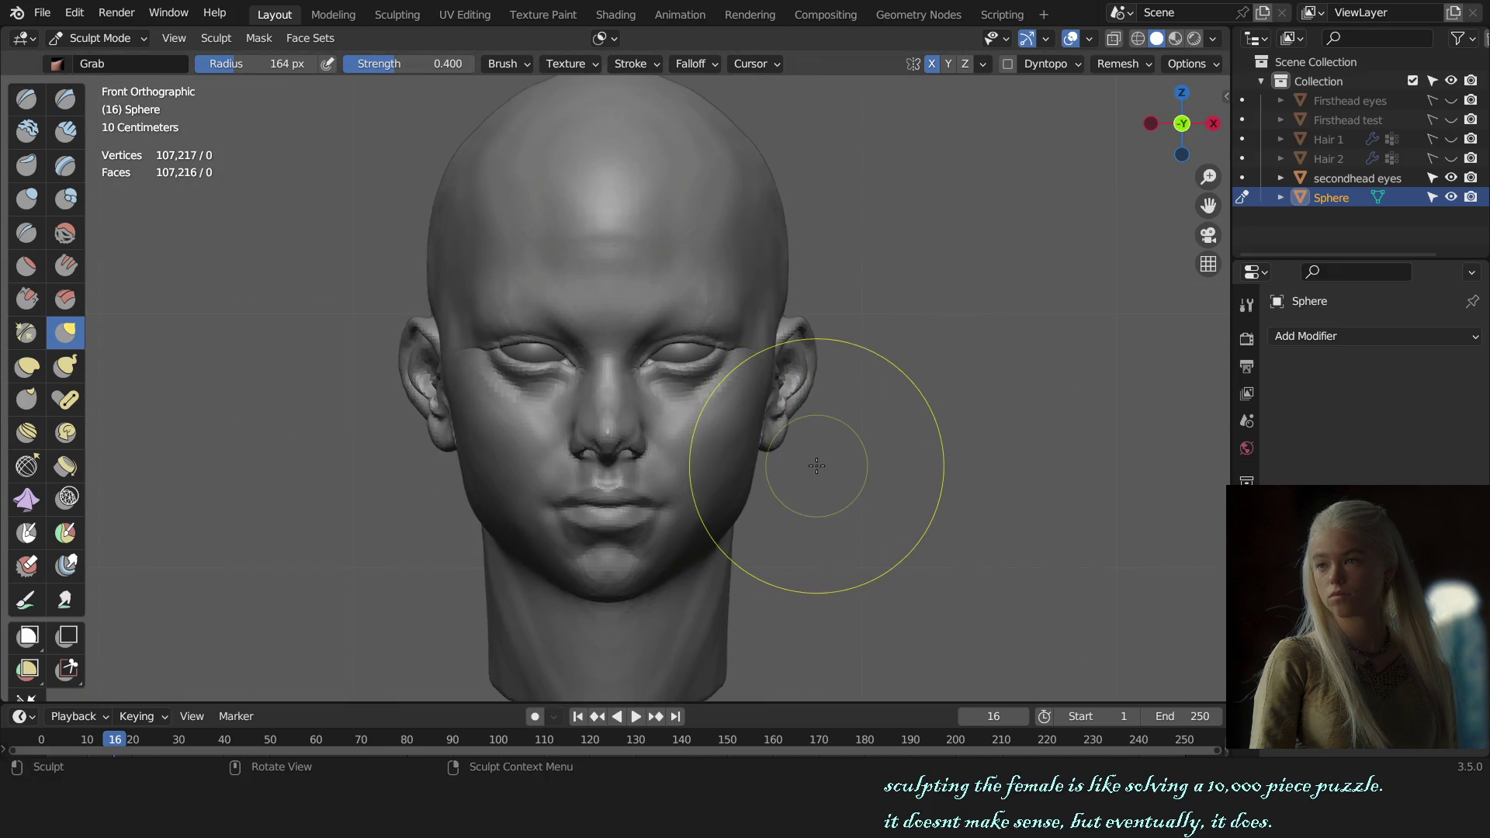
- Grab along the nose bridge with a smaller brush, undo and redo a stroke, then look up at the face
key("ctrl+shift")
scroll(658, 440, "up", 6)
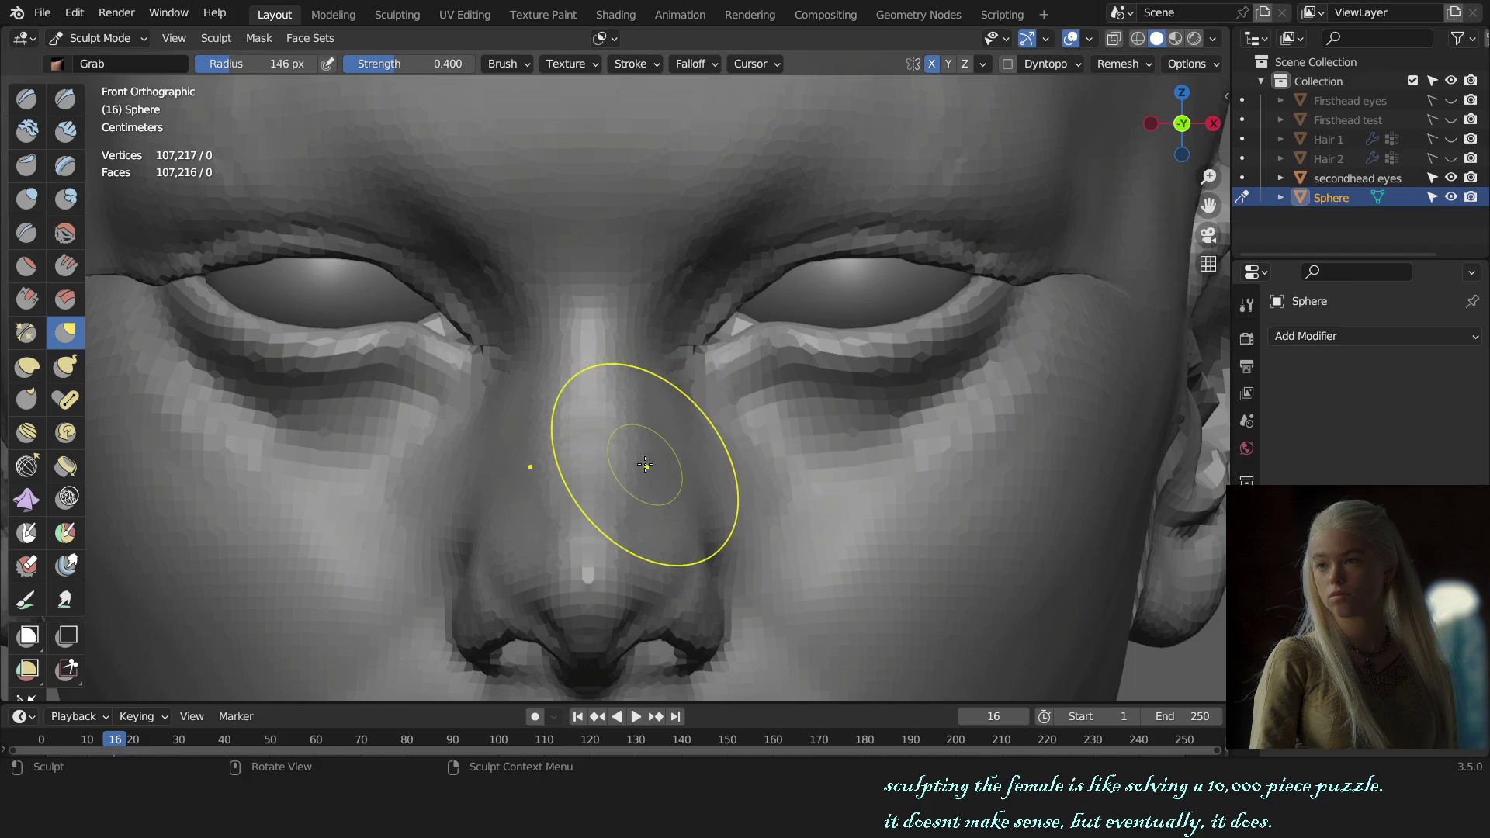
key("f")
left_click(647, 404)
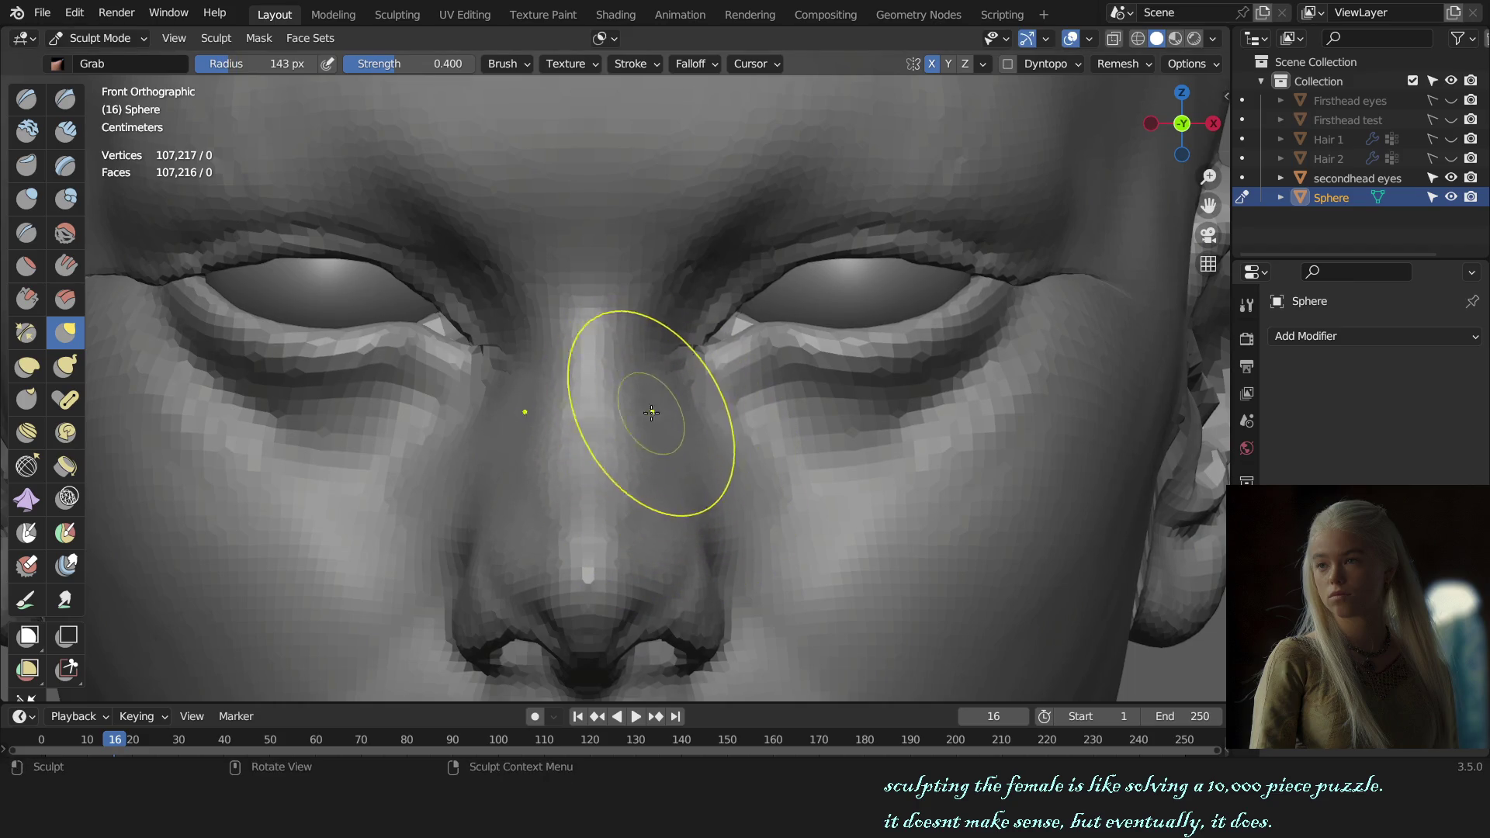
scroll(659, 415, "down", 6)
middle_click_drag(798, 454, 895, 452)
key("ctrl+z")
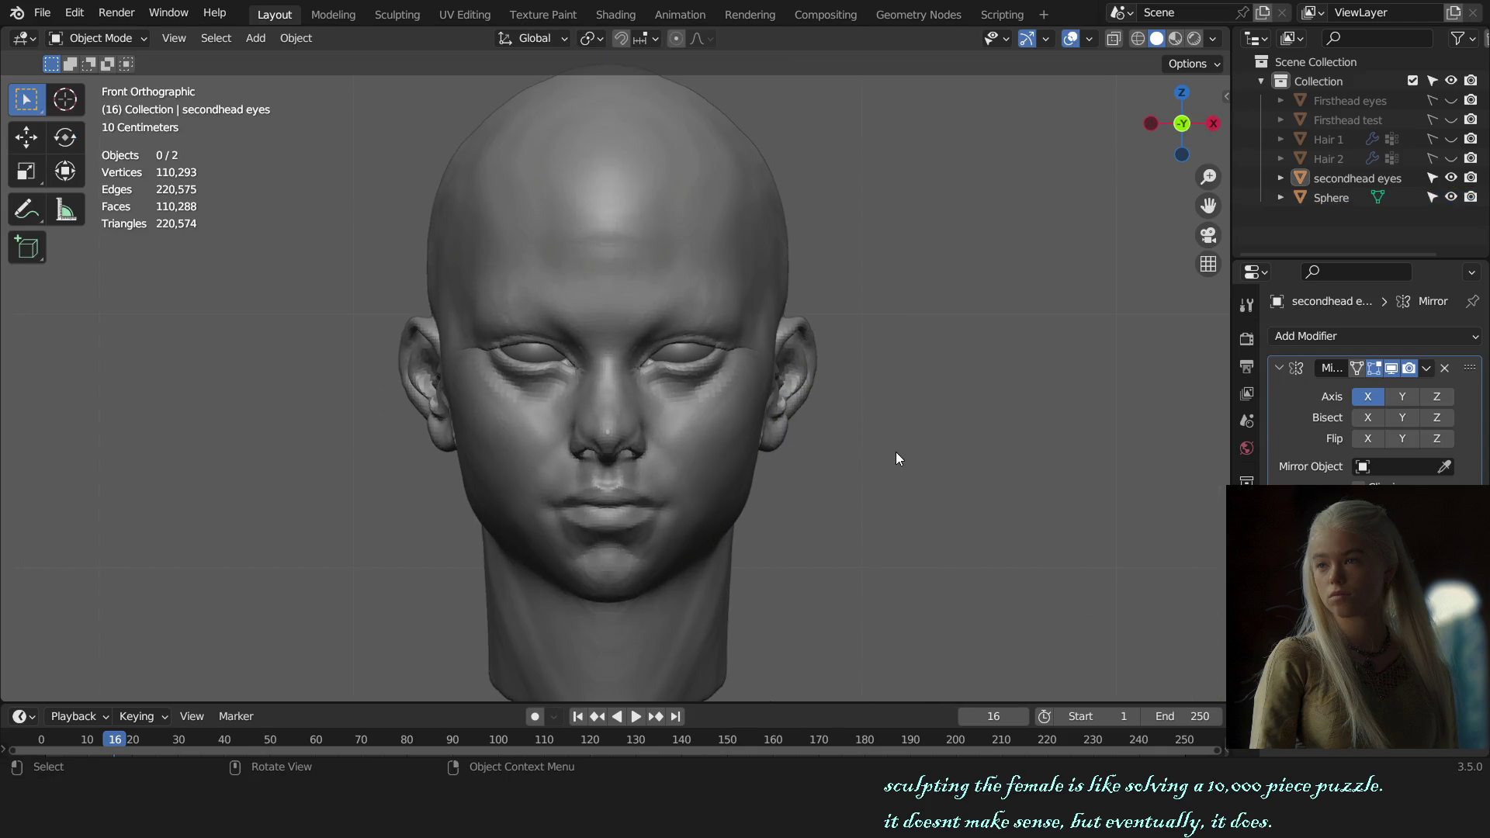
key("ctrl+shift+z")
key("ctrl+shift+z")
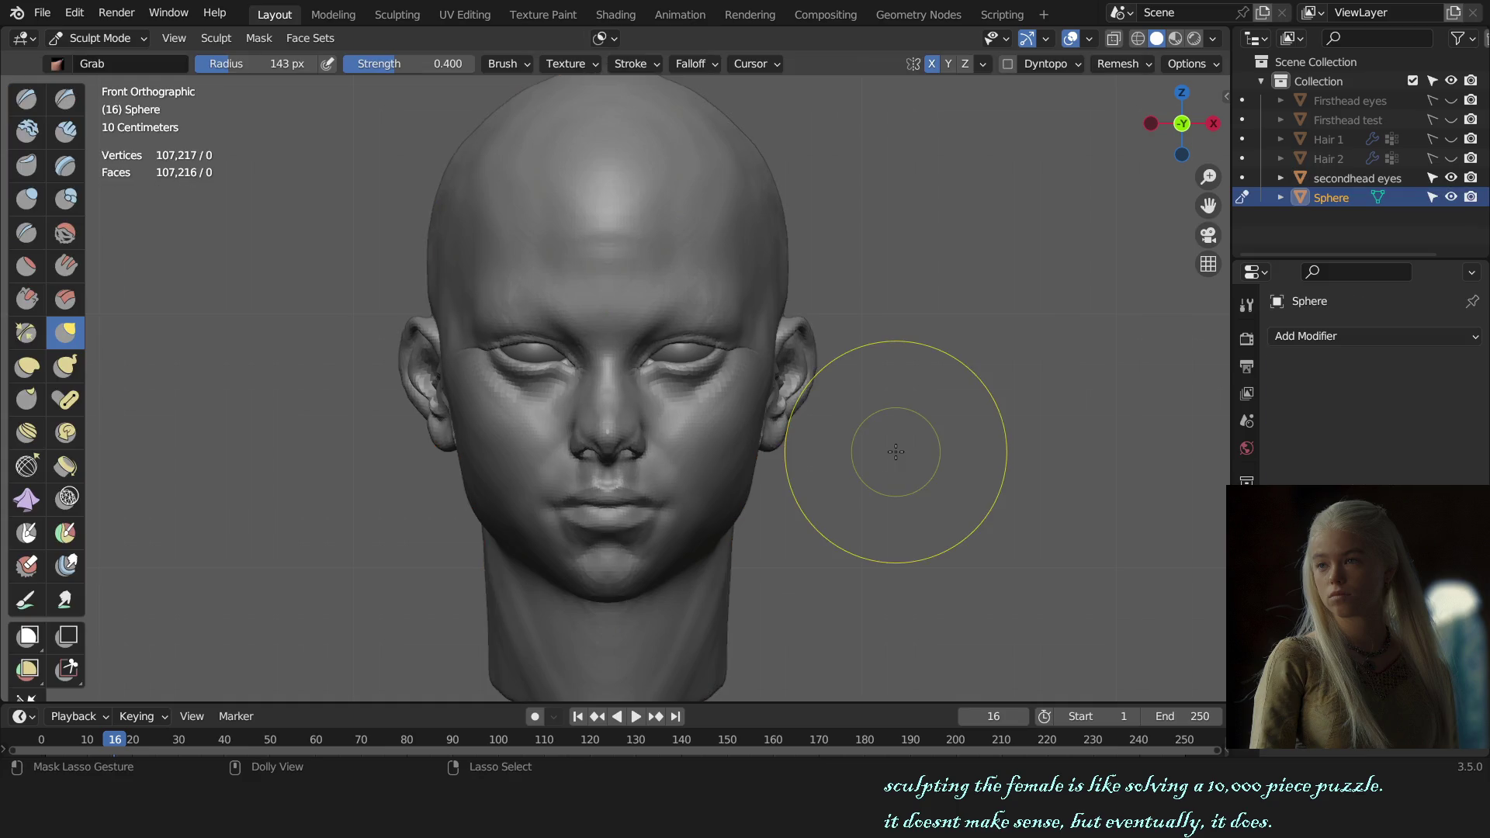
scroll(818, 483, "up", 3)
scroll(817, 483, "up", 3)
mouse_move(656, 406)
middle_mouse_down()
mouse_move(675, 499)
mouse_move(720, 336)
mouse_move(662, 432)
middle_mouse_up()
scroll(662, 432, "up", 2)
- With the Crease brush, sharpen the nose tip from a low angle, then close in on the nose
key("shift+c")
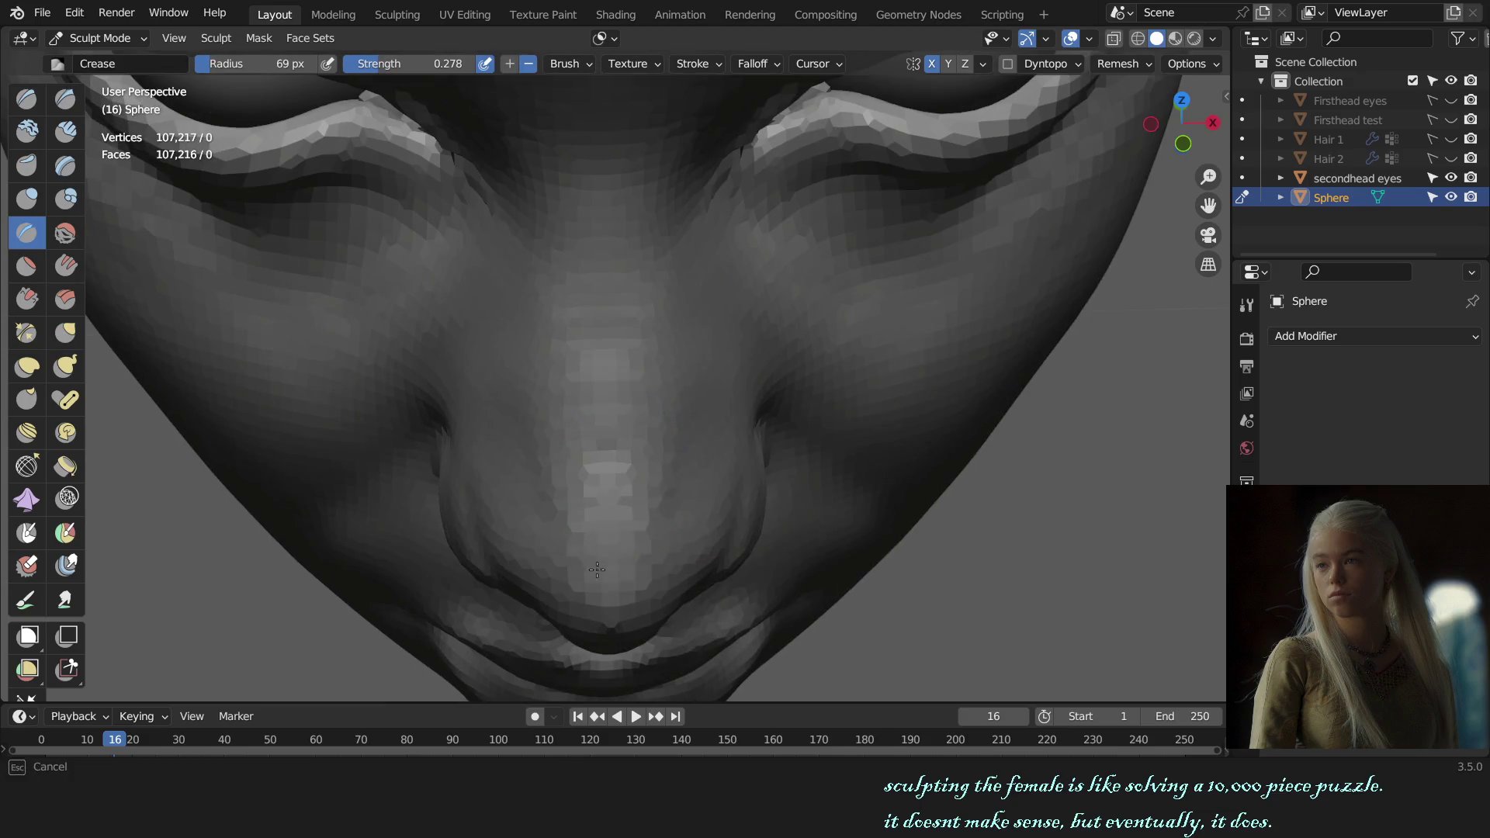
key("KP_1")
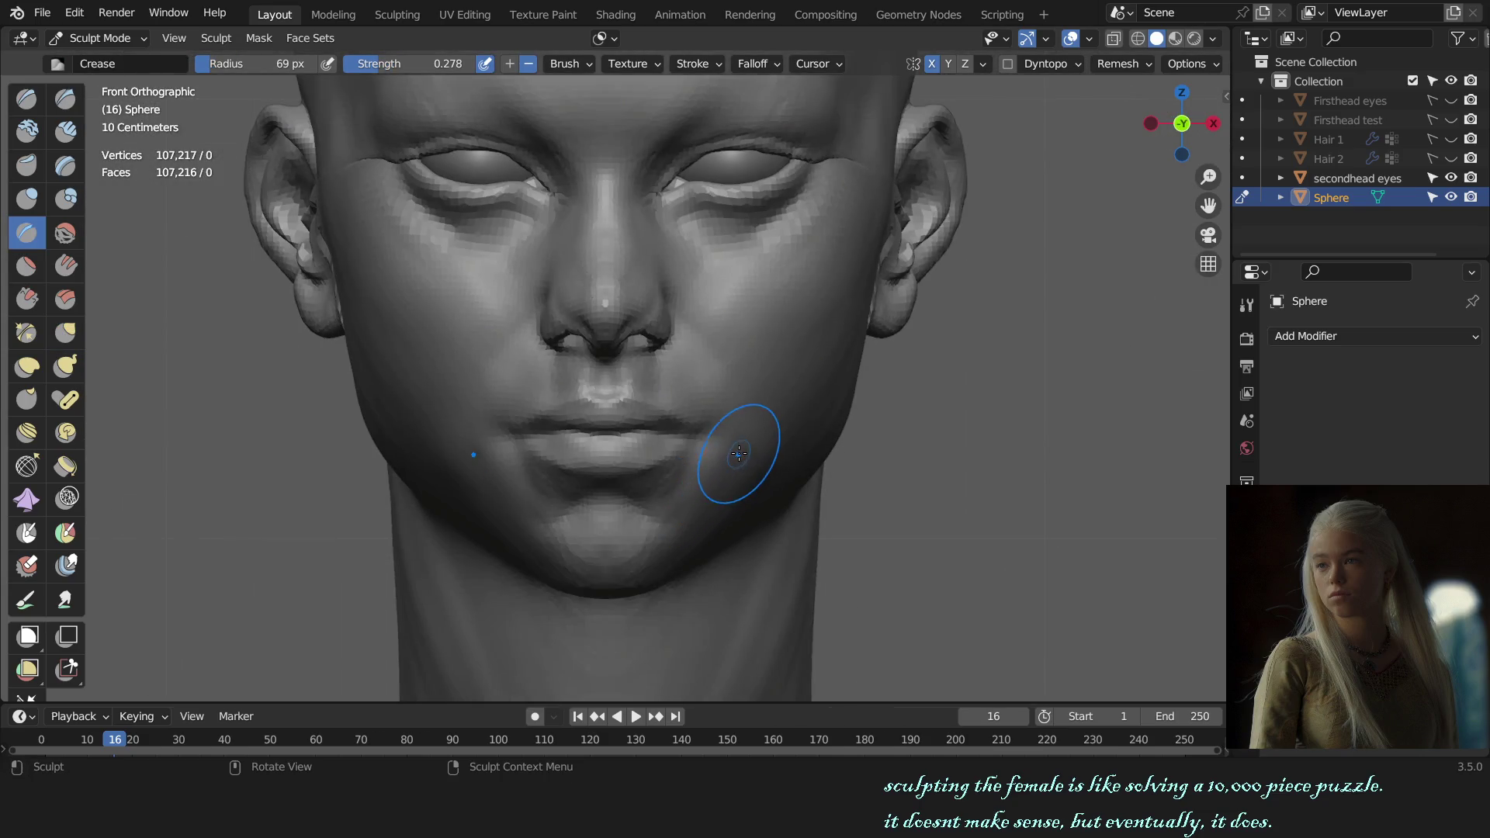
middle_click_drag(737, 465, 645, 503)
scroll(646, 503, "up", 3)
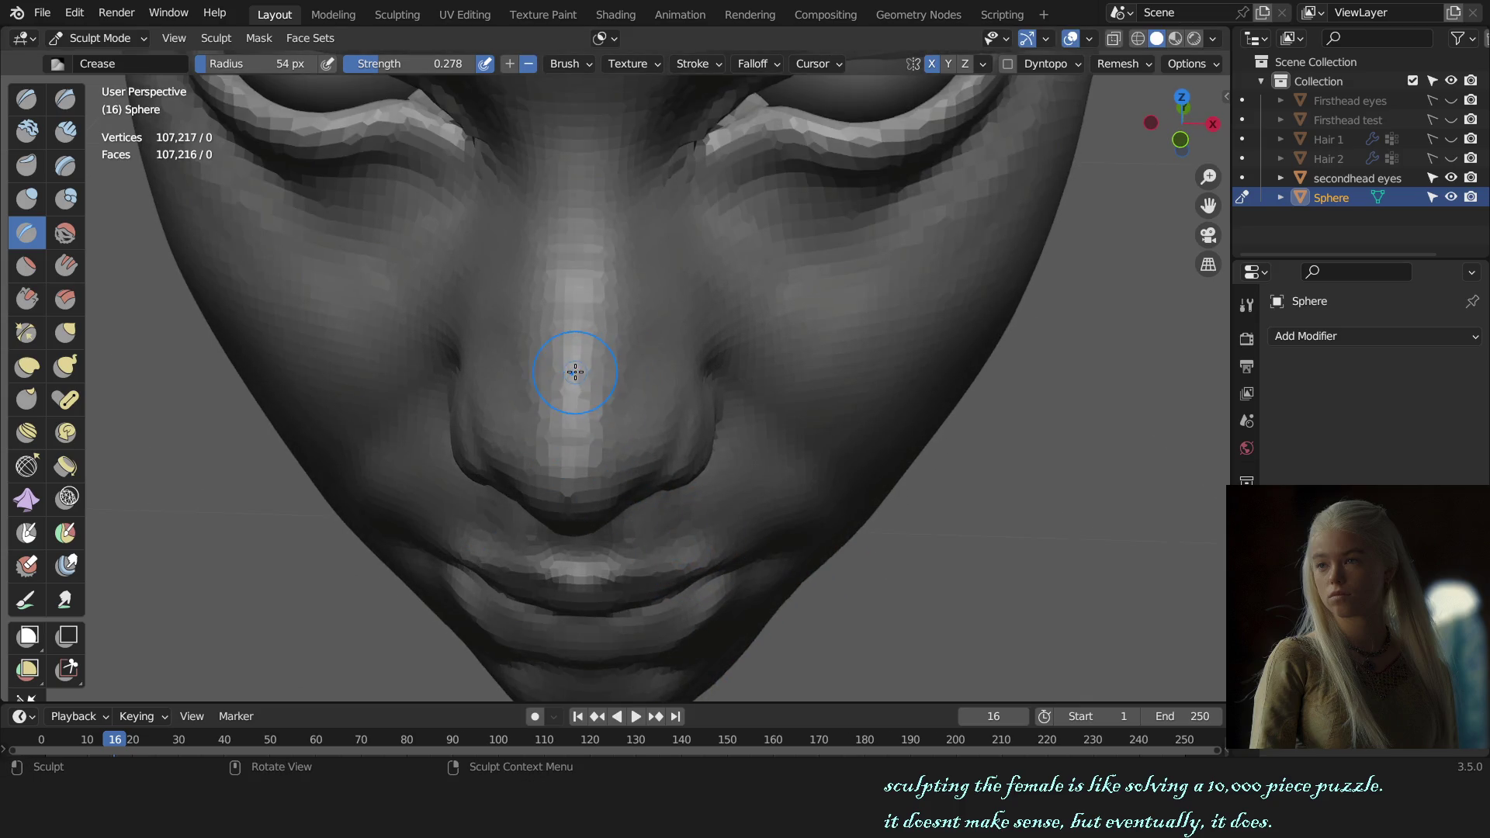
left_click_drag(566, 360, 676, 365)
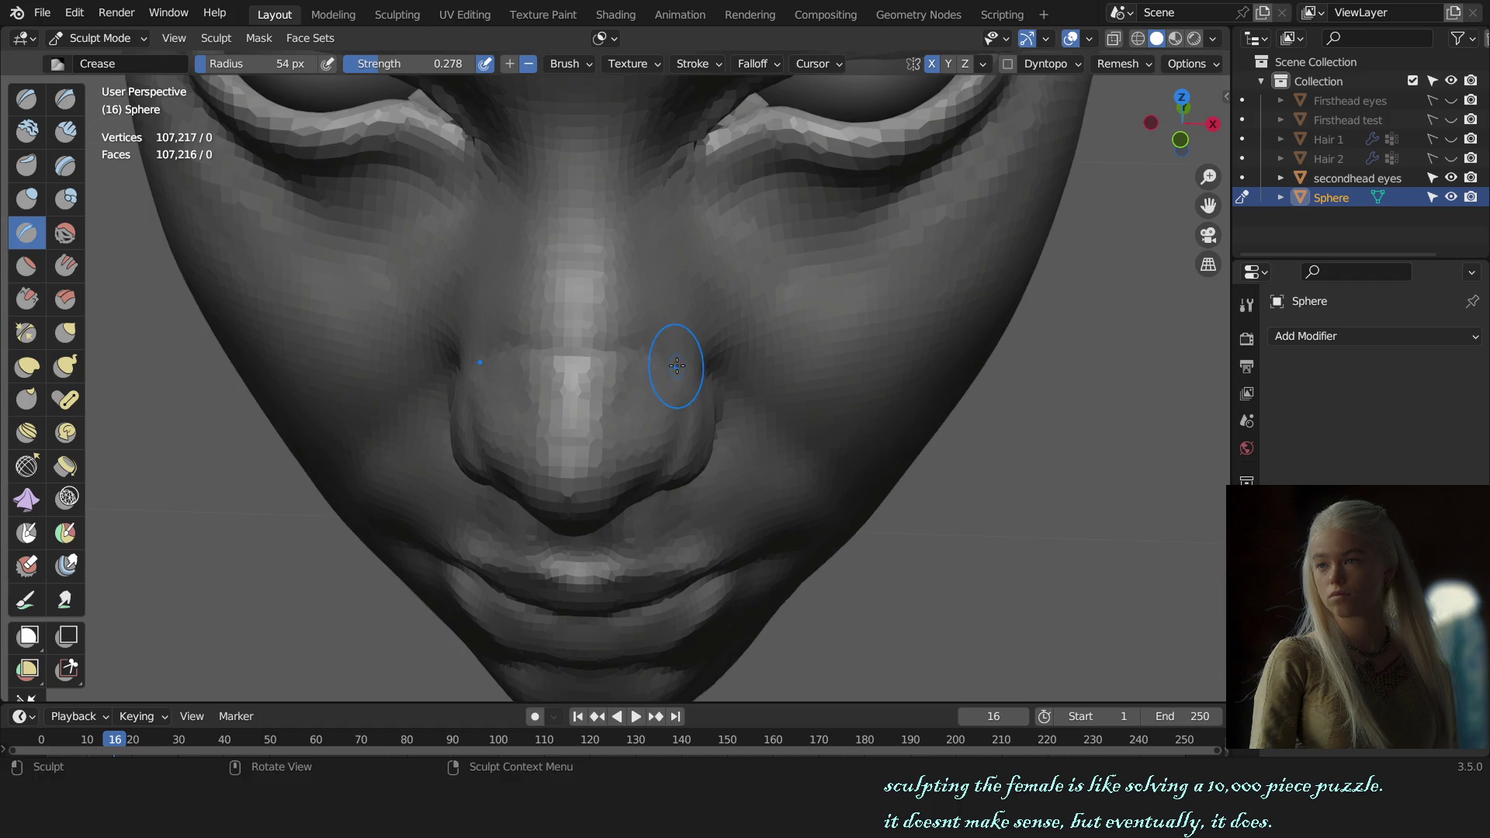
key("KP_1")
scroll(731, 415, "down", 3)
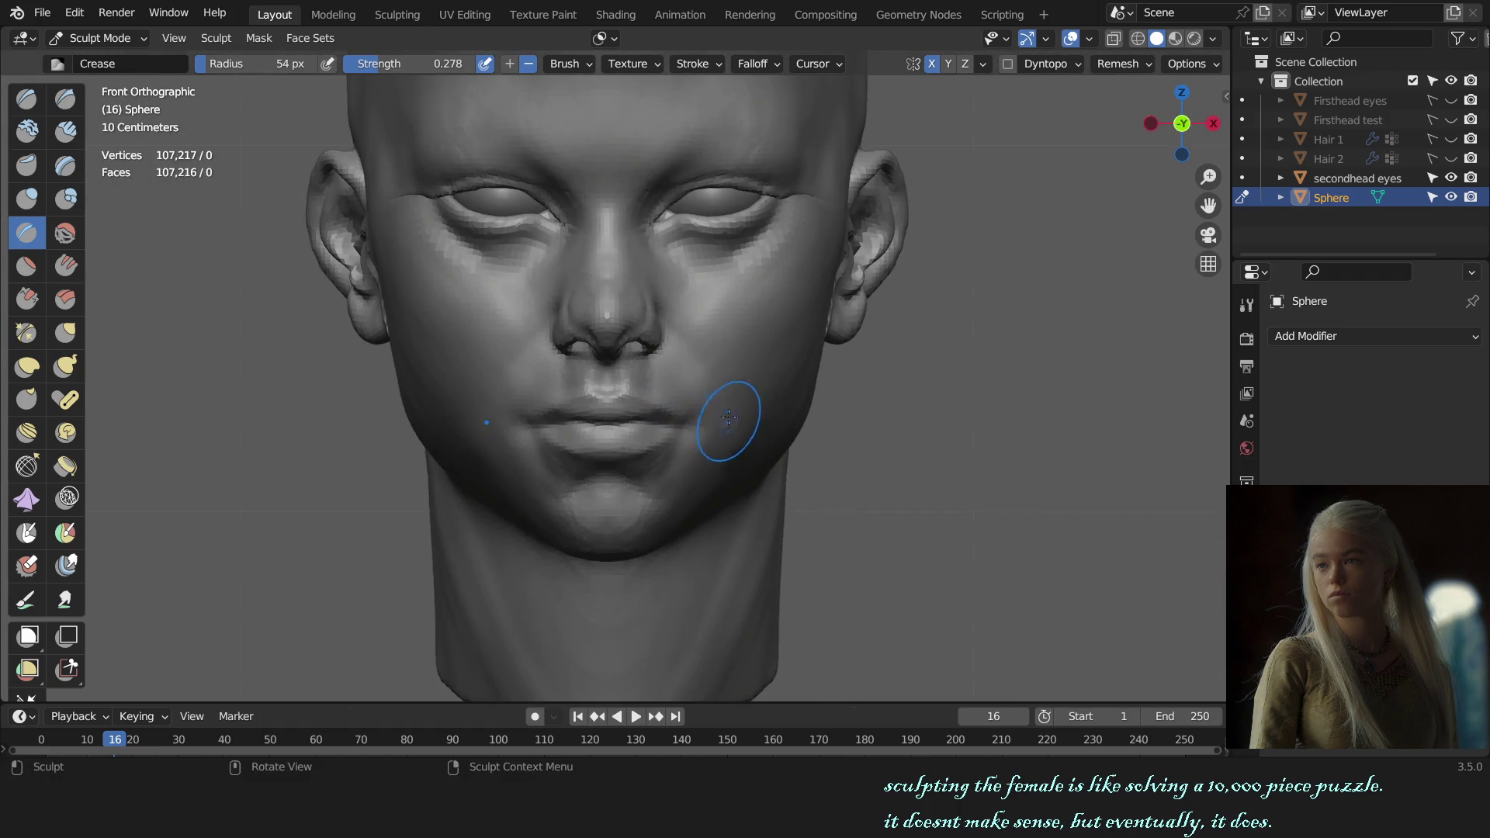
scroll(665, 450, "up", 3)
middle_click_drag(665, 449, 588, 407)
mouse_move(519, 418)
middle_mouse_down("shift")
mouse_move(699, 416)
mouse_move(699, 471)
middle_mouse_up("shift")
key("x")
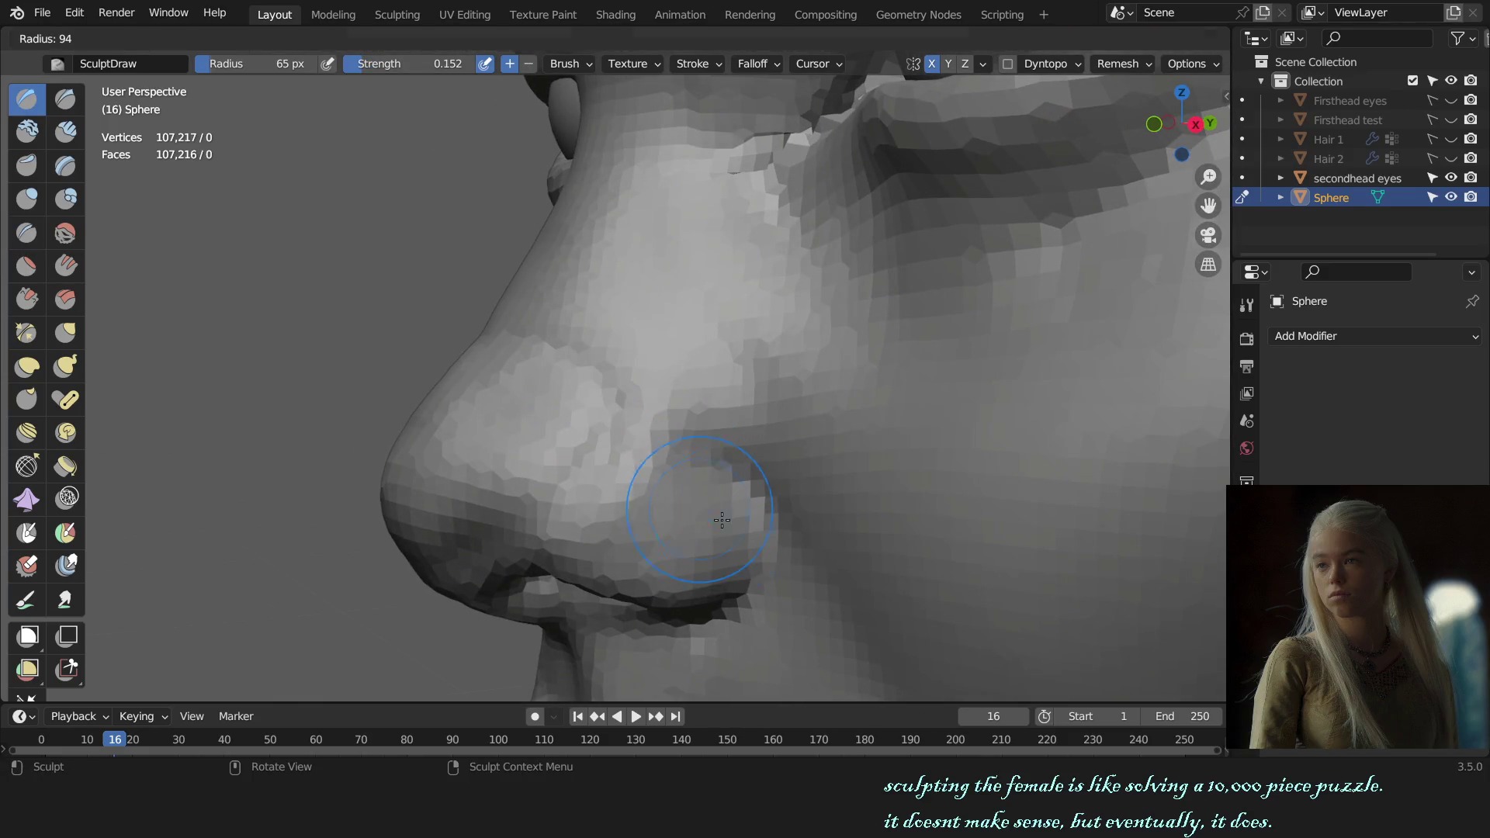
- Resize the Draw brush and build up the nose wings, checking from front and three-quarter views
middle_click_drag(709, 547, 683, 431)
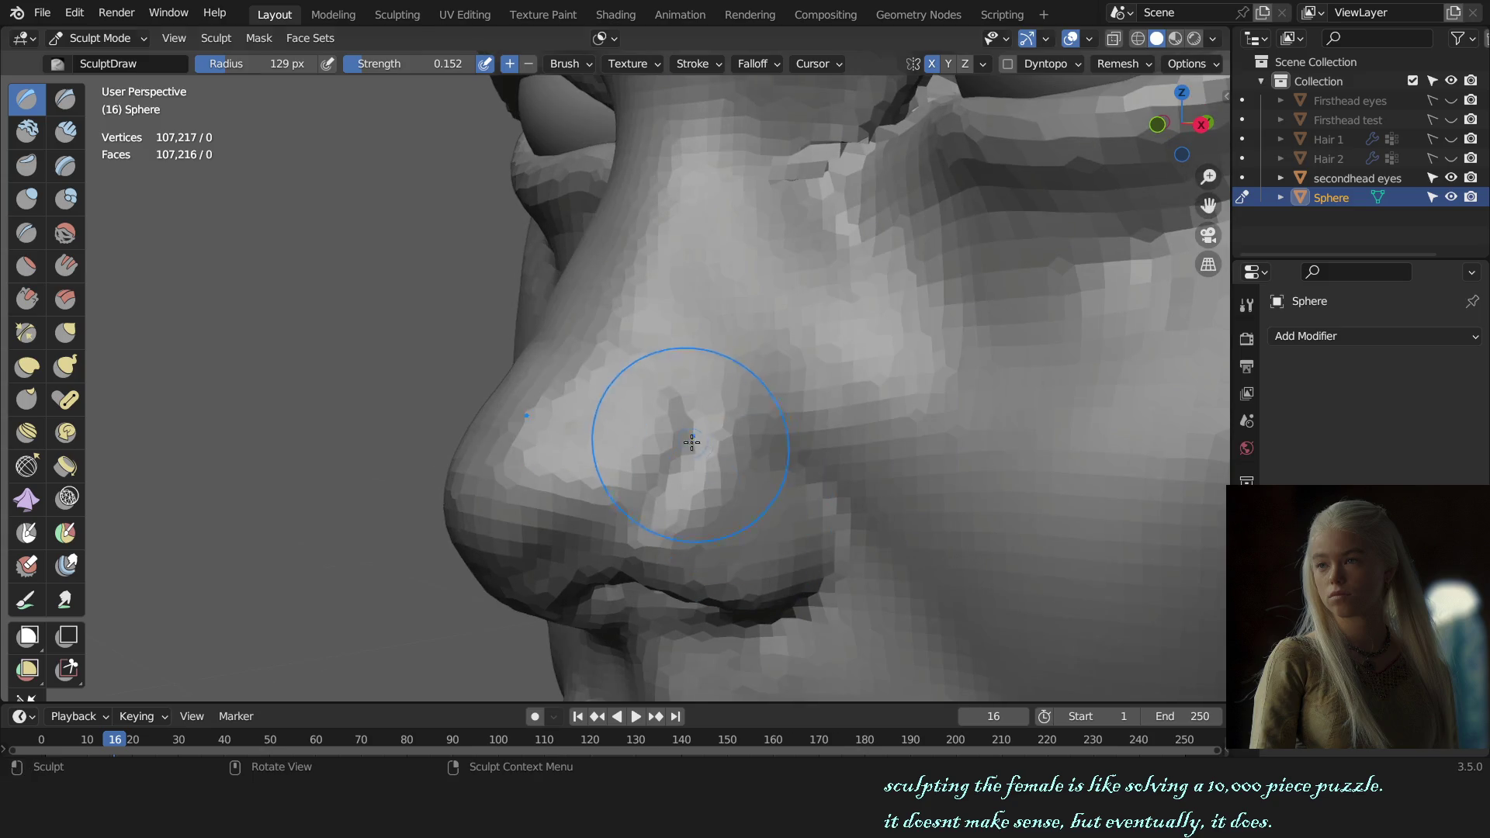
key("f")
left_click(676, 482)
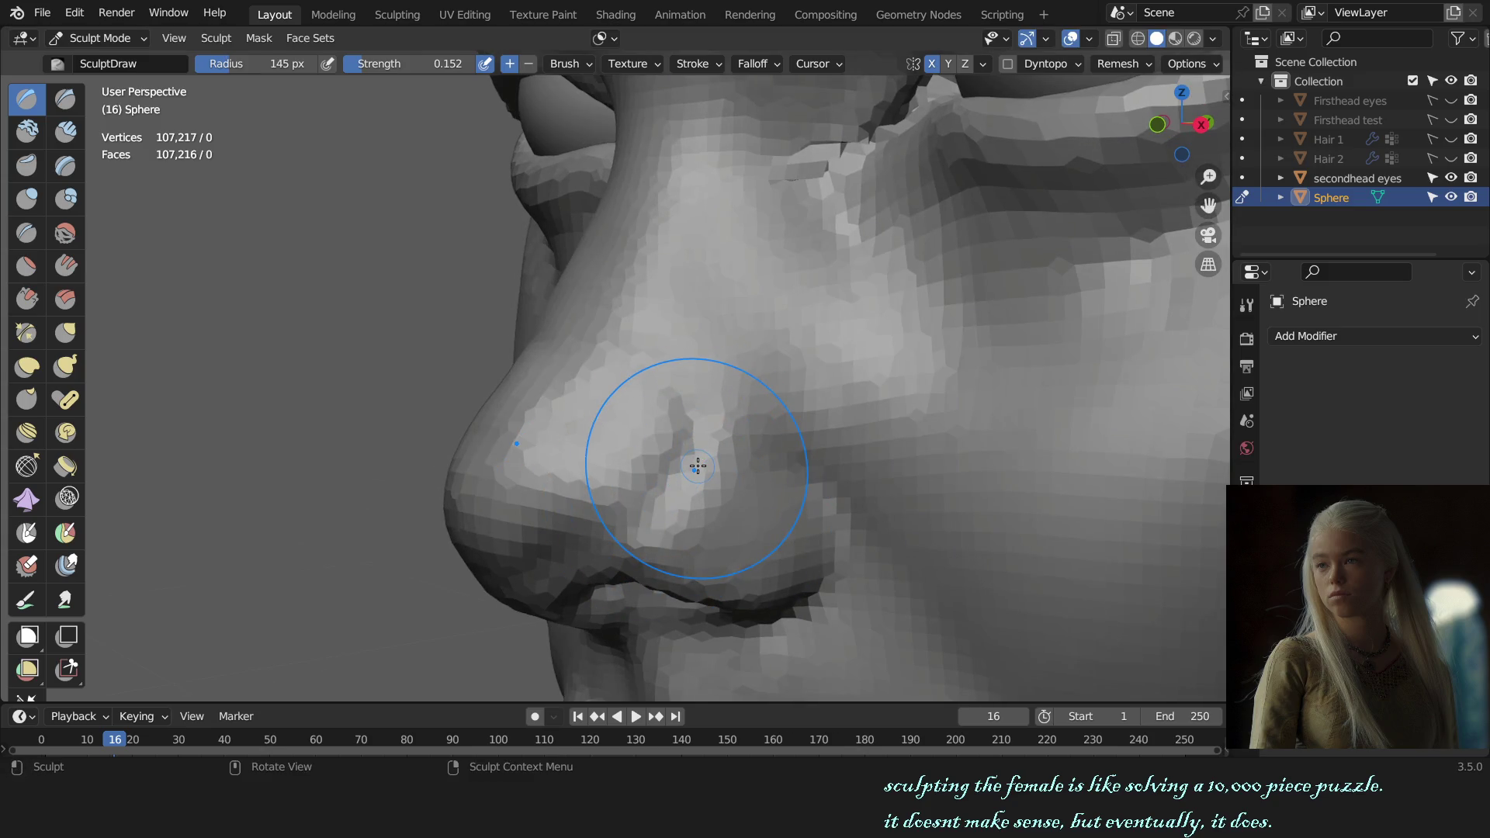
middle_click_drag(675, 465, 665, 439)
key("f")
left_click(683, 422)
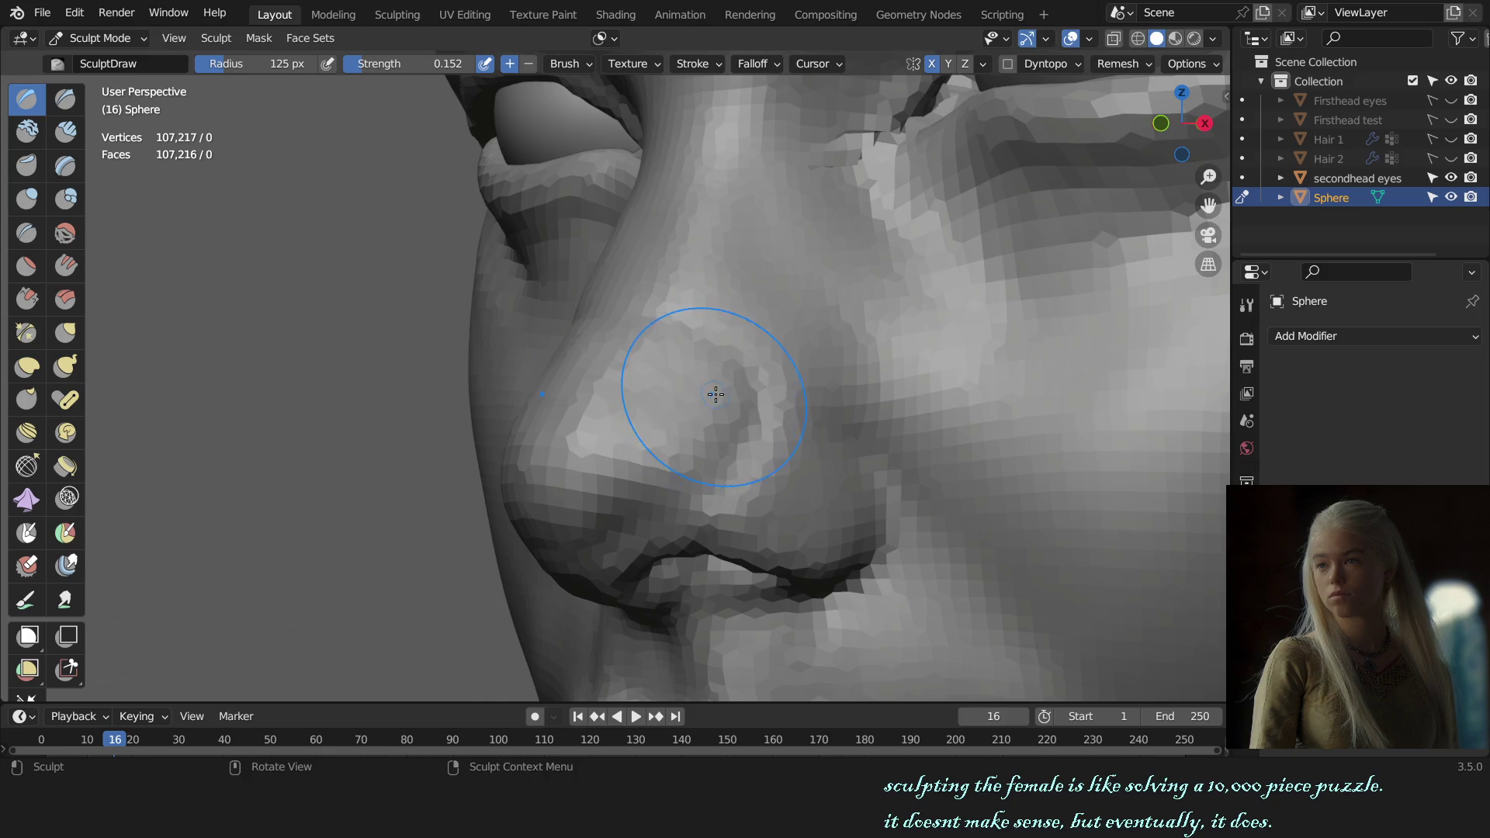
key("KP_1")
middle_click_drag(897, 426, 978, 453)
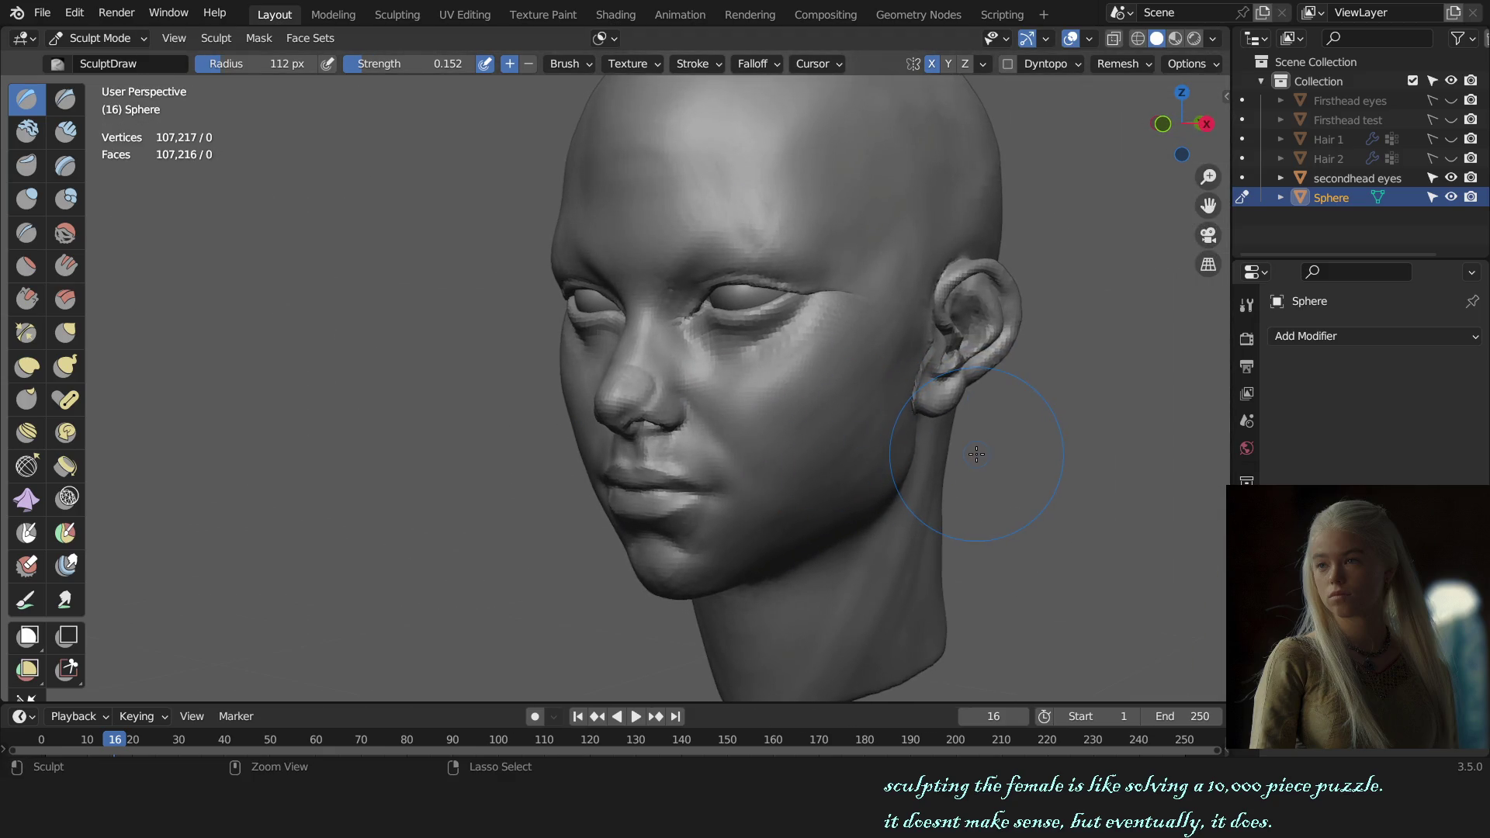
- Undo and redo a stroke, zoom onto the nose and size the Grab brush for the bridge
key("ctrl+z")
key("ctrl+z")
key("ctrl+shift+z")
key("ctrl+shift+z")
middle_click_drag(974, 453, 661, 341, "ctrl")
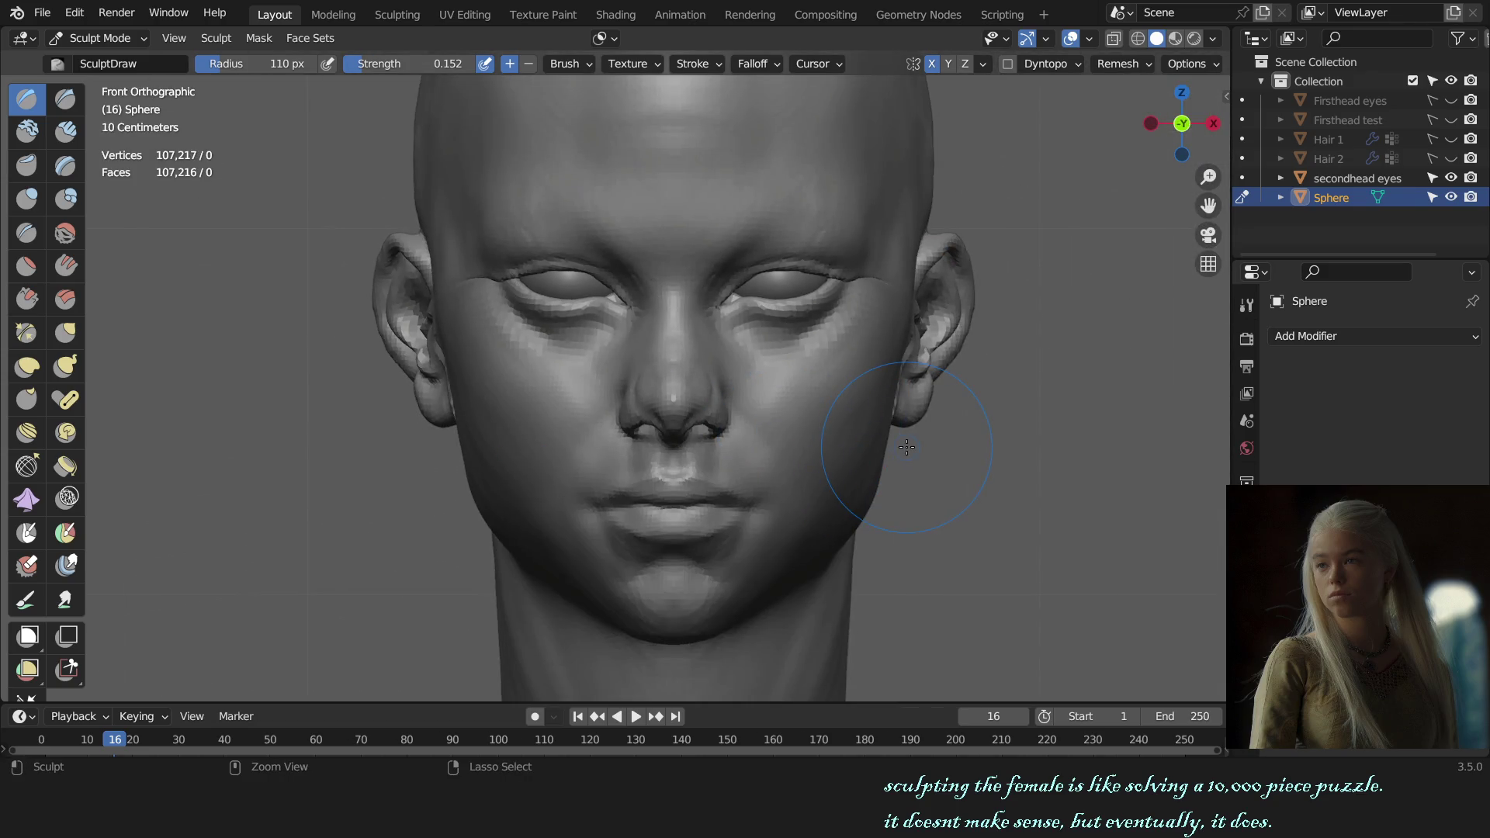
scroll(903, 445, "up", 3)
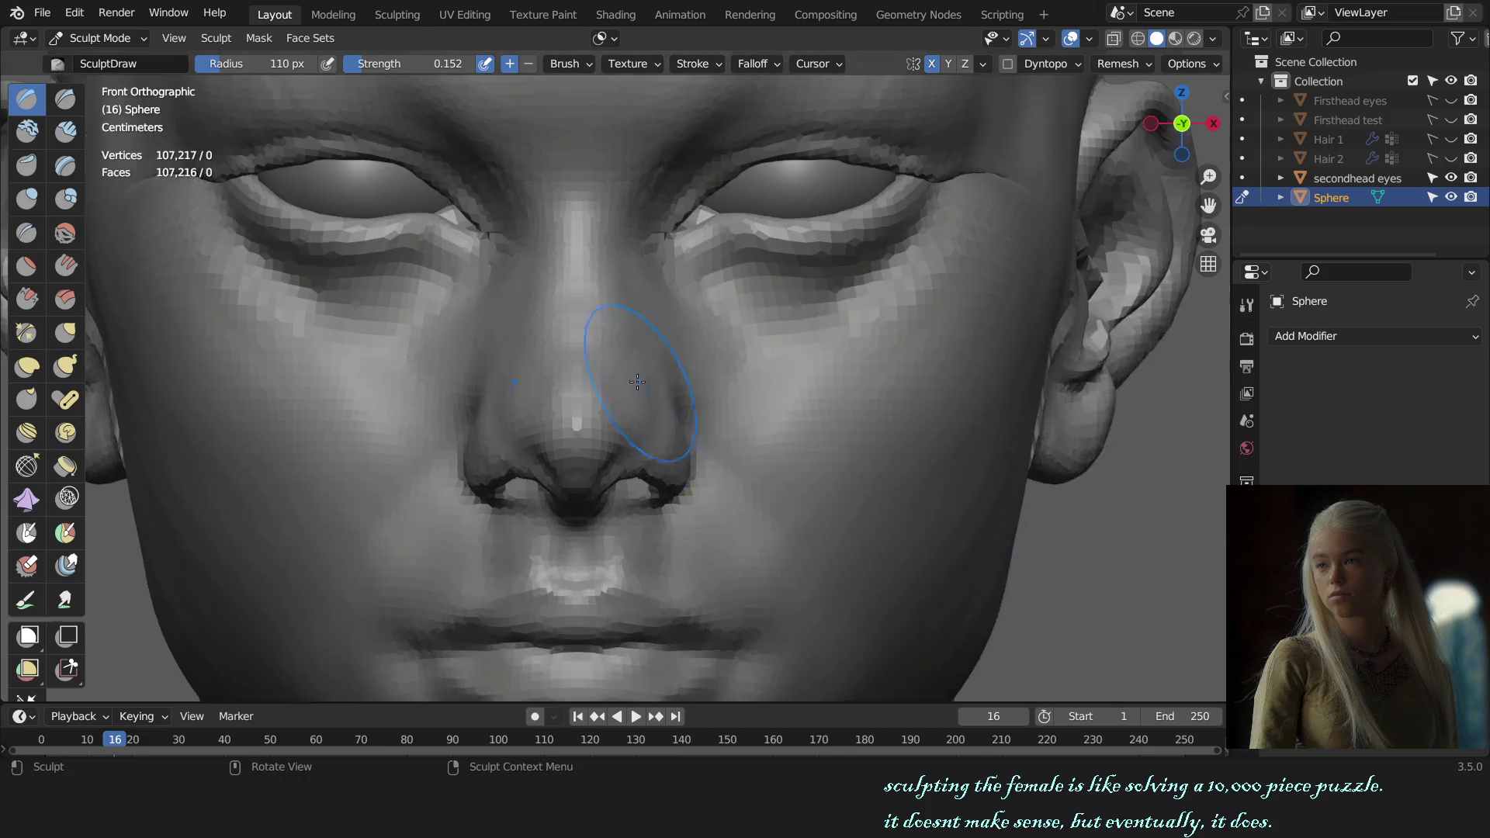
scroll(632, 333, "up", 2)
key("g")
key("f")
left_click(643, 377)
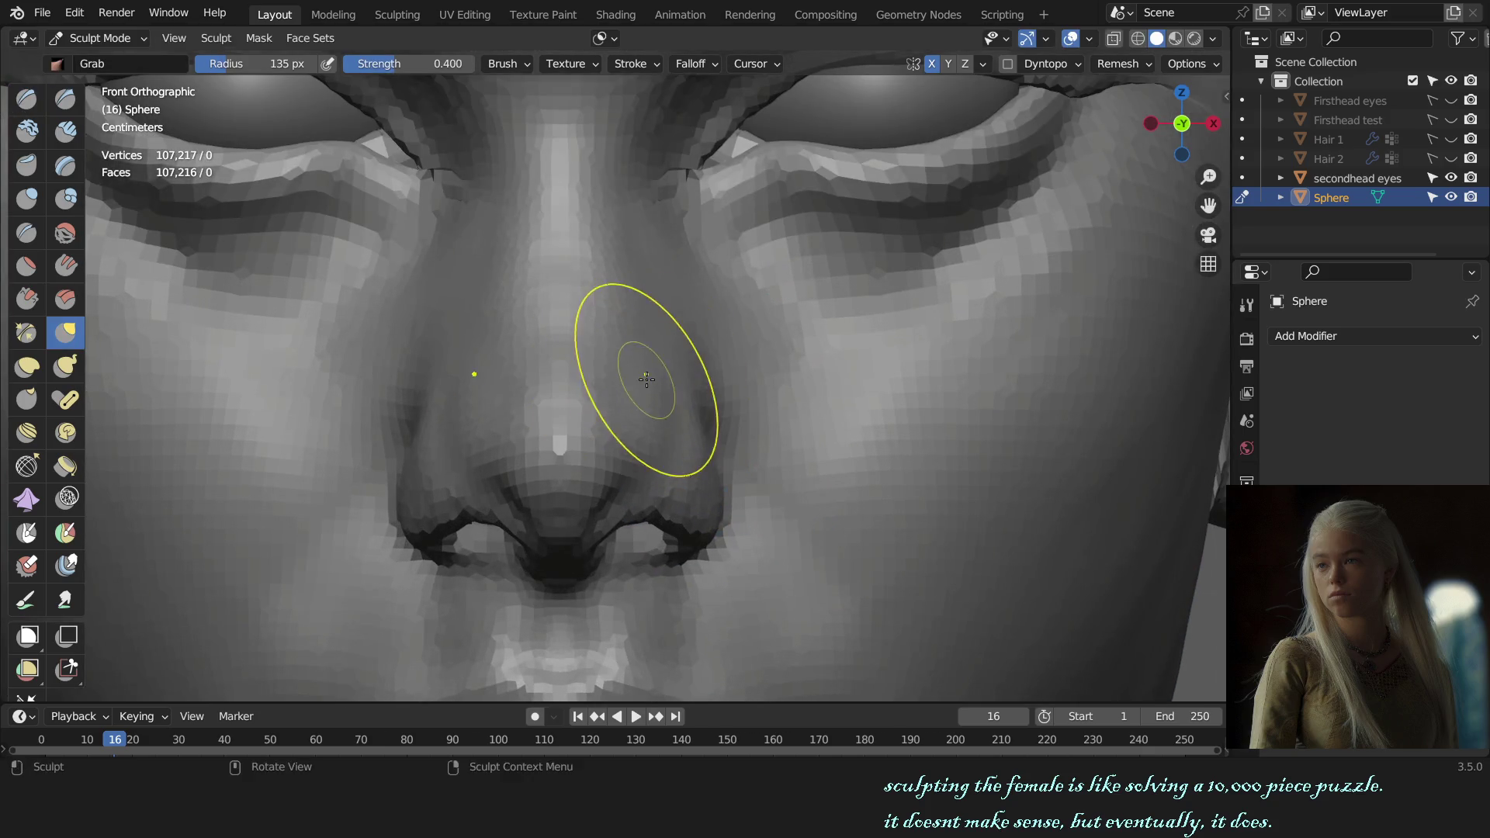
- Lightly draw on the nose bridge and review it in front and right profile views, ending on Grab
key("x")
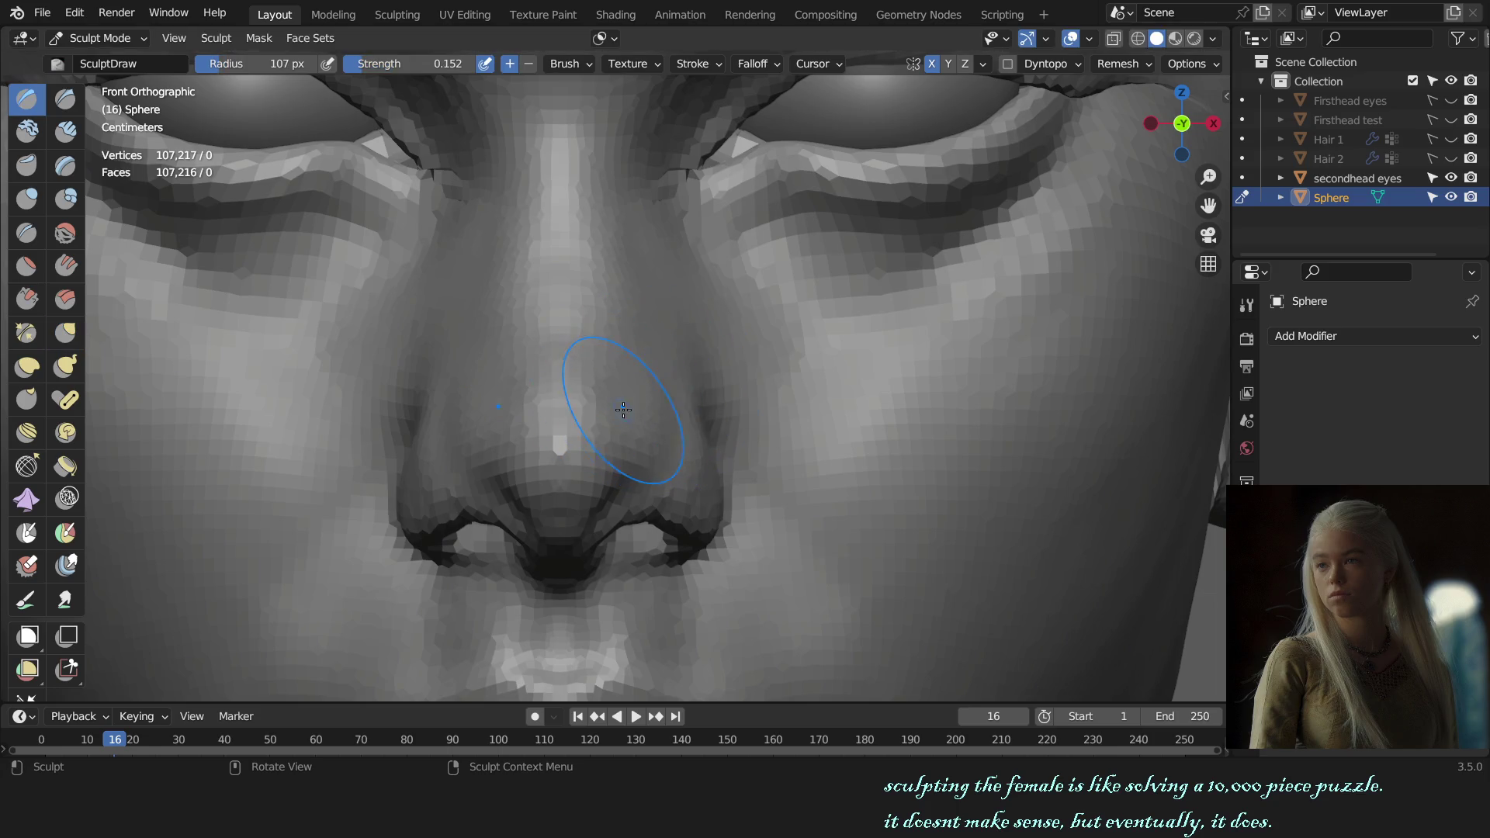
scroll(750, 413, "down", 5)
middle_click_drag(848, 431, 885, 425)
key("KP_1")
scroll(830, 428, "down", 2)
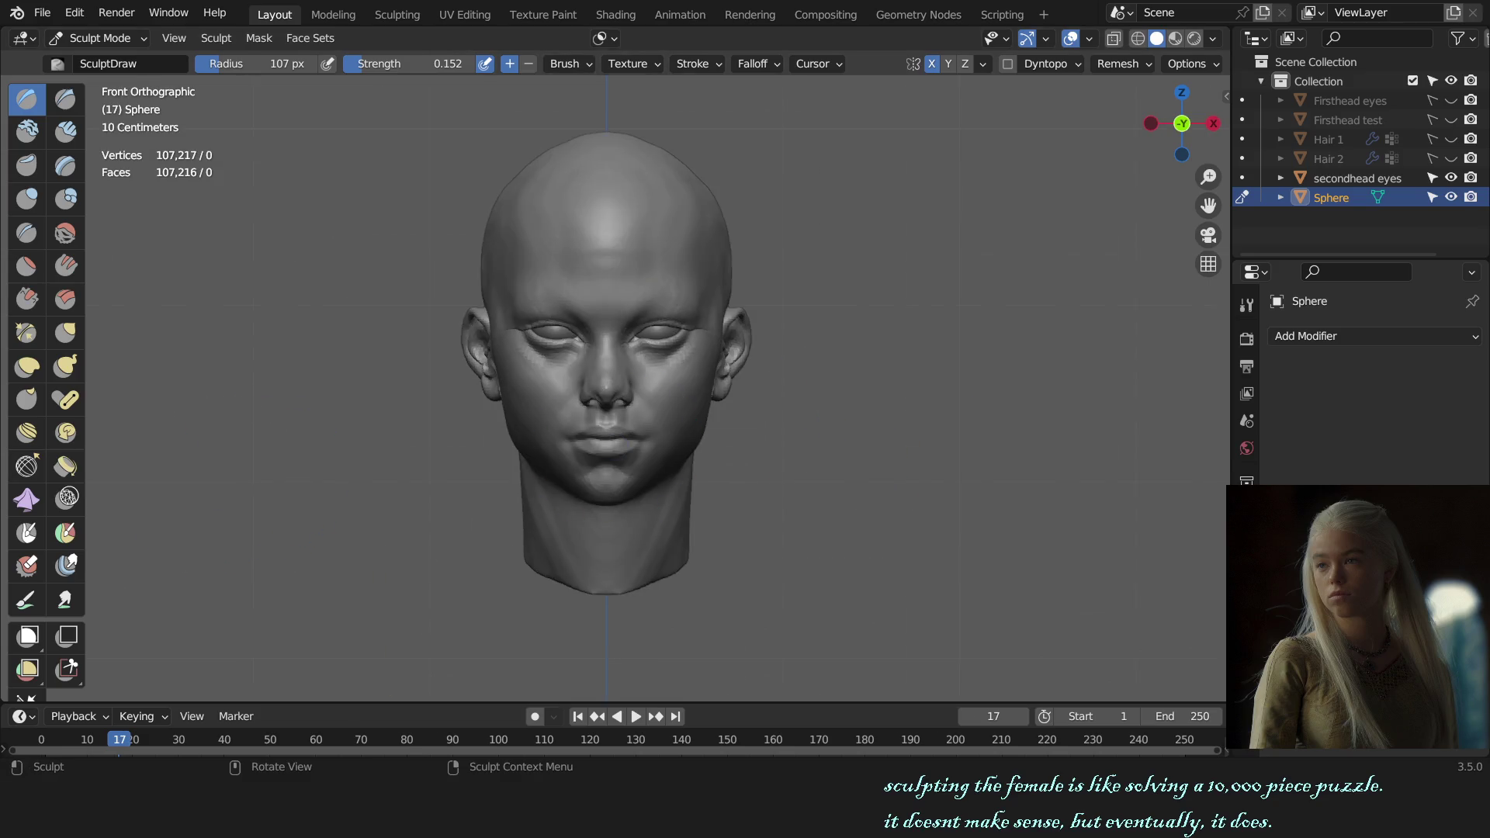
scroll(911, 412, "up", 2)
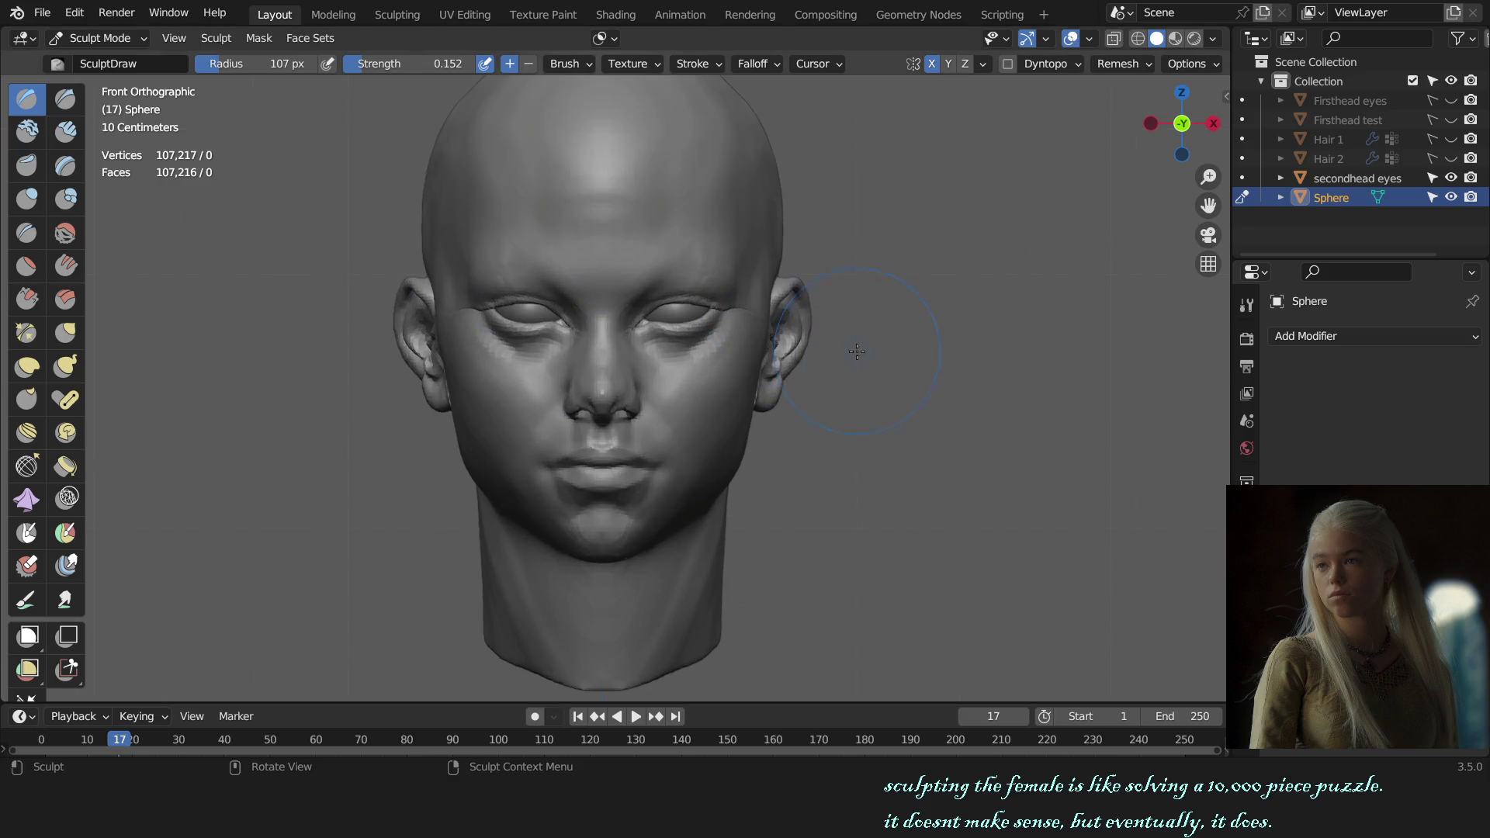
middle_click_drag(967, 443, 910, 413)
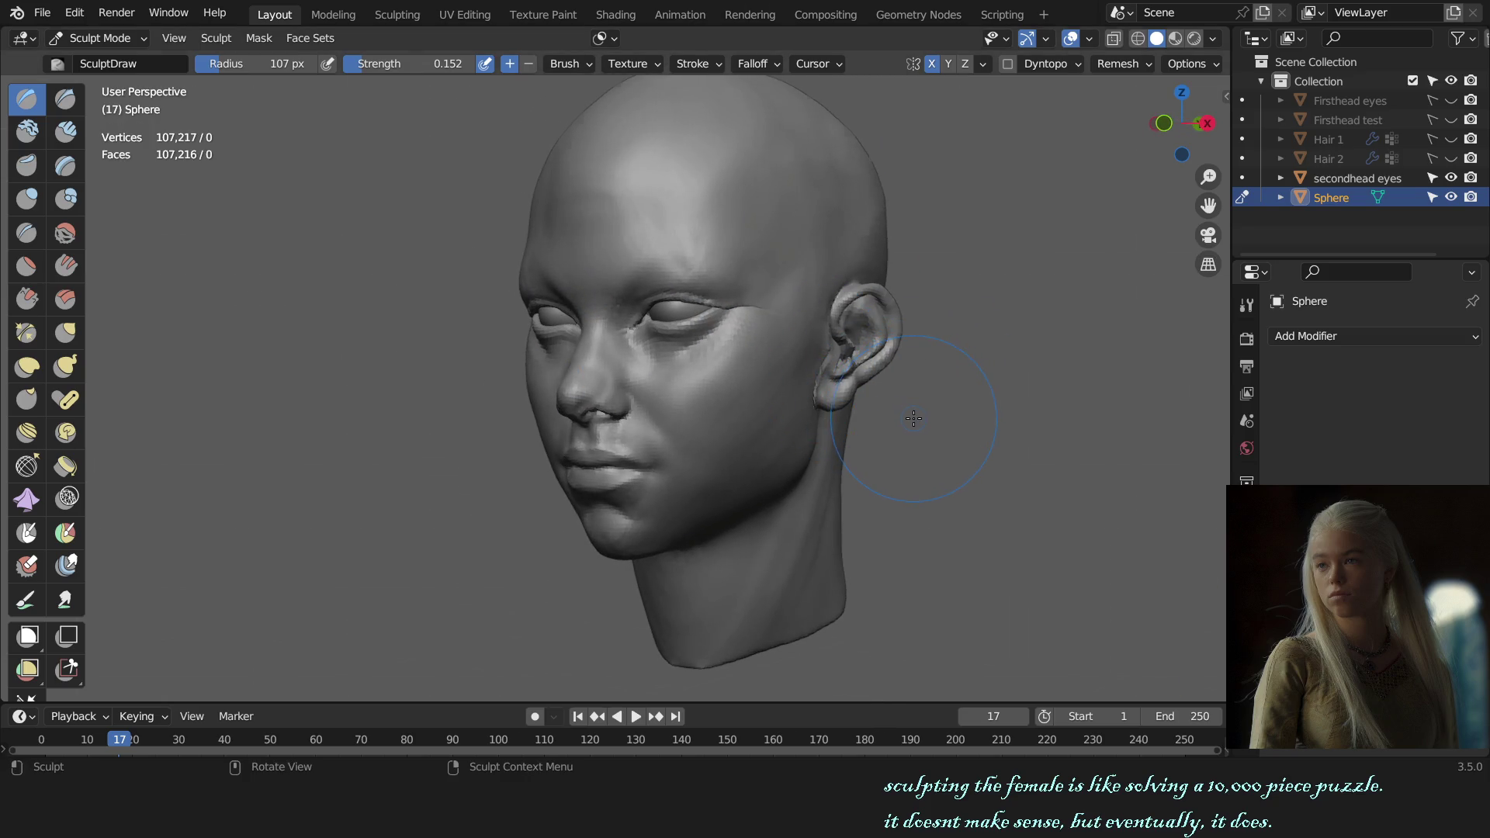
key("KP_3")
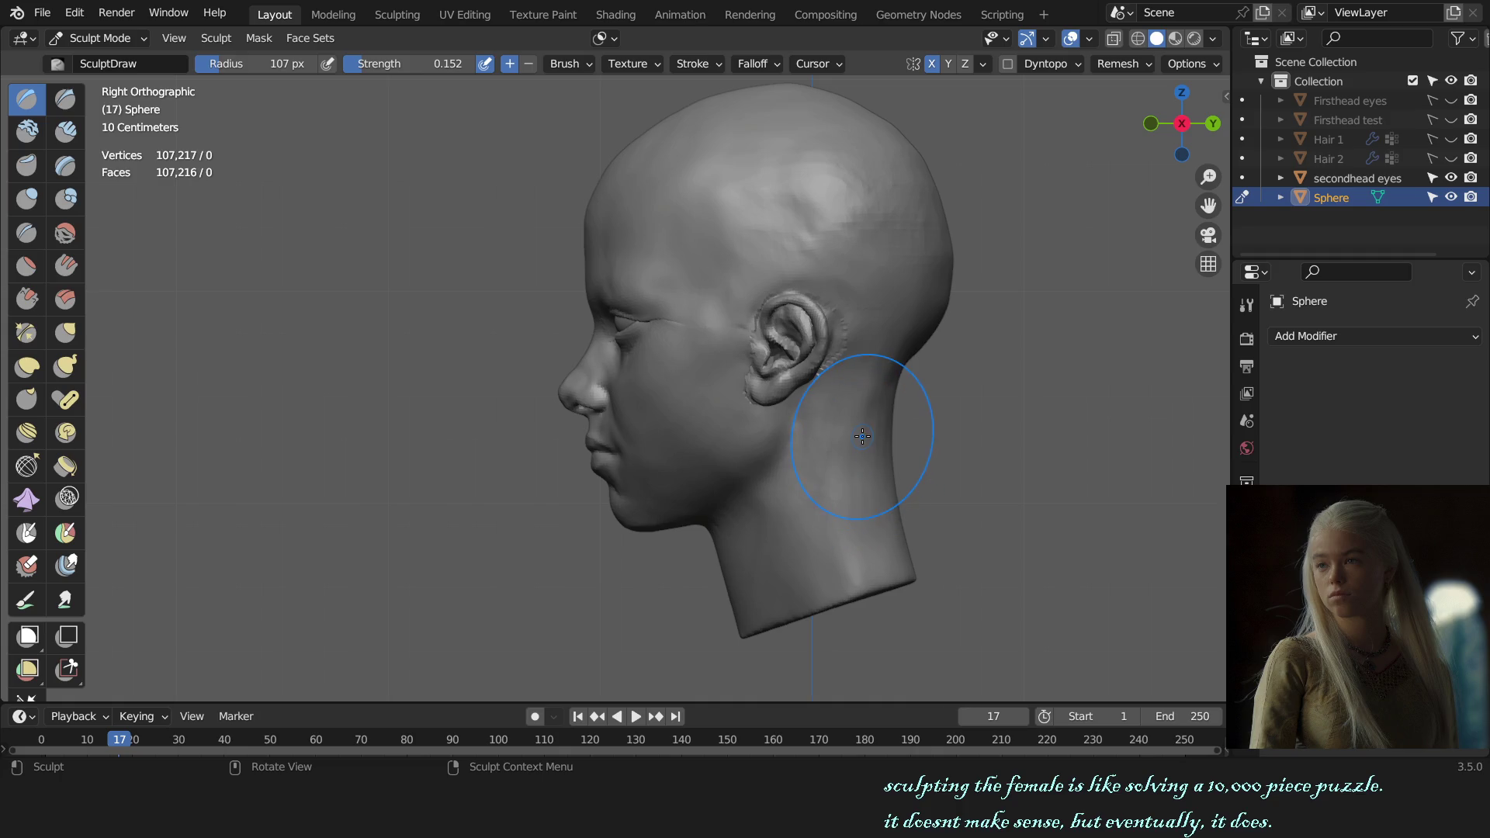
middle_click_drag(767, 502, 651, 466)
key("KP_3")
scroll(523, 442, "up", 5)
key("g")
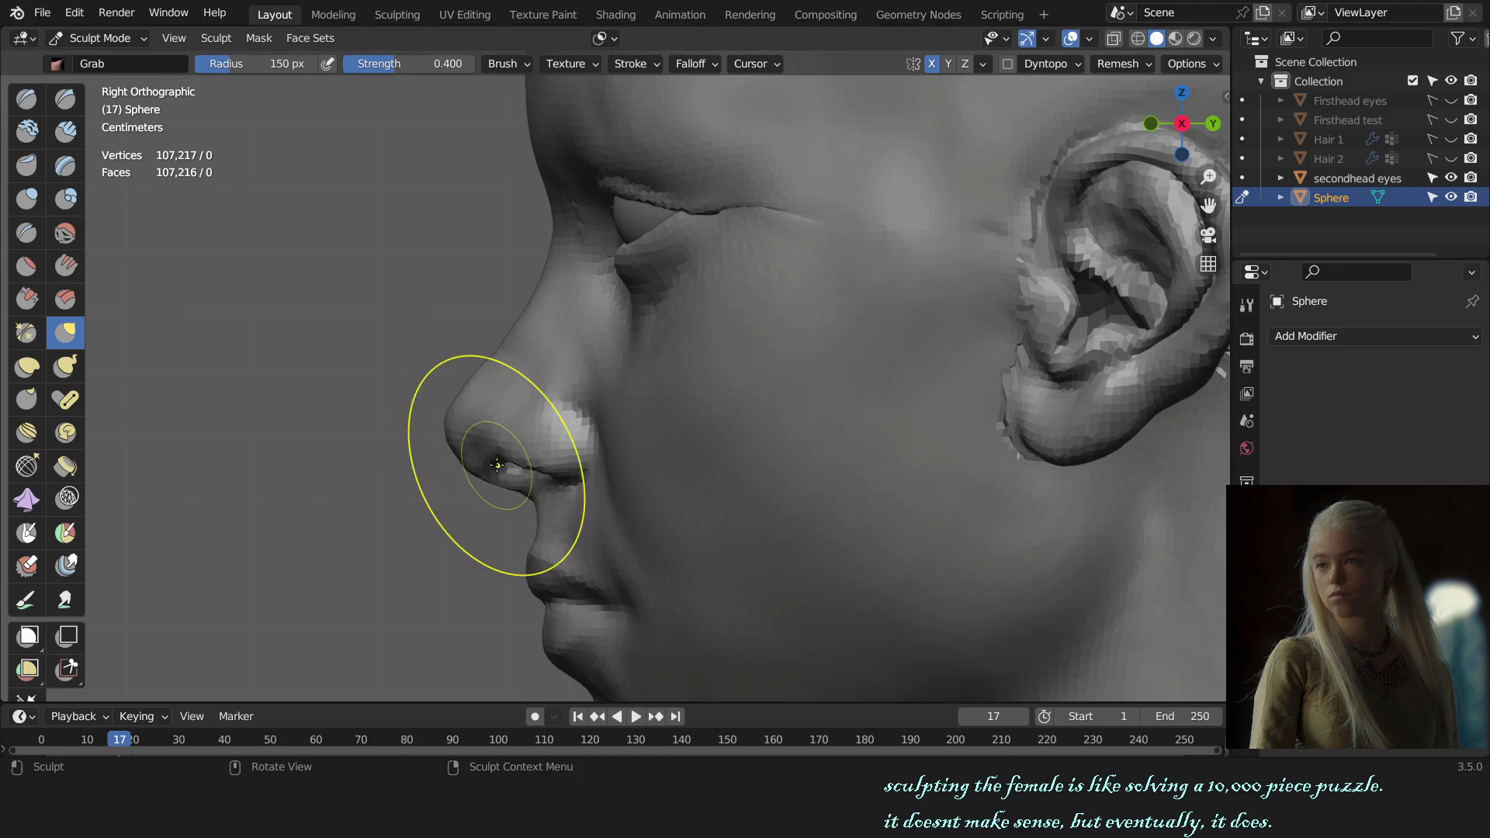
- Pull the nose tip and nostril into shape with a larger Grab brush, checking the front view
mouse_move(534, 456)
left_mouse_down()
mouse_move(495, 443)
mouse_move(515, 432)
left_mouse_up()
key("f")
left_click(498, 468)
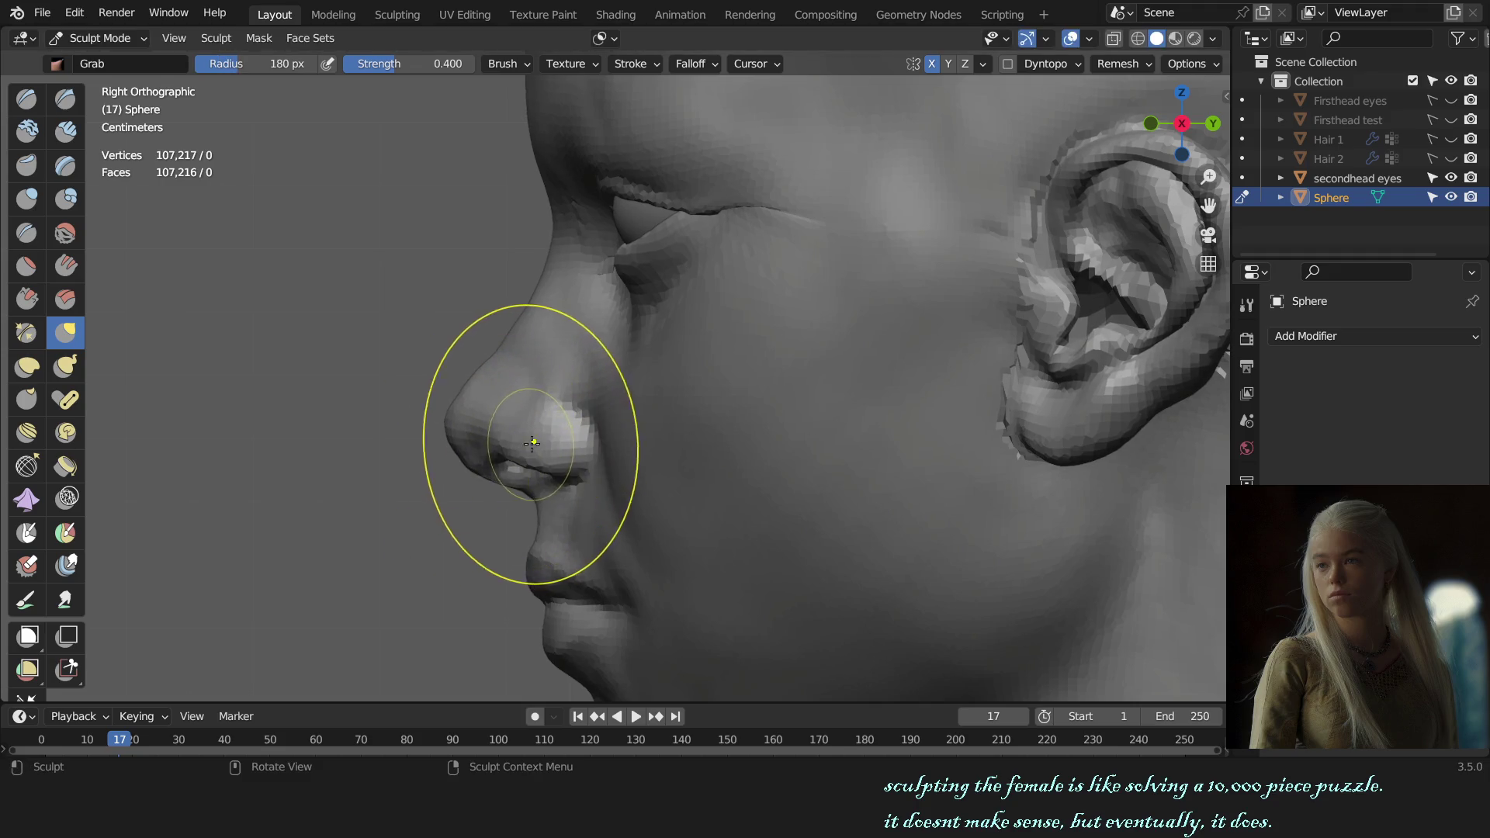
middle_click_drag(516, 431, 722, 466)
key("KP_1")
scroll(829, 463, "down", 3)
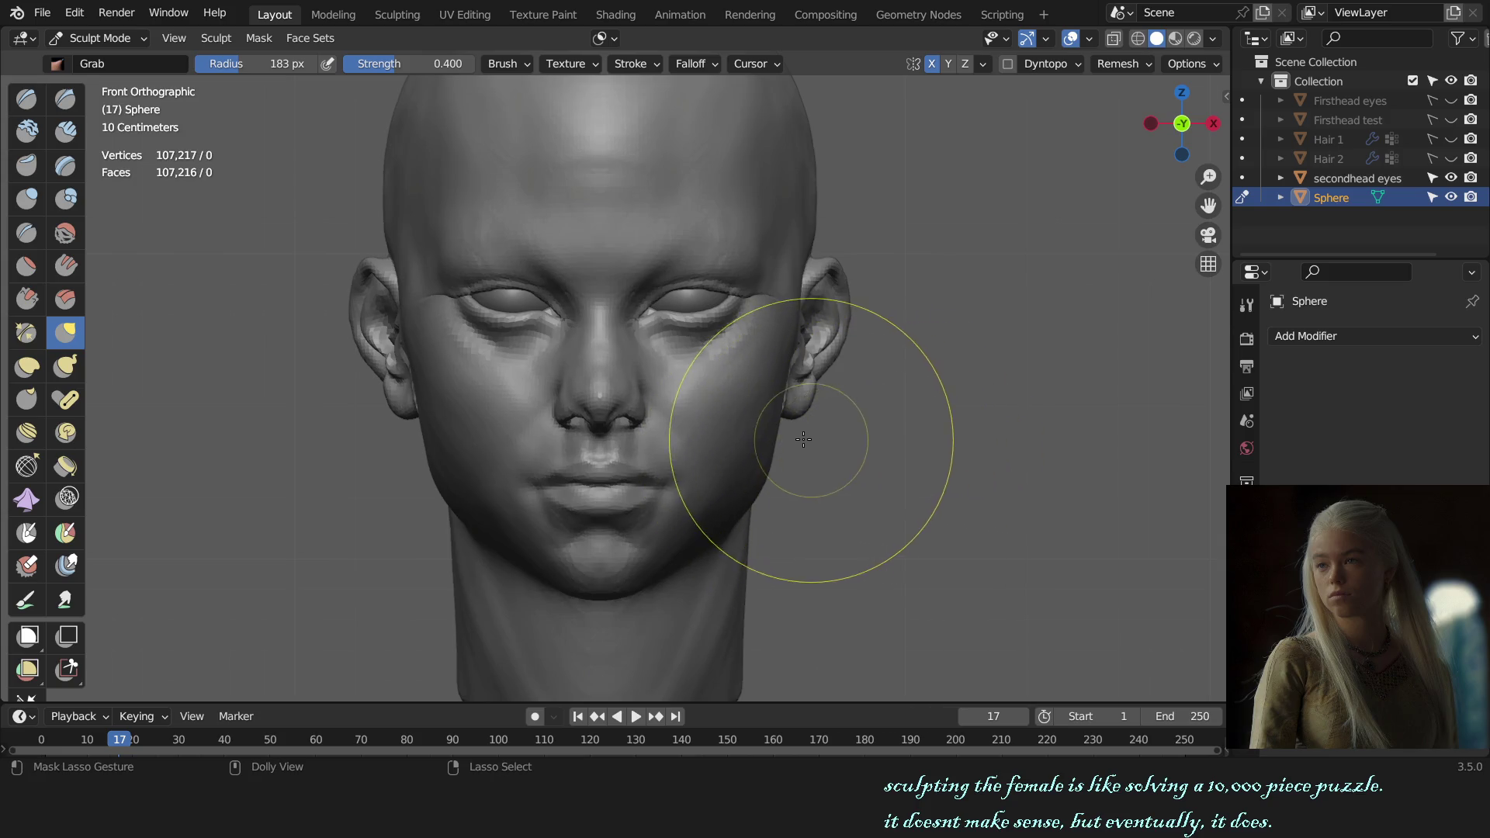
scroll(698, 419, "up", 2)
scroll(594, 394, "up", 1)
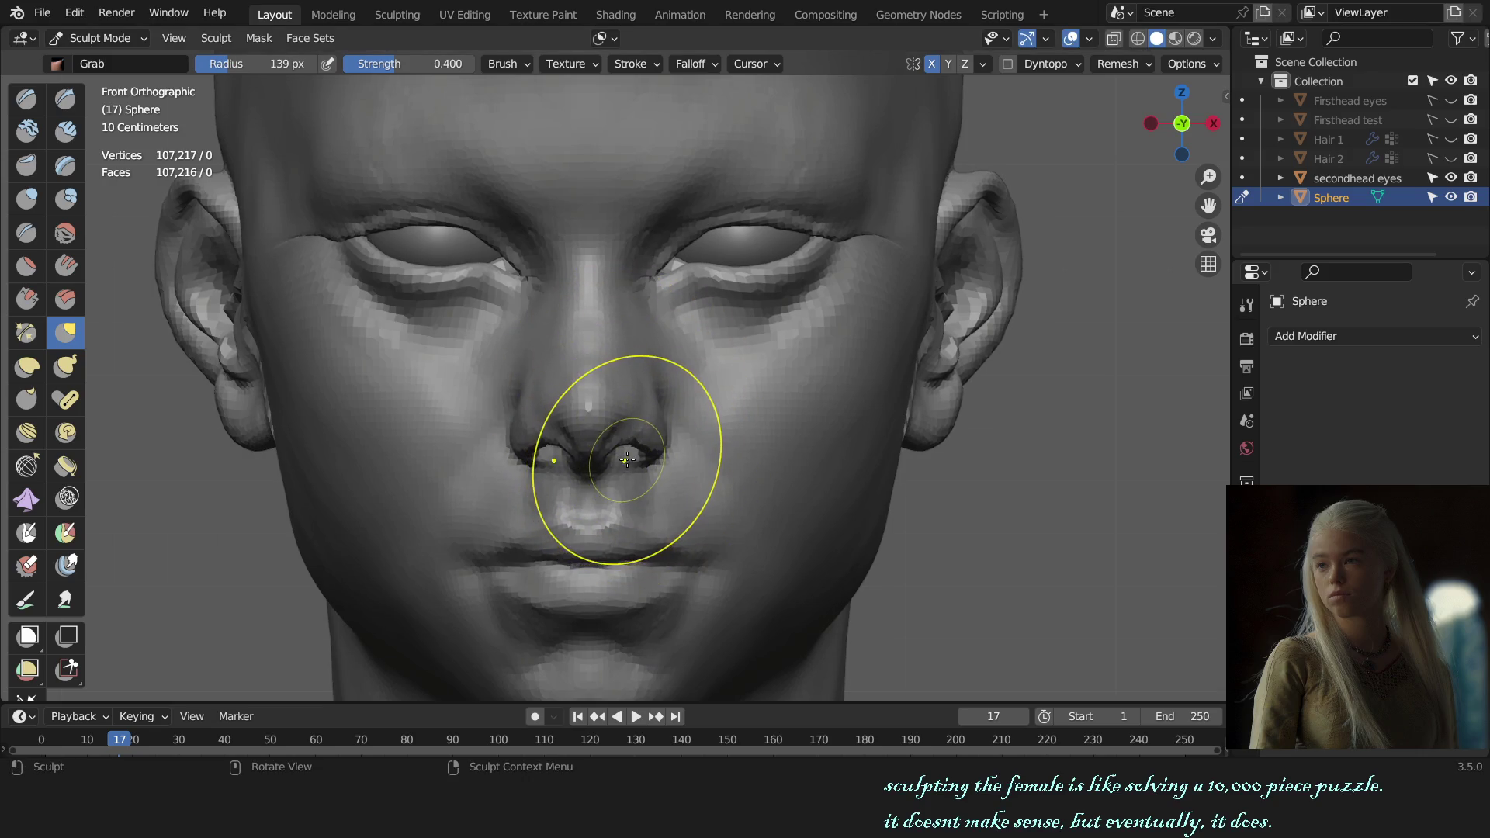
- Compare the nose in side profile and three-quarter views with an enlarged brush
key("KP_3")
key("KP_1")
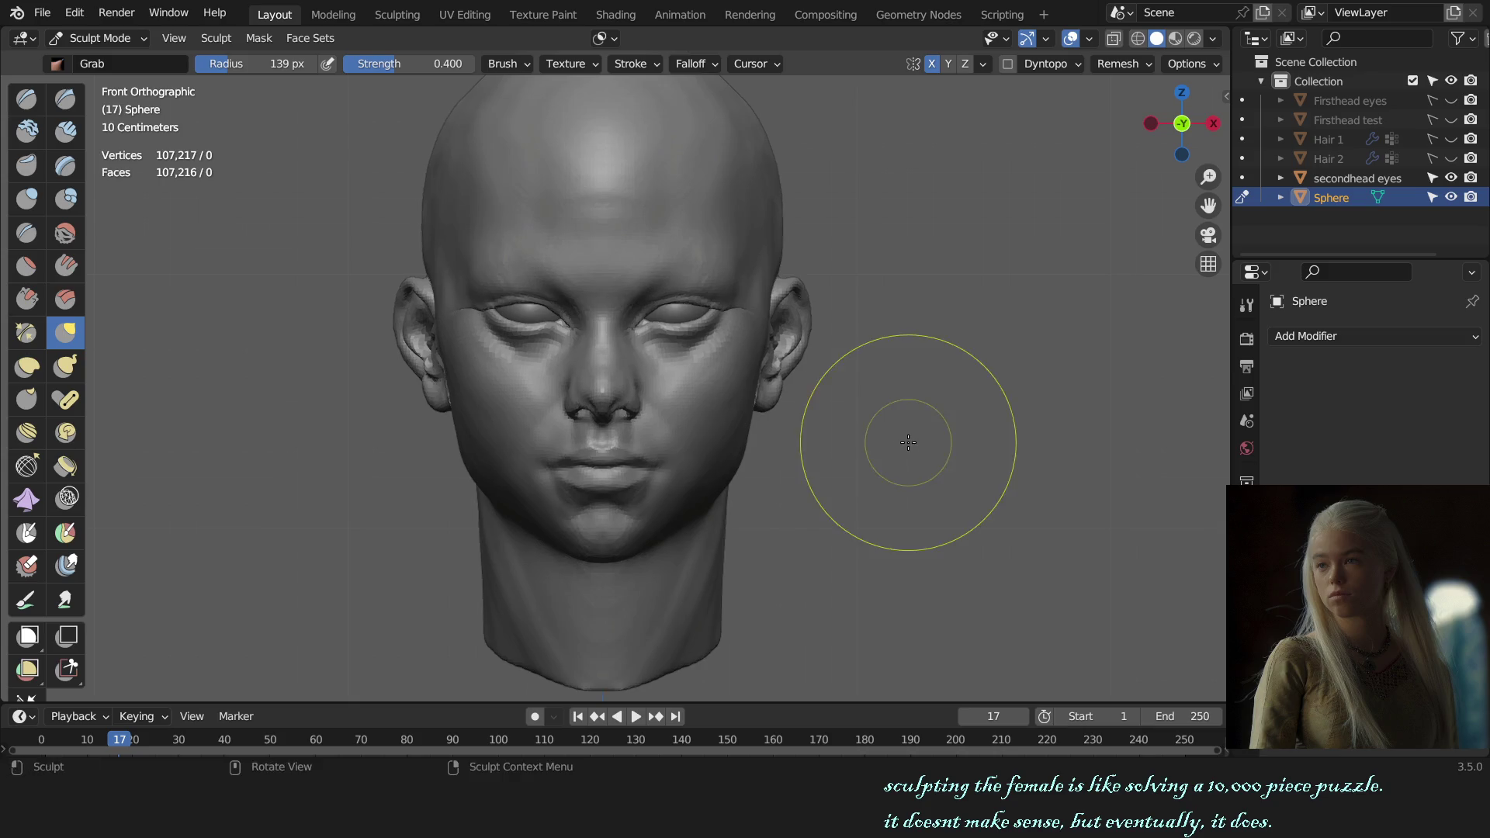
mouse_move(903, 436)
middle_mouse_down()
mouse_move(940, 436)
mouse_move(877, 428)
mouse_move(857, 399)
middle_mouse_up()
scroll(877, 429, "up", 5)
scroll(792, 466, "up", 3)
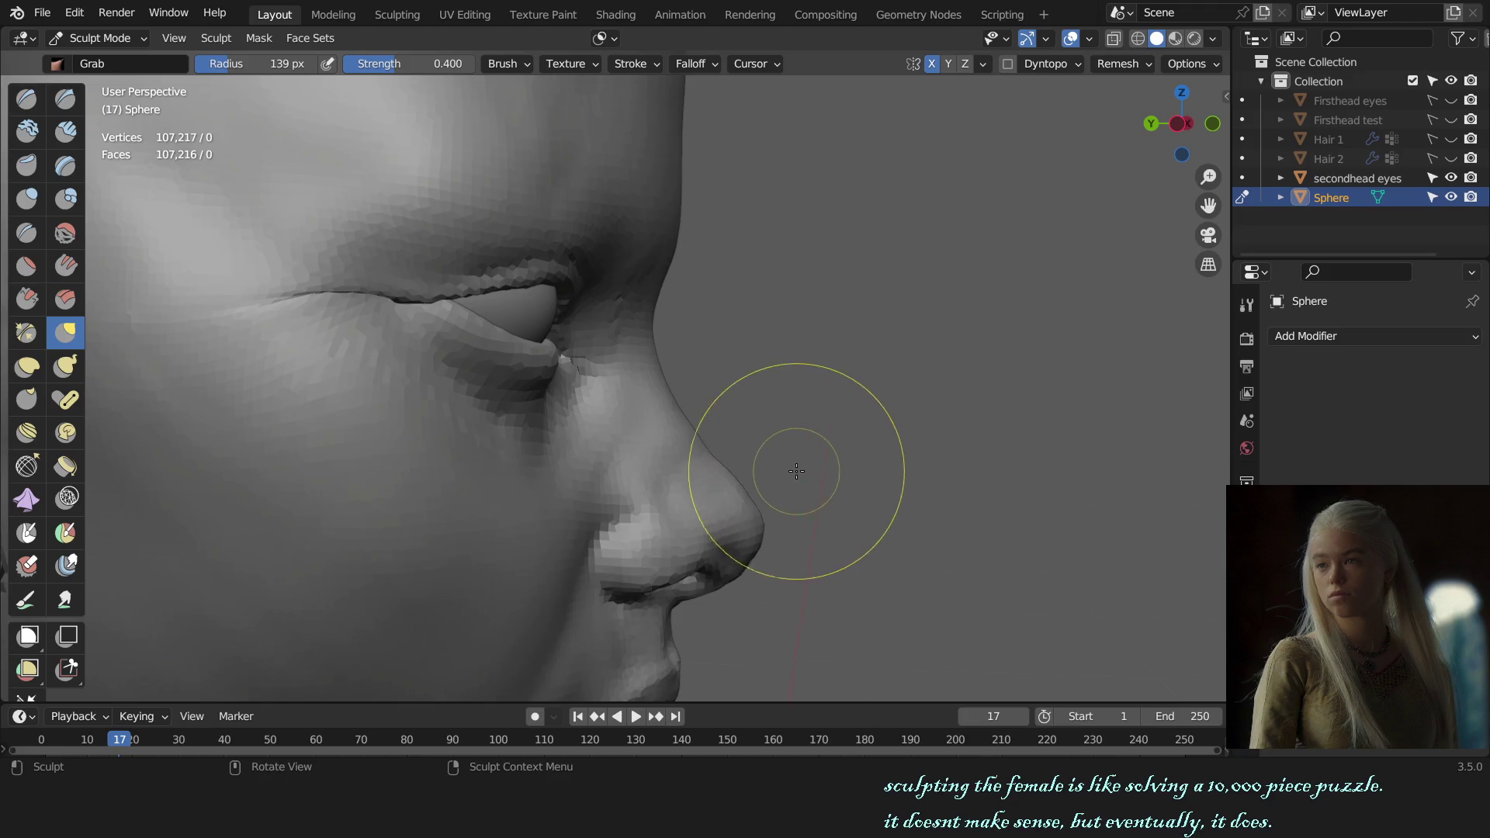
key("f")
left_click(713, 443)
mouse_move(713, 443)
middle_mouse_down()
mouse_move(311, 422)
mouse_move(500, 396)
middle_mouse_up()
- Work the nose in profile, settling the Grab brush around 130–140 px
key("f")
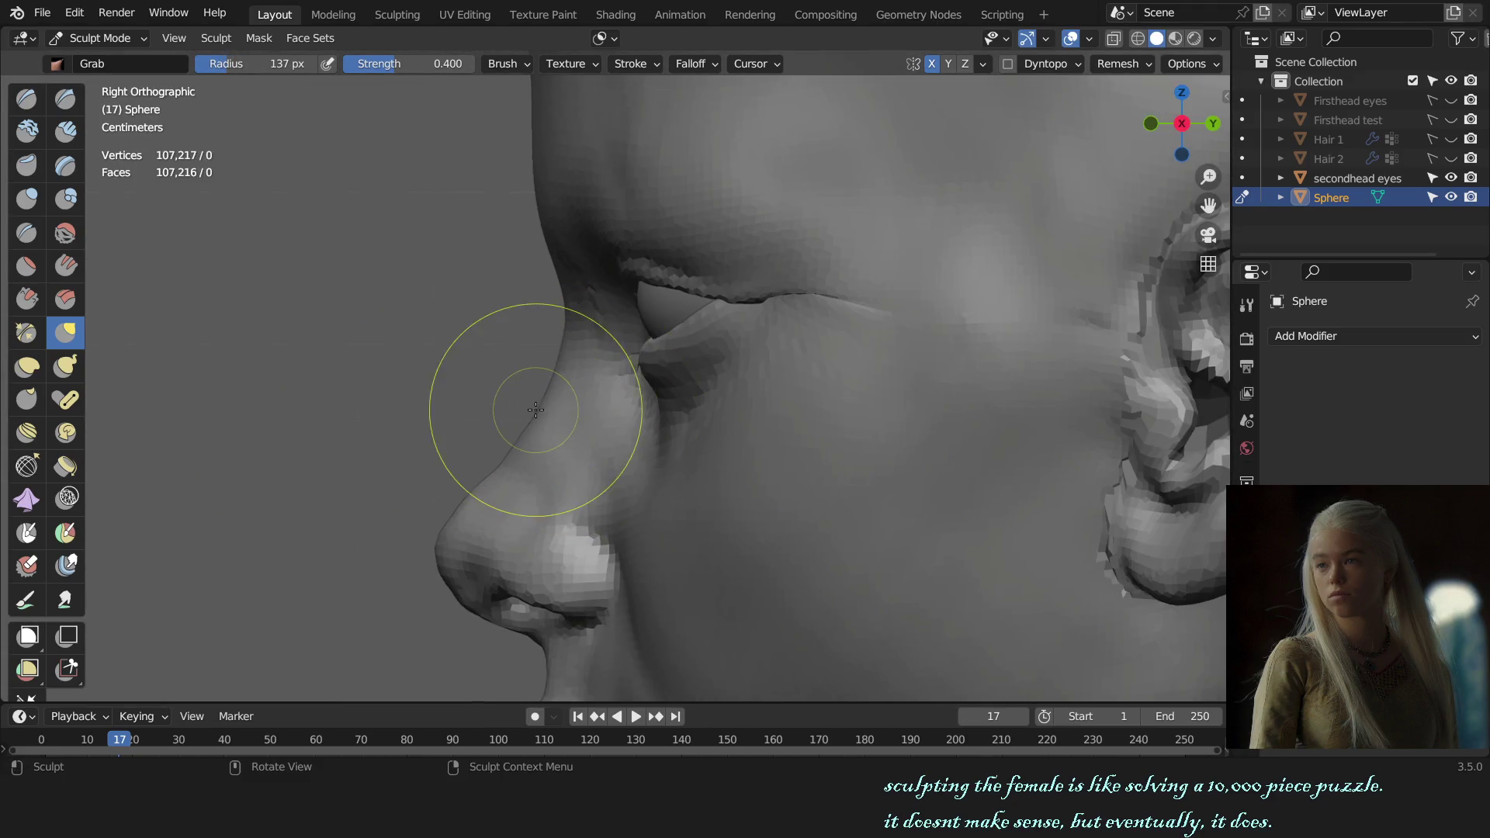
left_click(552, 376)
key("f")
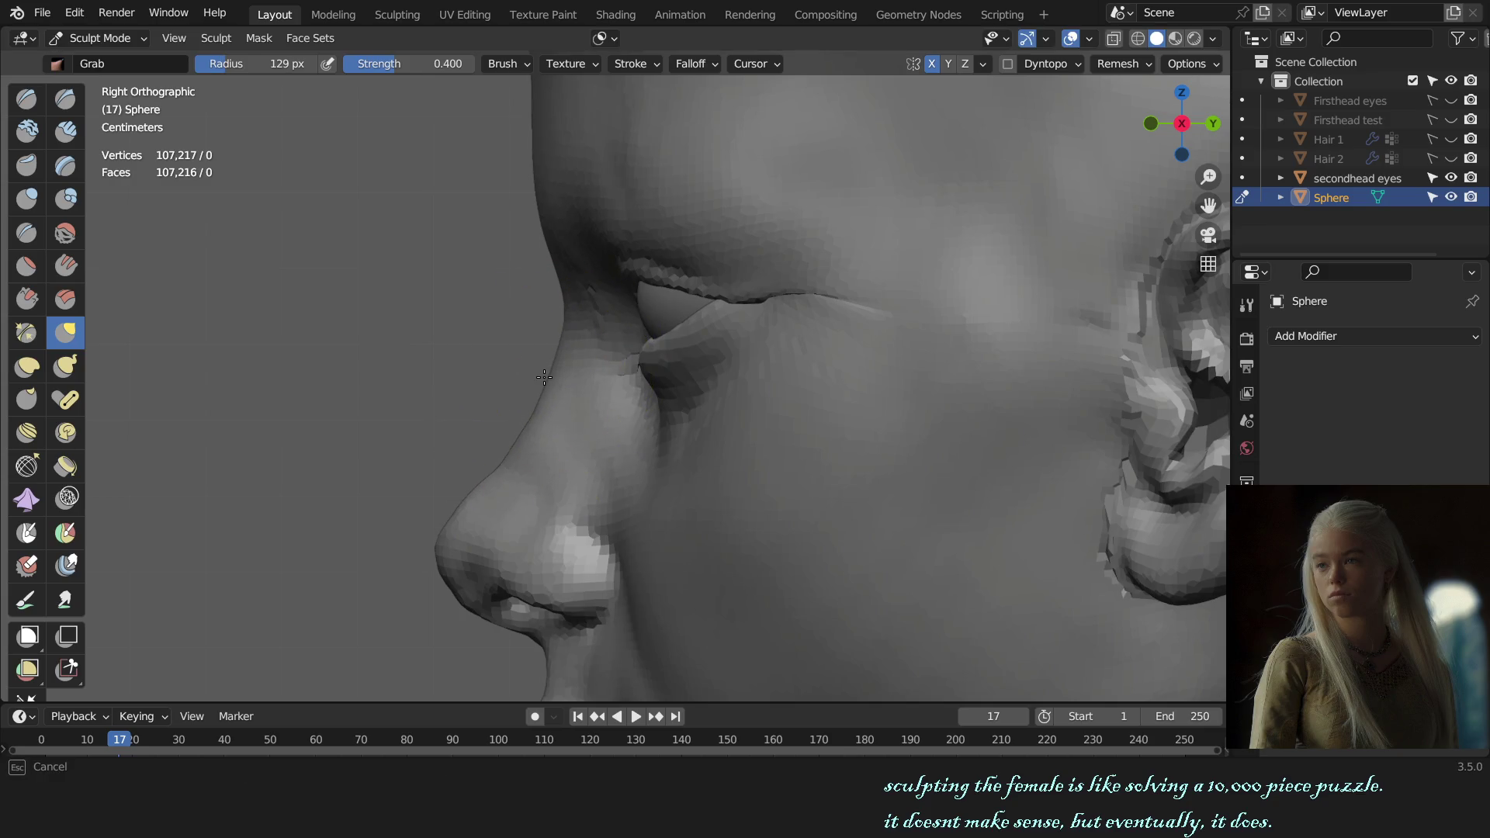
left_click(543, 360)
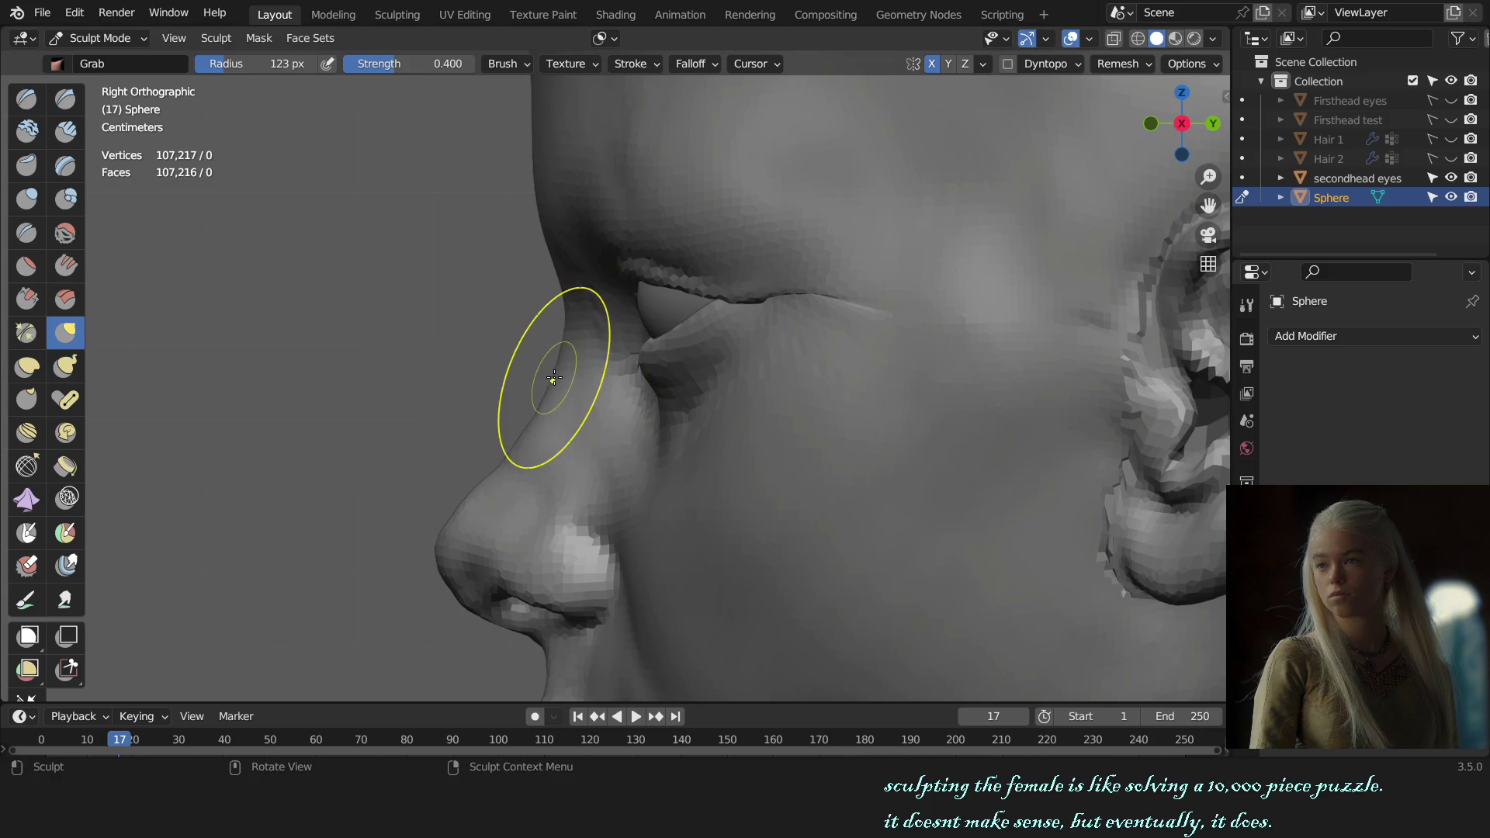
key("f")
left_click(561, 337)
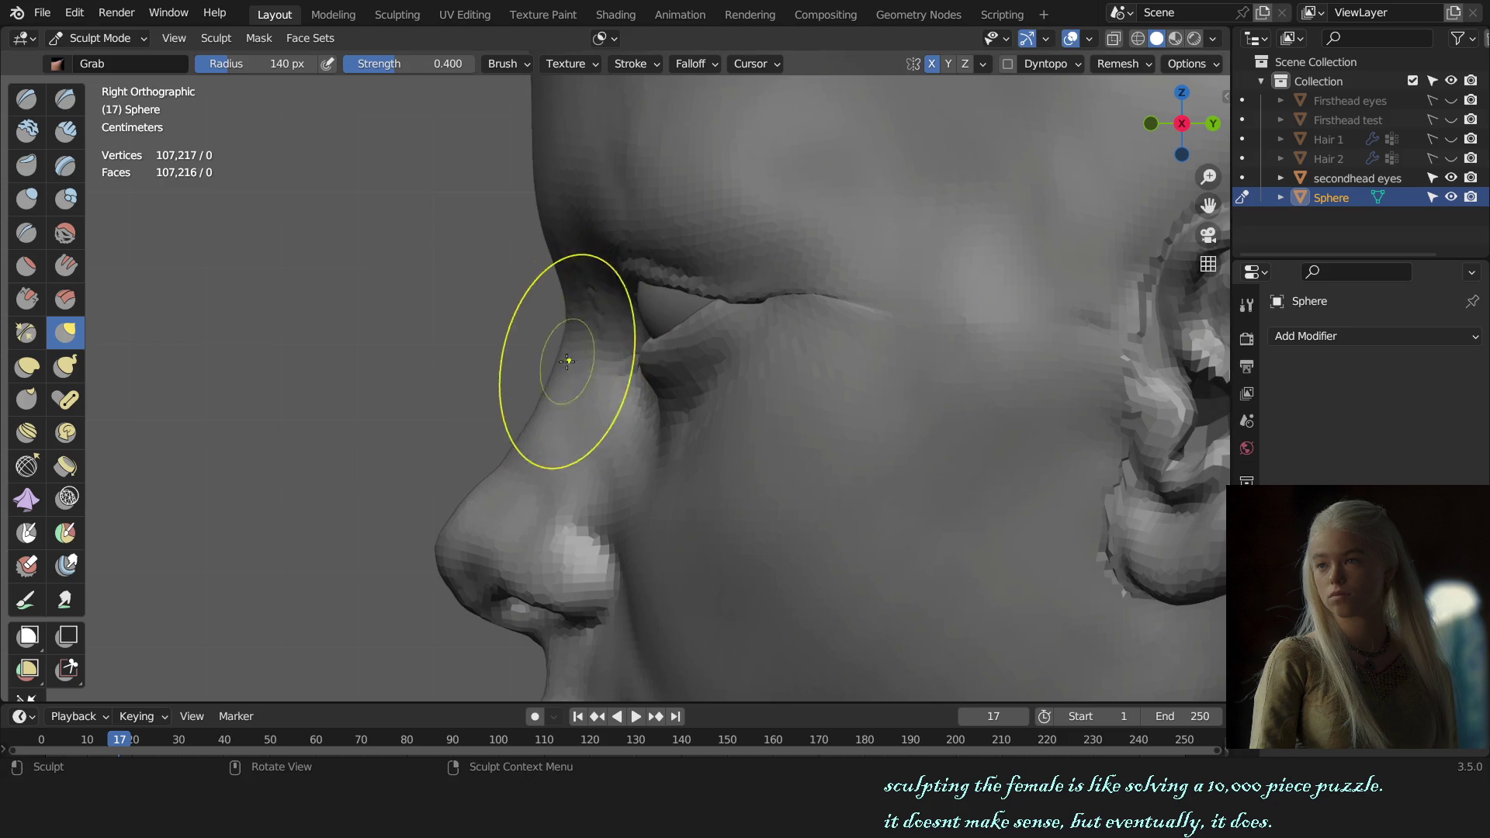
key("f")
left_click(507, 424)
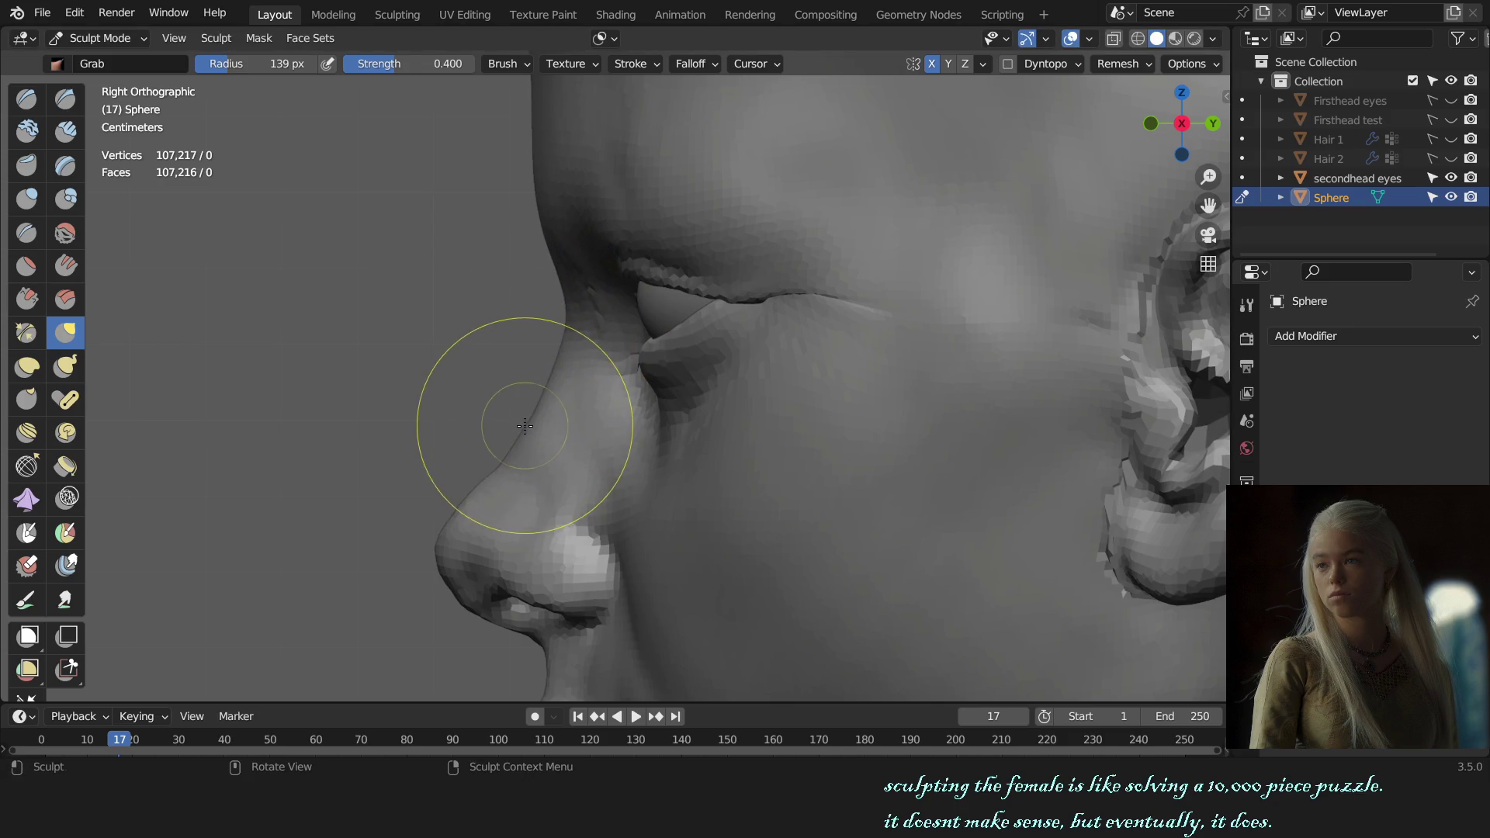
key("f")
left_click(503, 469)
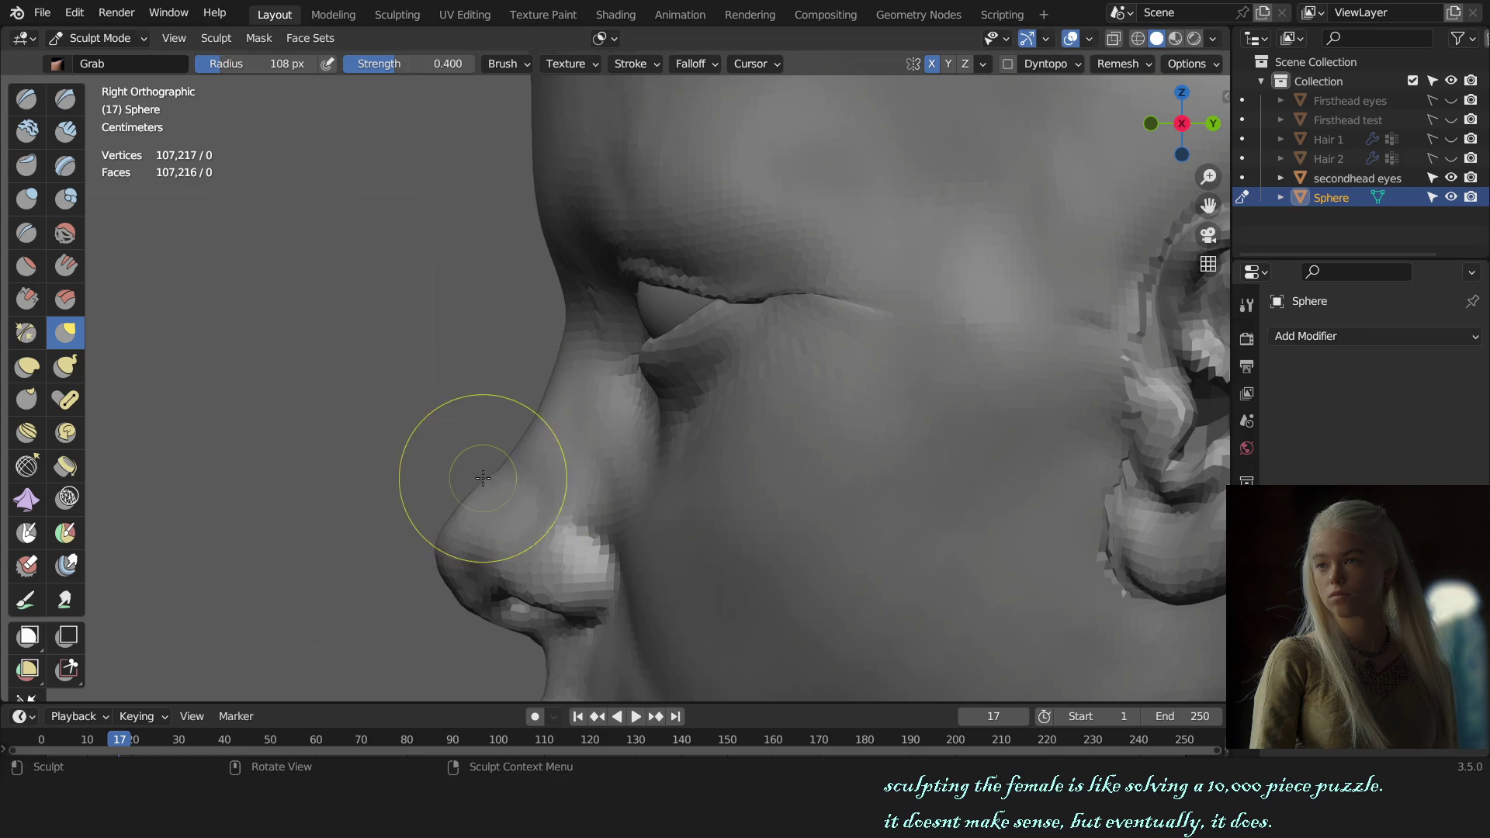
- Center the nose and refine its bridge with the brush between 89 and 115 px
middle_click_drag(500, 478, 573, 432, "shift")
key("f")
left_click(573, 433)
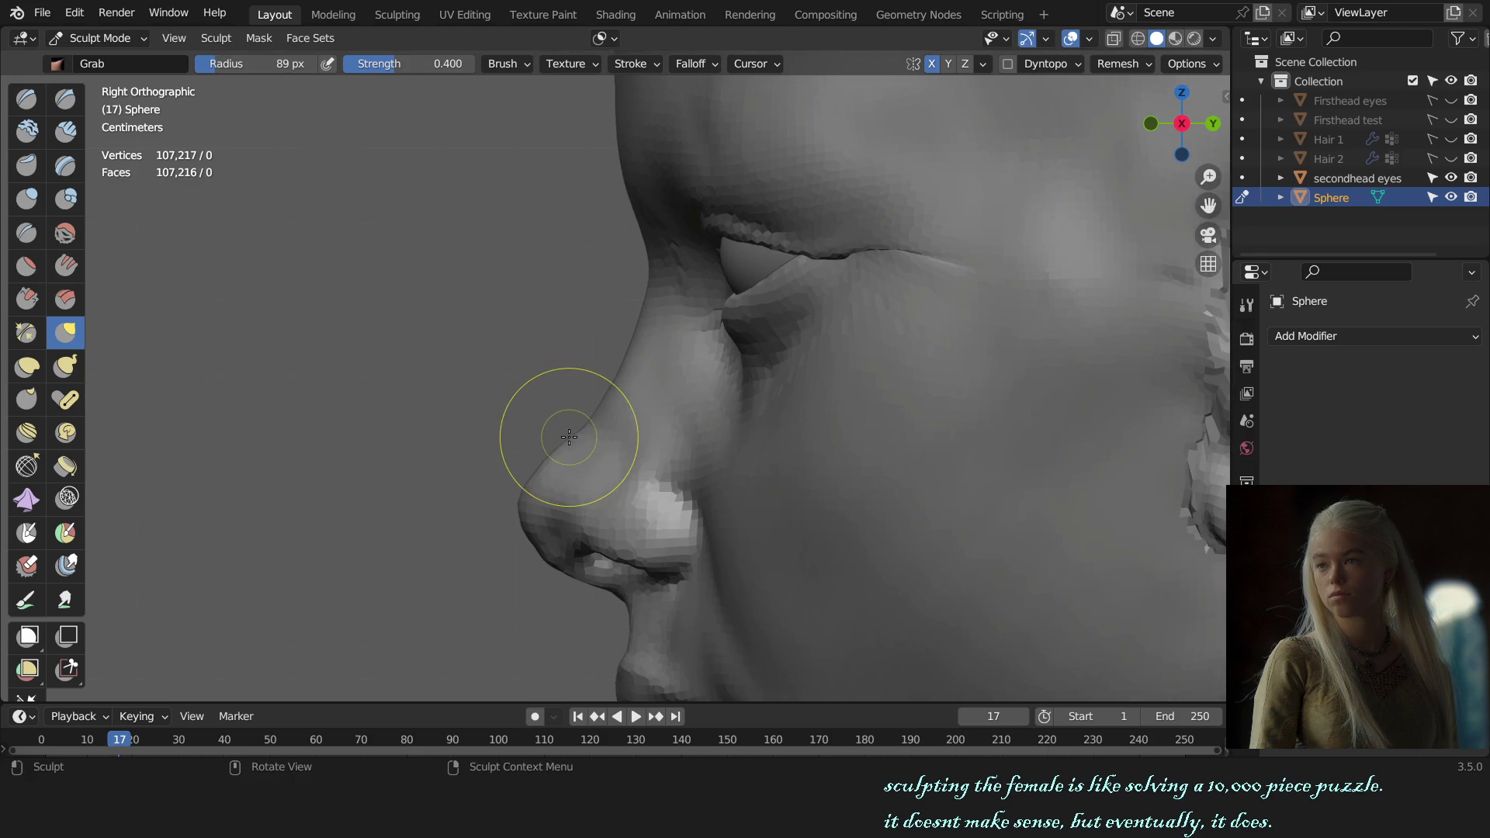
key("f")
left_click(588, 421)
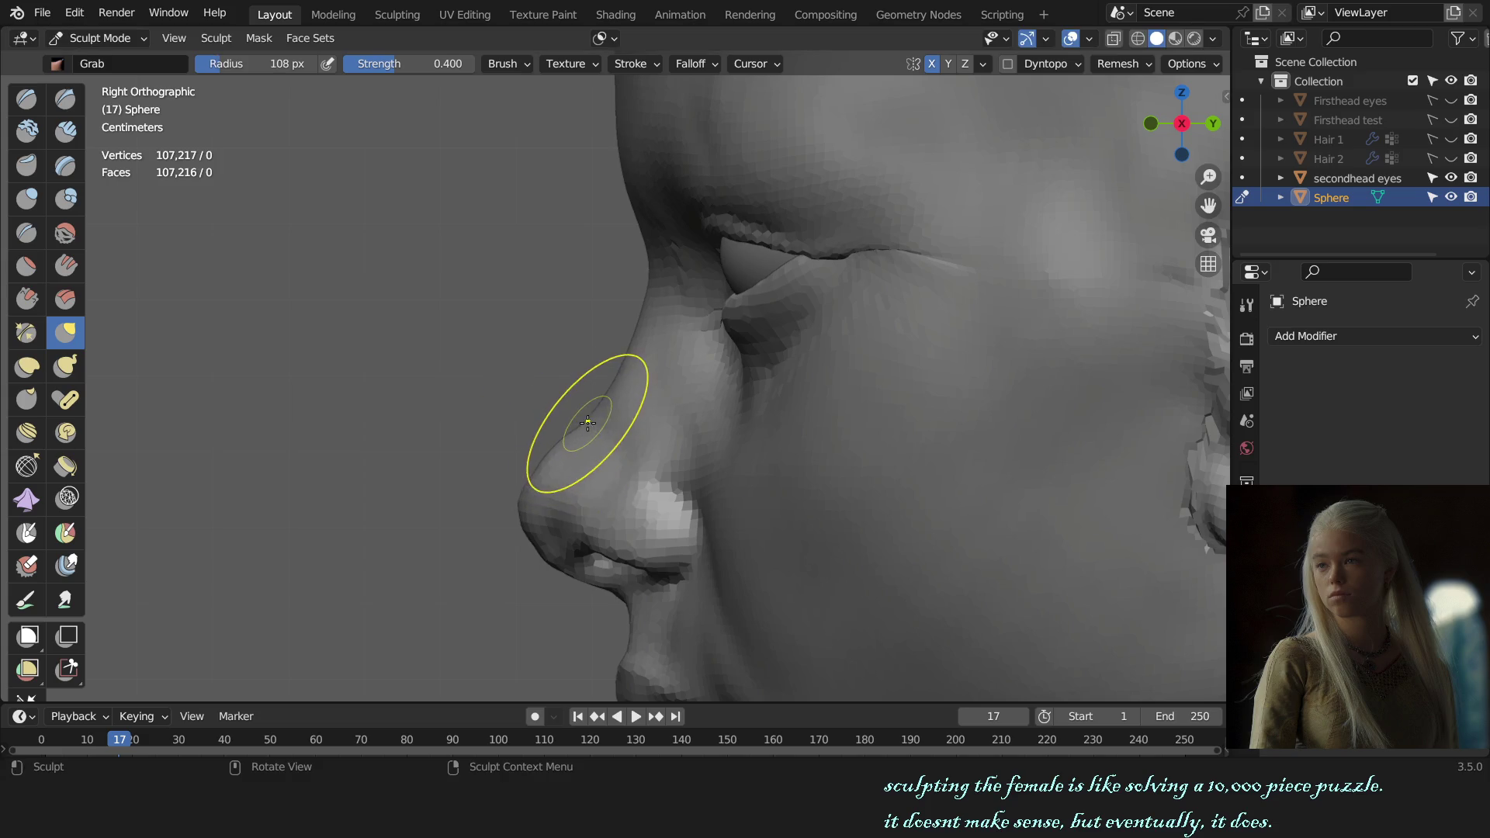
key("f")
left_click(546, 453)
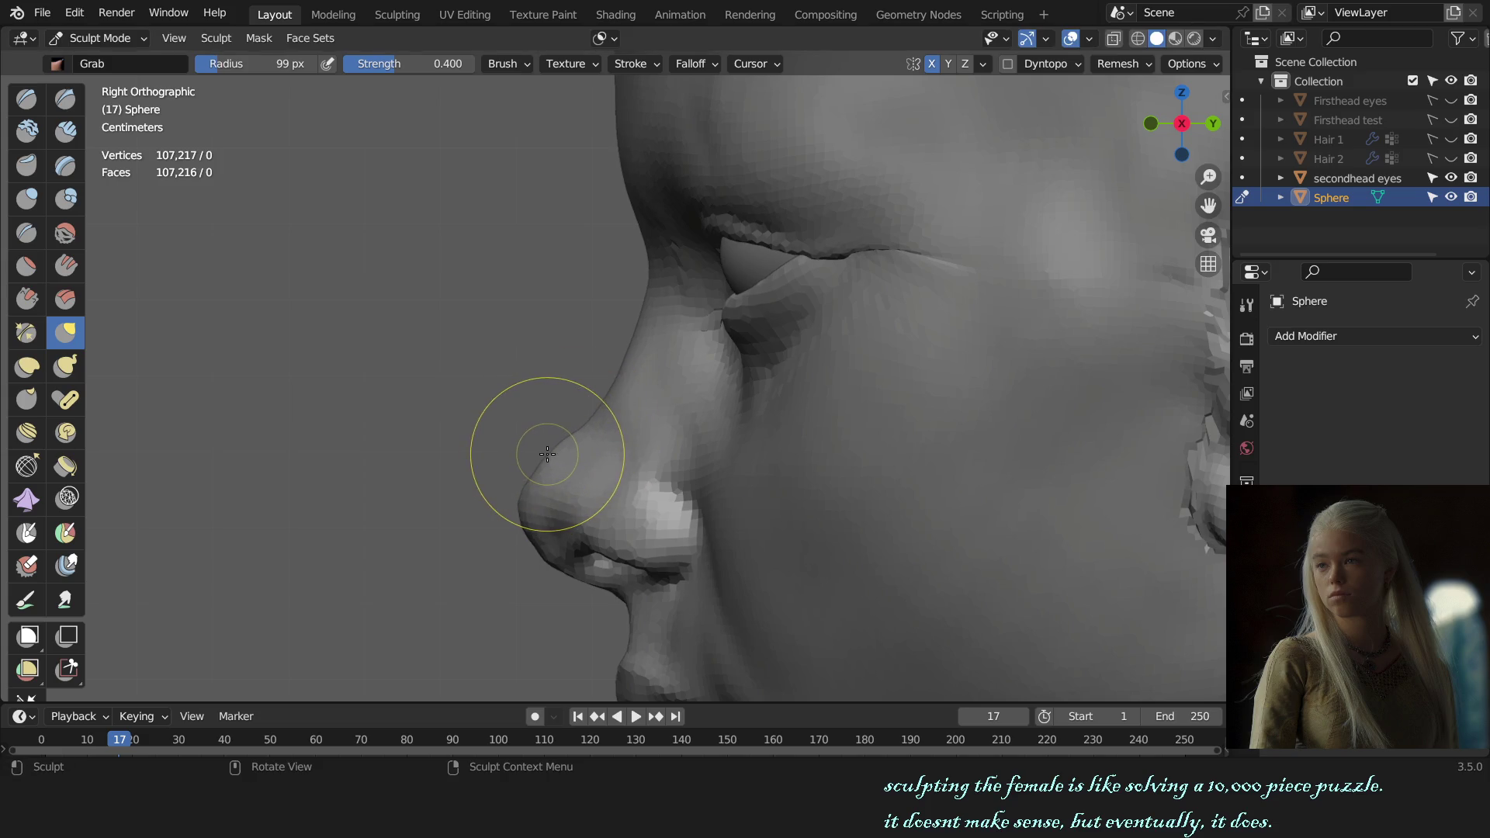
key("f")
left_click(558, 449)
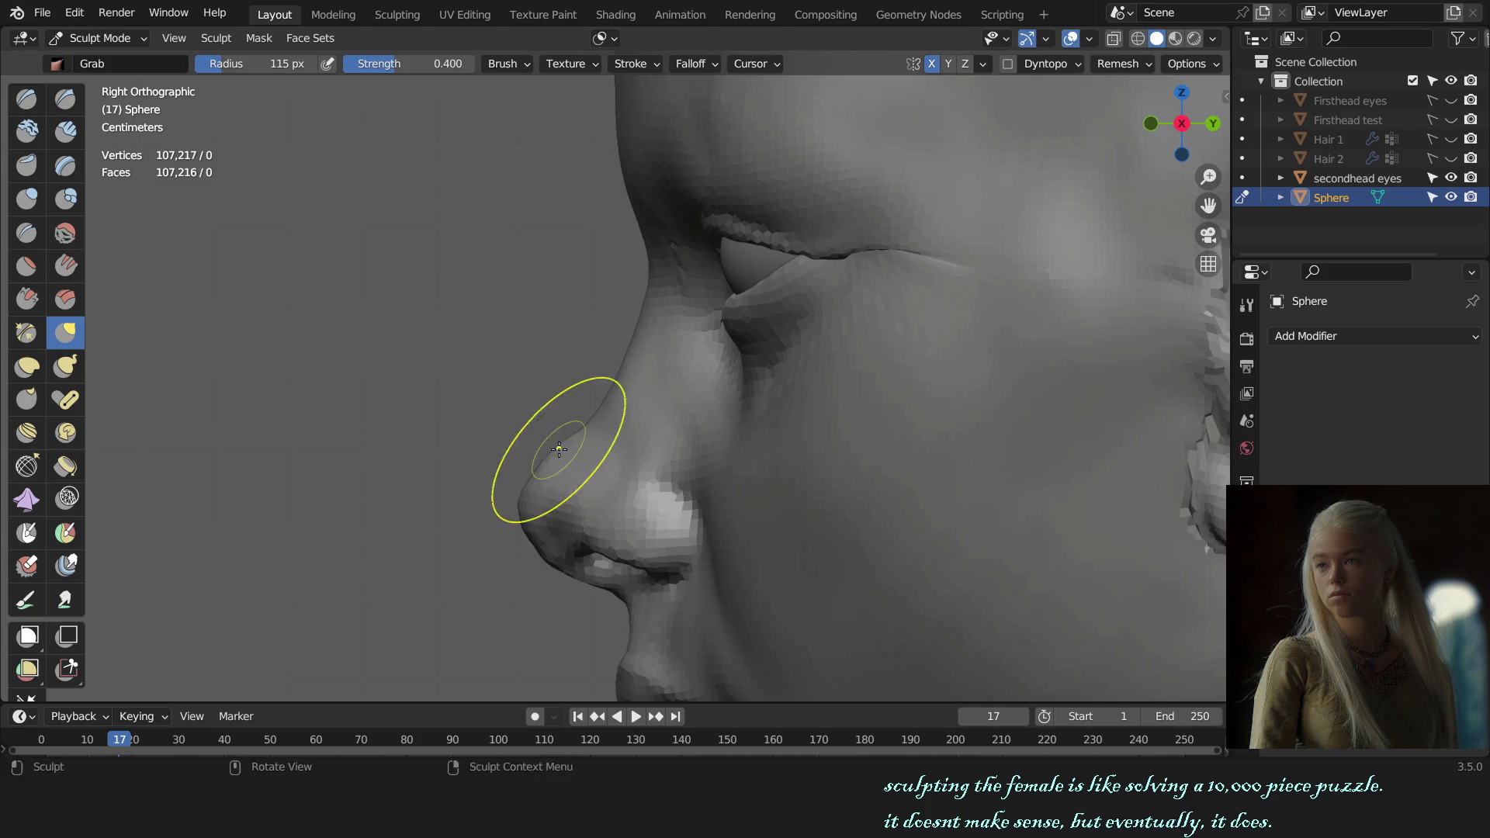
scroll(858, 466, "down", 4)
scroll(891, 472, "down", 2)
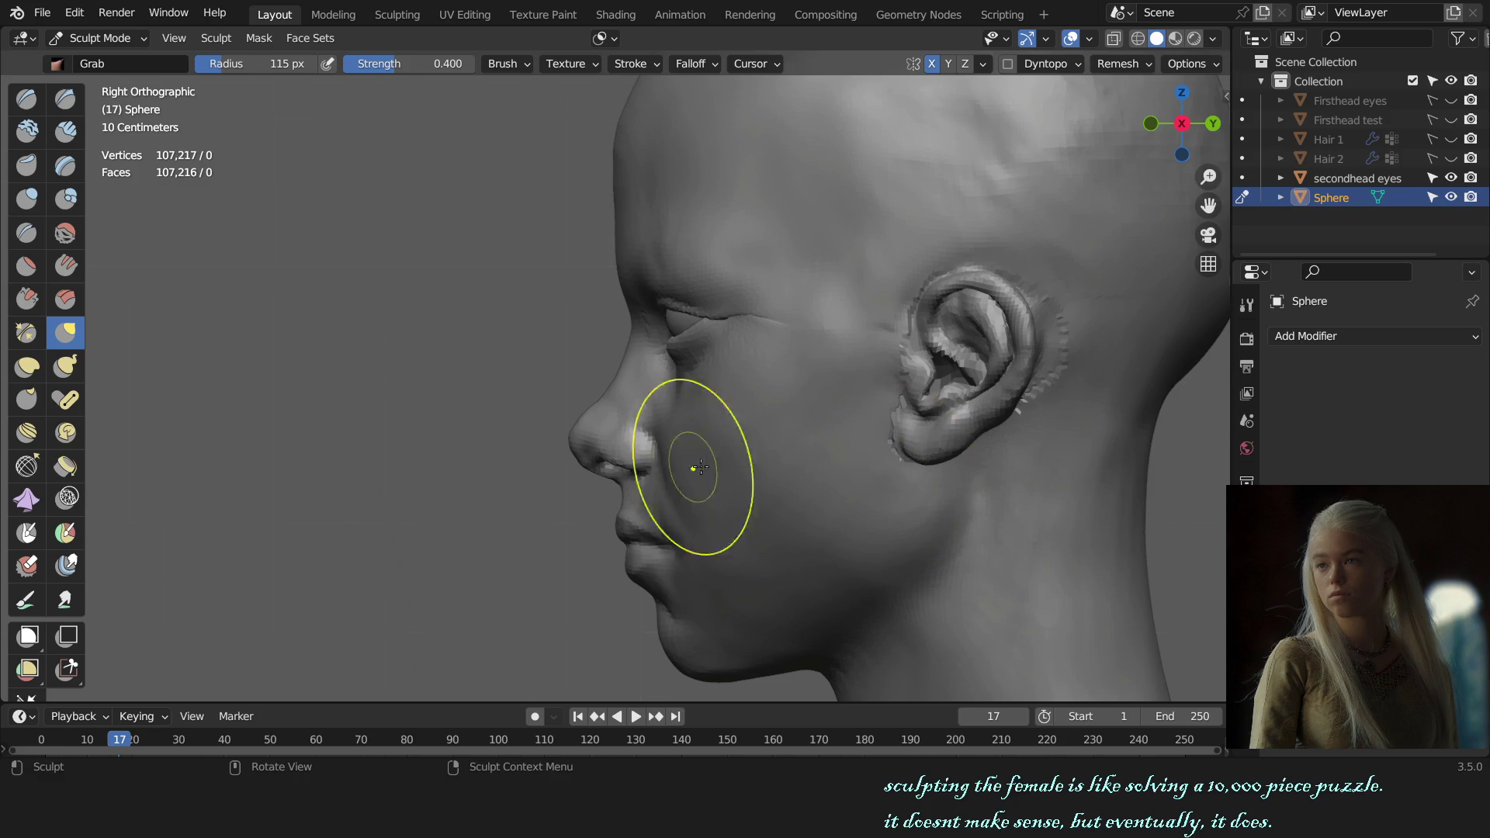
- Return to the front view and leave sculpting for object editing of the head
key("KP_1")
middle_click_drag(931, 466, 699, 383)
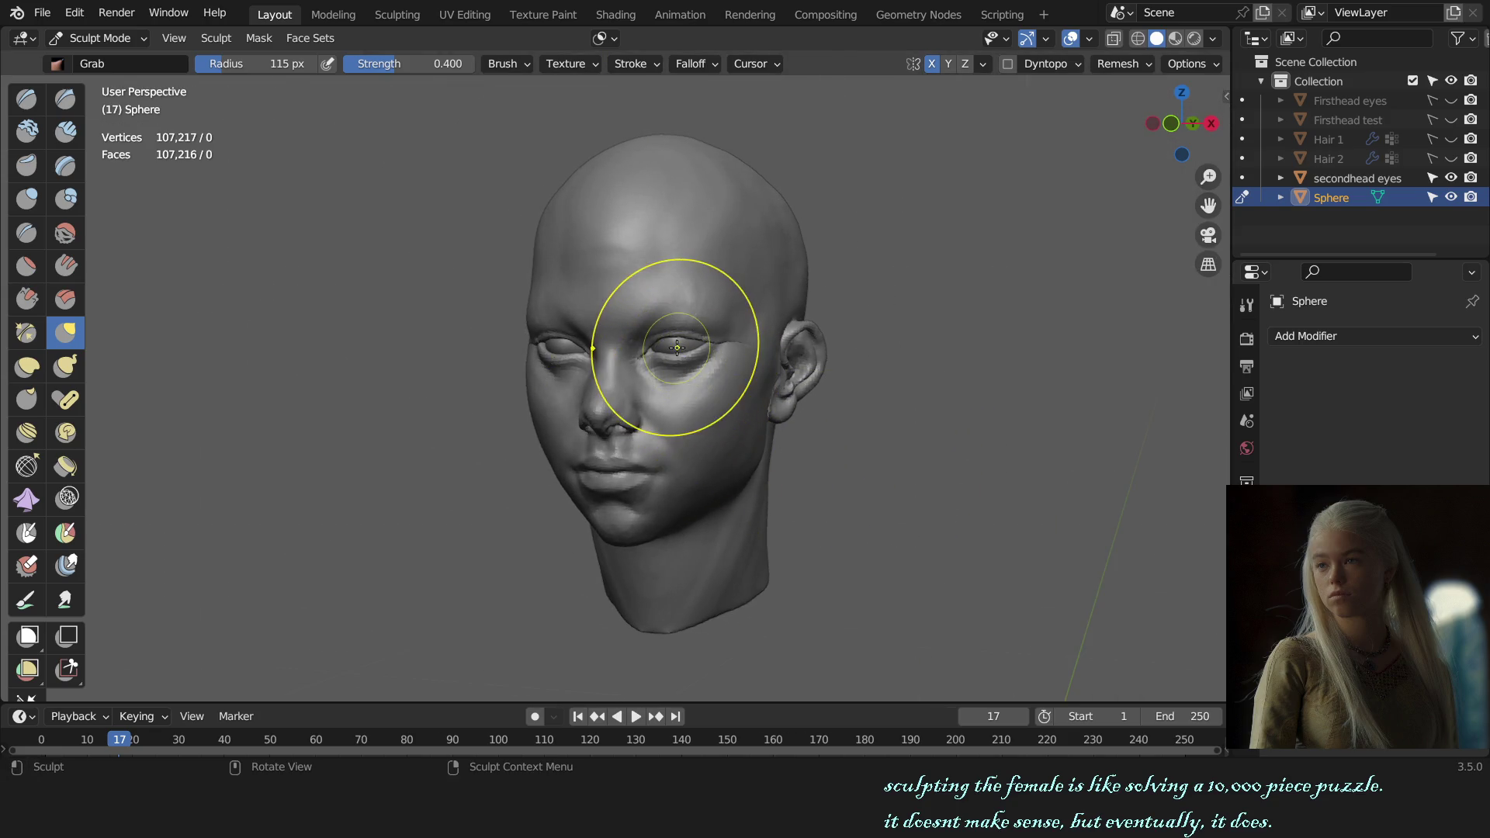
key("alt+q")
key("KP_1")
key("ctrl+Tab")
left_click(878, 323)
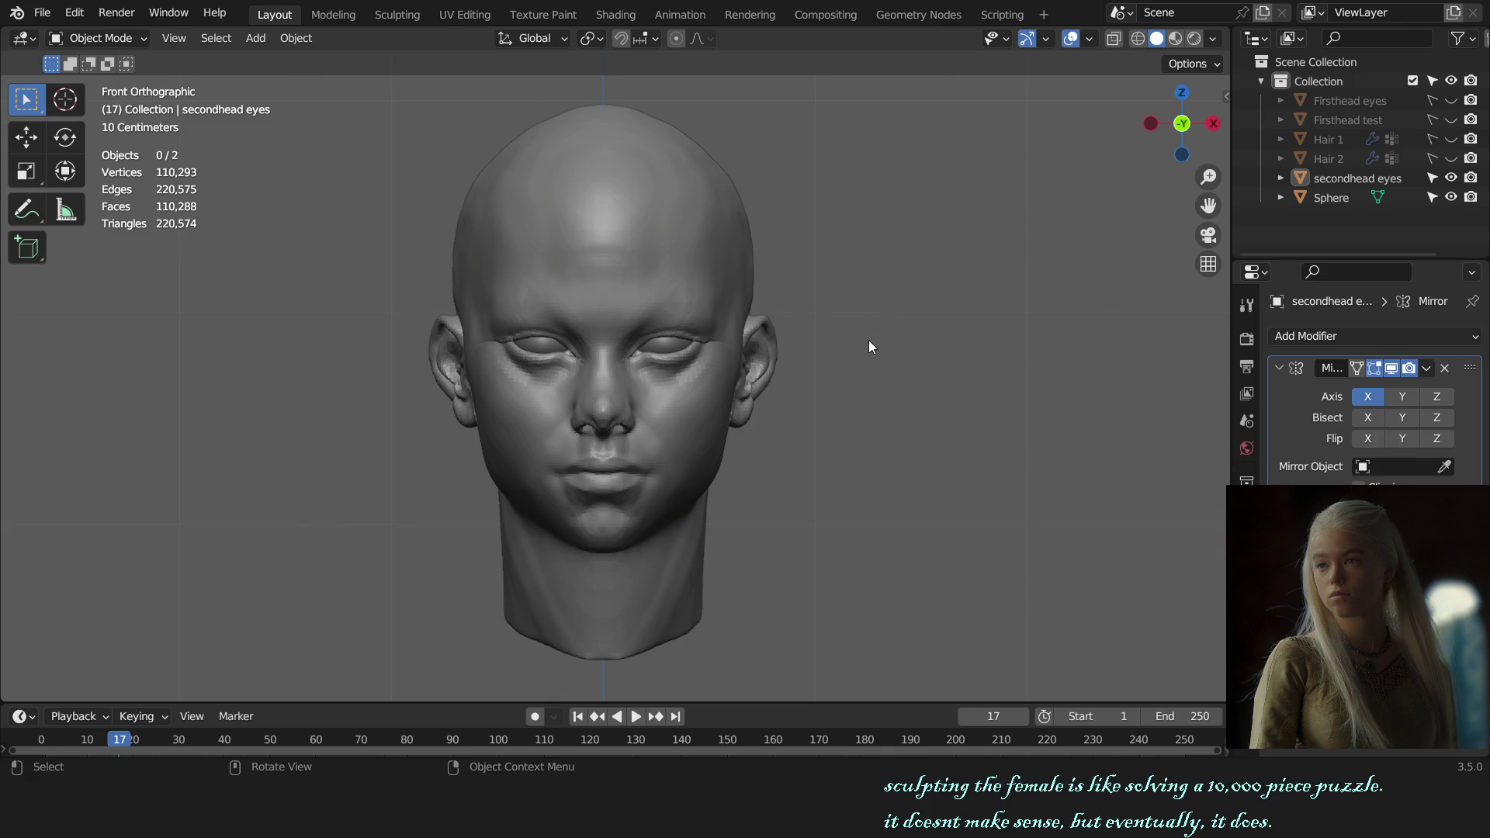
- Check the face from below and save the sculpt file with Ctrl+S
middle_click_drag(893, 394, 930, 330)
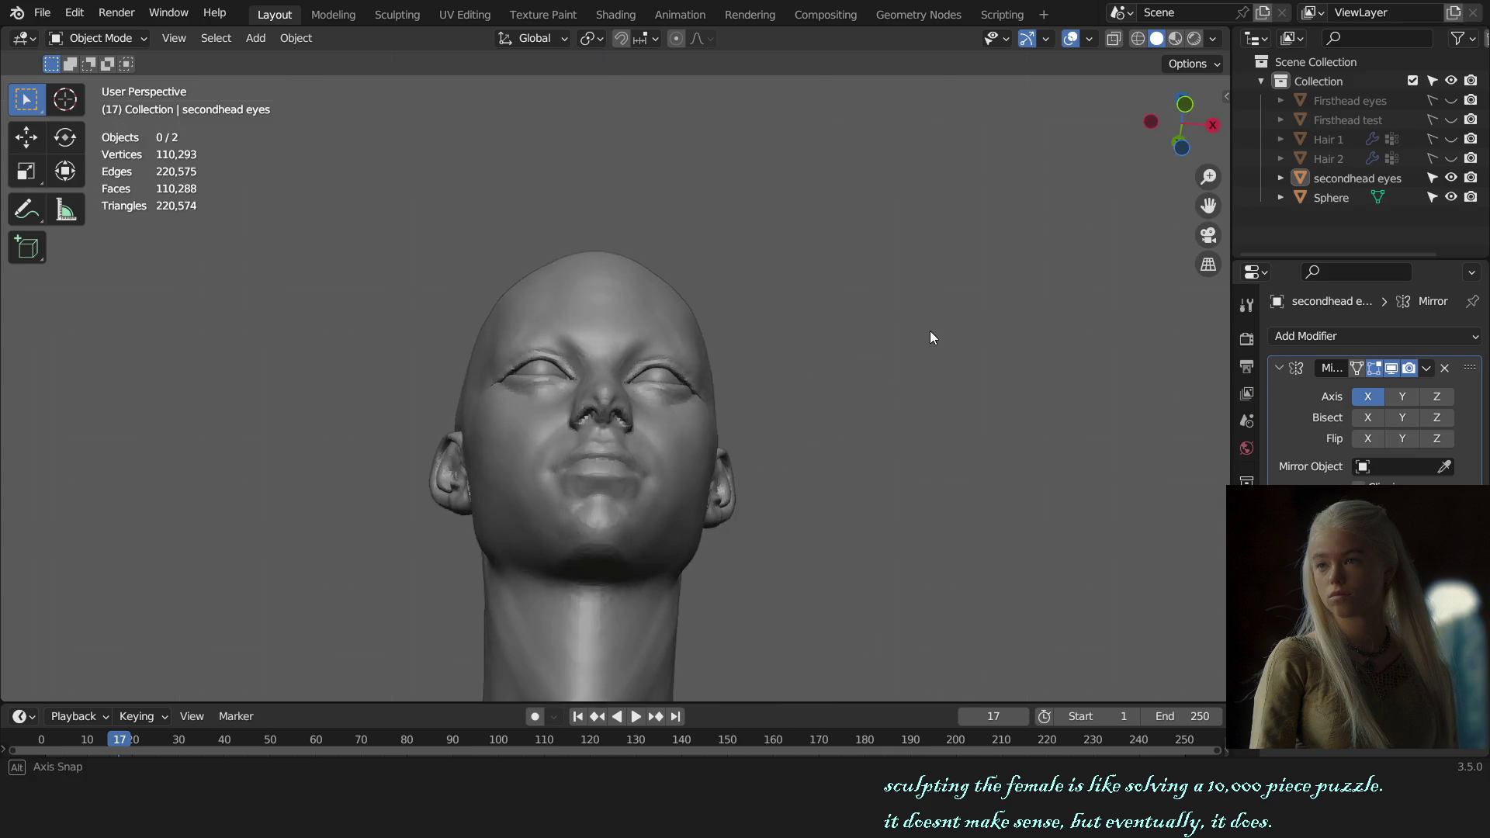
scroll(809, 409, "up", 2)
mouse_move(930, 337)
middle_mouse_down("alt")
mouse_move(912, 420)
mouse_move(850, 423)
mouse_move(1093, 431)
mouse_move(856, 430)
mouse_move(968, 429)
middle_mouse_up("alt")
key("ctrl+s")
left_click(684, 341)
left_click(928, 292)
scroll(925, 350, "down", 2)
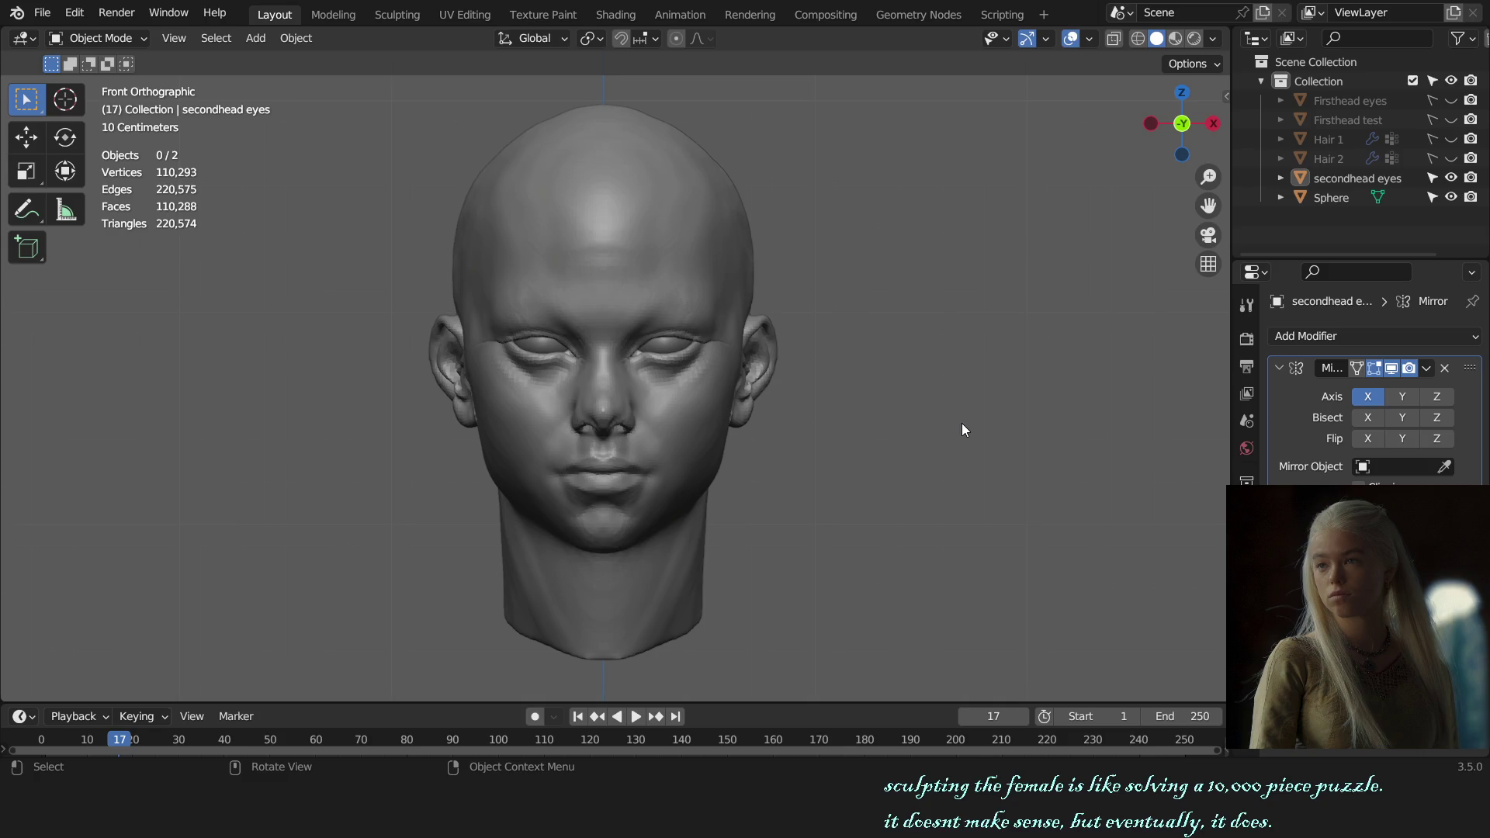
- Review the head in profile and three-quarter views, then put the Sphere head back into Sculpt Mode
middle_click_drag(966, 424, 718, 431, "alt")
middle_click_drag(847, 429, 765, 438, "shift")
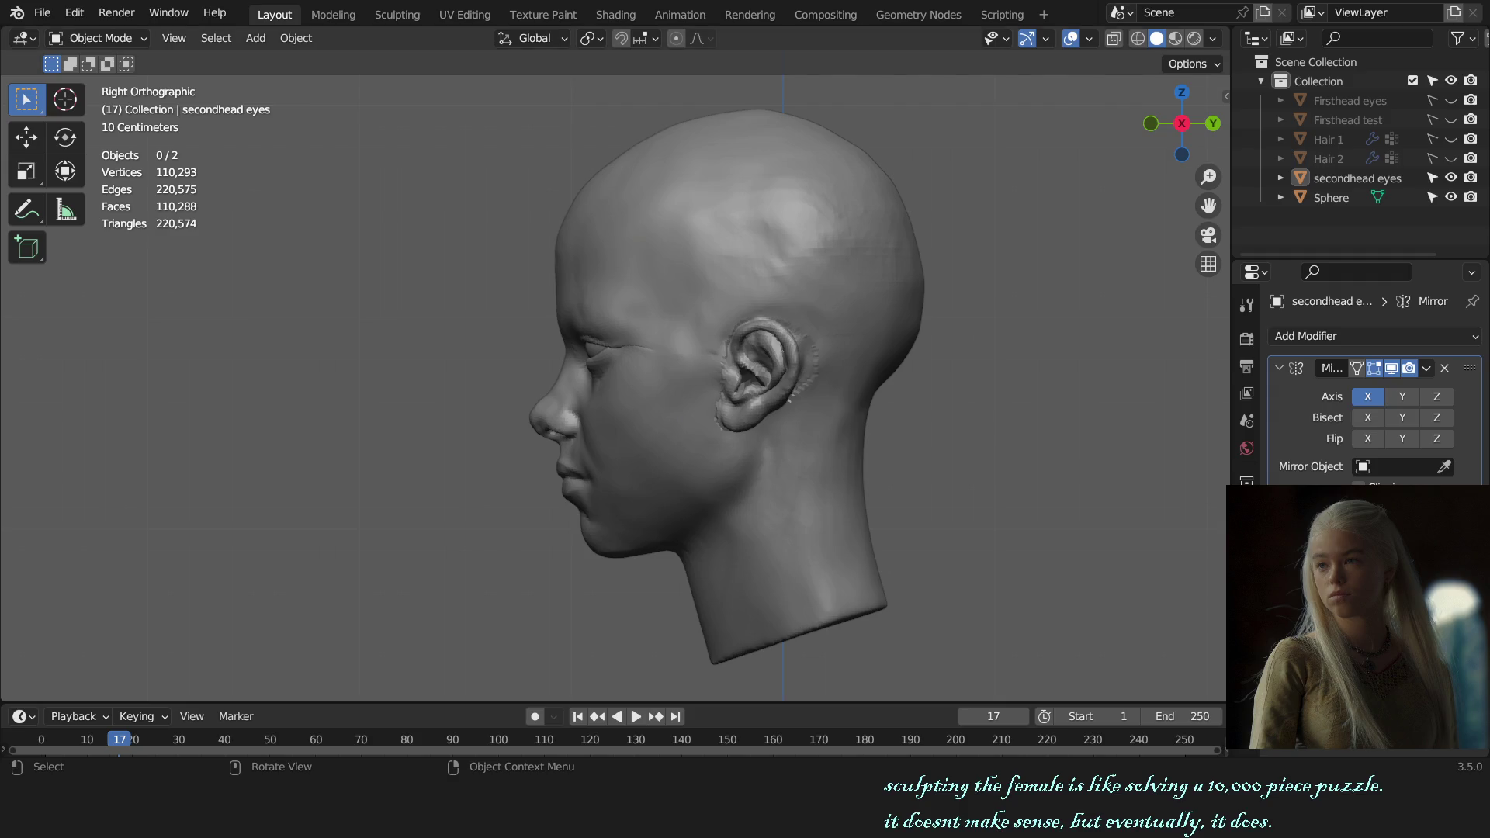
middle_click_drag(814, 443, 963, 438)
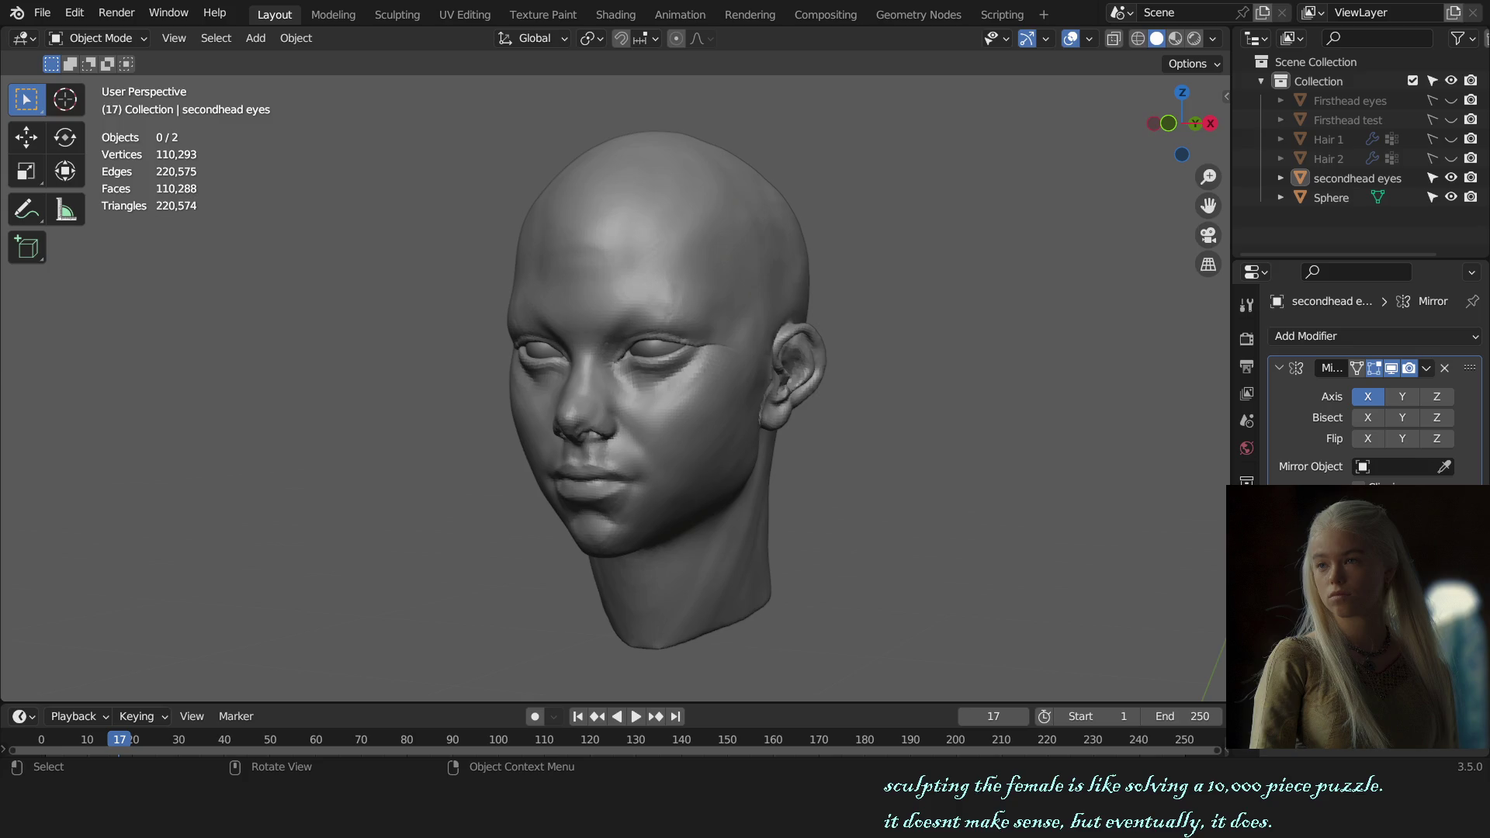
scroll(753, 370, "up", 2)
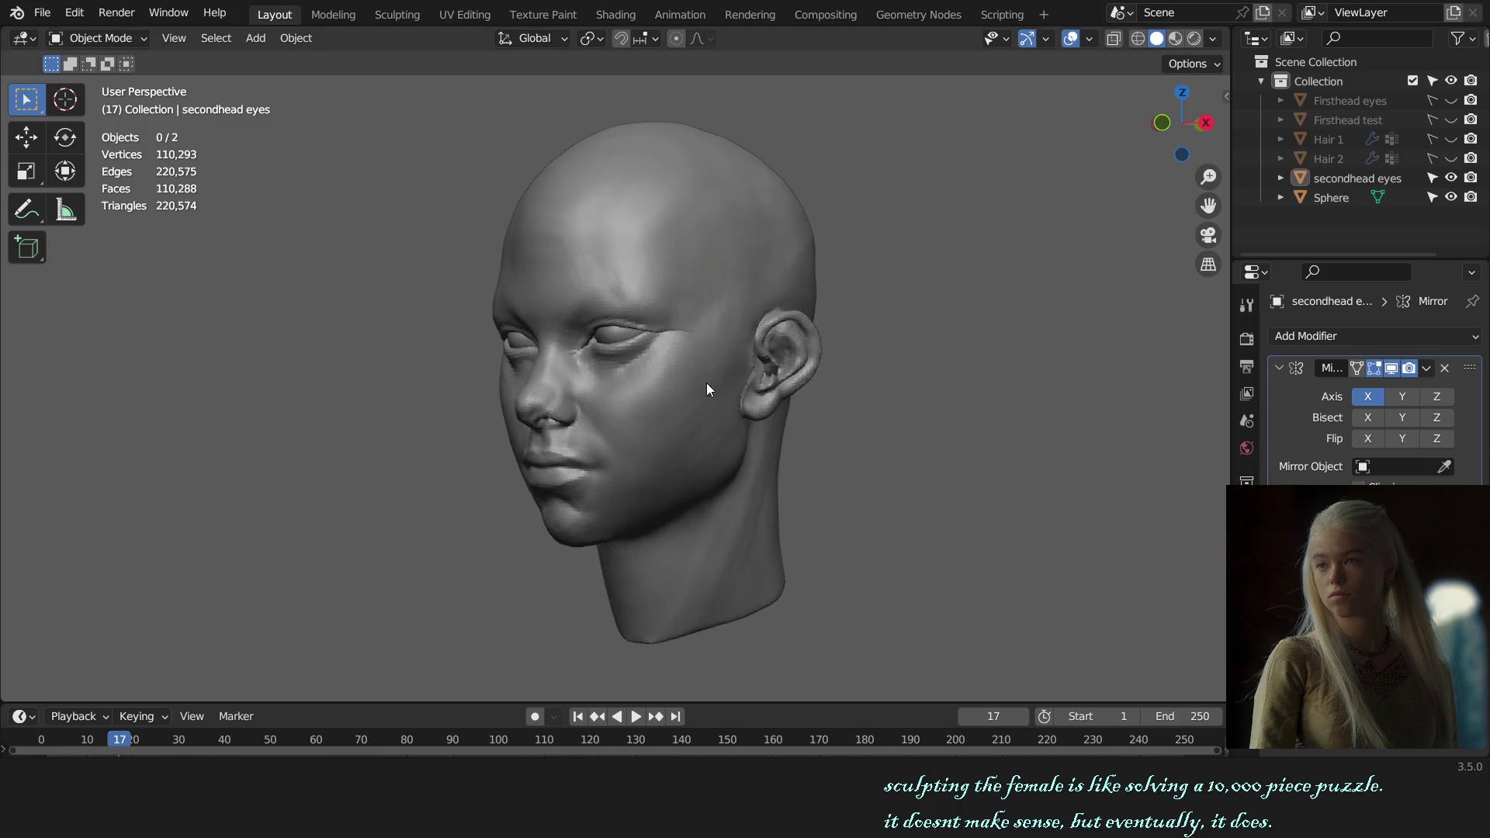
scroll(706, 383, "up", 2)
left_click(637, 416)
key("ctrl+Tab")
left_click(651, 539)
mouse_move(755, 492)
middle_mouse_down()
mouse_move(815, 516)
mouse_move(705, 496)
middle_mouse_up()
scroll(704, 465, "down", 1)
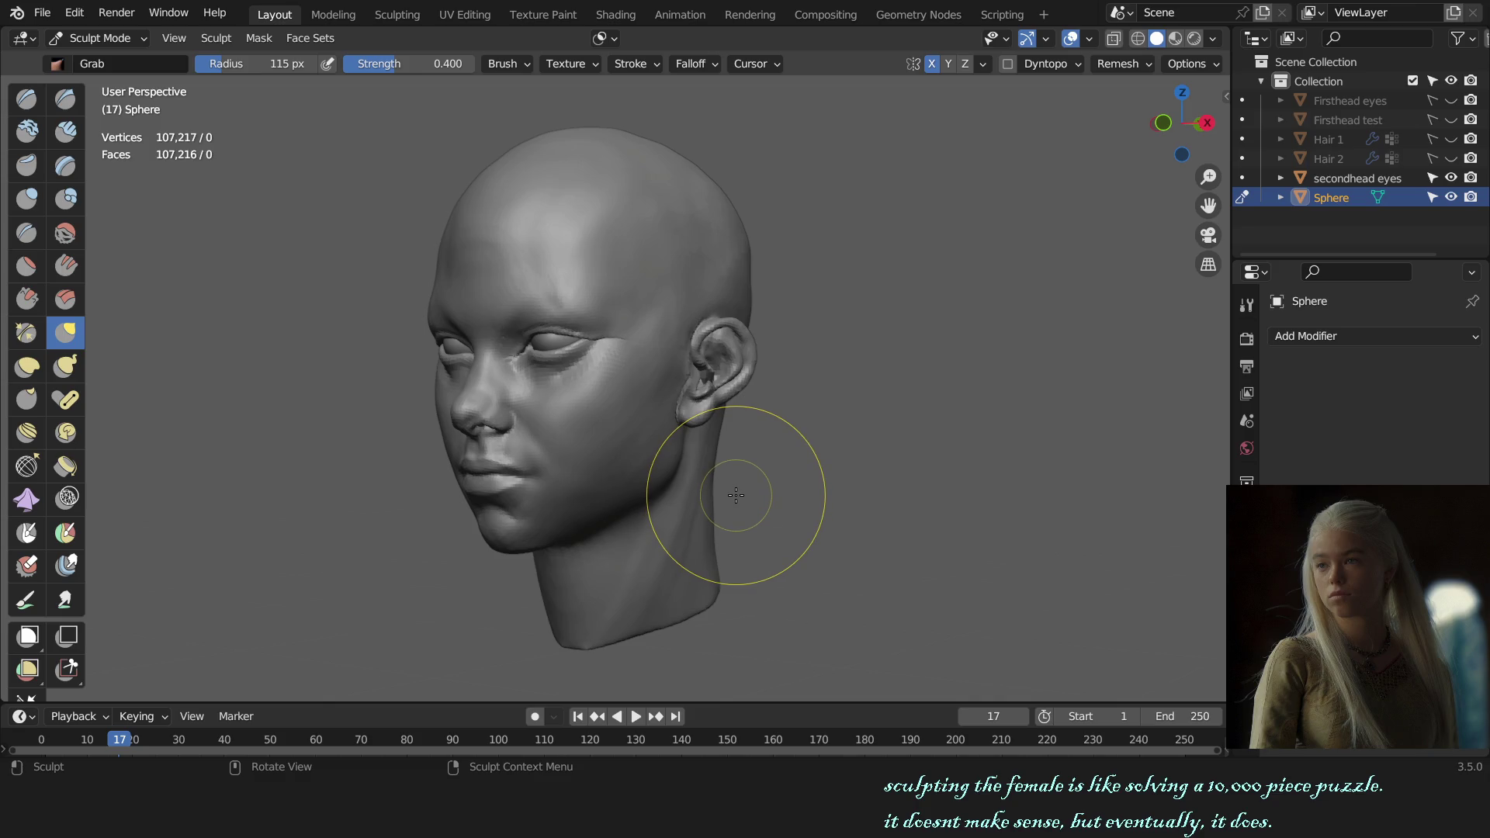
scroll(682, 466, "up", 1)
- Try the Draw then Grab brush on the head from the front, checking the auto-masking options
key("x")
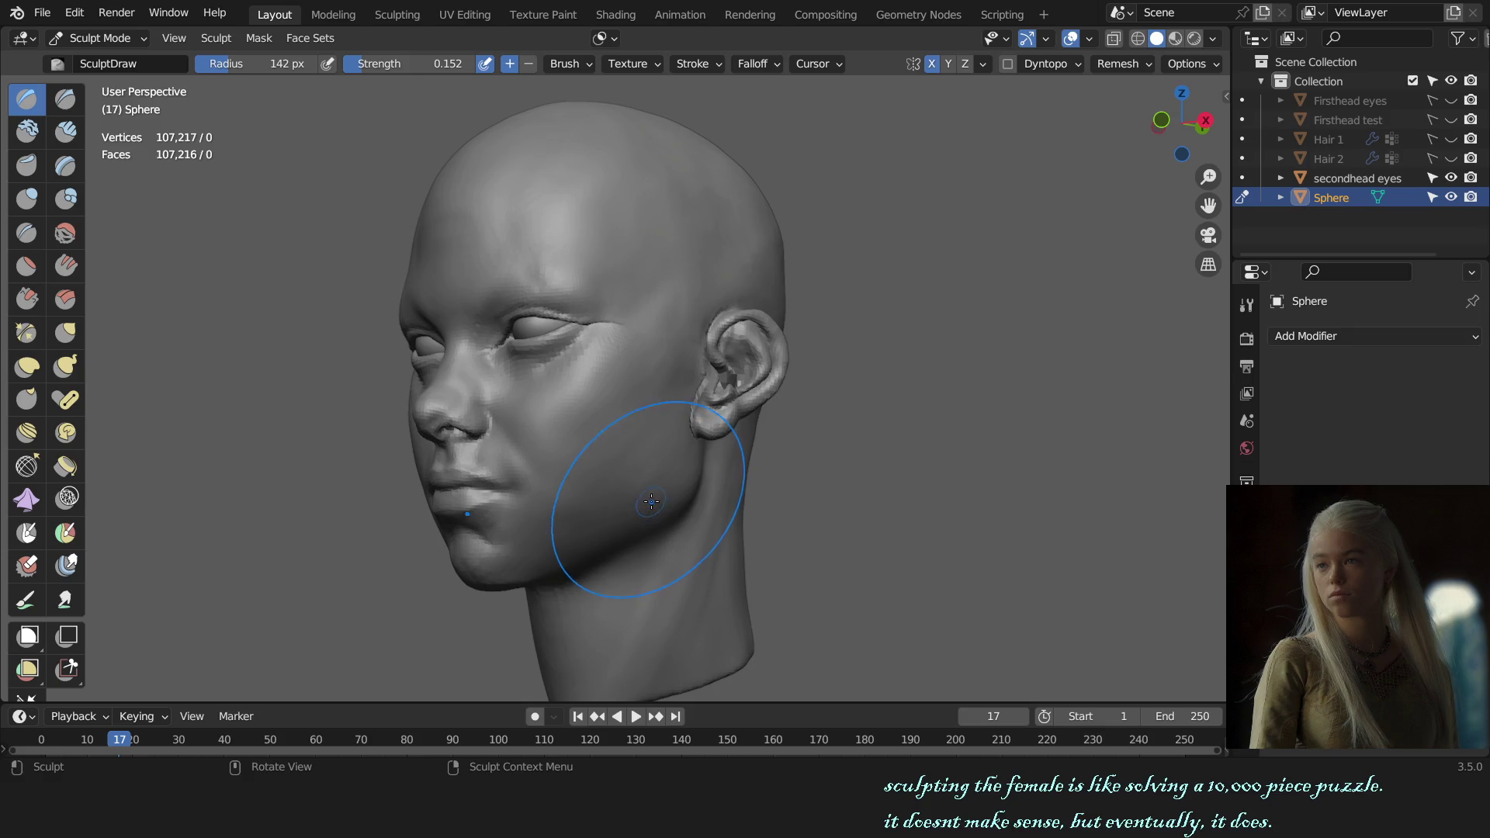
key("KP_1")
scroll(747, 472, "up", 1)
scroll(752, 478, "up", 2)
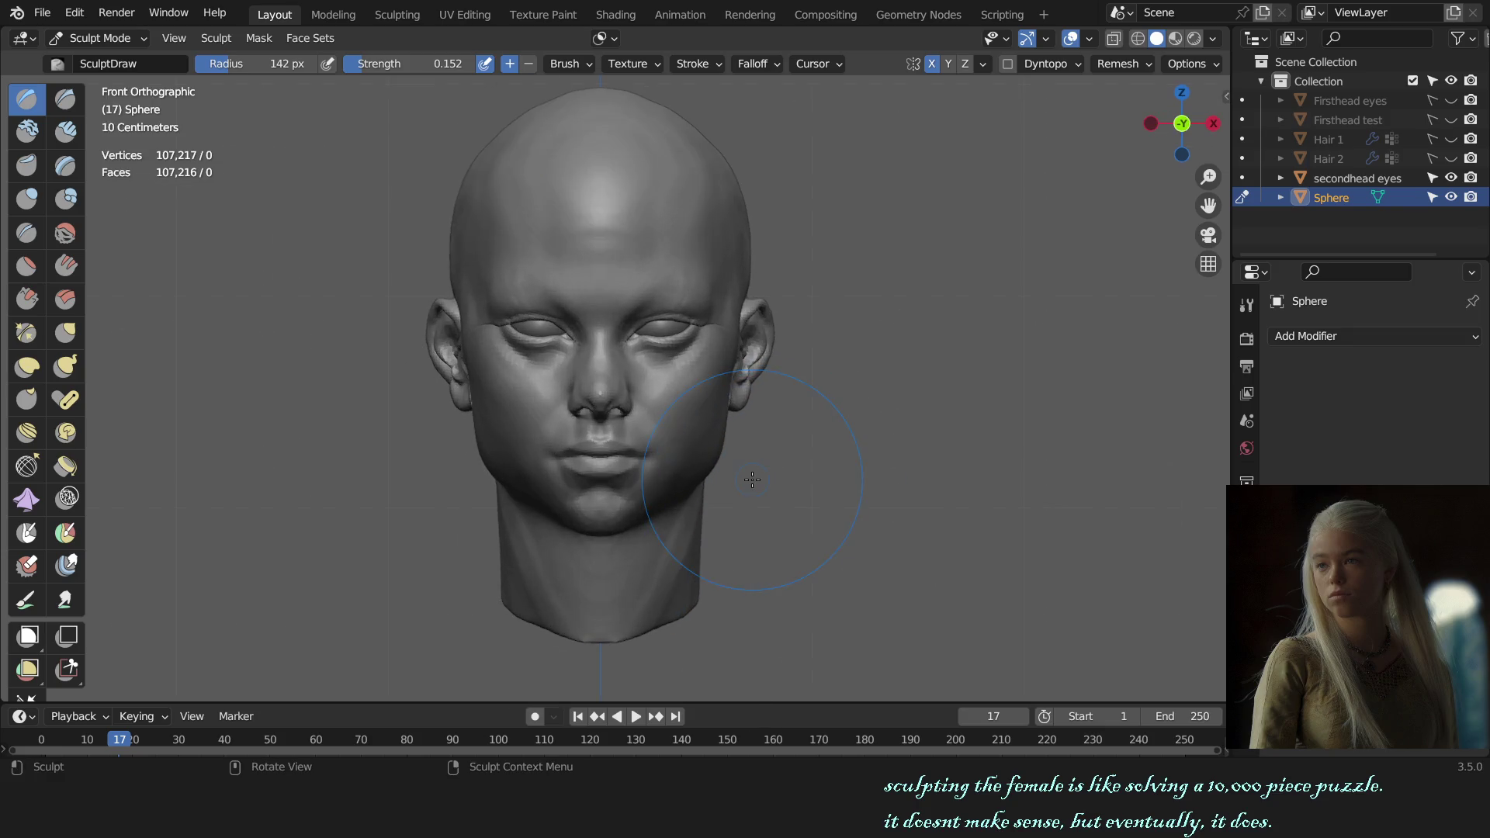
middle_click_drag(831, 468, 712, 482)
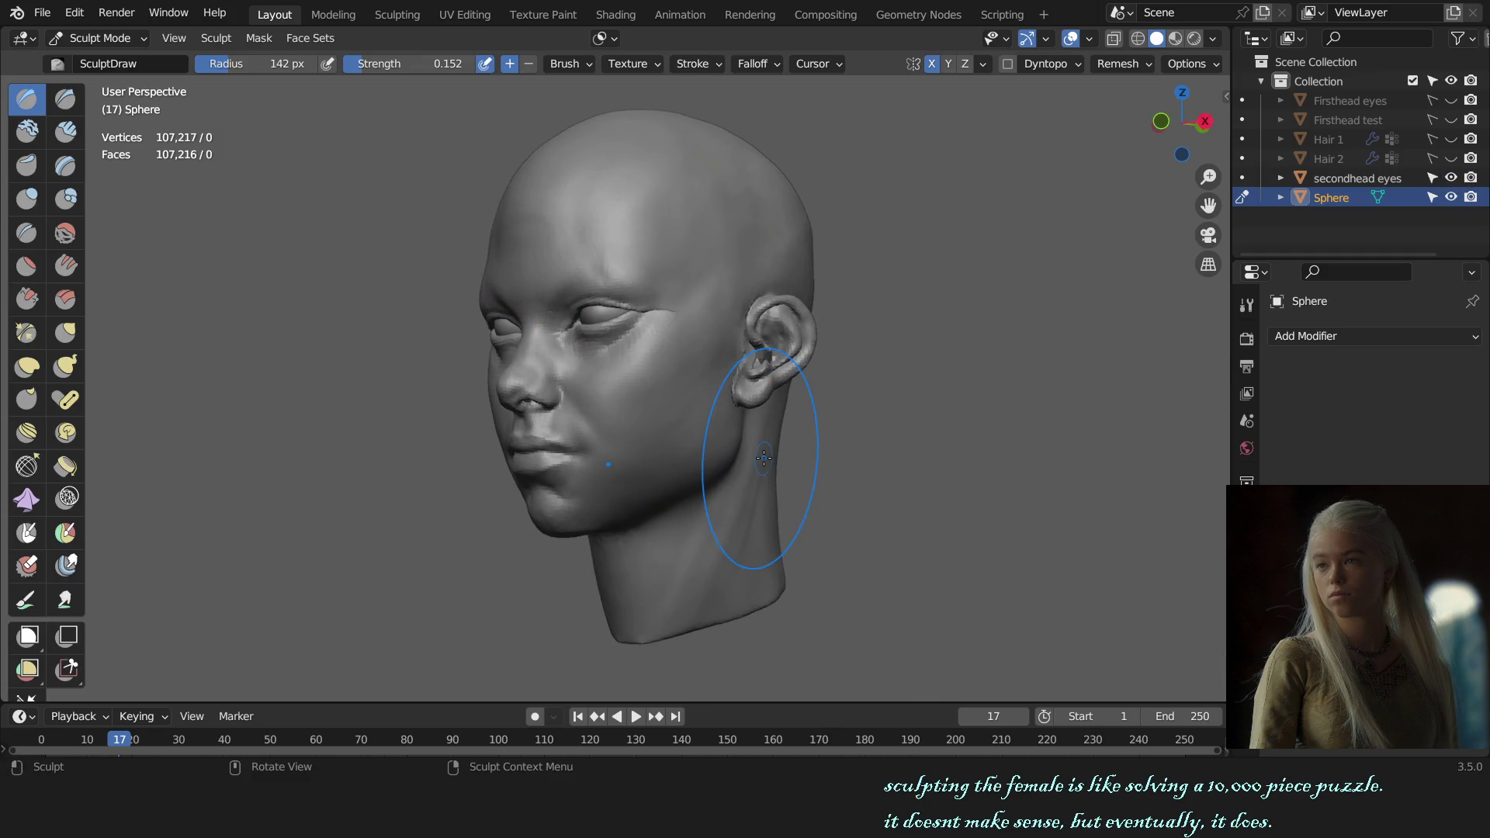
scroll(766, 463, "up", 2)
key("g")
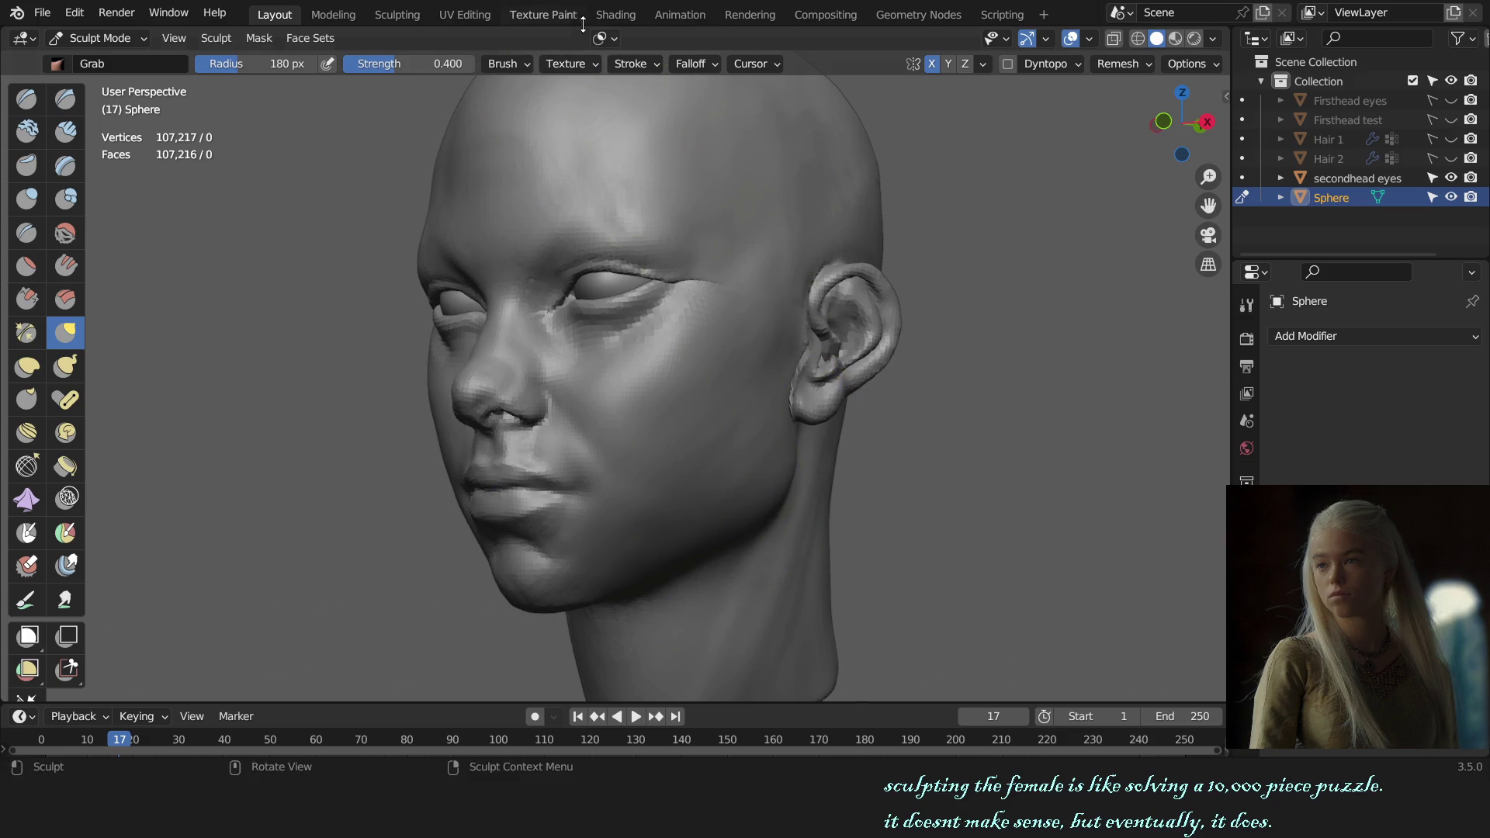
left_click(602, 38)
middle_click_drag(674, 246, 771, 383)
key("f")
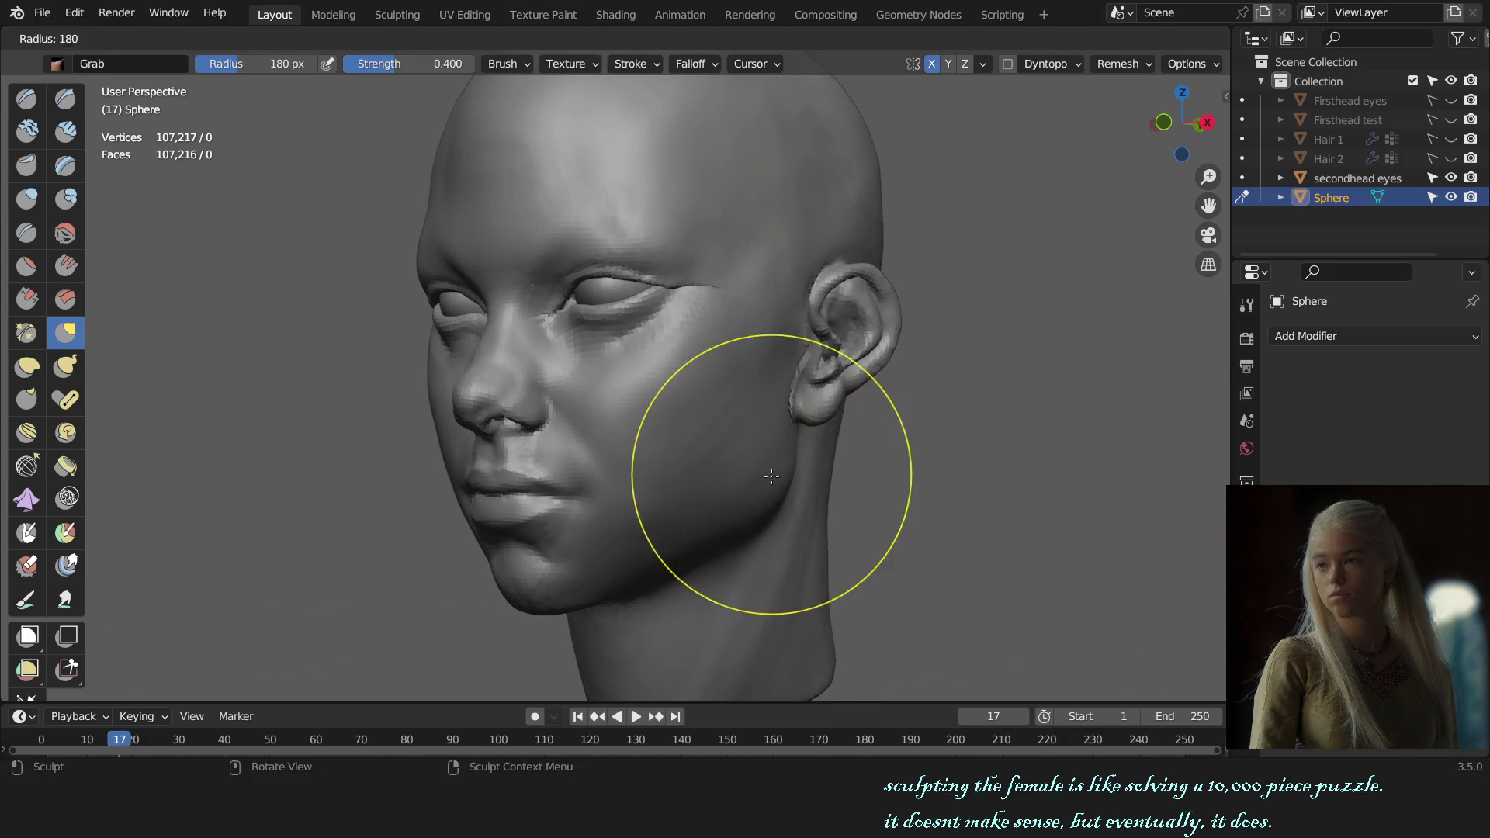
left_click(765, 492)
key("KP_1")
scroll(809, 478, "down", 3)
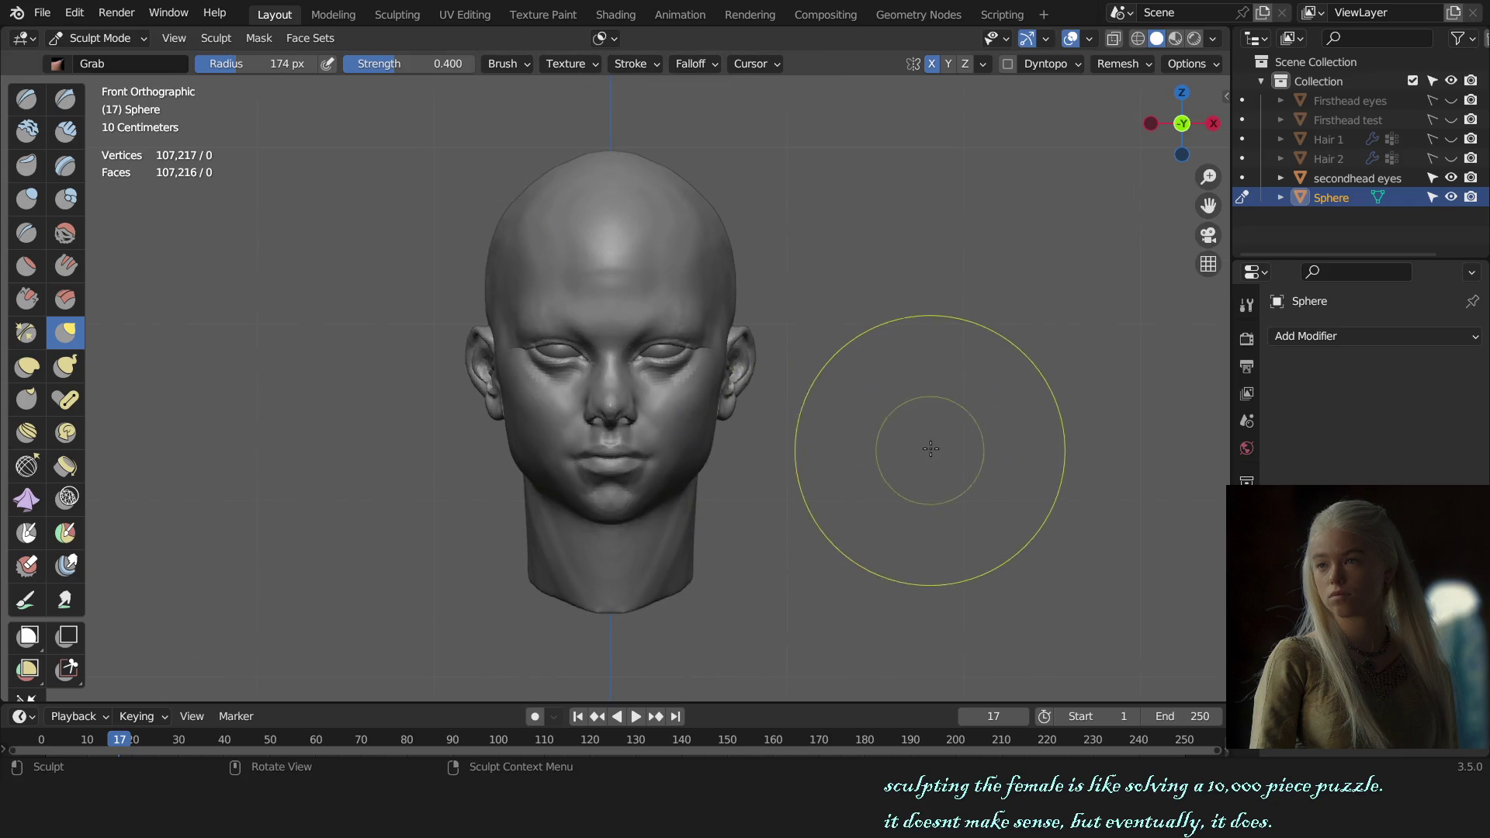
- Zoom in on the face and set the Grab brush to 220 px, undoing a brief mode slip
key("ctrl+Tab")
key("ctrl+z")
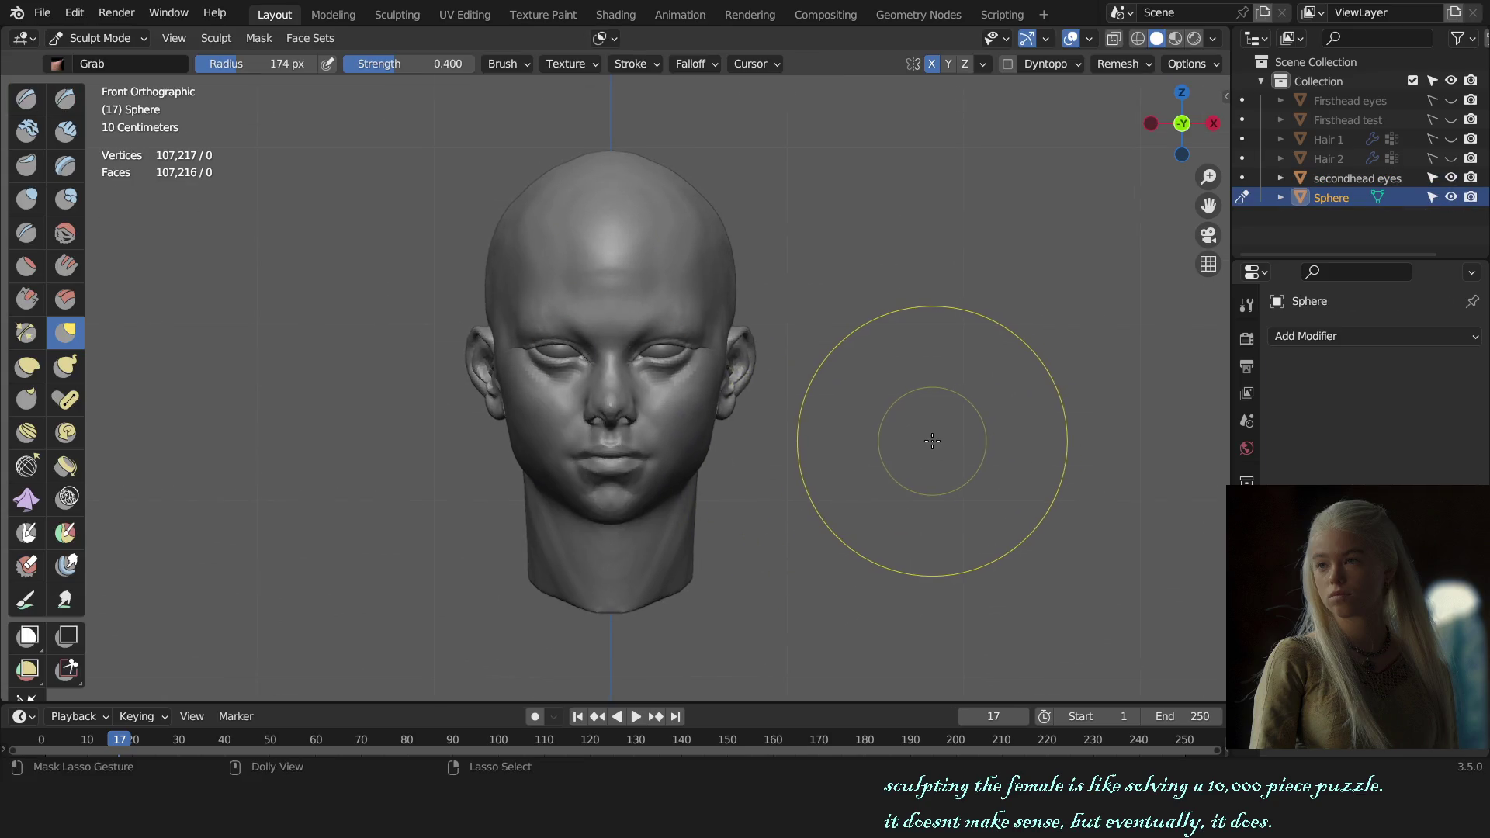
middle_click_drag(913, 443, 989, 401, "shift")
scroll(768, 431, "up", 4)
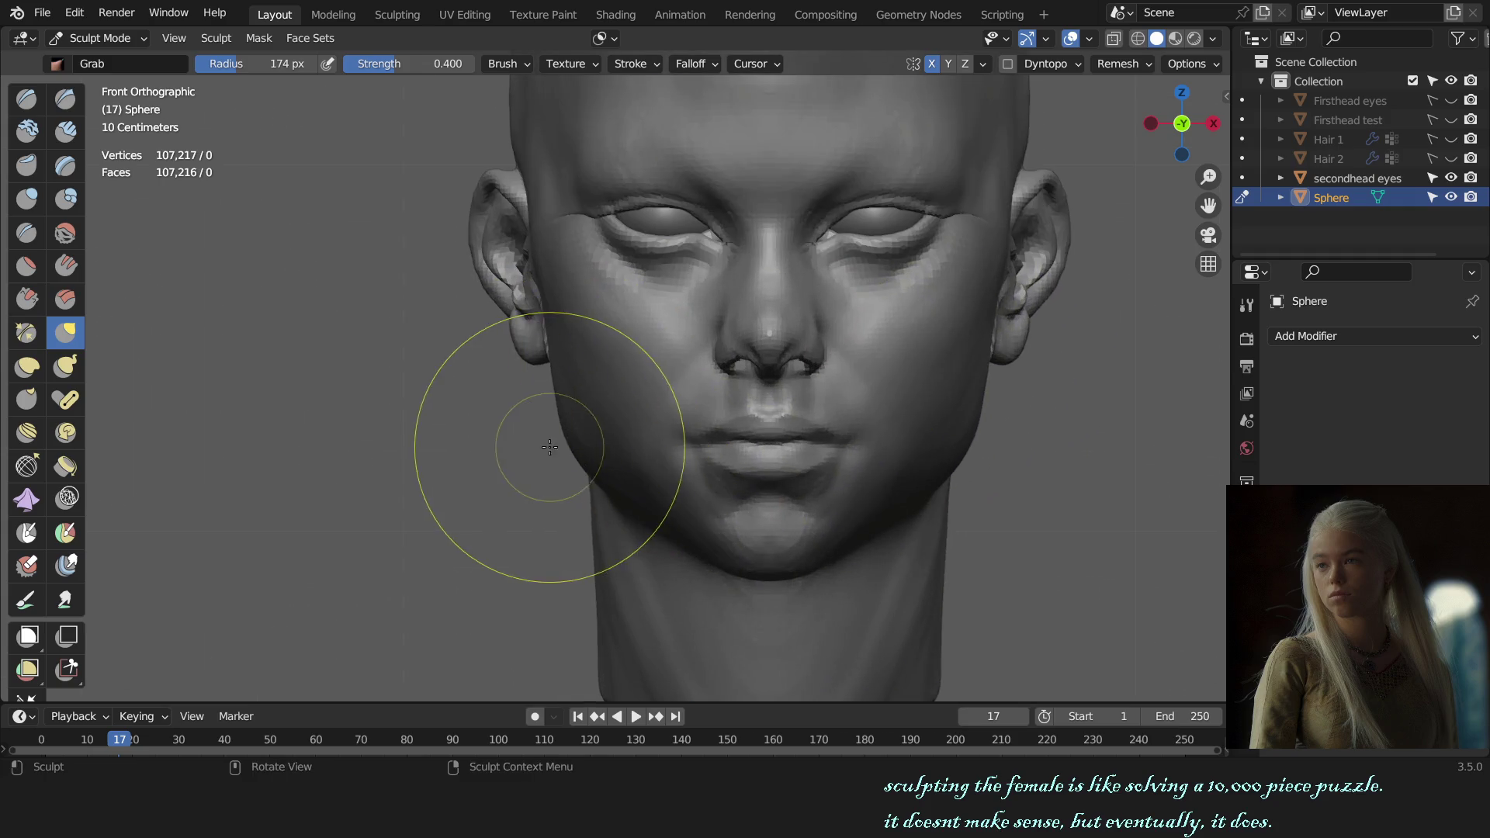
key("f")
left_click(578, 440)
scroll(691, 432, "down", 3)
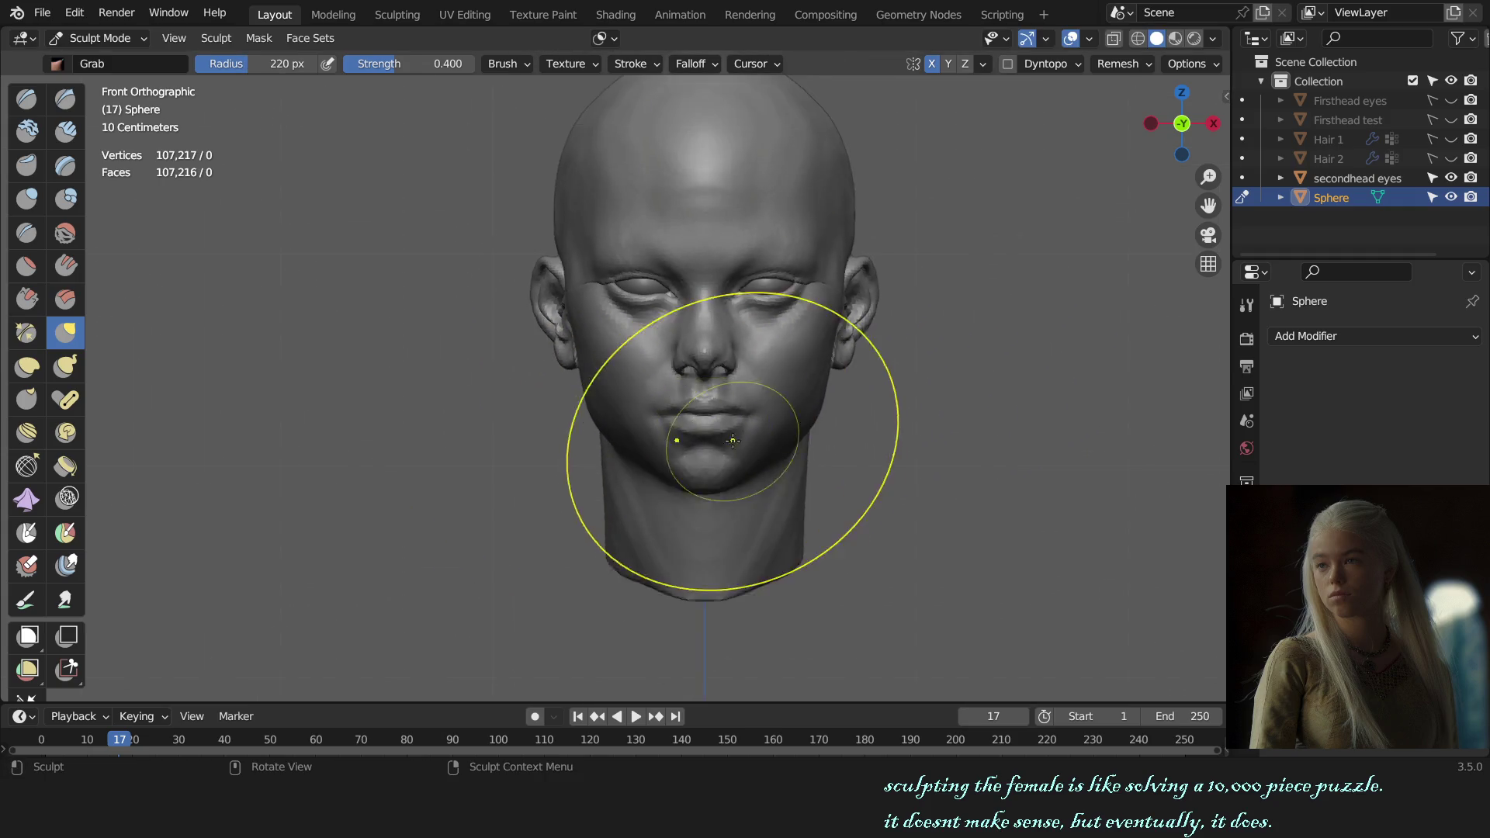
middle_click_drag(772, 431, 734, 436)
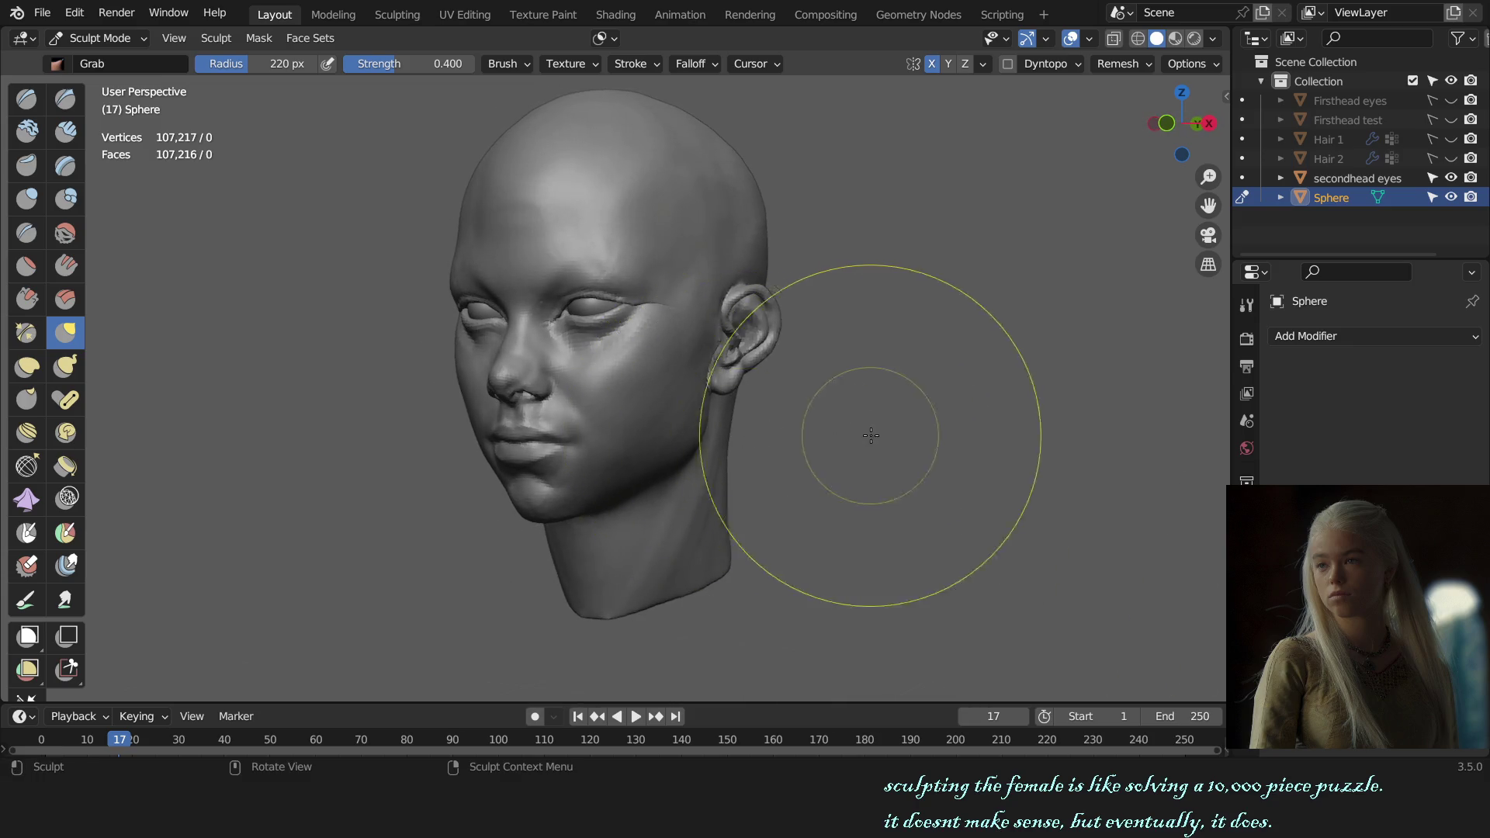
key("ctrl+z")
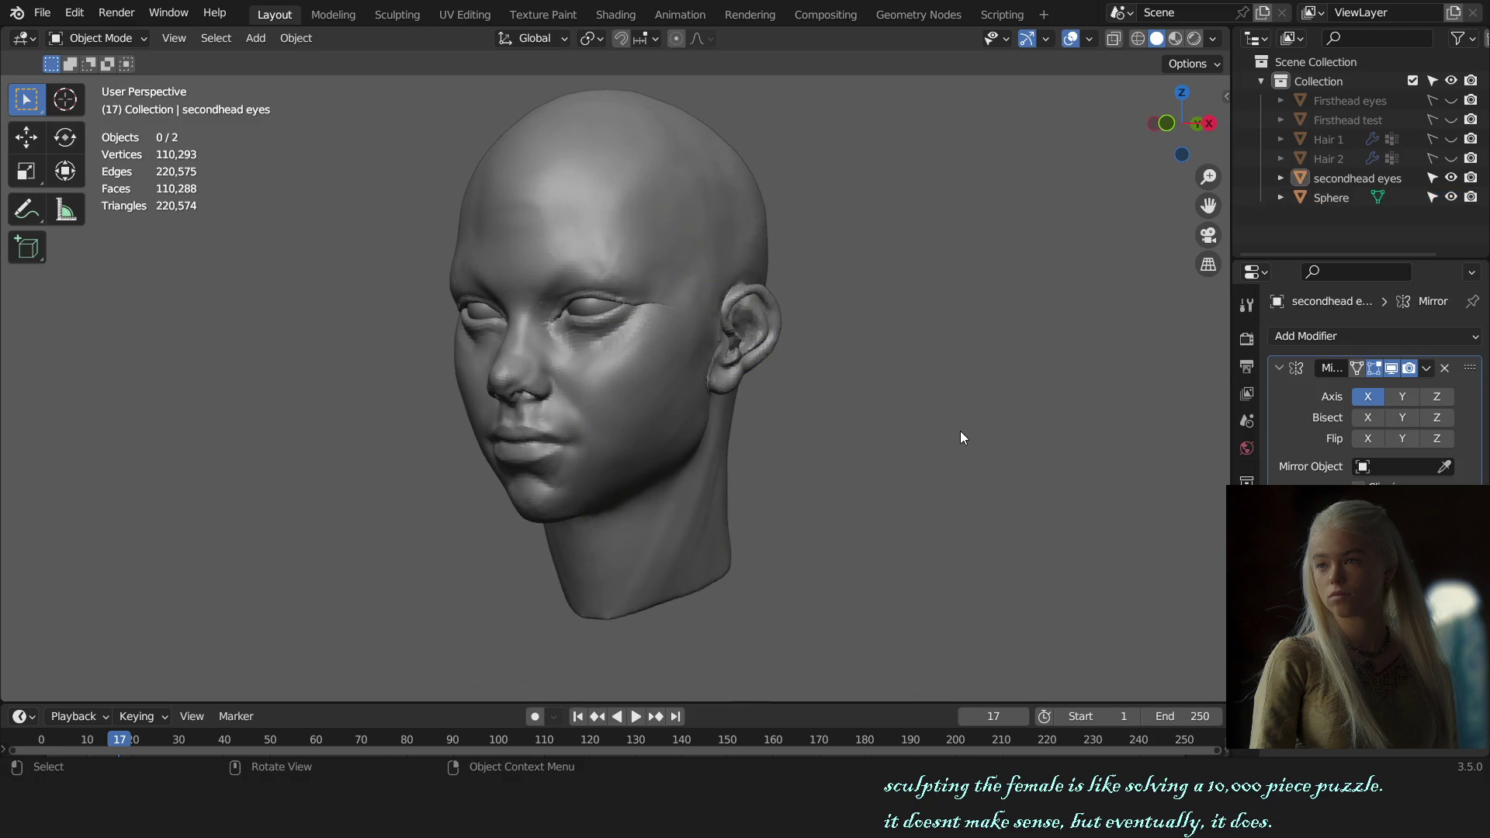
key("ctrl+shift+z")
key("ctrl+shift+z")
scroll(815, 442, "up", 3)
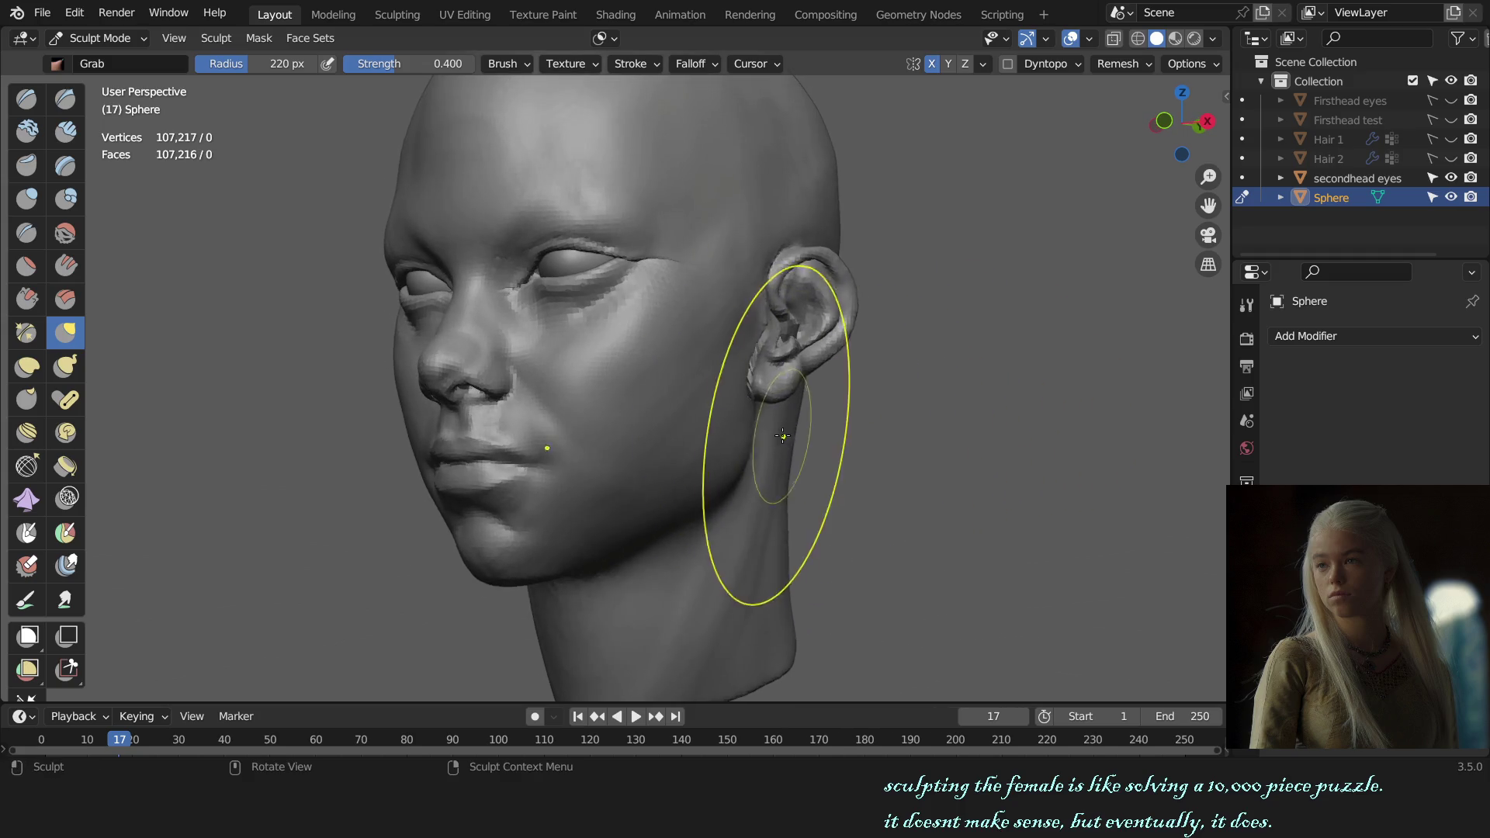
- Pull the cheek and jaw into shape with the Grab brush, resizing it between front and side views
key("f")
left_click(707, 410)
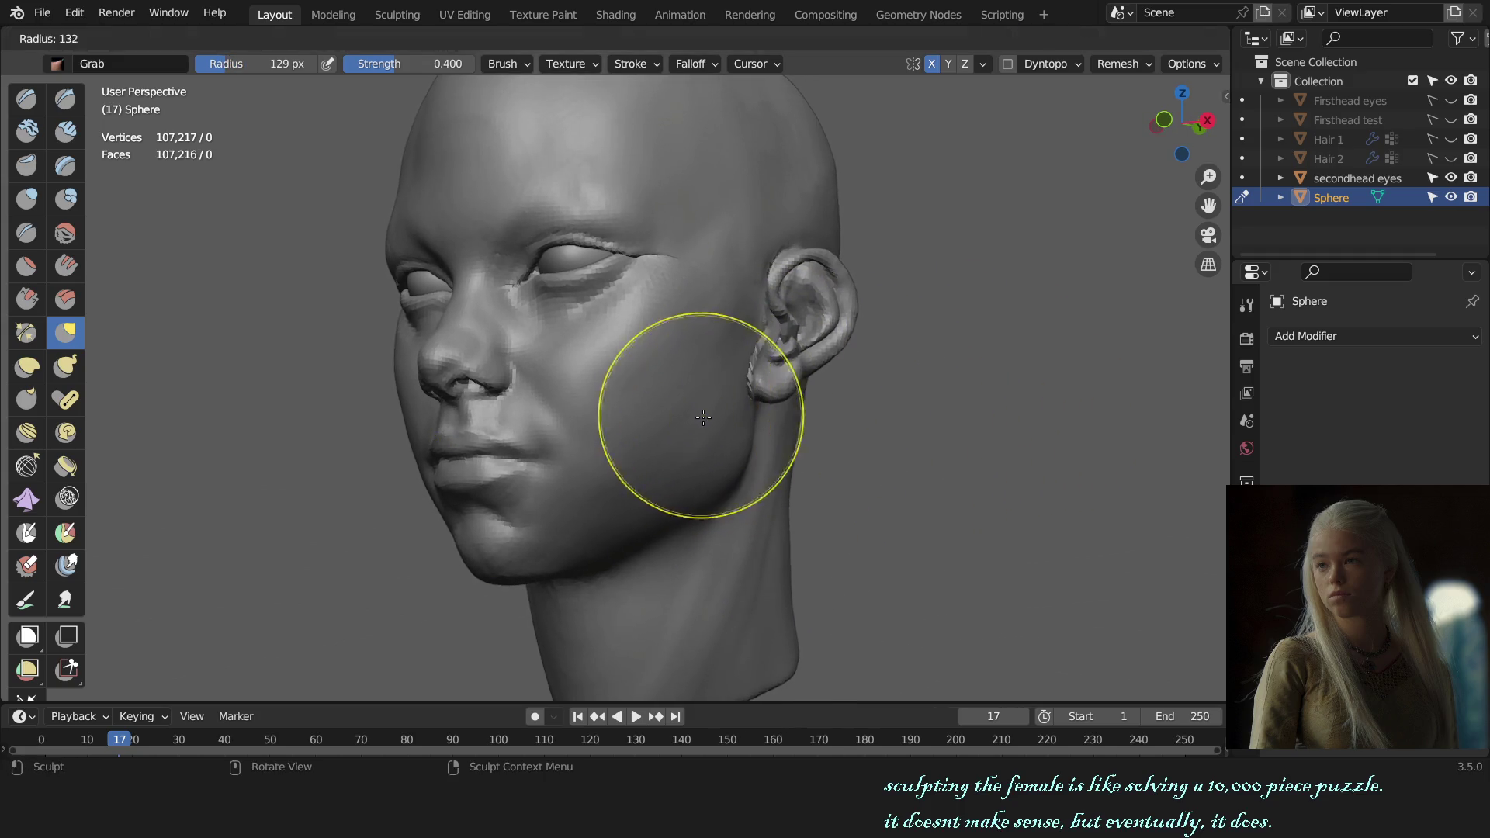
mouse_move(692, 426)
middle_mouse_down()
mouse_move(707, 469)
mouse_move(665, 616)
mouse_move(664, 449)
mouse_move(694, 294)
mouse_move(761, 283)
middle_mouse_up()
key("f")
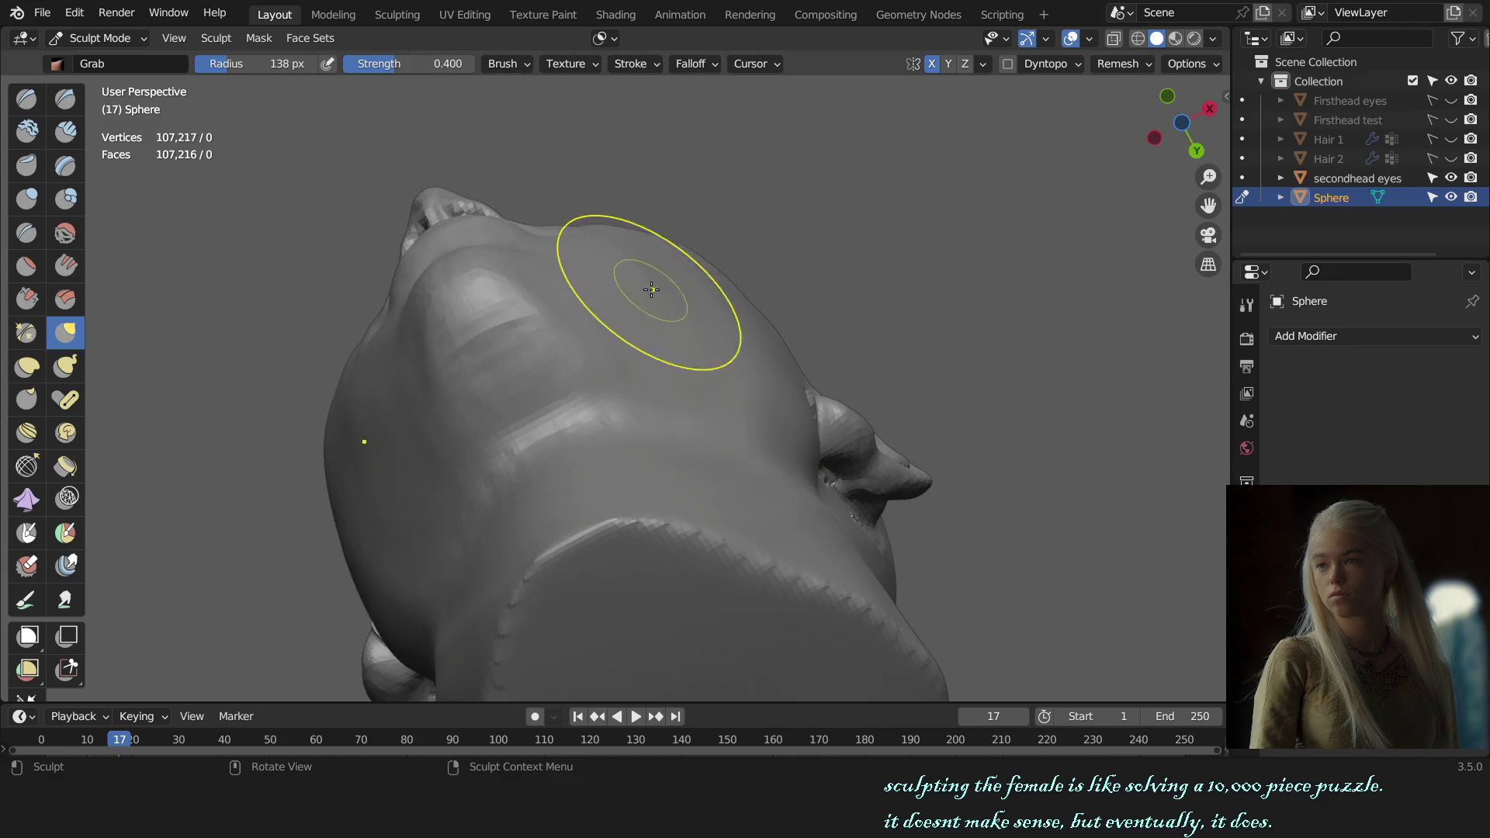
left_click(752, 398)
key("KP_1")
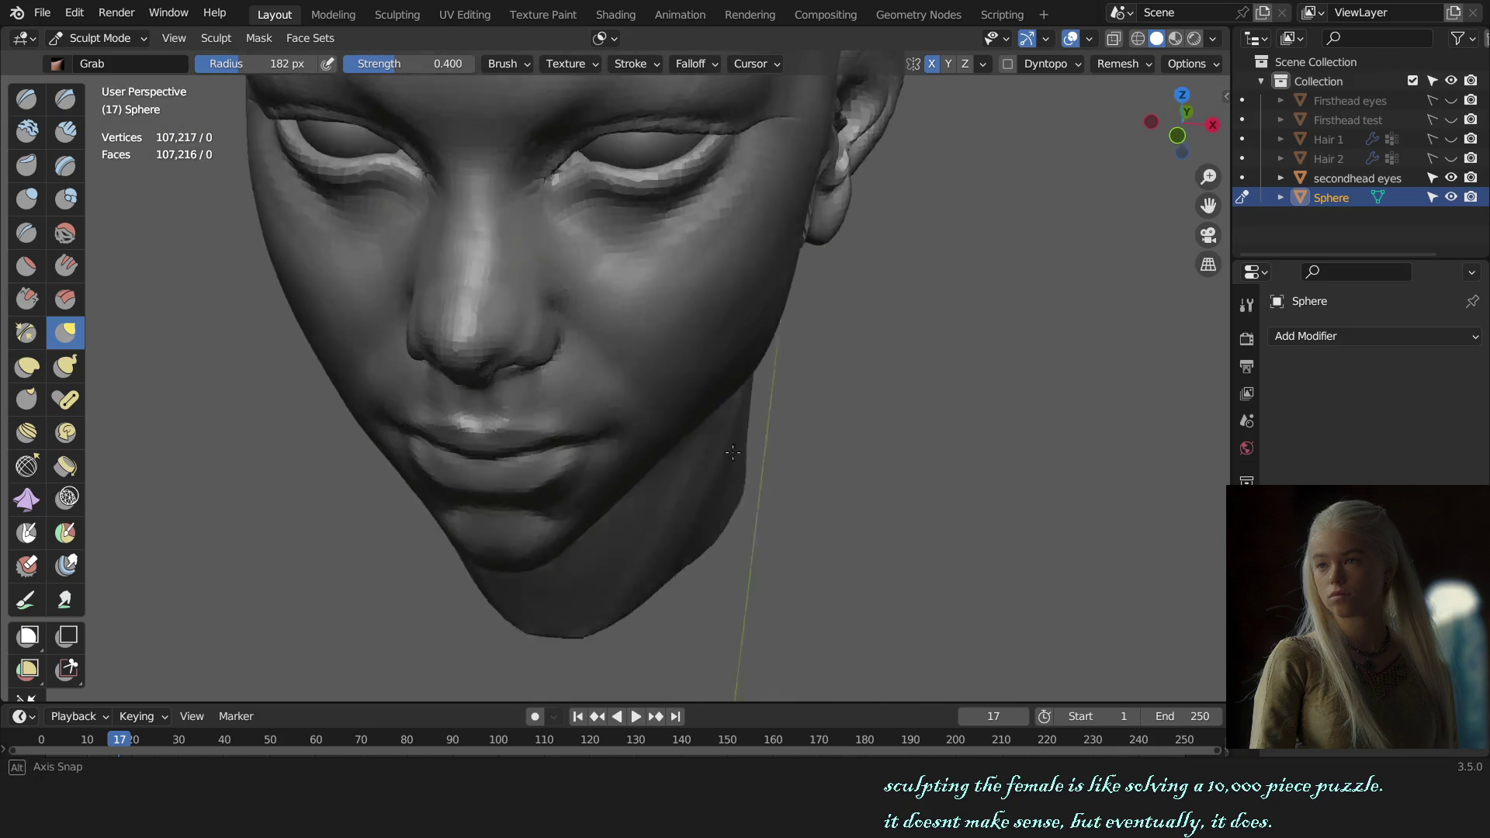
mouse_move(752, 398)
middle_mouse_down()
mouse_move(785, 442)
mouse_move(749, 432)
middle_mouse_up()
middle_click_drag(909, 423, 728, 321)
scroll(729, 321, "up", 2)
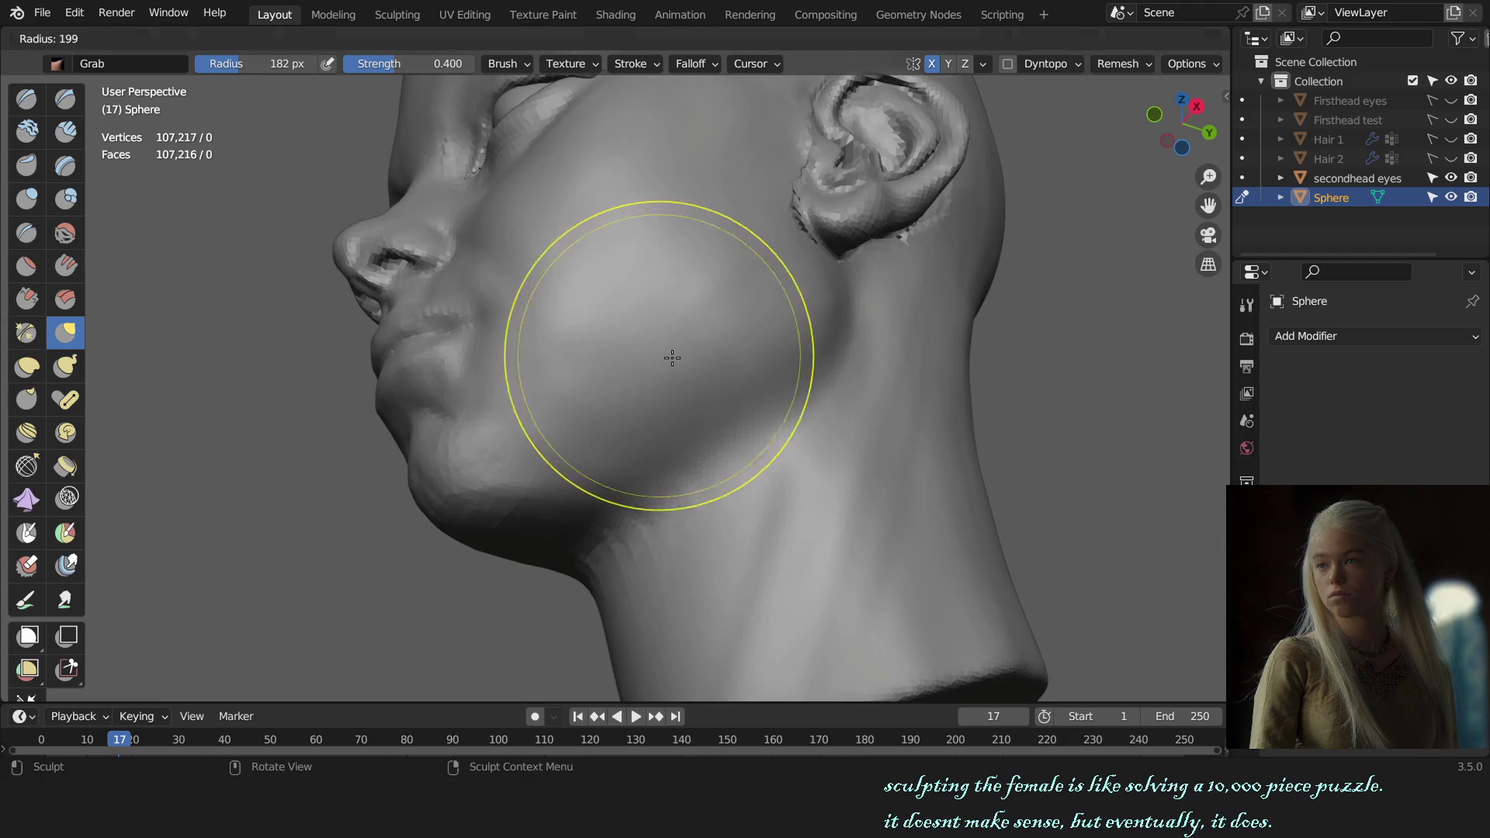
key("f")
left_click(640, 342)
scroll(639, 342, "up", 2)
scroll(637, 369, "down", 3)
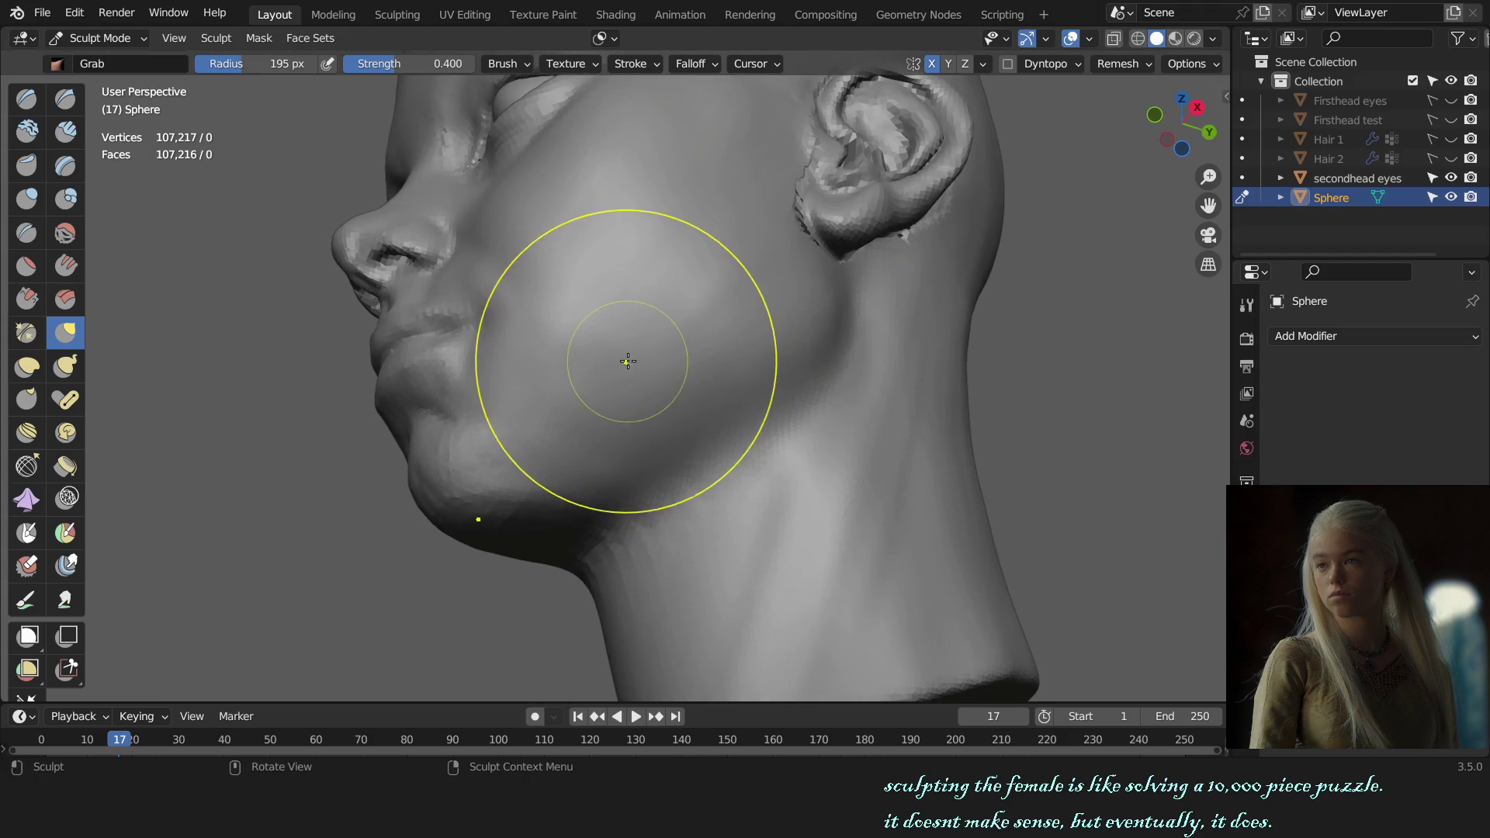
key("KP_1")
scroll(775, 487, "down", 1)
middle_click_drag(702, 483, 749, 482)
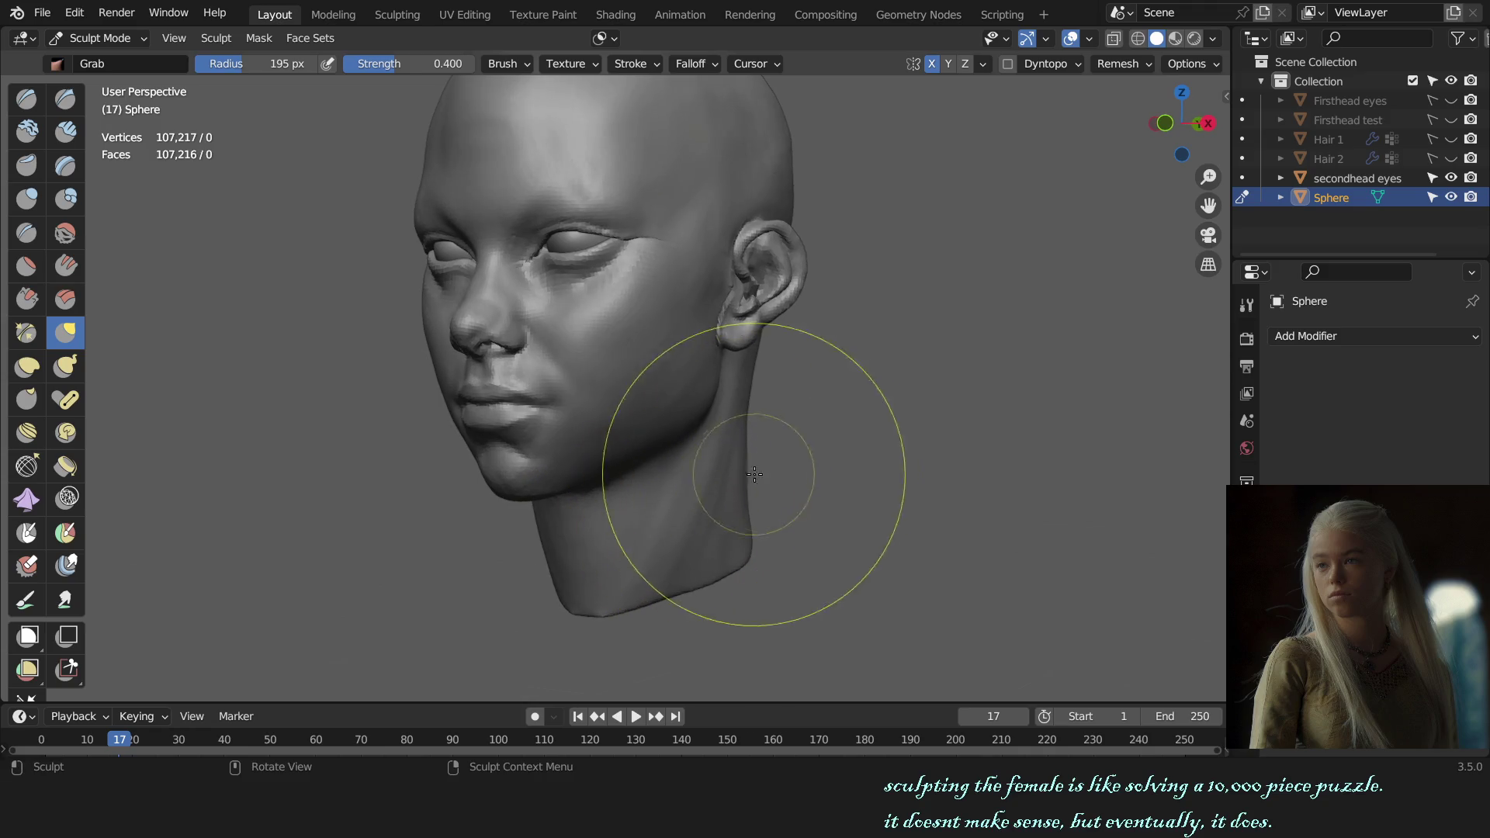
scroll(756, 466, "up", 4)
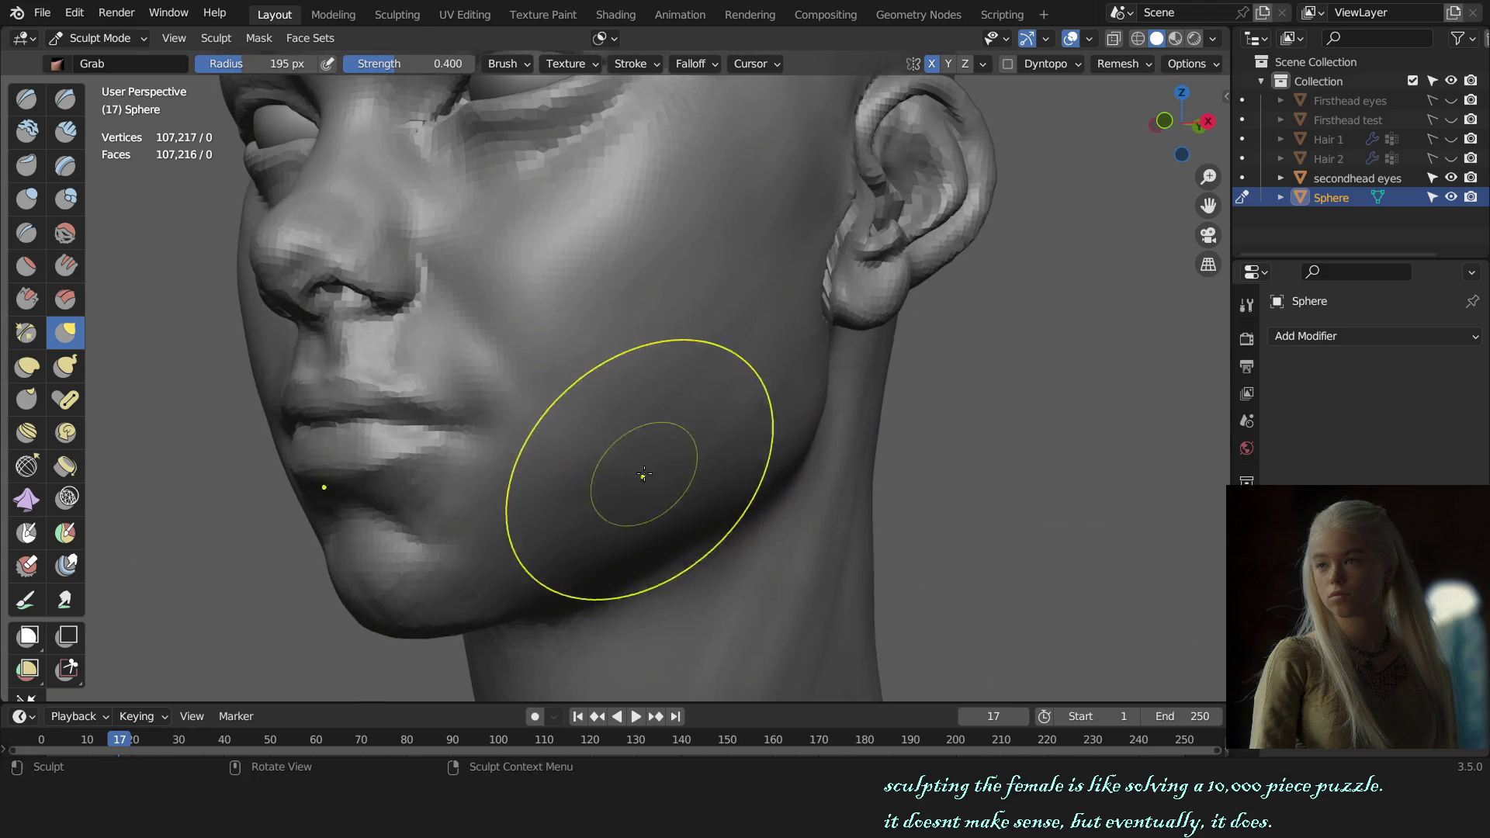
- Build up volume on the cheek with the Draw brush and check it from the front
key("x")
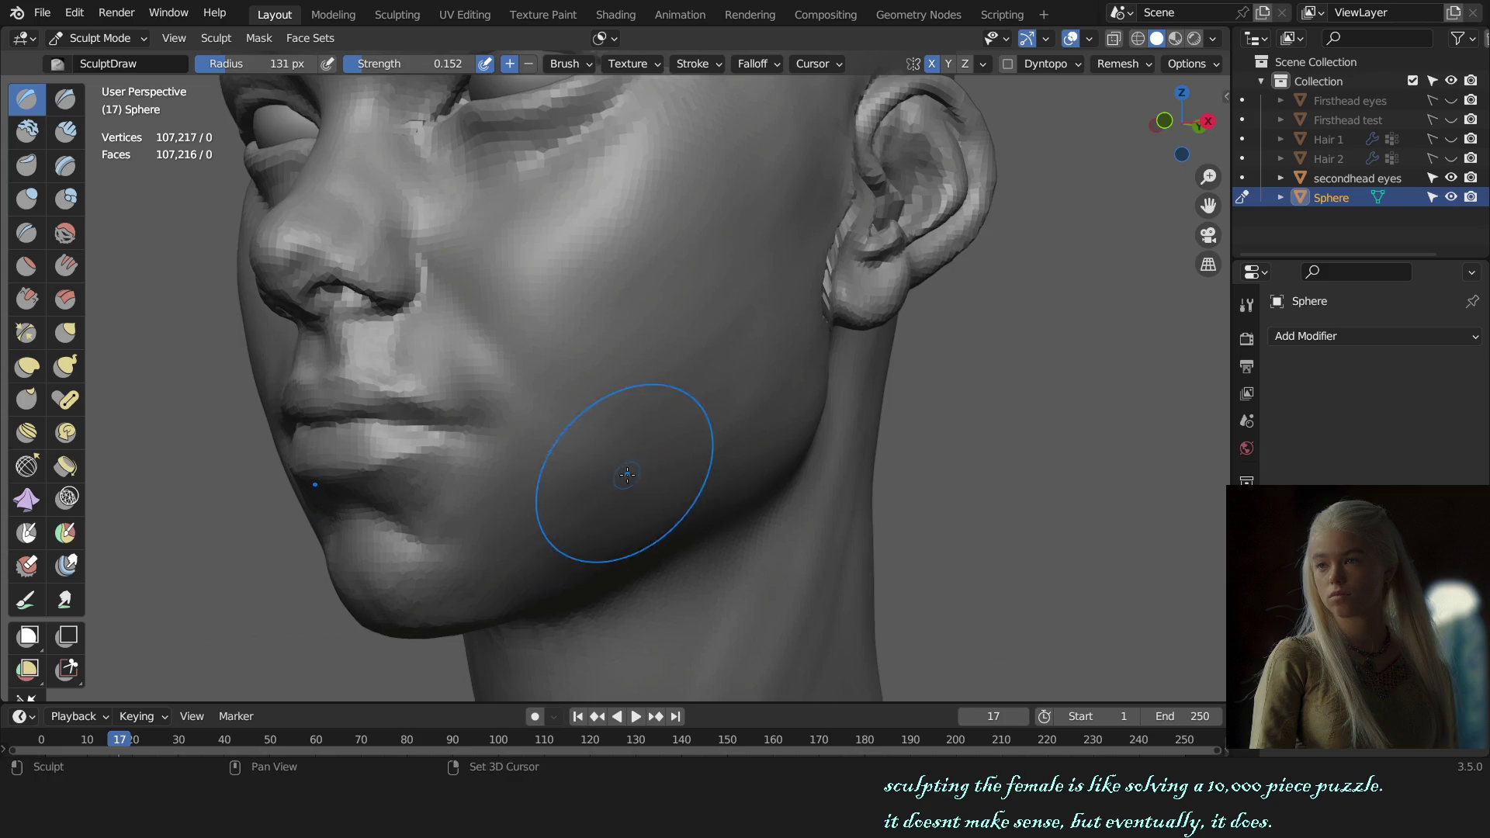
left_click_drag(626, 456, 589, 473, "shift")
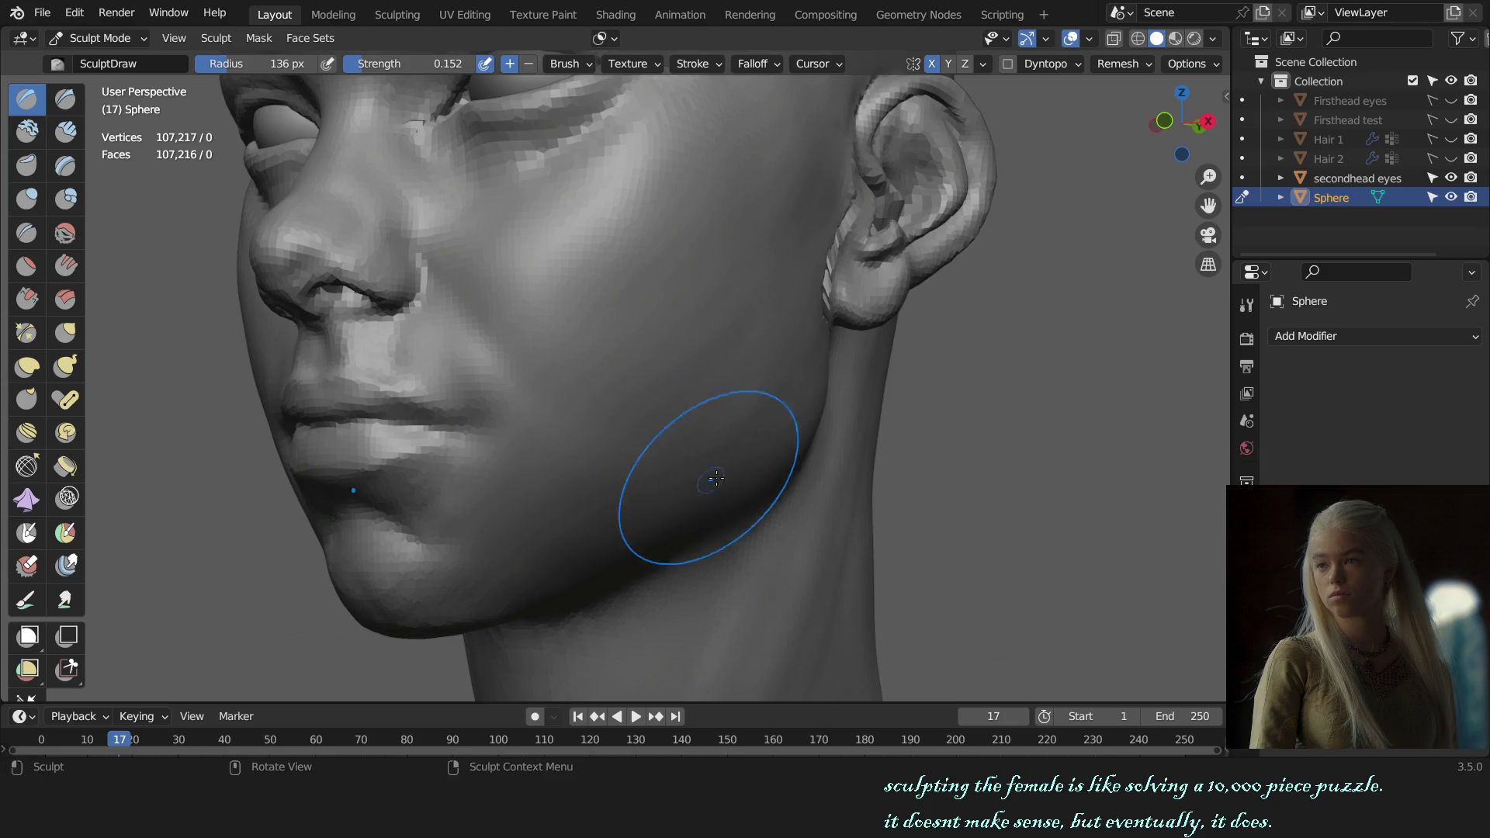
key("KP_1")
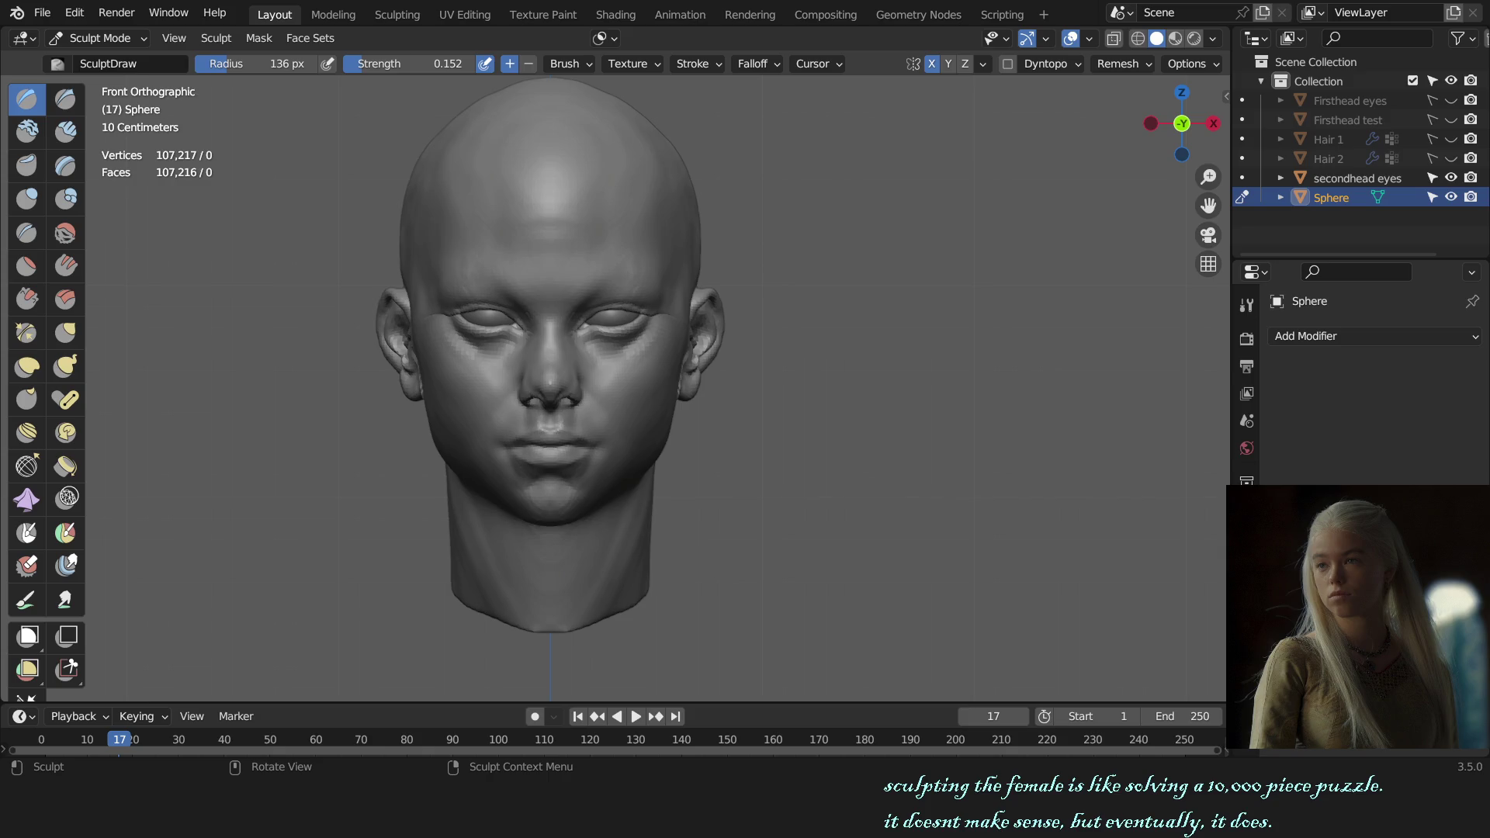
scroll(410, 367, "up", 1)
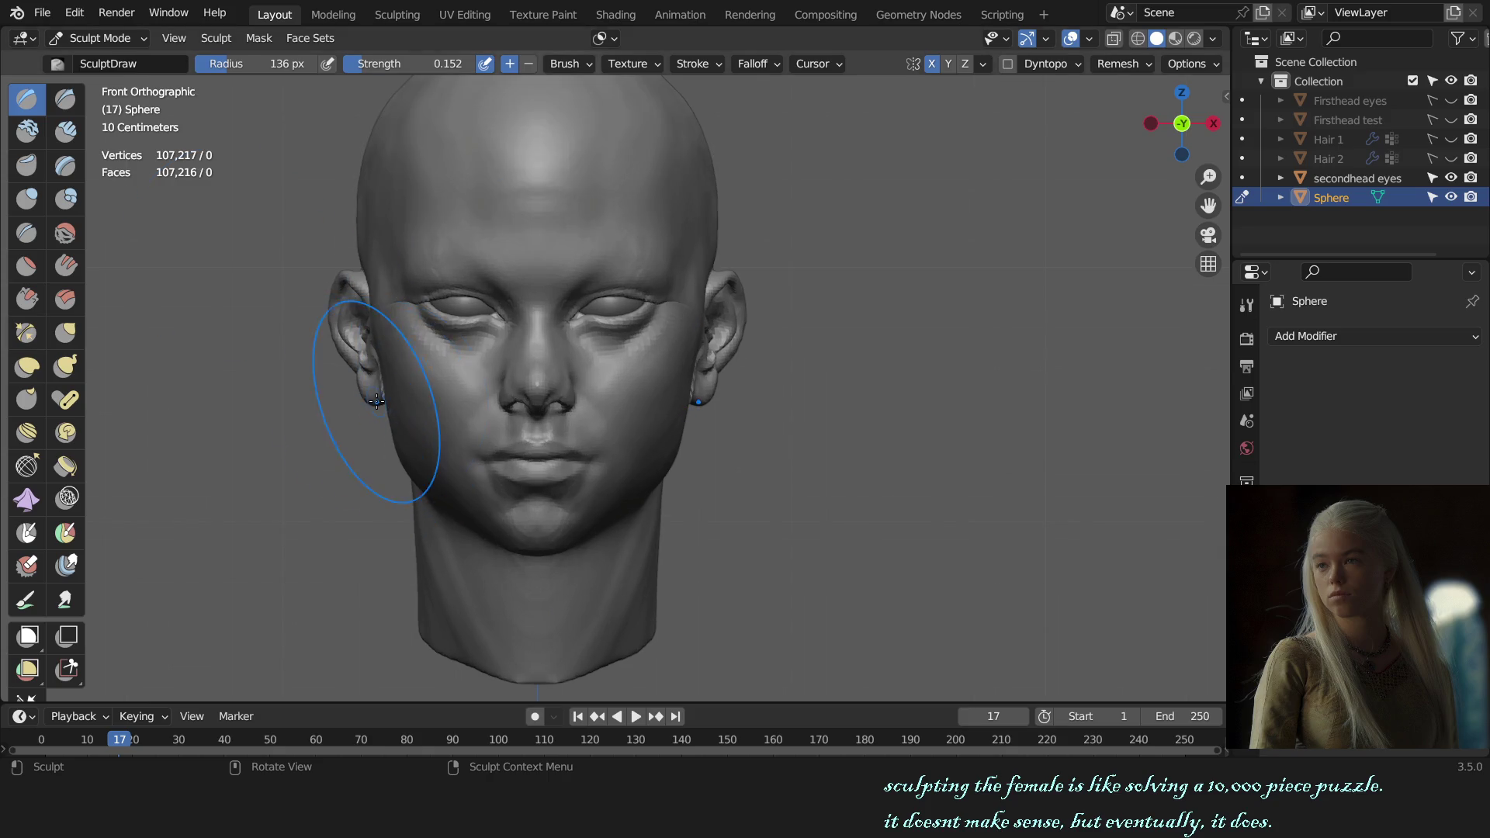
scroll(410, 366, "up", 1)
- Take the Grab brush and settle on a front view of the face
key("g")
scroll(360, 449, "up", 2)
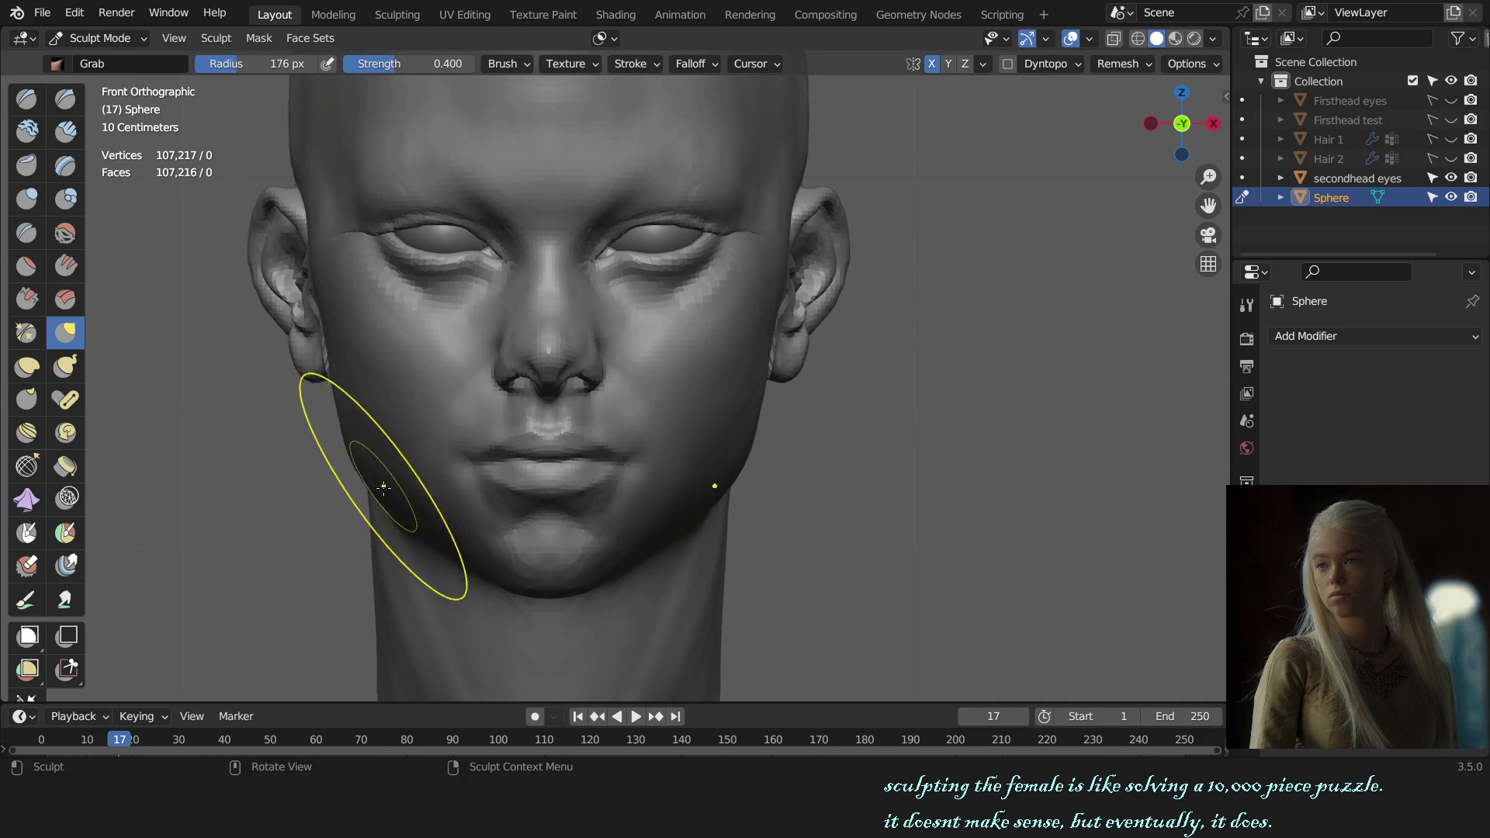
scroll(523, 467, "up", 1)
middle_click_drag(523, 467, 599, 449)
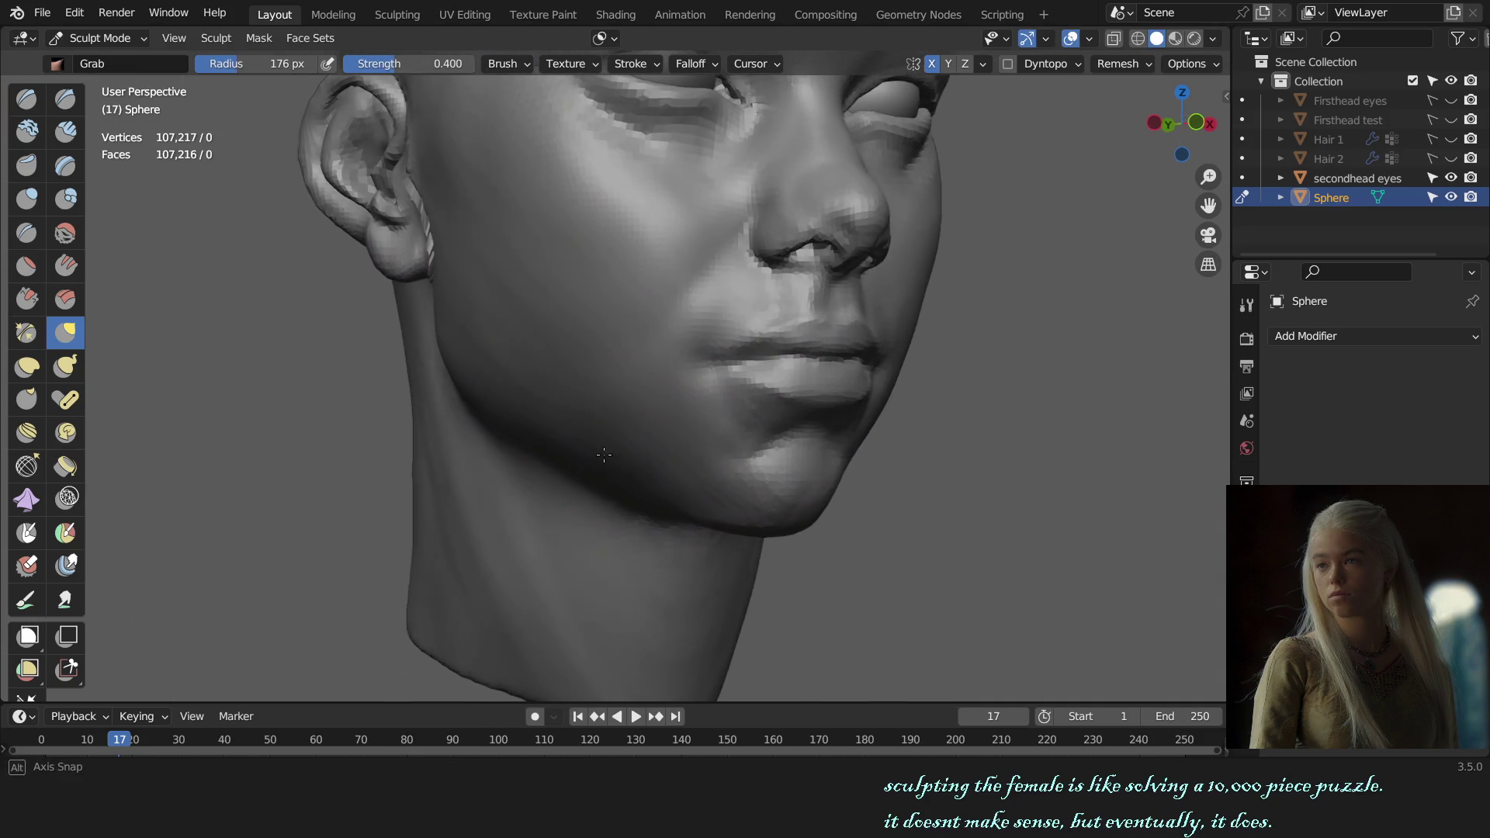
middle_click_drag(598, 449, 825, 433, "alt")
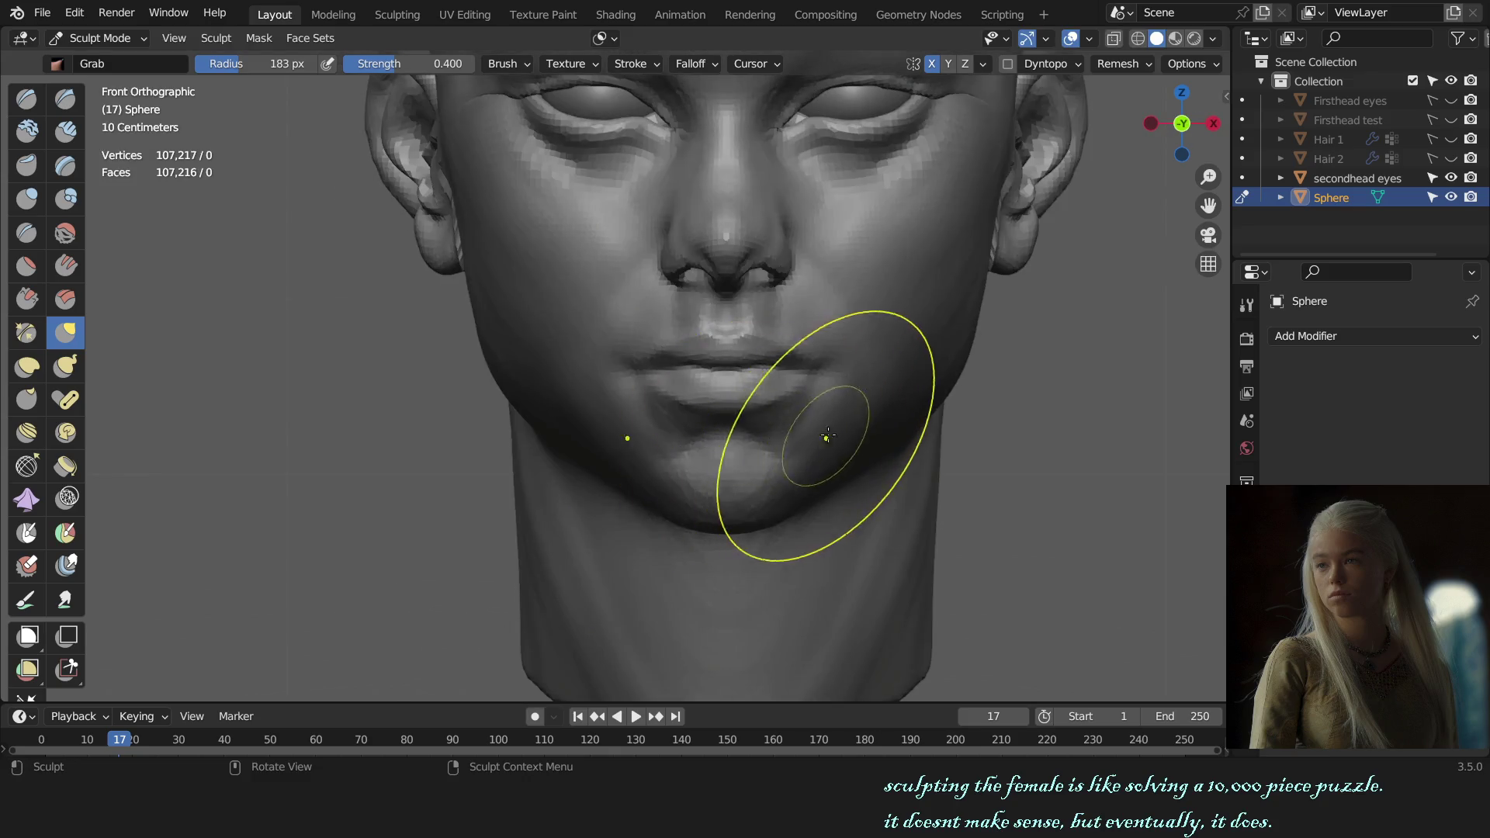
scroll(809, 504, "up", 2)
middle_click_drag(808, 504, 831, 465)
- Give the head a different matcap from the Viewport Shading popover
left_click(1182, 122)
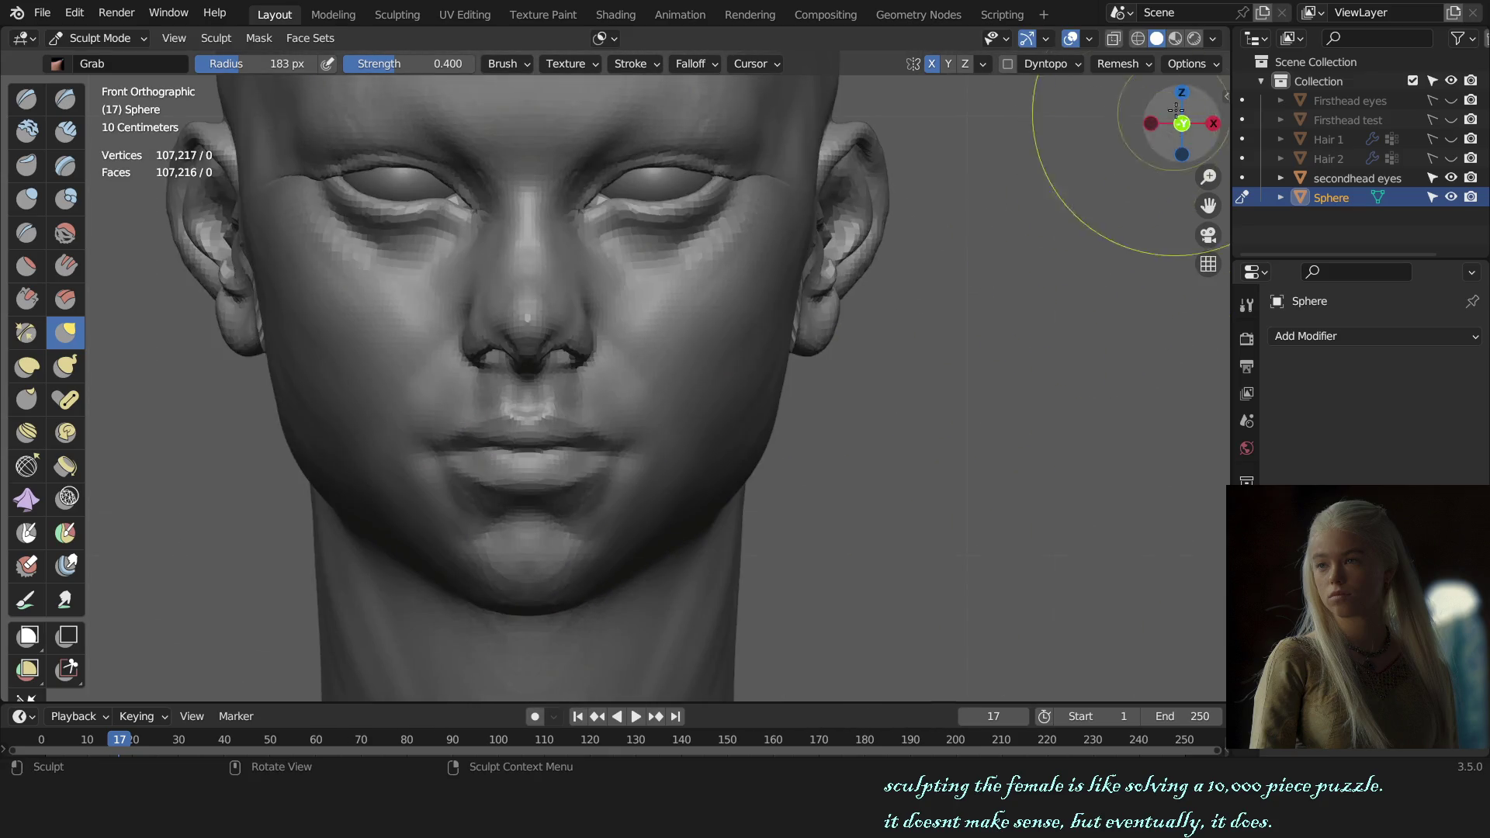
left_click(1214, 42)
left_click(1196, 173)
left_click(1169, 246)
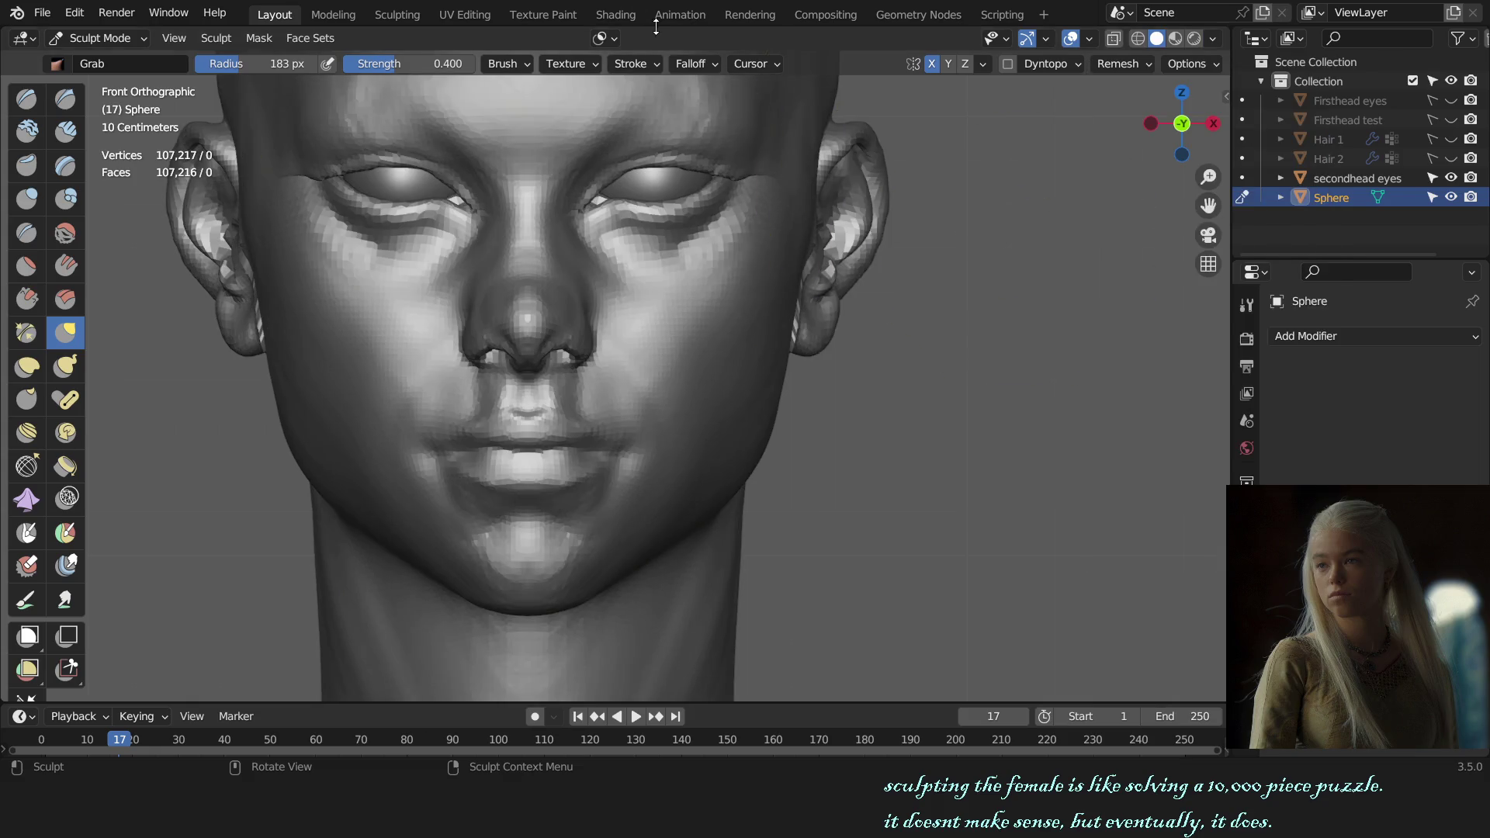
scroll(704, 423, "down", 2)
scroll(396, 482, "up", 1)
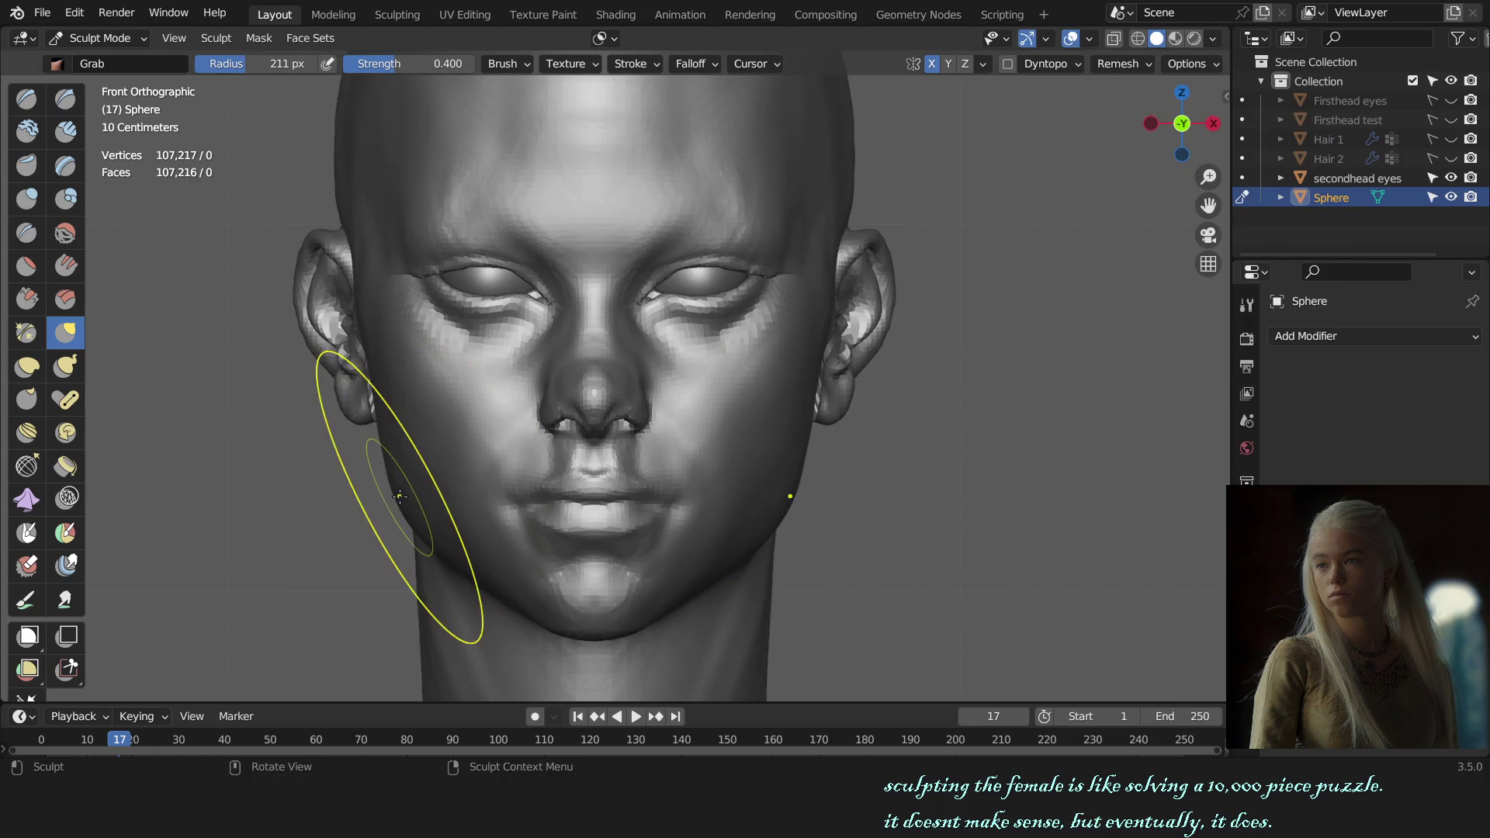
- Pull the jawline near the left ear into shape and check it from the side
left_click_drag(396, 489, 404, 490)
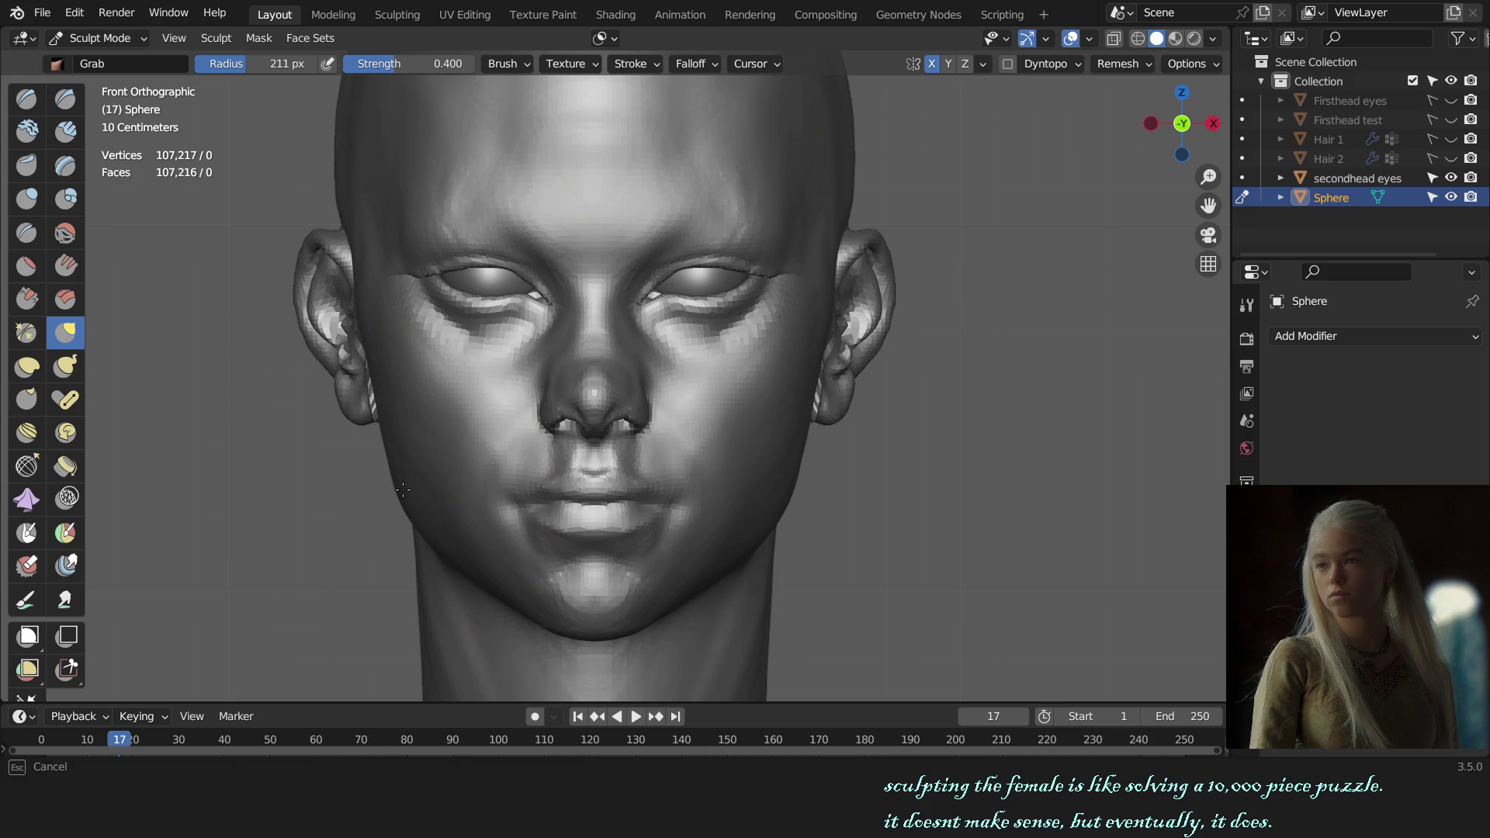
mouse_move(699, 500)
middle_mouse_down()
mouse_move(737, 504)
mouse_move(725, 513)
middle_mouse_up()
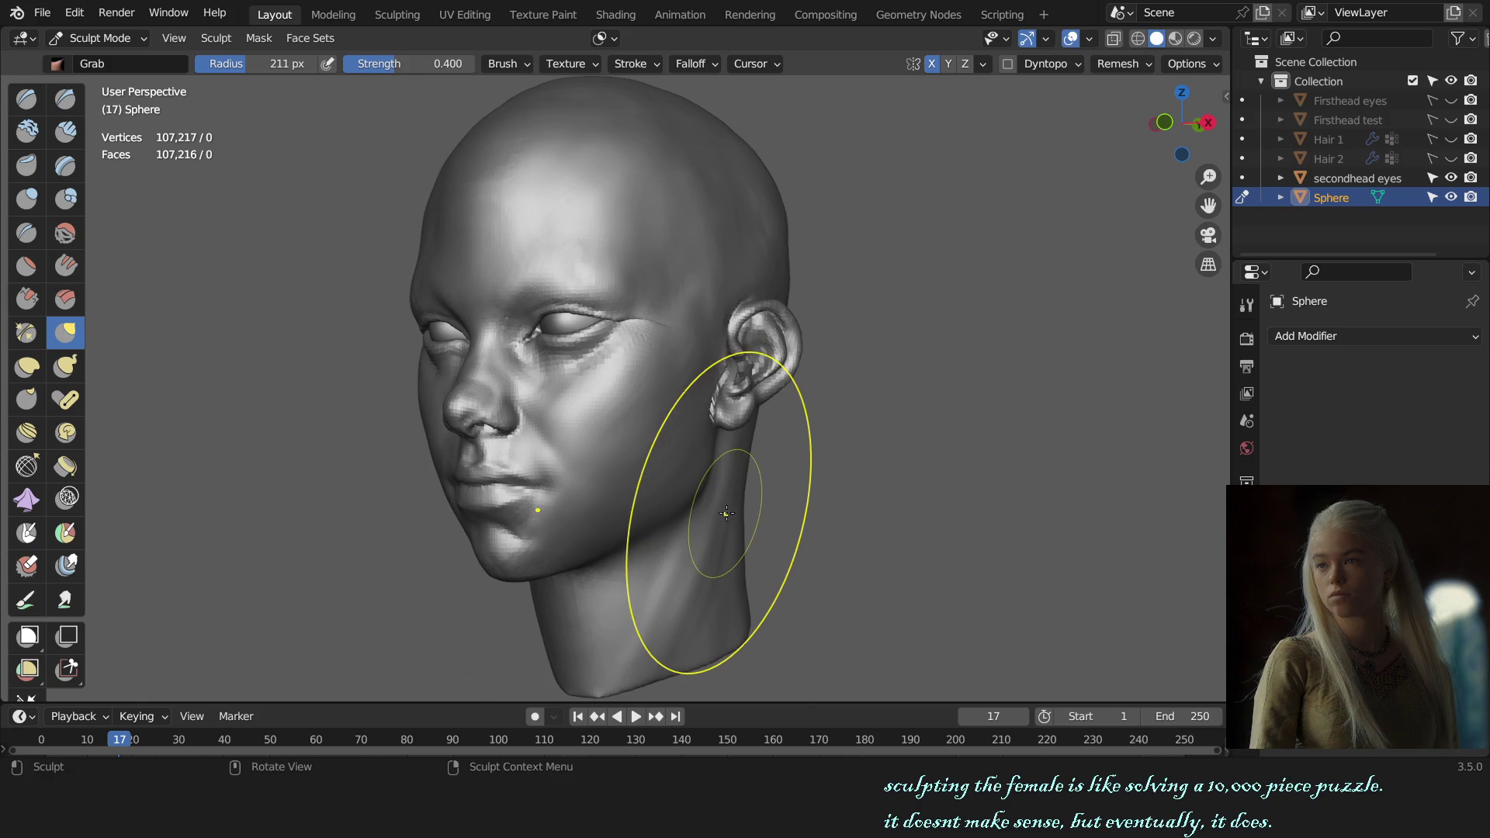
scroll(926, 529, "down", 2)
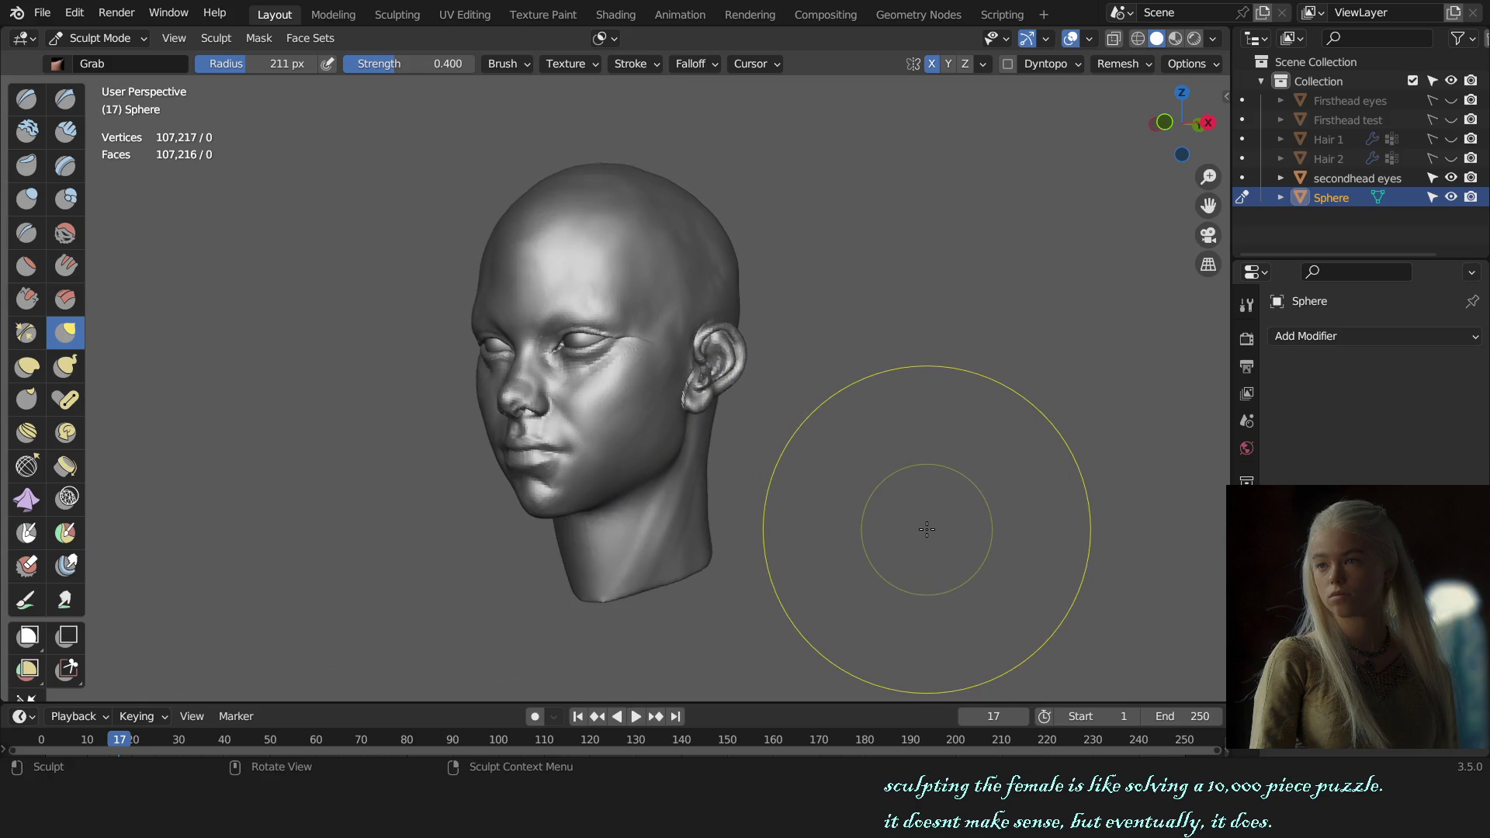
mouse_move(788, 500)
middle_mouse_down()
mouse_move(706, 523)
mouse_move(862, 485)
middle_mouse_up()
scroll(692, 489, "up", 3)
scroll(867, 524, "down", 2)
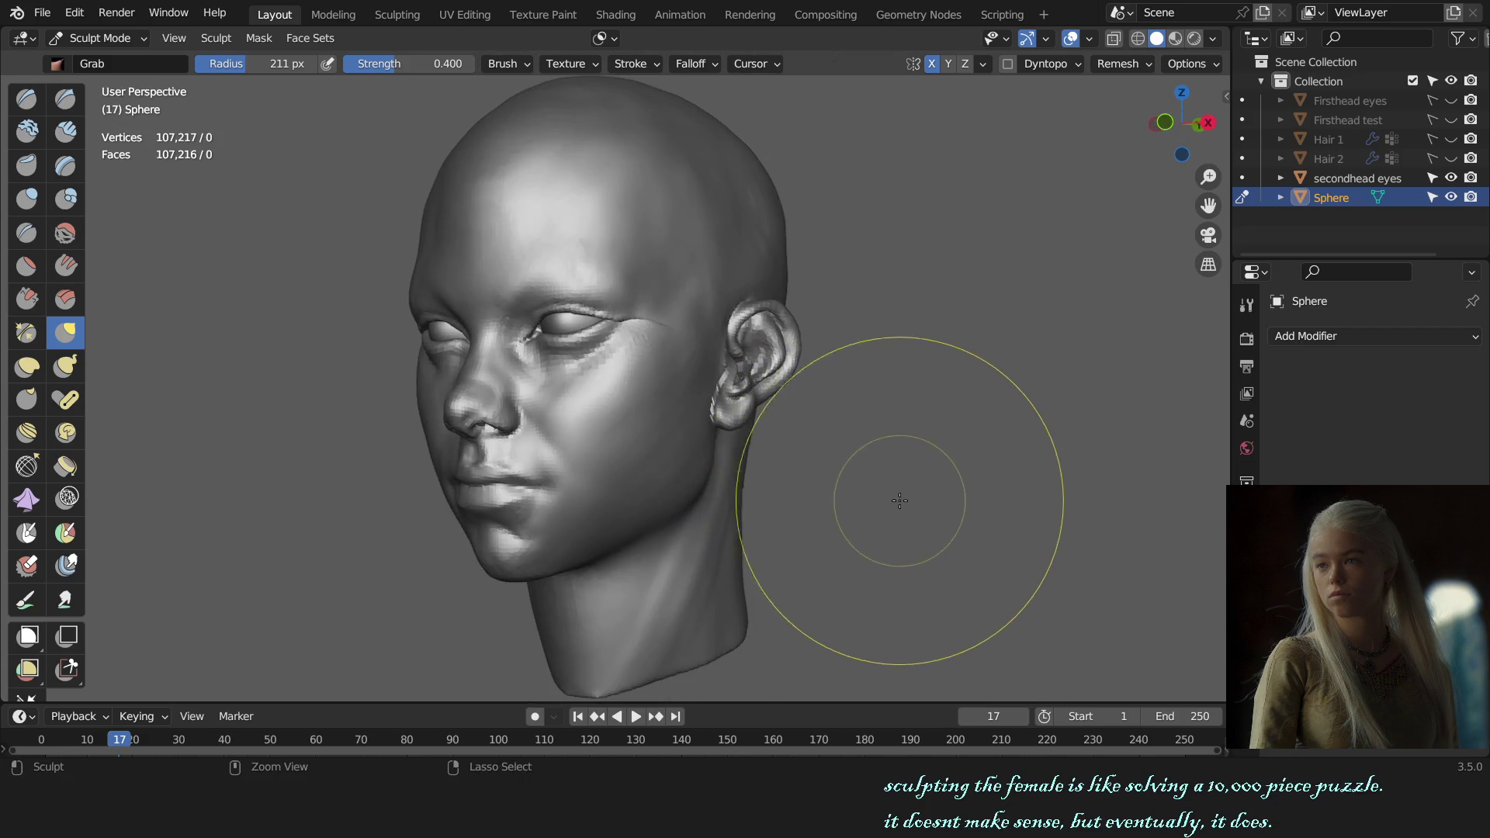
scroll(698, 482, "up", 1)
scroll(649, 482, "up", 2)
key("x")
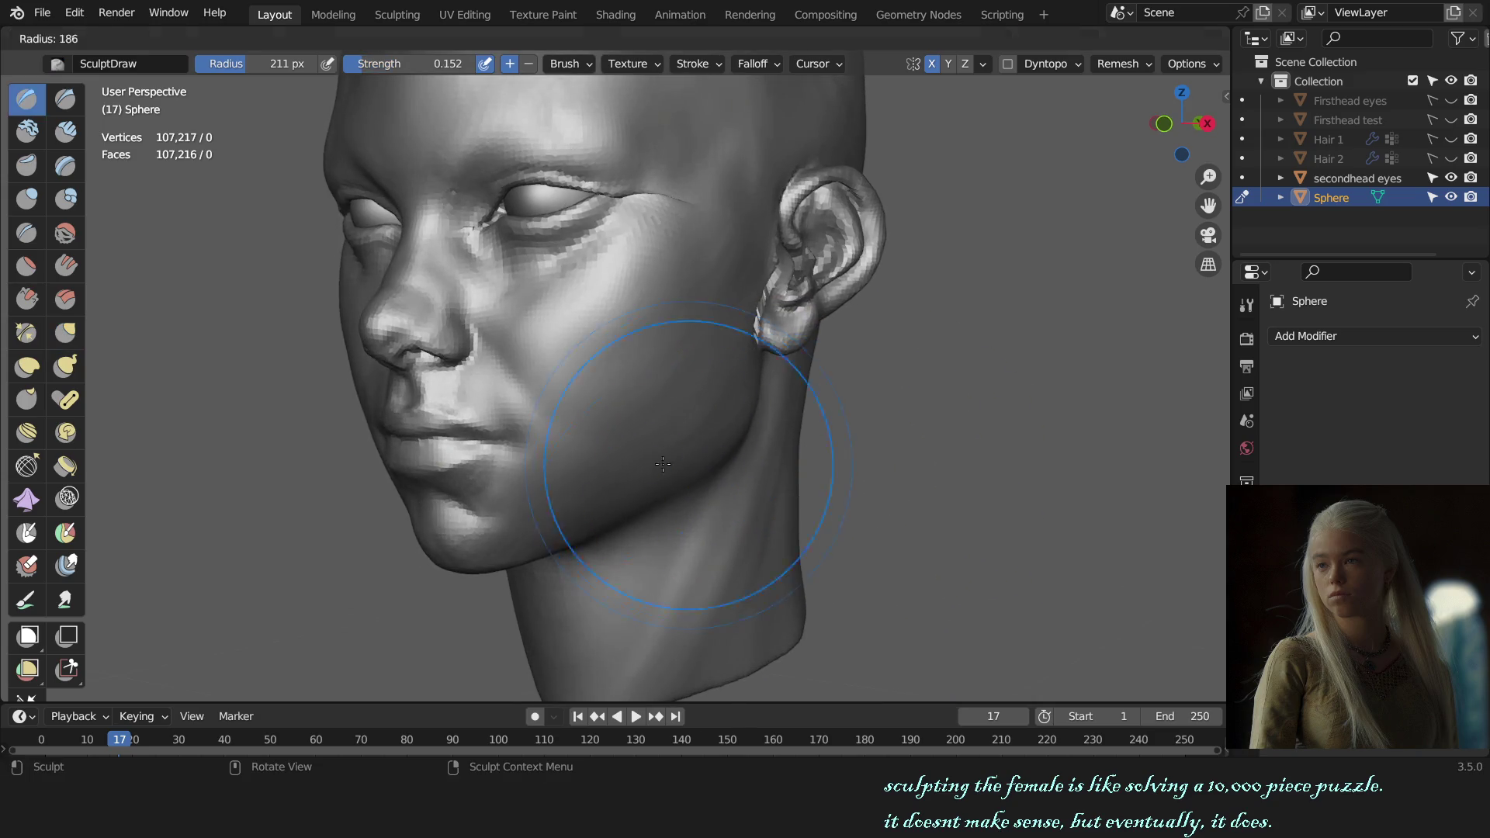
- Stroke volume along the jaw with a slightly smaller Draw brush while orbiting
key("f")
left_click(659, 445)
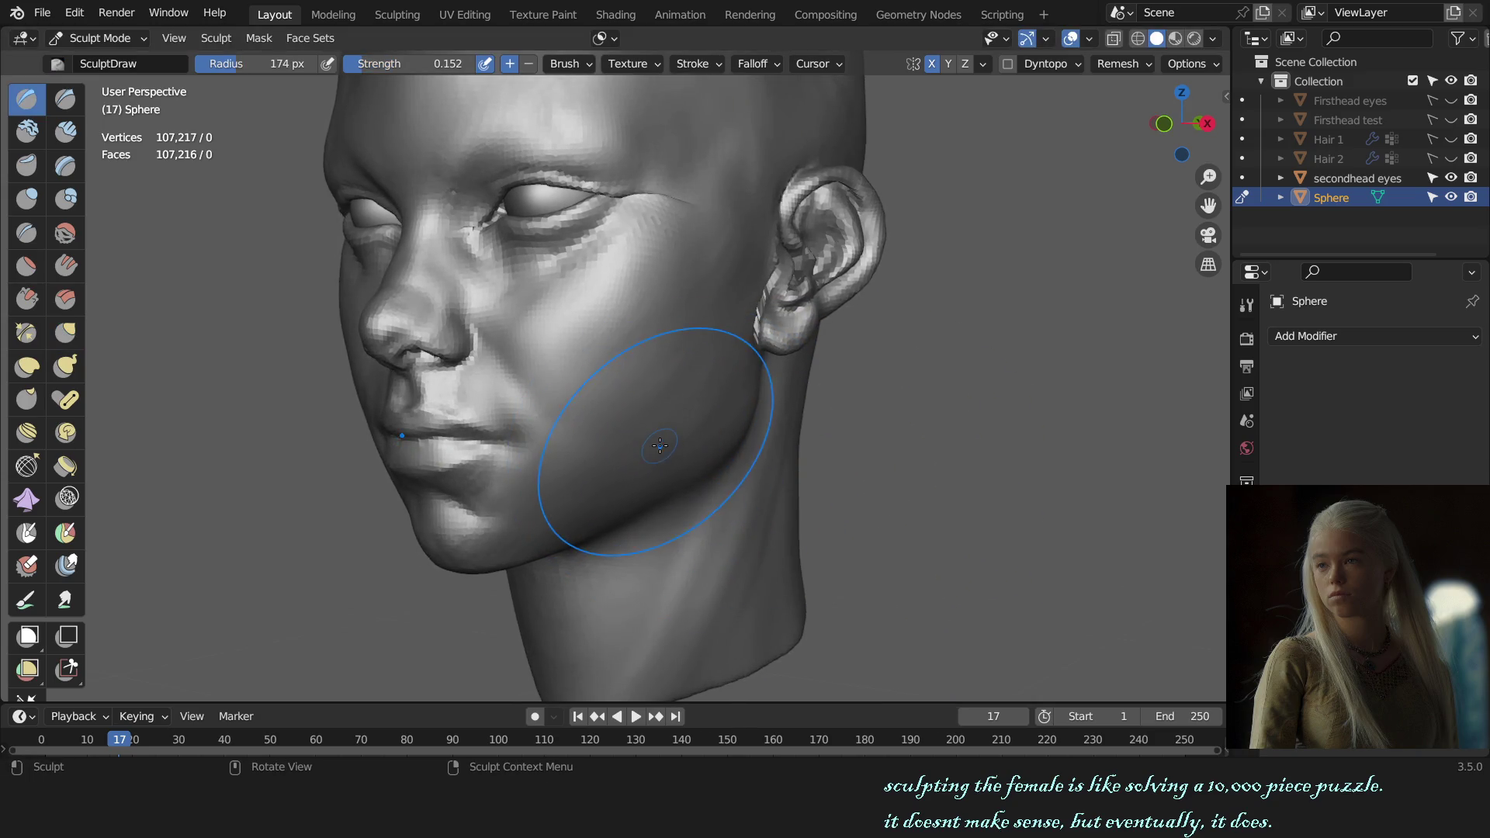
scroll(655, 466, "up", 1)
scroll(640, 468, "up", 1)
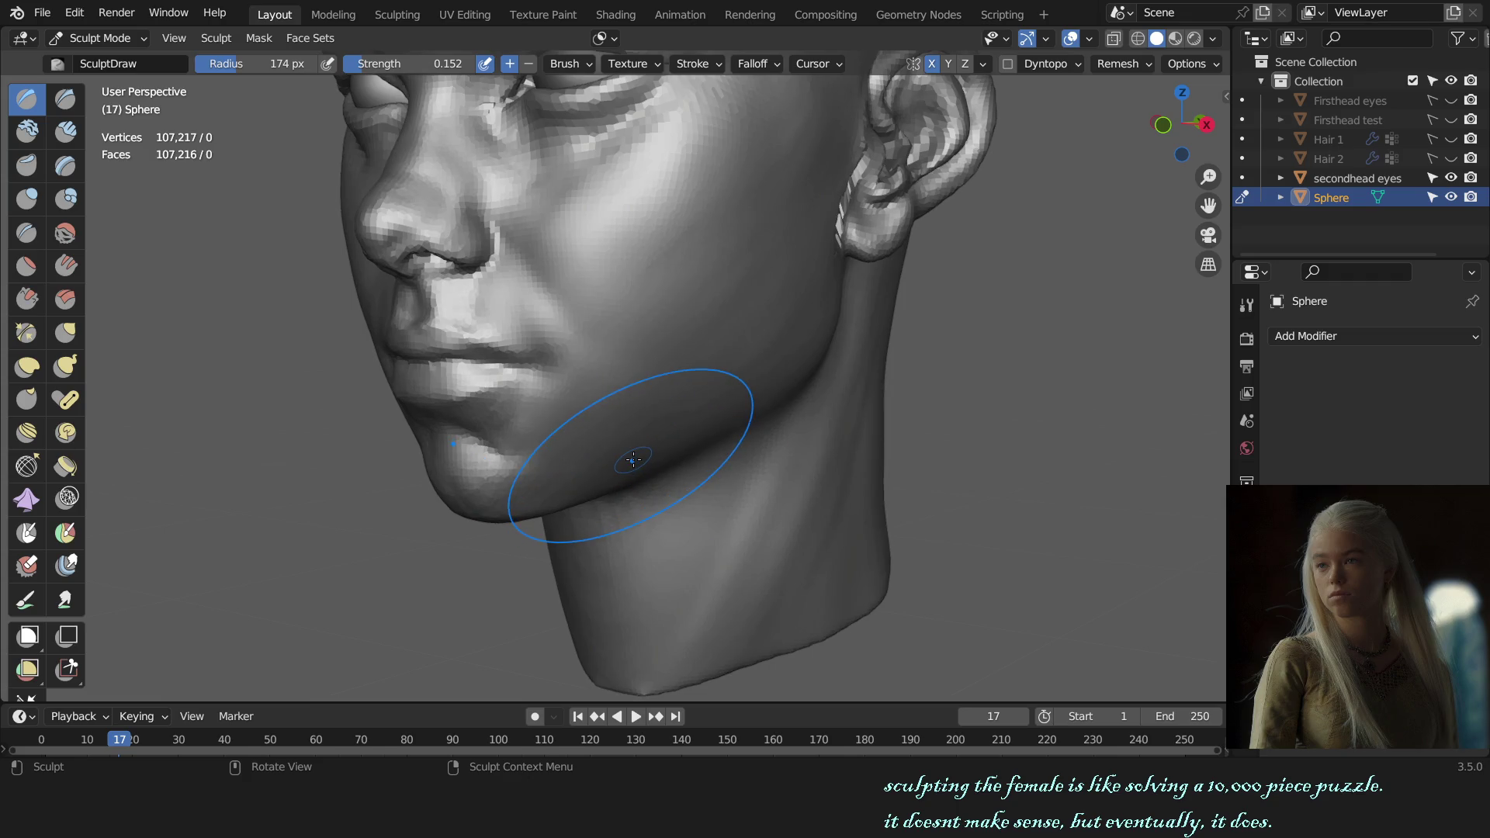
middle_click_drag(650, 453, 652, 439)
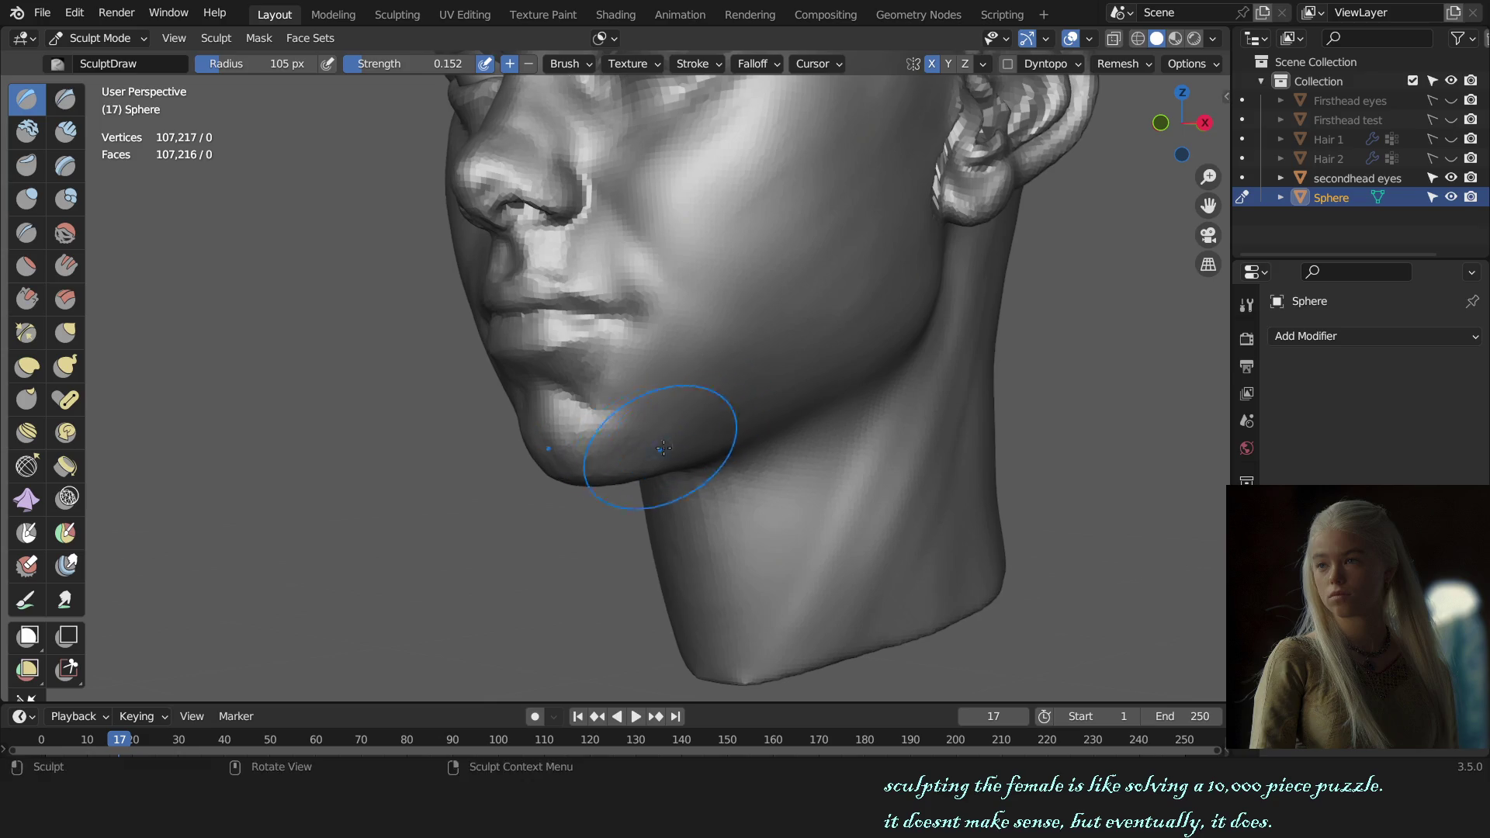
scroll(662, 447, "down", 5)
middle_click_drag(748, 450, 858, 514)
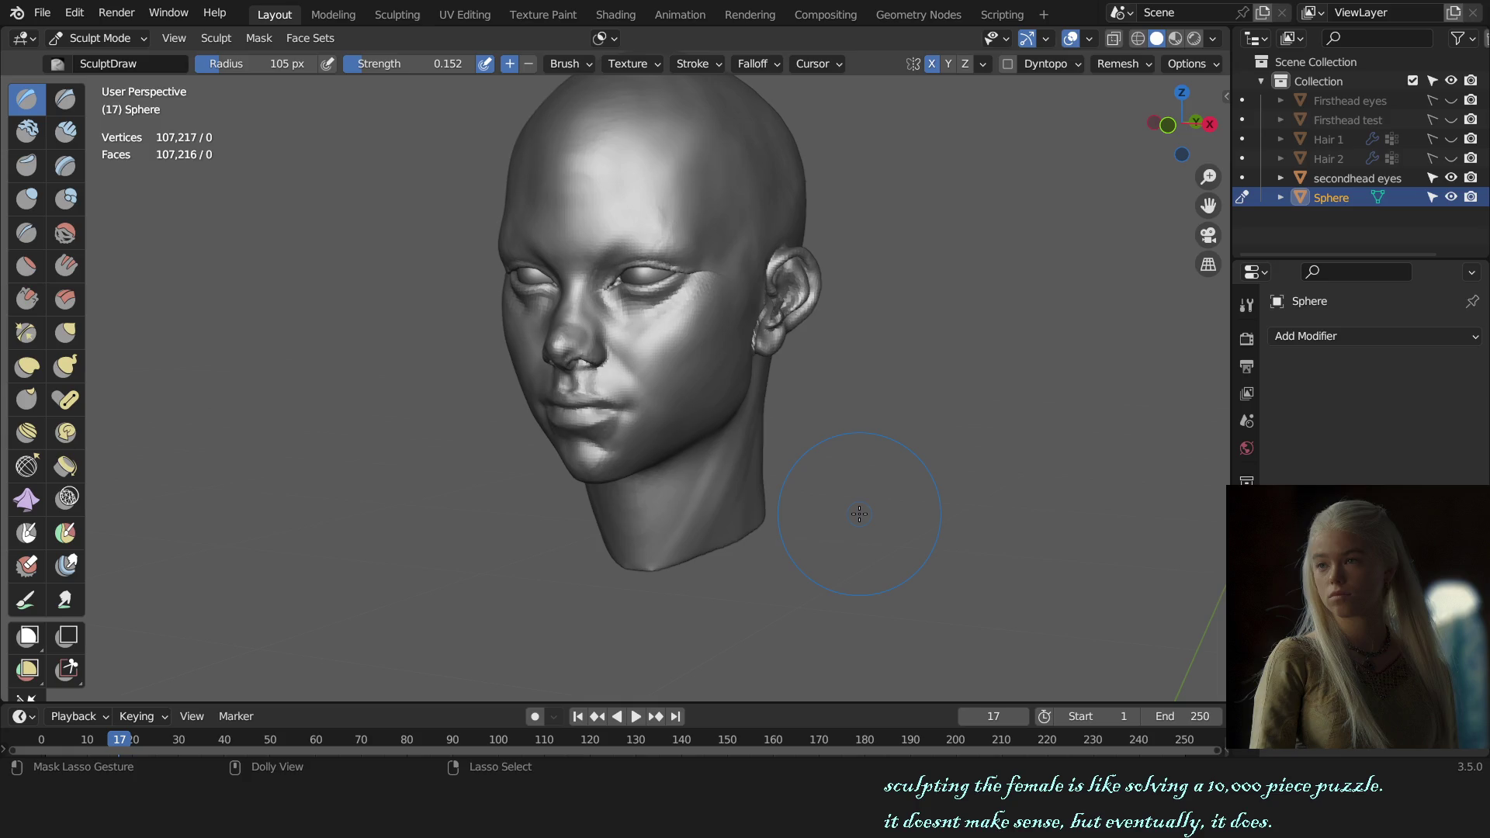
scroll(758, 477, "up", 4)
- Add volume across the chin and cheek with a 136 px brush and return to the front view
middle_click_drag(716, 450, 699, 349)
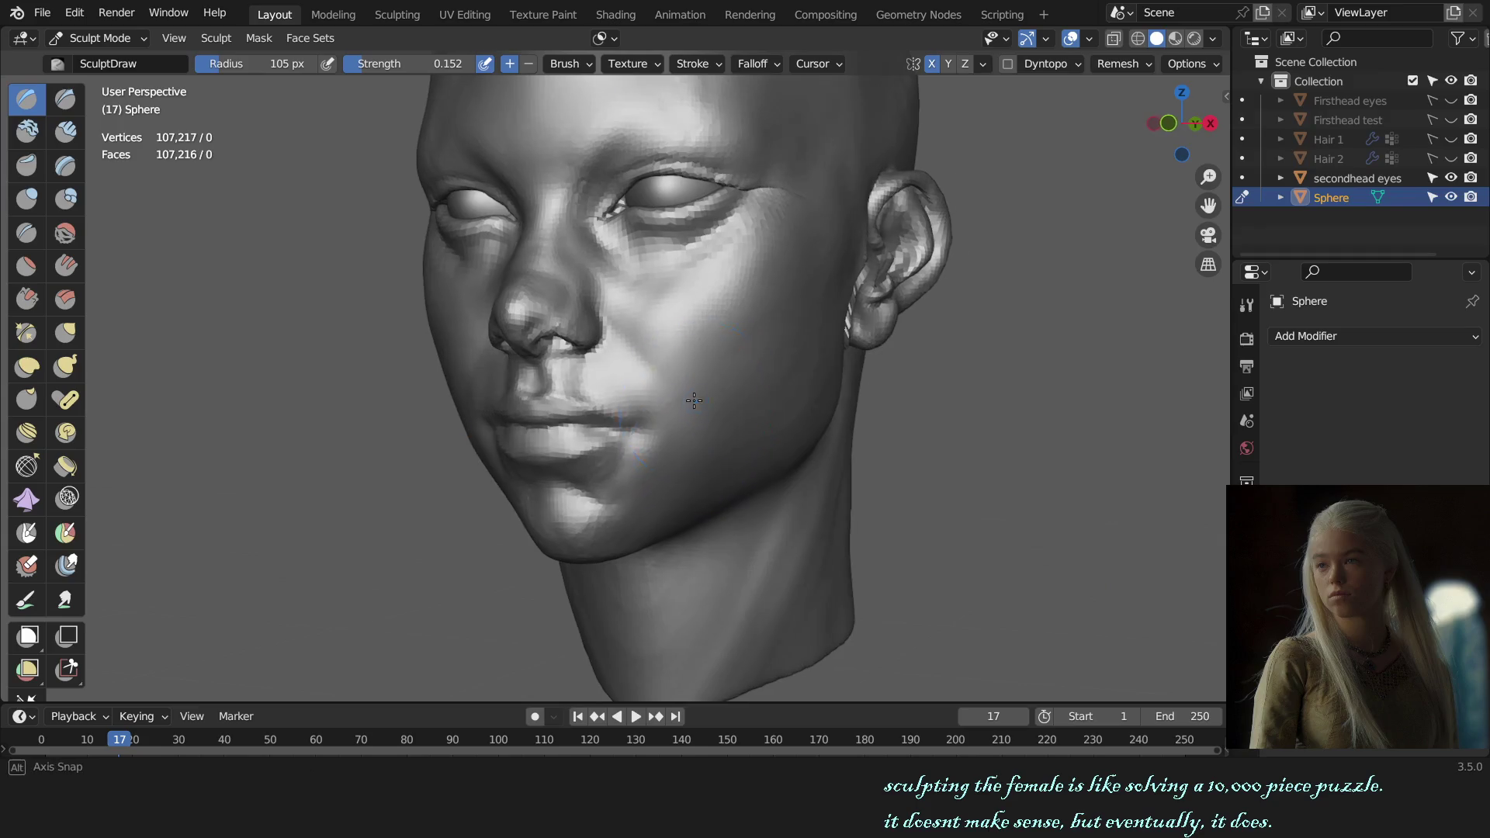
scroll(698, 350, "up", 2)
key("f")
left_click(747, 364)
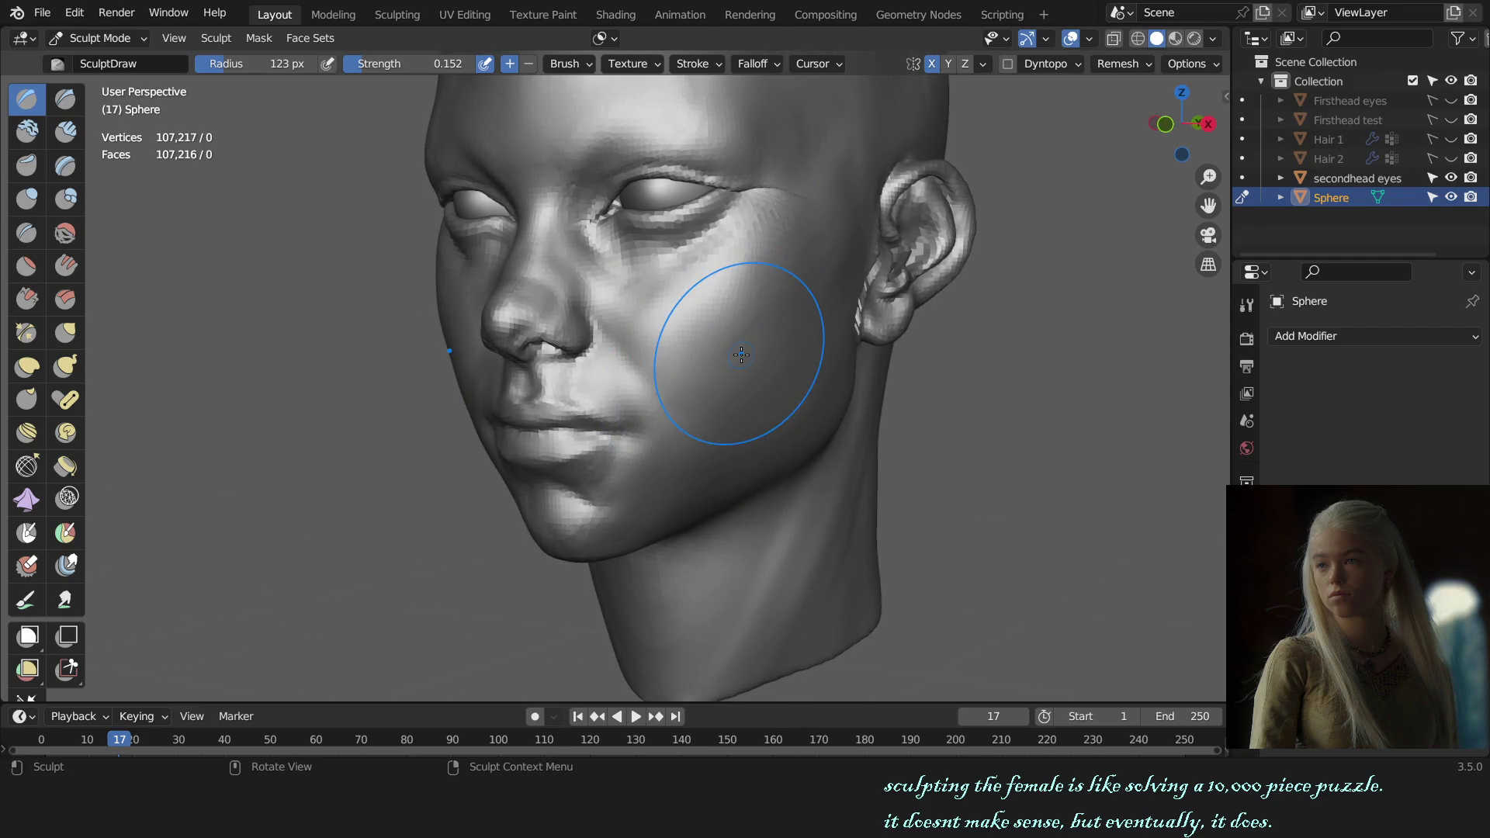
left_click(741, 357)
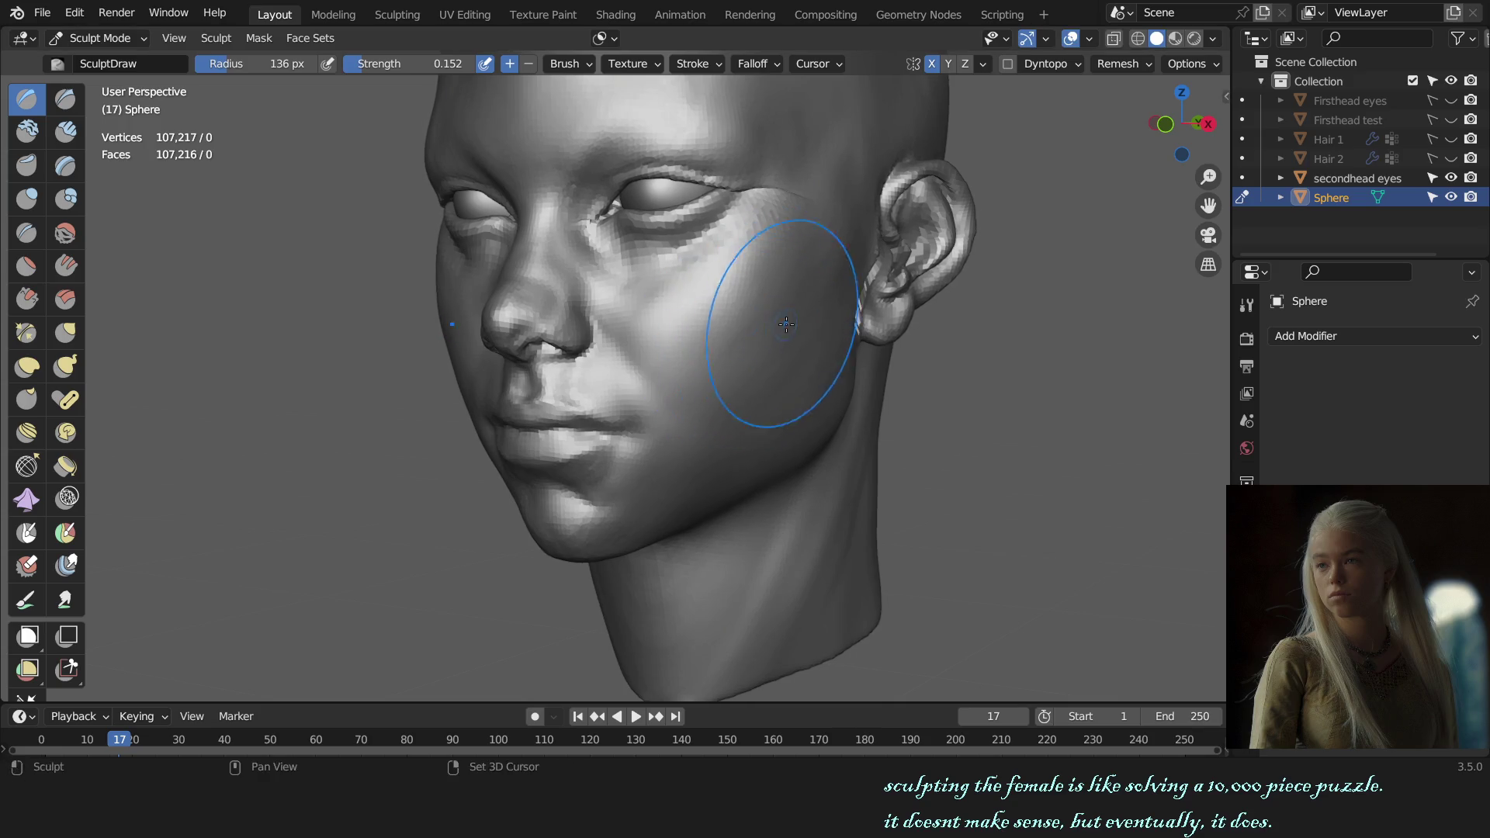
key("KP_1")
scroll(785, 325, "up", 1)
scroll(652, 384, "up", 1)
scroll(619, 408, "up", 1)
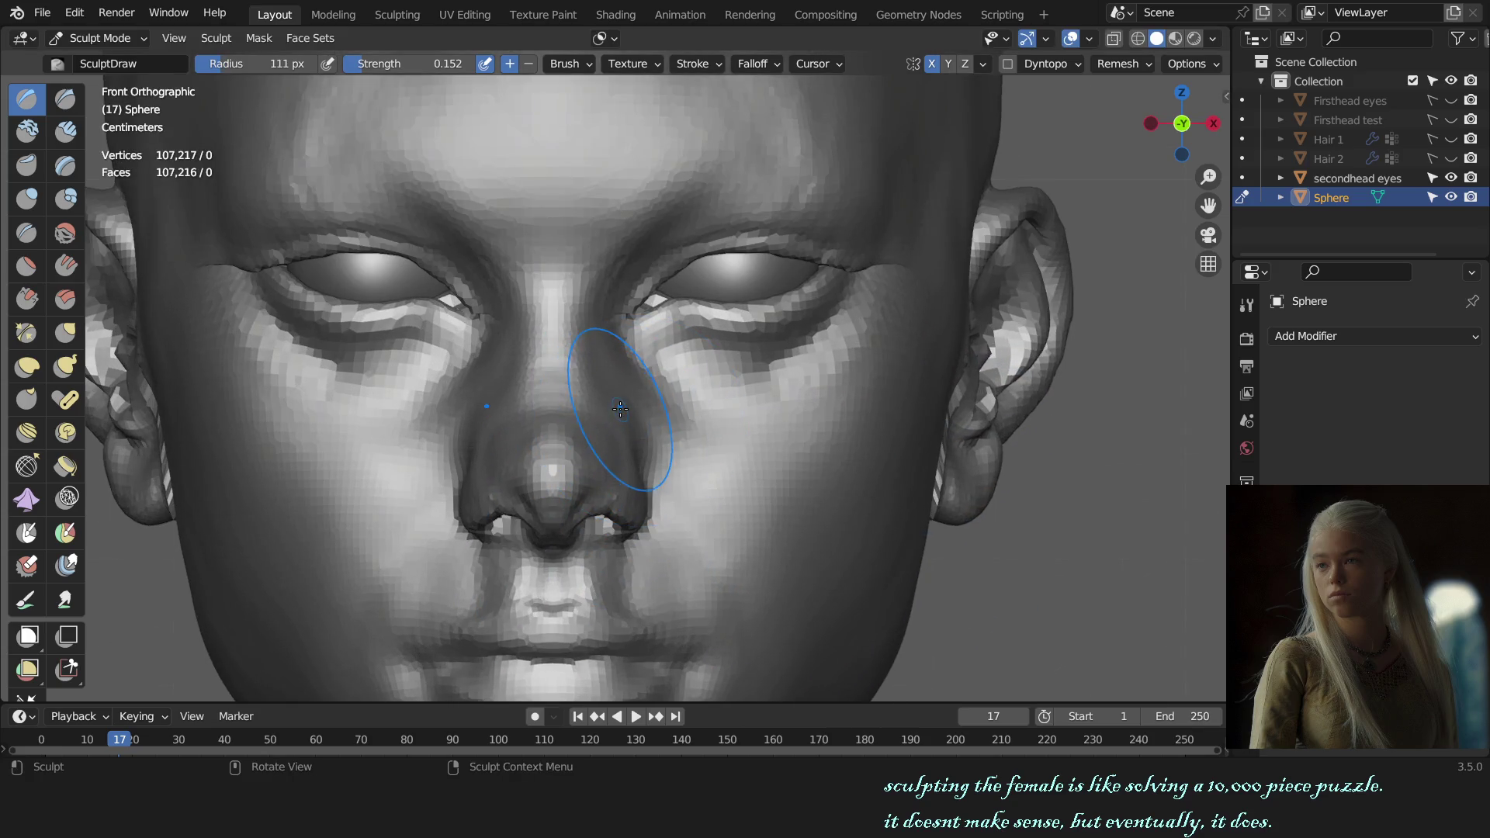
scroll(619, 407, "up", 1)
scroll(615, 415, "up", 1)
- Stroke along the nose bridge, alternating Draw Sharp and Draw and tuning the brush size
key("shift+x")
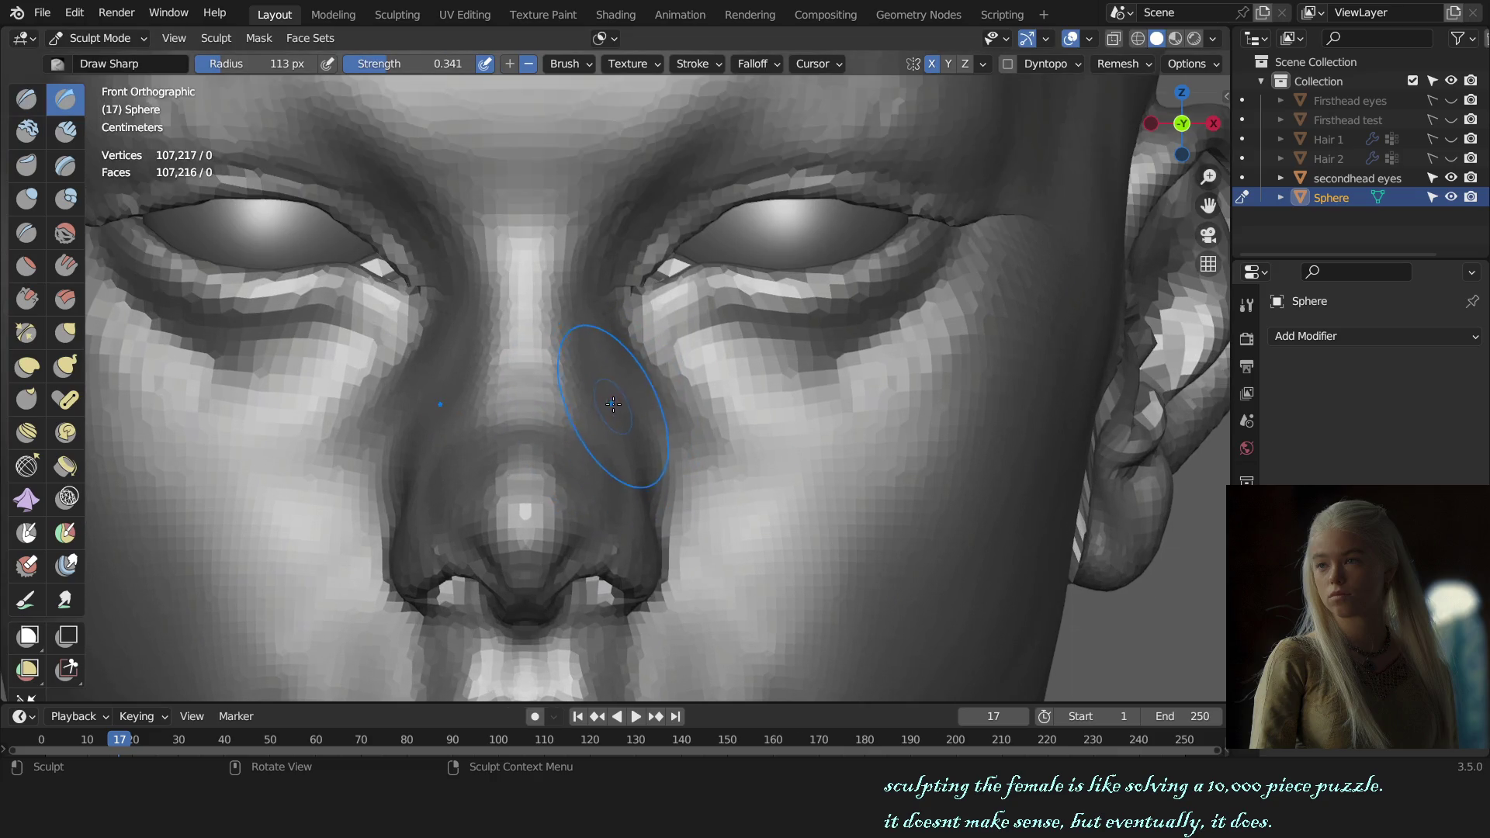
key("x")
key("f")
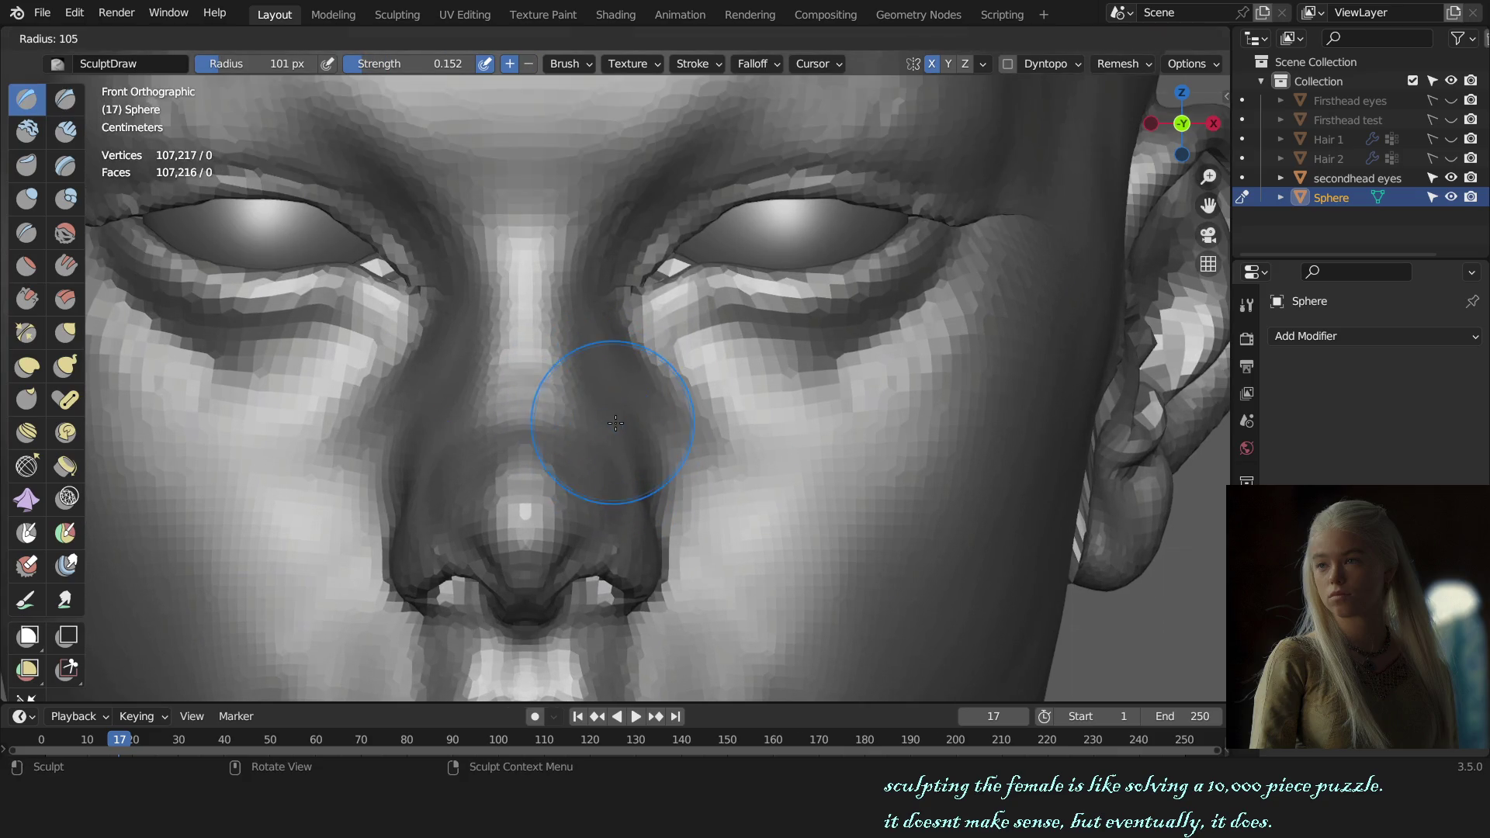
left_click(630, 457)
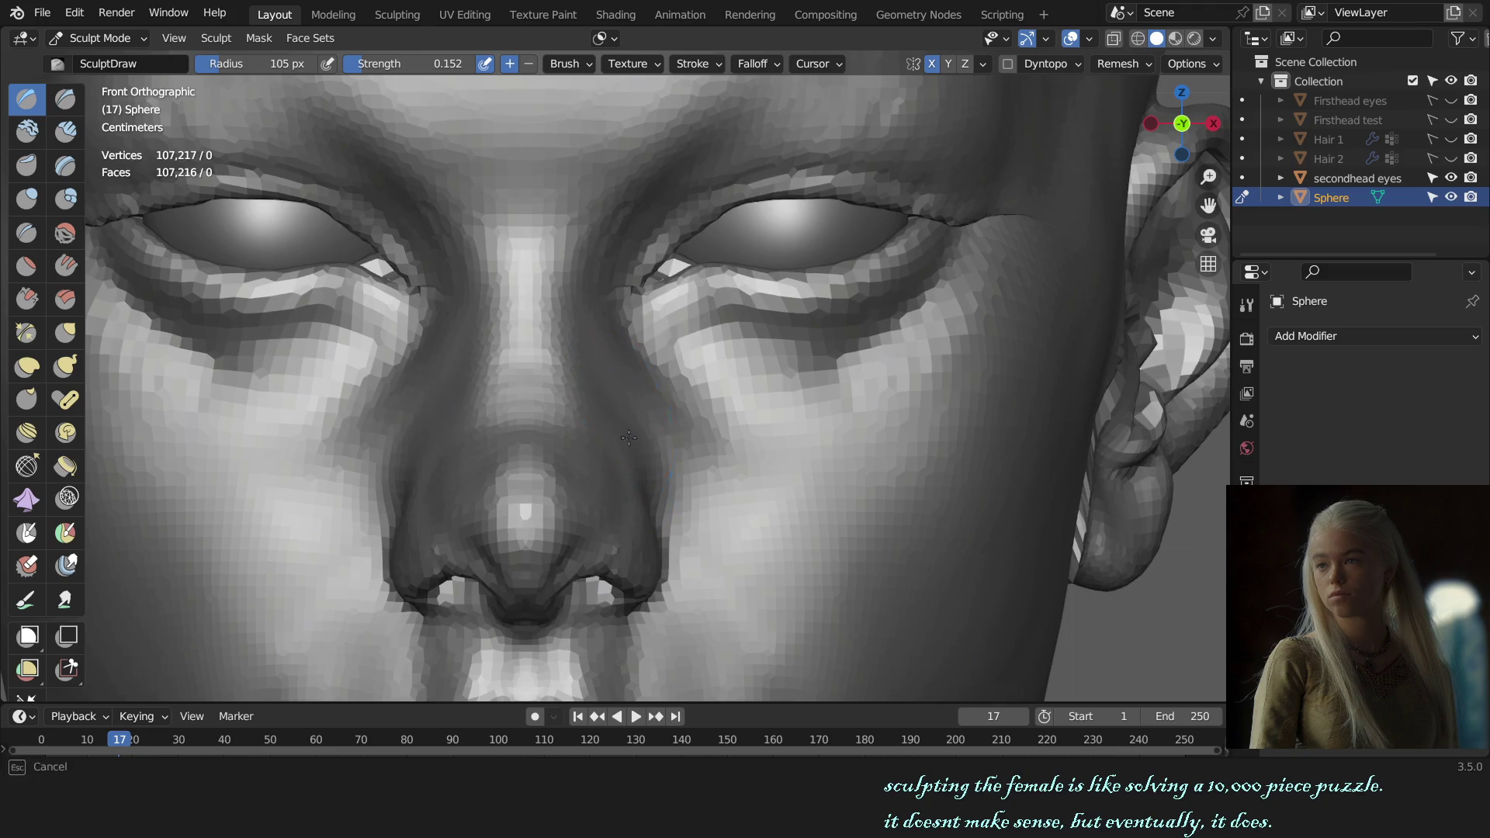
key("f")
left_click(628, 436)
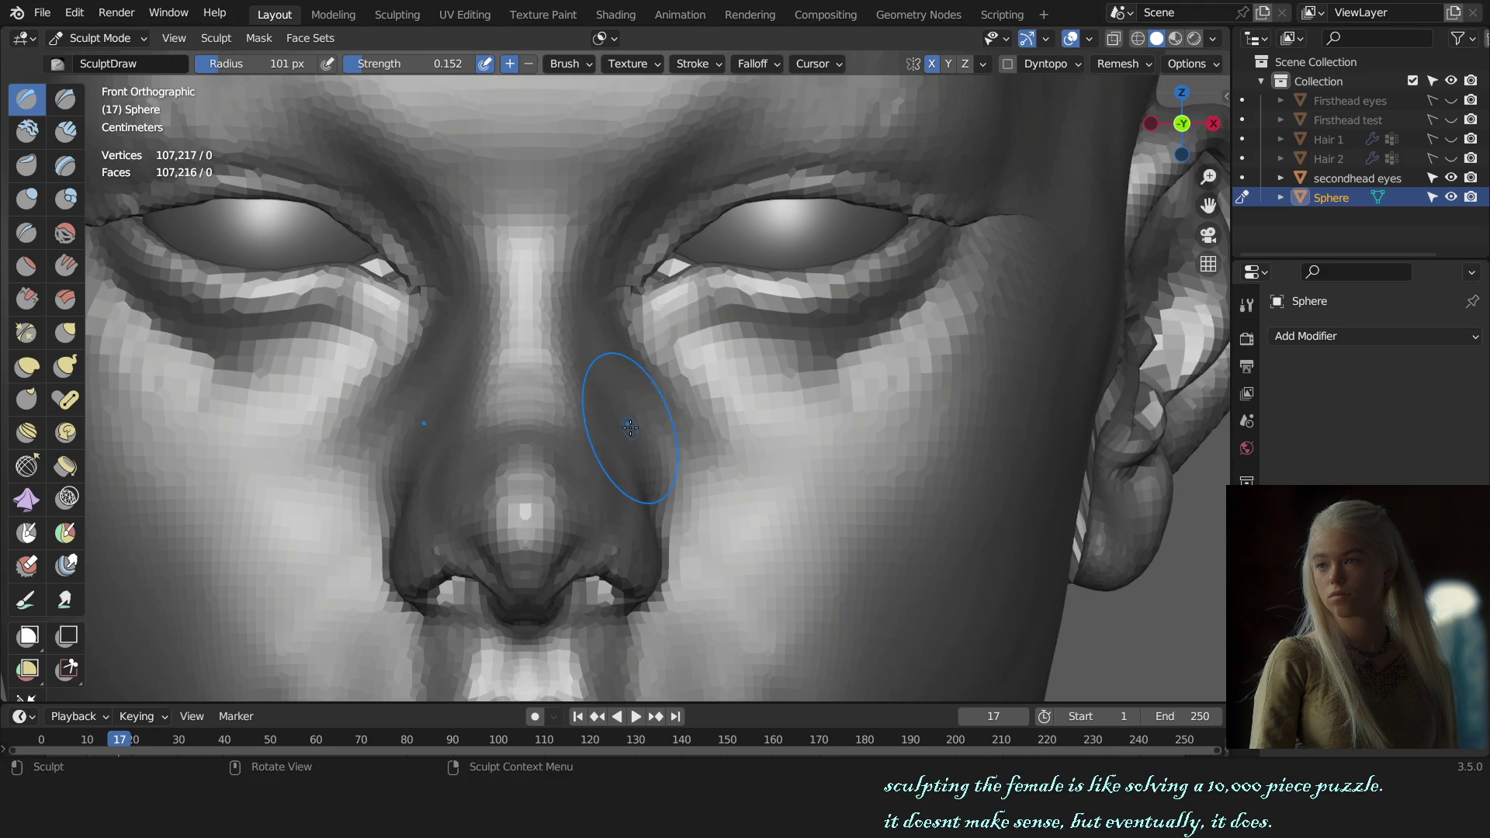
key("f")
left_click(629, 390)
key("f")
left_click(617, 416)
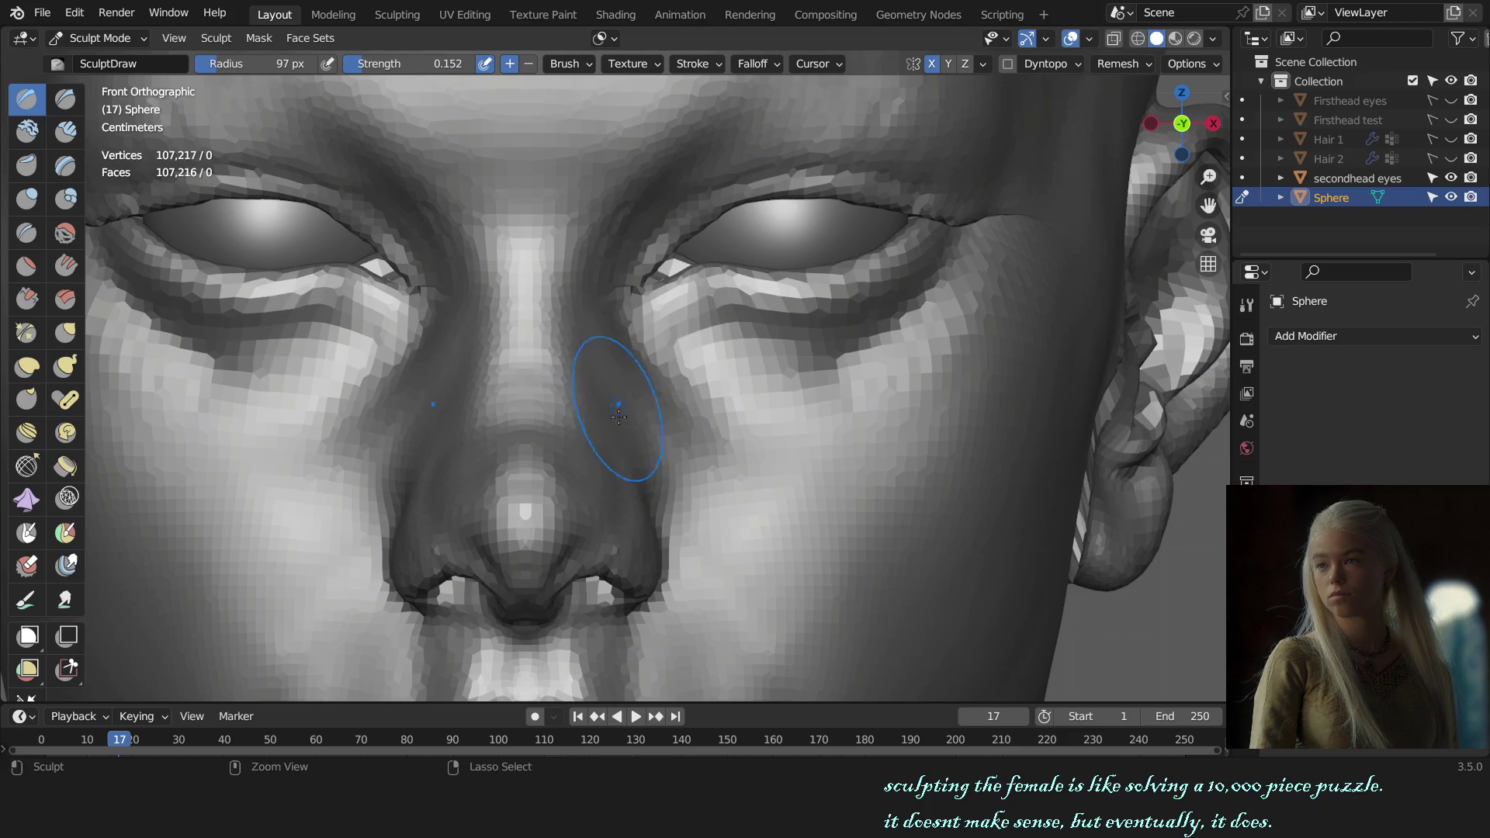
scroll(628, 429, "down", 6)
scroll(699, 443, "down", 2)
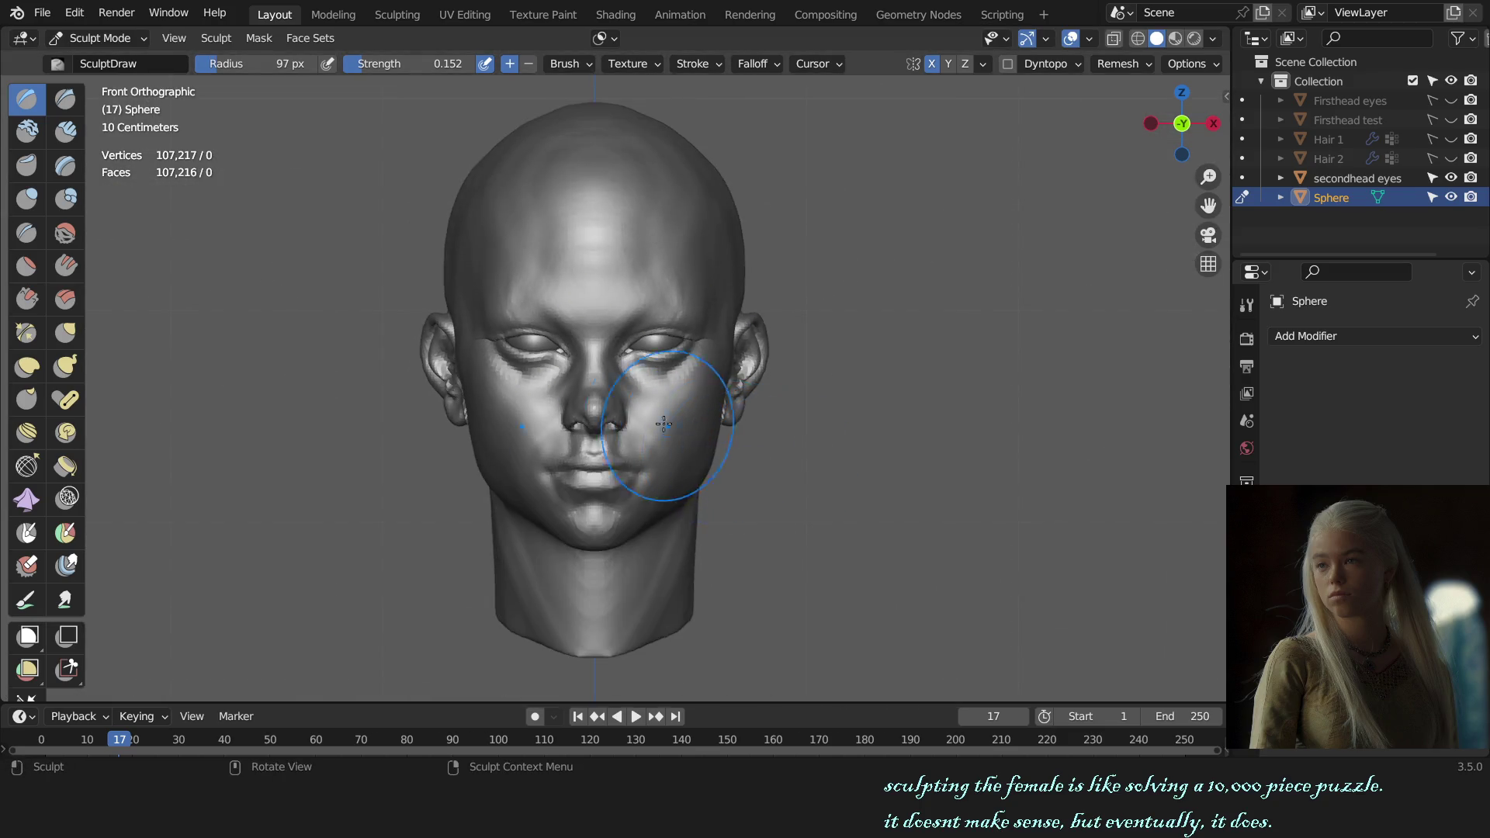
scroll(663, 422, "up", 7)
- Refine the sides of the nose at the inner eye corners from a three-quarter view with a smaller brush
mouse_move(674, 426)
middle_mouse_down()
mouse_move(561, 421)
mouse_move(526, 385)
middle_mouse_up()
key("f")
left_click(513, 357)
key("d")
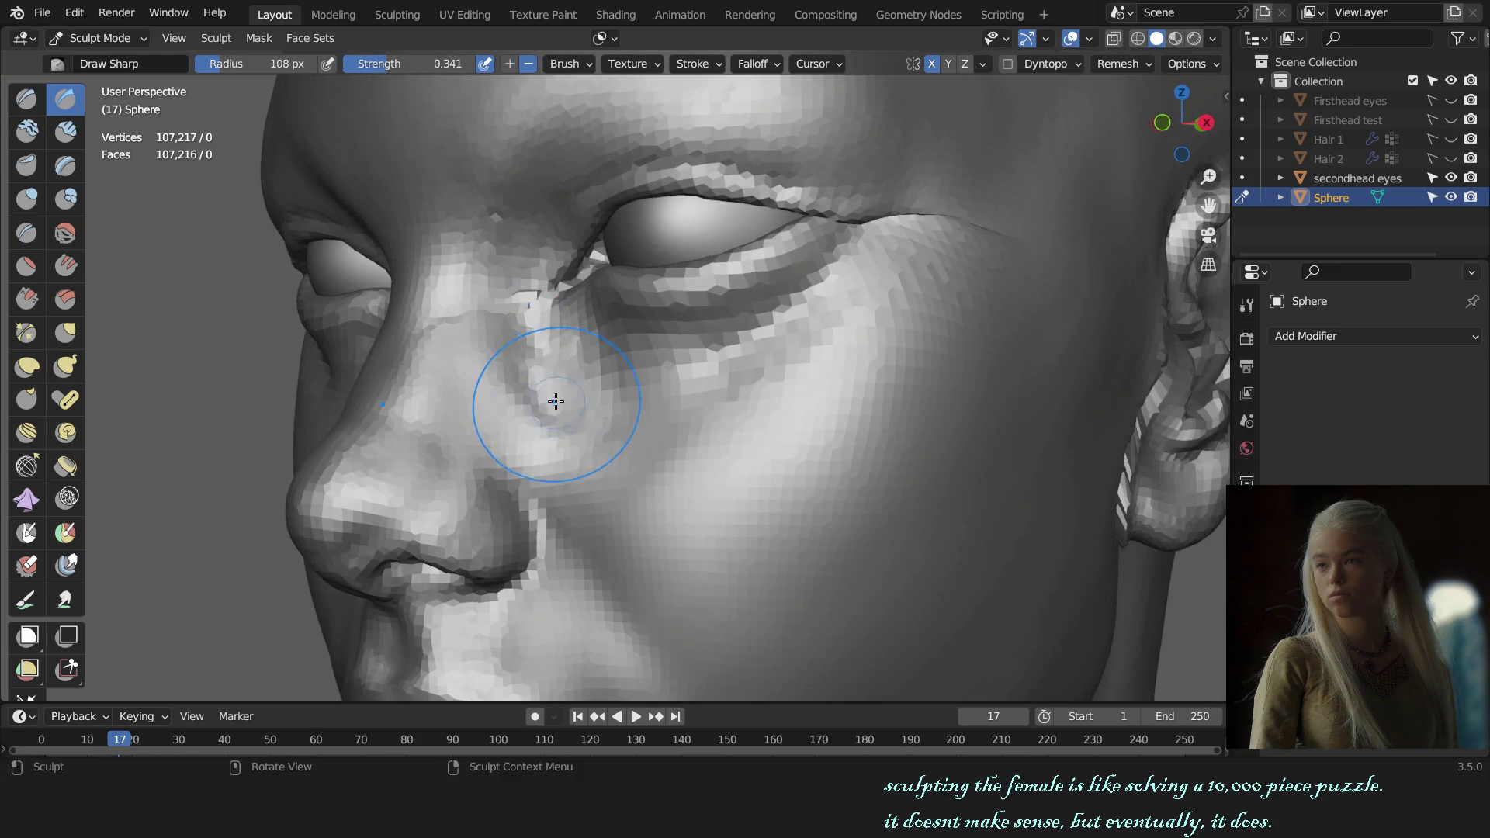
key("x")
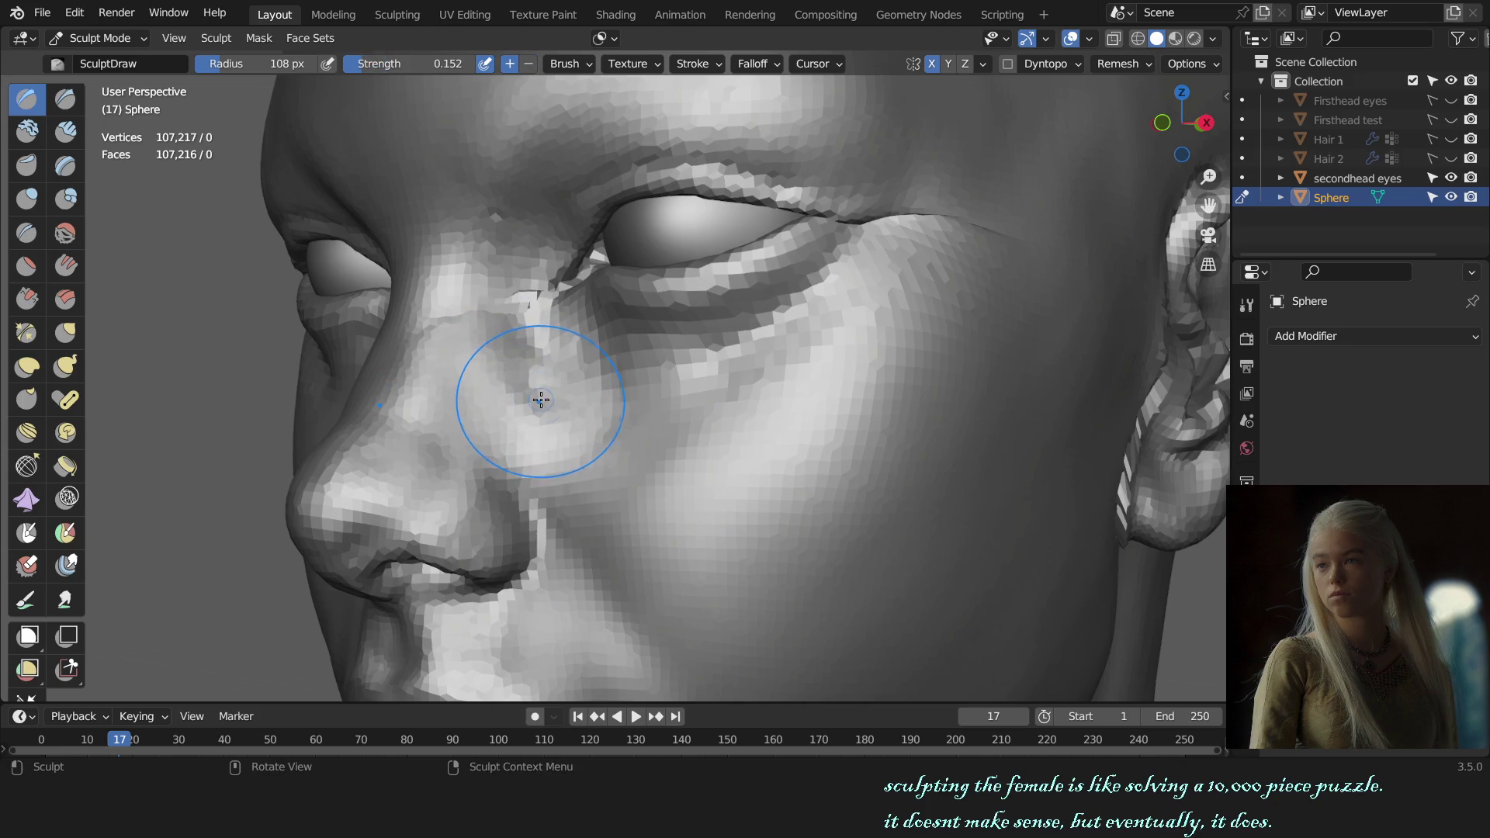
- Fill out the area beside the nose from the front and check it by orbiting
middle_click_drag(545, 408, 616, 333)
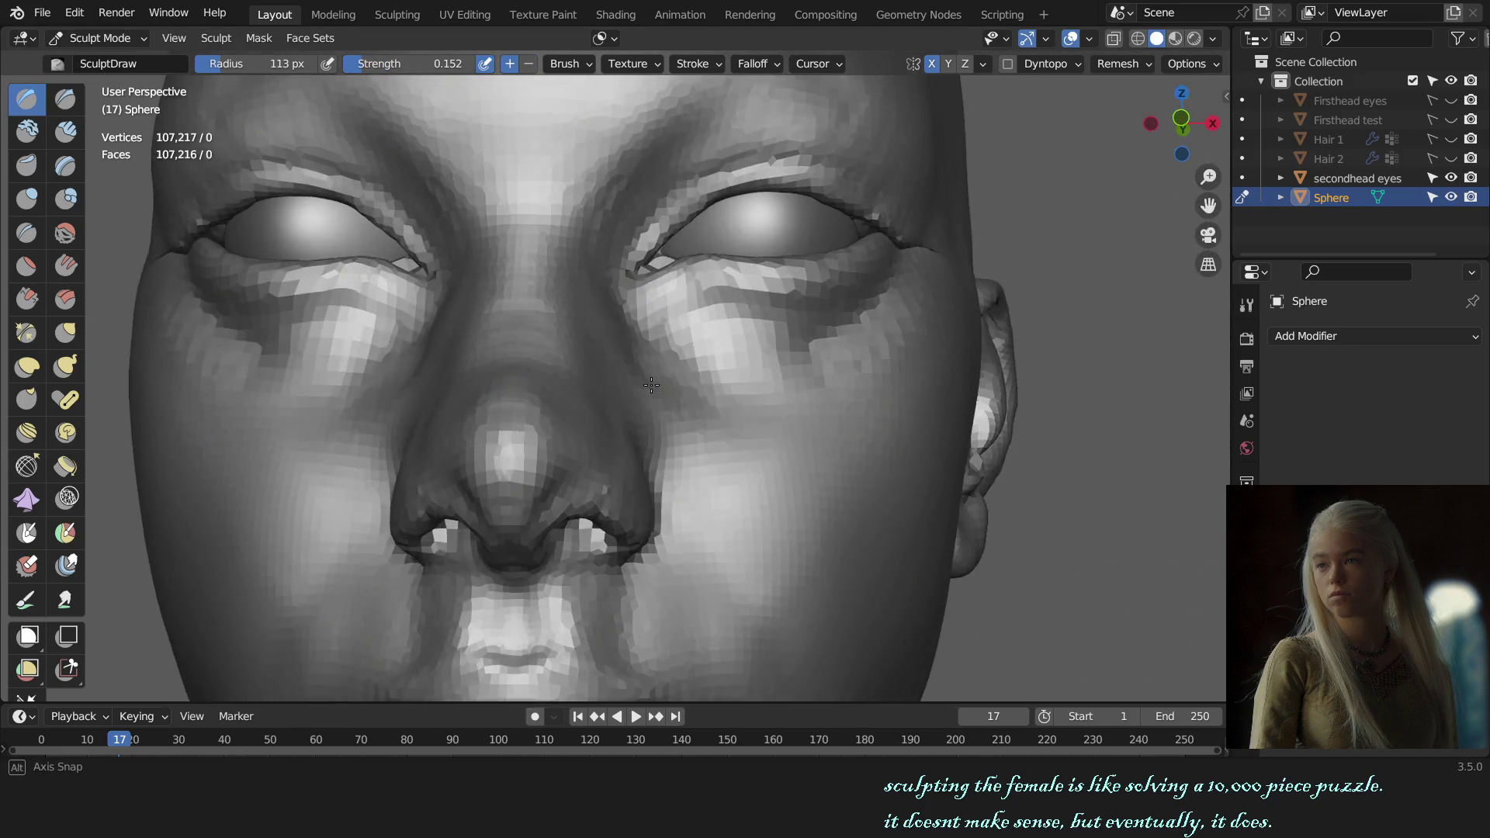
key("f")
left_click(600, 340)
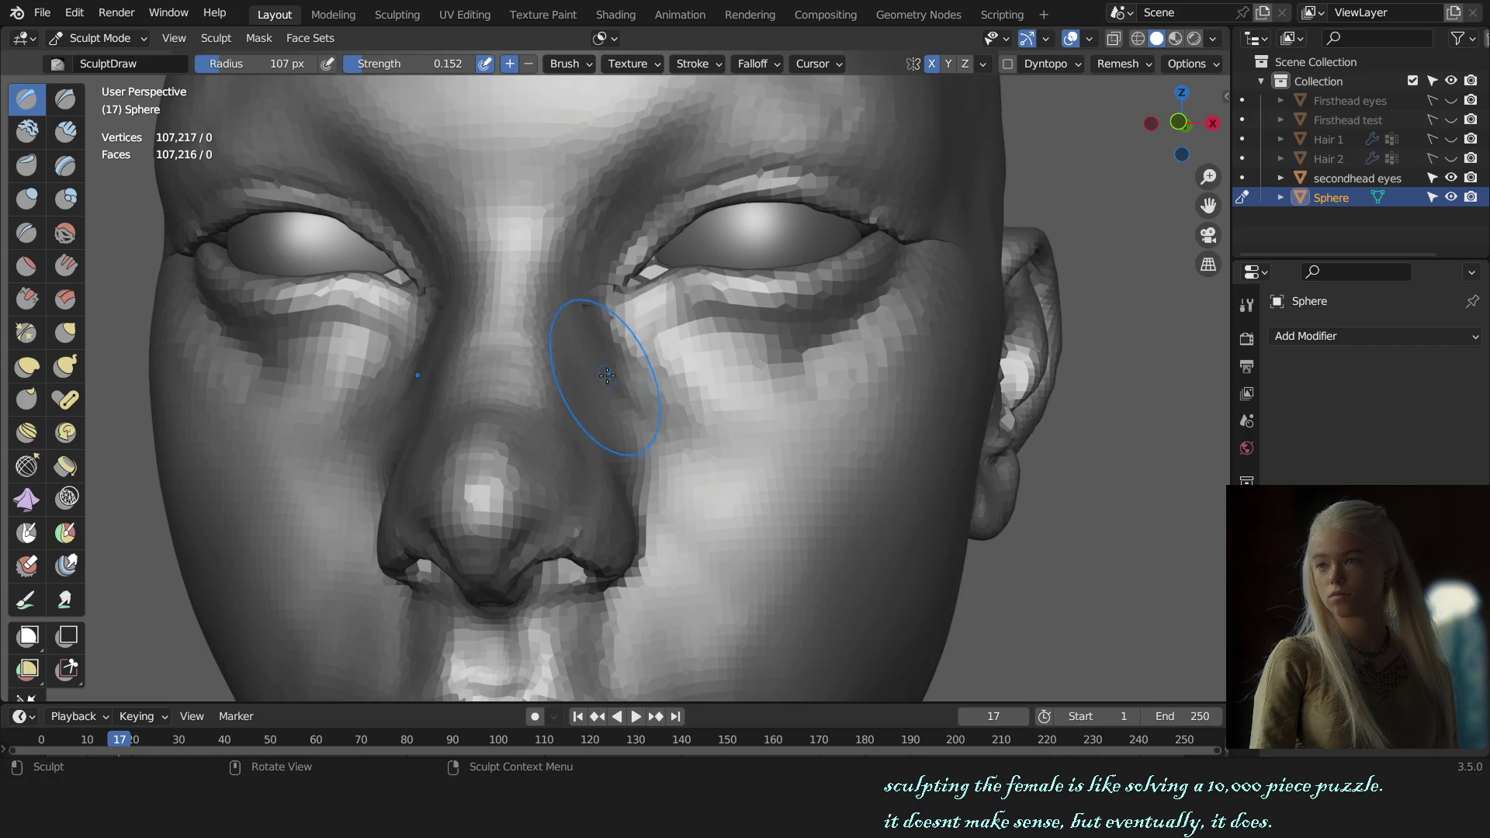
key("f")
left_click(607, 362)
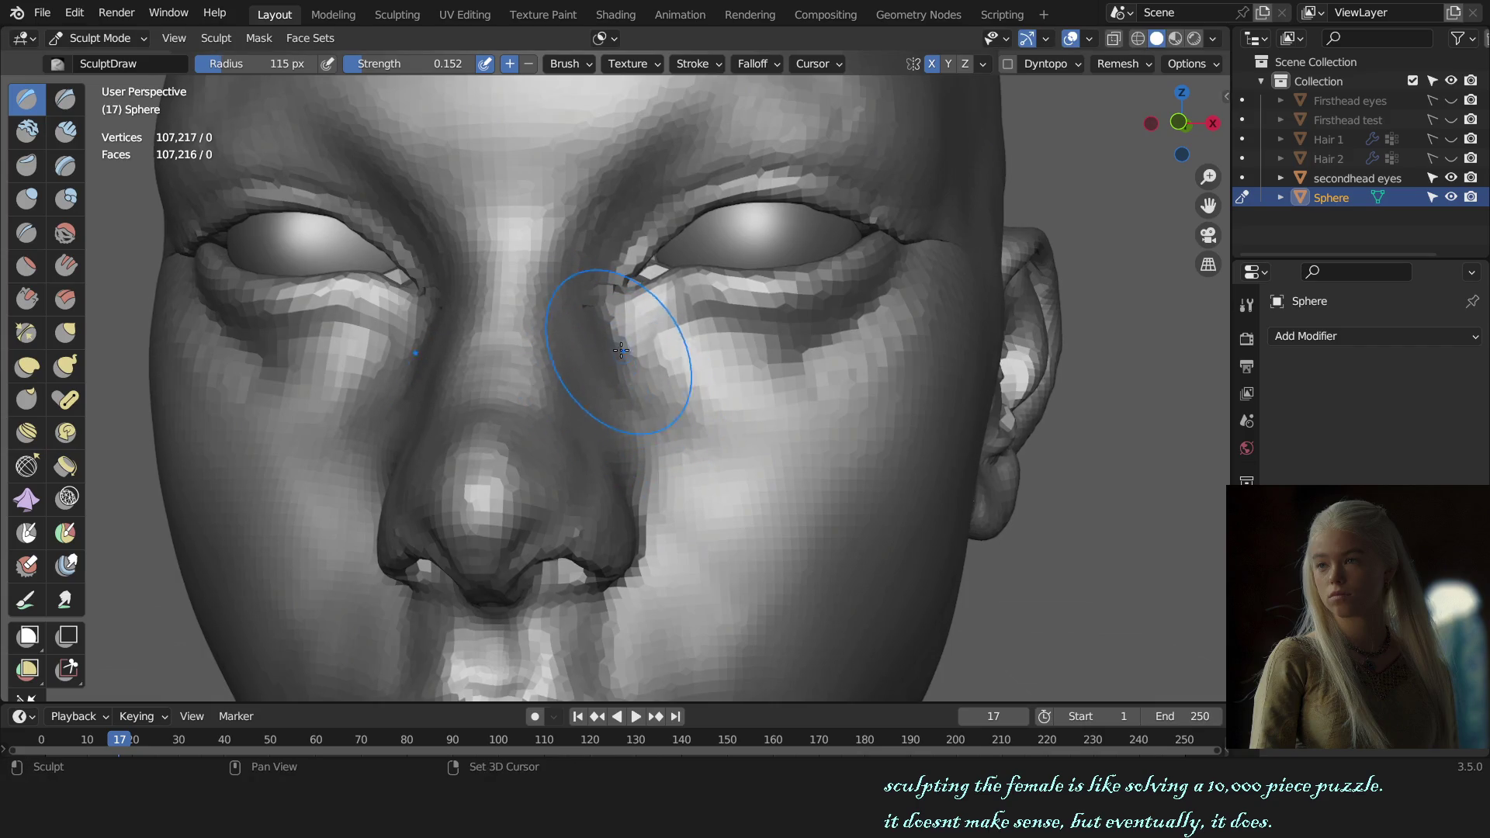
key("KP_1")
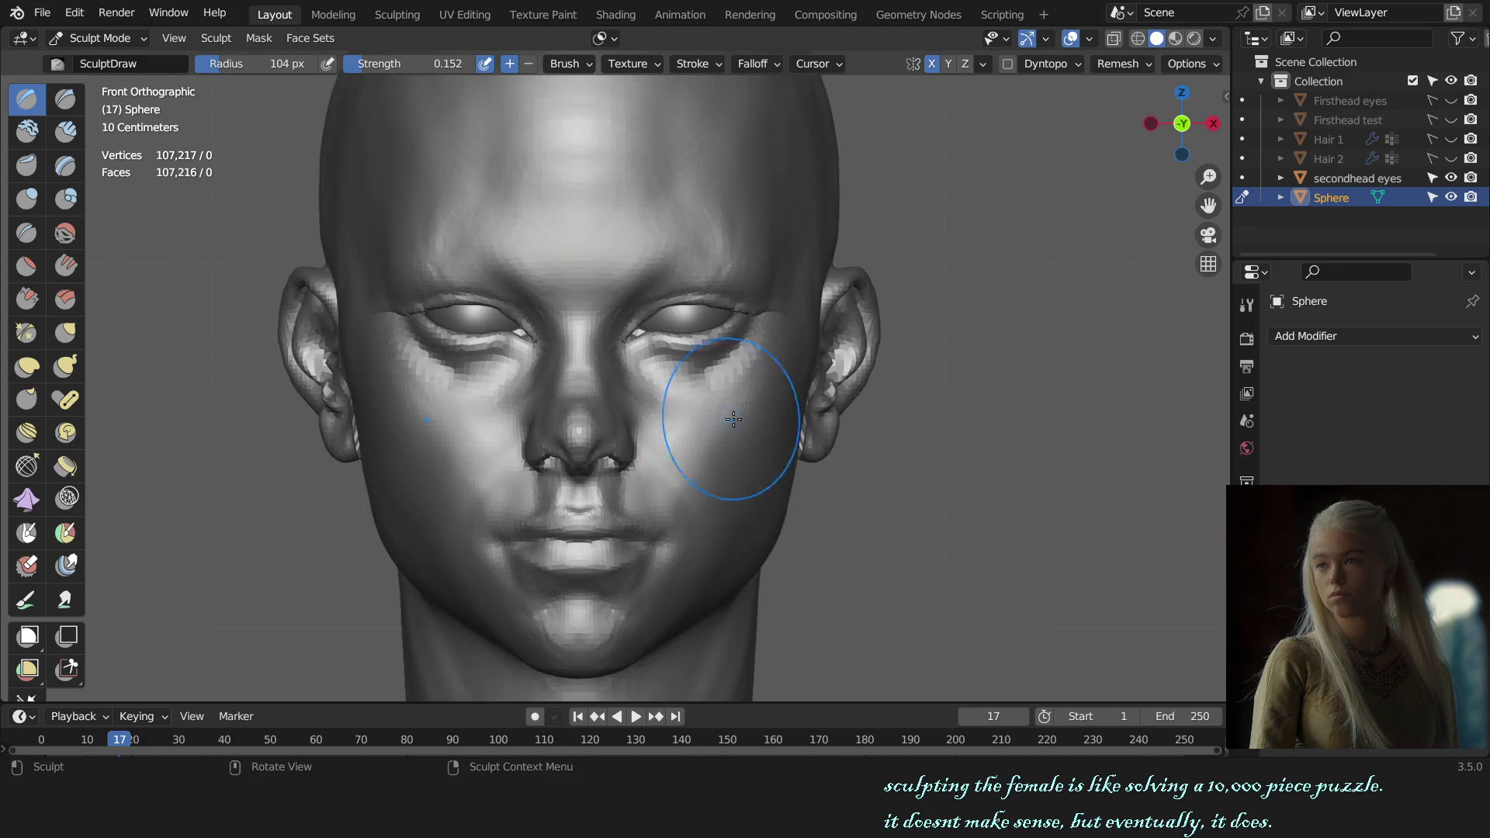
scroll(815, 431, "down", 4)
mouse_move(897, 454)
middle_mouse_down()
mouse_move(865, 425)
mouse_move(856, 451)
middle_mouse_up()
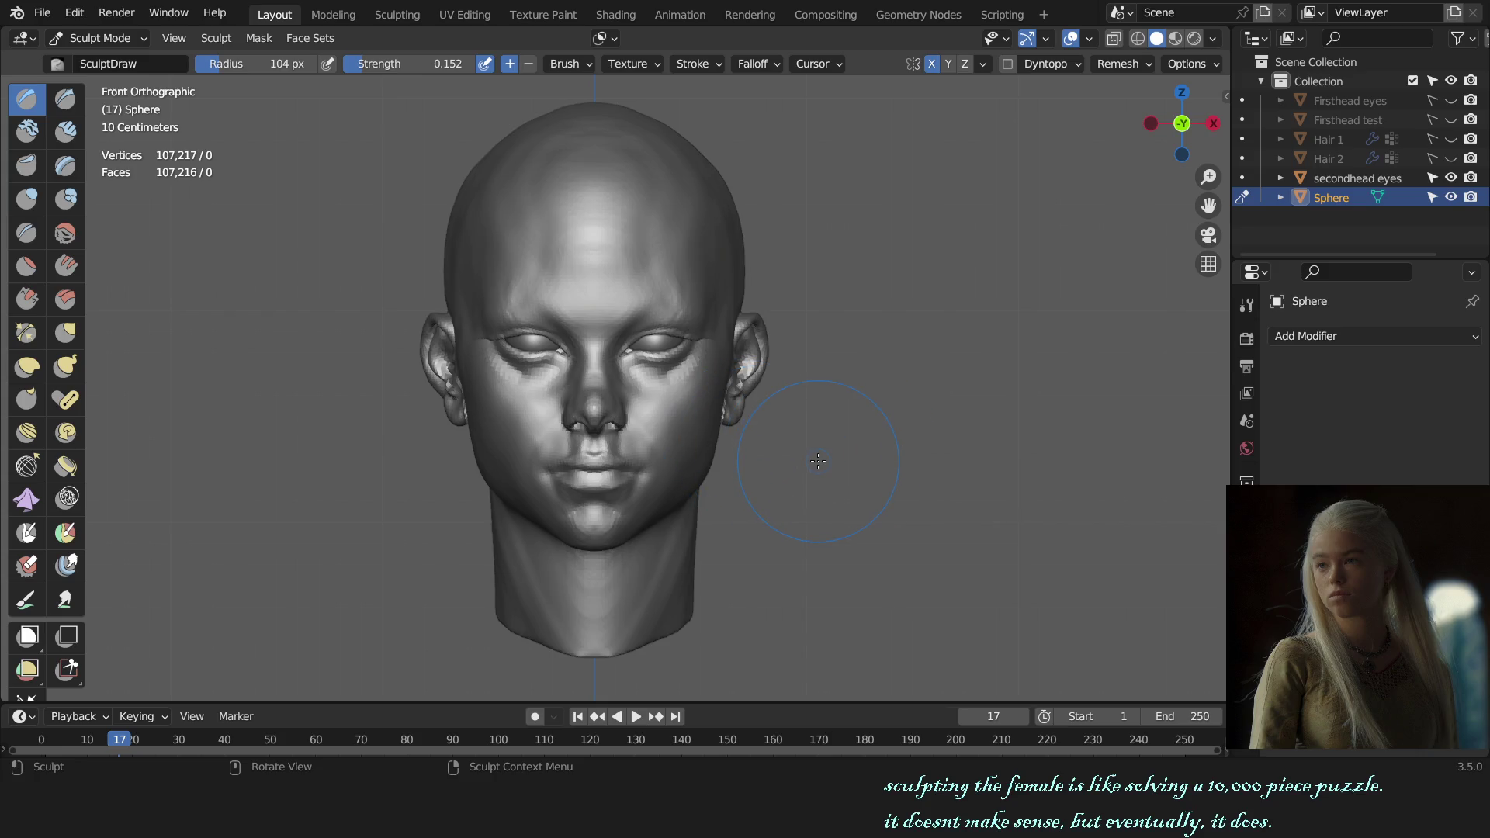
scroll(819, 460, "up", 3)
scroll(765, 466, "up", 3)
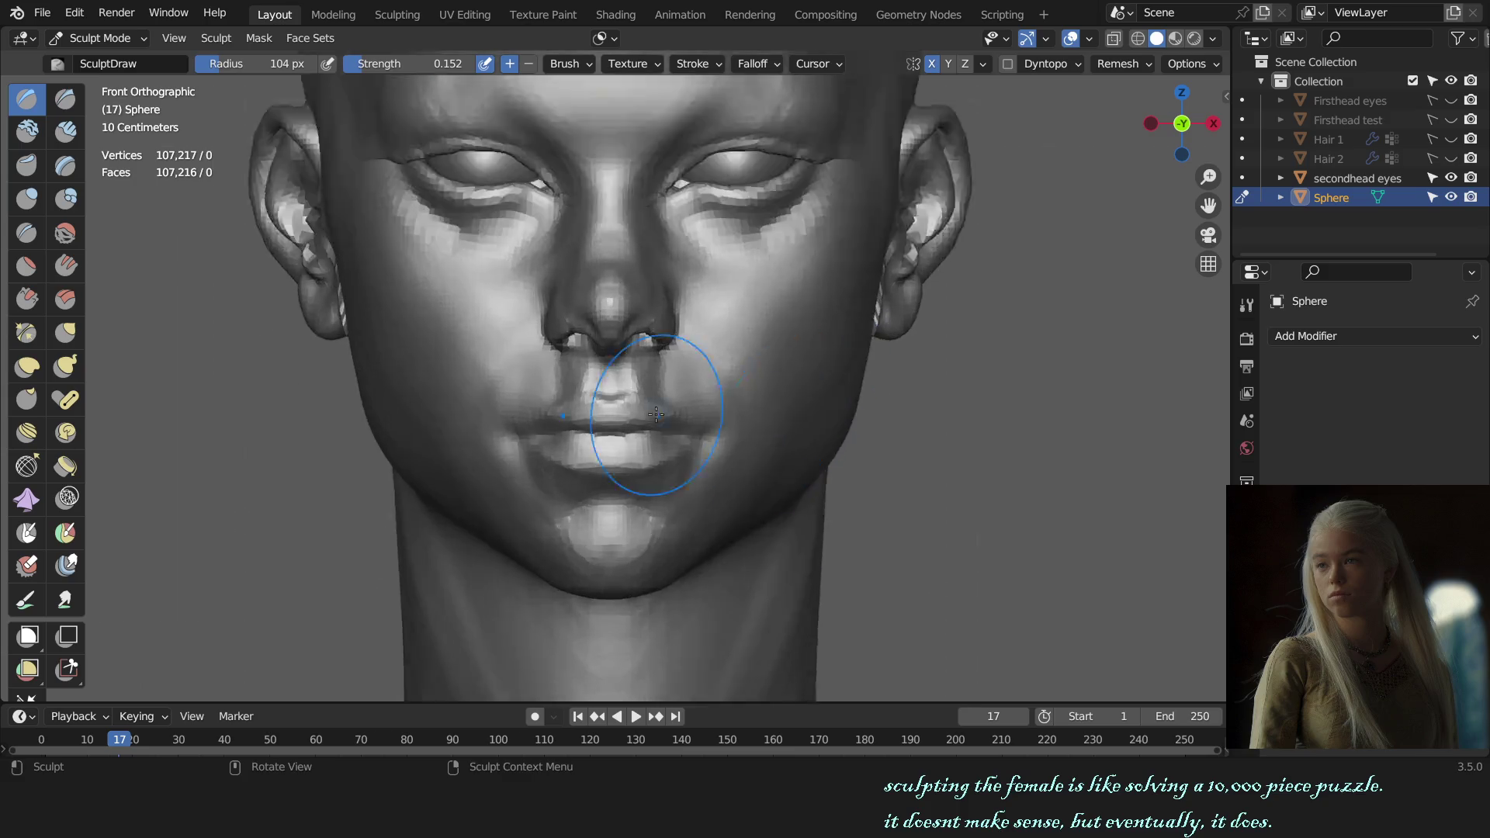
scroll(648, 399, "up", 4)
- Carve the philtrum groove and the crease between nose and upper lip with the Crease brush
key("g")
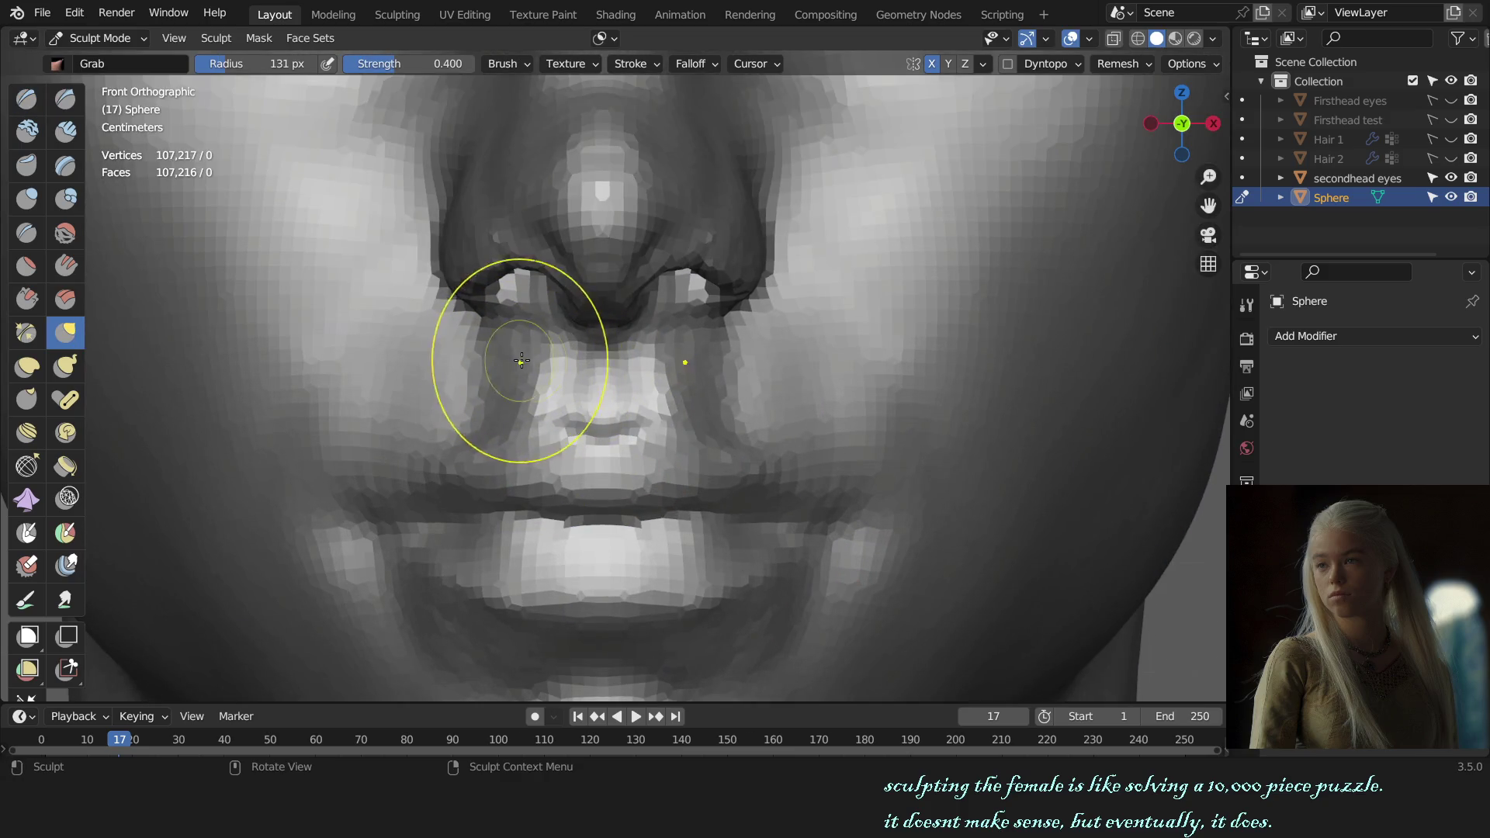
scroll(682, 365, "up", 1)
key("shift+c")
left_click_drag(679, 361, 665, 365)
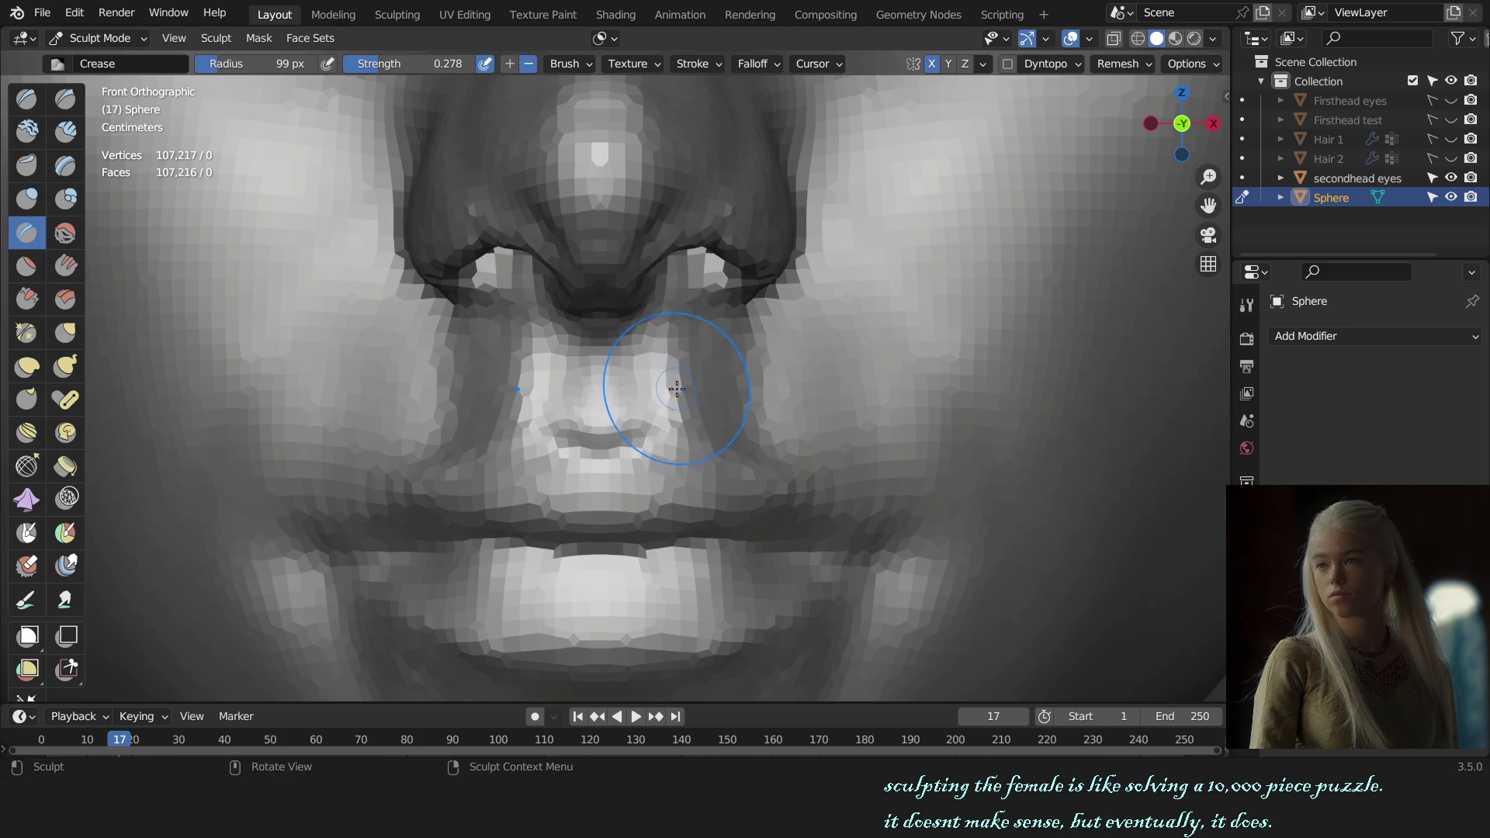
scroll(815, 425, "down", 5)
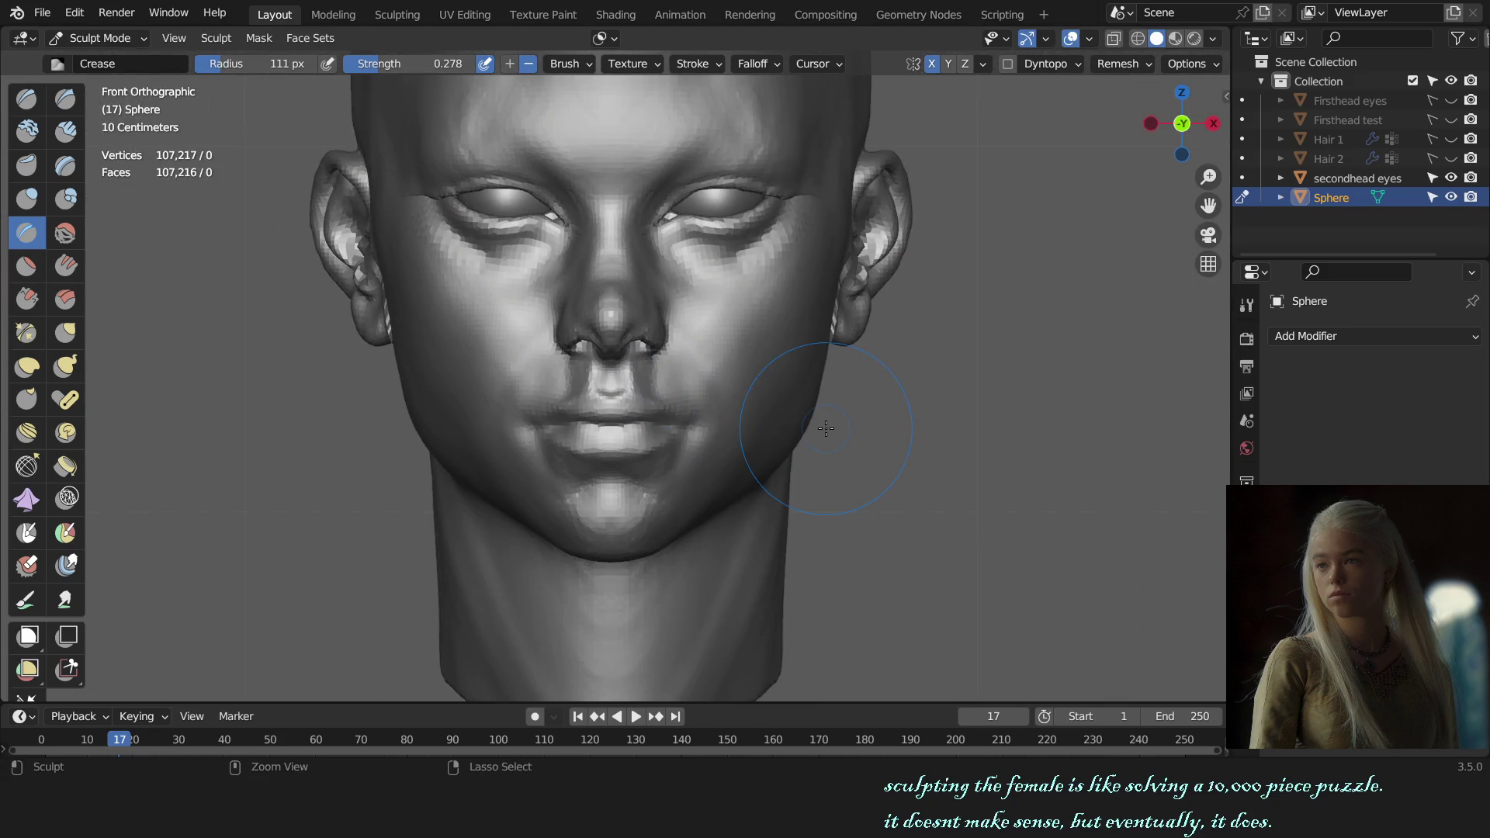
scroll(654, 378, "up", 5)
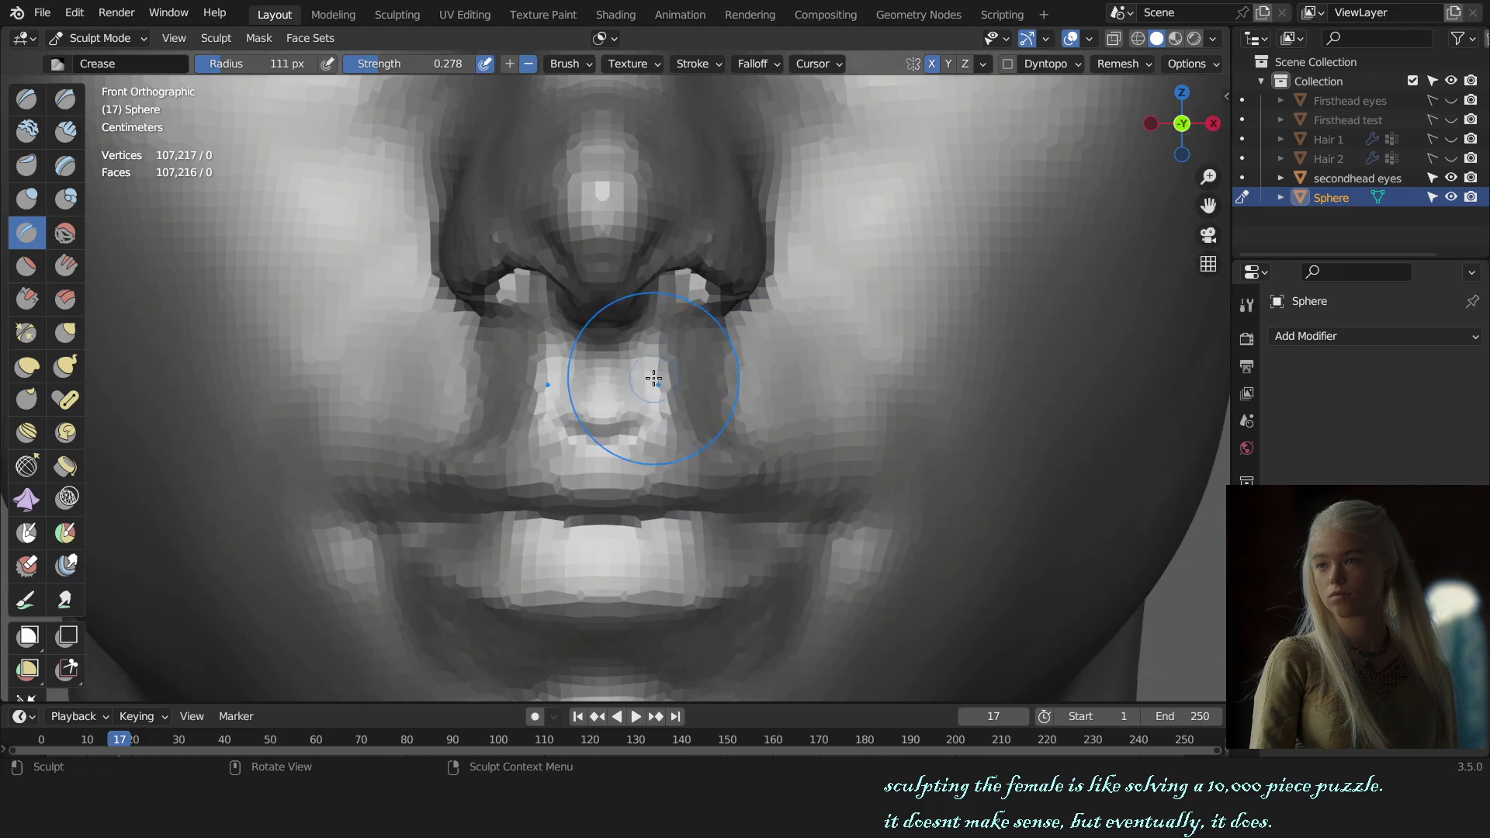
scroll(655, 362, "up", 2)
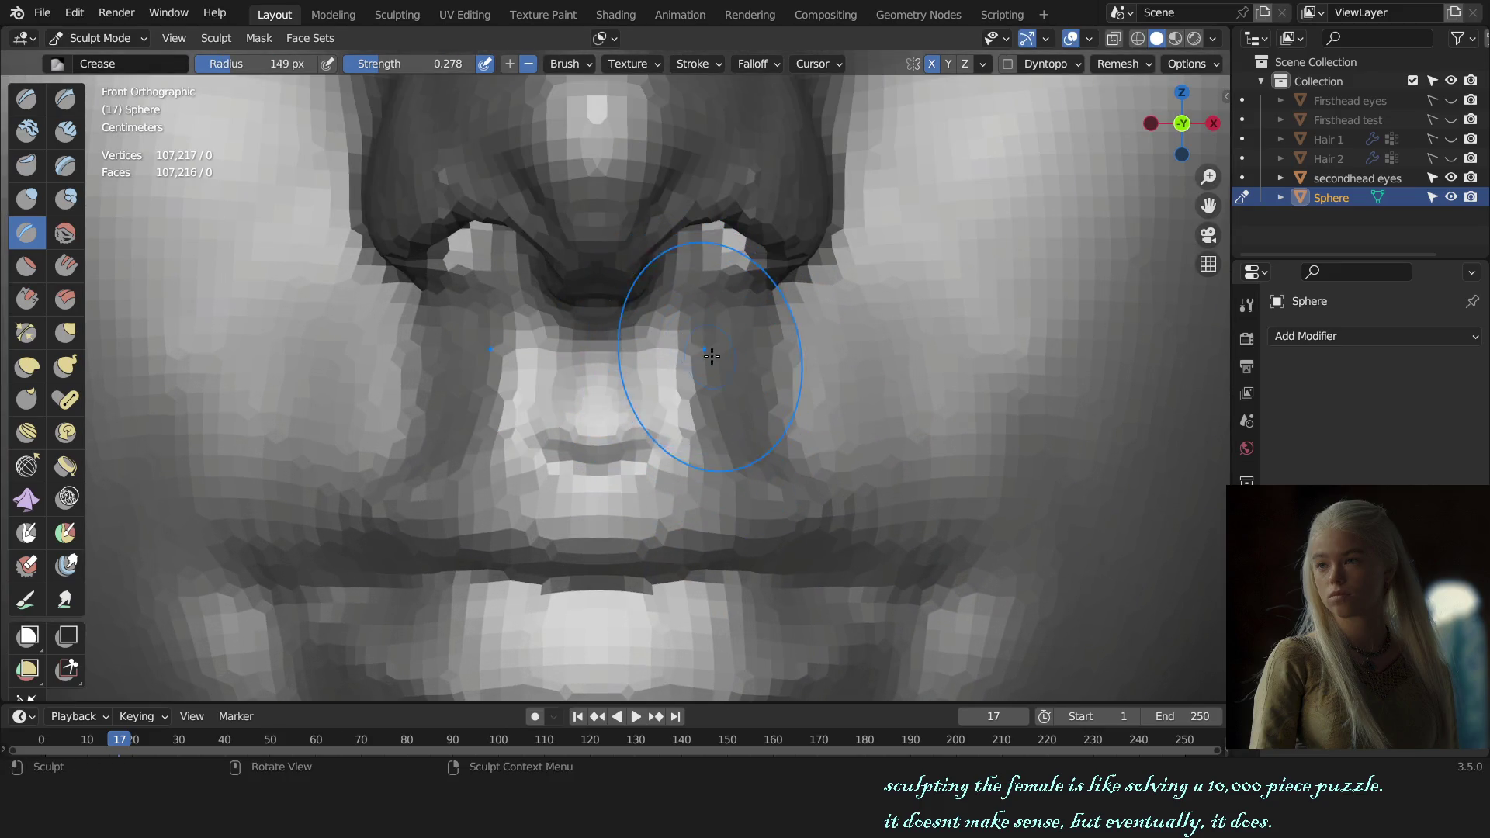
mouse_move(713, 415)
left_mouse_down()
mouse_move(699, 316)
mouse_move(699, 400)
mouse_move(698, 329)
mouse_move(724, 399)
mouse_move(758, 366)
mouse_move(733, 382)
mouse_move(759, 418)
left_mouse_up()
scroll(759, 418, "down", 5)
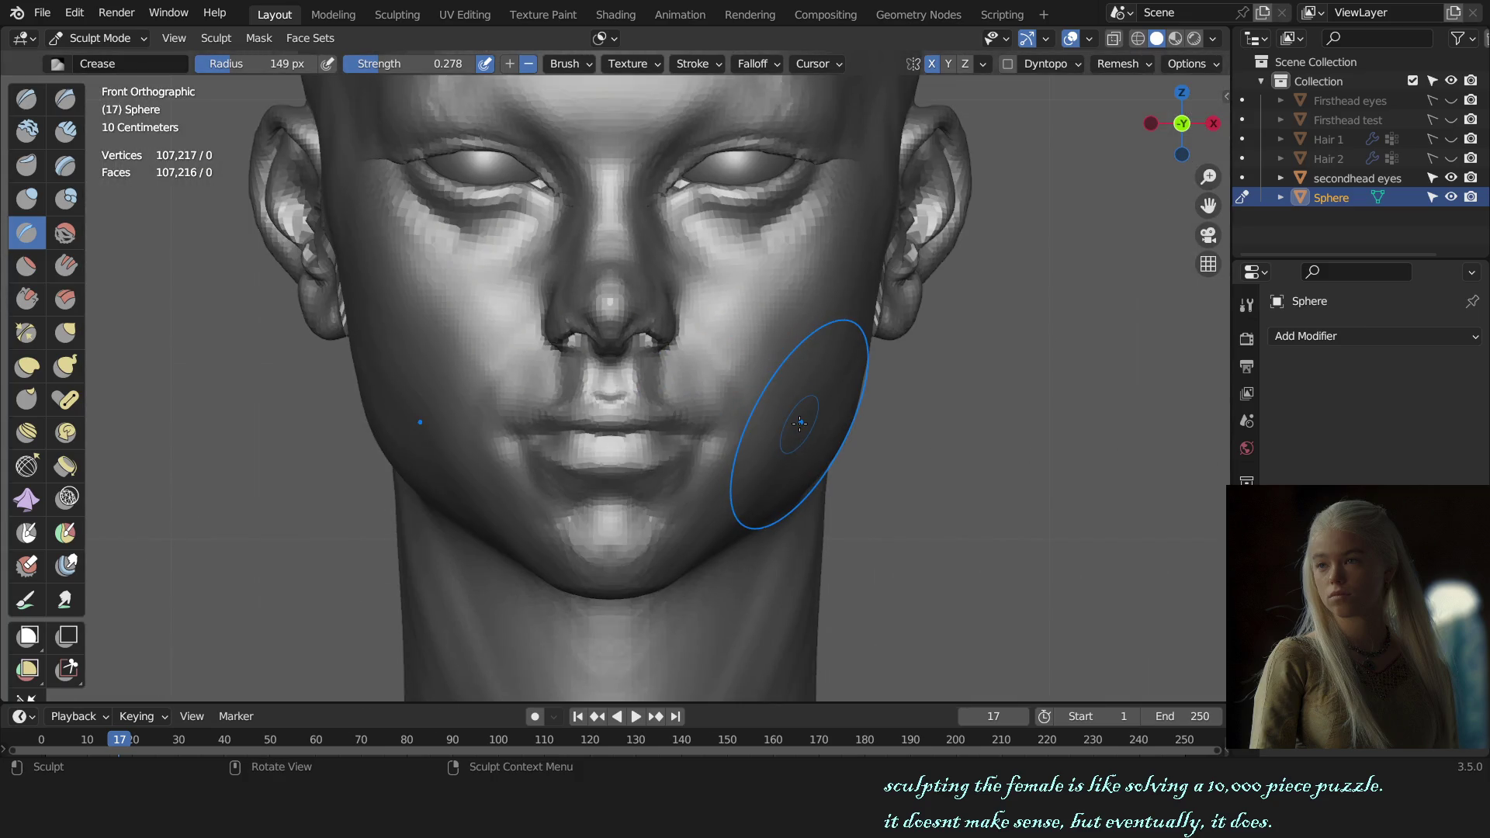
scroll(800, 423, "up", 4)
scroll(698, 373, "up", 2)
- Build up the area beside the nostril with a smaller Clay Strips brush and inspect the mouth
key("c")
key("f")
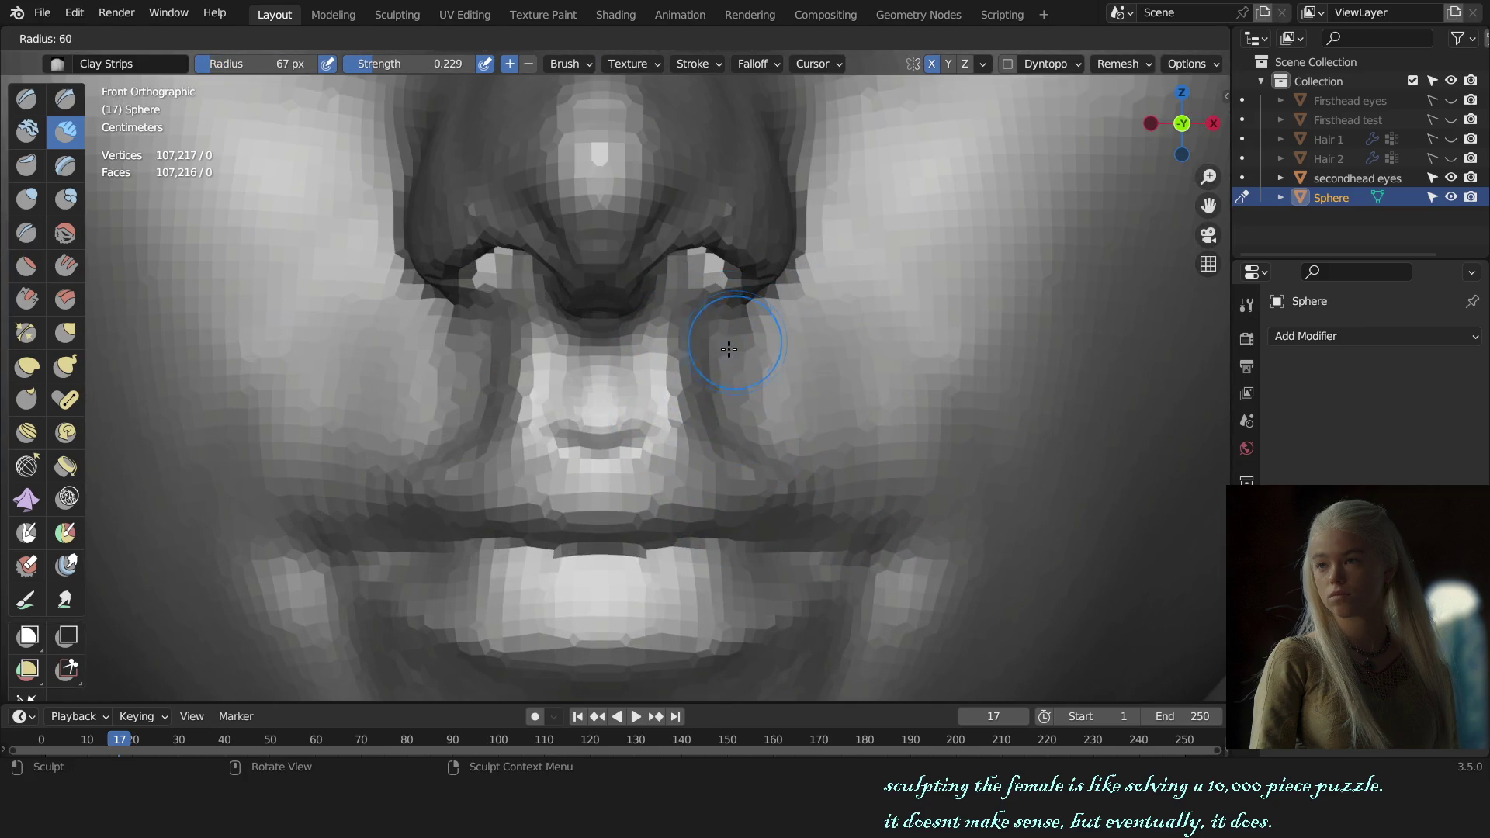
left_click(728, 350)
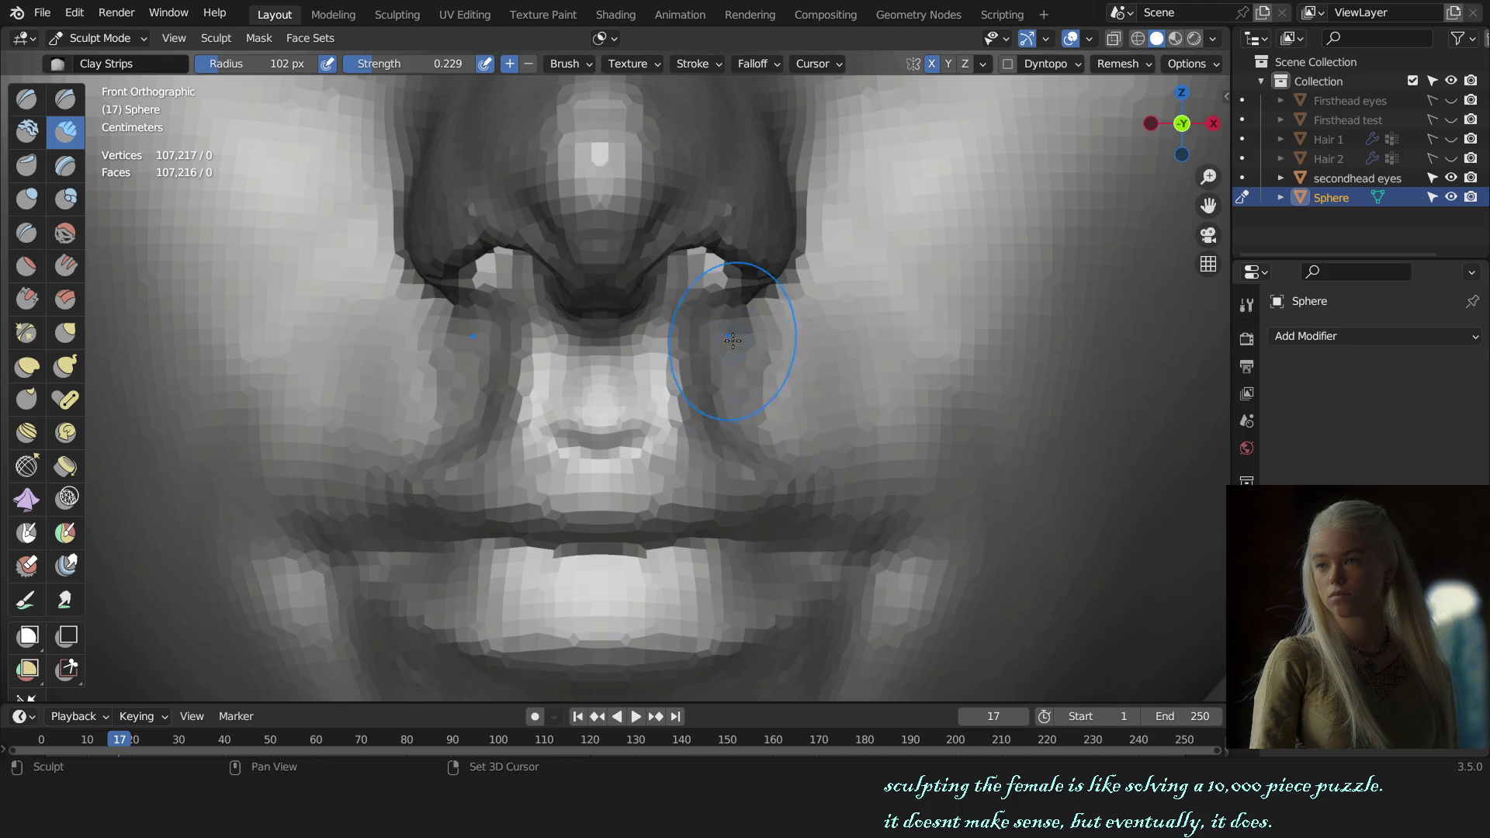
scroll(738, 381, "down", 5)
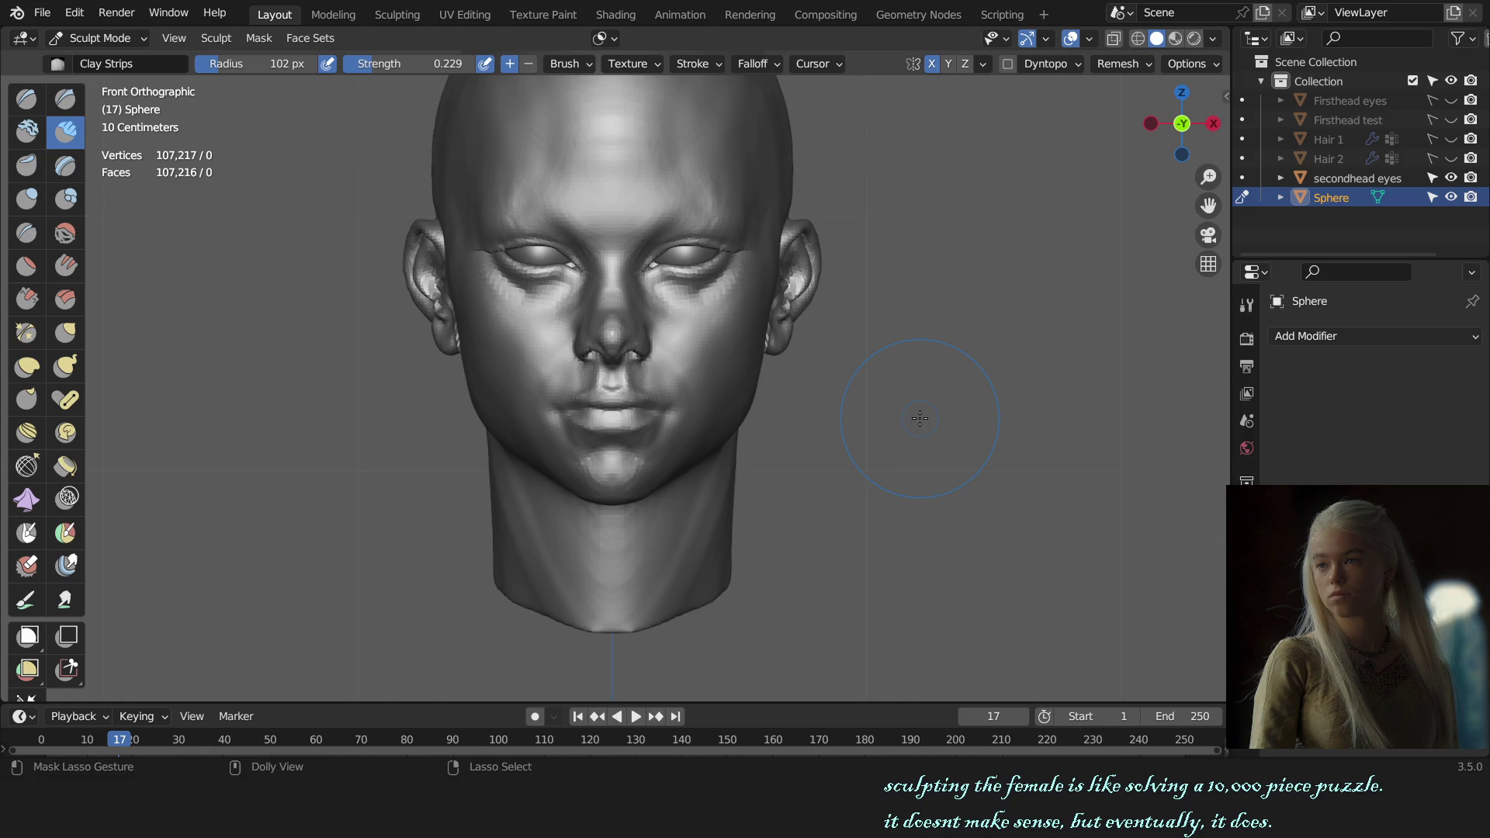
scroll(919, 418, "down", 2)
scroll(897, 449, "up", 2)
mouse_move(881, 432)
middle_mouse_down()
mouse_move(816, 456)
mouse_move(874, 435)
middle_mouse_up()
scroll(712, 294, "up", 3)
key("g")
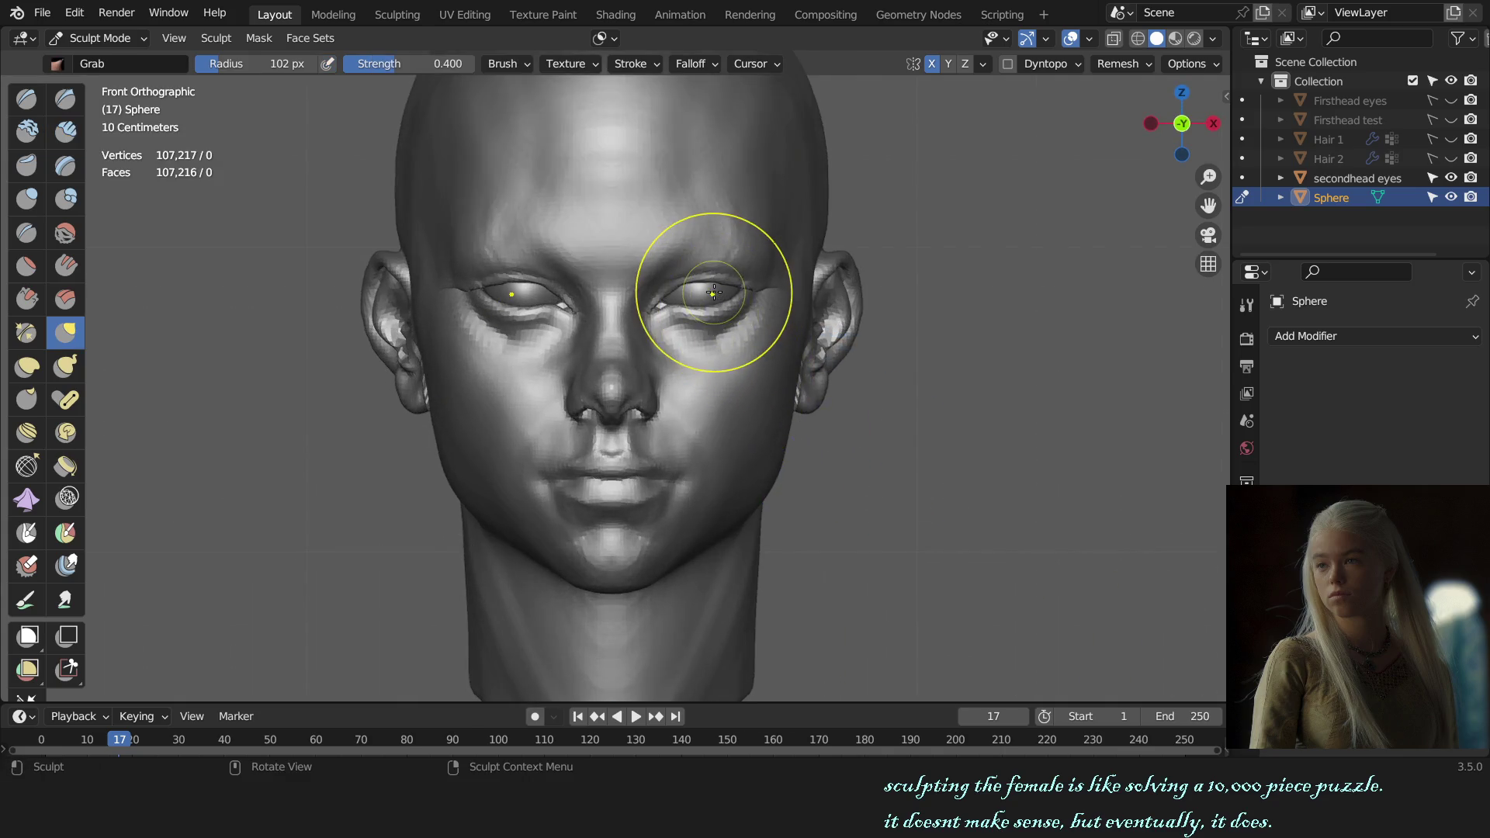
- Re-enter sculpting on the head and pull the earlobe into a new shape with the Grab brush
key("alt+q")
scroll(745, 419, "down", 3)
key("ctrl+Tab")
mouse_move(748, 433)
middle_mouse_down()
mouse_move(828, 412)
mouse_move(705, 417)
mouse_move(965, 413)
mouse_move(690, 412)
mouse_move(782, 411)
middle_mouse_up()
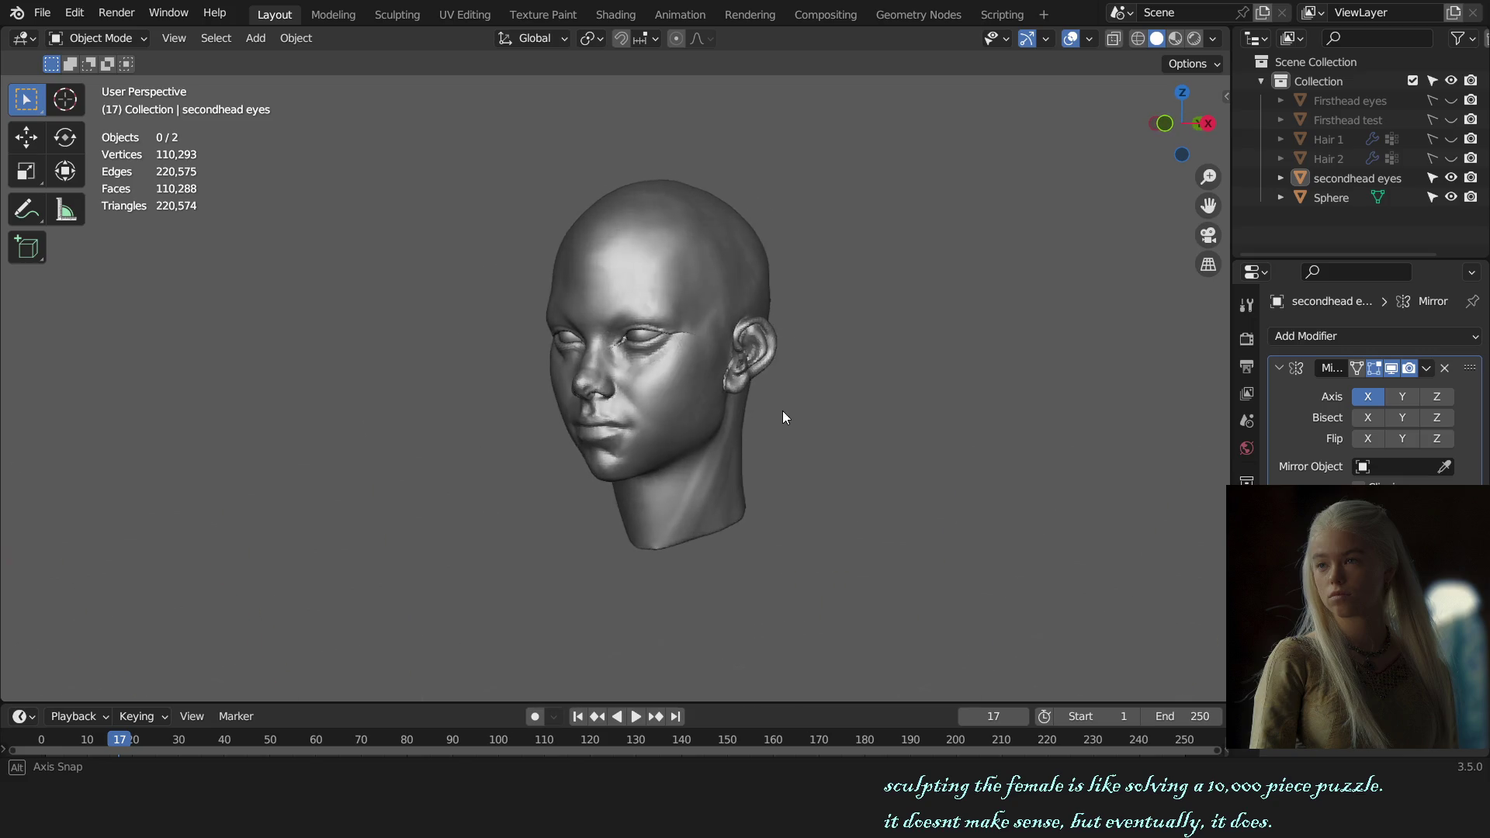
scroll(606, 421, "up", 1)
scroll(509, 370, "up", 4)
scroll(582, 466, "up", 3)
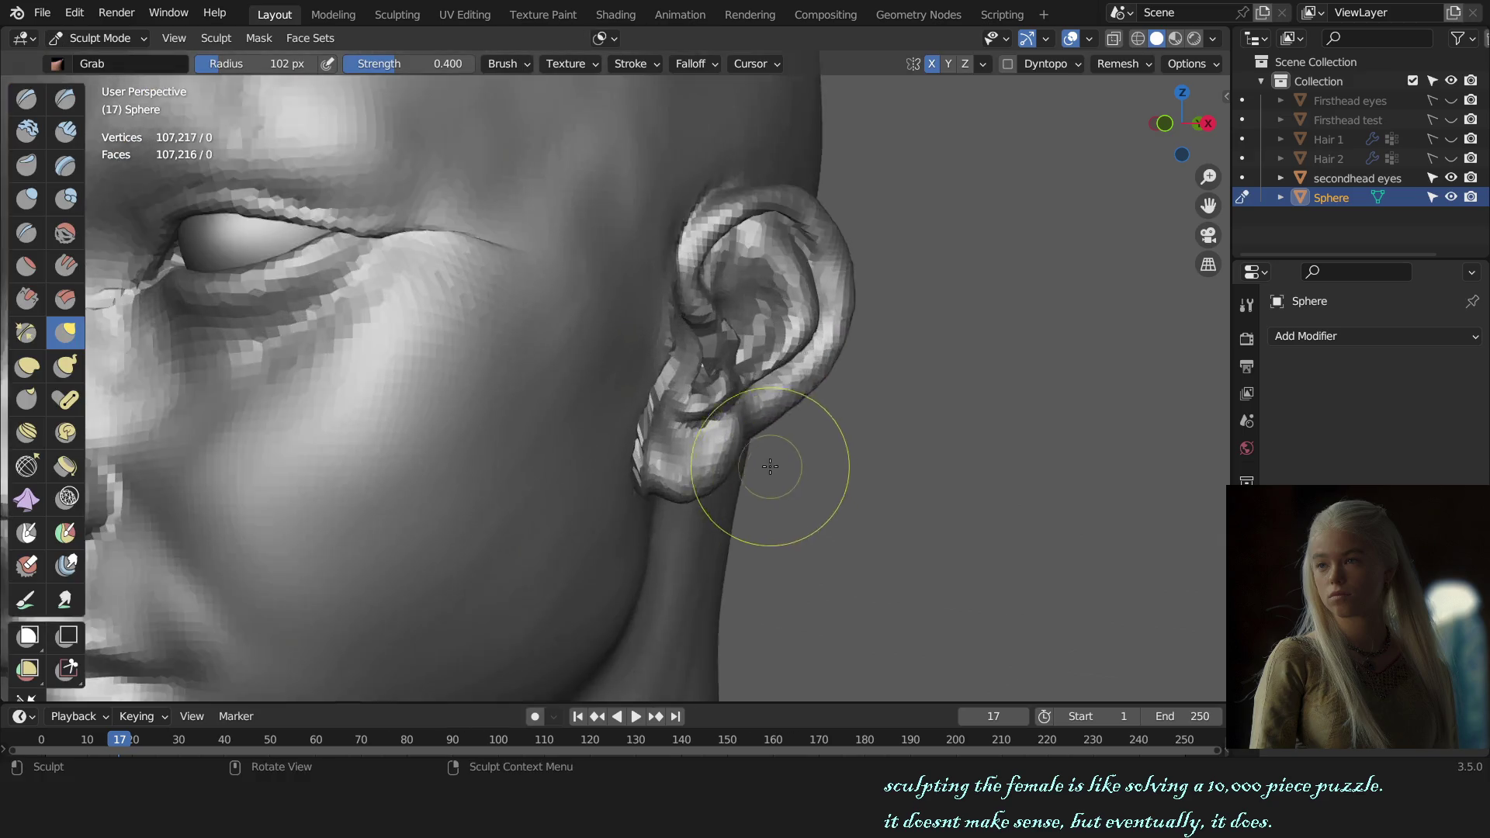
scroll(771, 465, "up", 1)
mouse_move(738, 450)
left_mouse_down()
mouse_move(760, 463)
mouse_move(709, 283)
left_mouse_up()
left_click(759, 462)
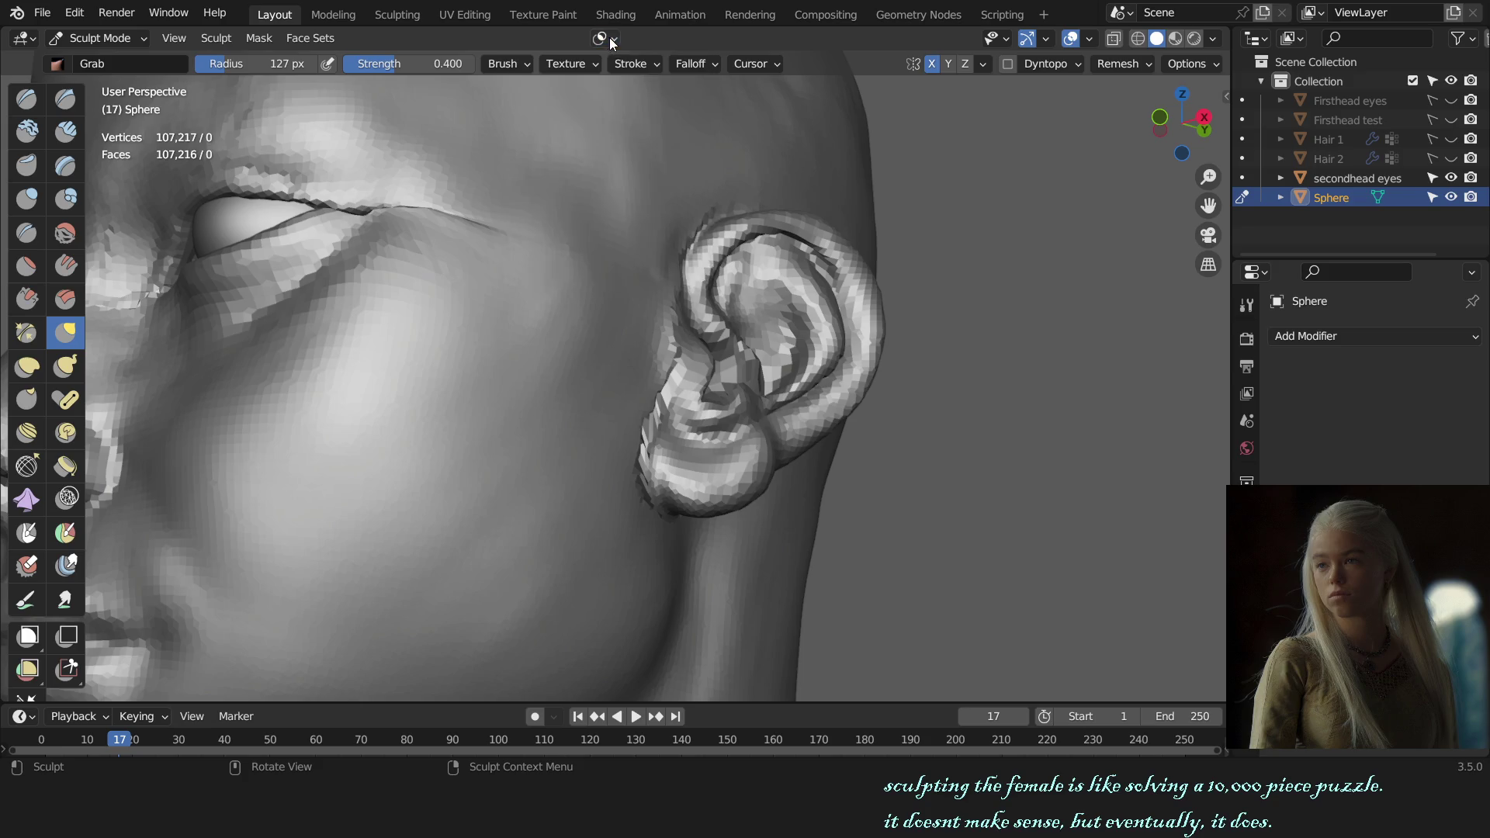
key("KP_1")
- Reshape the ear's outer rim with a smaller Grab brush, checking from the front view
mouse_move(874, 471)
middle_mouse_down()
mouse_move(715, 450)
mouse_move(781, 432)
middle_mouse_up()
scroll(787, 450, "up", 2)
scroll(611, 439, "up", 3)
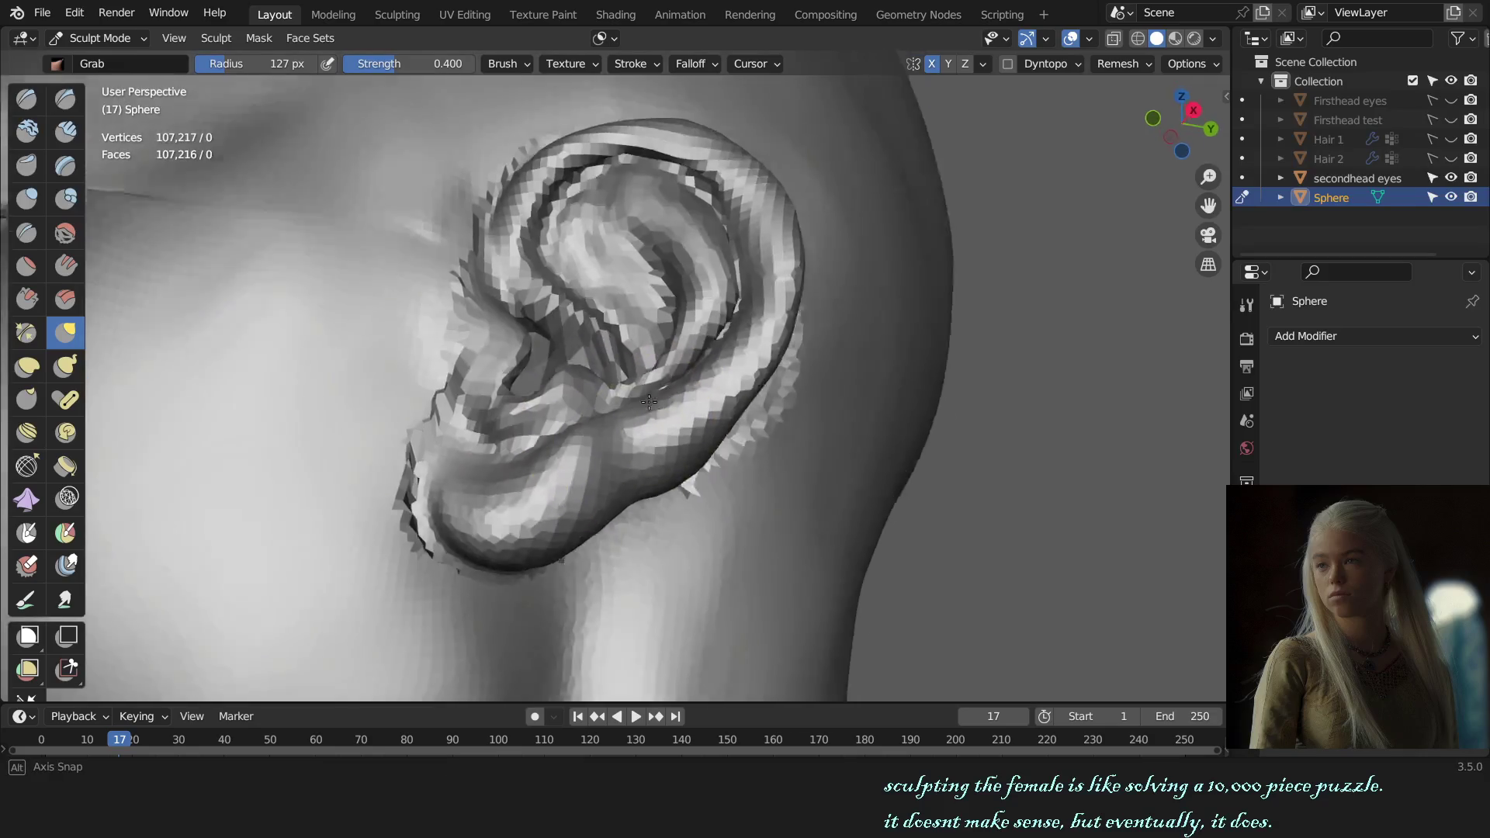
middle_click_drag(611, 439, 632, 333)
left_click_drag(679, 389, 687, 374)
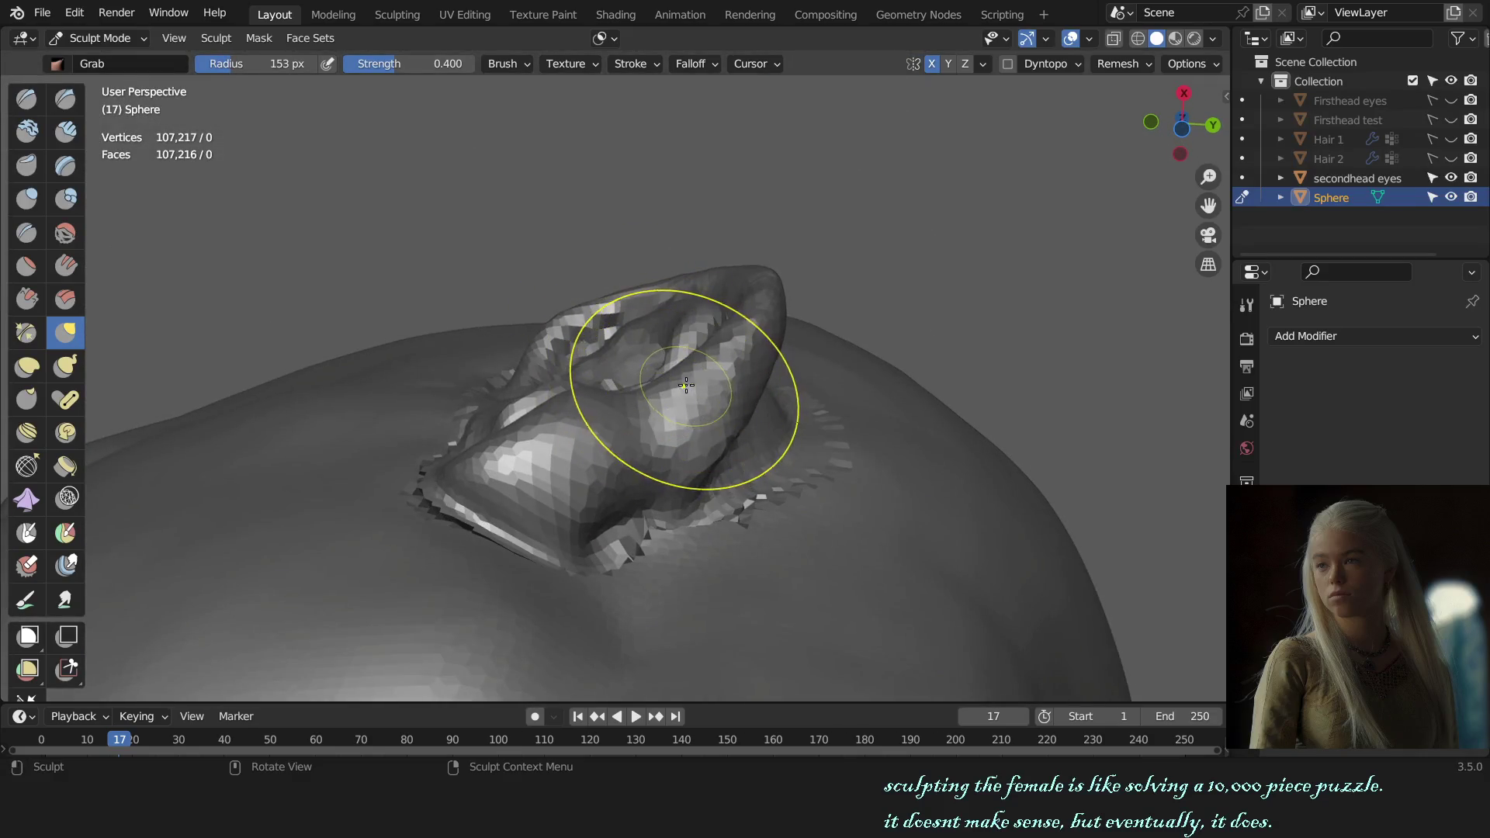
key("f")
left_click(699, 317)
middle_click_drag(699, 316, 704, 314)
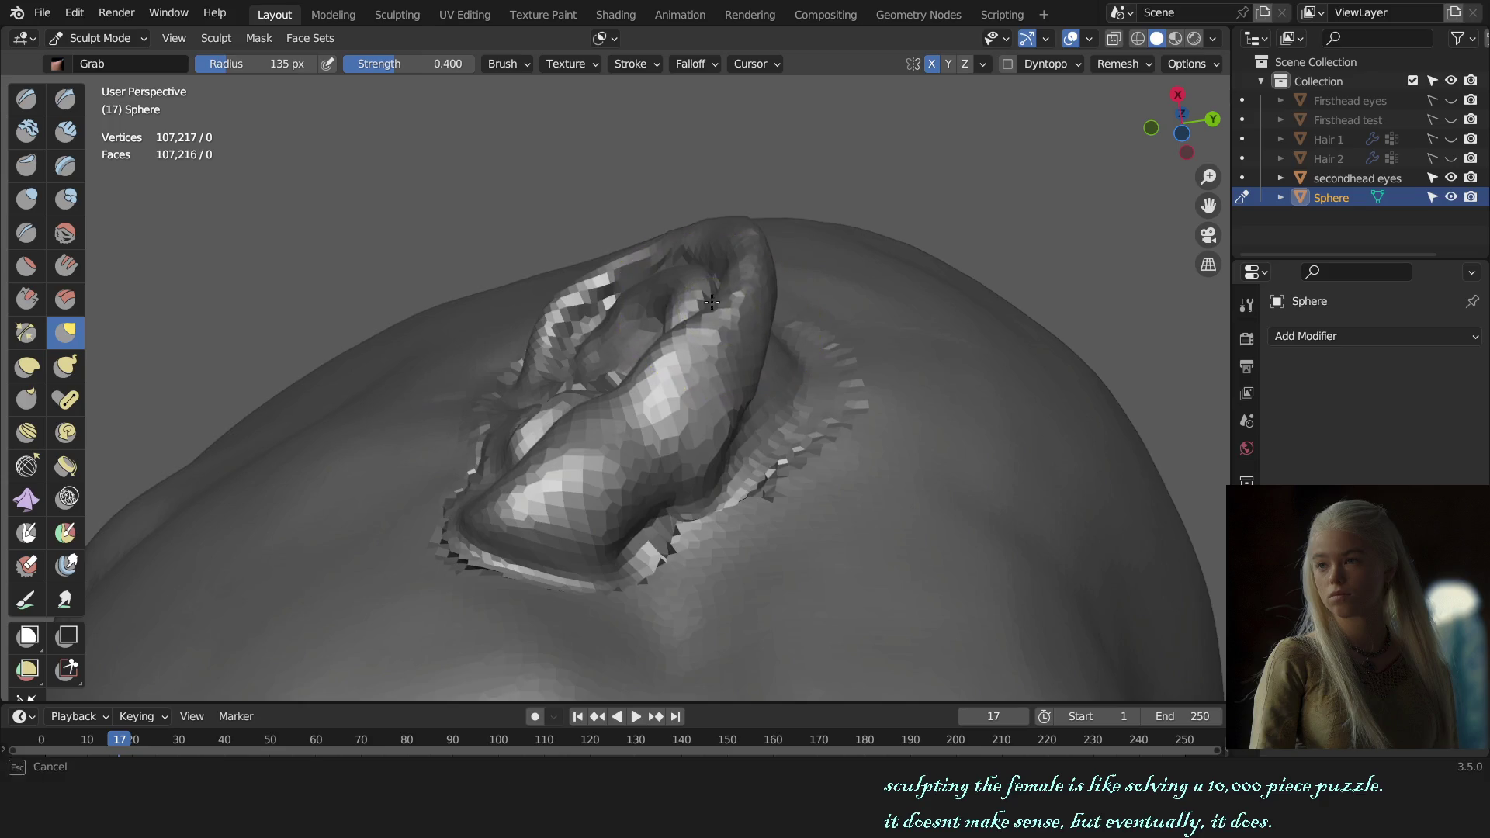
key("KP_1")
scroll(842, 422, "down", 2)
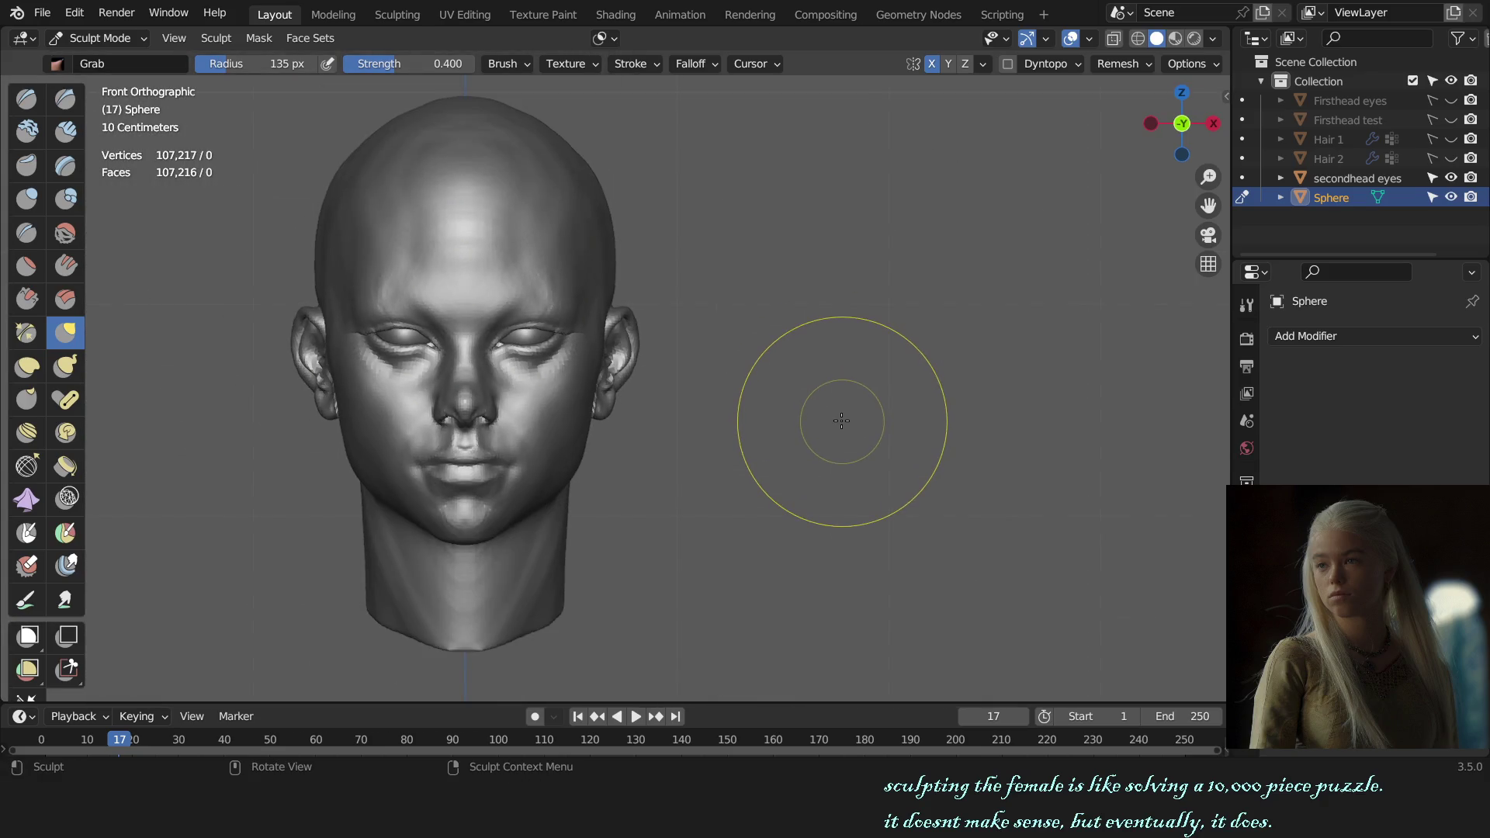
scroll(809, 429, "up", 4)
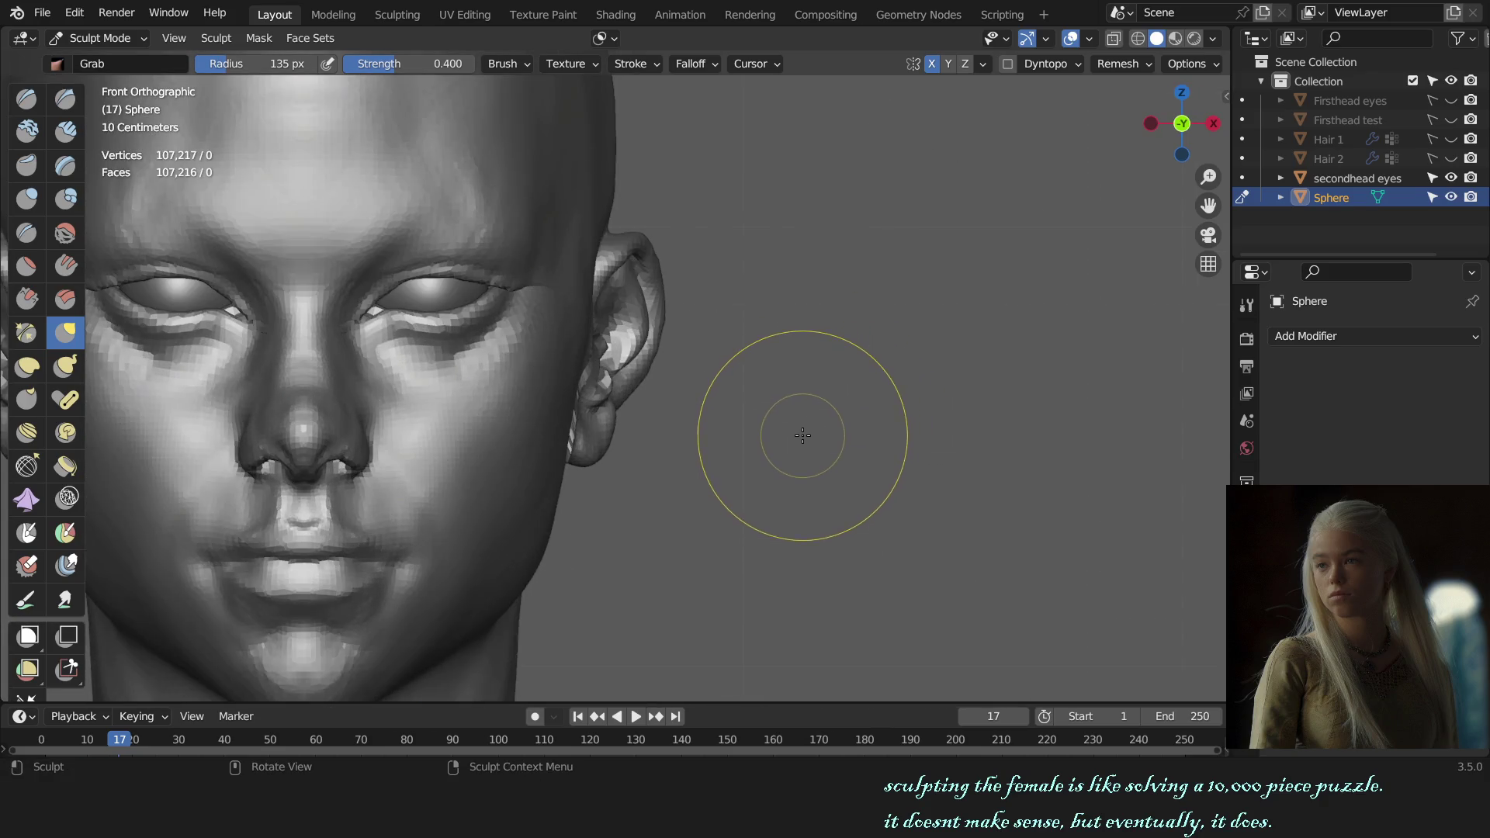
- Pull the earlobe fuller and rounder with a brush shrunk to fit it
middle_click_drag(801, 433, 718, 436)
scroll(717, 436, "up", 3)
key("f")
left_click(535, 515)
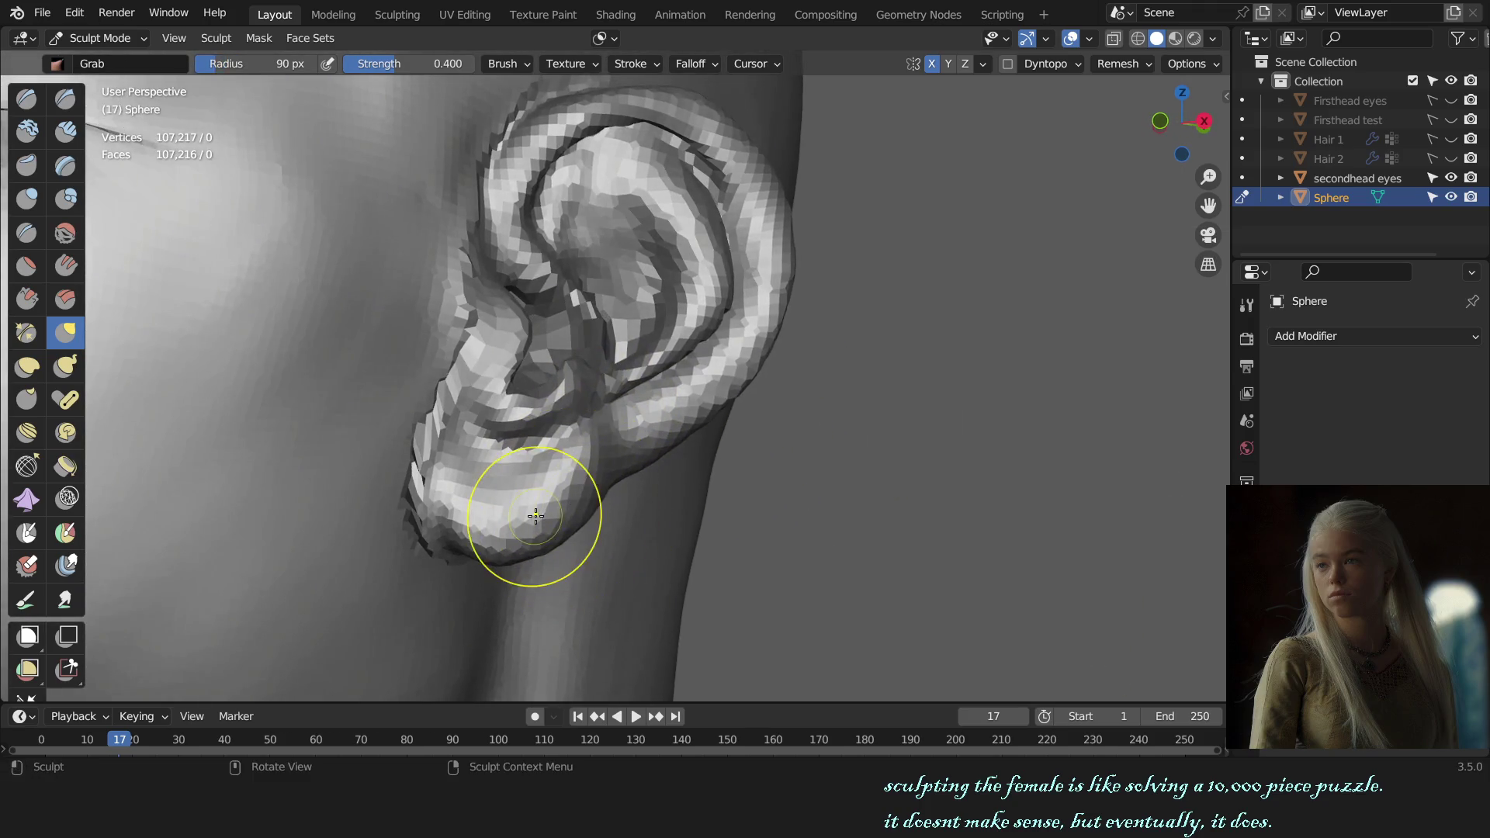
left_click_drag(535, 515, 532, 548)
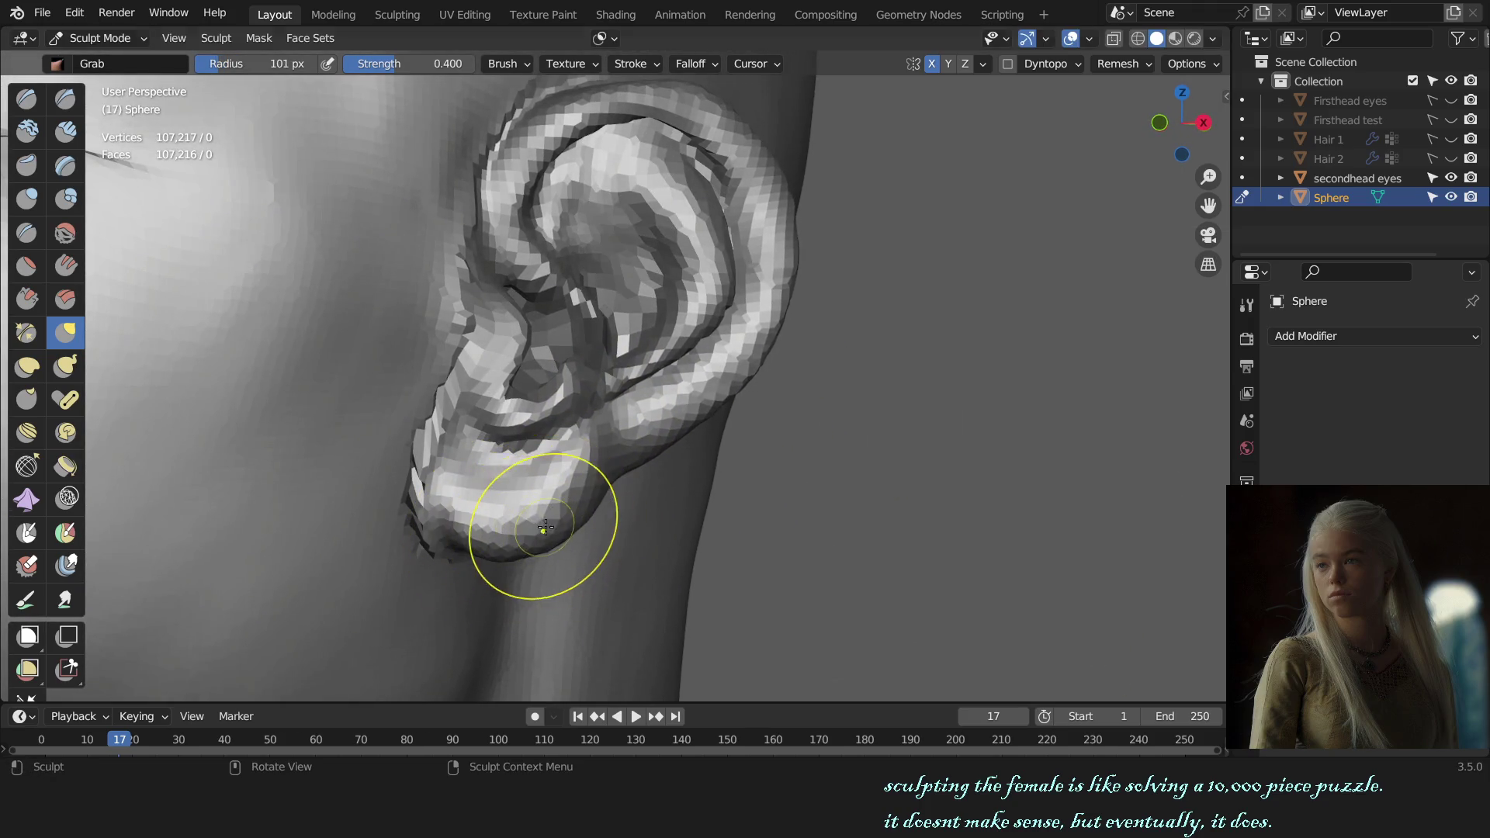
key("KP_1")
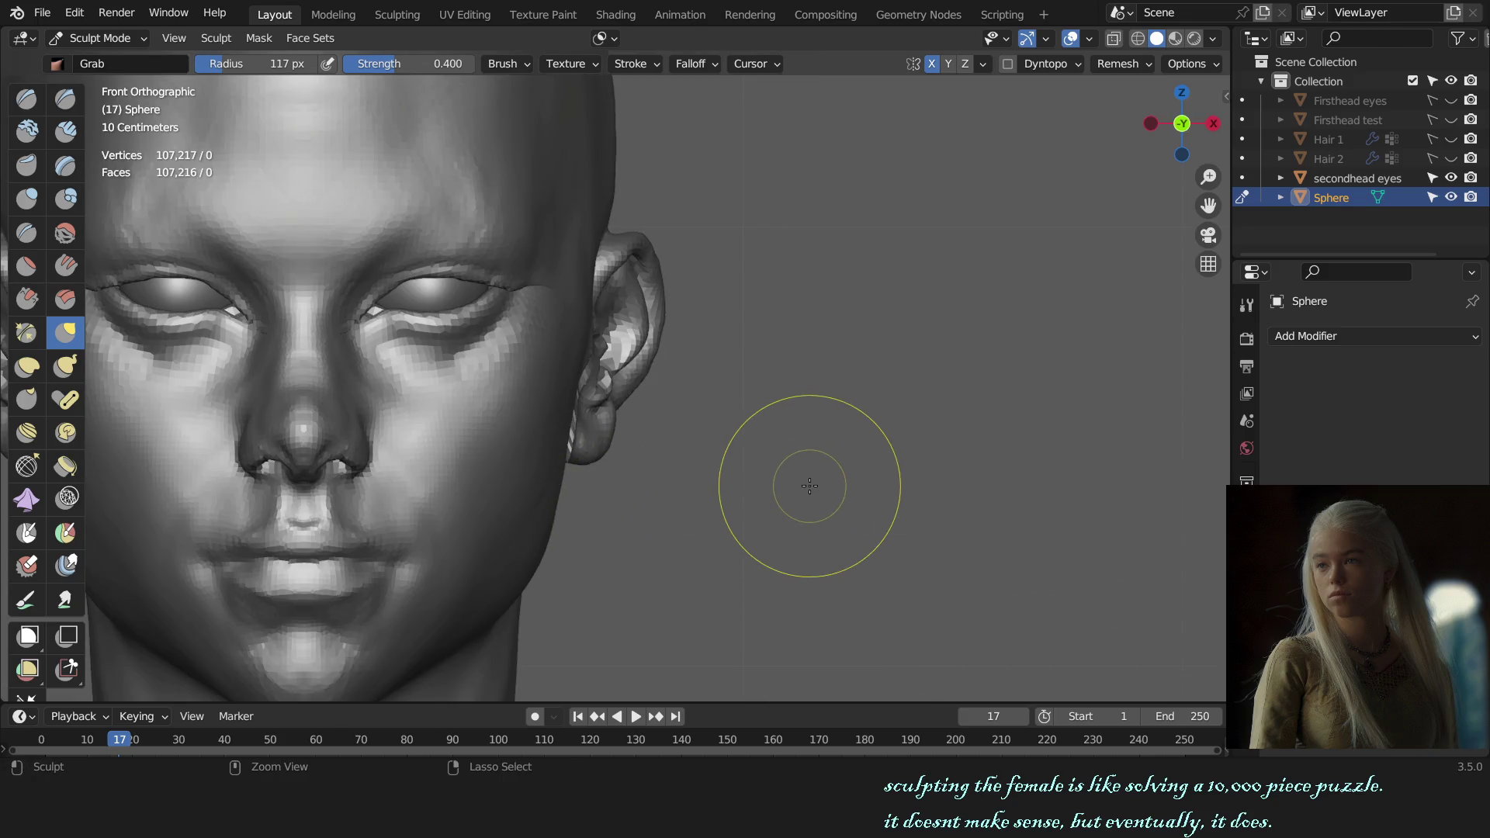
middle_click_drag(807, 482, 735, 470)
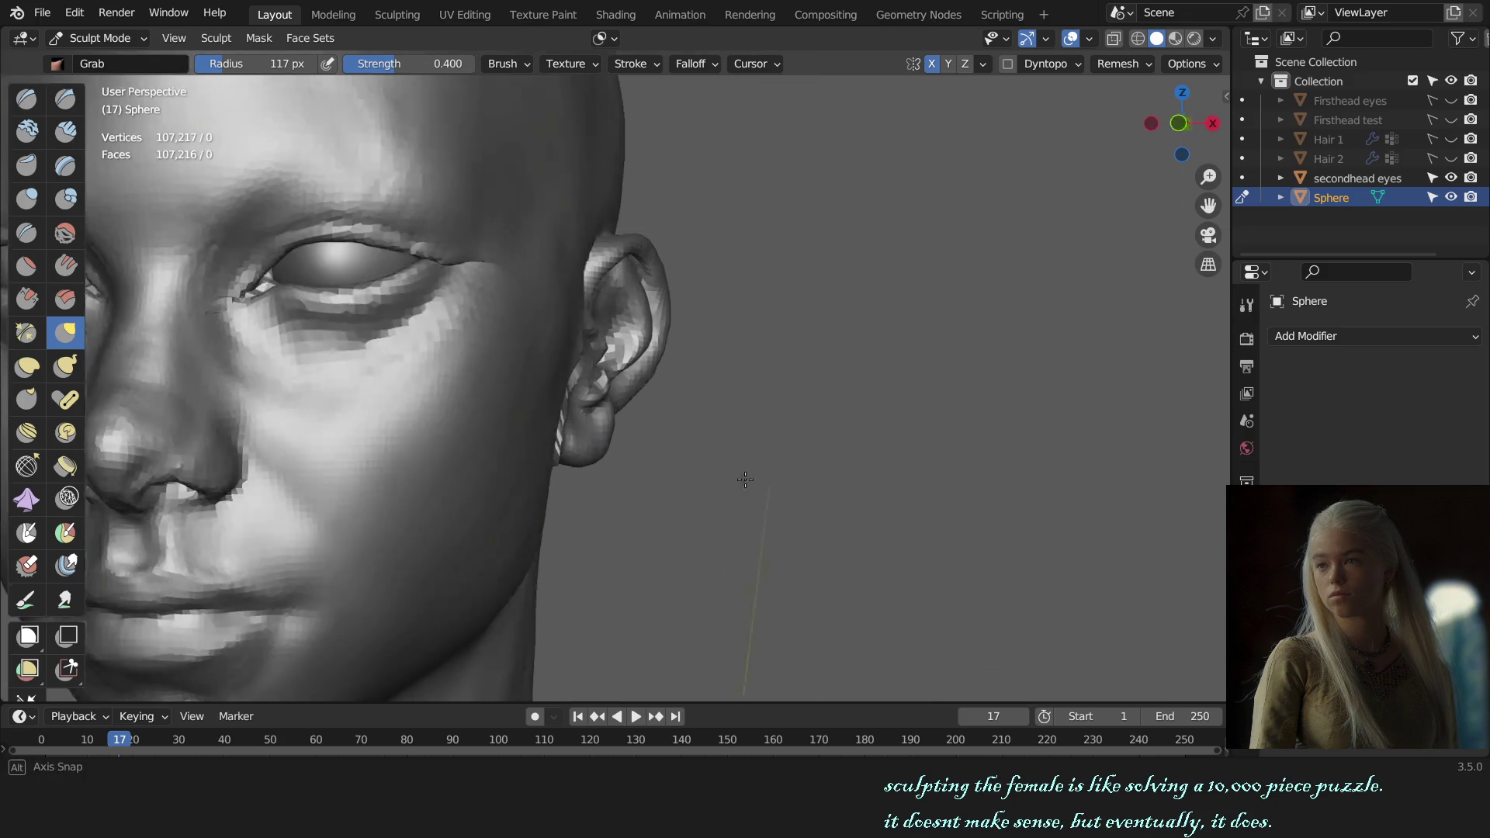
key("KP_1")
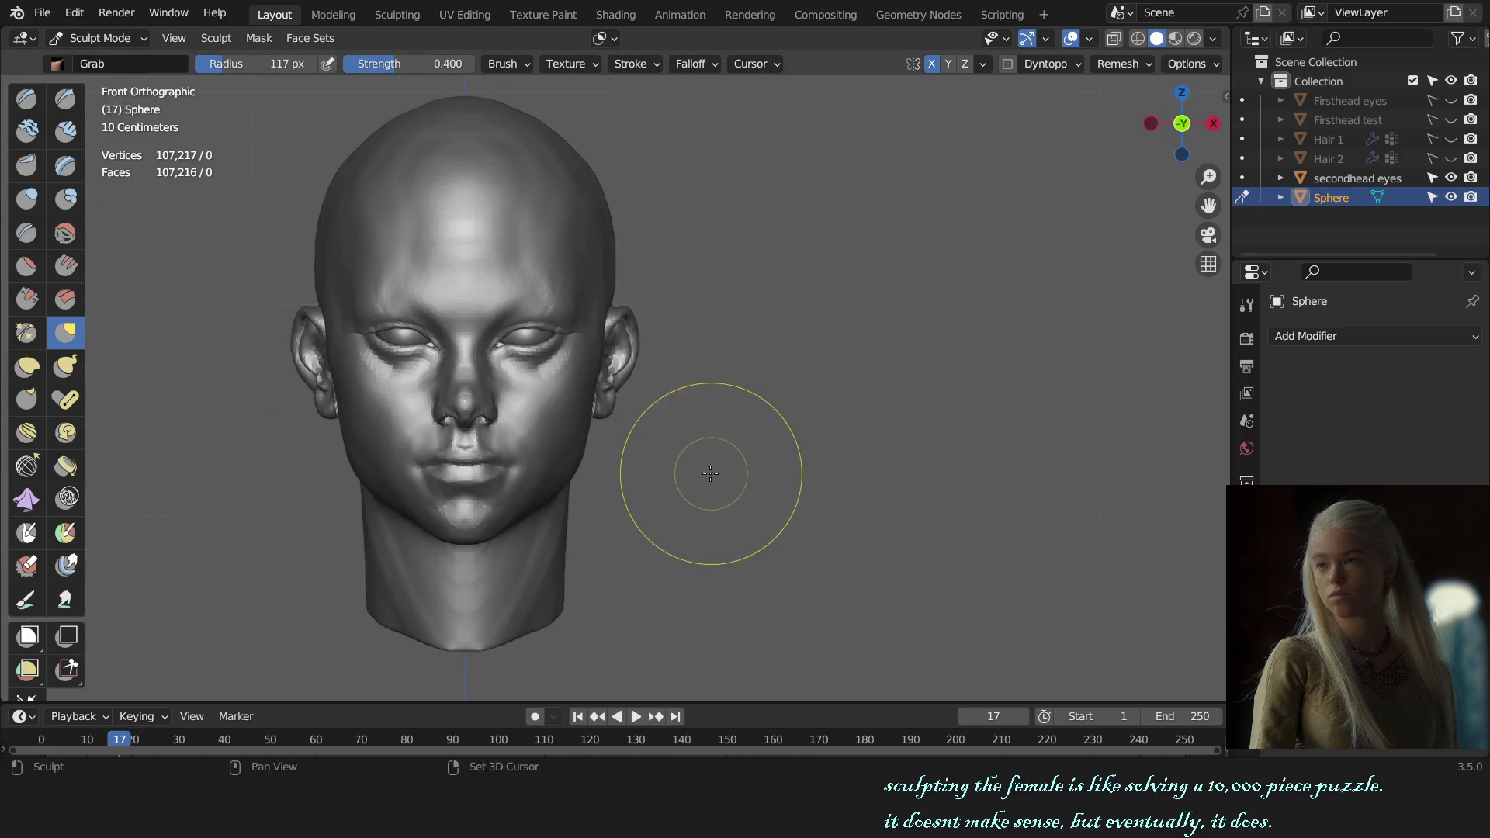
scroll(706, 469, "up", 3)
- Review the ear close-up and from the front, then size the brush down over the left earlobe
mouse_move(699, 449)
middle_mouse_down()
mouse_move(592, 400)
mouse_move(553, 340)
middle_mouse_up()
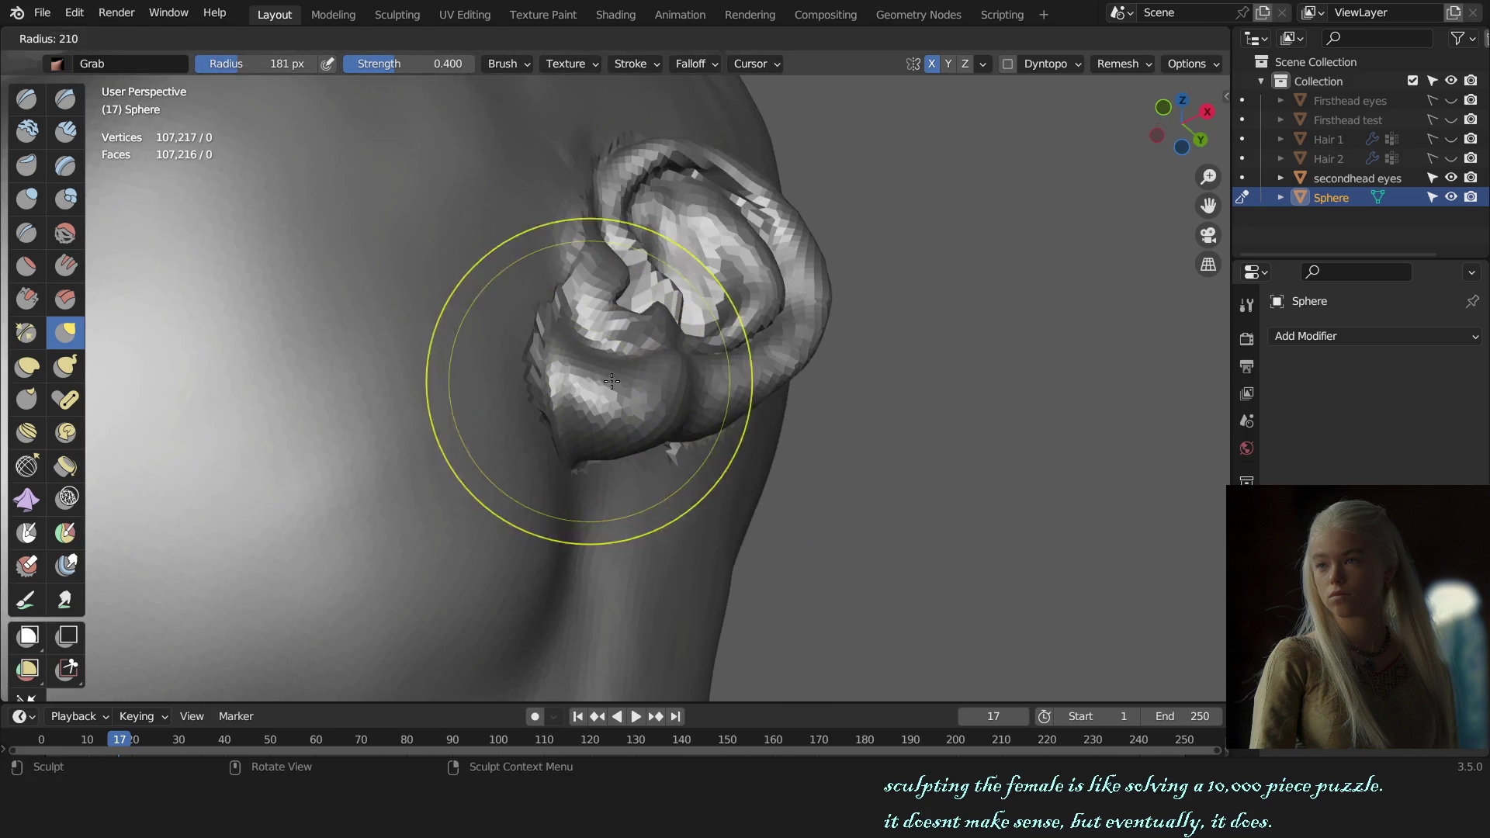
key("KP_1")
scroll(657, 427, "down", 5)
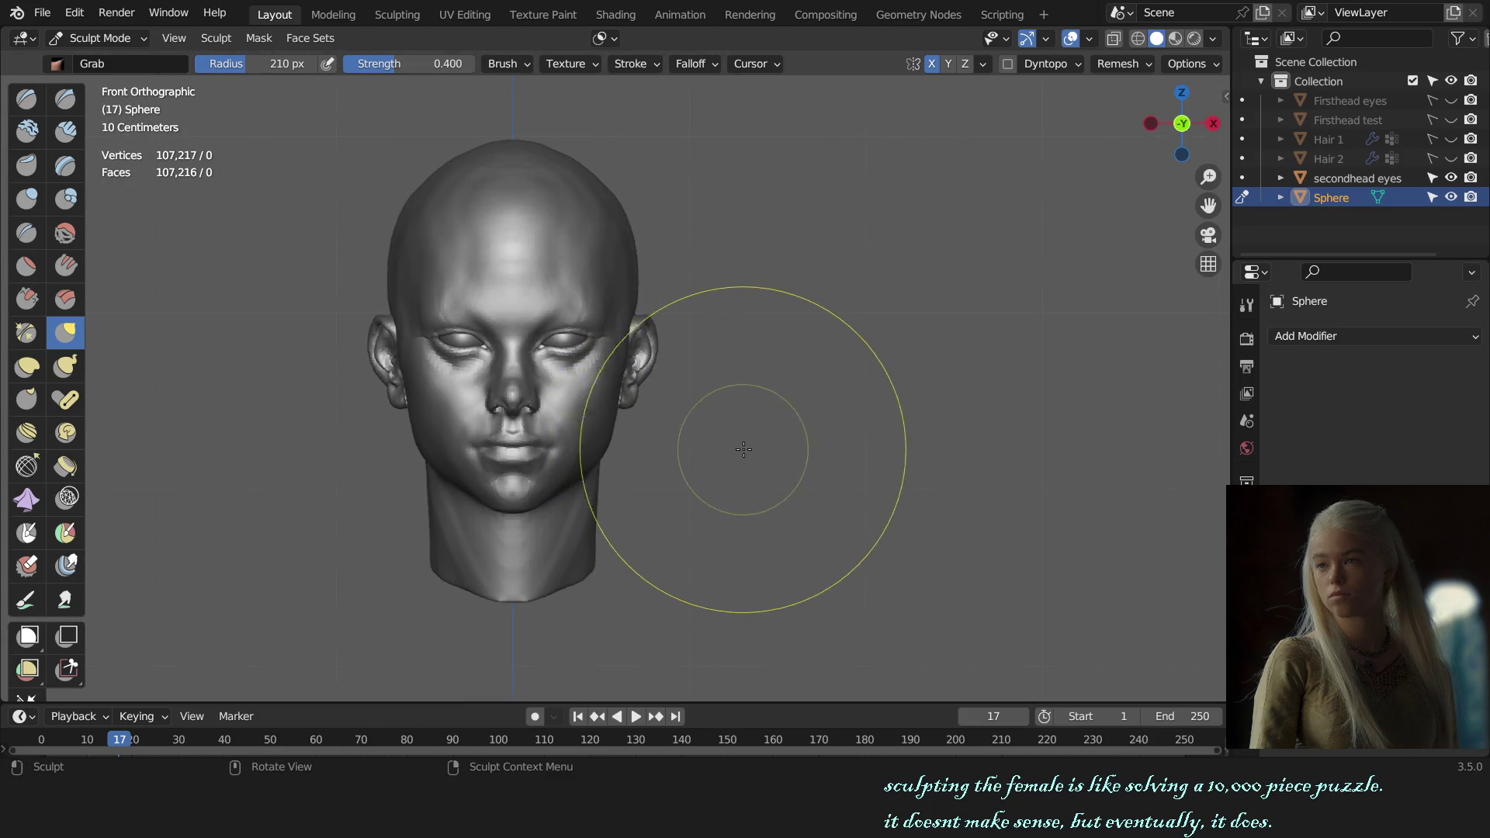
middle_click_drag(772, 450, 892, 533, "shift")
scroll(604, 443, "up", 8)
key("f")
left_click(645, 460)
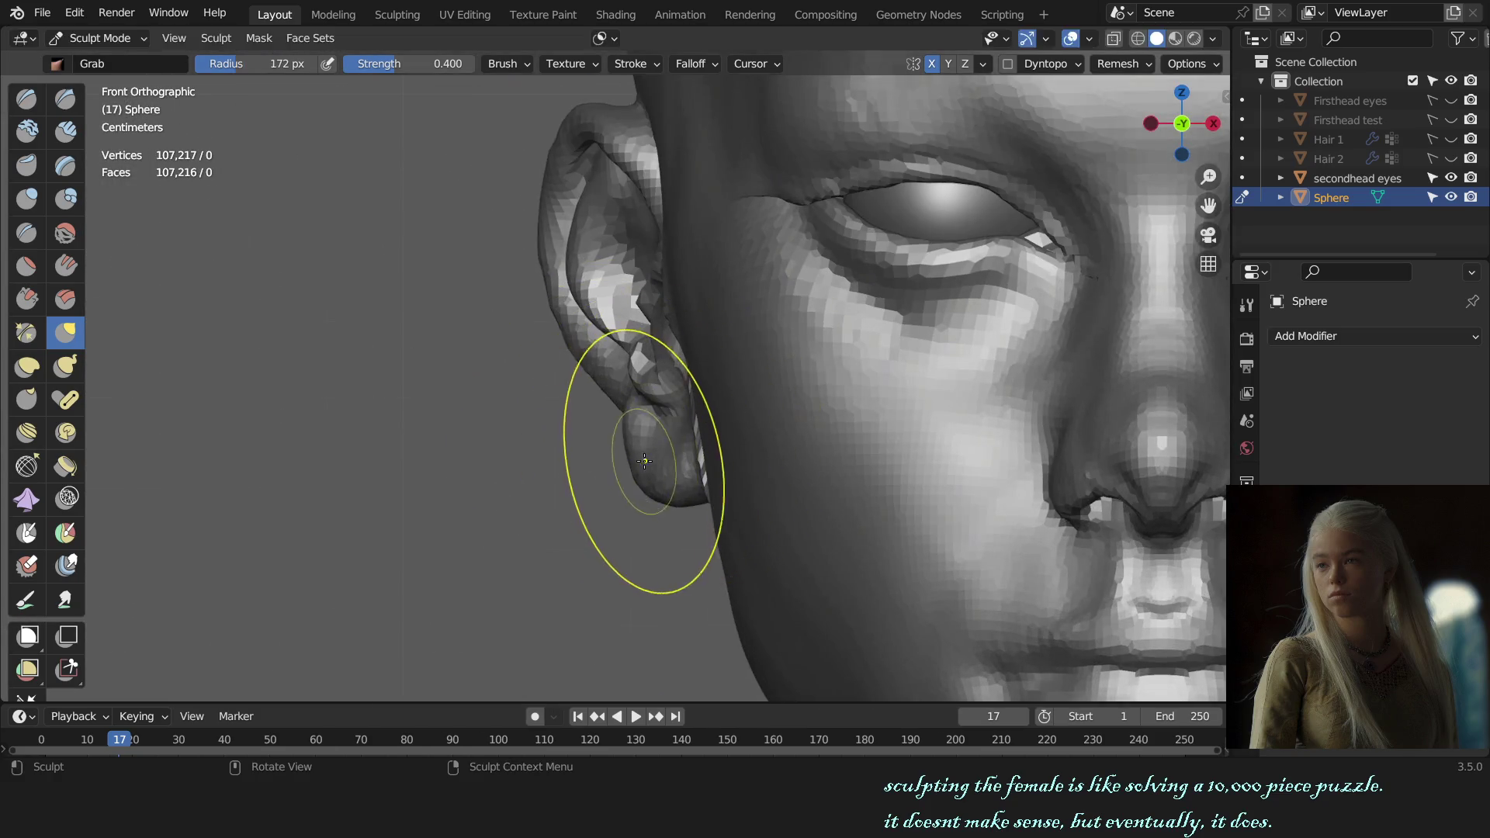
- Confirm a 135 px Grab brush and check the Auto-Masking options from a three-quarter view
left_click(661, 471)
scroll(664, 471, "down", 5)
scroll(673, 471, "down", 3)
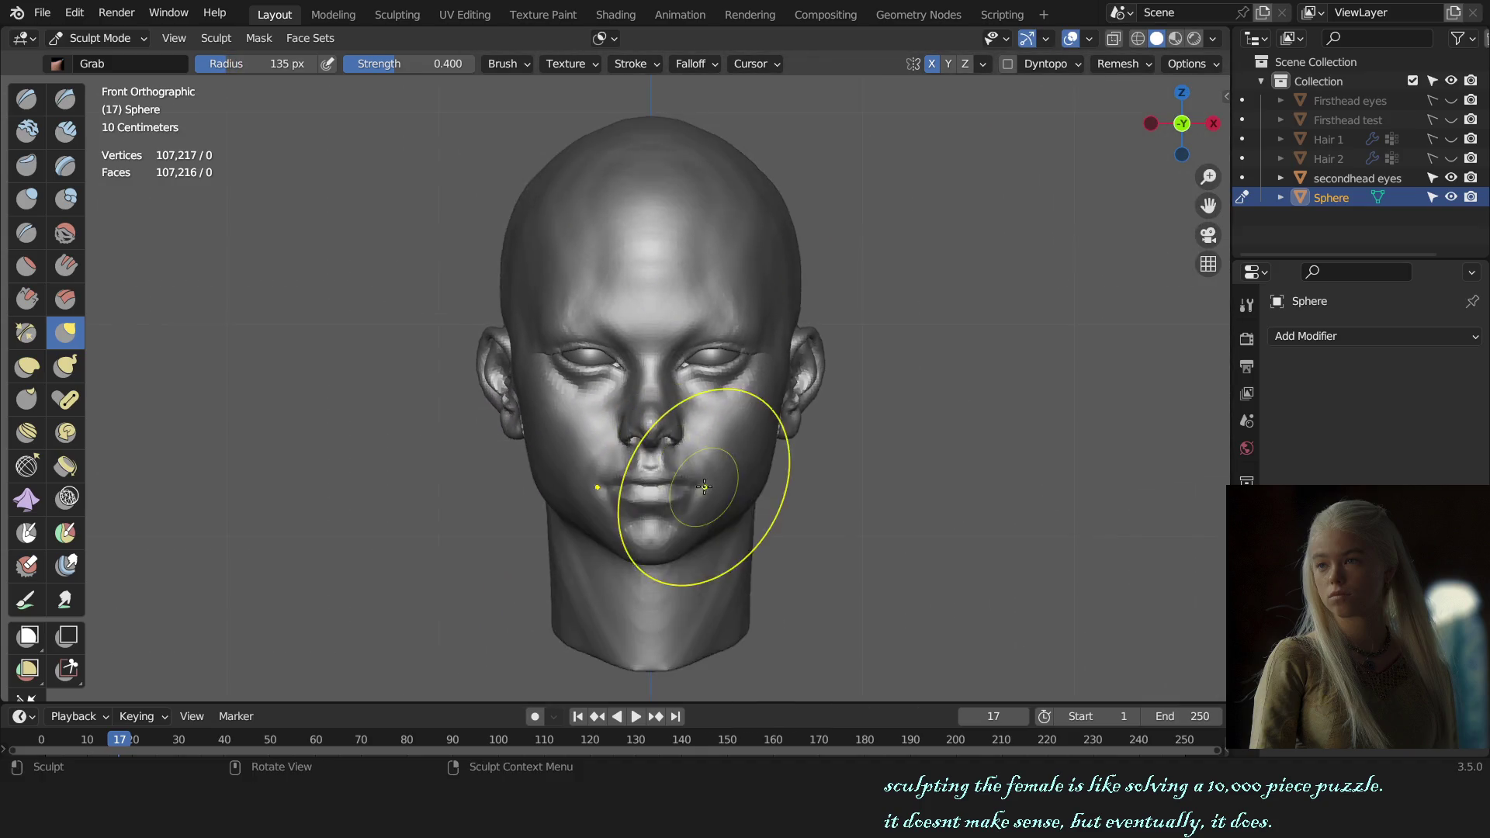
mouse_move(679, 470)
middle_mouse_down()
mouse_move(744, 456)
mouse_move(612, 449)
middle_mouse_up()
scroll(615, 437, "up", 5)
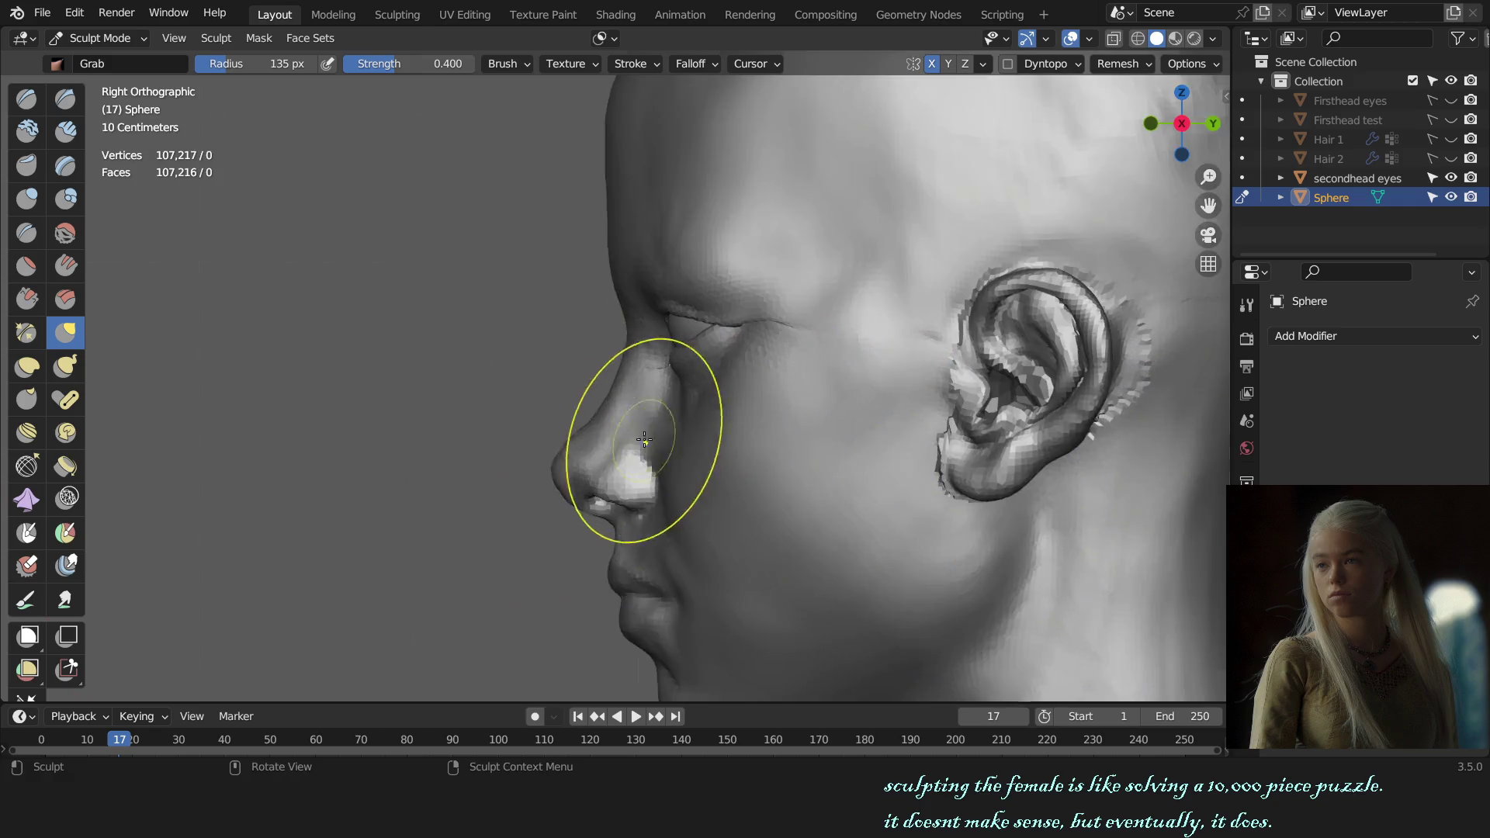
scroll(611, 412, "up", 3)
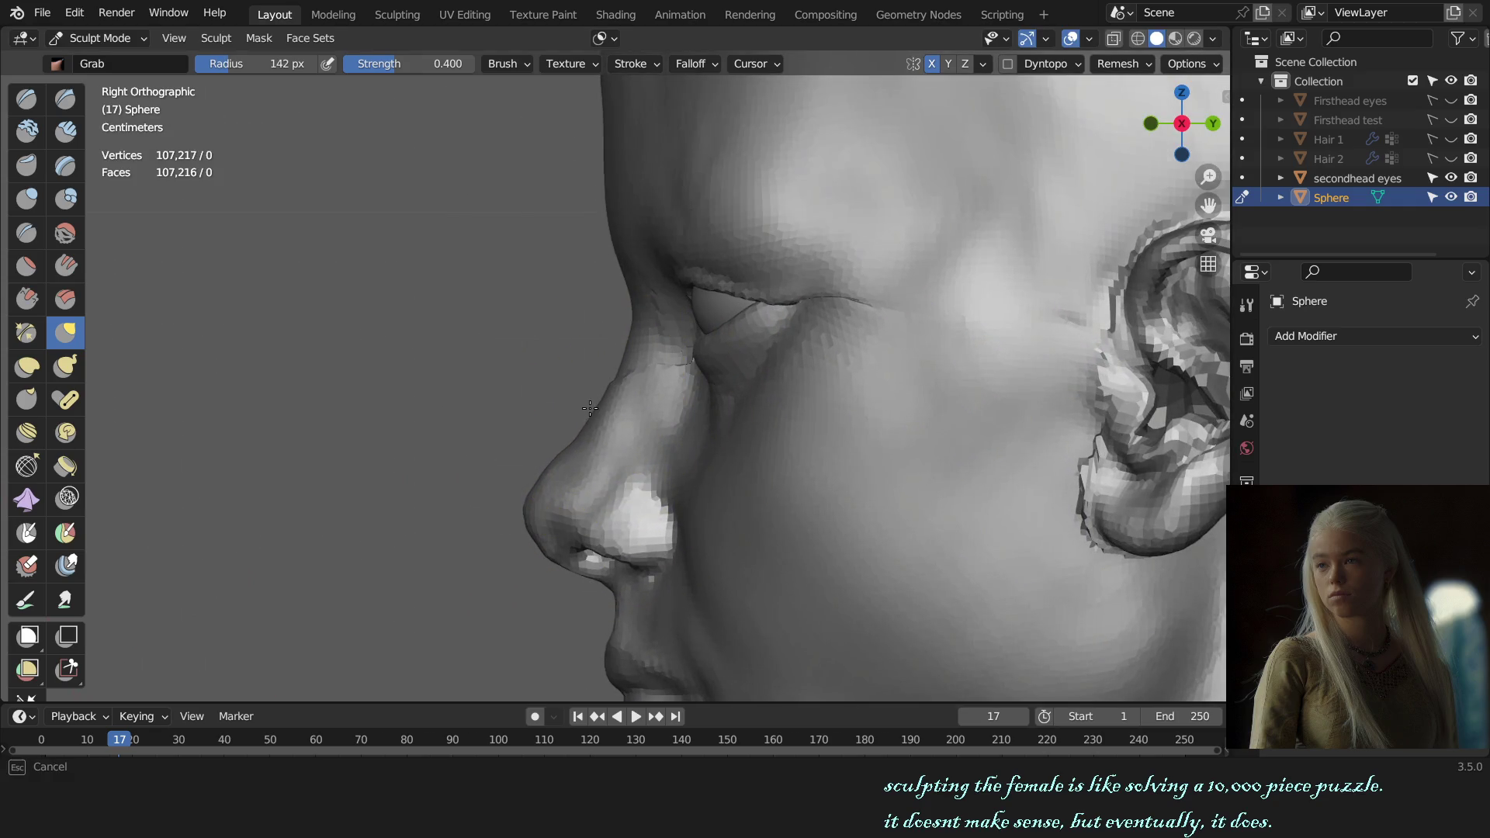
left_click(600, 38)
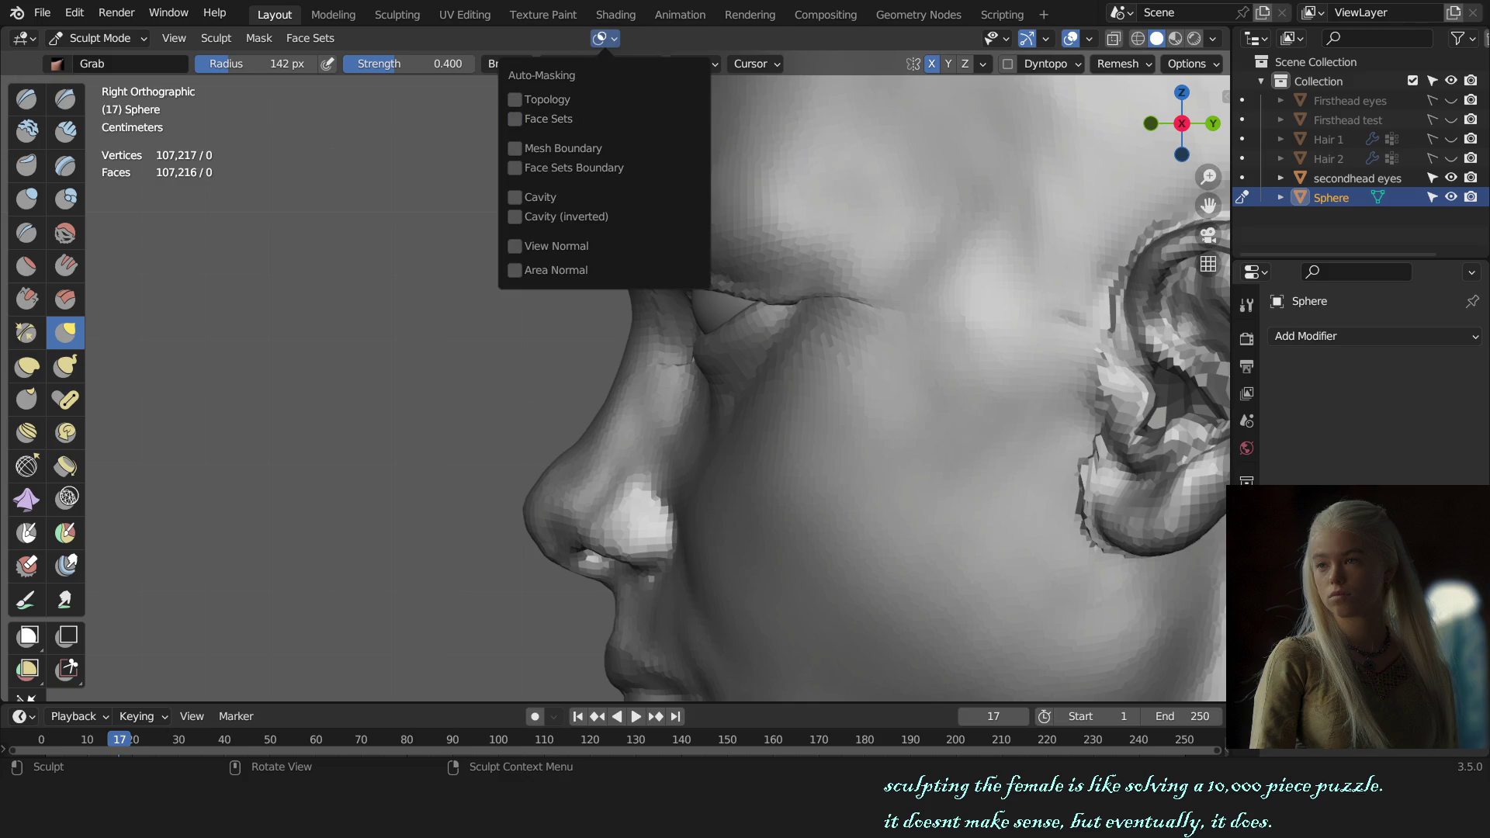
- Set a 128 px brush over the nose, reframe the head frontally and switch to the Draw brush
key("f")
left_click(602, 388)
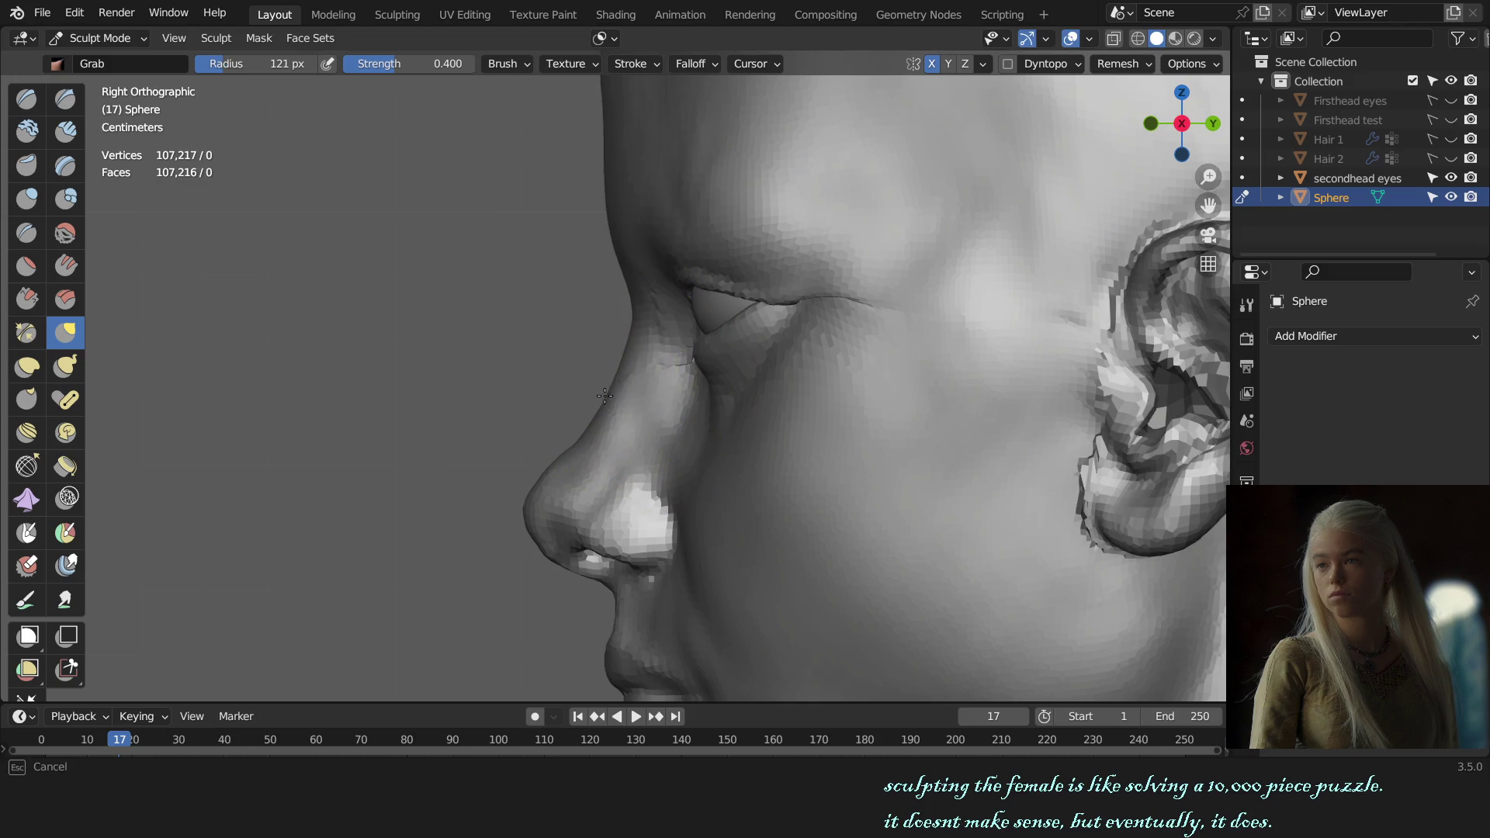
left_click(598, 383)
middle_click_drag(599, 382, 738, 392, "alt")
scroll(738, 393, "down", 5)
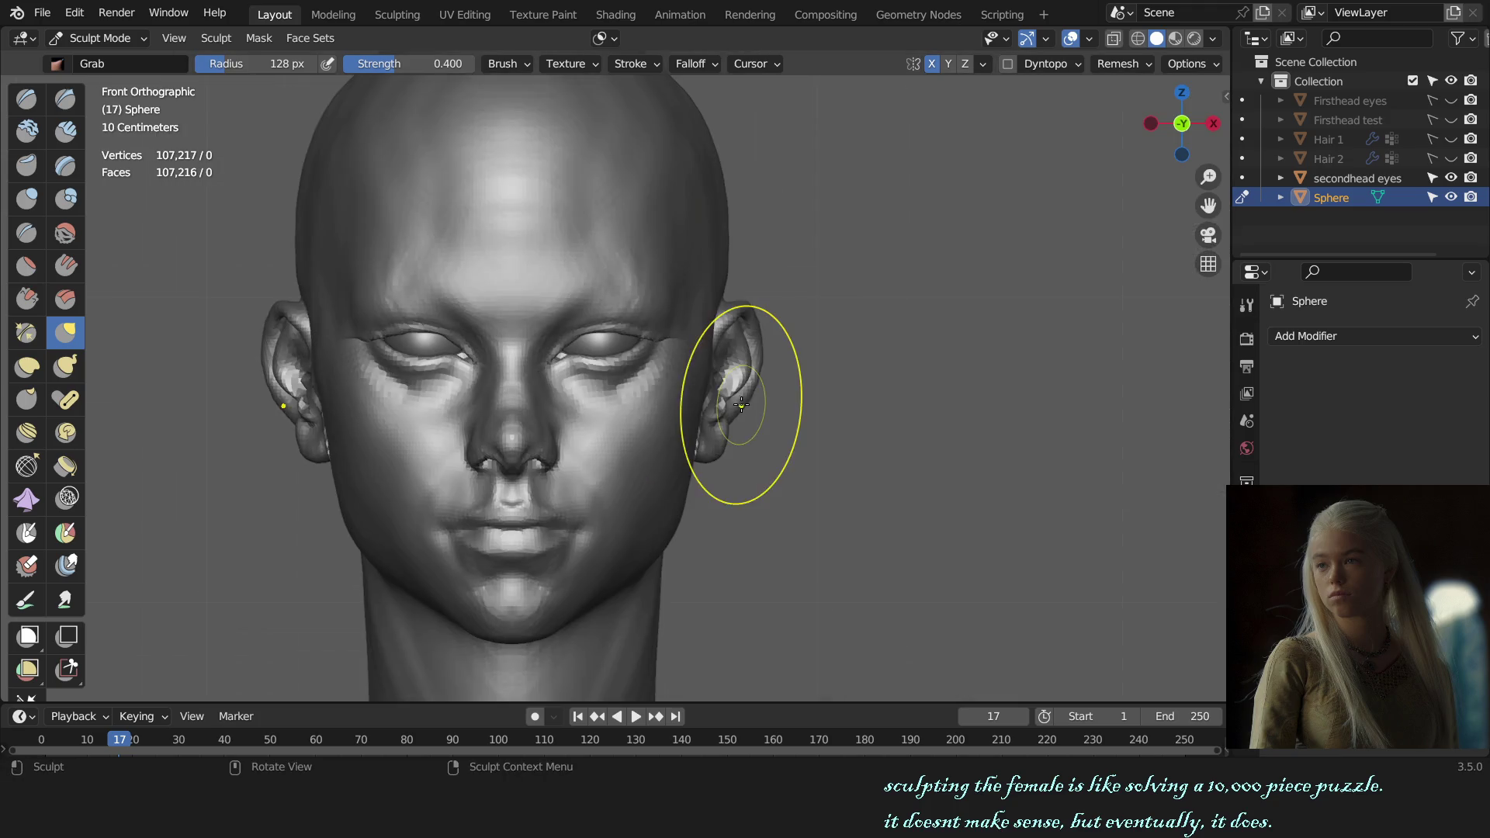
scroll(744, 401, "down", 2)
scroll(768, 435, "up", 3)
scroll(745, 443, "down", 1)
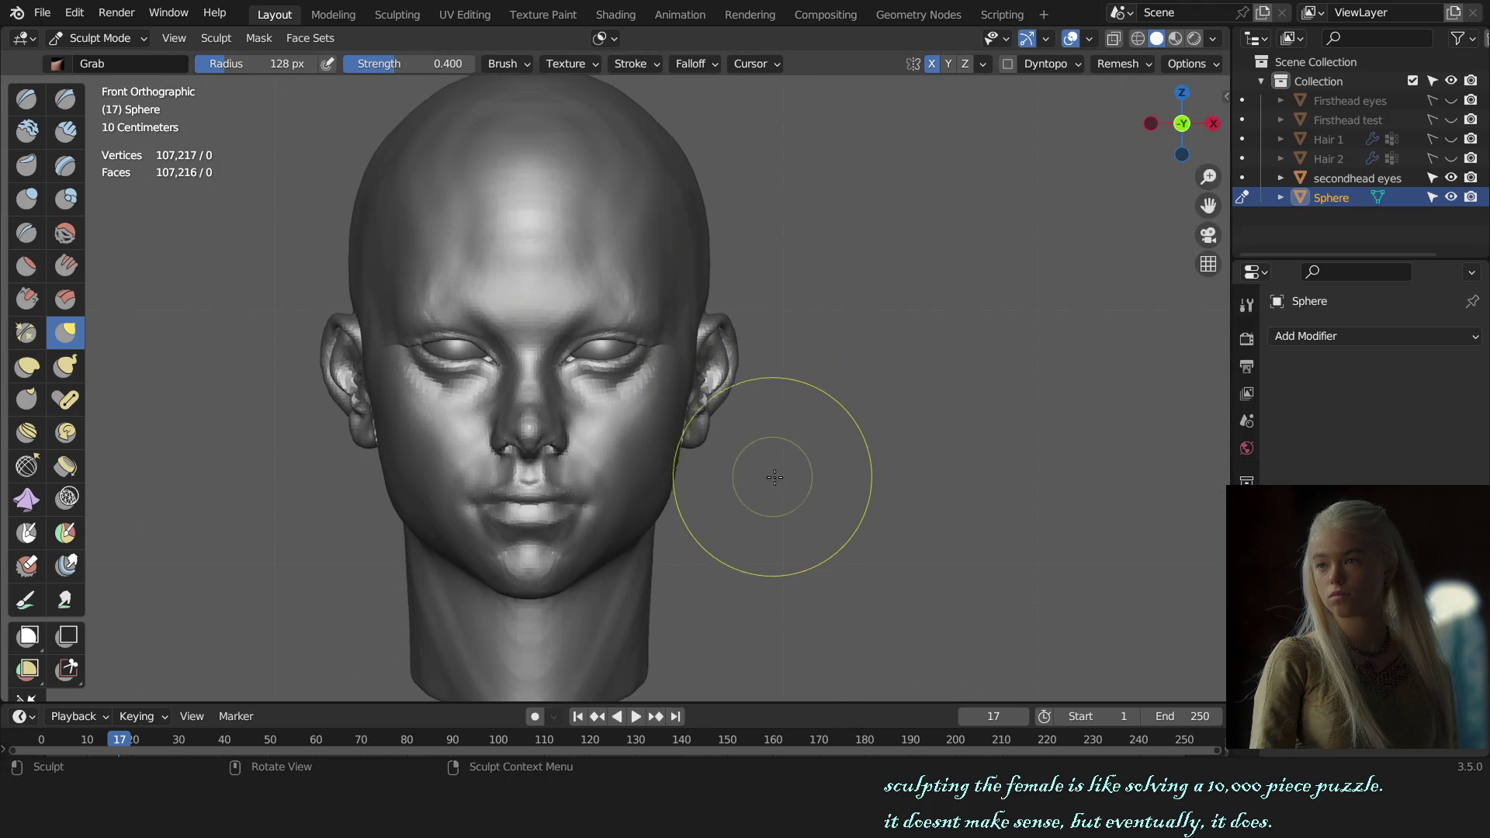
scroll(698, 453, "up", 3)
scroll(605, 420, "up", 2)
scroll(641, 392, "up", 2)
key("x")
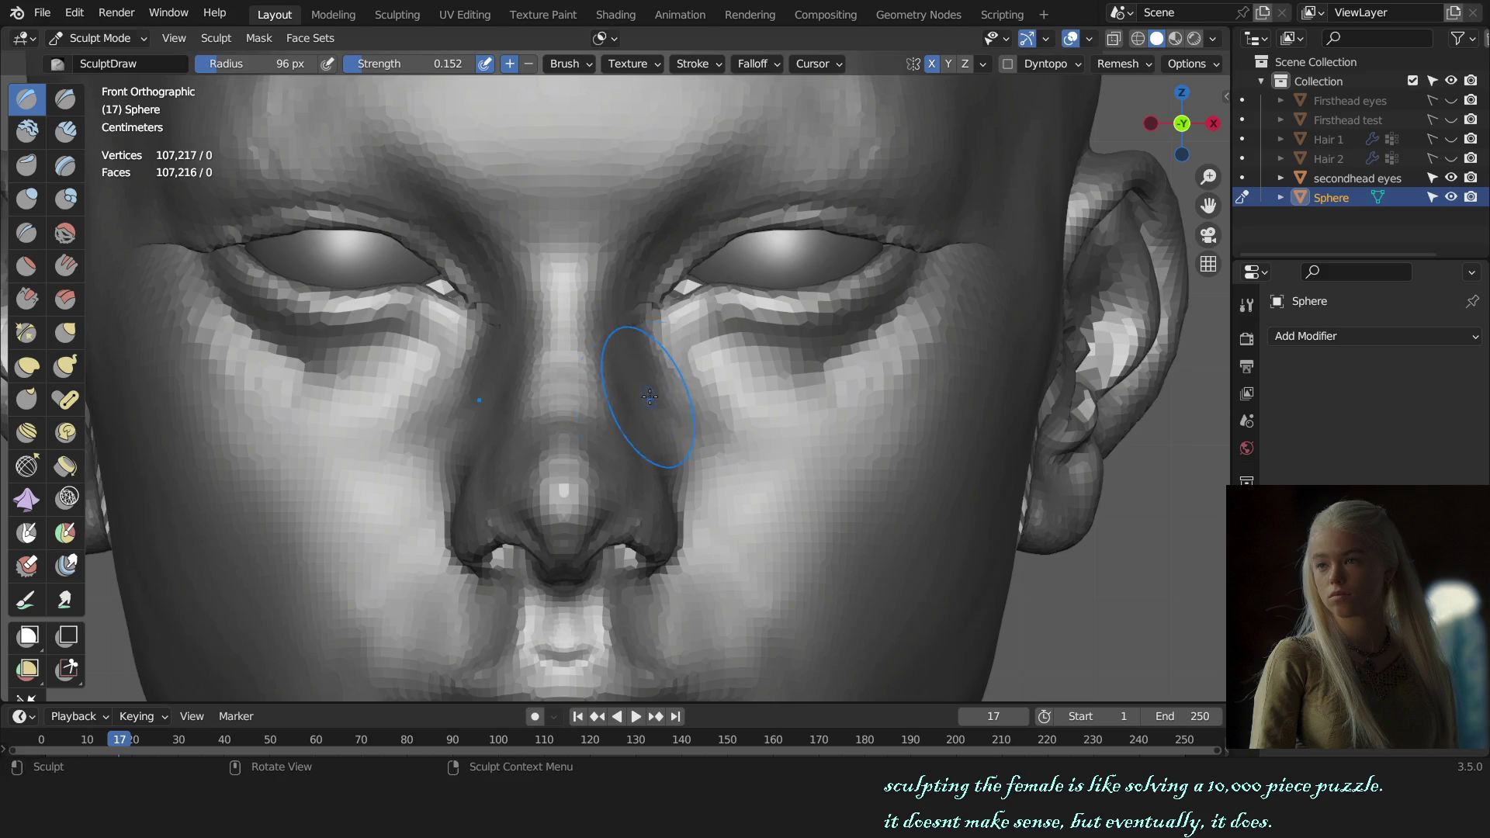
- Build up the cheek surface beside the nose with Clay Strips strokes
key("shift")
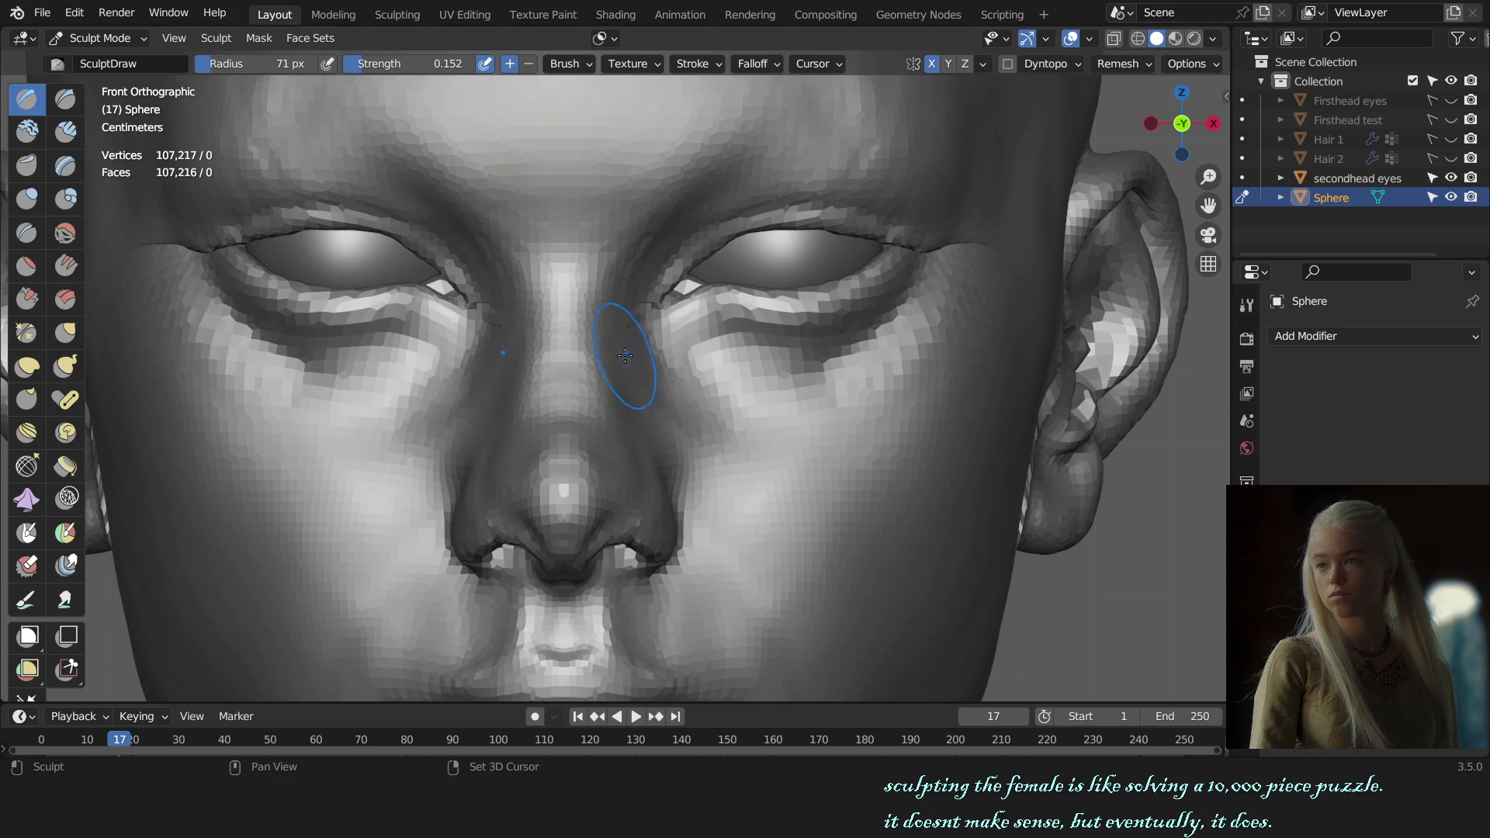
scroll(610, 368, "down", 5)
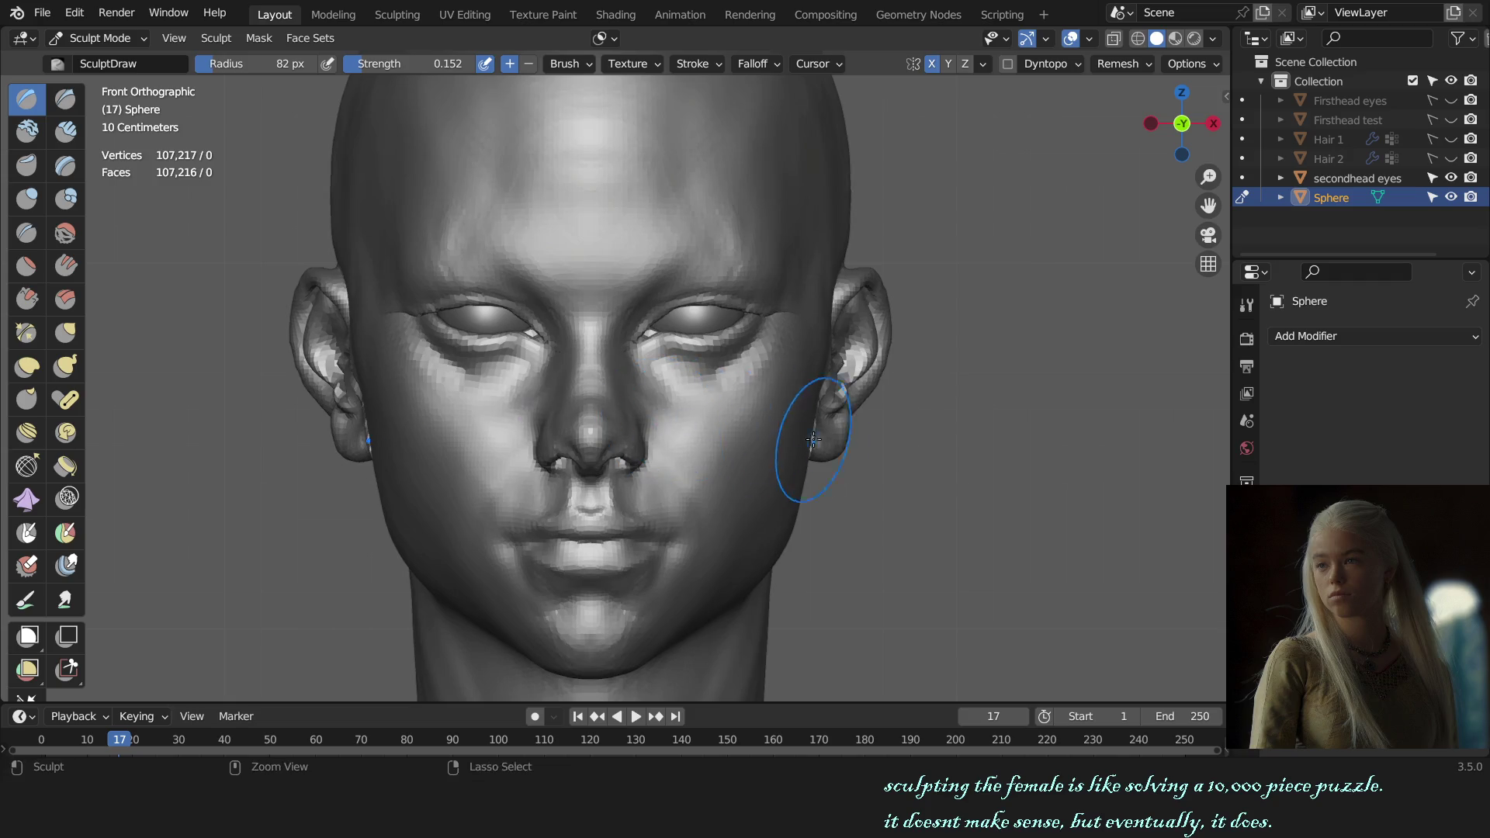
mouse_move(814, 433)
middle_mouse_down()
mouse_move(714, 440)
mouse_move(724, 433)
middle_mouse_up()
scroll(777, 445, "up", 1)
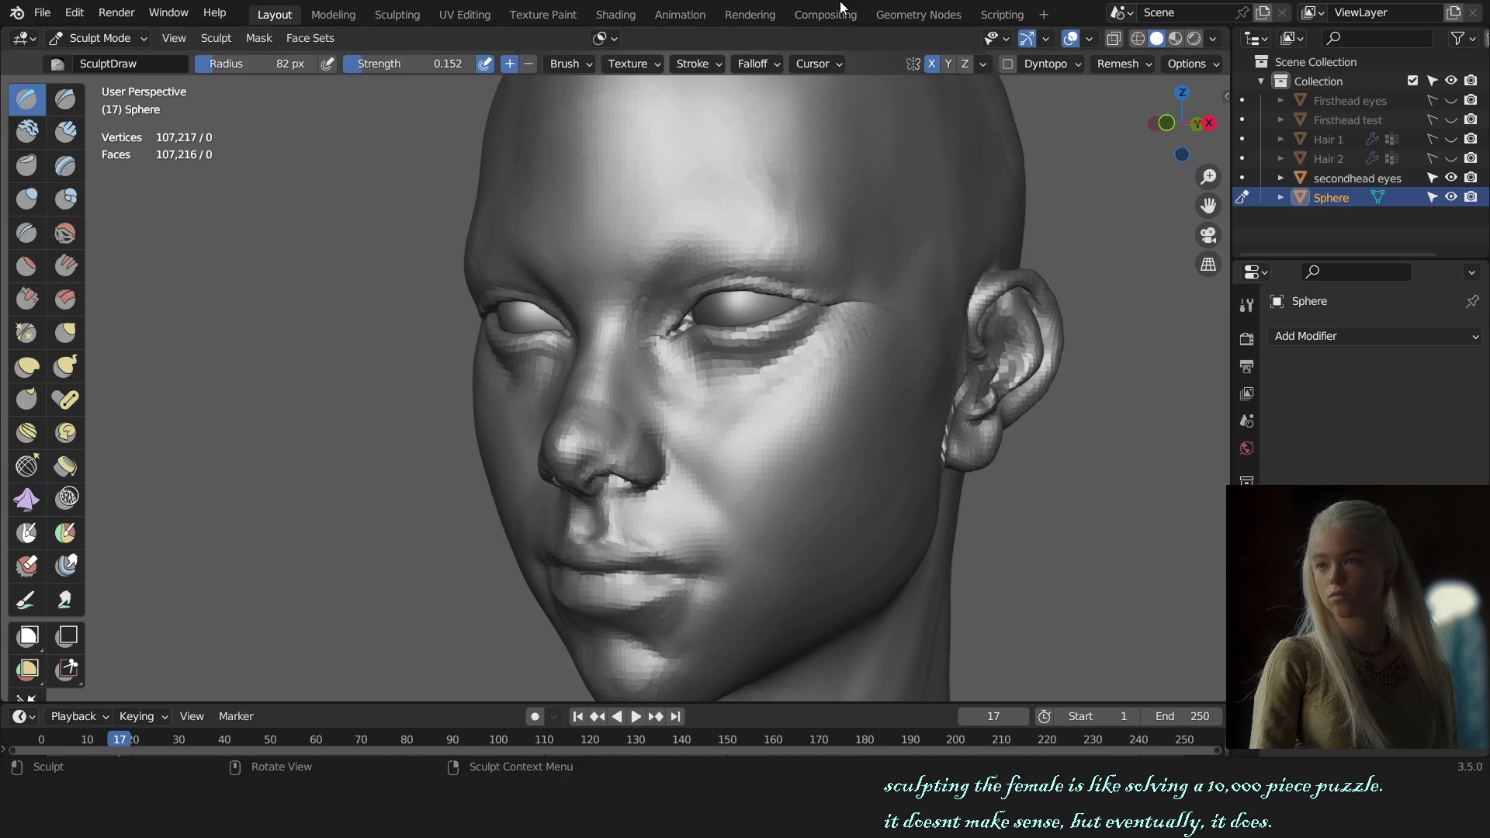
key("KP_1")
scroll(858, 416, "up", 1)
middle_click_drag(798, 432, 765, 432)
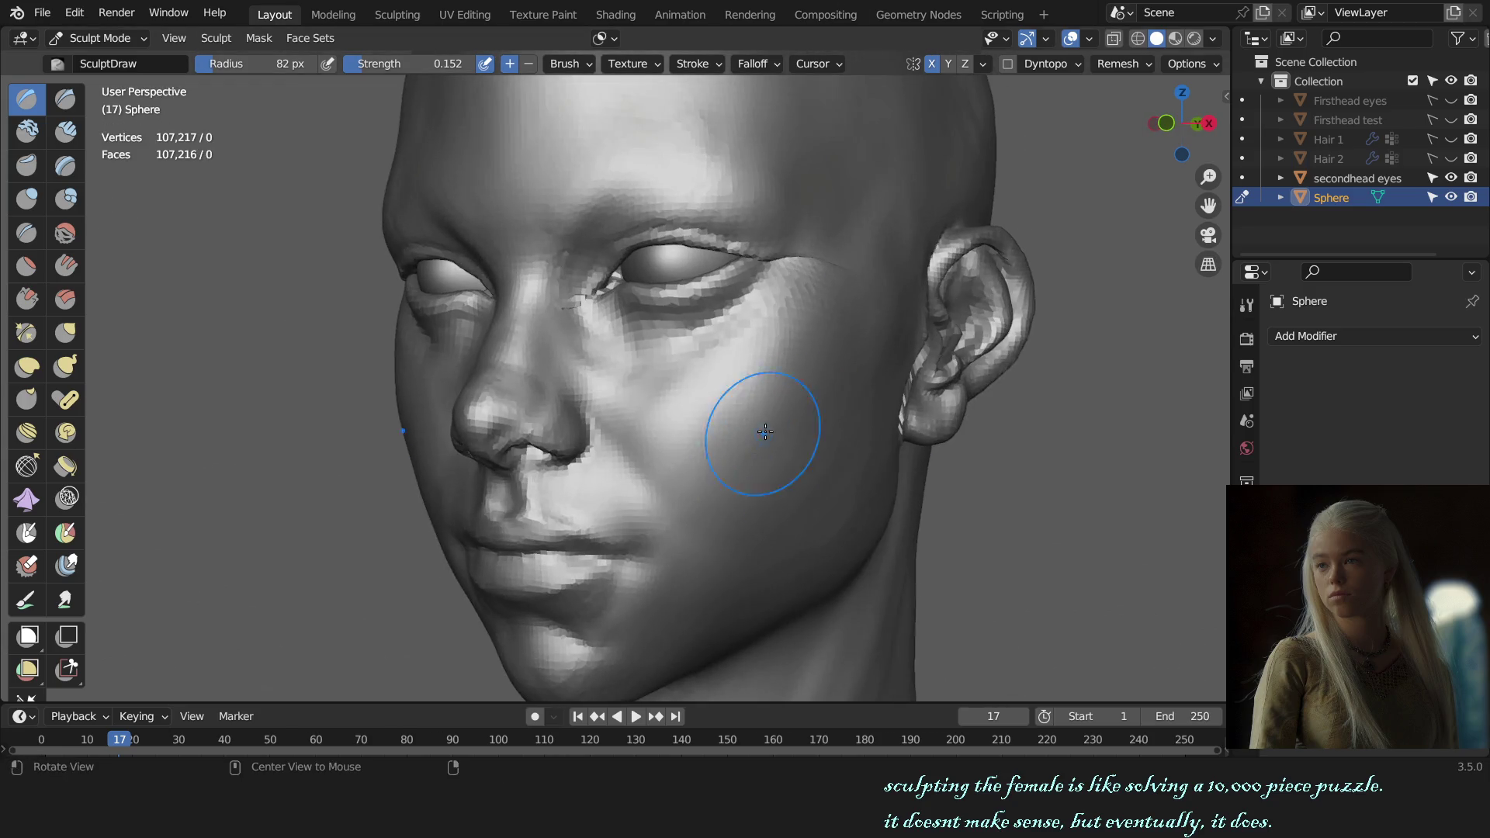
key("c")
key("f")
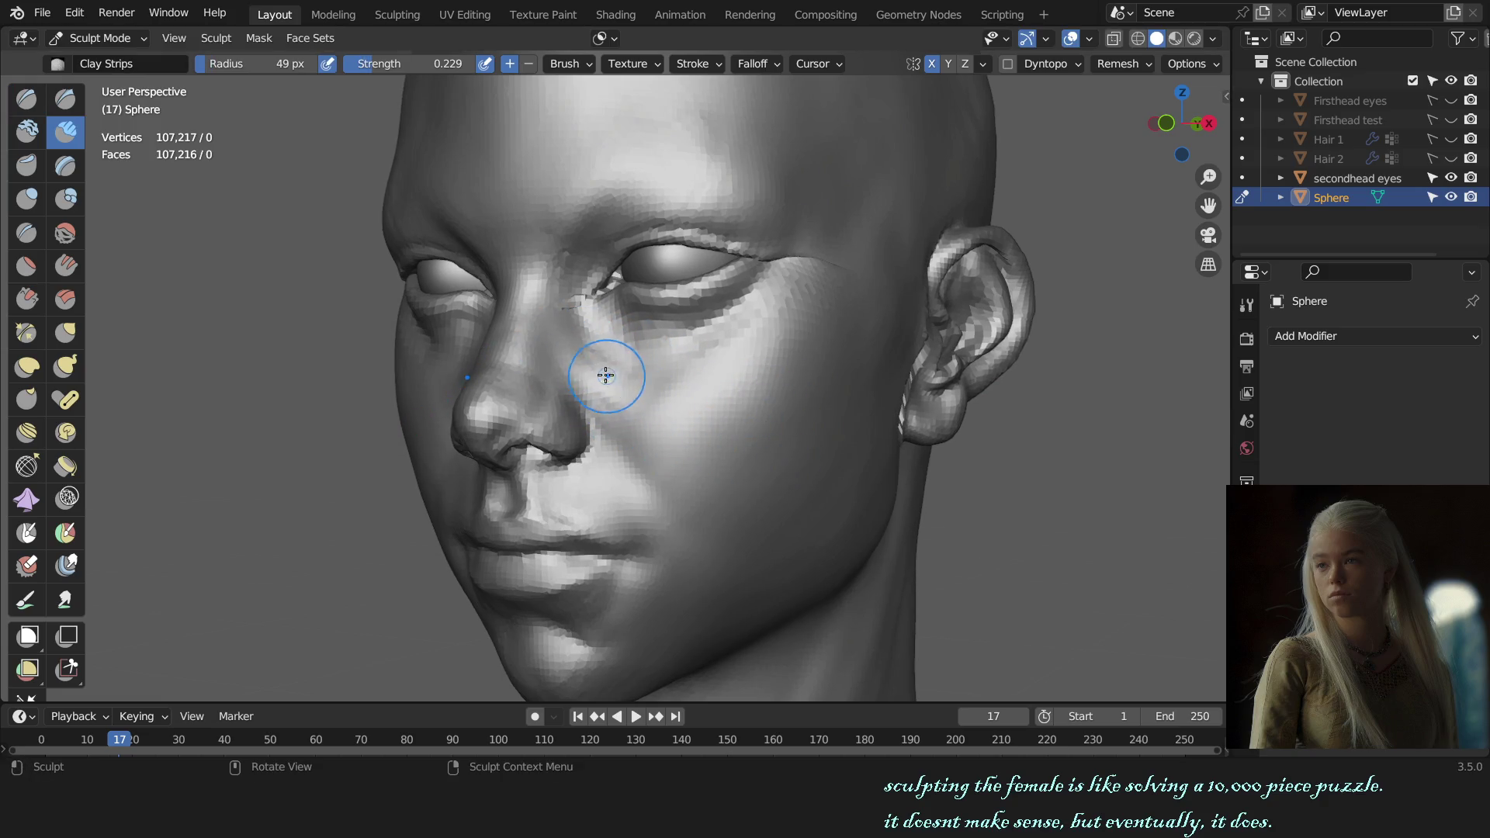
left_click_drag(571, 346, 637, 392)
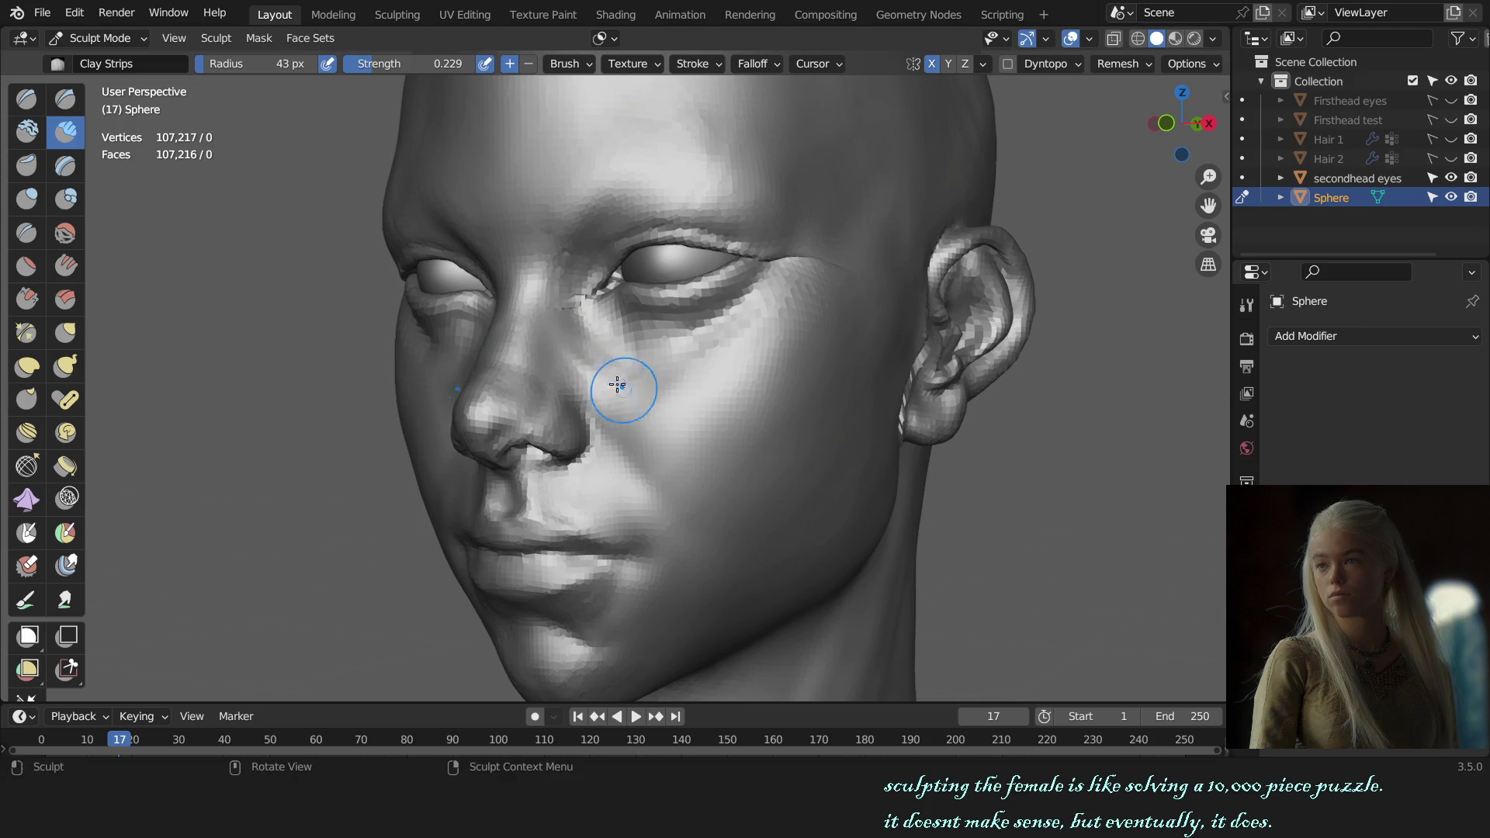
left_click_drag(550, 353, 621, 418)
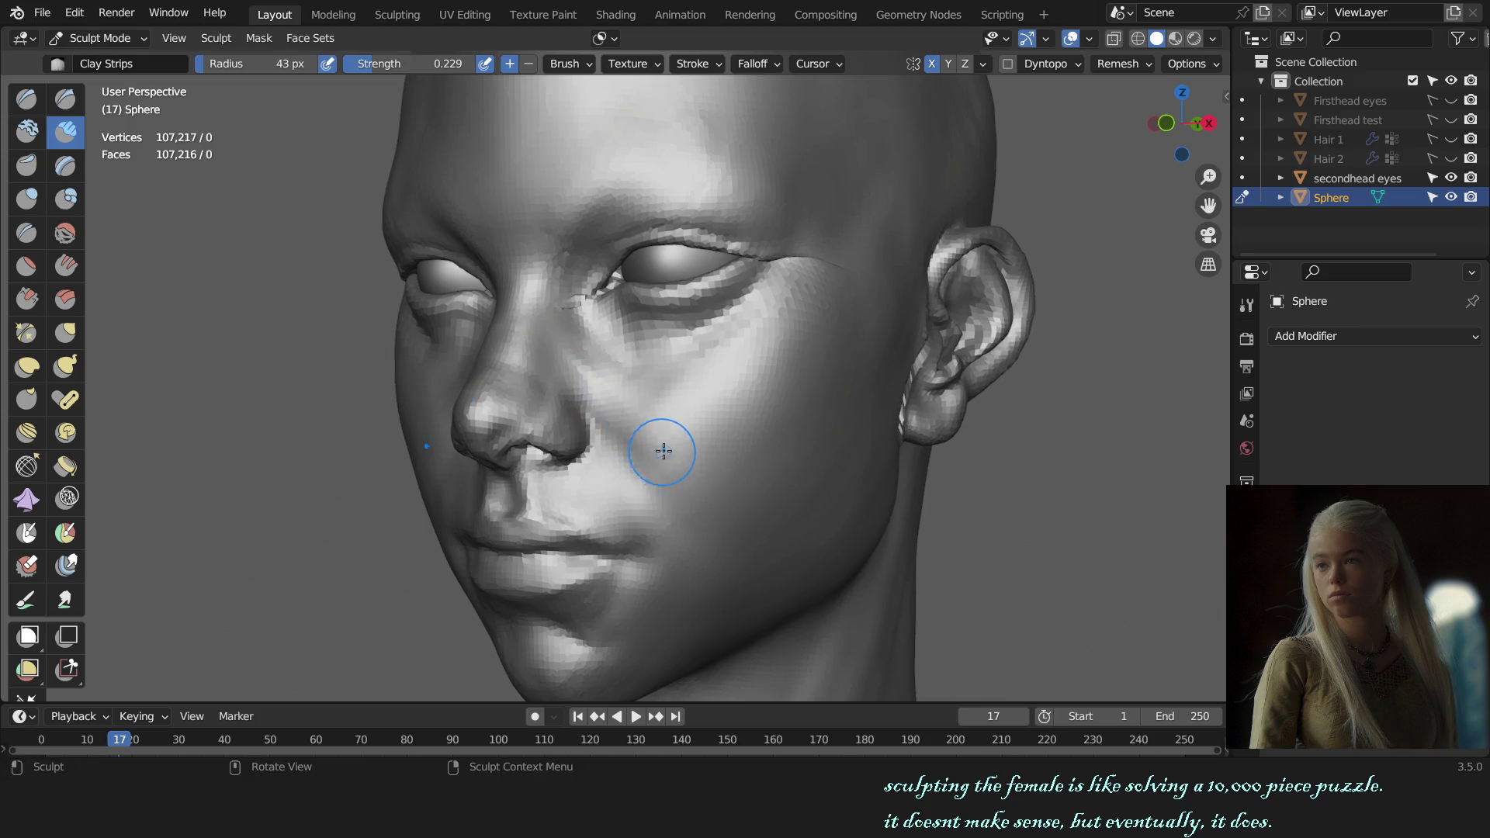
- Enlarge the brush and alternate Draw and Clay Strips around the front of the face
middle_click_drag(664, 451, 651, 456)
key("f")
left_click(663, 499)
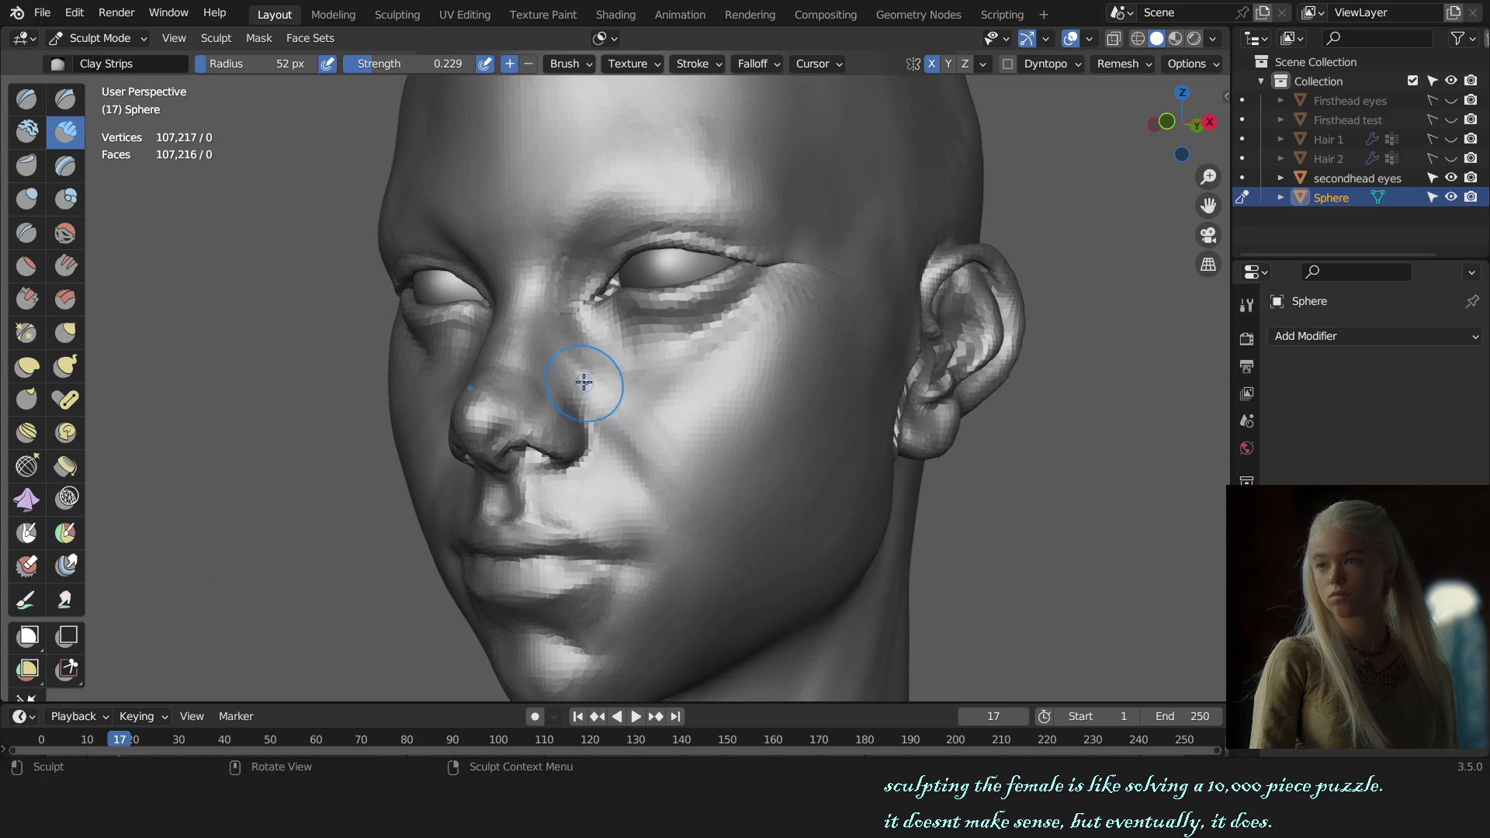
key("x")
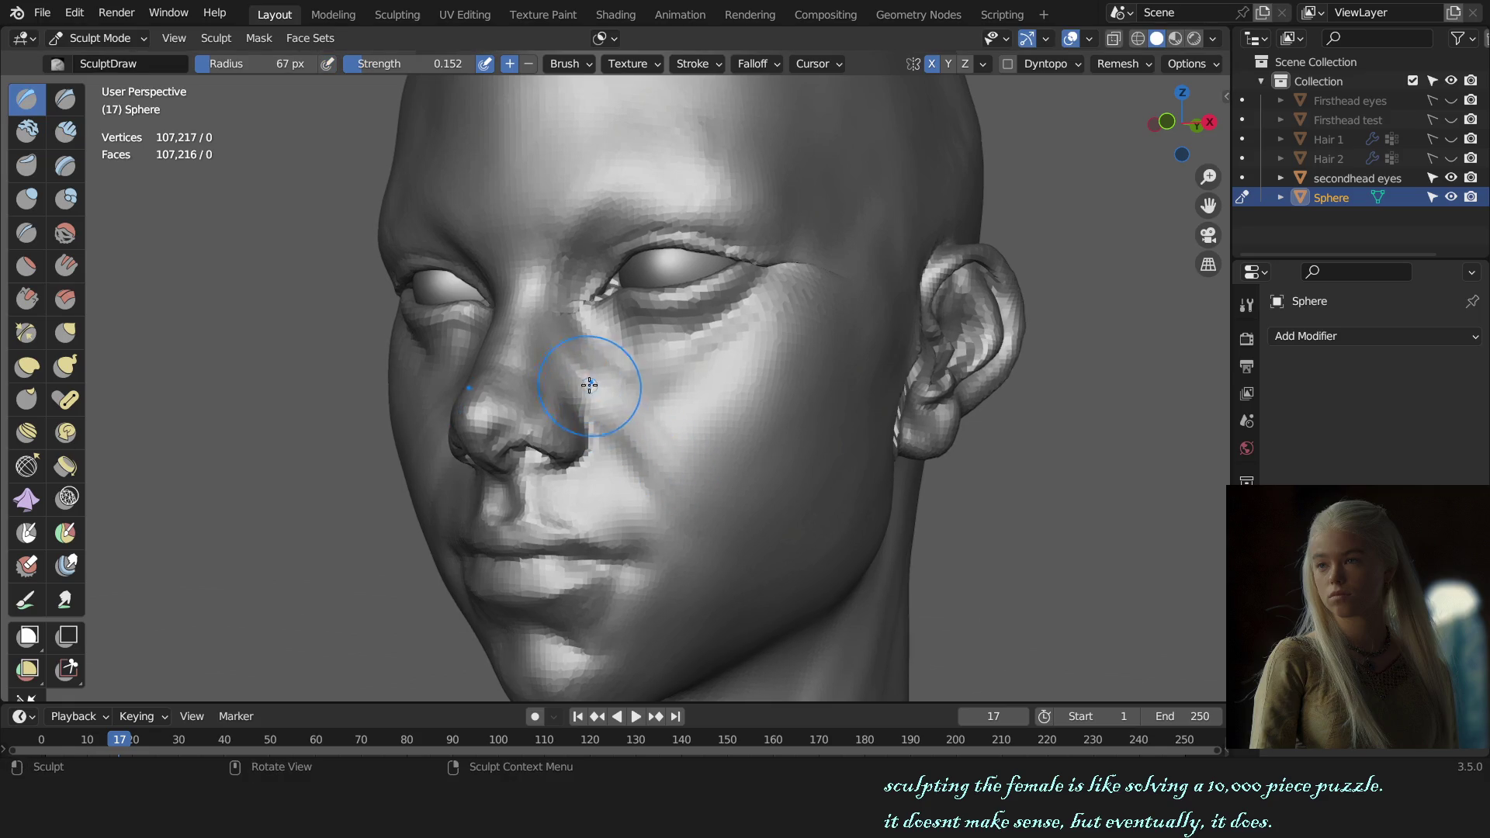
mouse_move(586, 387)
middle_mouse_down()
mouse_move(859, 315)
mouse_move(710, 444)
middle_mouse_up()
scroll(859, 315, "down", 3)
scroll(710, 445, "up", 2)
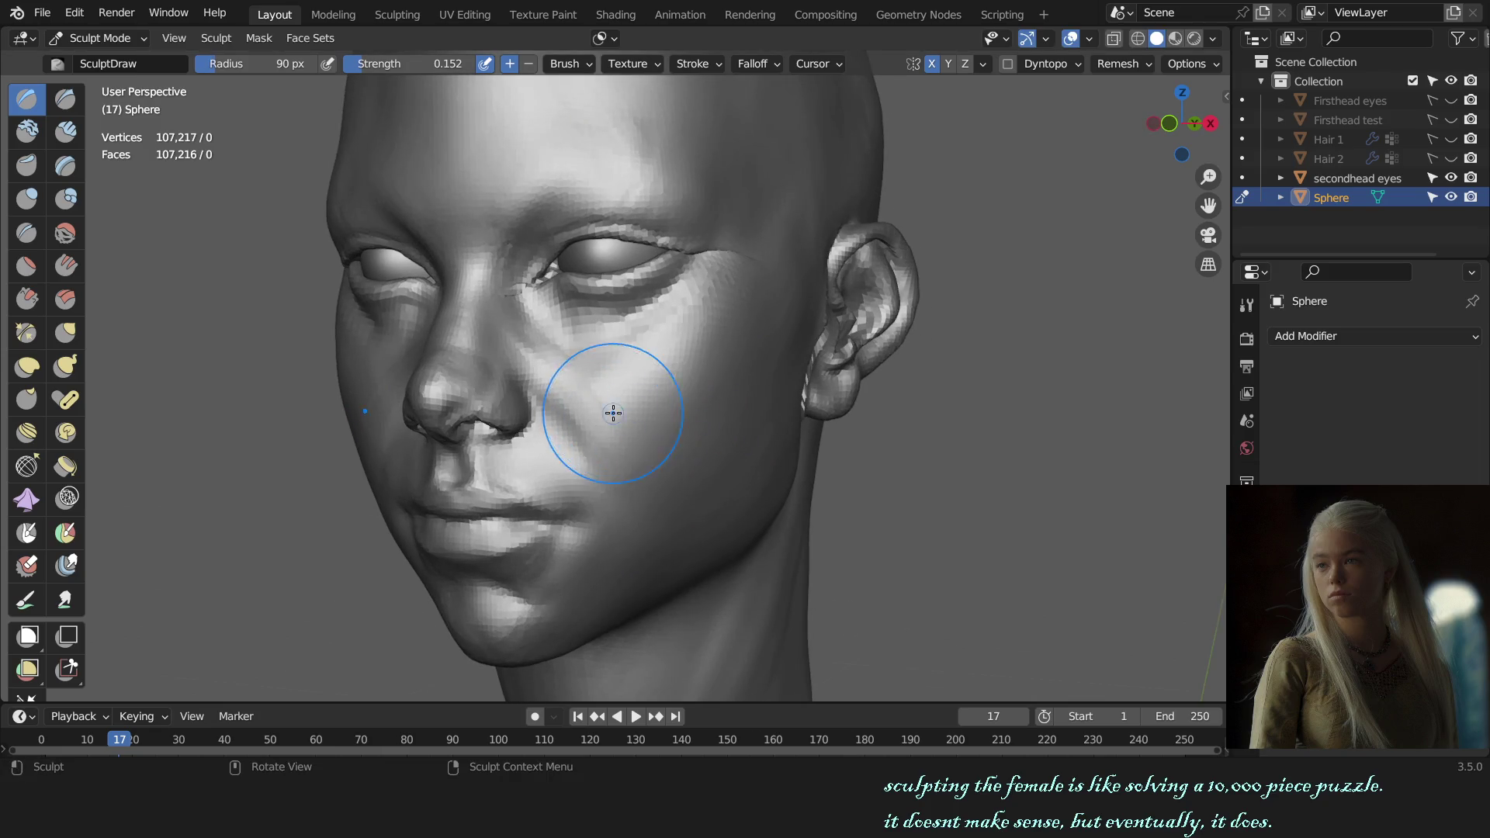
middle_click_drag(654, 440, 632, 455)
key("c")
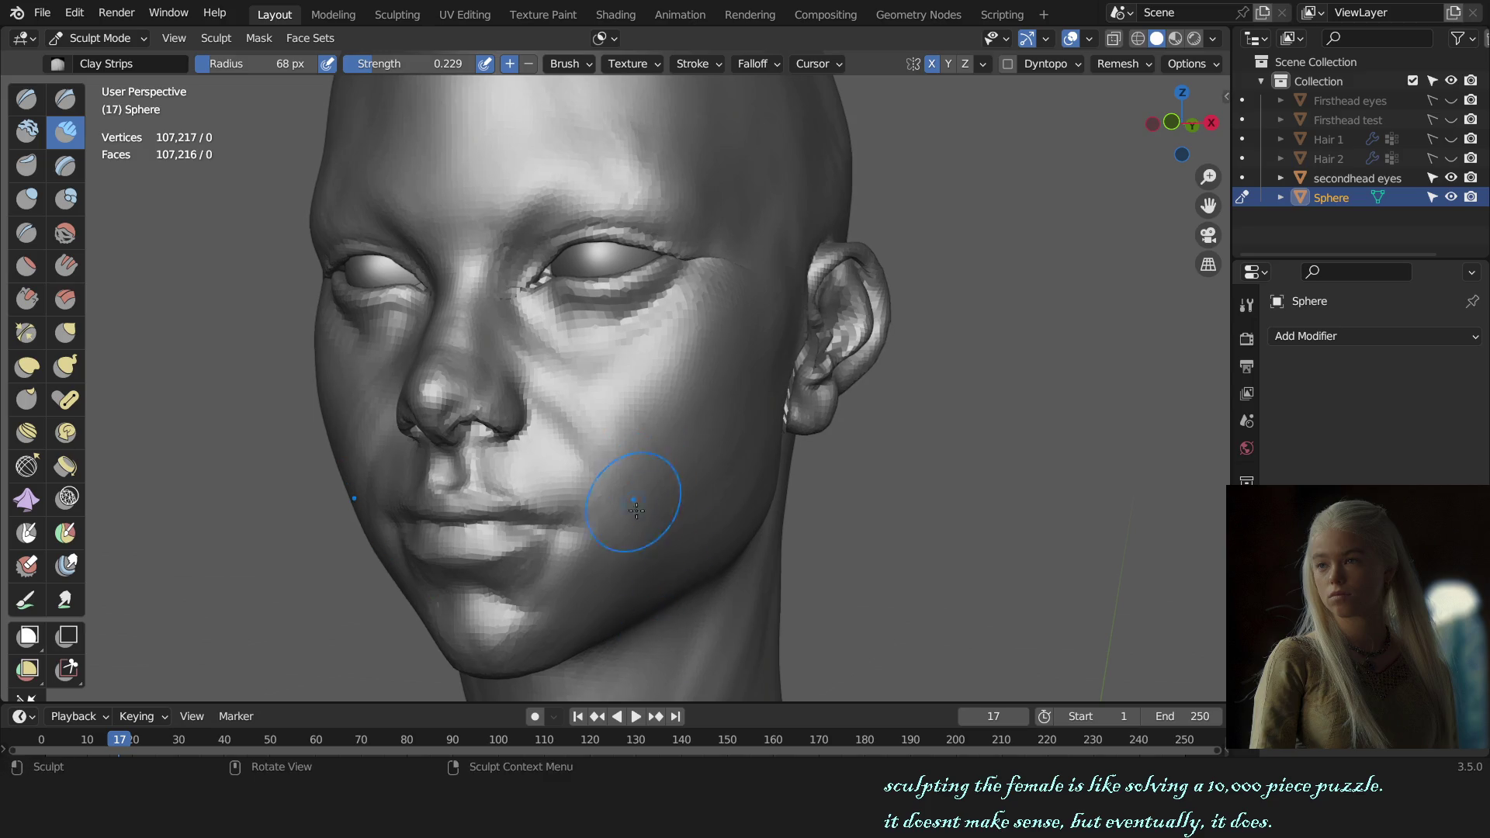
- Review the chin from below and front, then take the Draw Sharp brush at about 0.45 strength
key("KP_1")
scroll(781, 459, "down", 3)
scroll(816, 442, "up", 2)
scroll(830, 436, "up", 2)
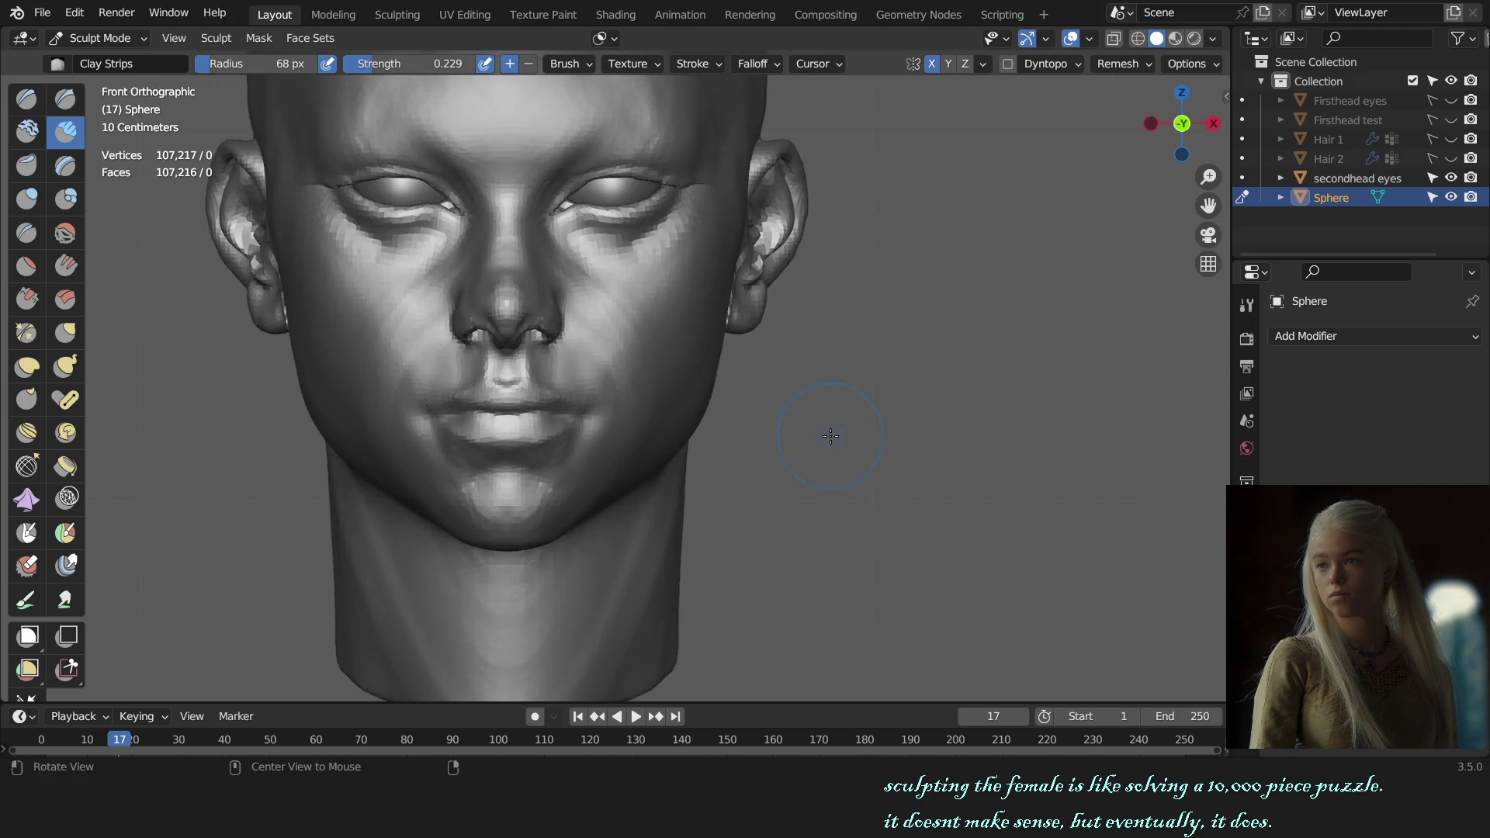
middle_click_drag(830, 435, 758, 499)
scroll(772, 431, "up", 3)
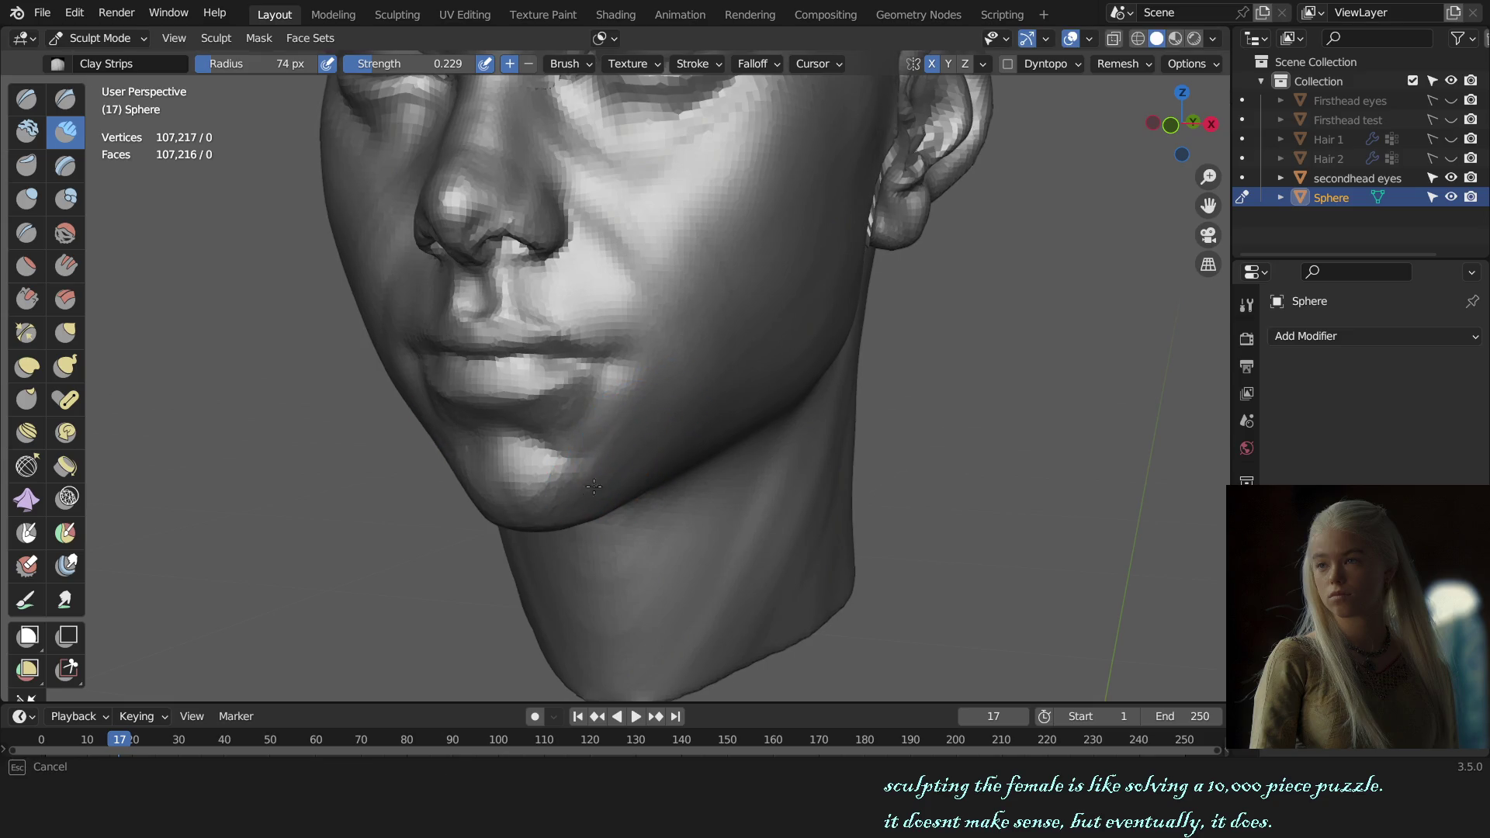
key("KP_1")
scroll(748, 458, "down", 1)
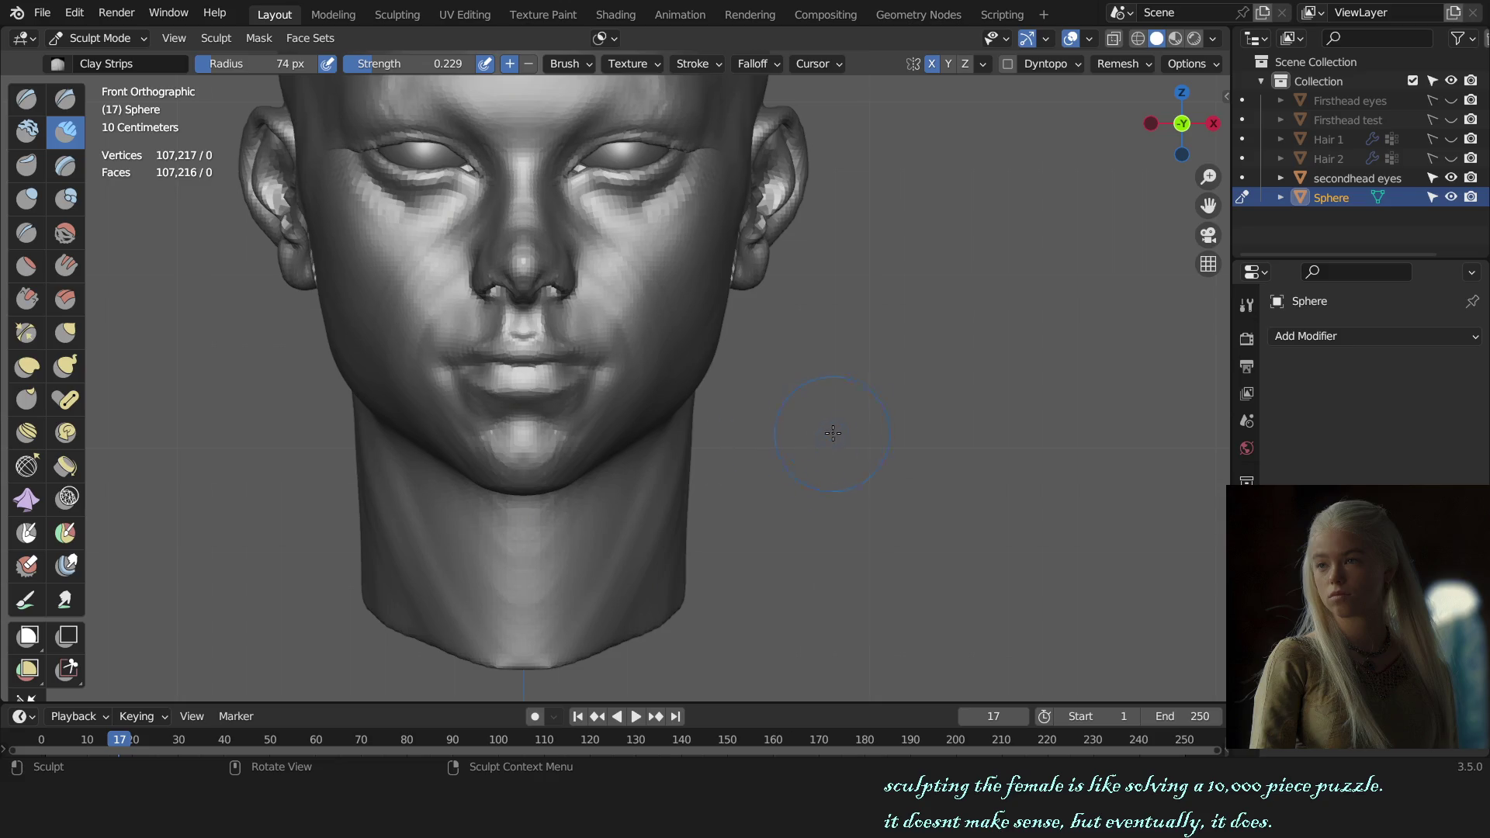
mouse_move(832, 432)
middle_mouse_down("shift")
mouse_move(896, 416)
mouse_move(925, 304)
mouse_move(795, 480)
middle_mouse_up("shift")
scroll(725, 492, "up", 3)
scroll(593, 492, "up", 3)
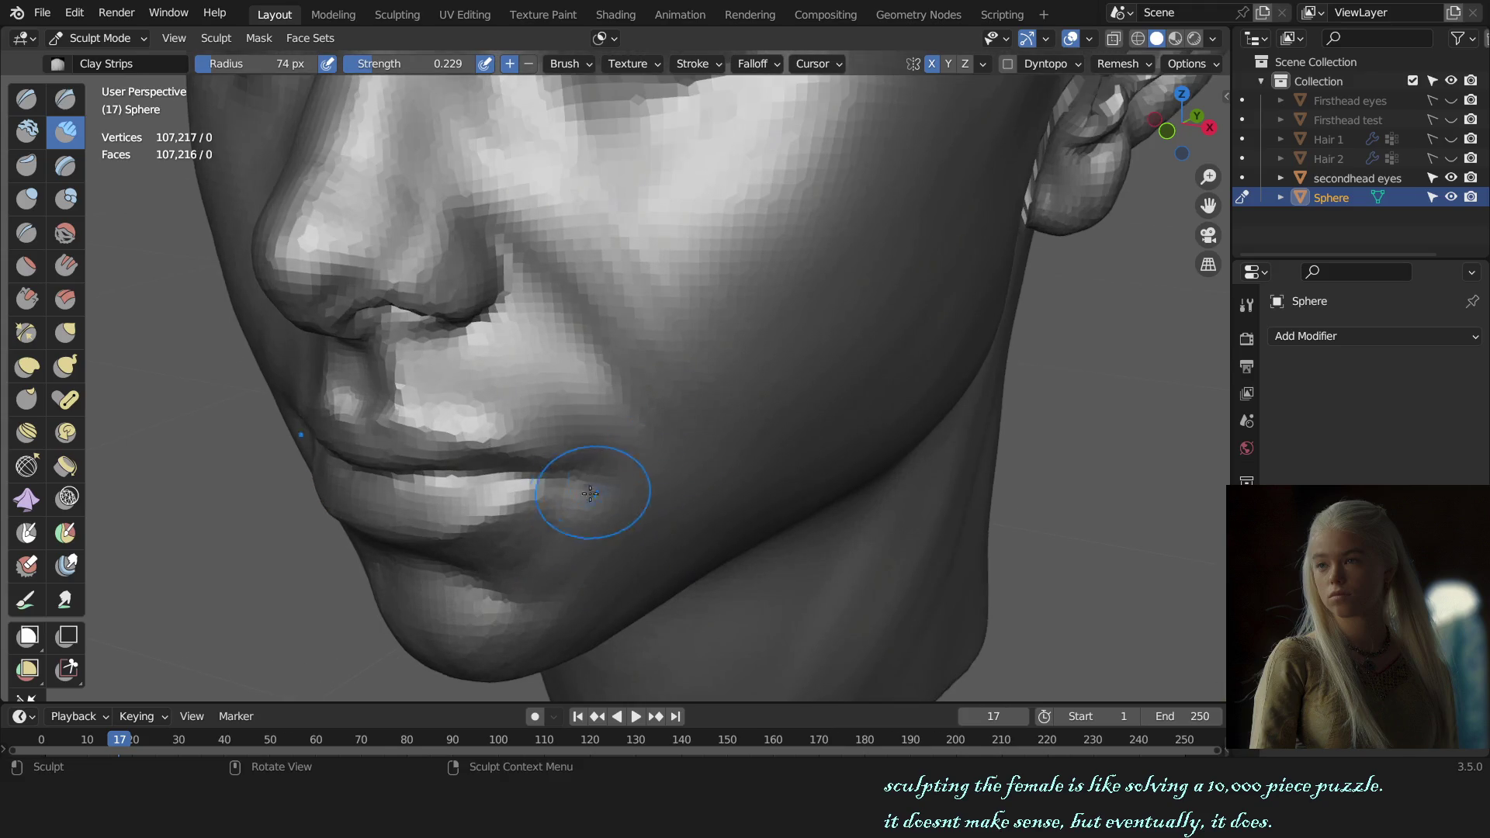
key("x")
key("shift+f")
left_click(572, 478)
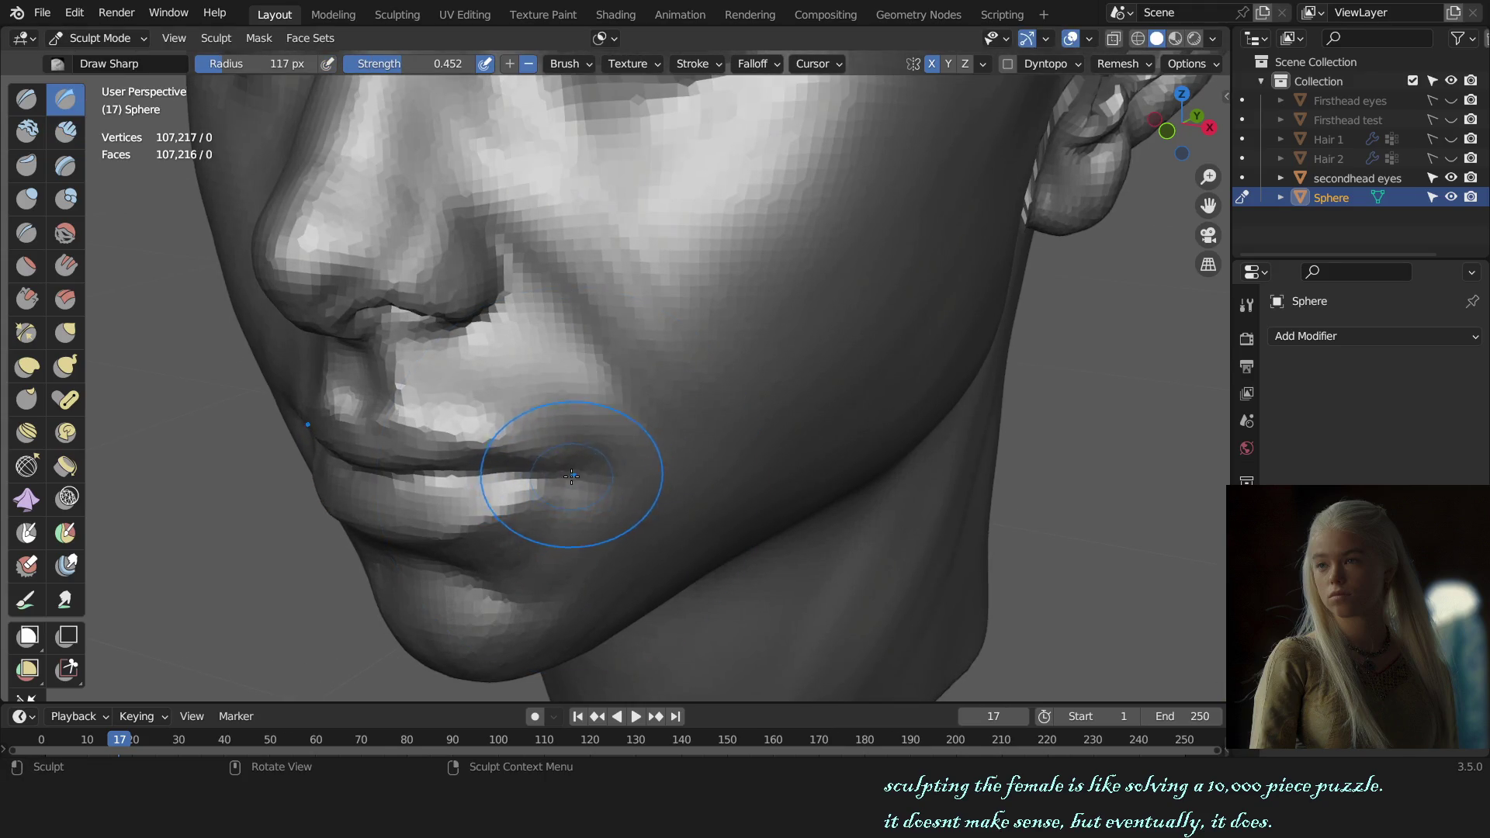
- Deepen the mouth corner crease with Draw Sharp, then switch to the standard Draw brush
middle_click_drag(555, 478, 679, 464)
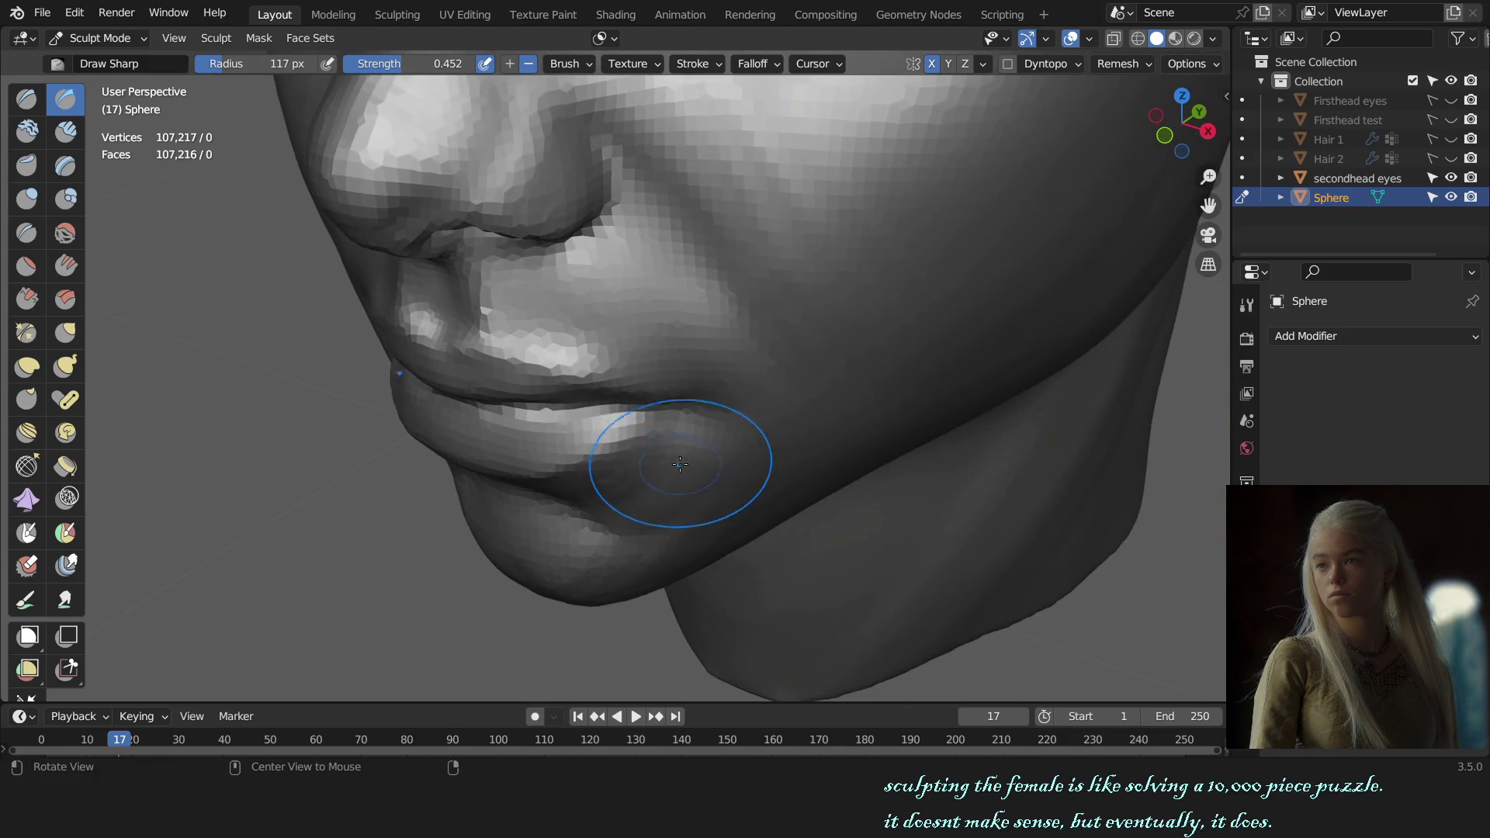
left_click_drag(680, 464, 664, 399)
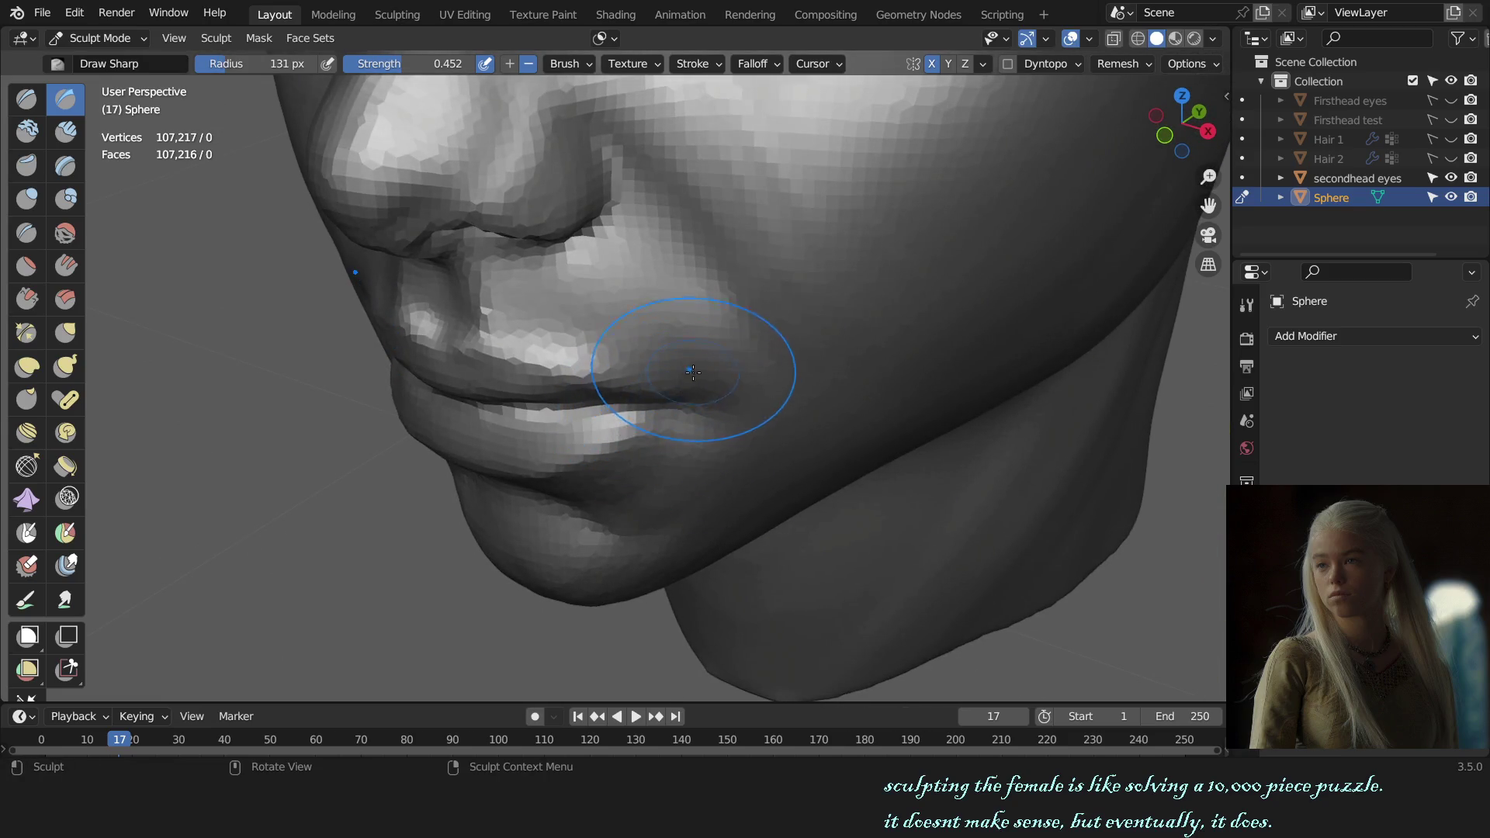
key("x")
key("f")
left_click(647, 380)
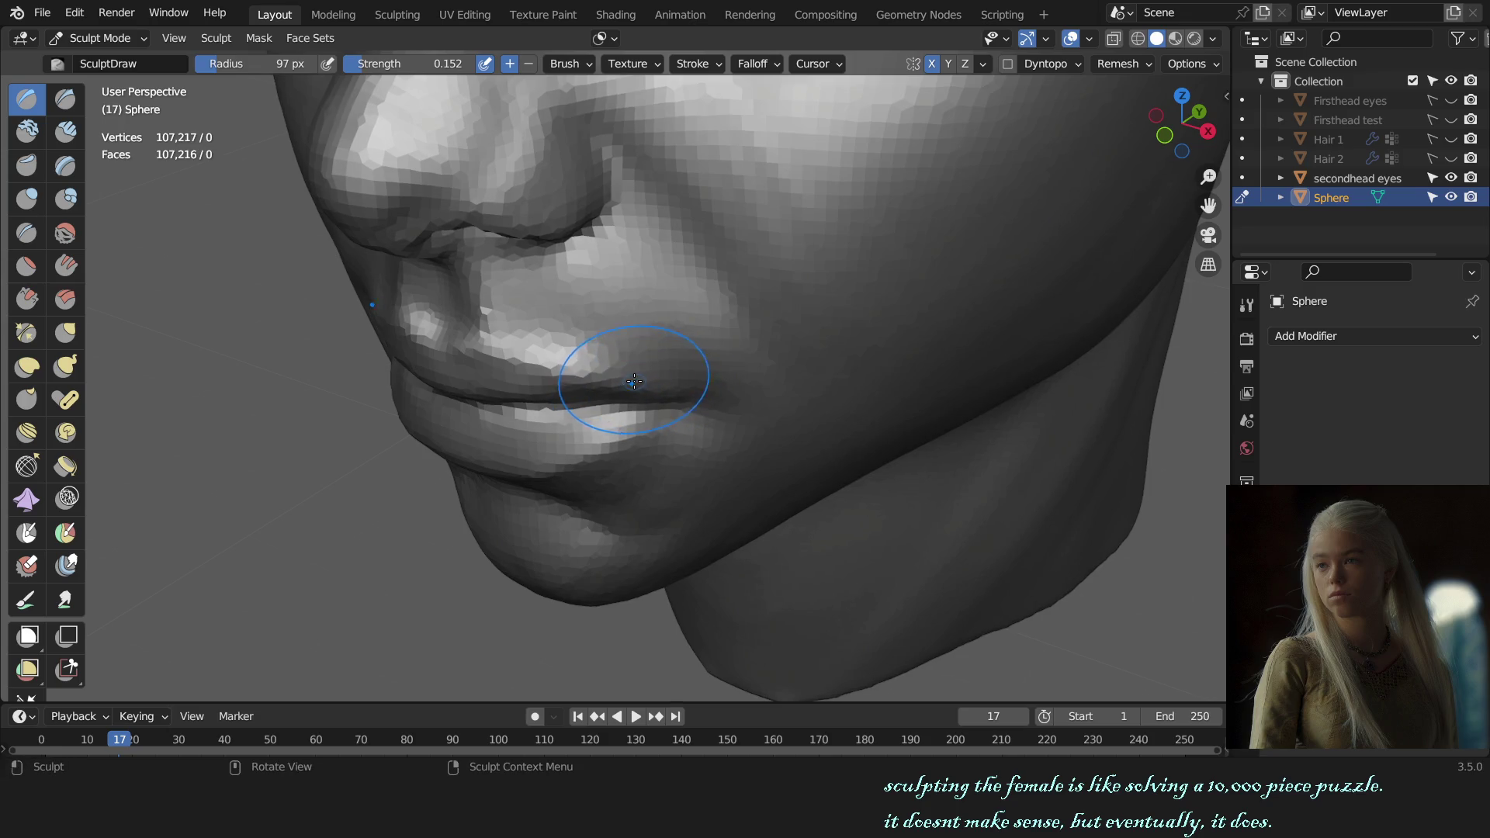
middle_click_drag(624, 387, 599, 343)
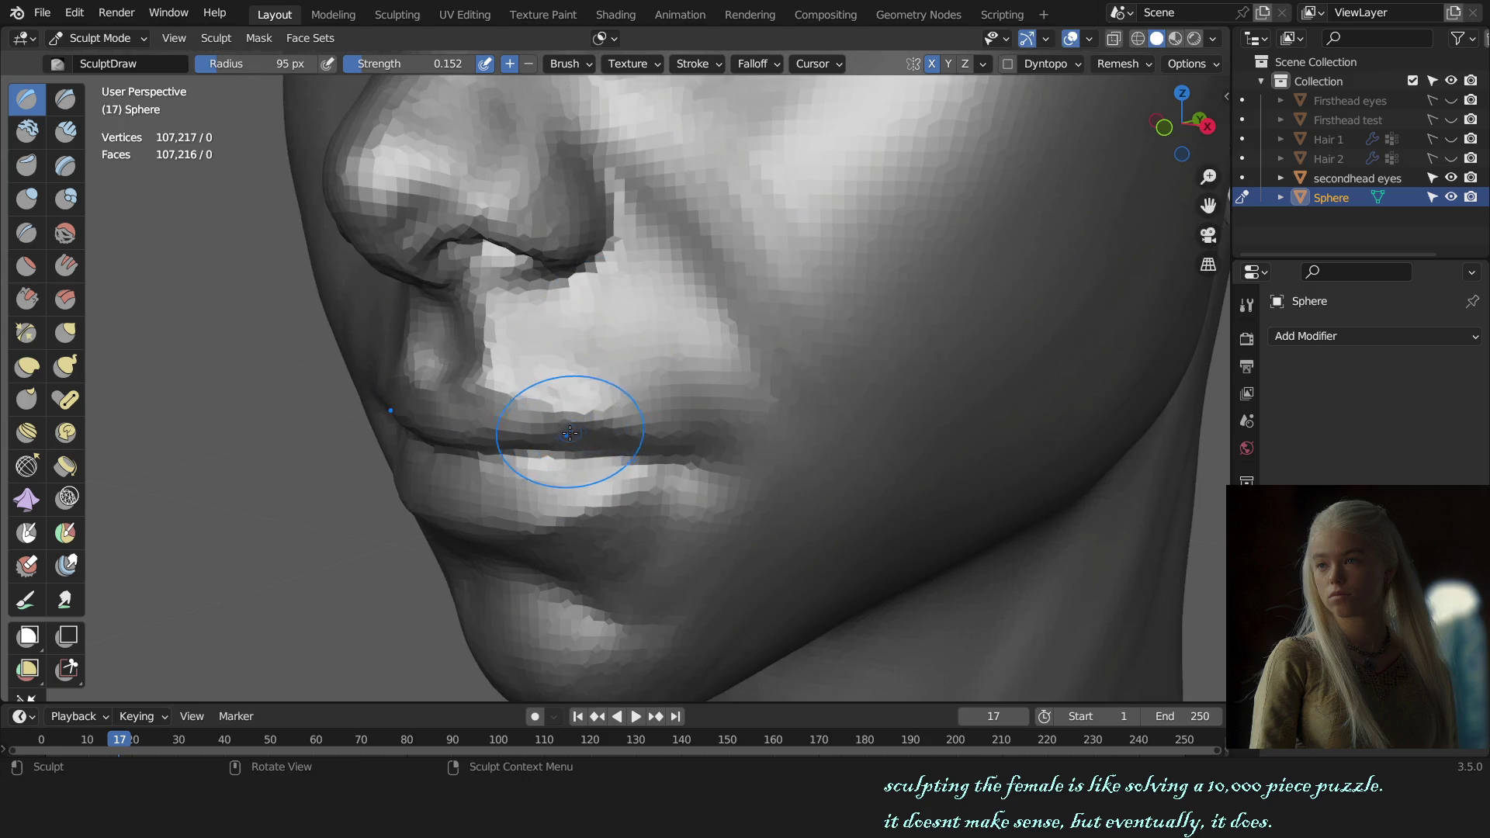
scroll(602, 439, "down", 5)
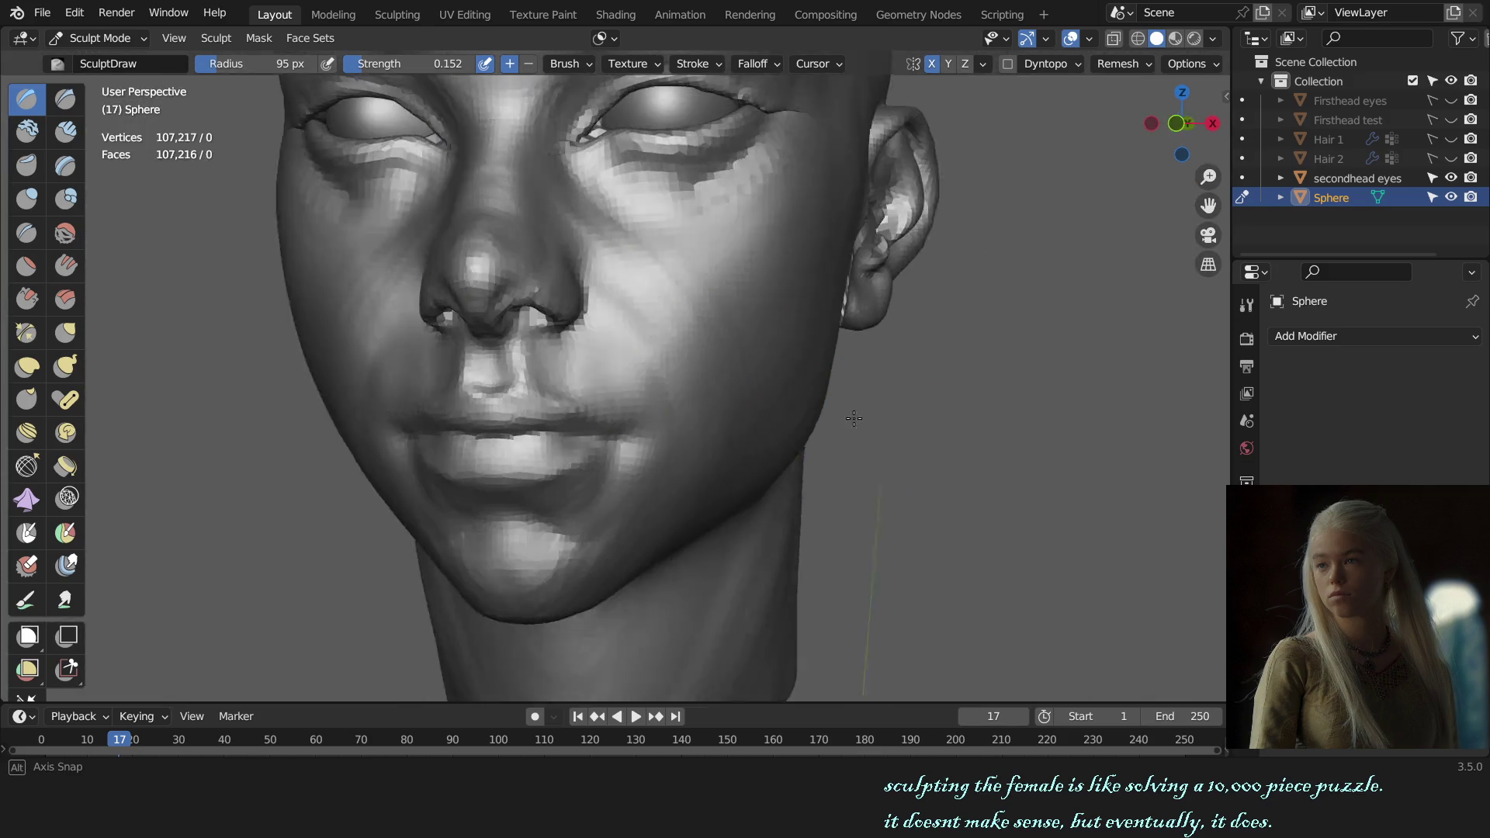
middle_click_drag(601, 439, 780, 433)
scroll(761, 436, "up", 3)
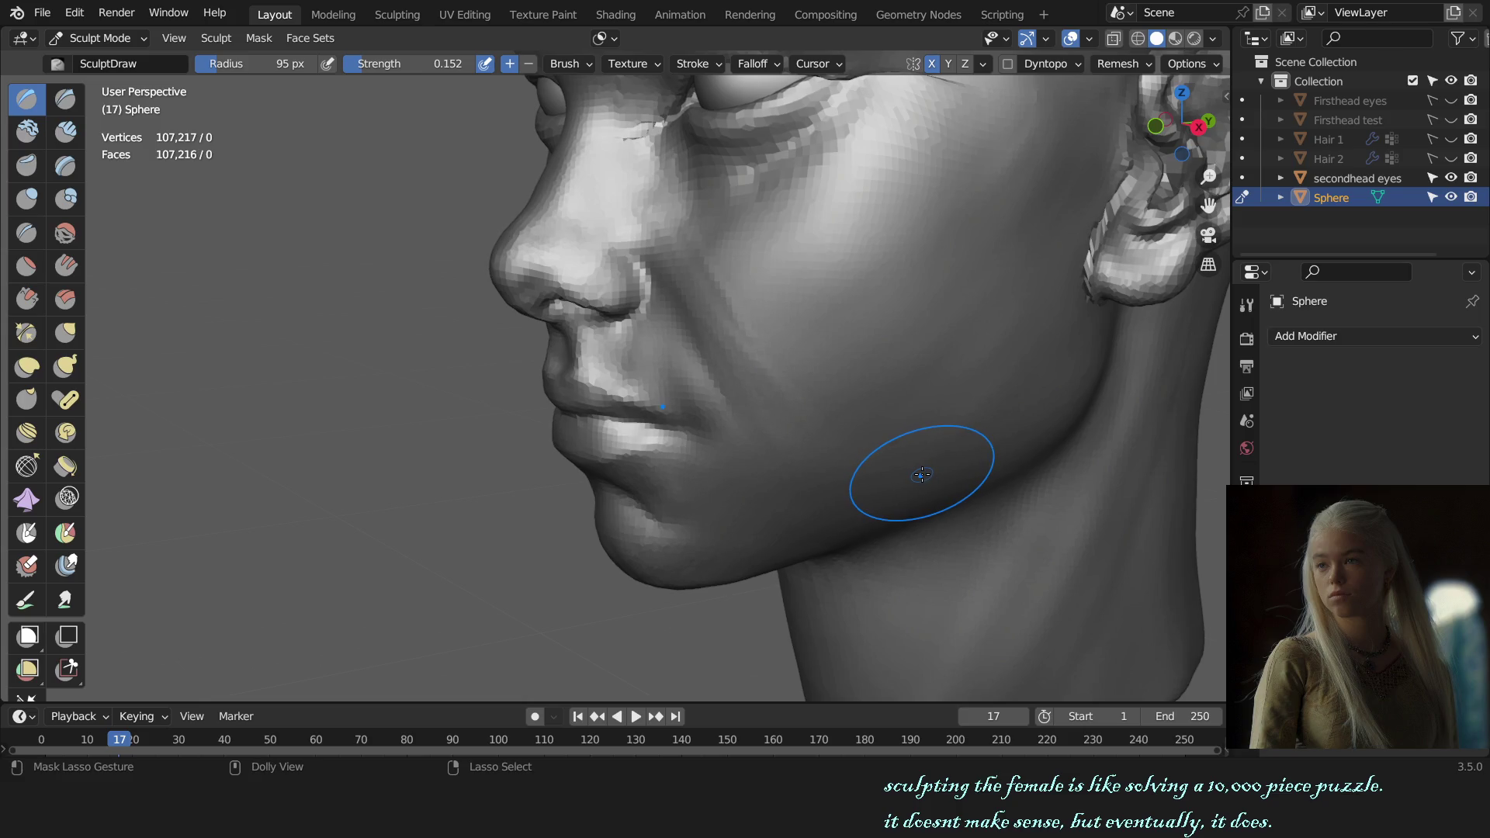
key("KP_1")
scroll(909, 431, "down", 3)
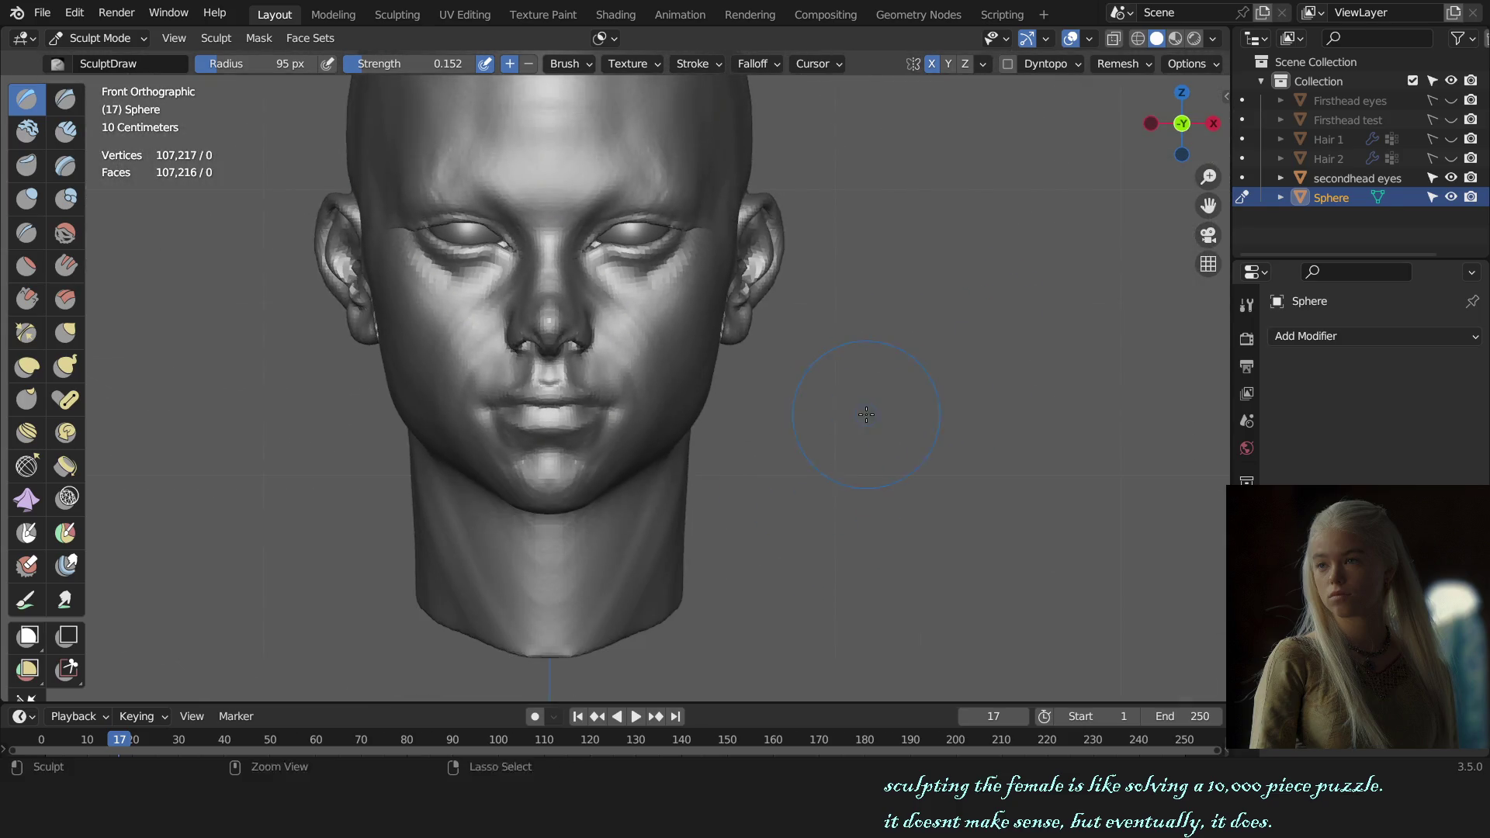
scroll(896, 405, "down", 2)
scroll(872, 425, "up", 3)
scroll(861, 419, "up", 2)
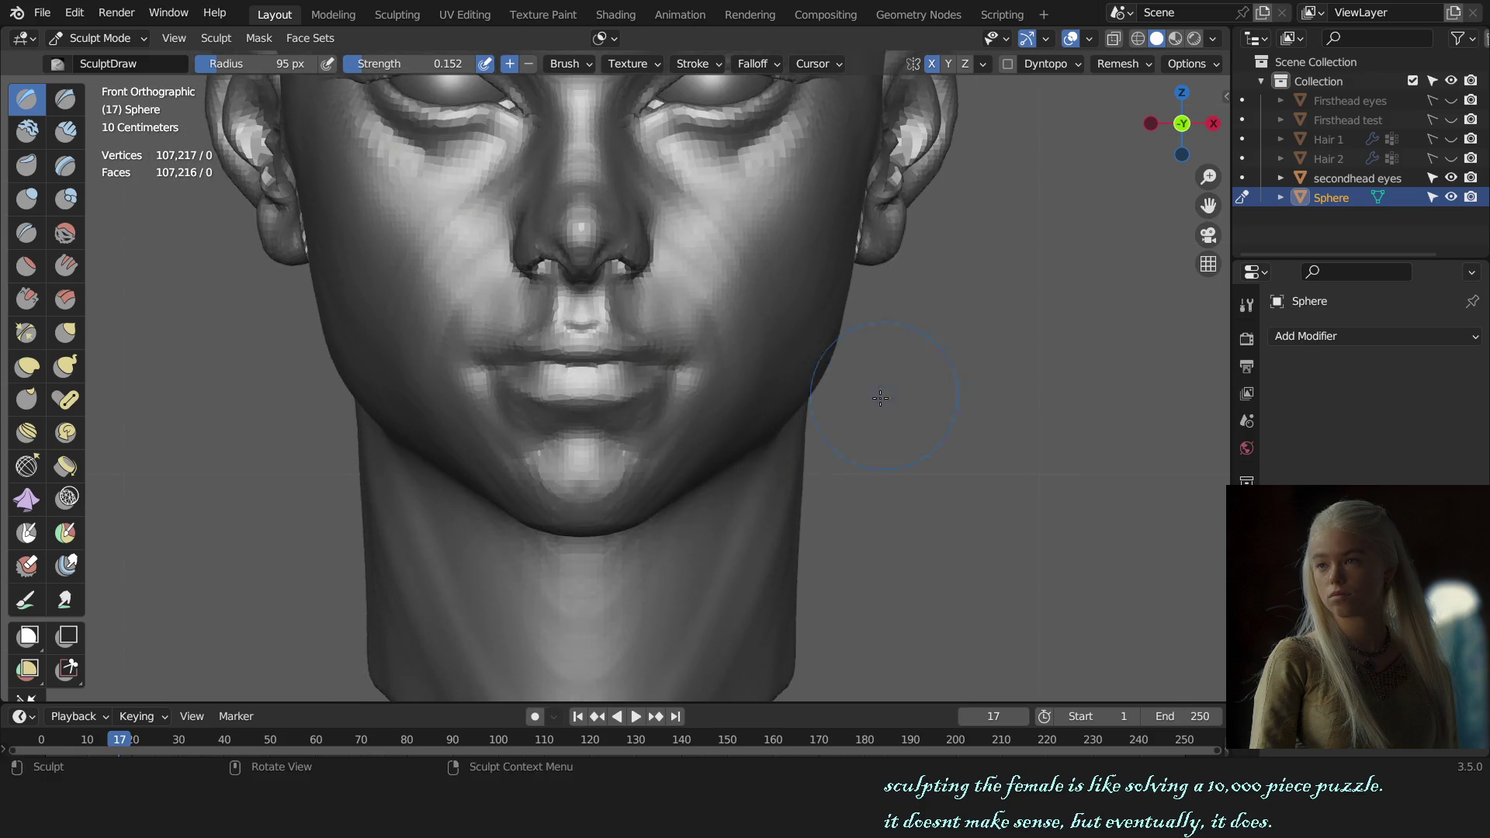
scroll(784, 389, "up", 3)
- Refine the lips from below with the Draw brush at around 63 px
key("f")
left_click(698, 498)
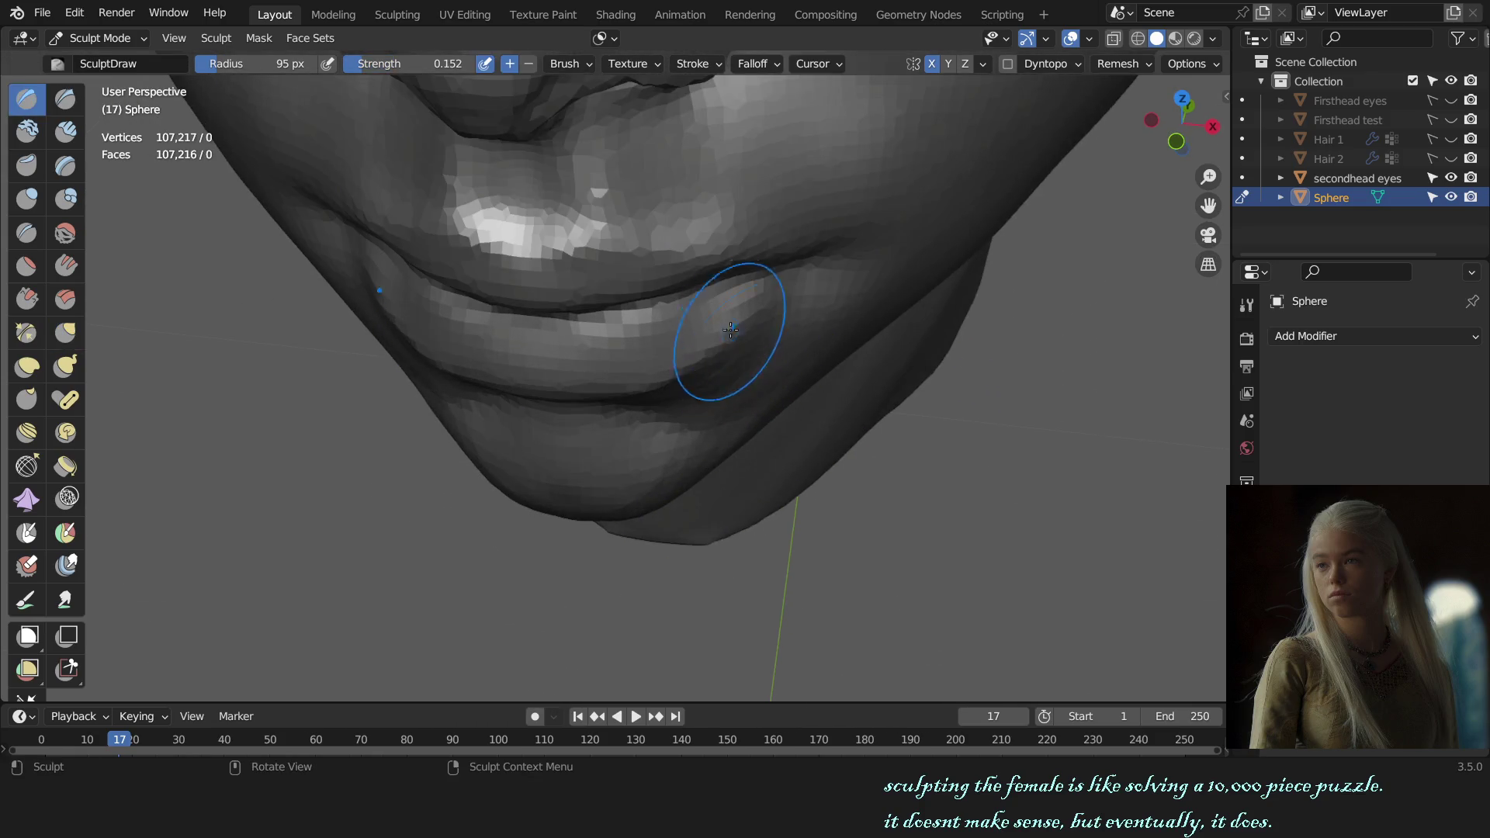
mouse_move(725, 333)
middle_mouse_down()
mouse_move(703, 317)
mouse_move(991, 282)
mouse_move(819, 393)
mouse_move(871, 349)
mouse_move(801, 360)
middle_mouse_up()
key("f")
left_click(700, 324)
key("f")
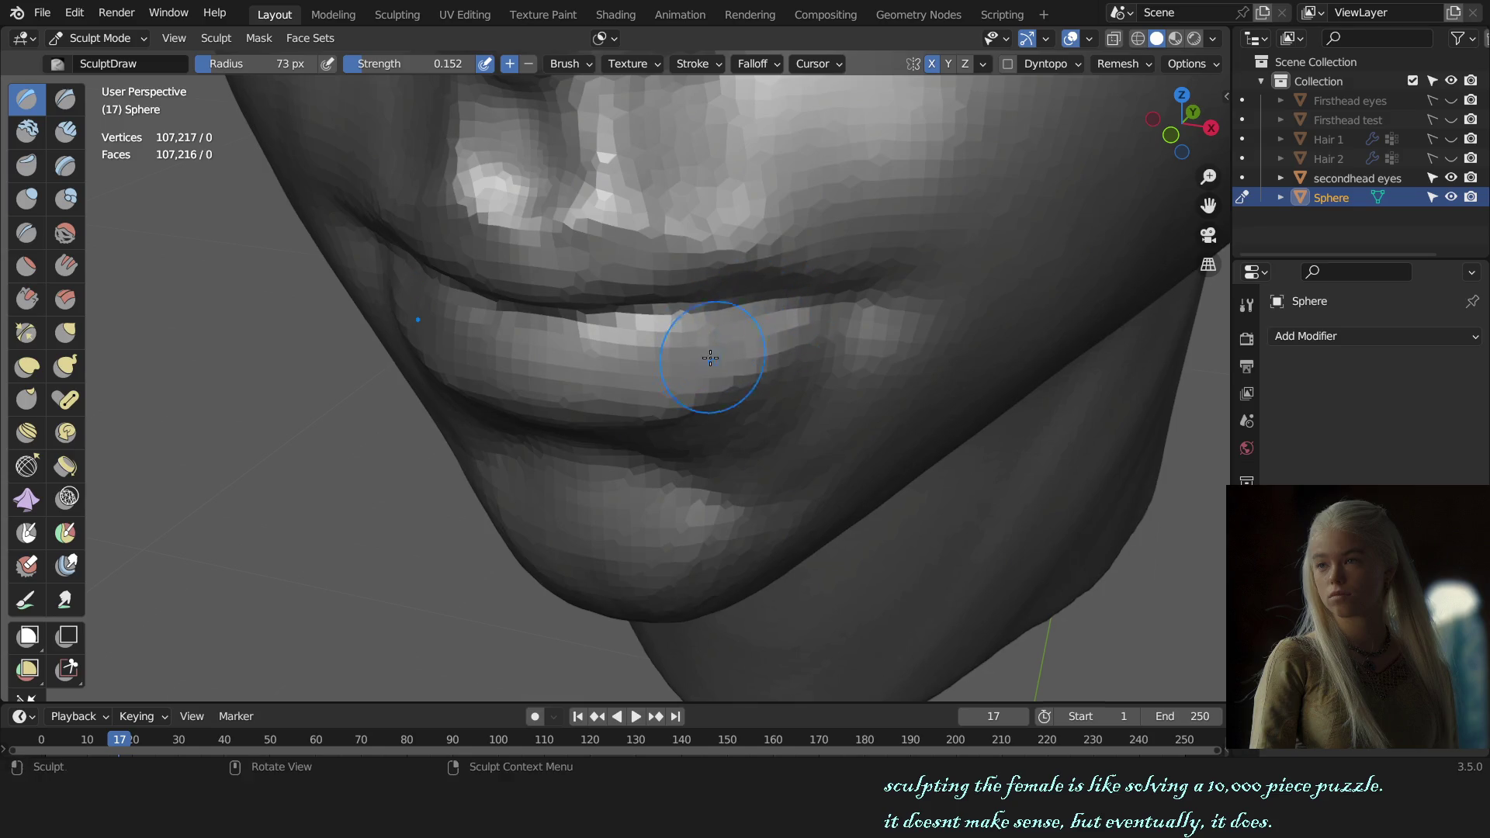
left_click(725, 325)
mouse_move(758, 333)
middle_mouse_down()
mouse_move(822, 376)
mouse_move(813, 407)
middle_mouse_up()
scroll(898, 366, "up", 3)
scroll(616, 360, "up", 2)
- Work the lips and nose base from low angles with a brush near 62 px
middle_click_drag(615, 360, 572, 356)
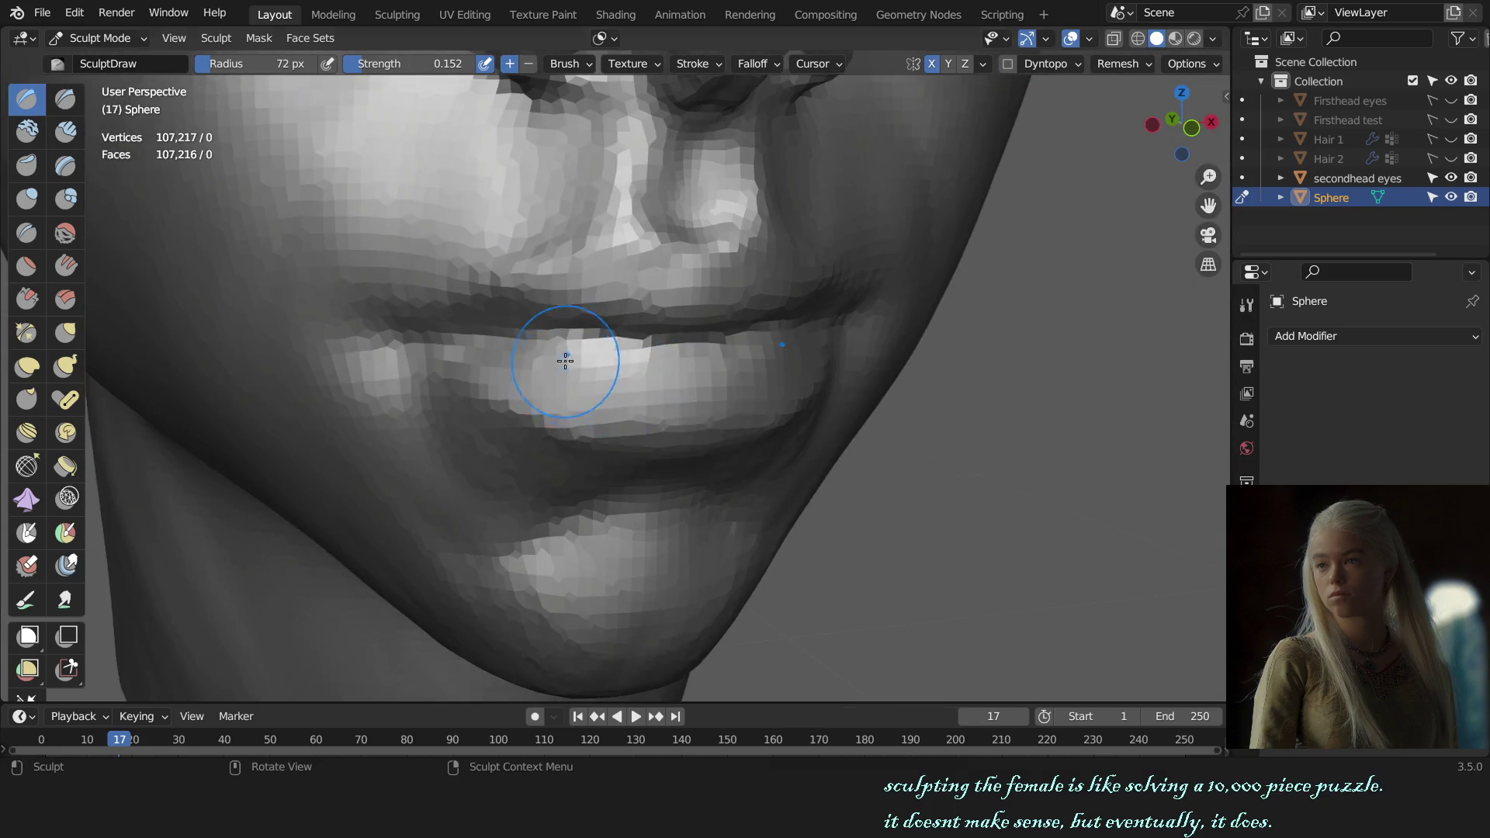
key("f")
left_click(513, 349)
scroll(621, 420, "down", 3)
scroll(620, 420, "down", 2)
scroll(699, 385, "up", 1)
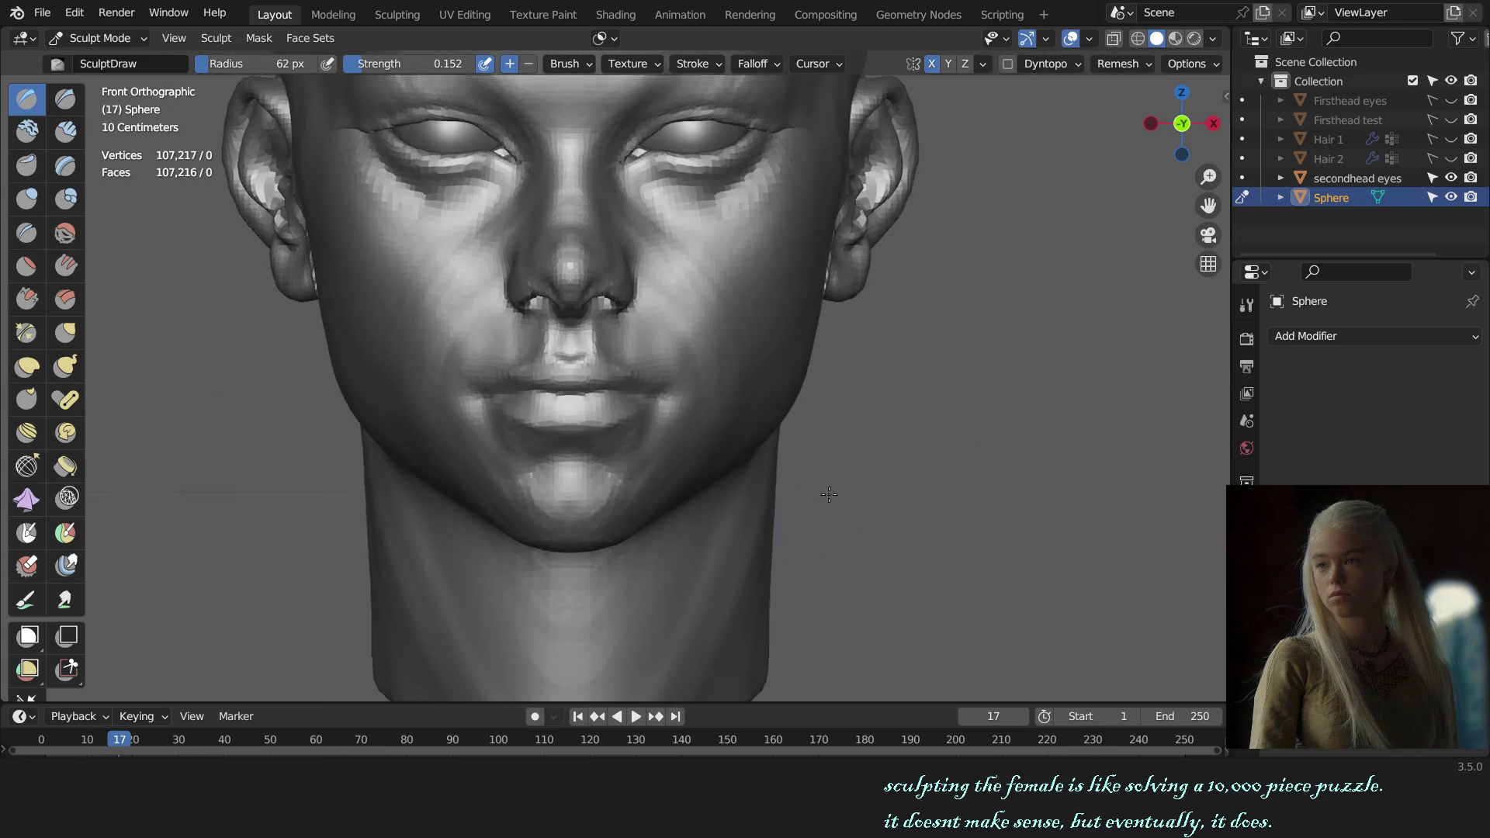
middle_click_drag(699, 384, 799, 347)
key("f")
left_click(726, 442)
middle_click_drag(725, 443, 691, 437)
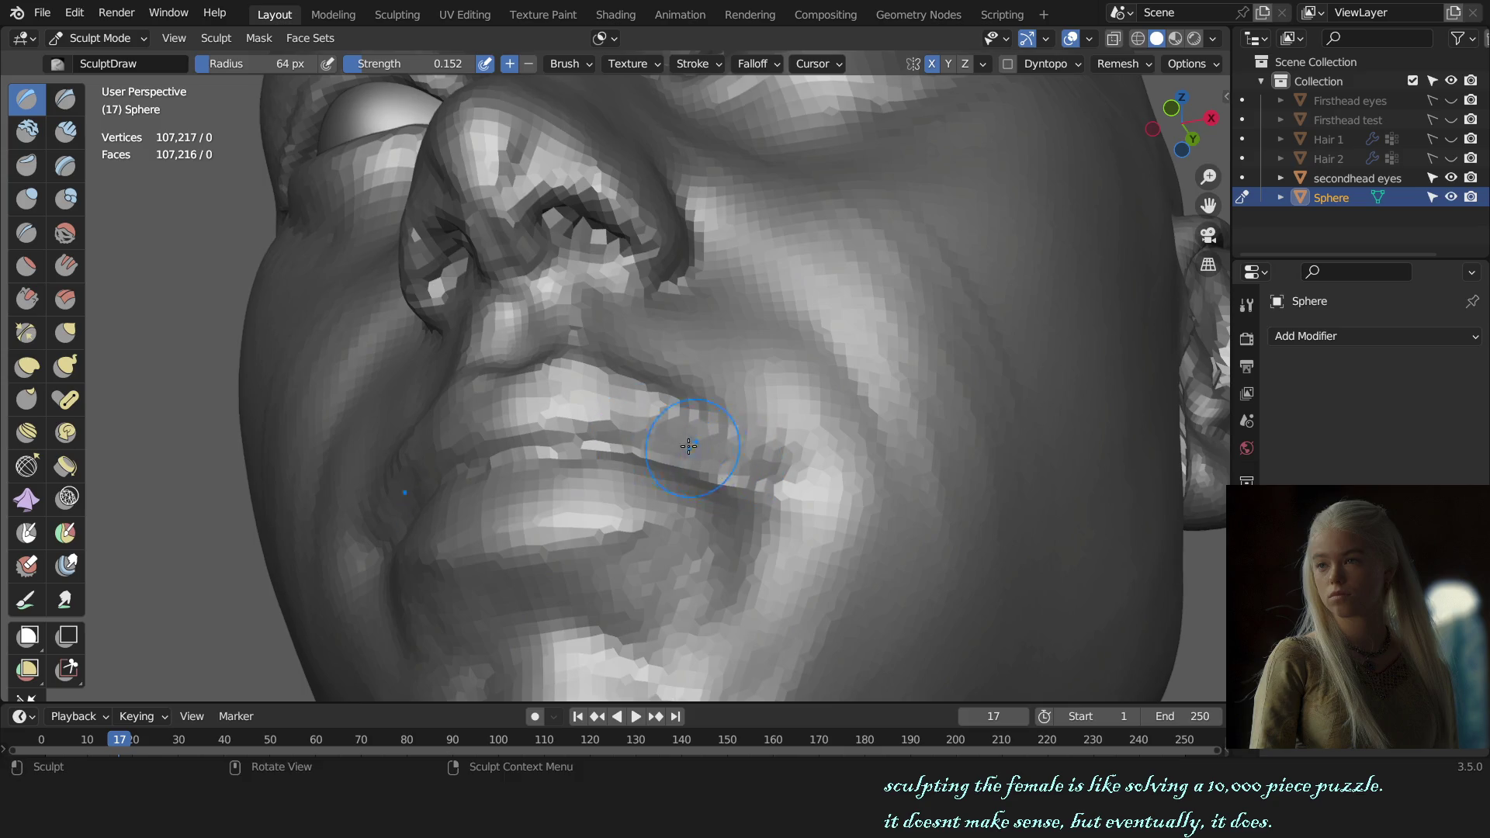
key("KP_1")
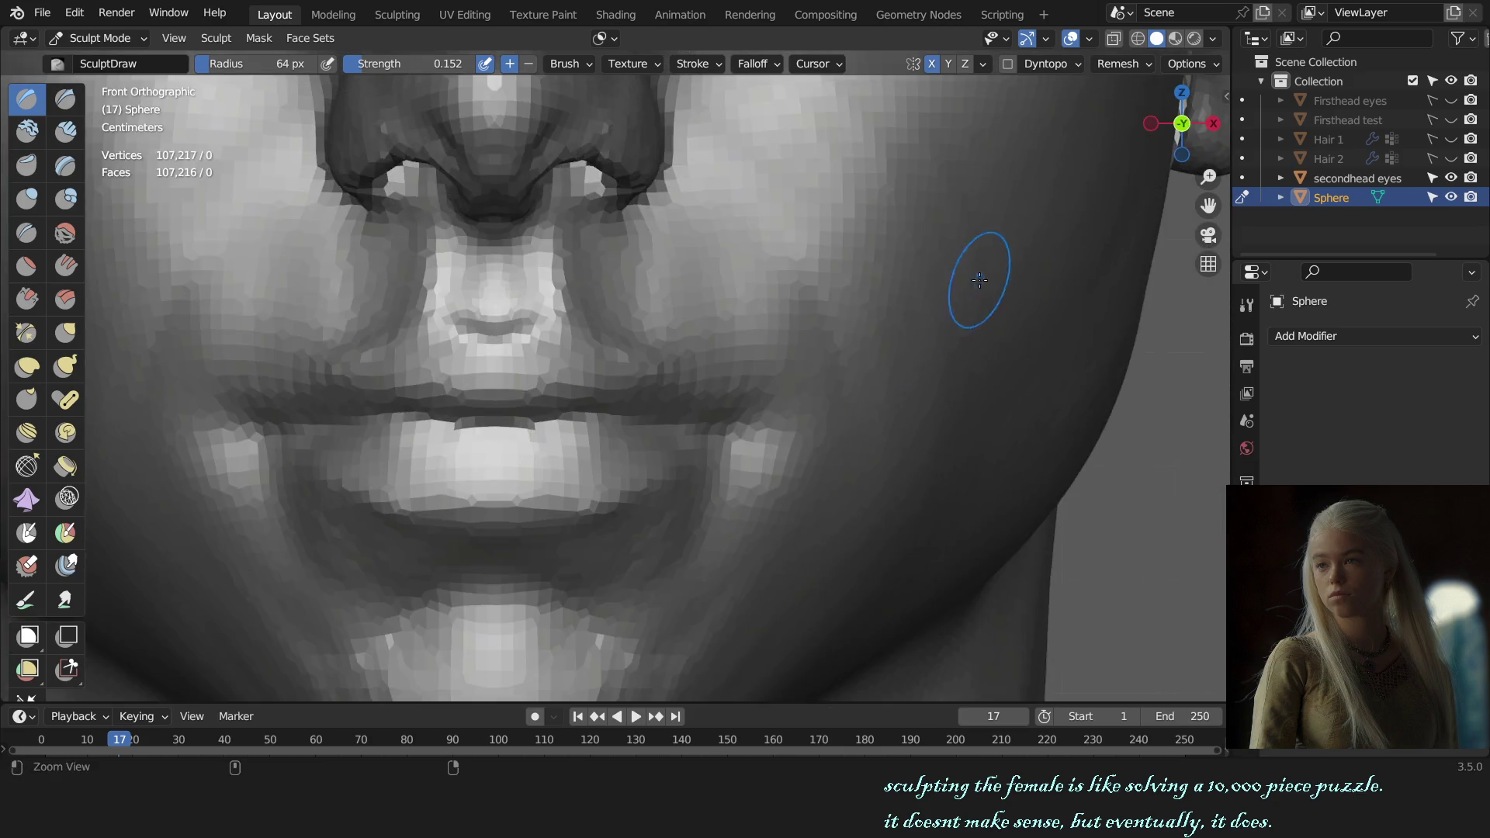
scroll(822, 465, "down", 5)
scroll(925, 399, "up", 5)
- Finish the lips with a 78 px brush, leave sculpting for Object Mode and deselect everything
mouse_move(924, 400)
middle_mouse_down()
mouse_move(862, 458)
mouse_move(756, 501)
mouse_move(815, 583)
middle_mouse_up()
scroll(702, 495, "up", 2)
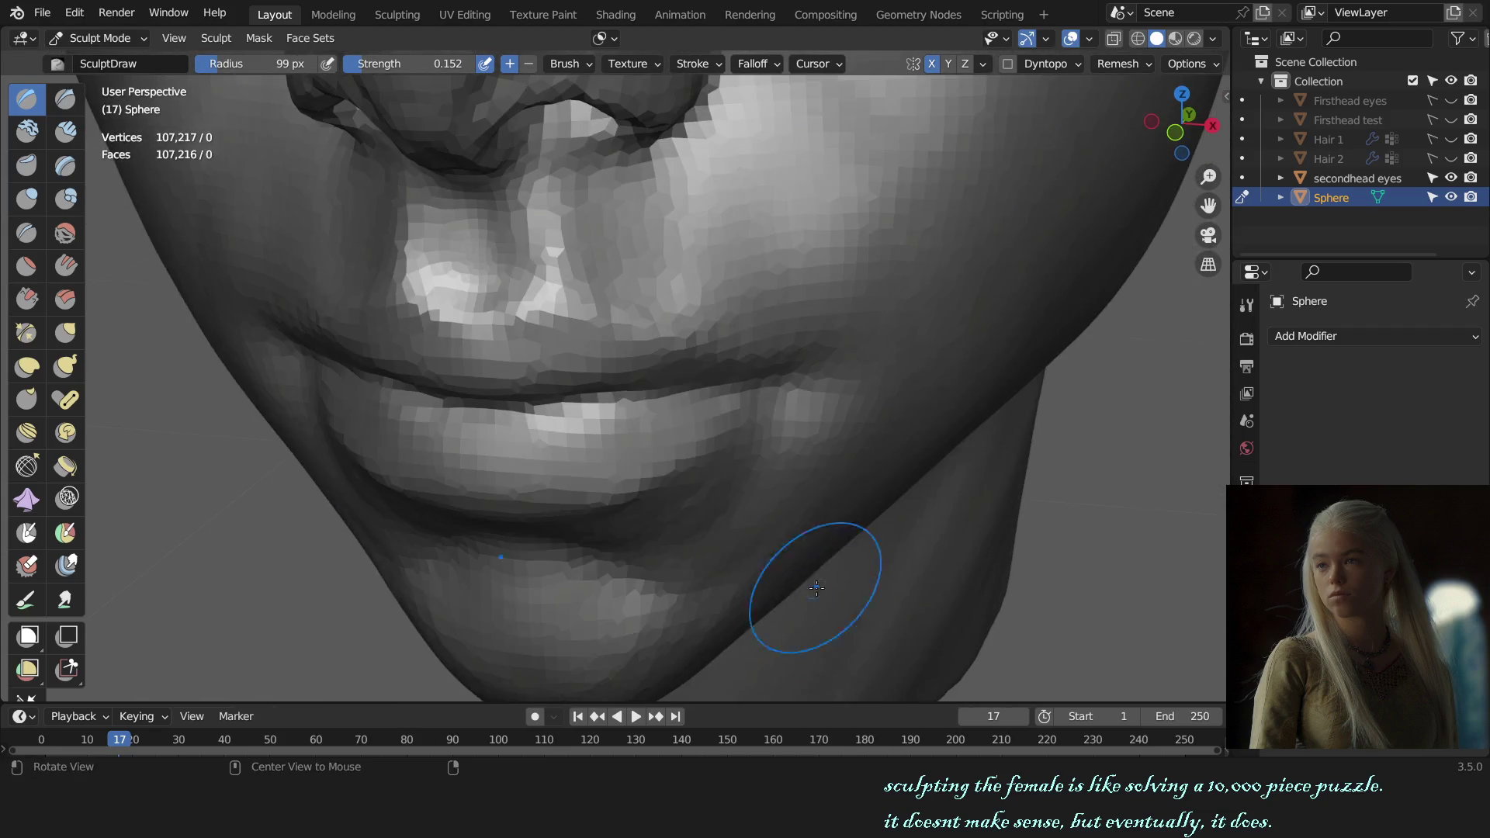
key("f")
left_click(703, 402)
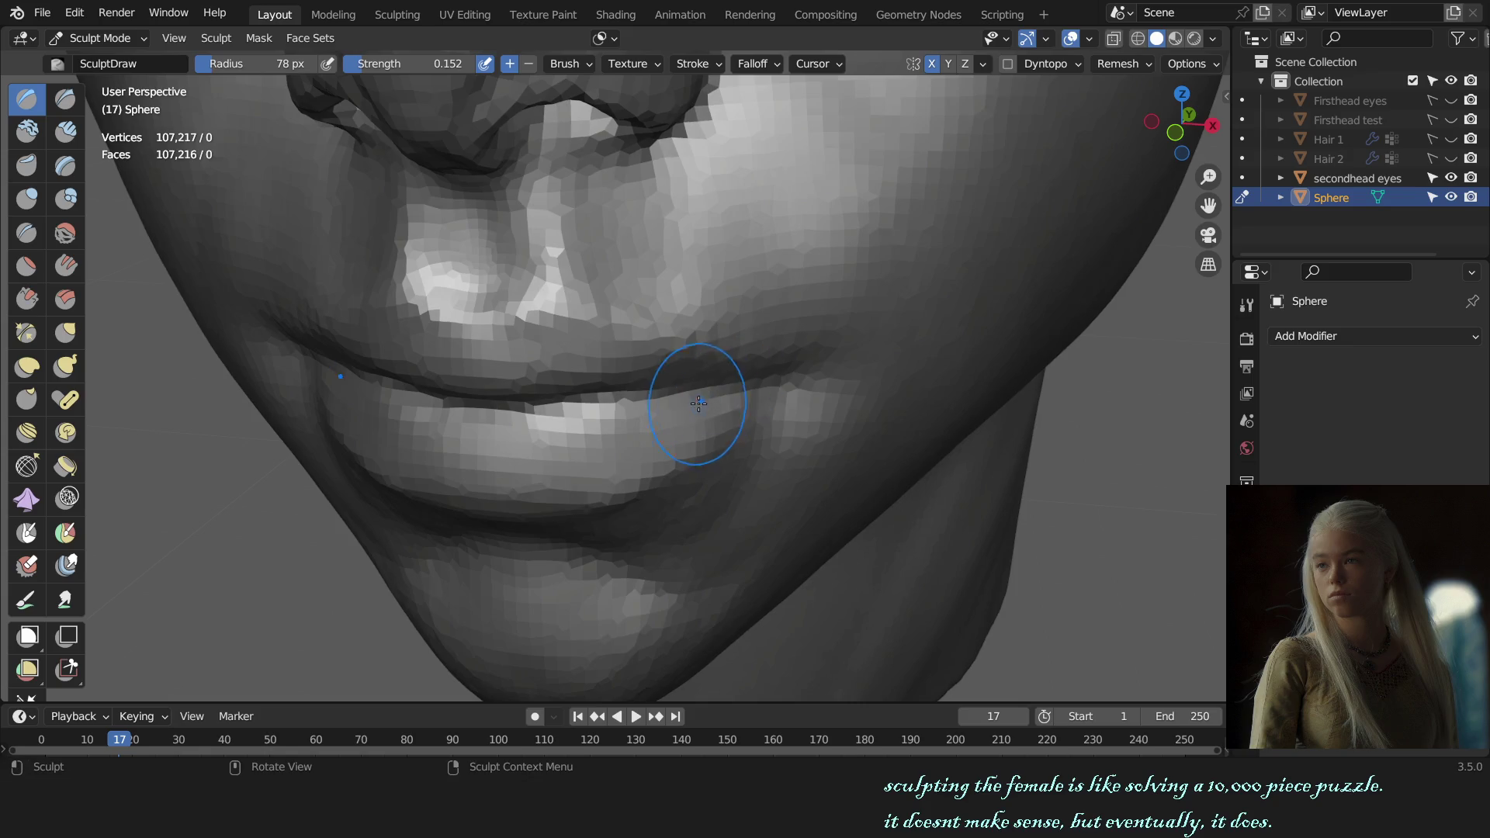
key("KP_1")
scroll(610, 505, "down", 3)
scroll(611, 504, "down", 3)
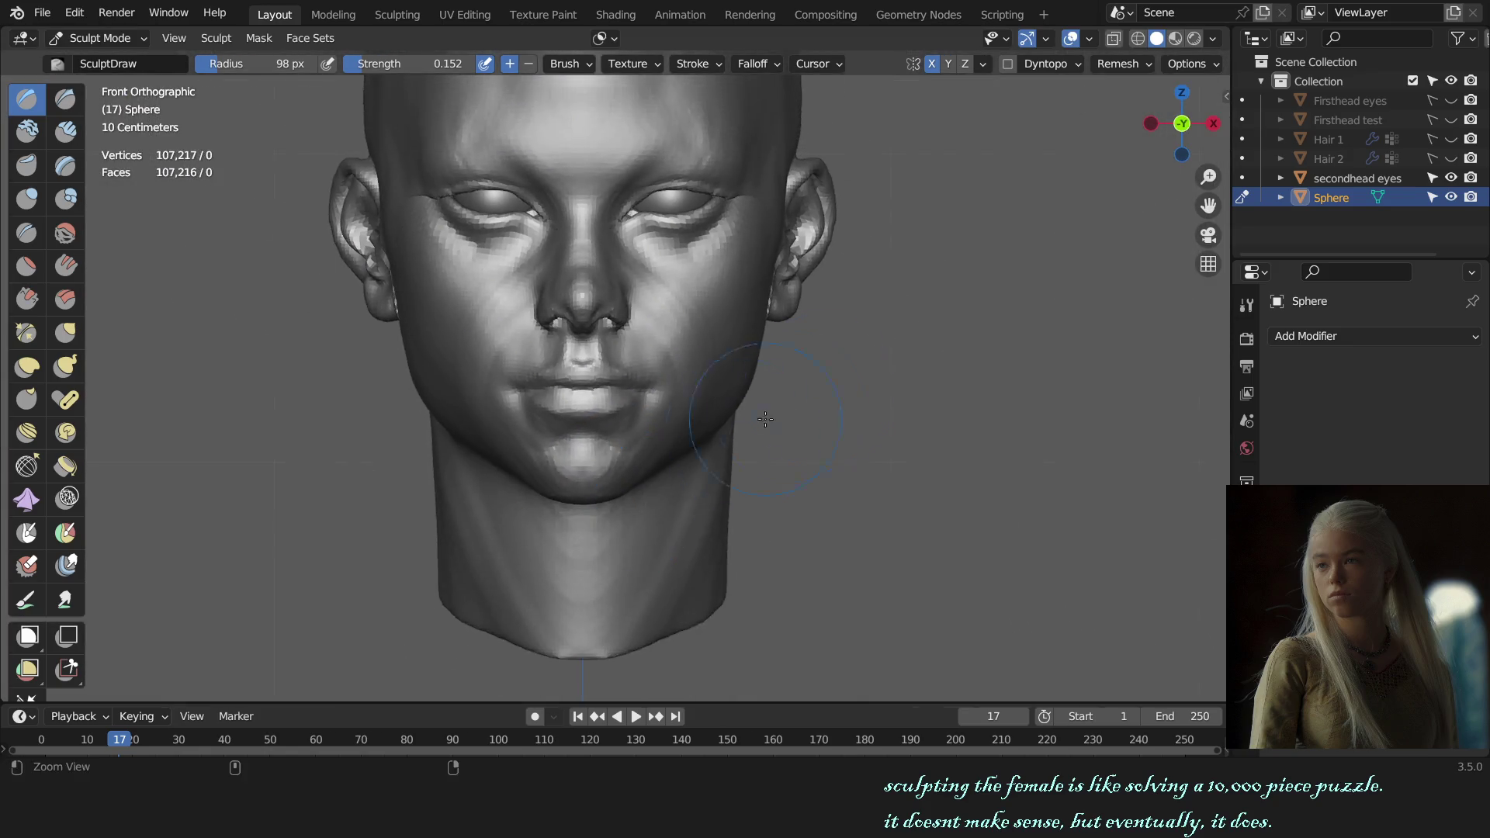
scroll(765, 422, "down", 2)
scroll(665, 316, "up", 1)
key("g")
key("alt+q")
key("ctrl+Tab")
left_click(861, 384)
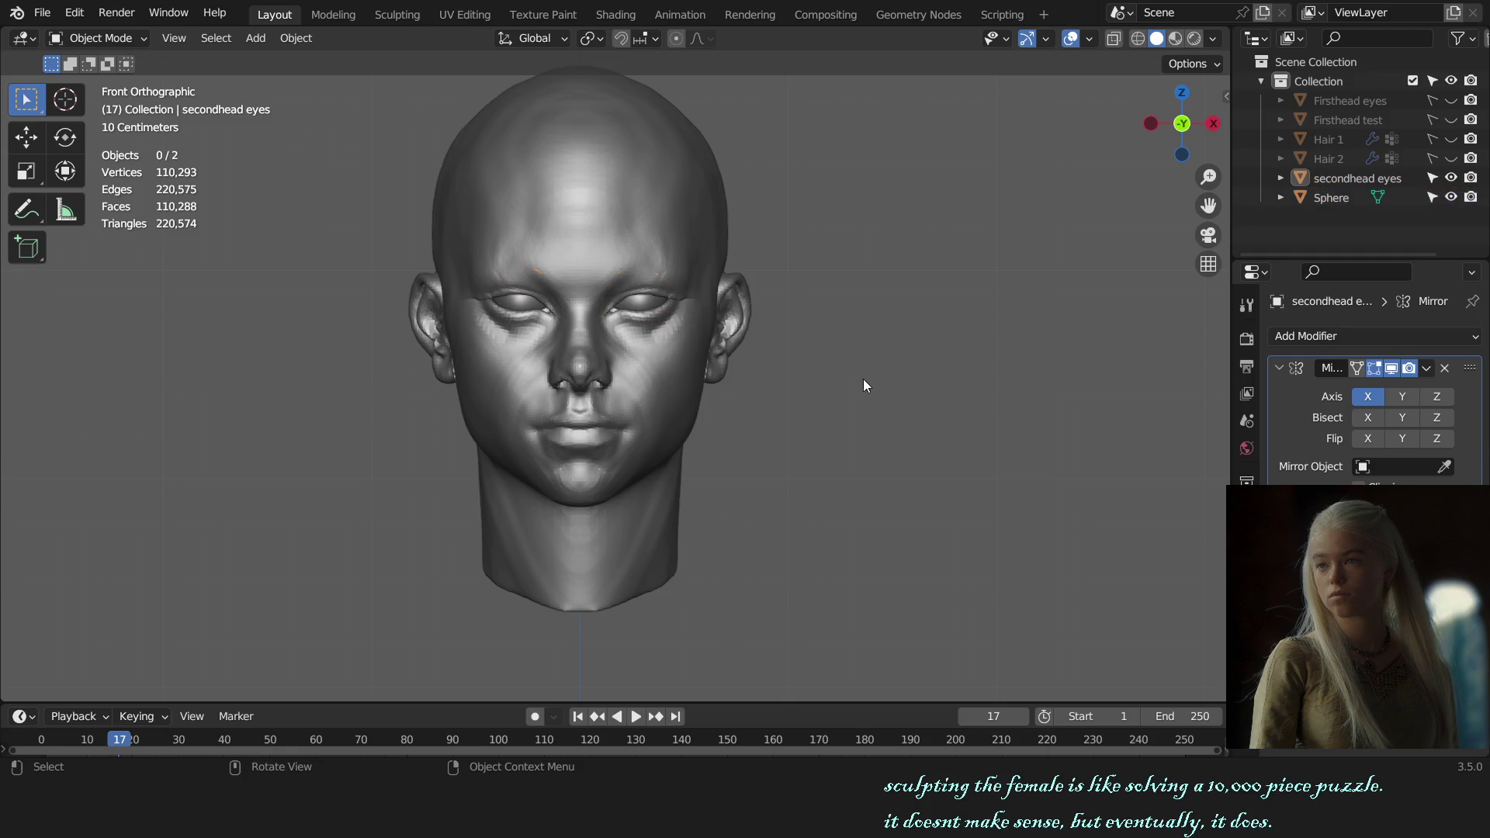
- Select the Sphere head, re-enter sculpting with a 186 px brush and mask the nose and mid-face
left_click(649, 427)
key("ctrl+Tab")
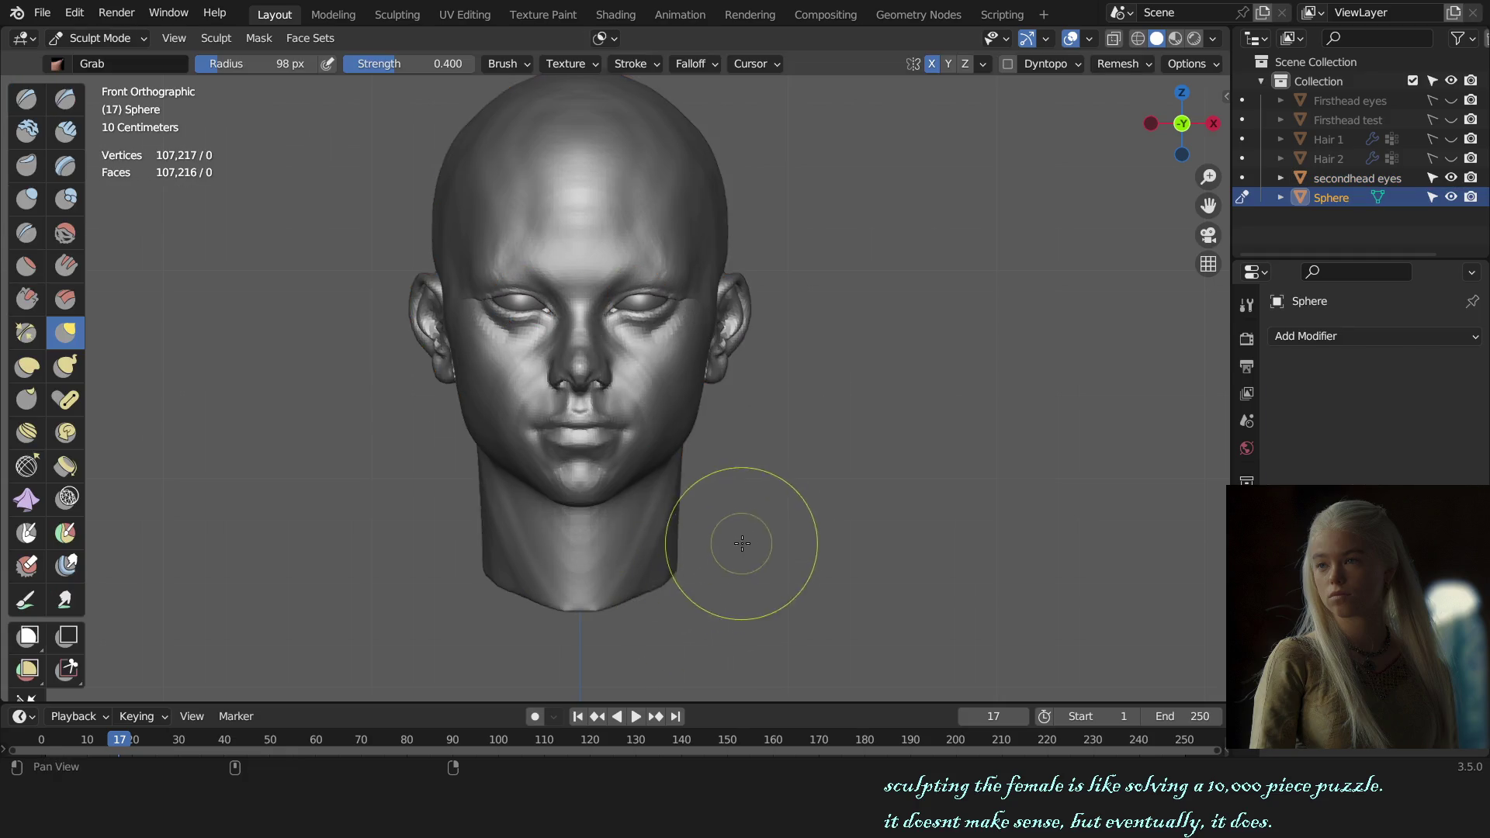
scroll(746, 542, "up", 3)
left_click(683, 315)
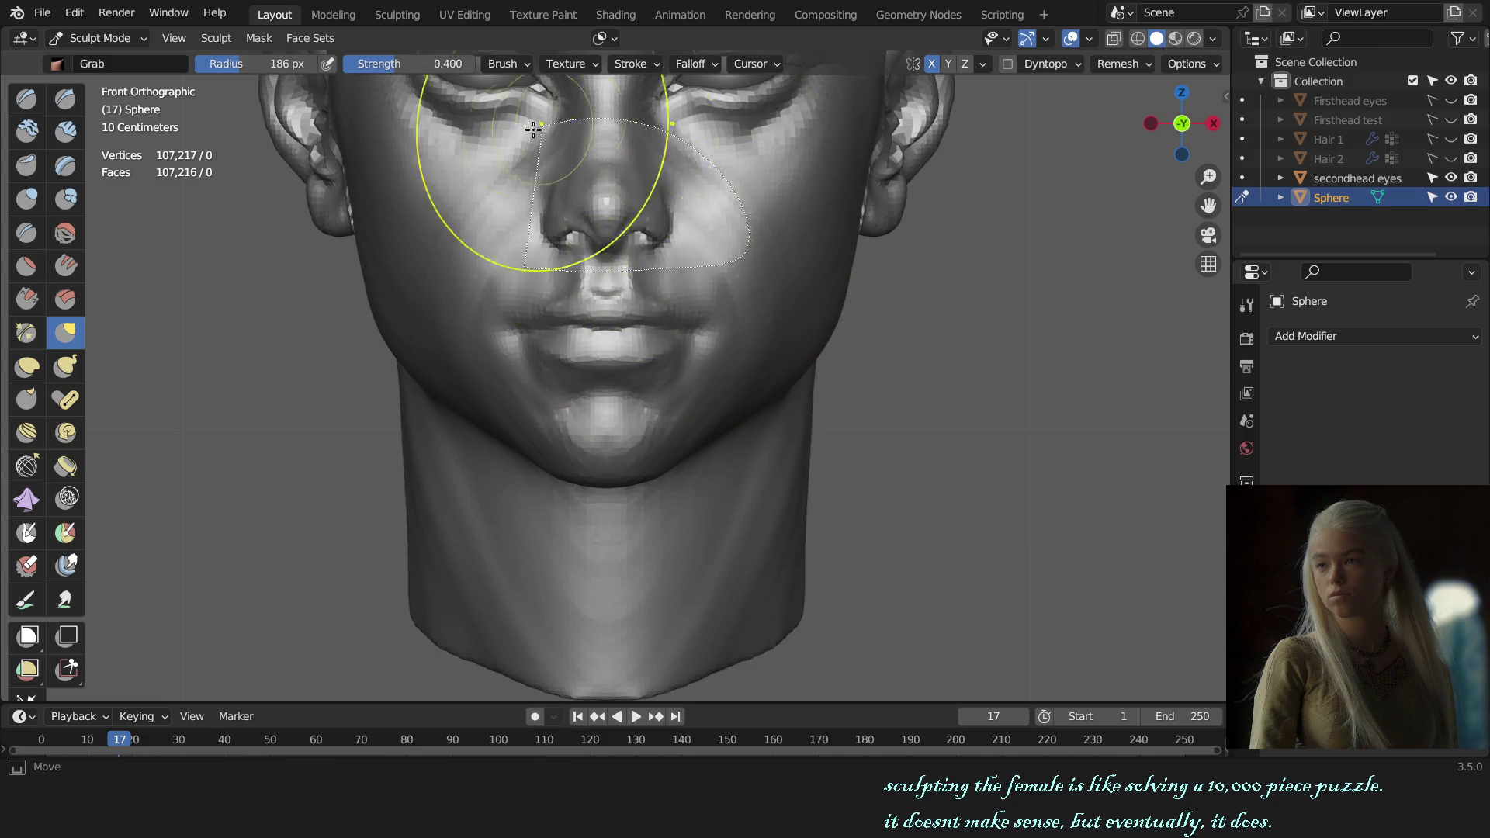
key("ctrl+KP_Add")
scroll(742, 302, "down", 1)
key("f")
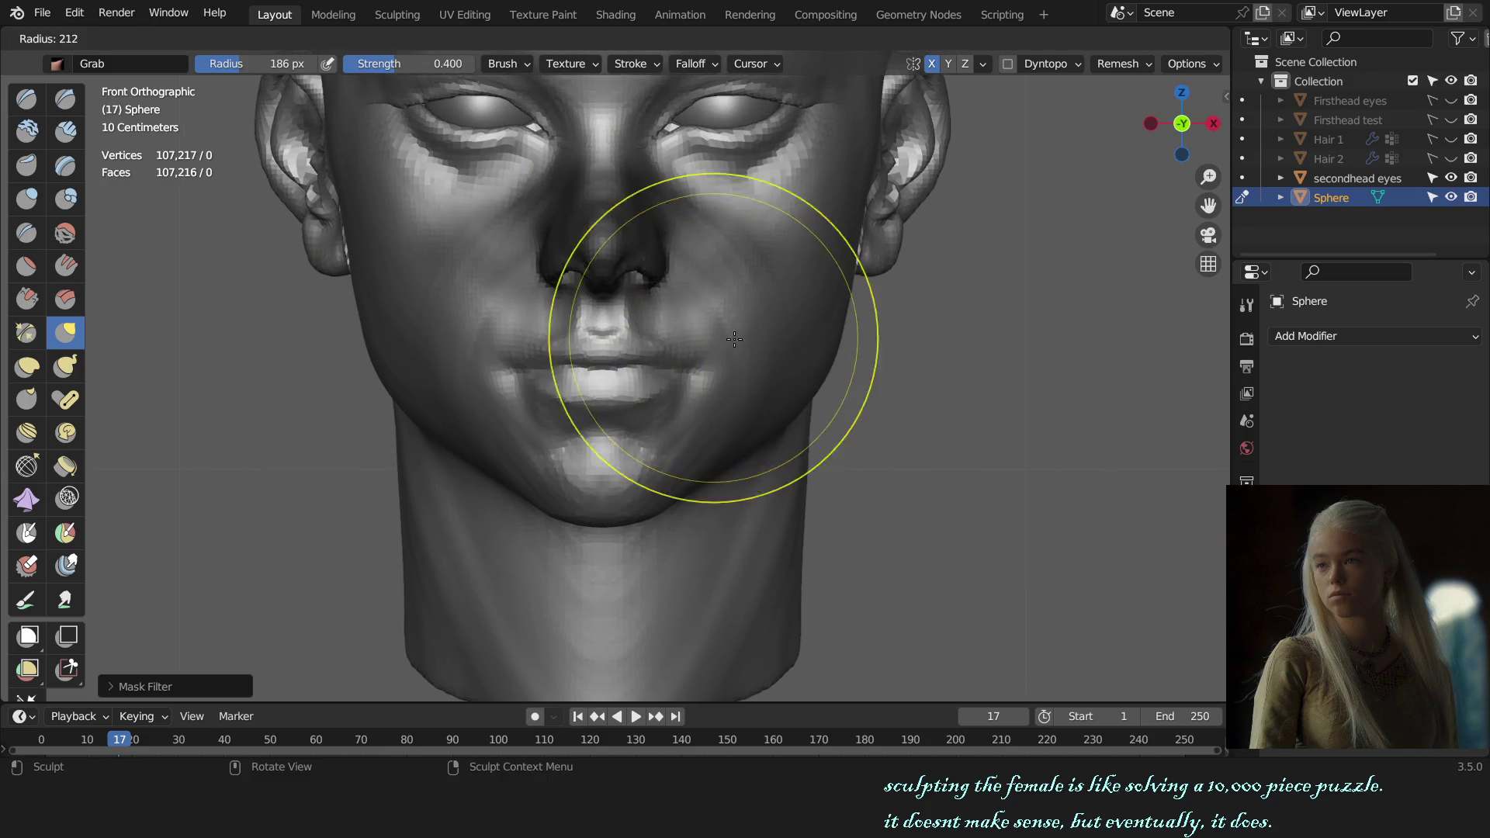
left_click(882, 332)
scroll(815, 385, "down", 2)
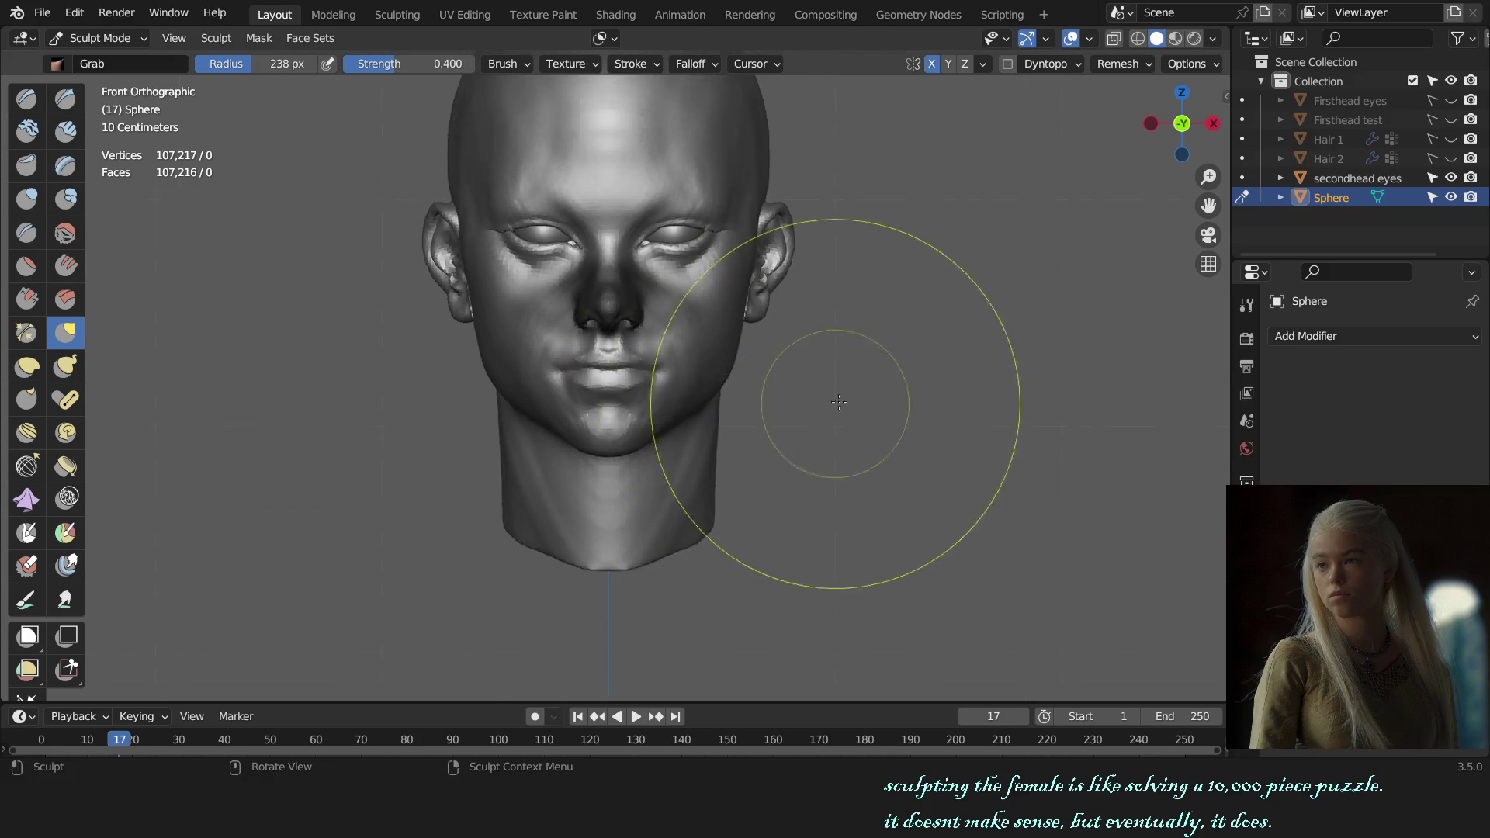
key("KP_3")
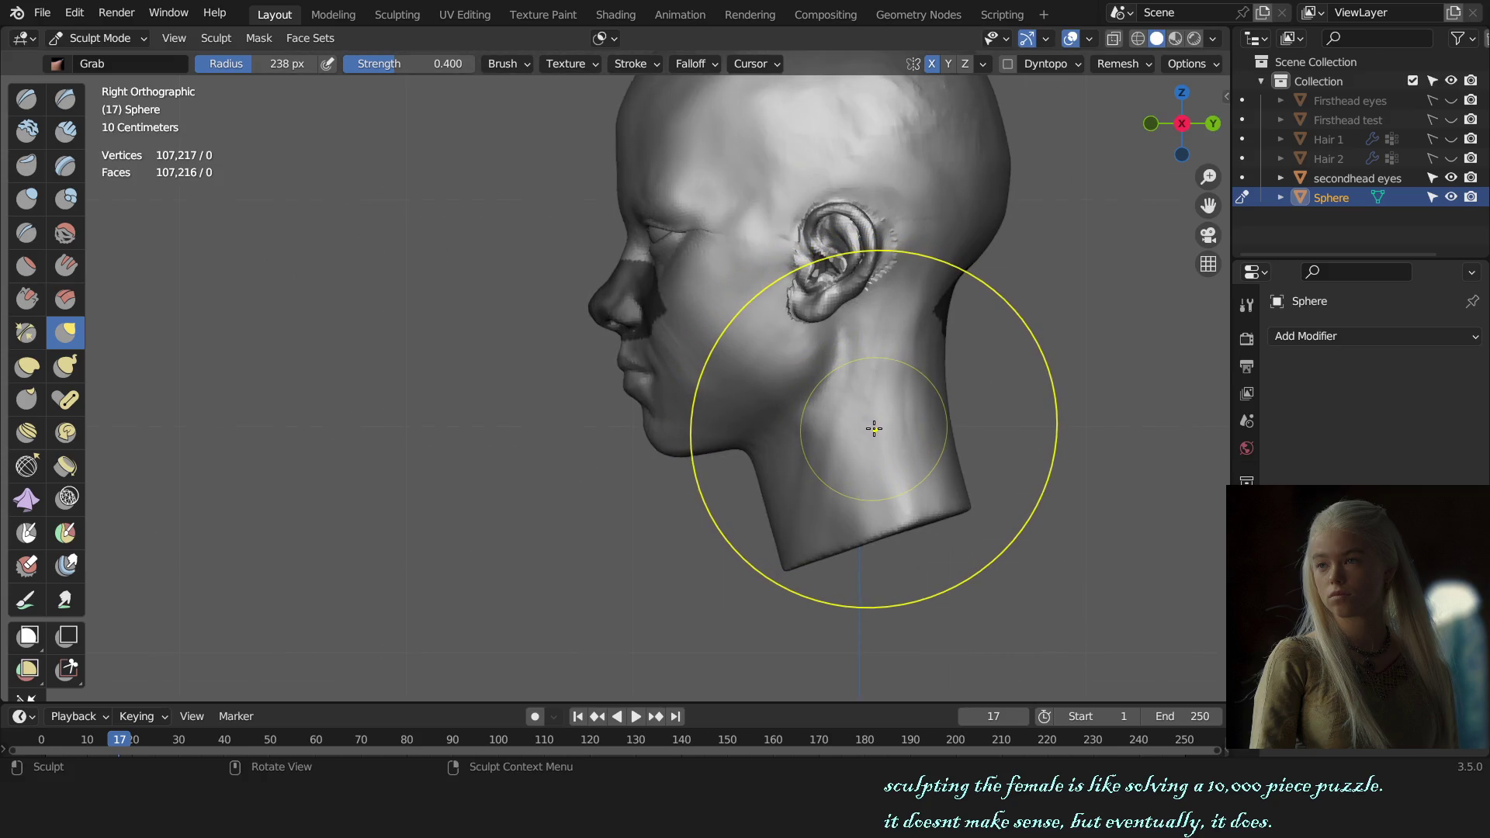
middle_click_drag(873, 430, 862, 363, "alt")
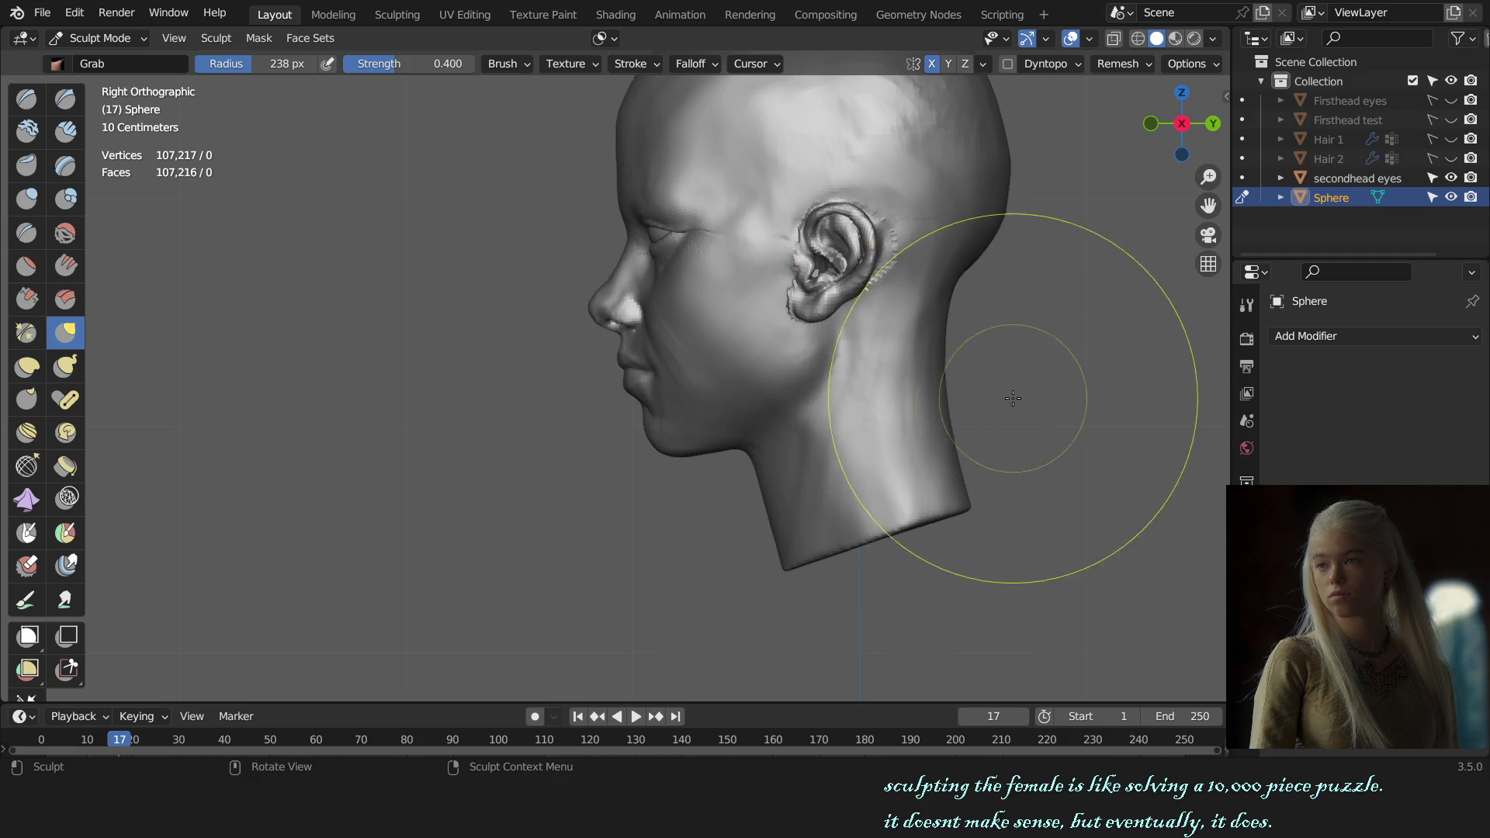
scroll(863, 363, "up", 2)
scroll(891, 384, "up", 1)
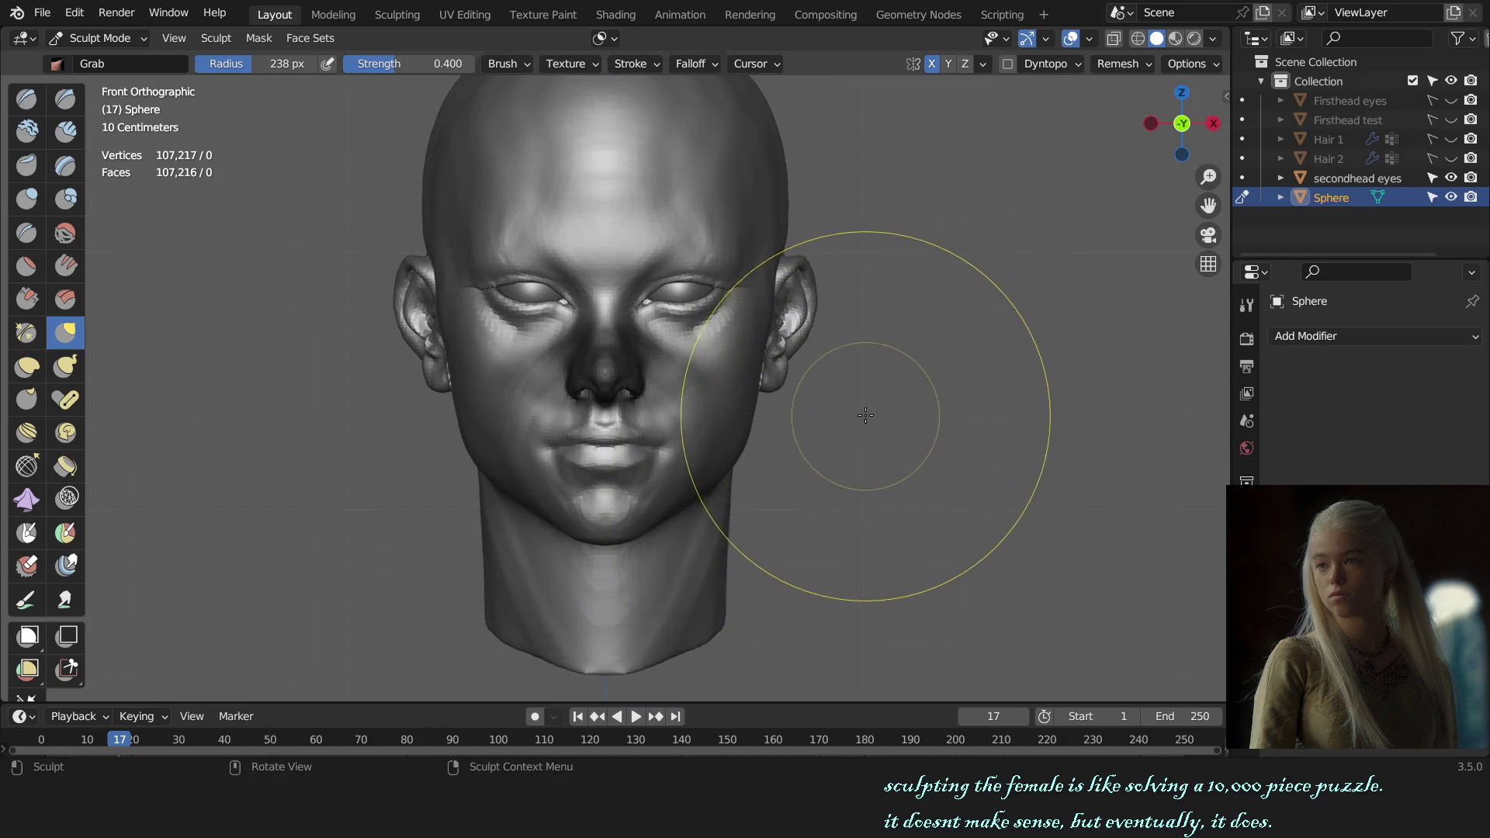
scroll(865, 416, "up", 1)
scroll(772, 466, "up", 3)
- Grab-reshape the nose and upper lip with a smaller brush, then return to Object Mode
key("f")
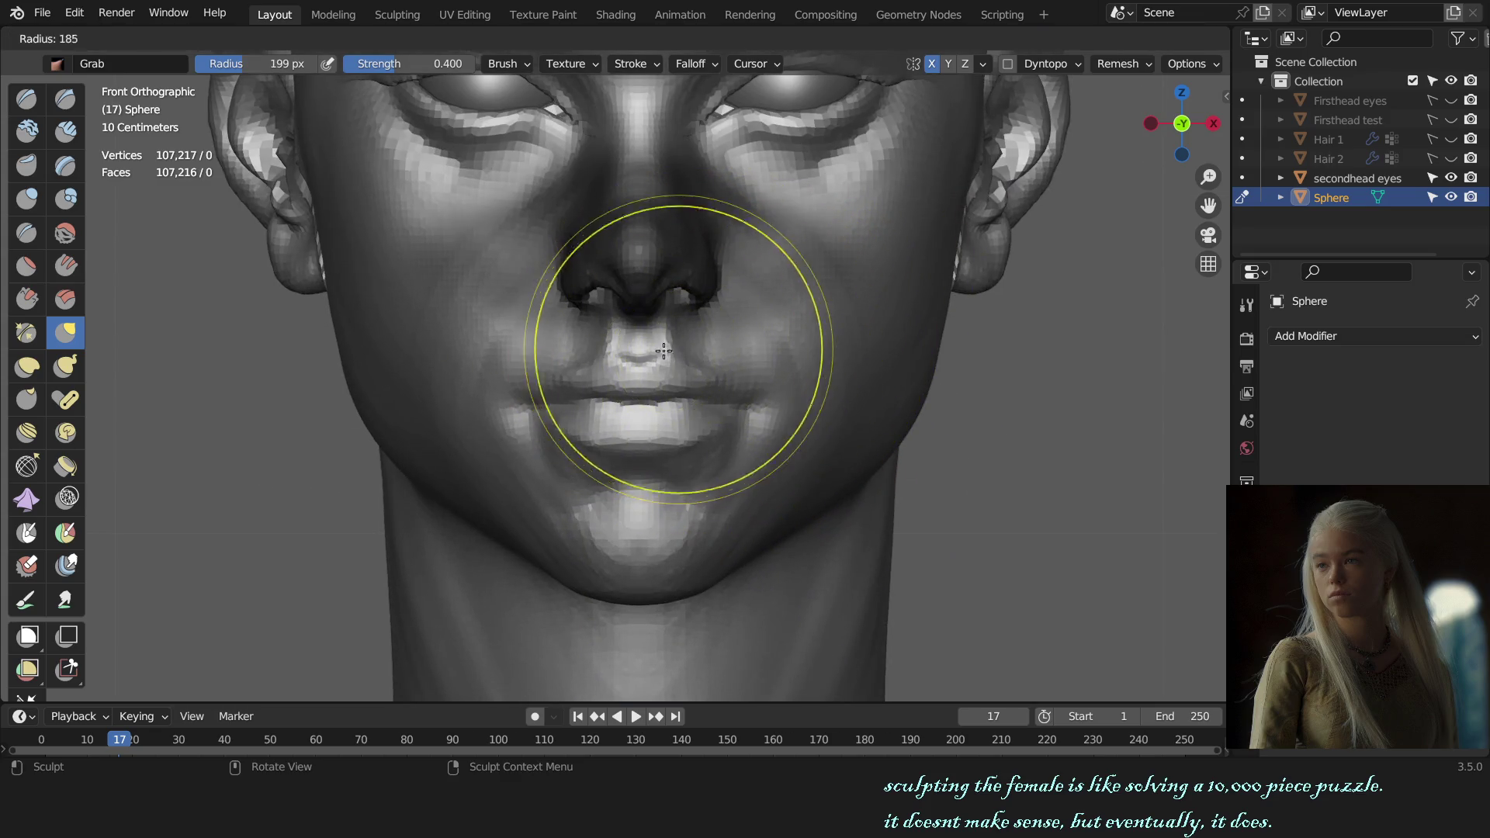
left_click(809, 426)
key("bracketleft")
key("bracketleft")
key("bracketleft")
key("bracketleft")
key("bracketleft")
key("bracketleft")
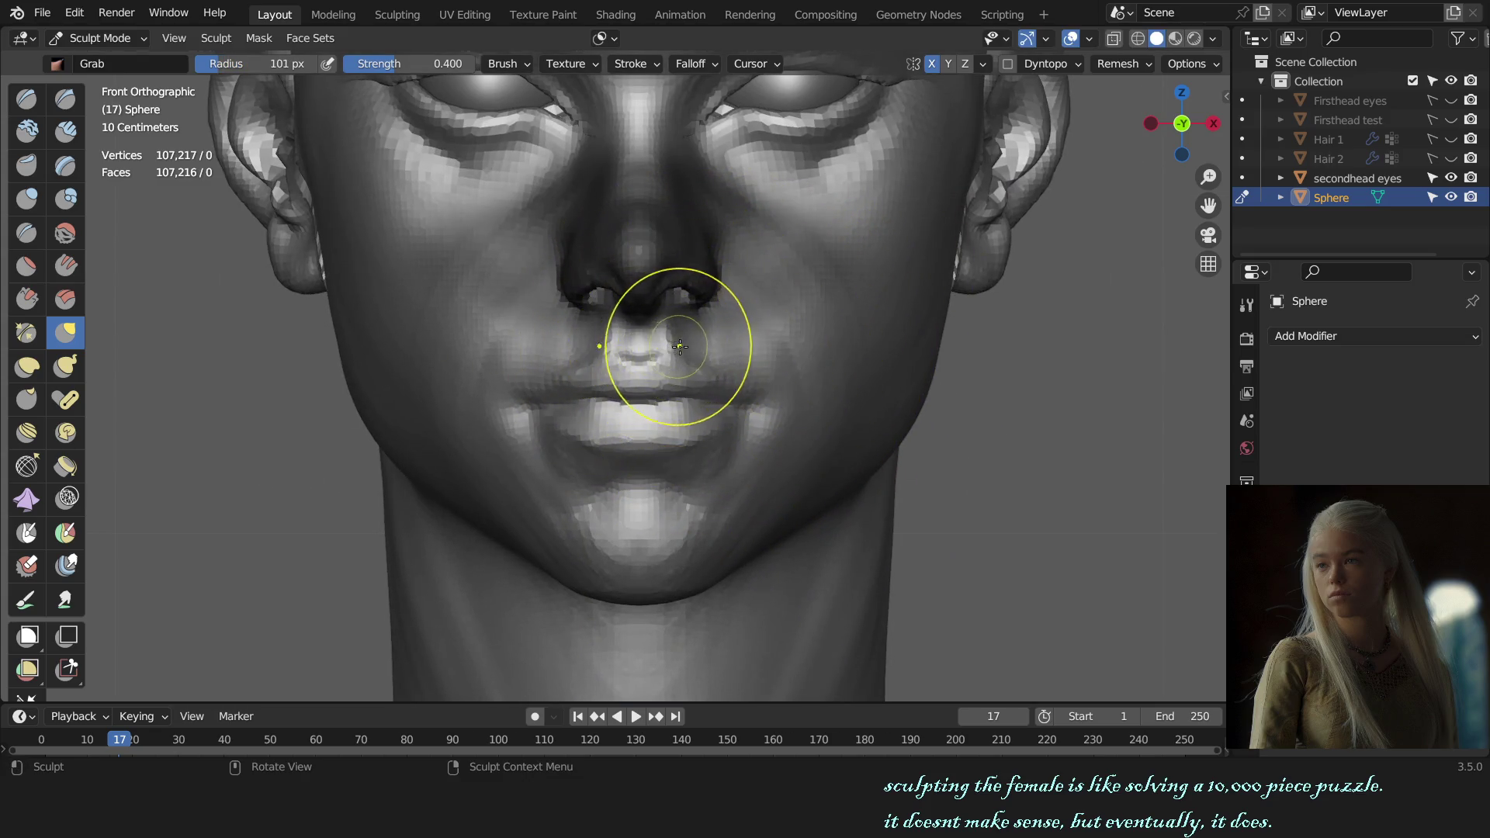
mouse_move(680, 341)
left_mouse_down()
mouse_move(656, 339)
mouse_move(682, 333)
left_mouse_up()
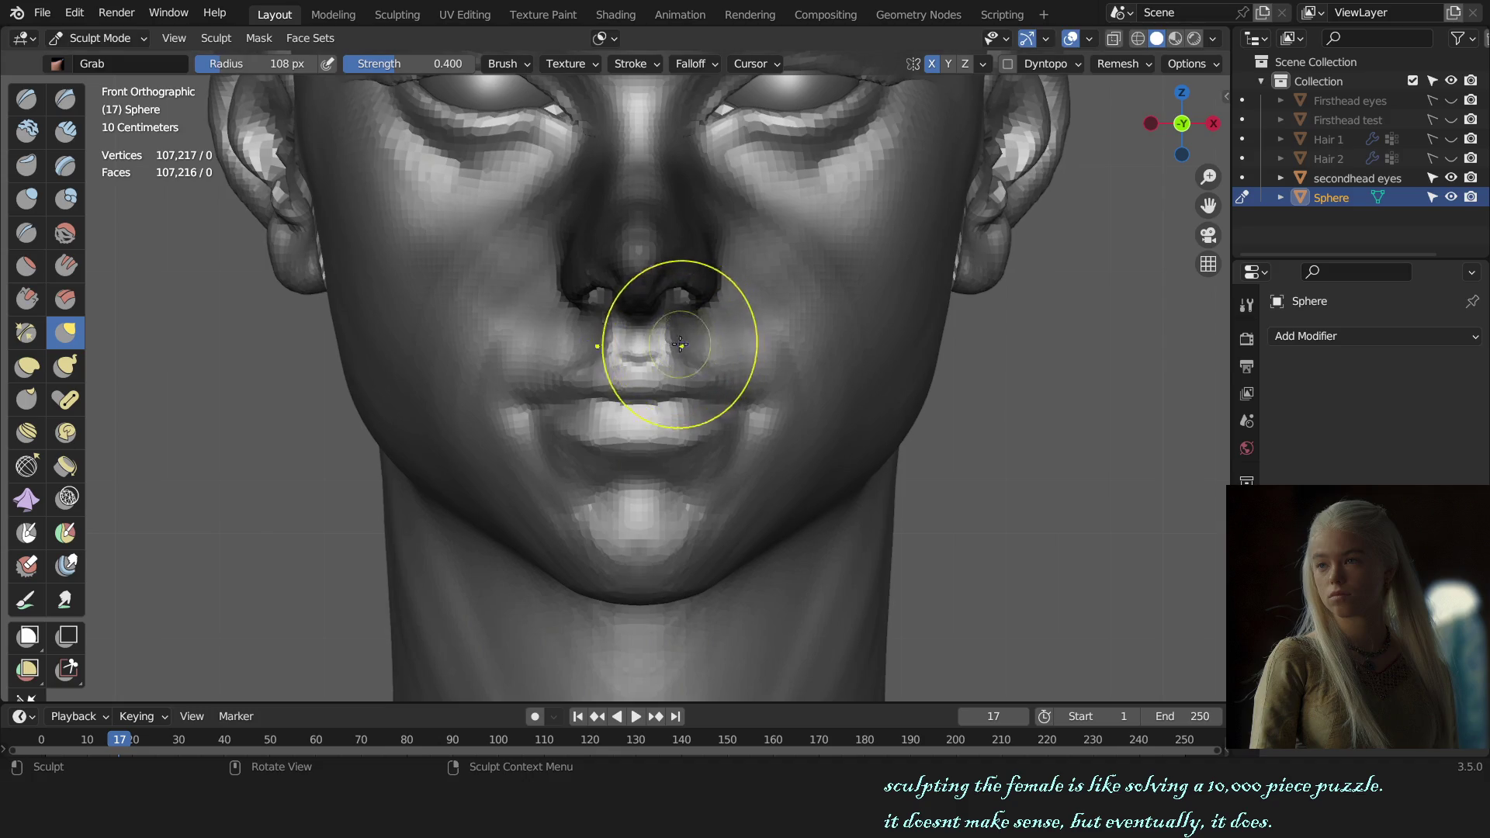
scroll(783, 429, "down", 4)
mouse_move(783, 429)
middle_mouse_down()
mouse_move(848, 422)
mouse_move(940, 443)
mouse_move(859, 440)
middle_mouse_up()
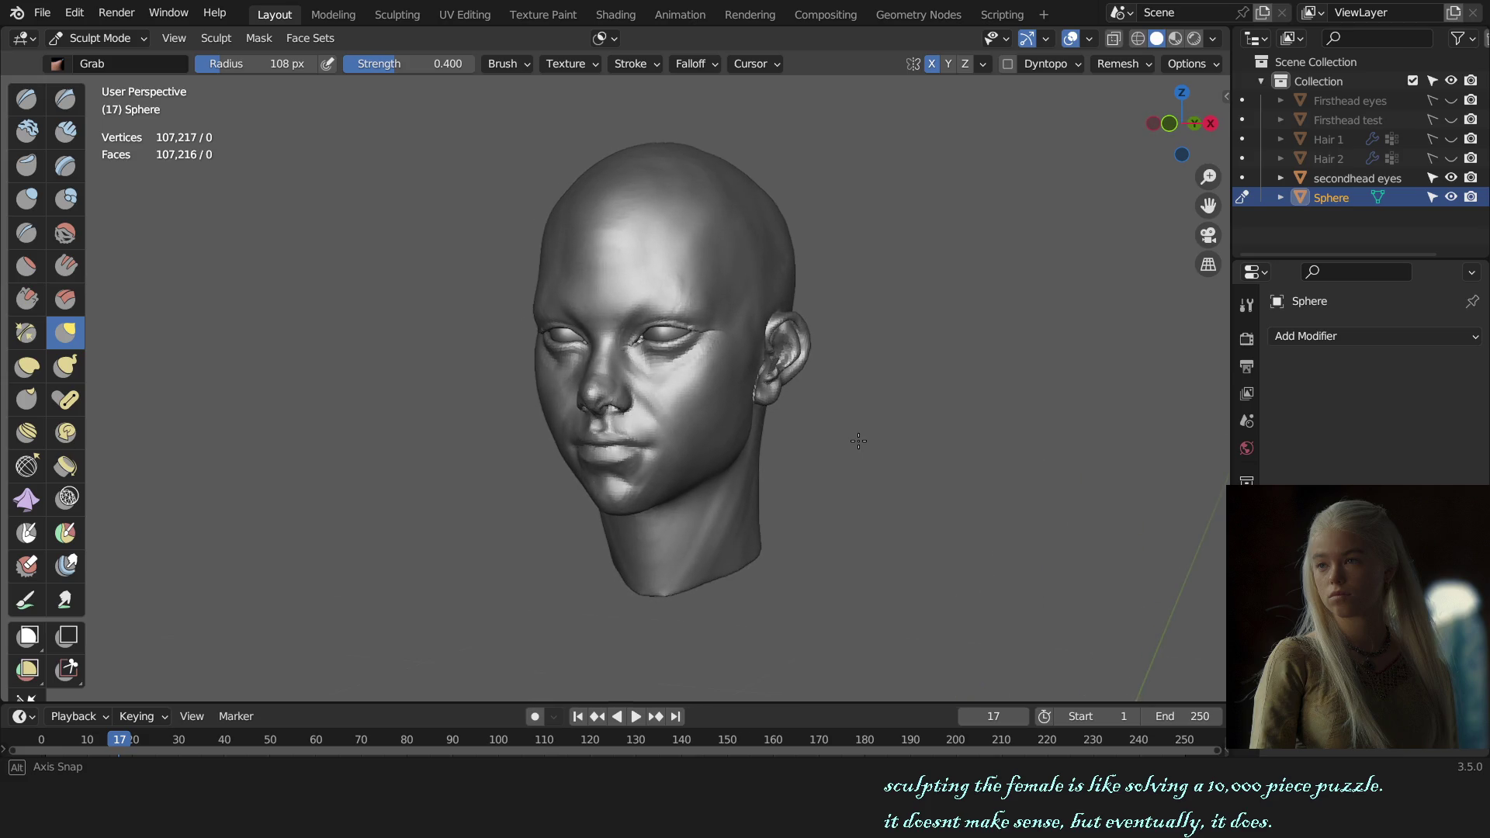
key("KP_1")
key("ctrl+Tab")
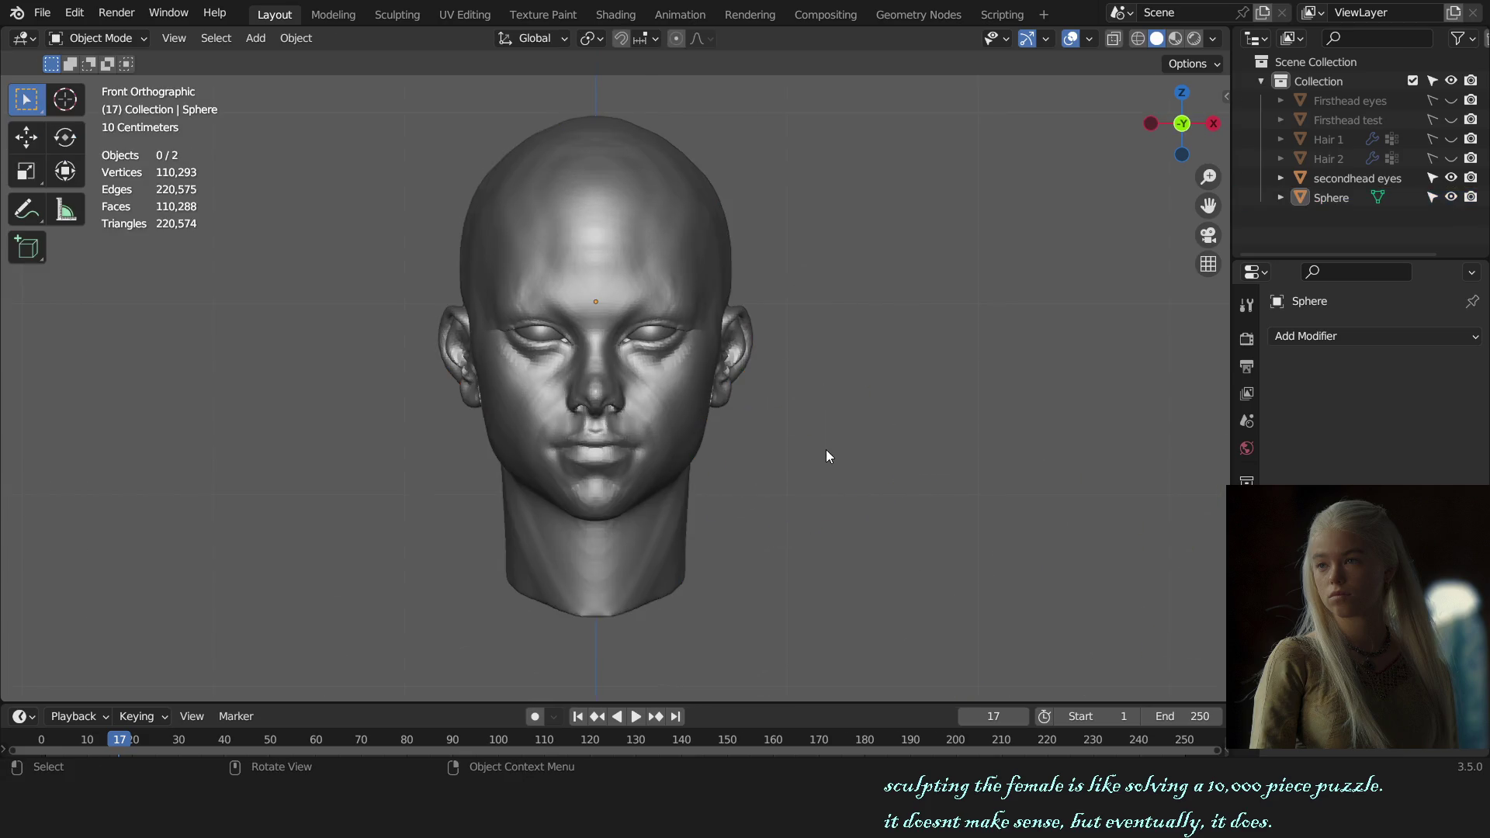
- Save the file as female bust sculpt.blend, review the head and re-enter Sculpt Mode
key("ctrl+s")
mouse_move(746, 326)
middle_mouse_down()
mouse_move(848, 357)
mouse_move(724, 372)
mouse_move(778, 330)
mouse_move(797, 386)
mouse_move(827, 376)
mouse_move(709, 426)
mouse_move(706, 469)
mouse_move(680, 440)
middle_mouse_up()
key("ctrl+Tab")
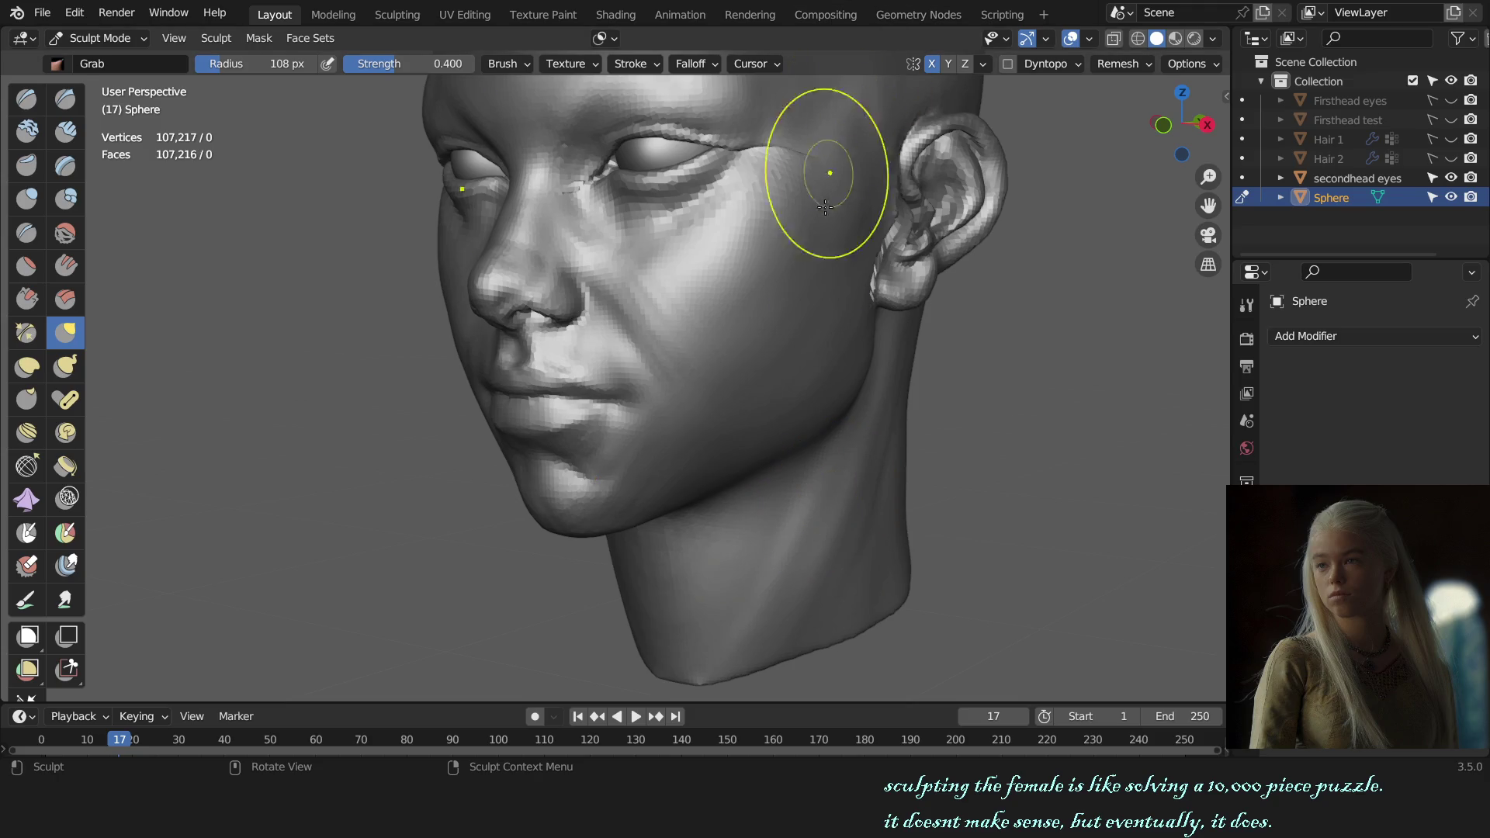
- Build up clay on the chin below the lower lip with a small Clay Strips brush
mouse_move(831, 184)
middle_mouse_down()
mouse_move(849, 299)
mouse_move(784, 377)
mouse_move(698, 398)
middle_mouse_up()
scroll(785, 376, "up", 2)
key("c")
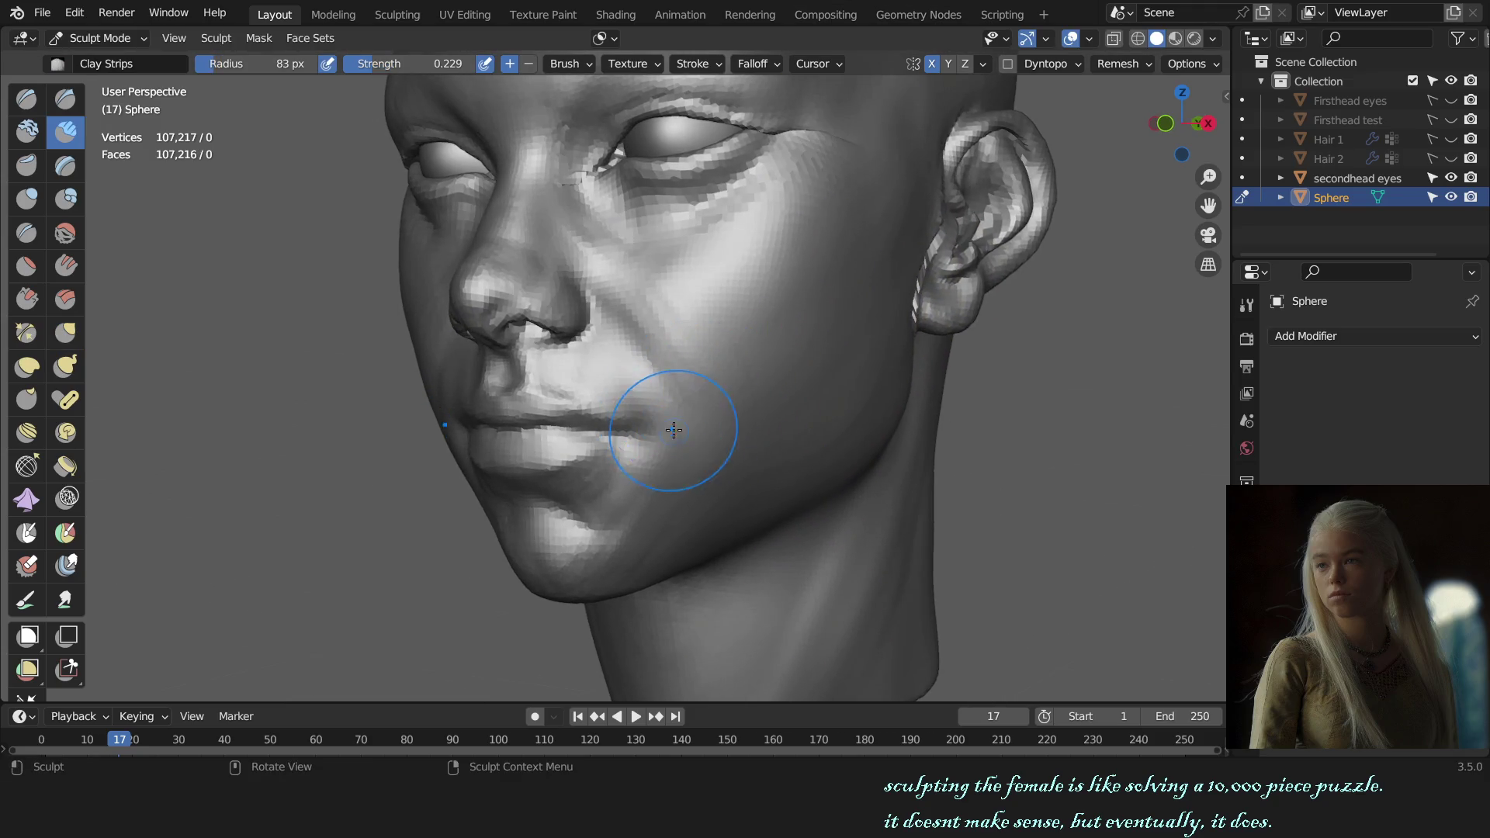
left_click_drag(682, 449, 664, 393)
key("f")
left_click(647, 470)
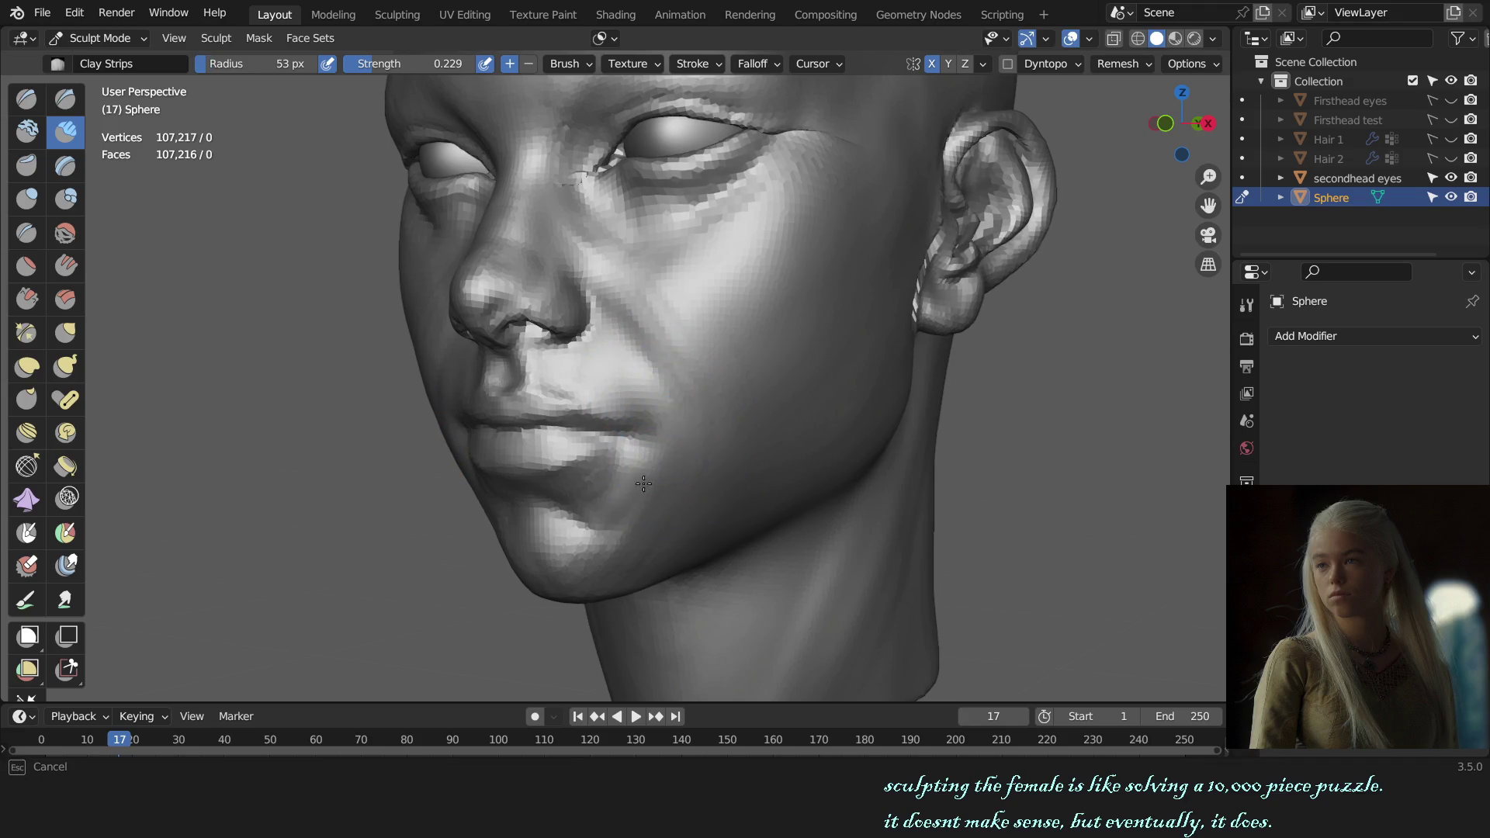
mouse_move(648, 470)
left_mouse_down()
mouse_move(642, 490)
mouse_move(704, 491)
left_mouse_up()
middle_click_drag(706, 473, 683, 450)
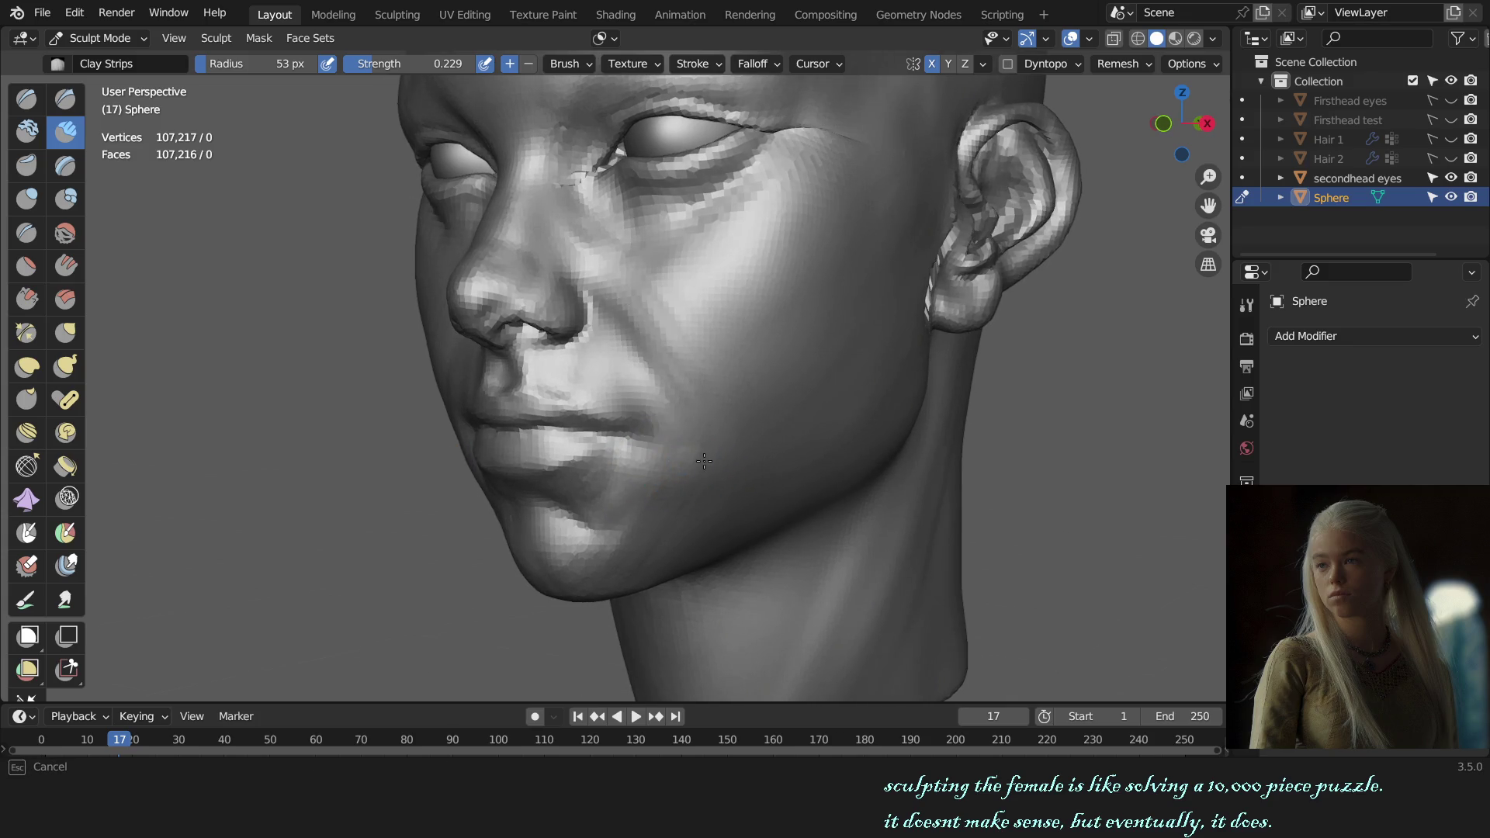
key("KP_1")
- Work the lower face from three-quarter views, adjusting the Clay Strips brush size
middle_click_drag(865, 424, 695, 455)
scroll(765, 431, "up", 2)
key("bracketleft")
key("bracketleft")
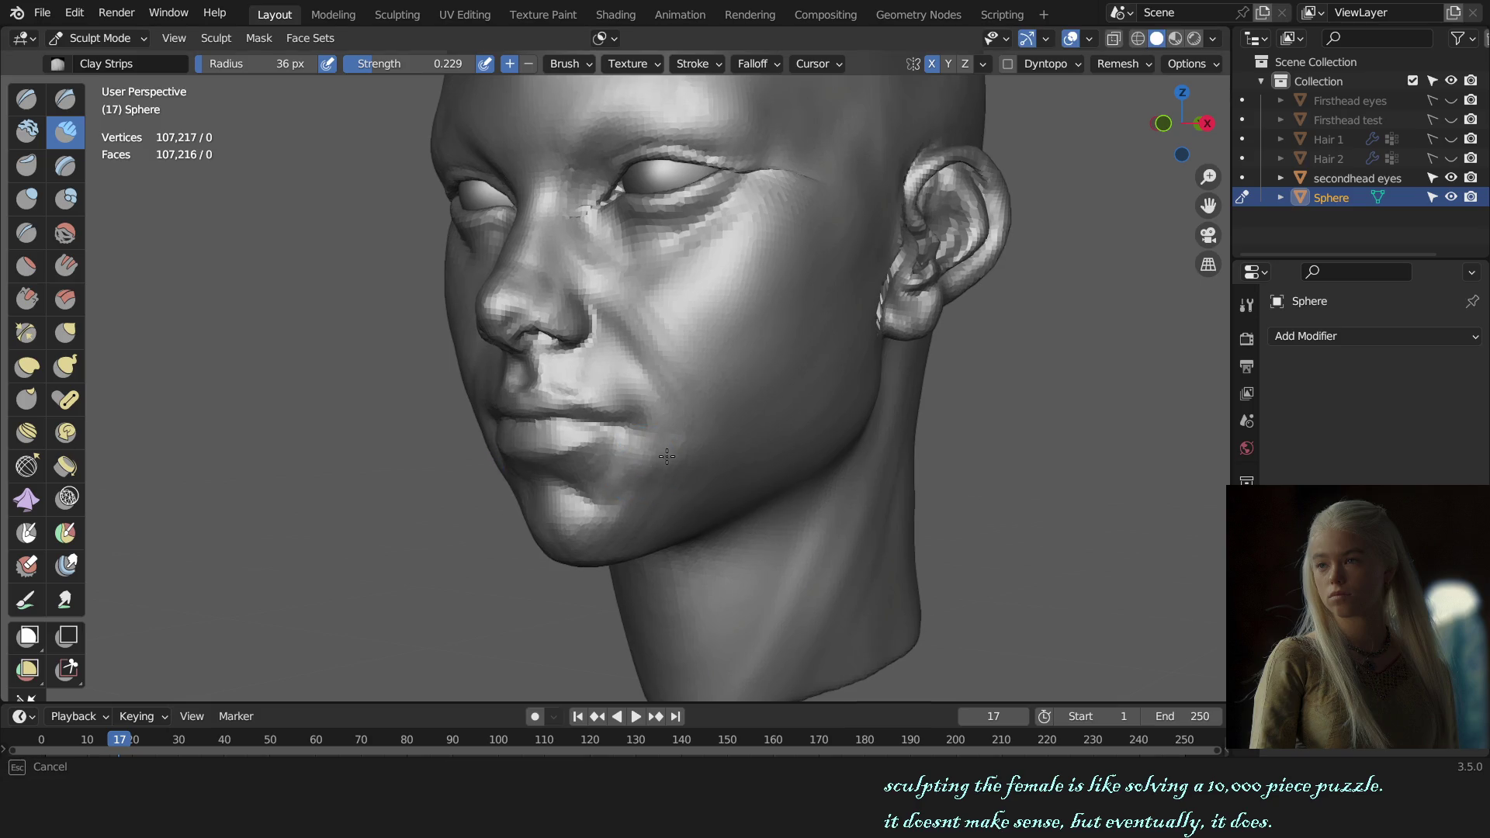
key("KP_1")
scroll(693, 482, "down", 3)
mouse_move(931, 407)
middle_mouse_down()
mouse_move(842, 406)
mouse_move(881, 433)
middle_mouse_up()
scroll(832, 493, "up", 2)
scroll(775, 523, "up", 2)
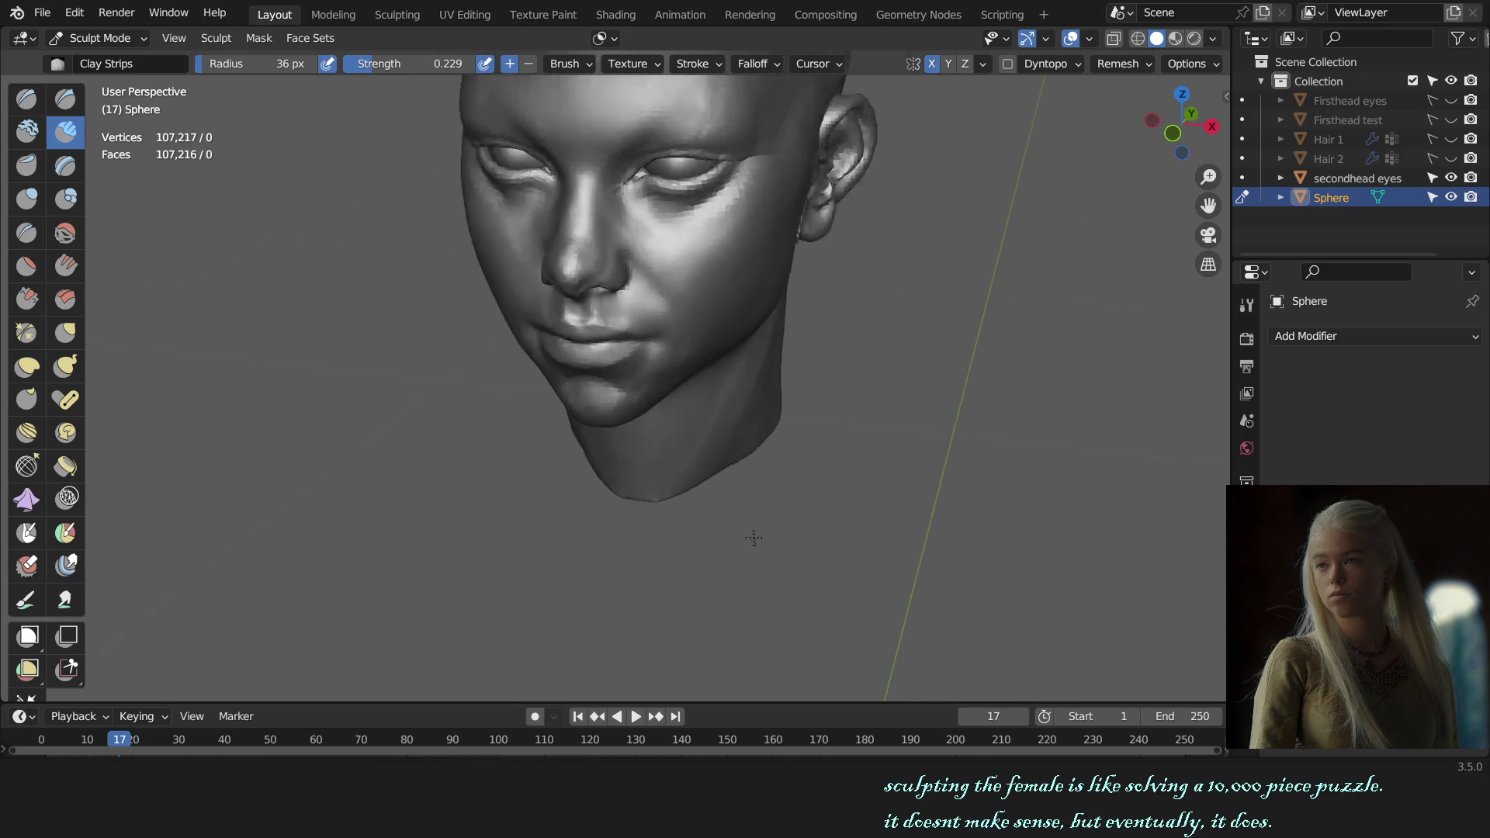
scroll(752, 540, "up", 4)
middle_click_drag(752, 539, 811, 424, "shift")
scroll(842, 432, "up", 3)
scroll(707, 424, "up", 2)
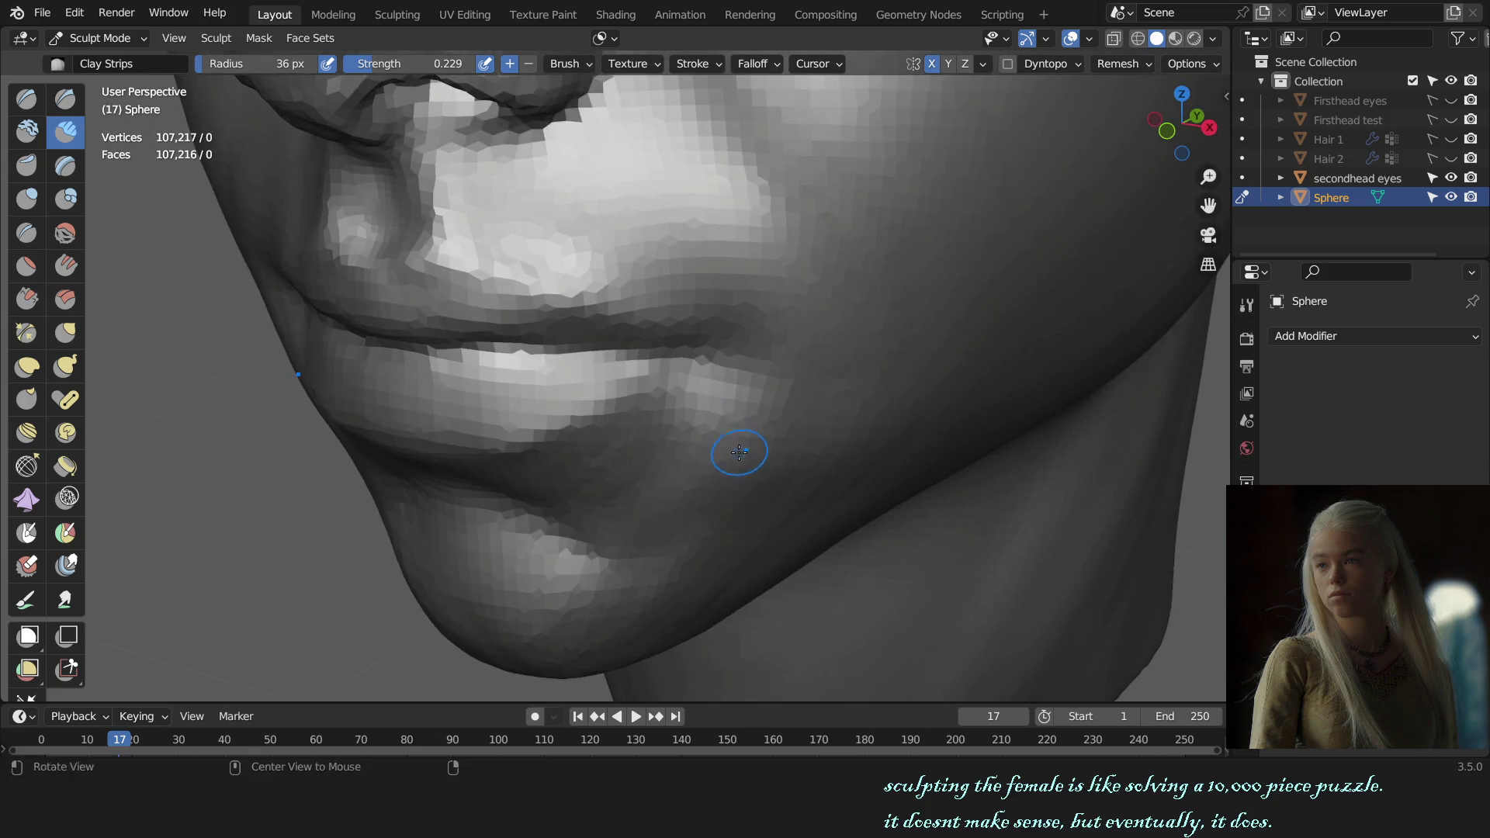
scroll(738, 452, "down", 2)
scroll(740, 451, "down", 2)
key("f")
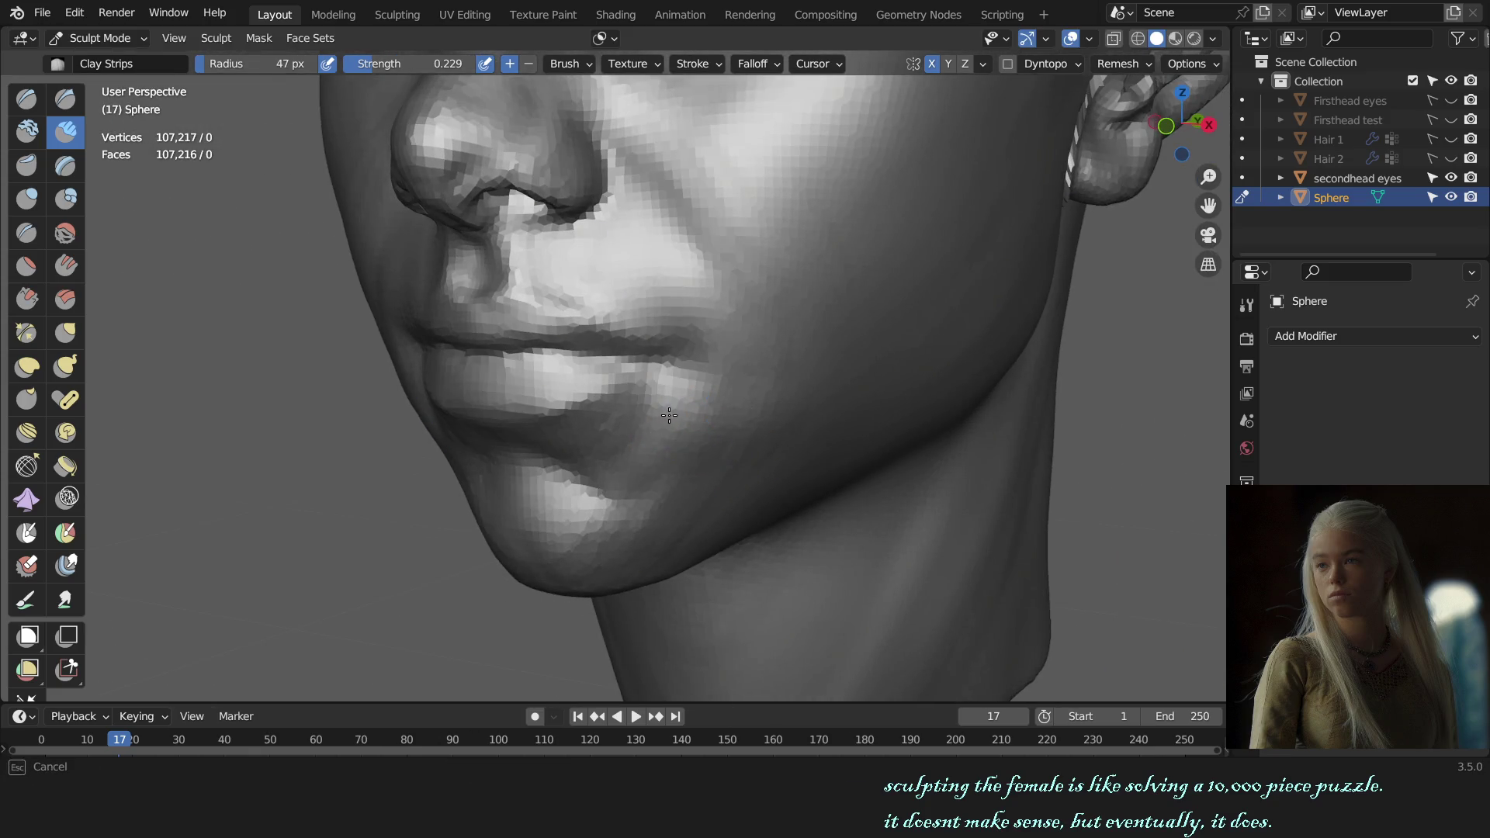
left_click(686, 438)
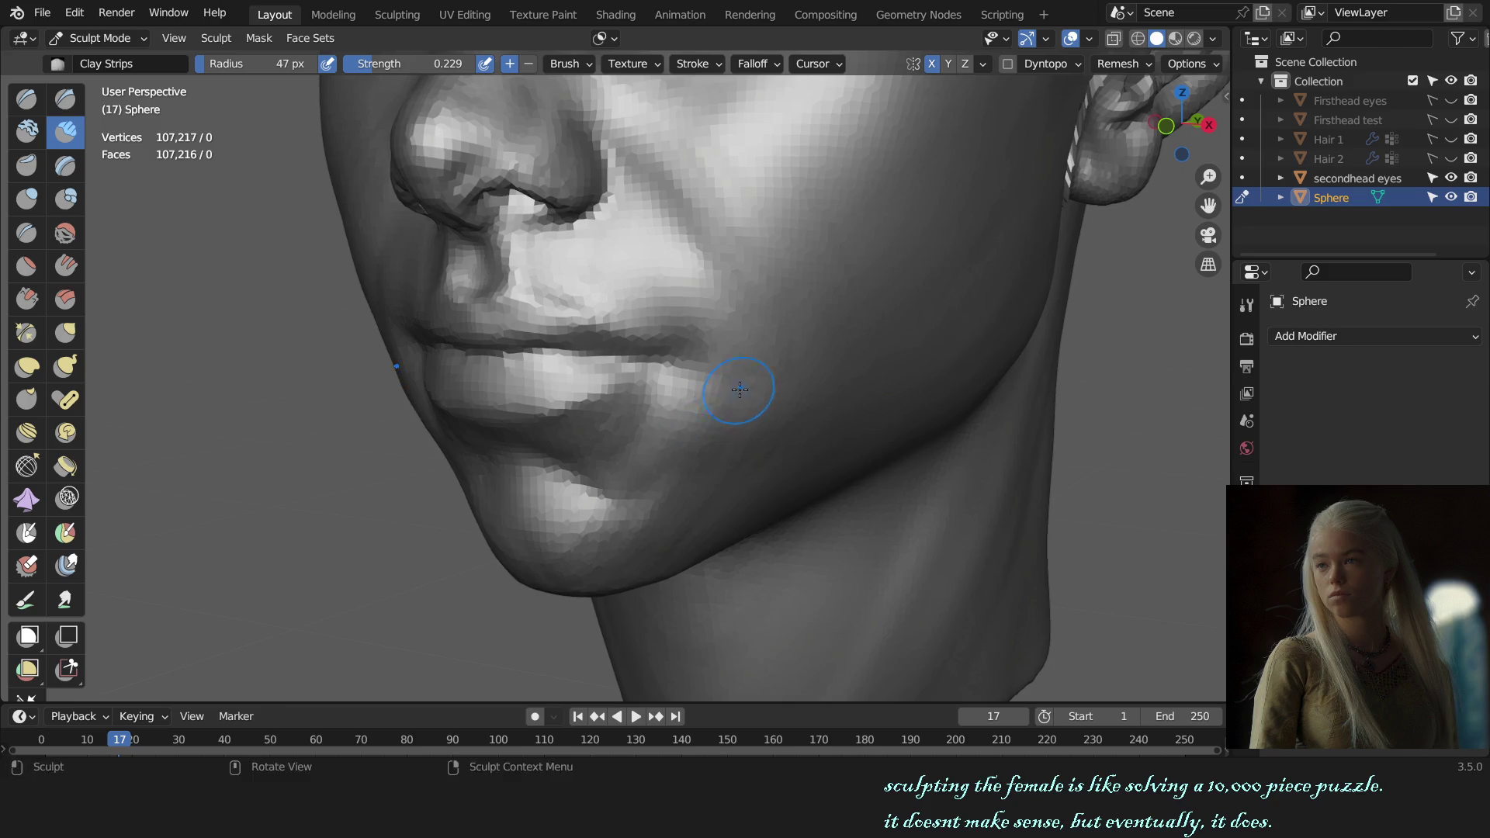
scroll(754, 402, "up", 2)
- Fill out the lips and mouth corners, turn to profile and switch to the Grab brush
middle_click_drag(754, 402, 604, 434)
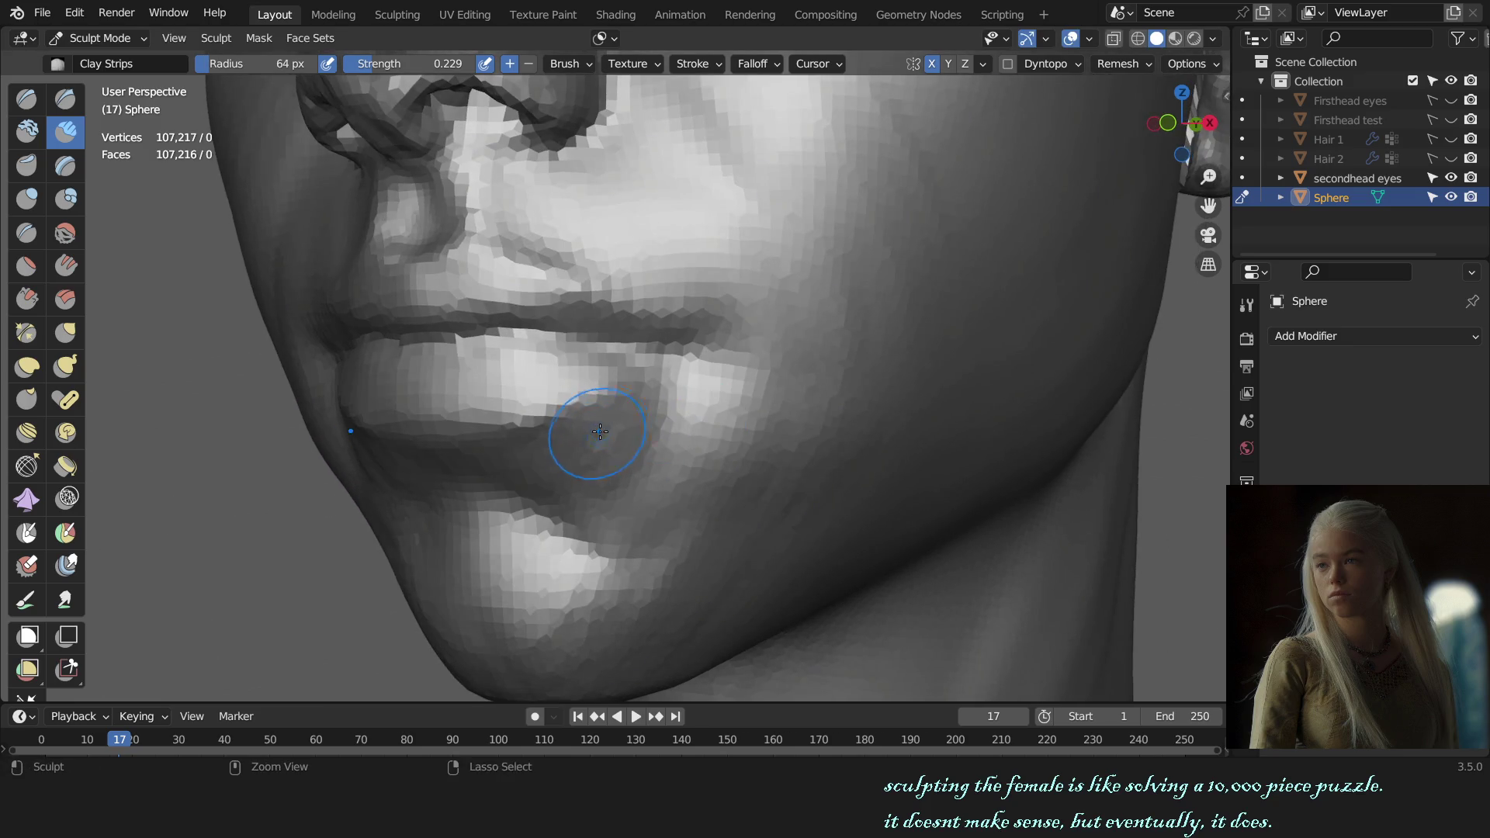
key("KP_1")
scroll(709, 459, "up", 2)
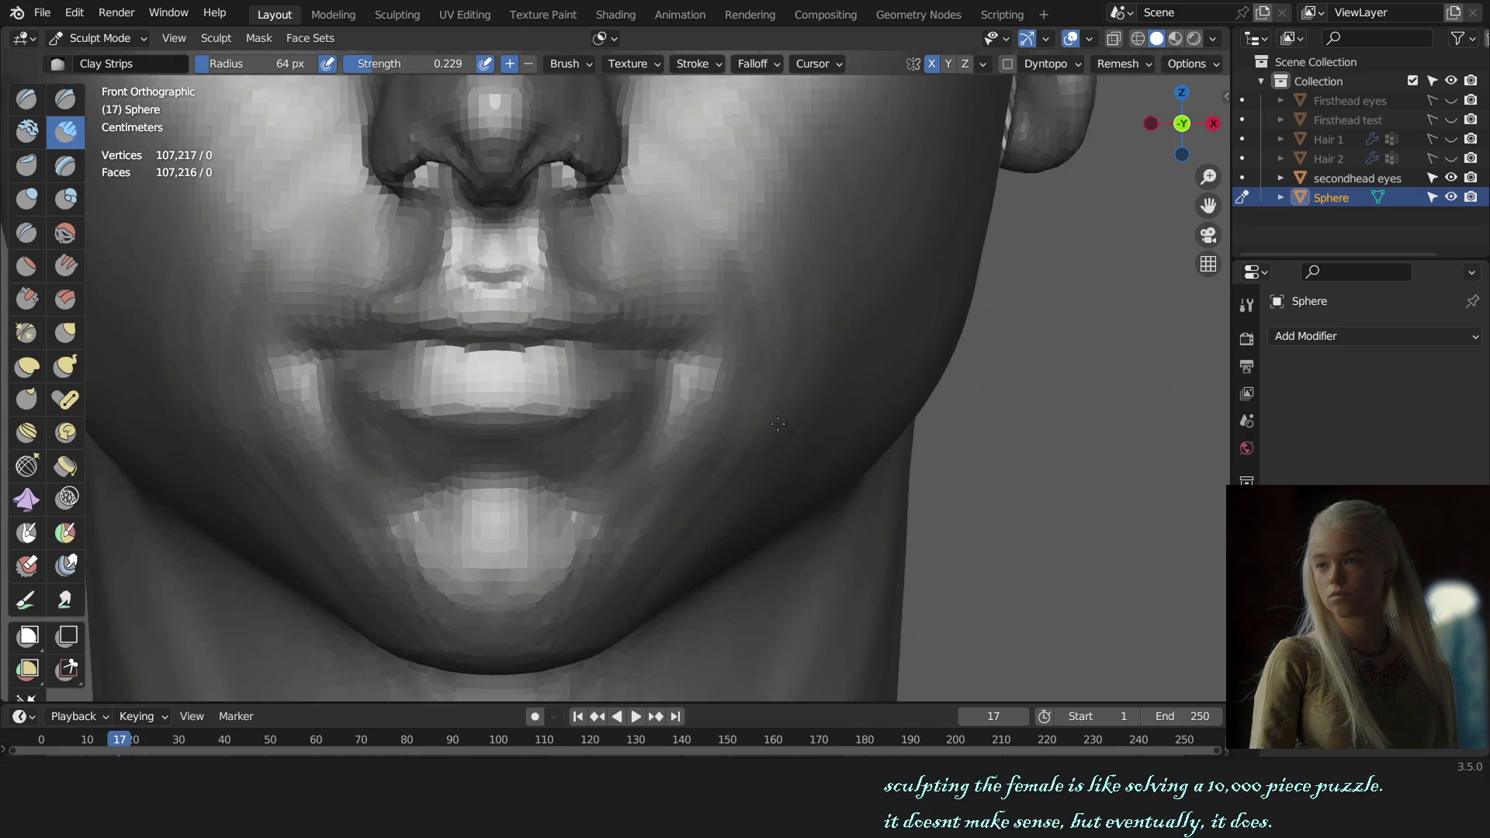
middle_click_drag(699, 443, 617, 427)
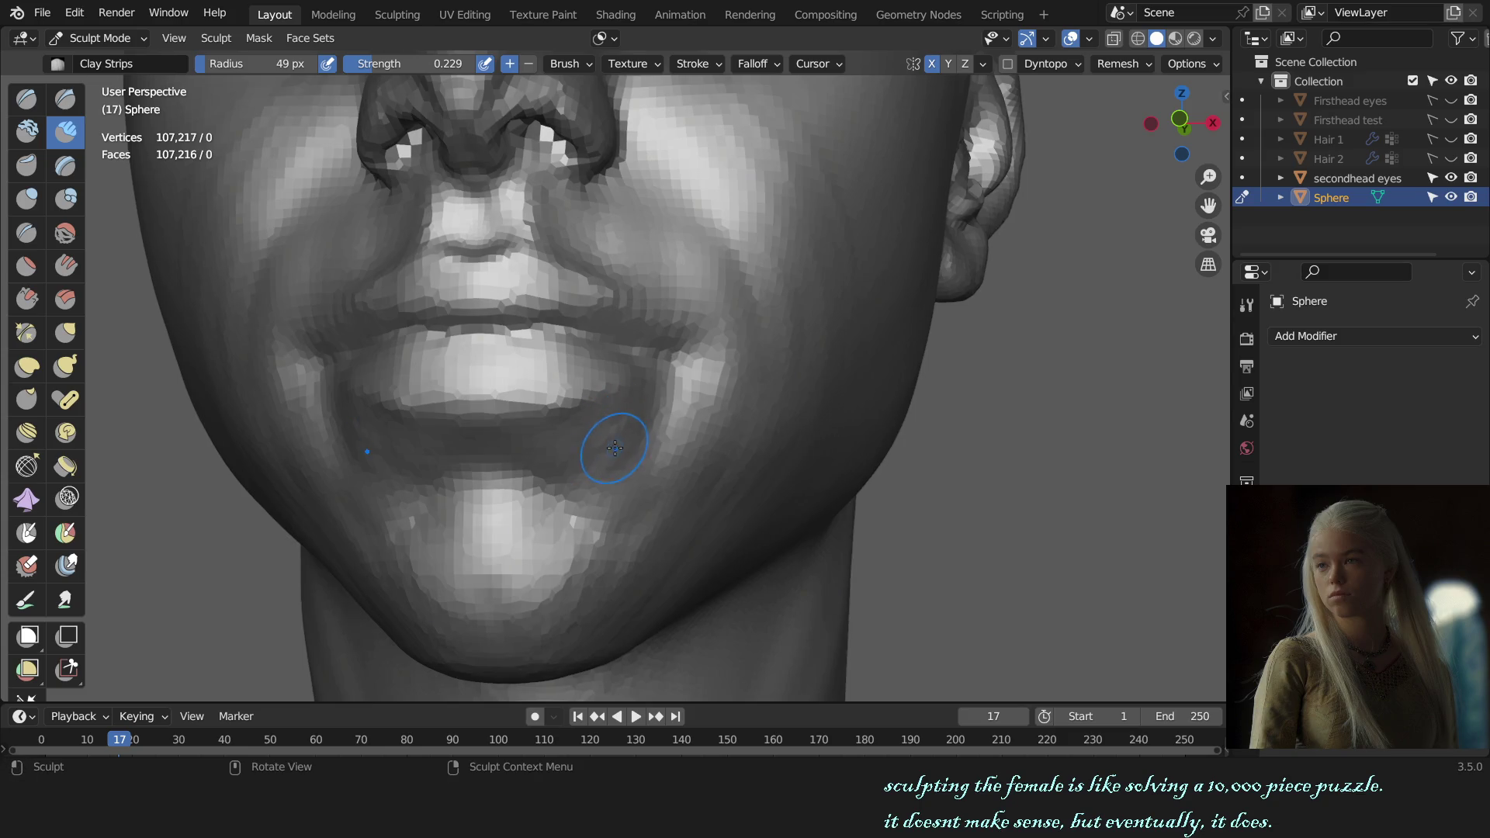
key("f")
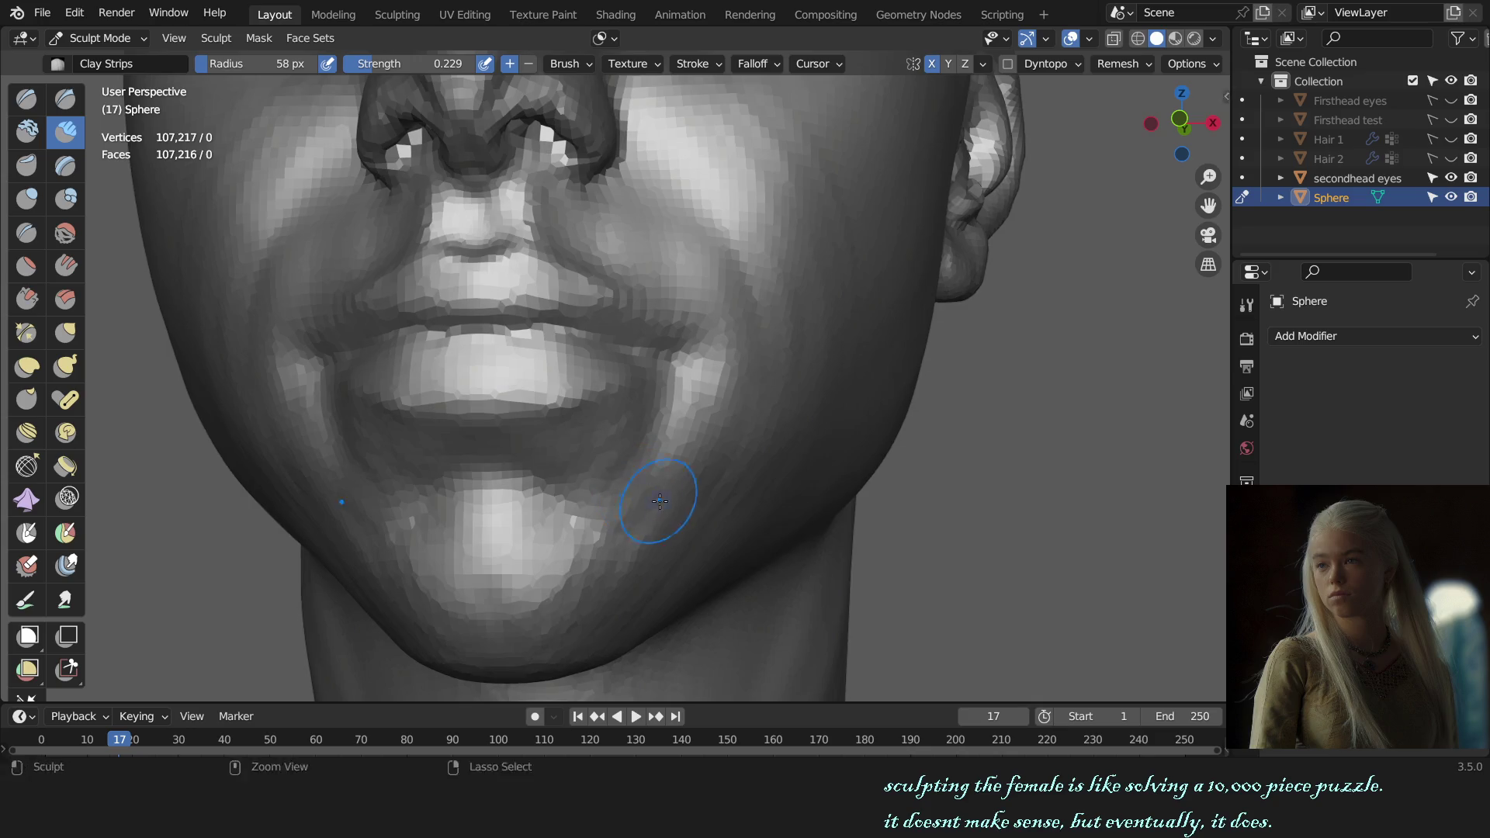
key("KP_1")
scroll(828, 462, "down", 3)
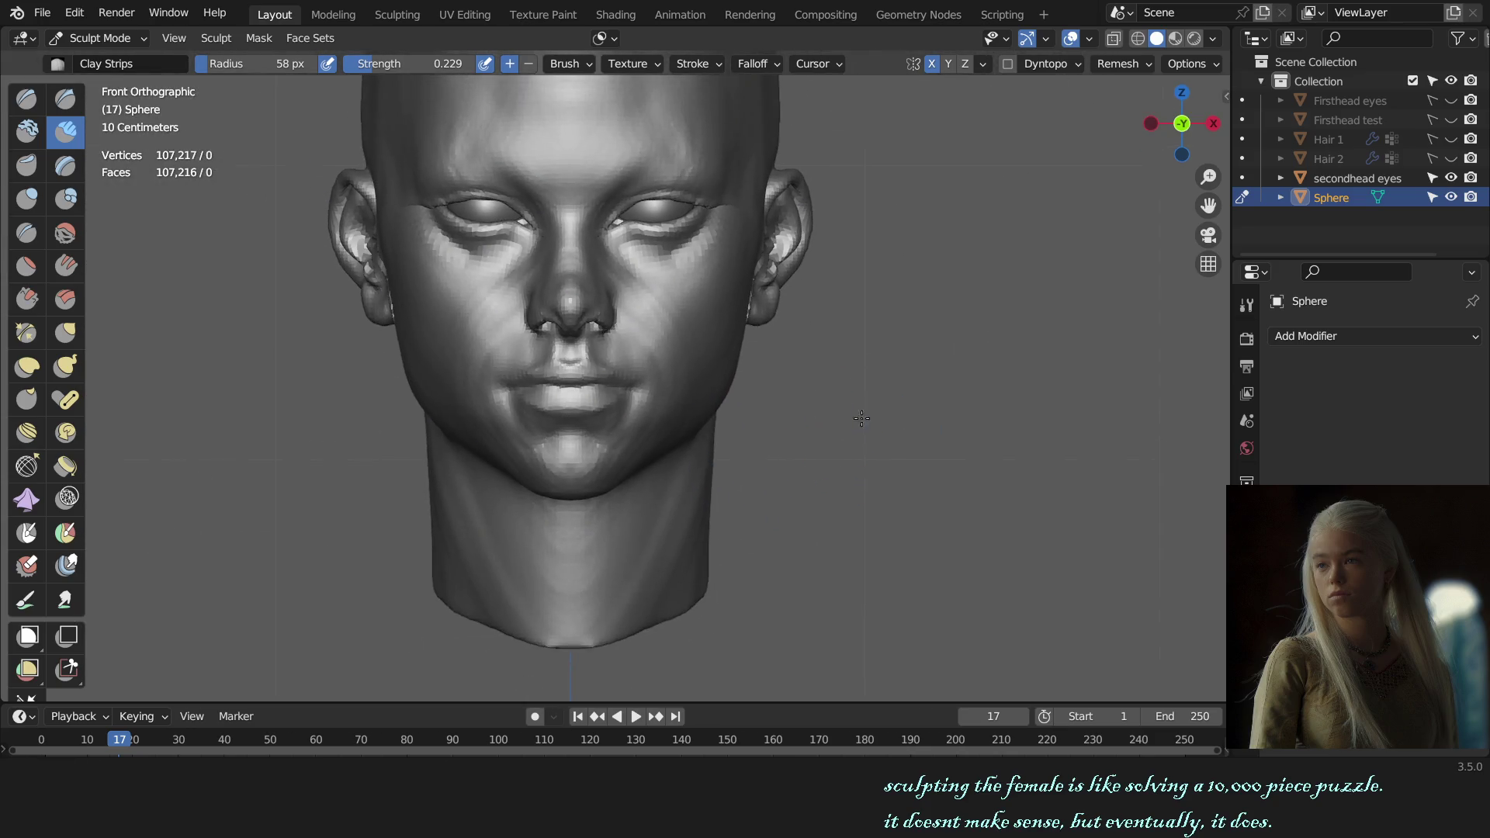
scroll(884, 425, "down", 3)
mouse_move(977, 424)
middle_mouse_down()
mouse_move(754, 426)
mouse_move(767, 443)
middle_mouse_up()
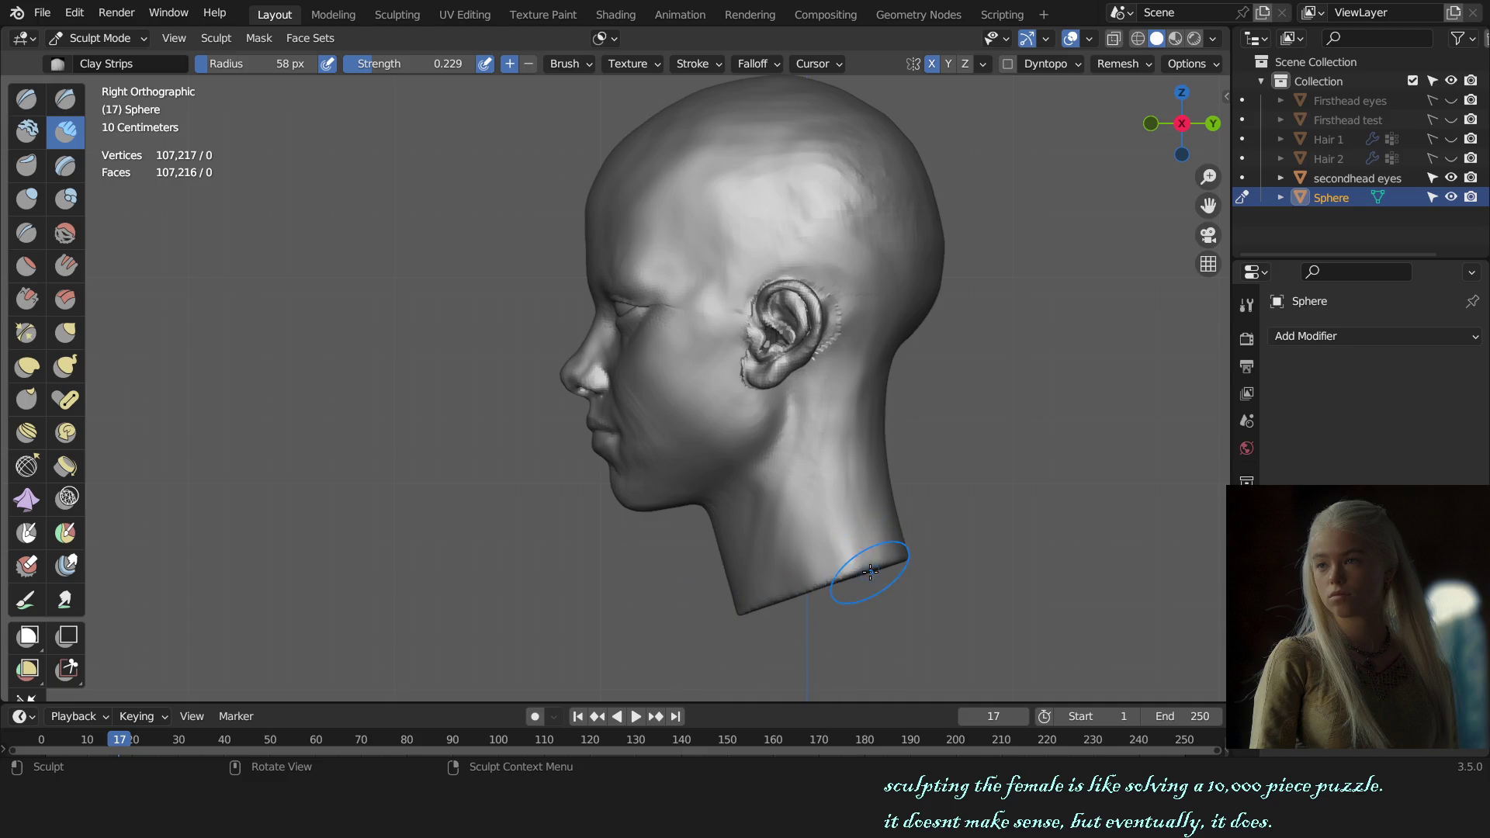
key("g")
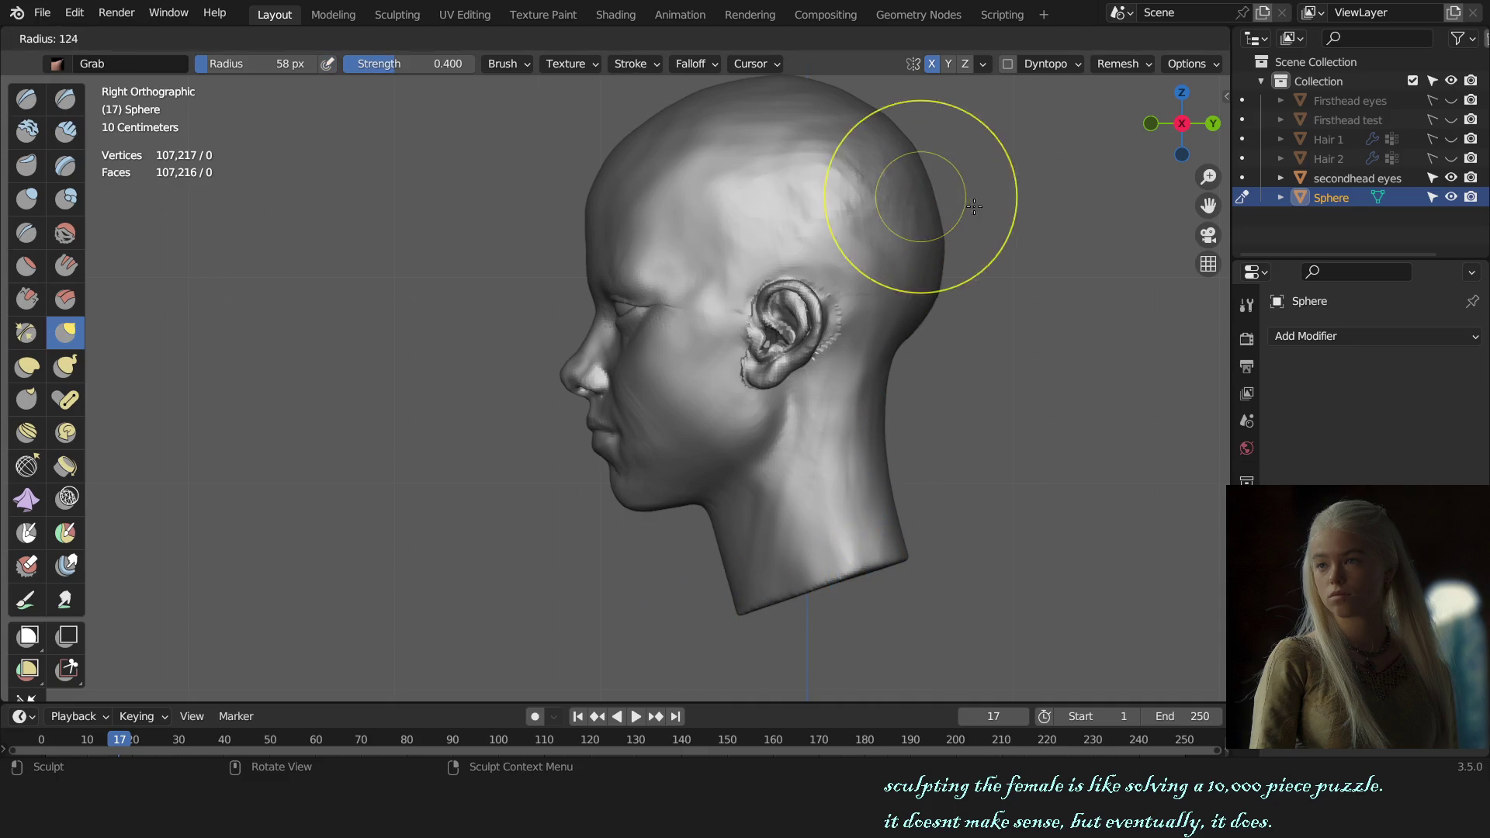
- Reshape the jaw from an angled view, then switch to the Draw brush at a new size
key("KP_1")
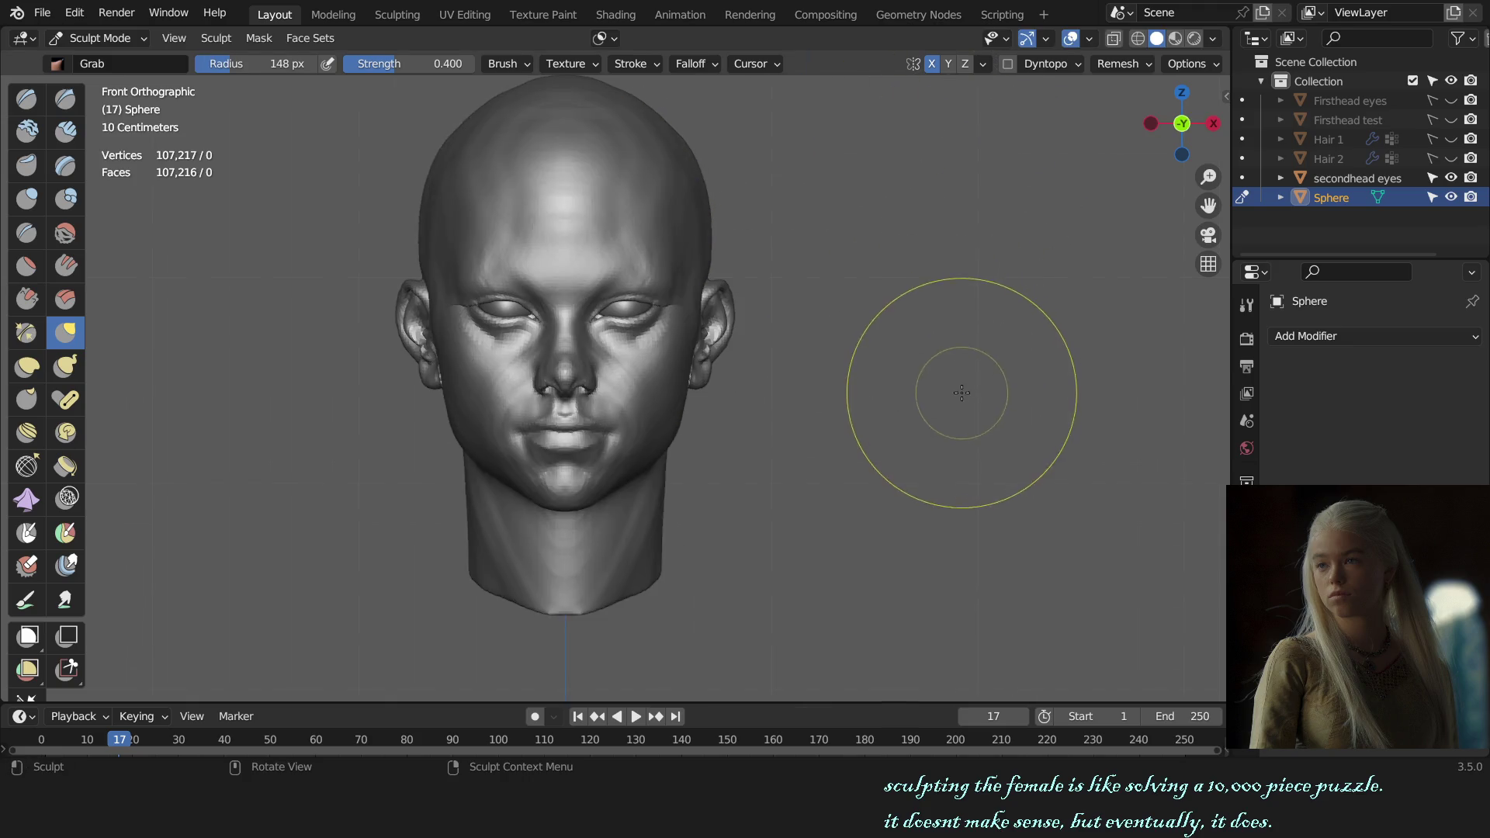
left_click(611, 40)
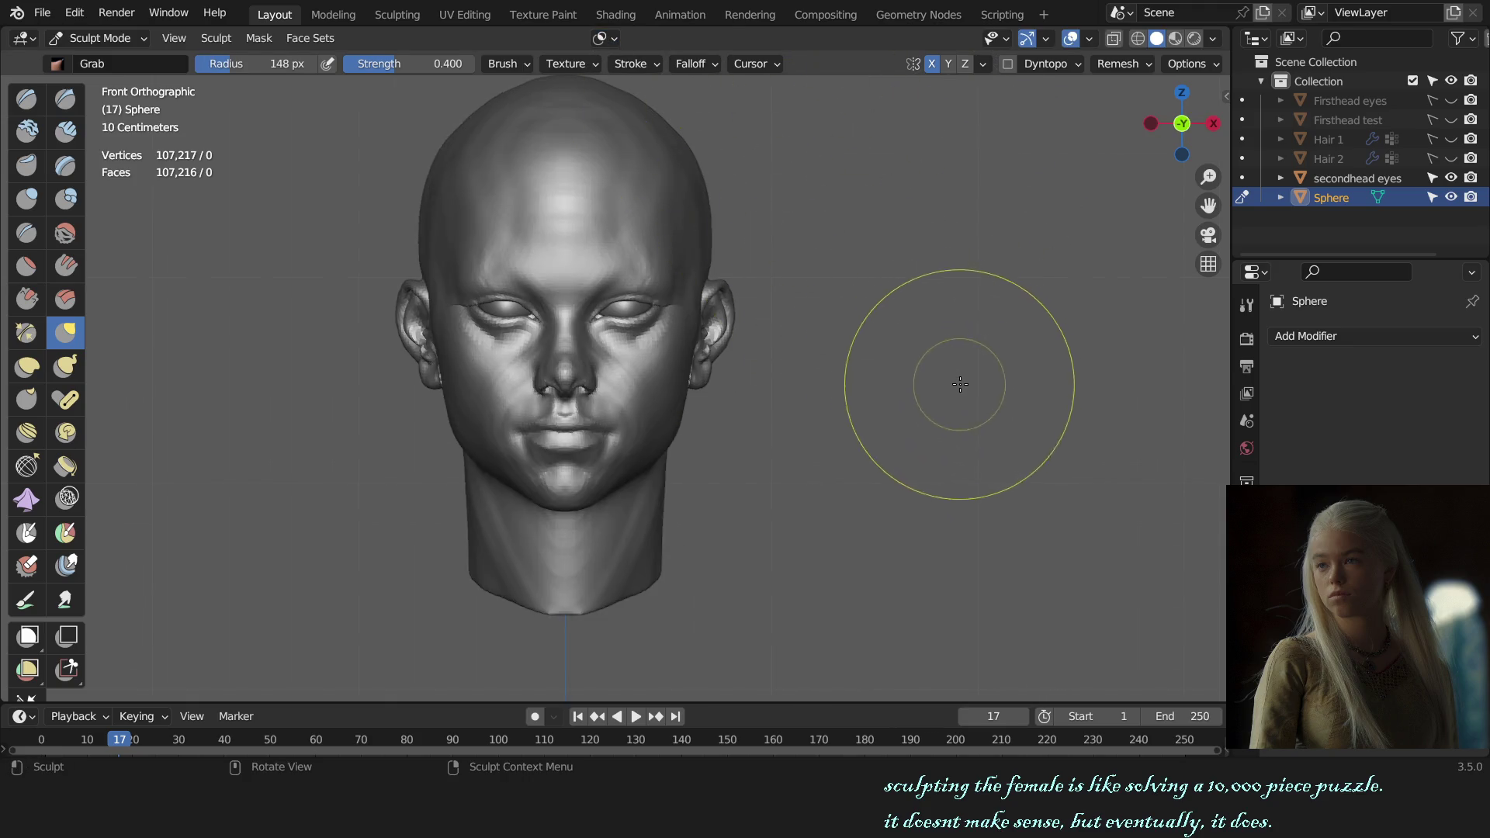
mouse_move(1005, 356)
middle_mouse_down()
mouse_move(939, 375)
mouse_move(964, 339)
mouse_move(947, 392)
mouse_move(822, 446)
middle_mouse_up()
scroll(892, 399, "up", 4)
scroll(713, 488, "up", 3)
middle_click_drag(714, 489, 632, 466)
key("x")
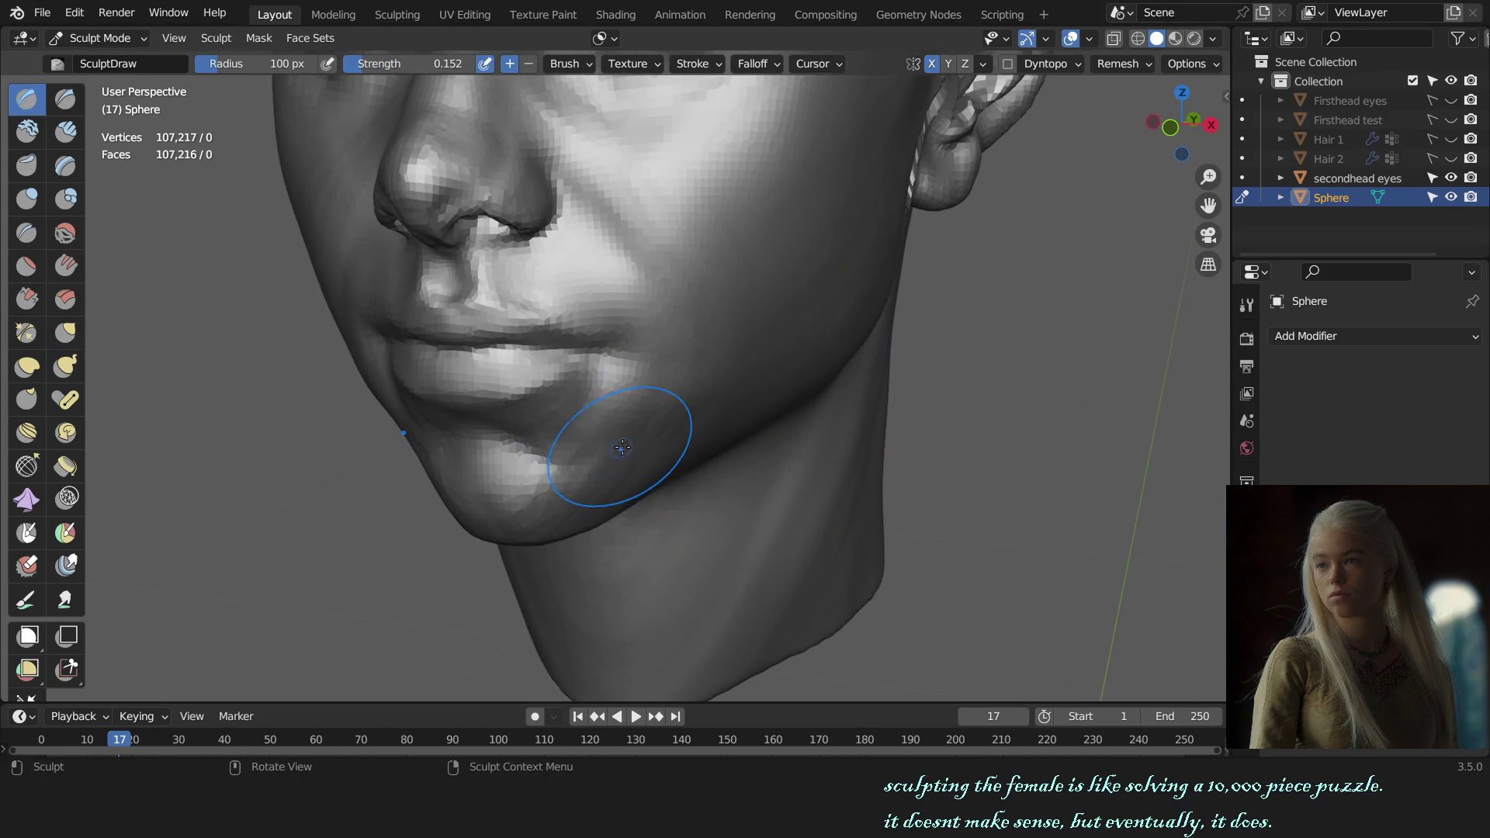
key("f")
left_click(629, 441)
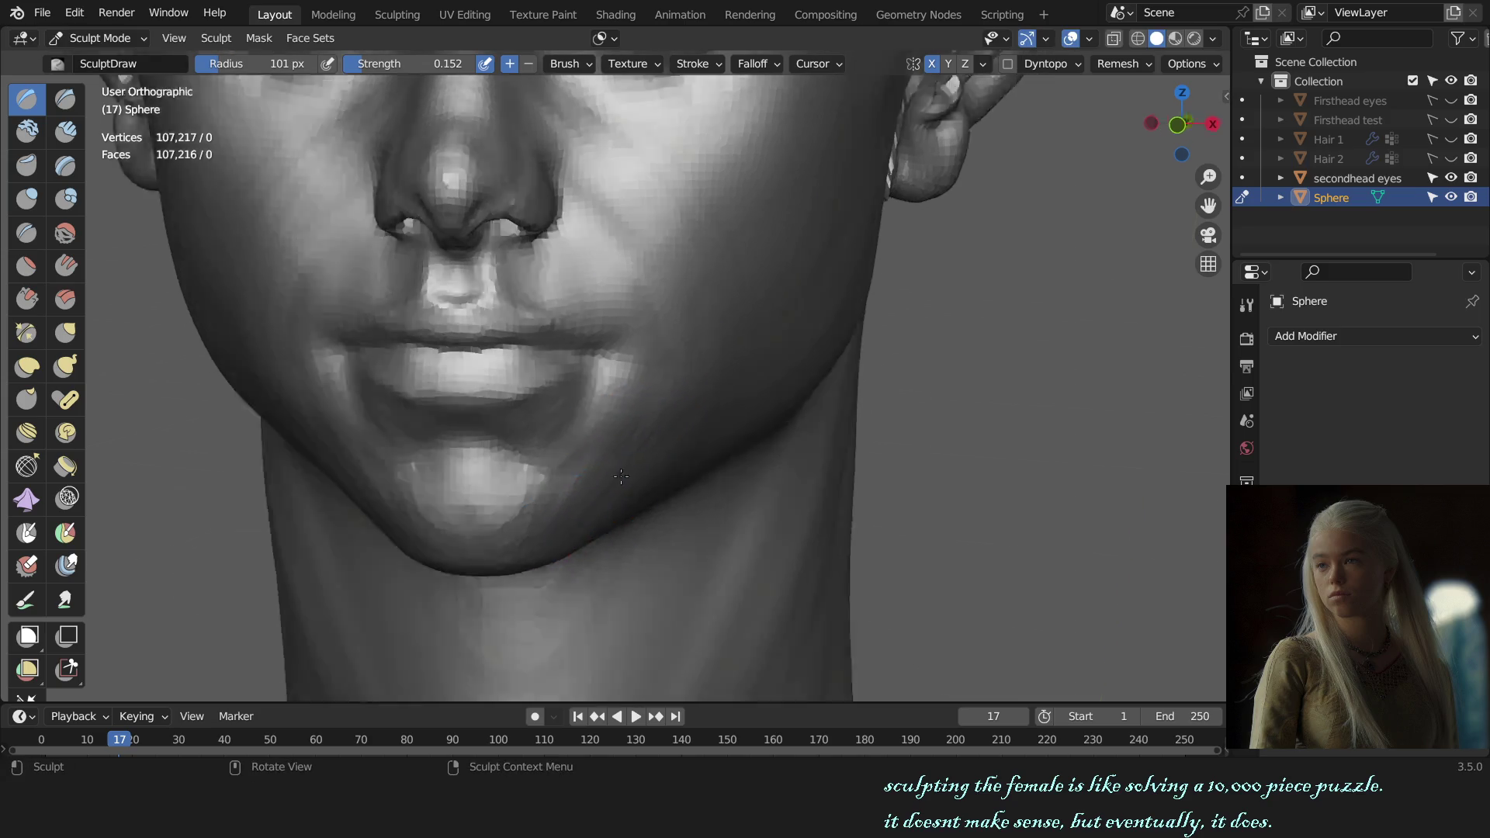
- Soften the chin and jawline with Draw strokes, adjusting the brush size as needed
middle_click_drag(630, 466, 909, 405)
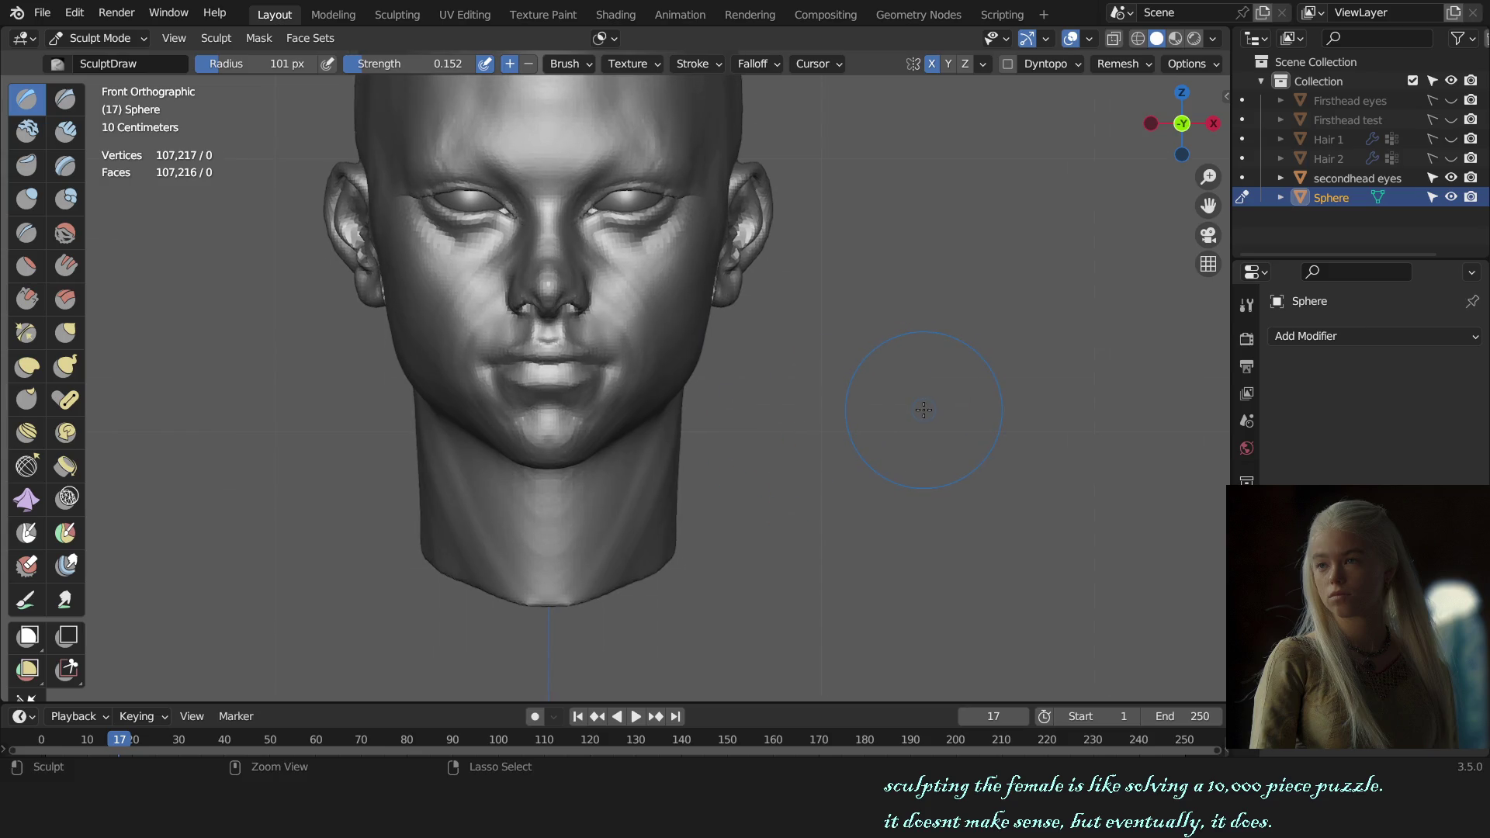
key("ctrl+shift")
scroll(851, 431, "up", 3)
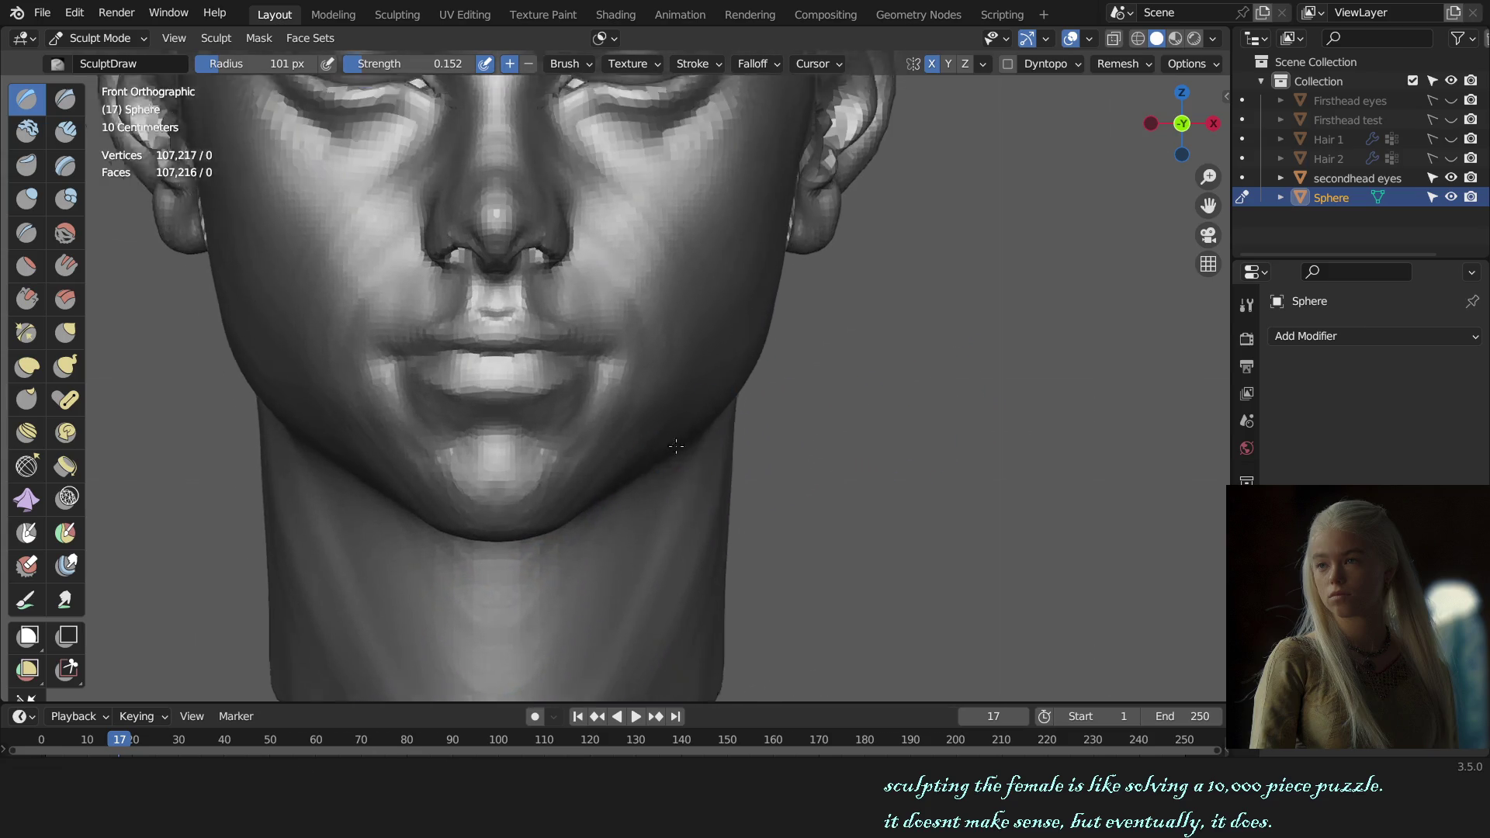
key("bracketleft")
key("bracketleft")
key("bracketleft")
key("f")
left_click(692, 454)
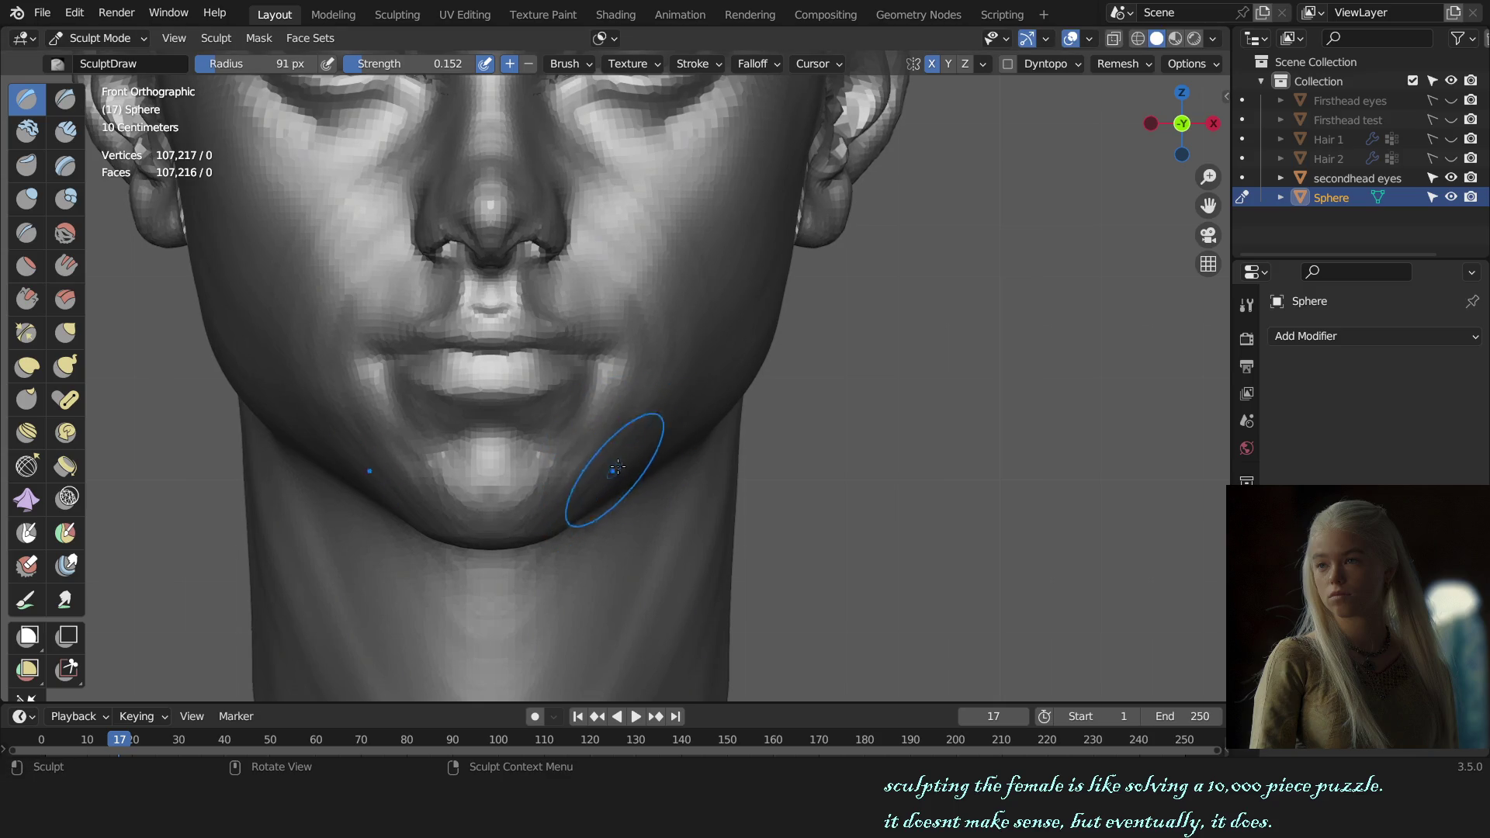
key("f")
left_click(654, 466)
scroll(761, 376, "down", 5)
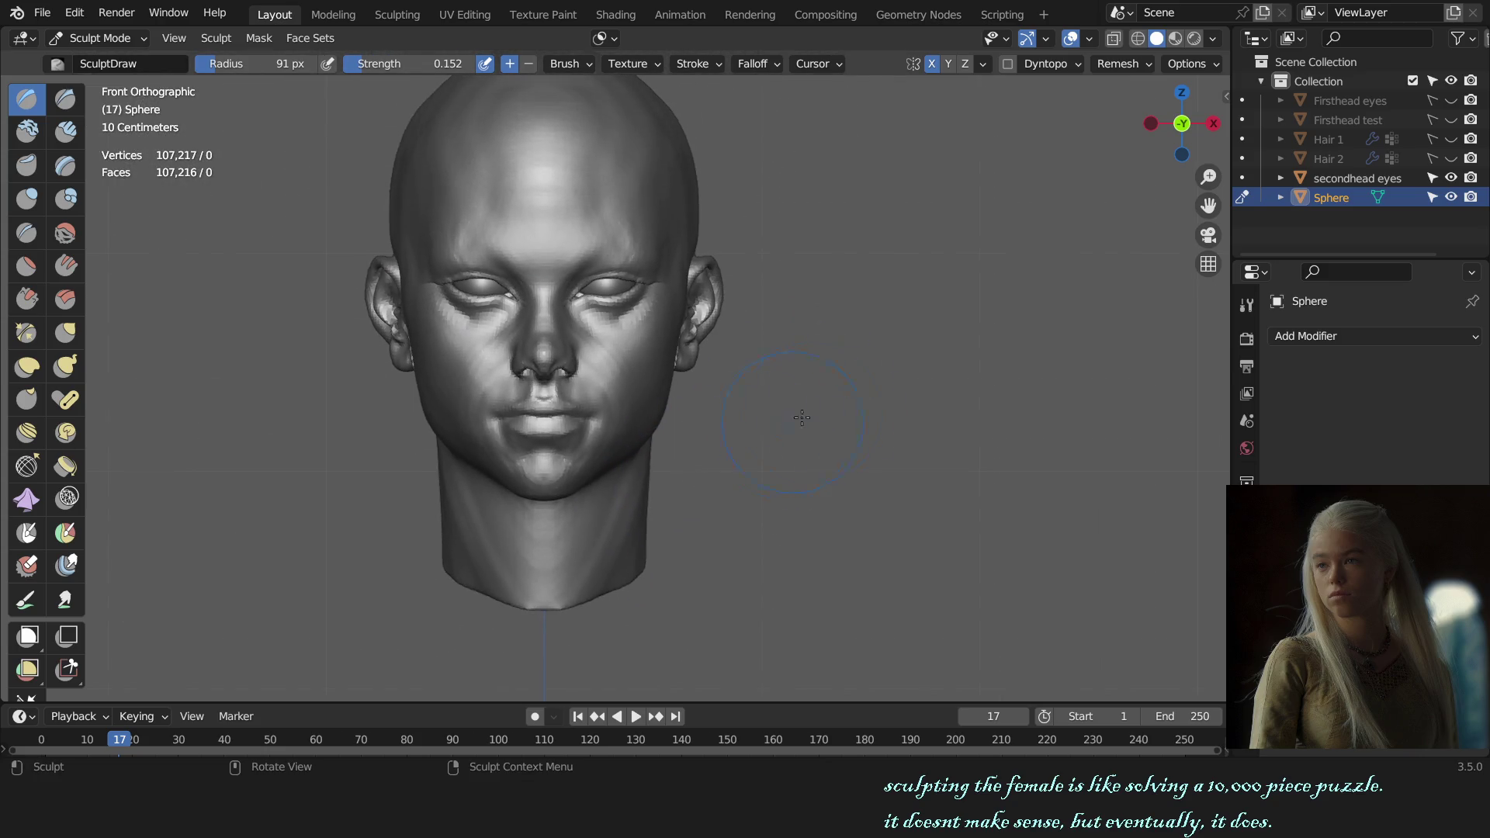
mouse_move(798, 415)
middle_mouse_down()
mouse_move(894, 415)
mouse_move(983, 374)
mouse_move(981, 409)
middle_mouse_up()
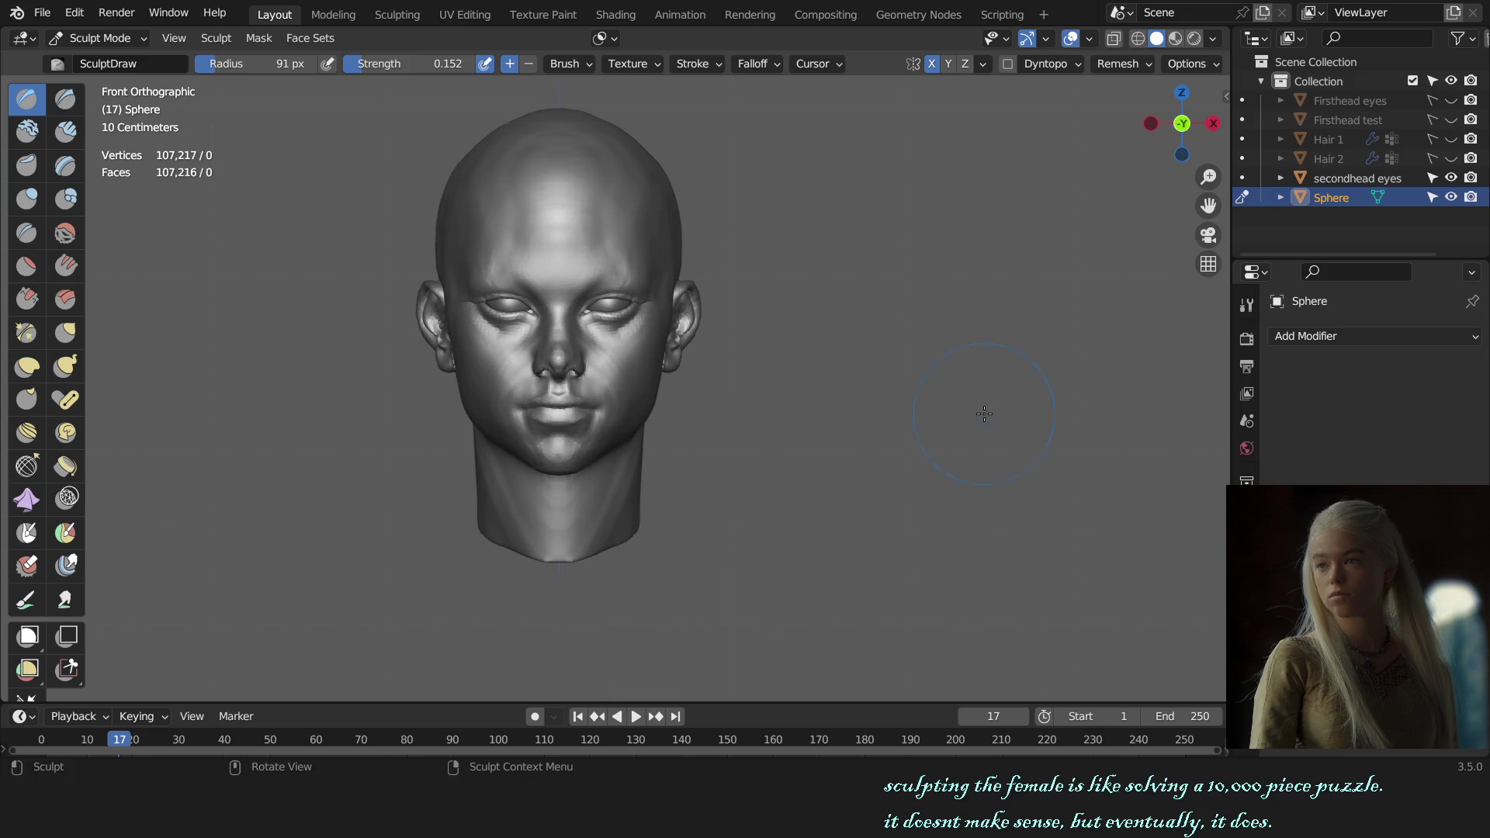
- Leave sculpting for Object Mode and make the eyes object active
key("ctrl+Tab")
left_click(700, 361)
left_click(613, 307)
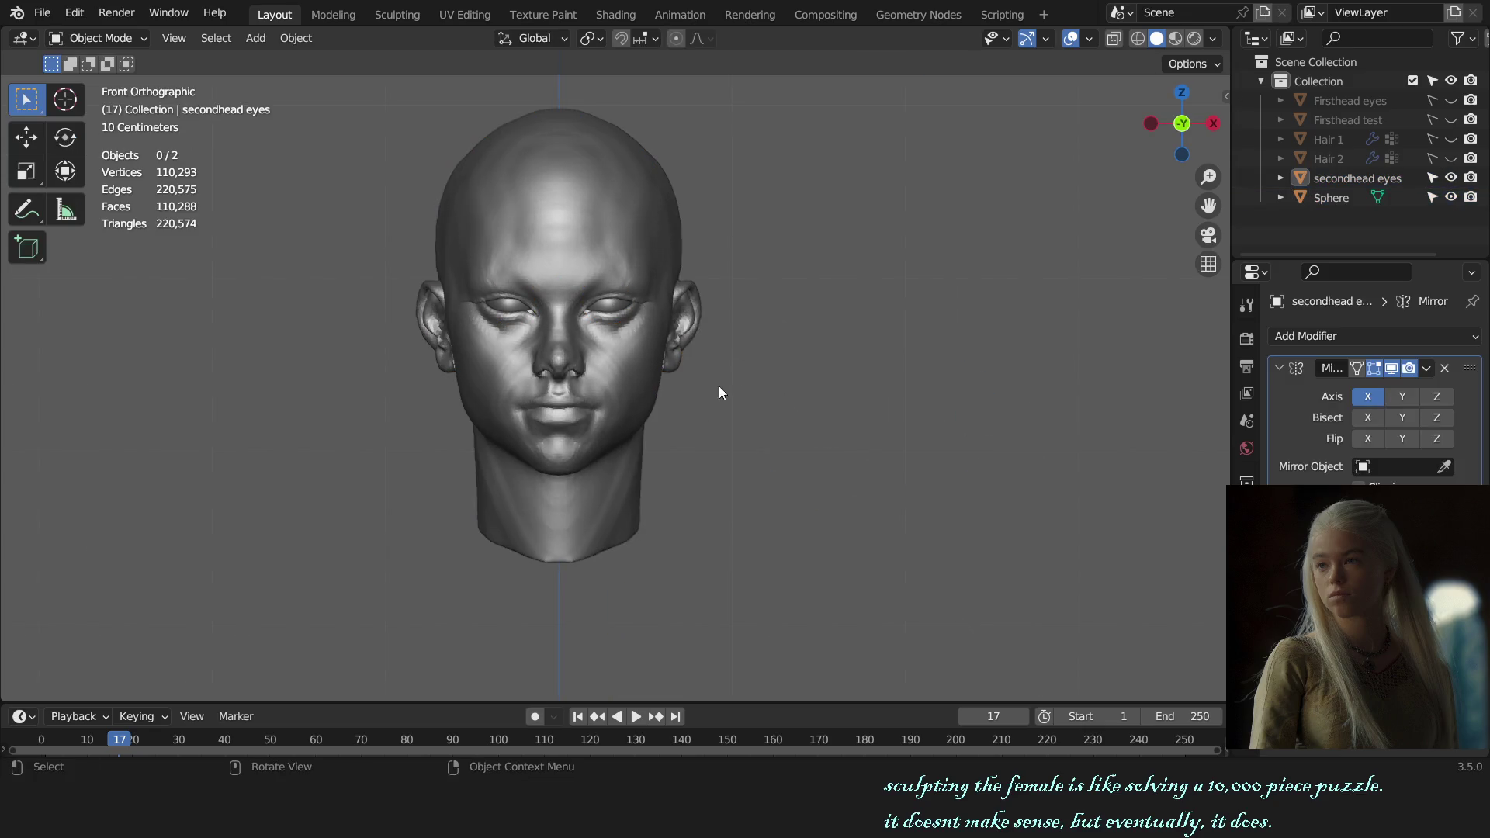
- Apply a different MatCap in Viewport Shading and check it on the head
left_click(1218, 33)
left_click(1181, 169)
left_click(1139, 364)
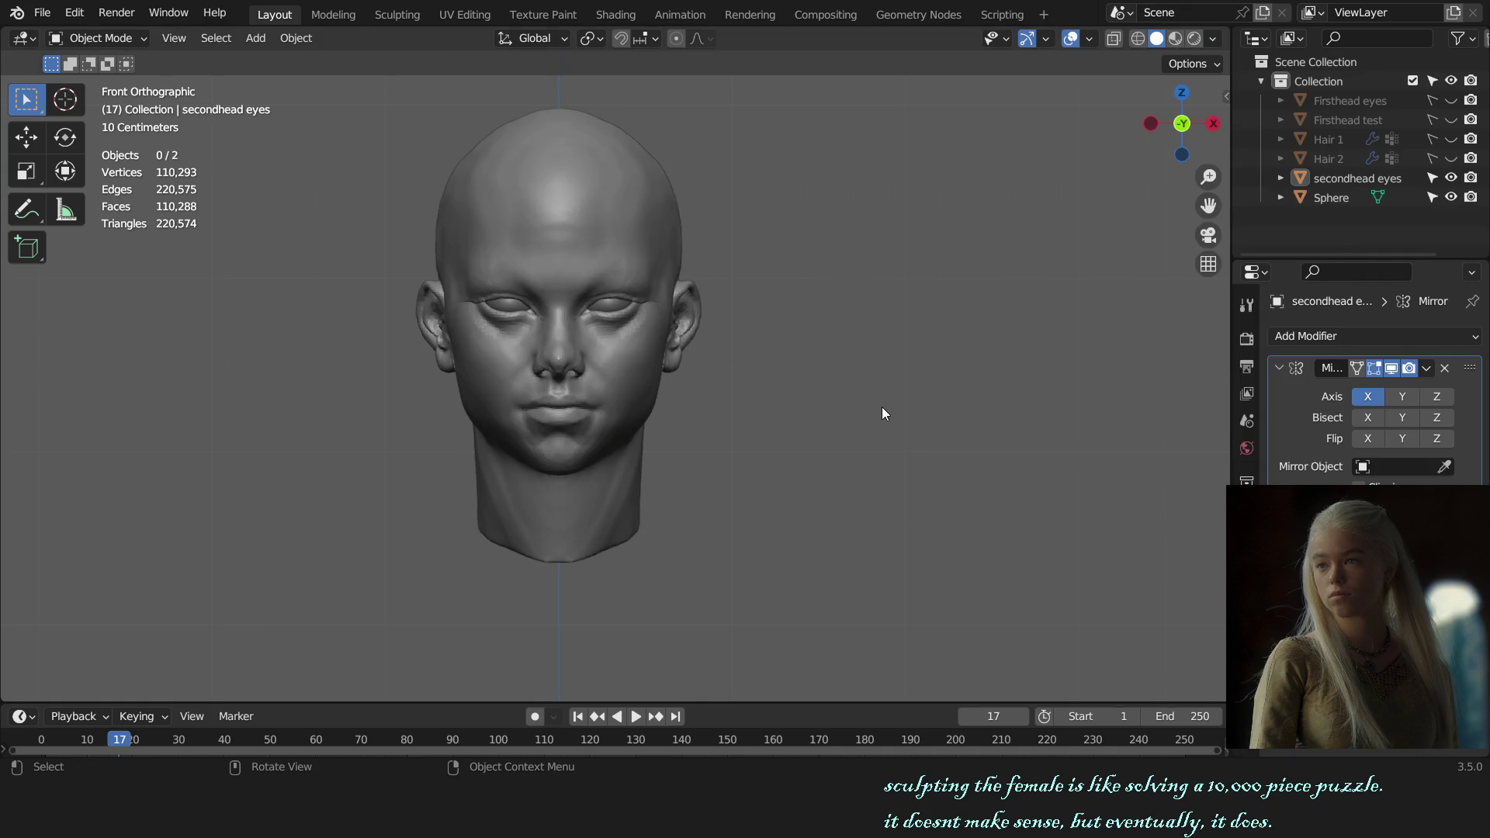
middle_click_drag(880, 407, 771, 448)
scroll(770, 454, "up", 3)
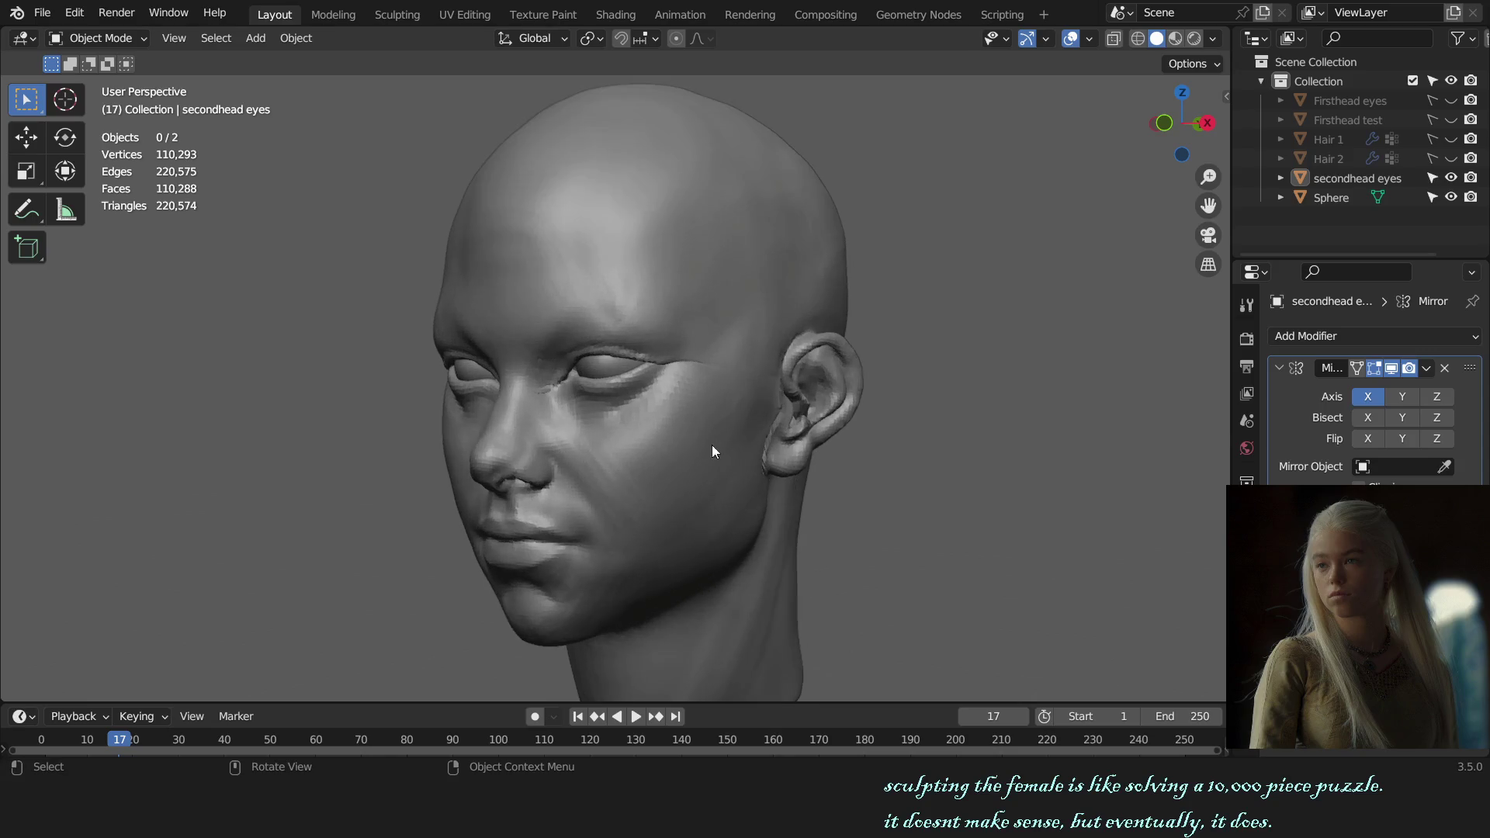
left_click(676, 411)
right_click(677, 410)
left_click(1009, 368)
- Check the head from front and side views, then save as female bust sculpt.blend
key("KP_1")
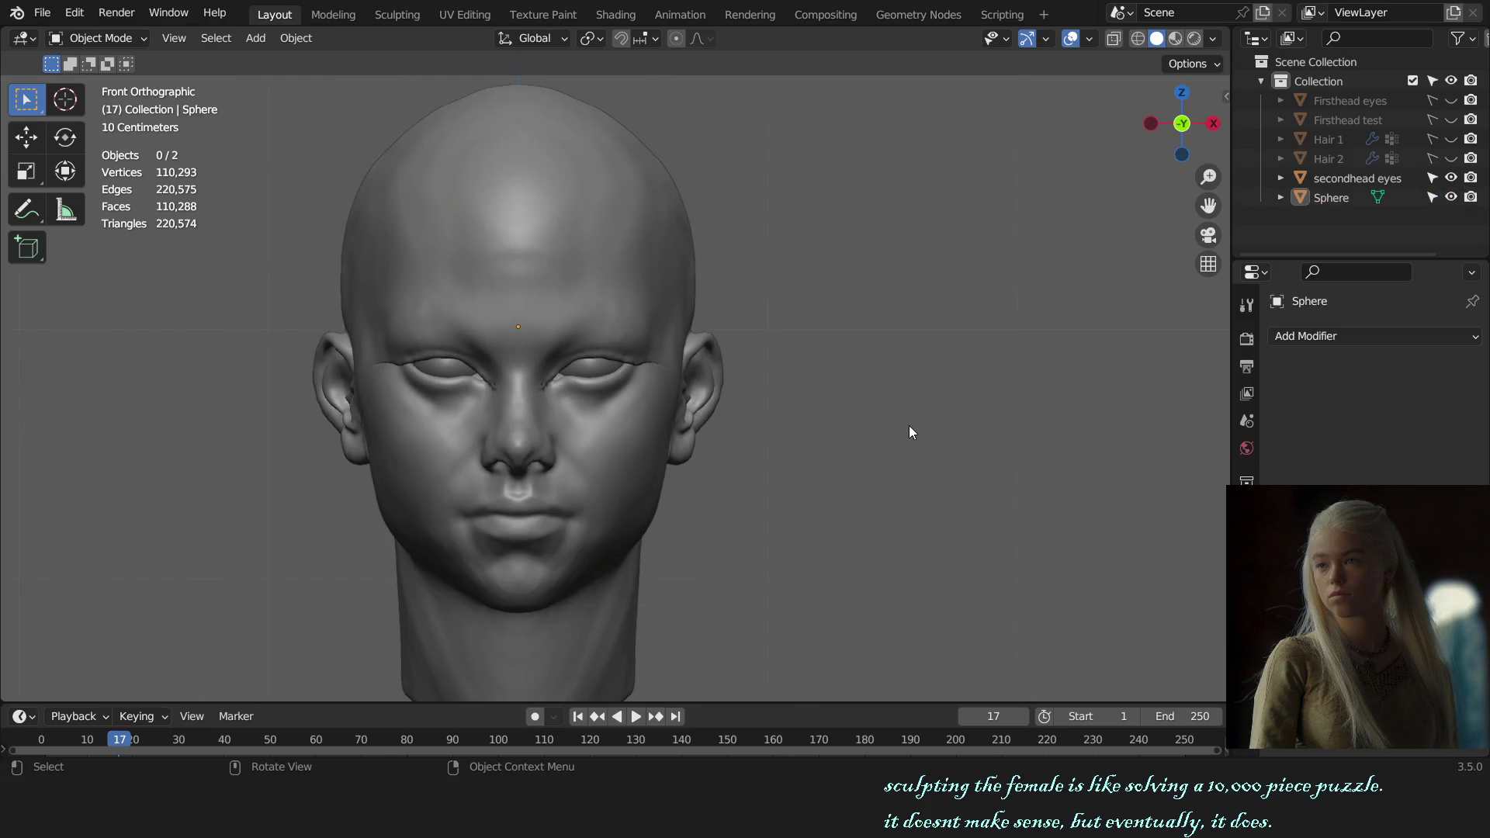
mouse_move(922, 413)
middle_mouse_down()
mouse_move(877, 428)
mouse_move(739, 423)
middle_mouse_up()
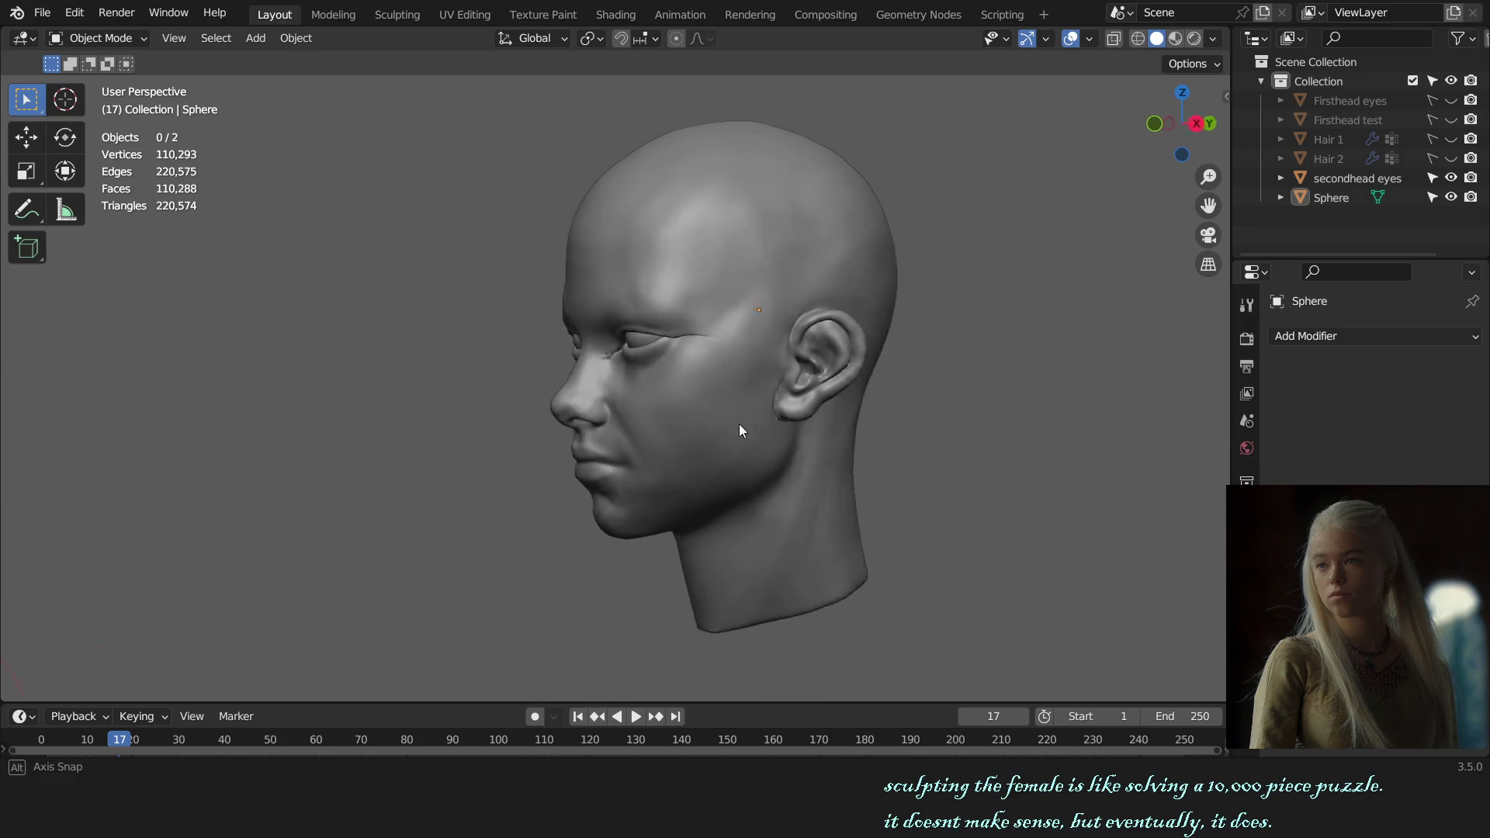
key("KP_3")
key("KP_1")
left_click(676, 363)
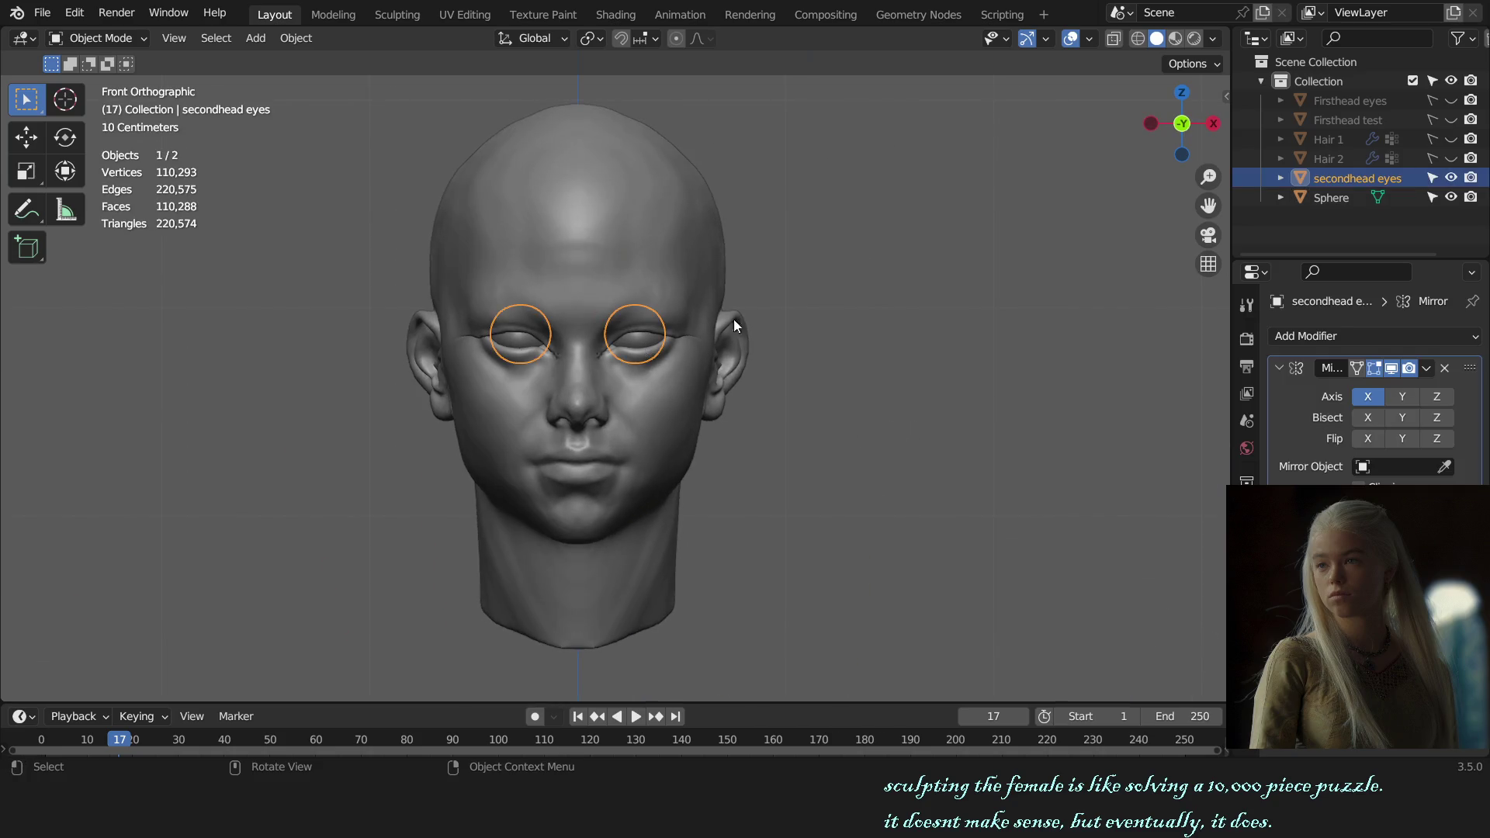
left_click(802, 363)
middle_click_drag(803, 363, 815, 388, "shift")
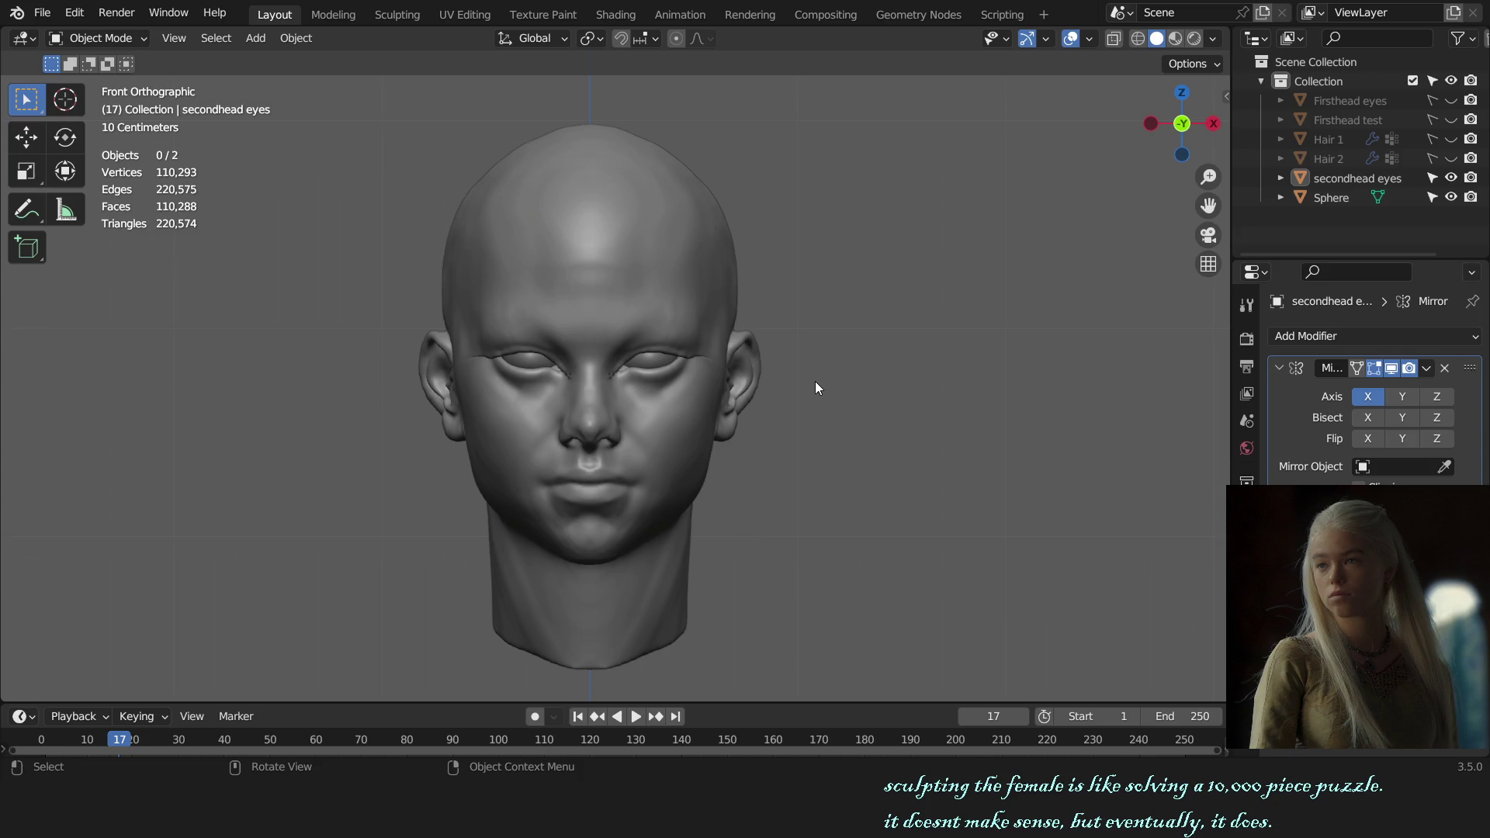
key("ctrl+s")
- Select the head mesh and return to Sculpt Mode
middle_click_drag(813, 310, 709, 393)
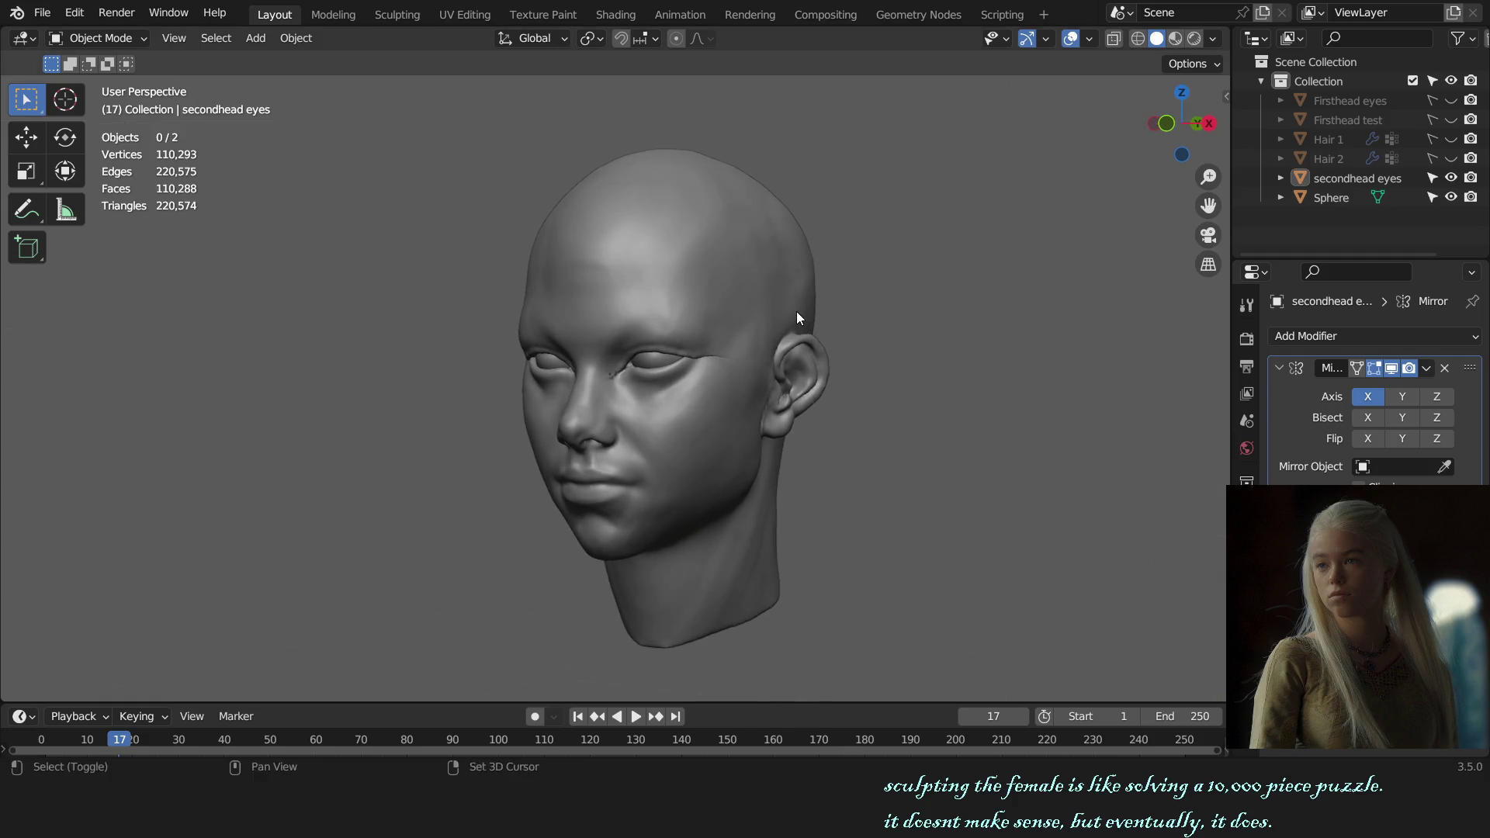
left_click(709, 393)
key("ctrl+Tab")
scroll(658, 373, "up", 3)
scroll(643, 276, "up", 2)
- Pull the brow above the nearer eye into shape with the Grab brush
key("g")
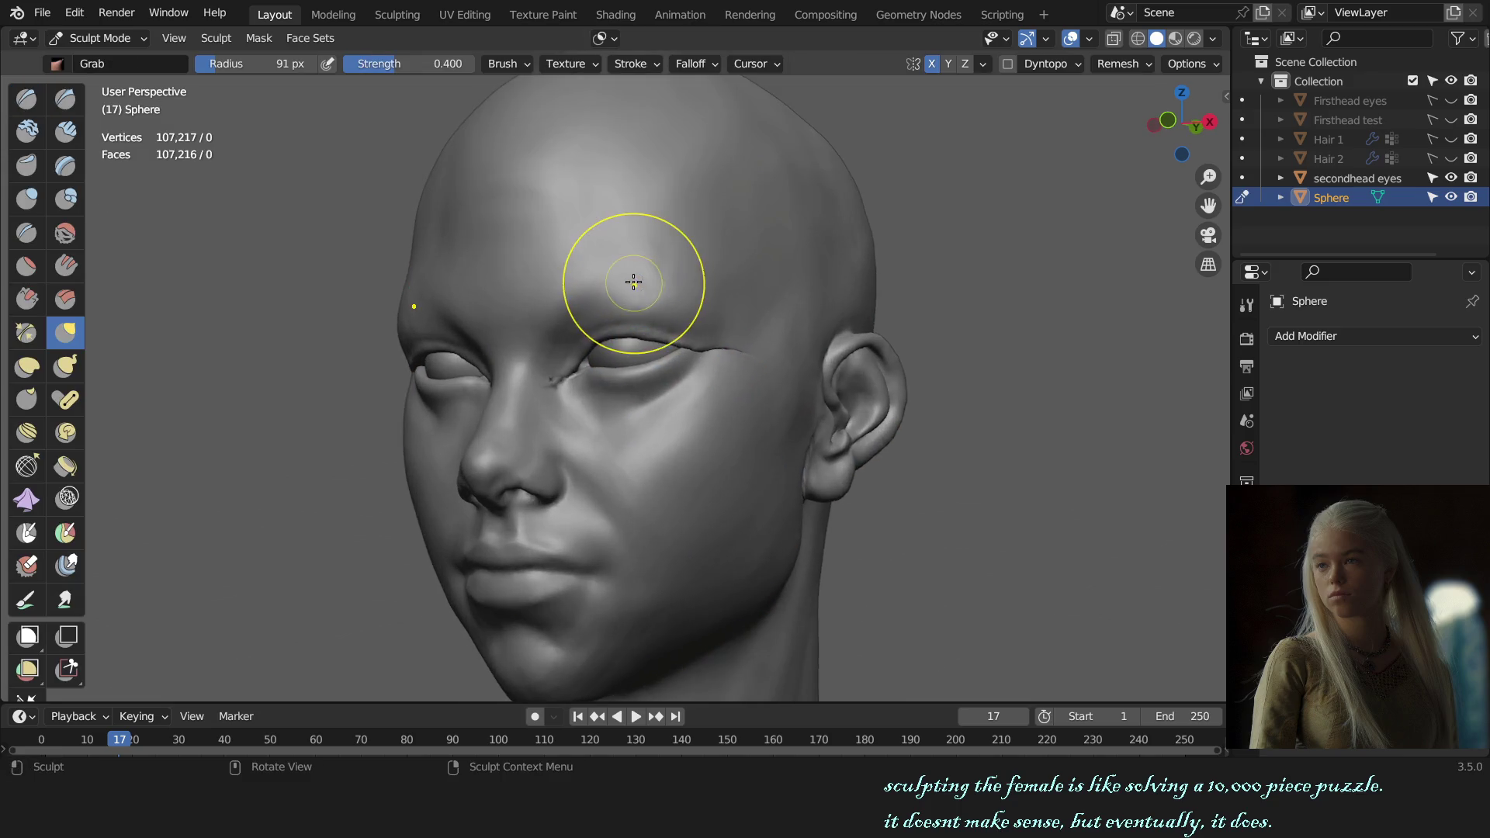
key("f")
left_click(648, 274)
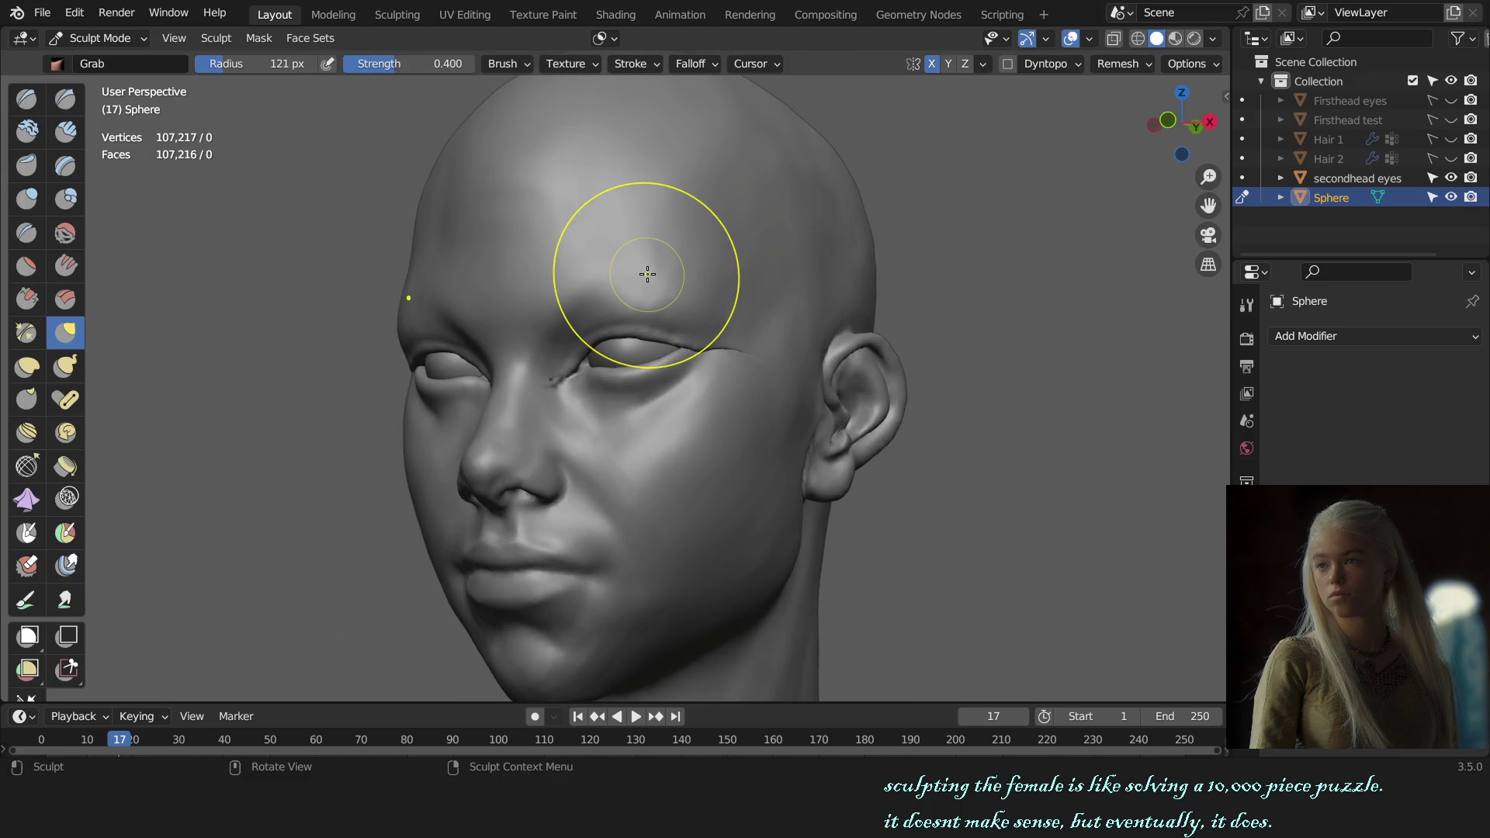
left_click_drag(648, 273, 643, 258)
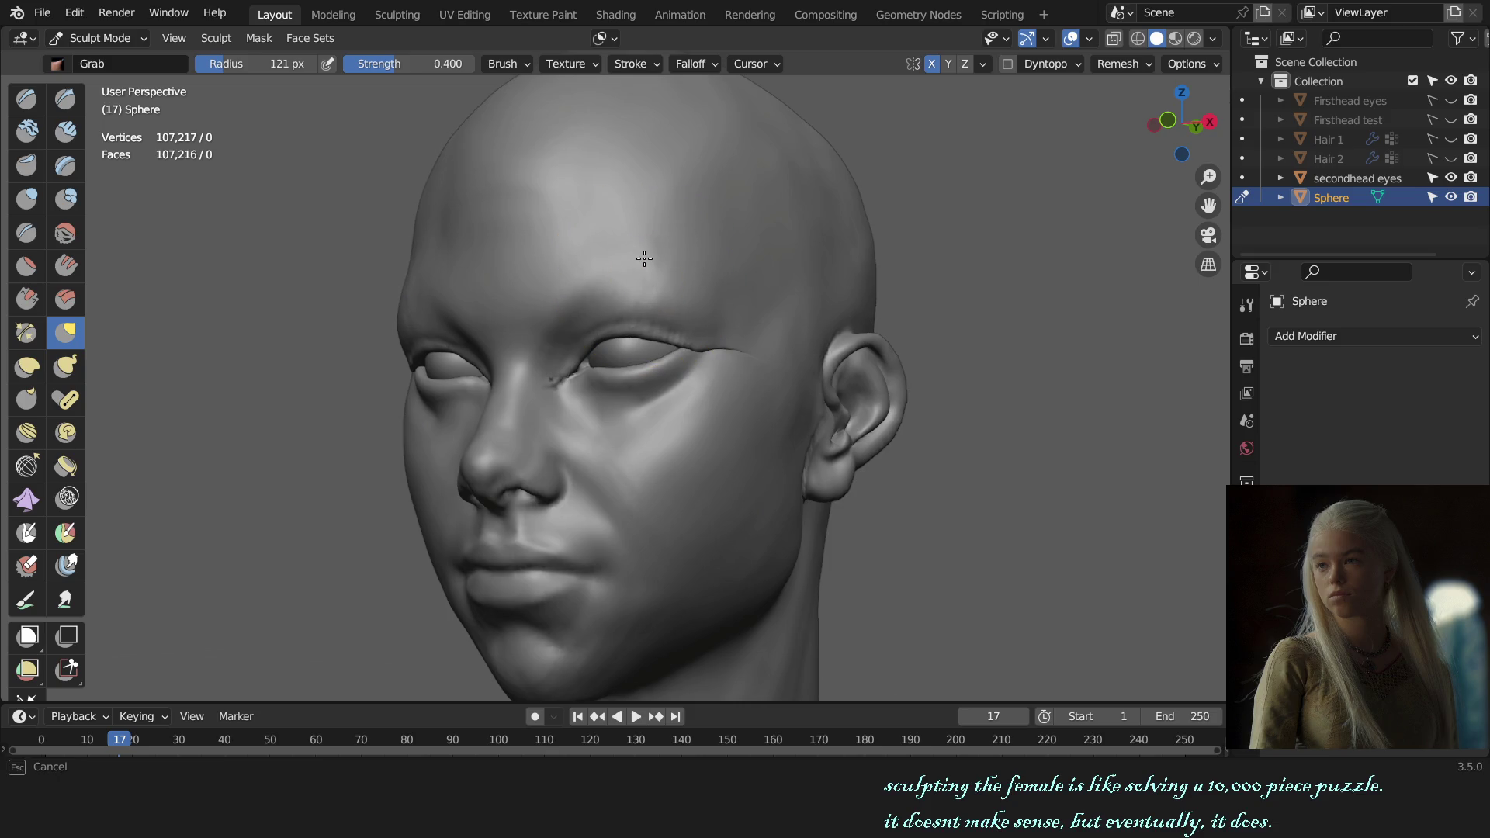
key("f")
left_click(647, 257)
key("KP_1")
scroll(737, 299, "down", 3)
middle_click_drag(832, 405, 757, 401)
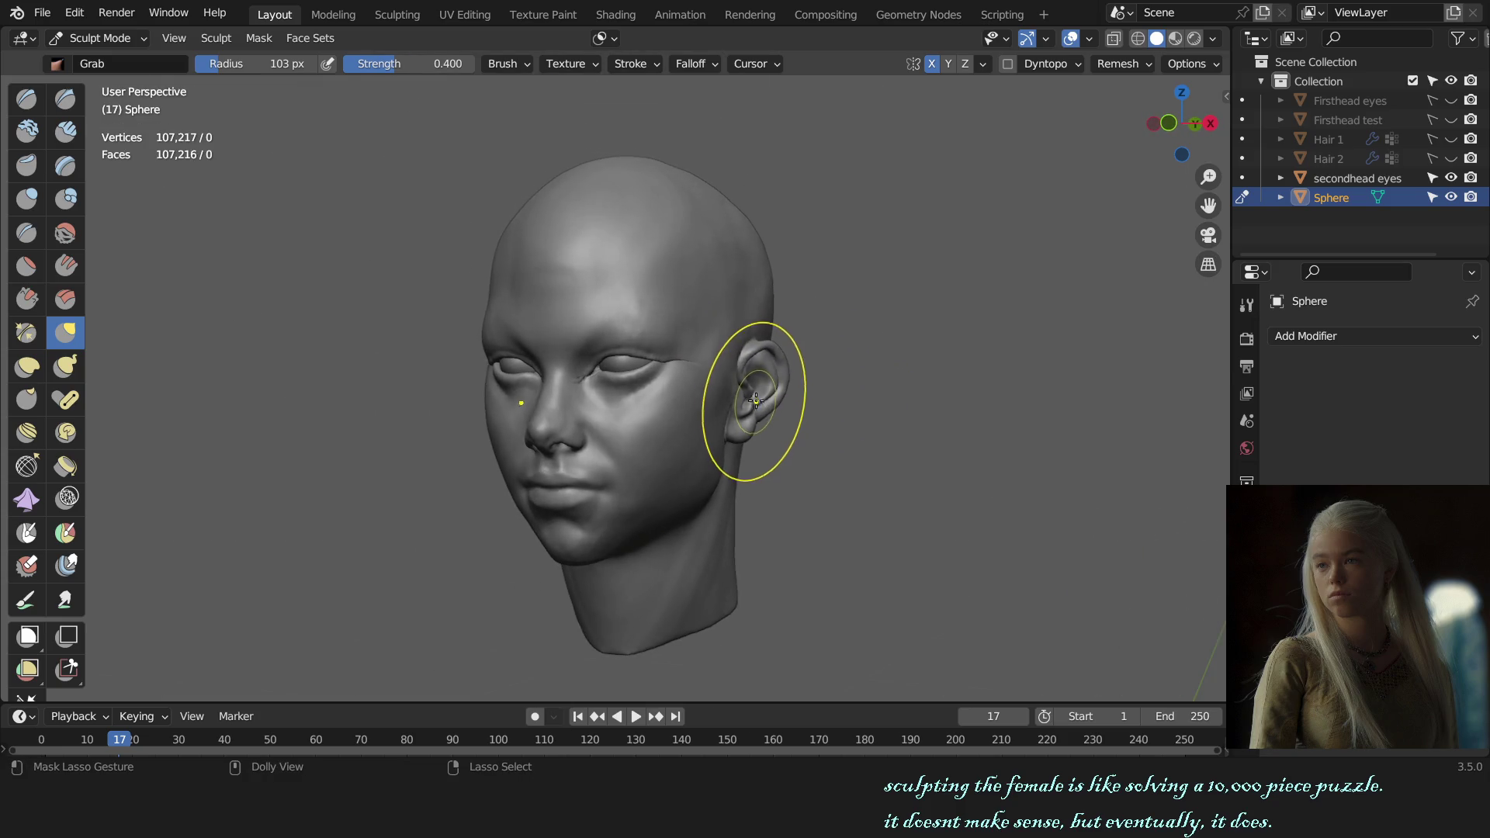
scroll(678, 314, "up", 3)
scroll(665, 283, "up", 1)
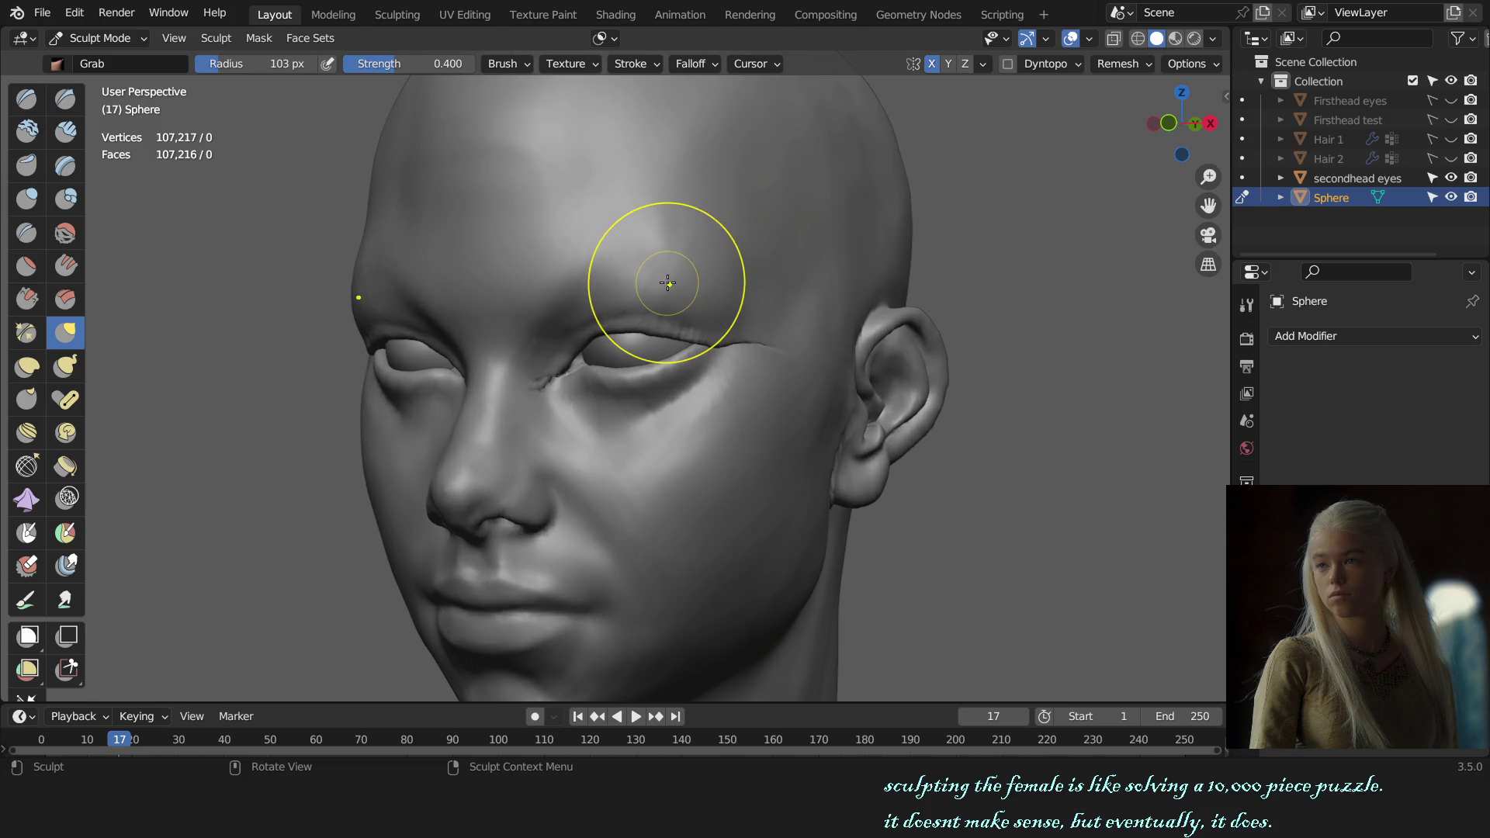
- Nudge the brow once more, check the head from the front and return to object level
key("f")
left_click(661, 263)
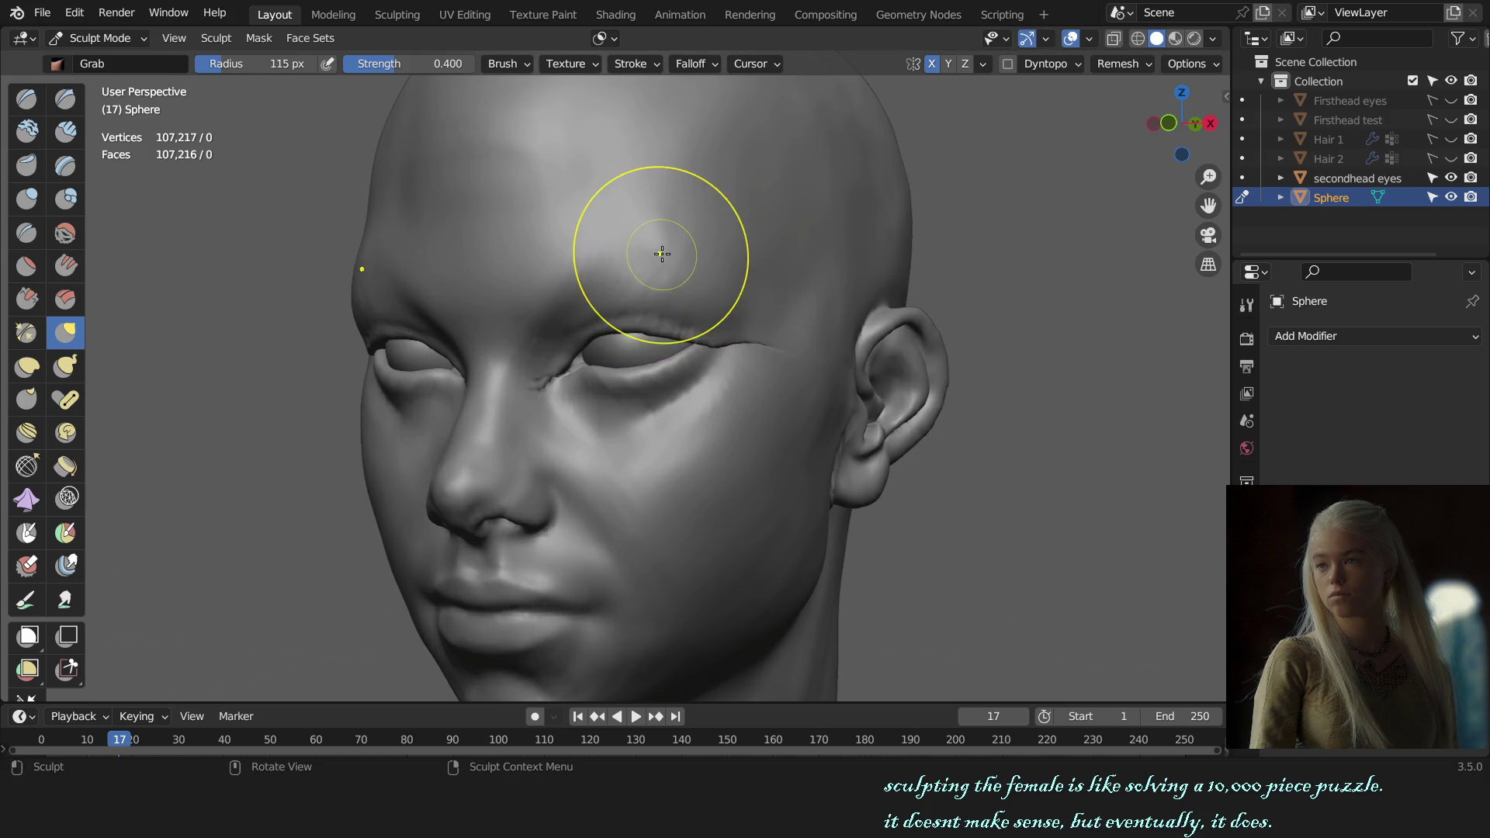
left_click_drag(660, 259, 659, 255)
key("KP_1")
scroll(765, 348, "down", 1)
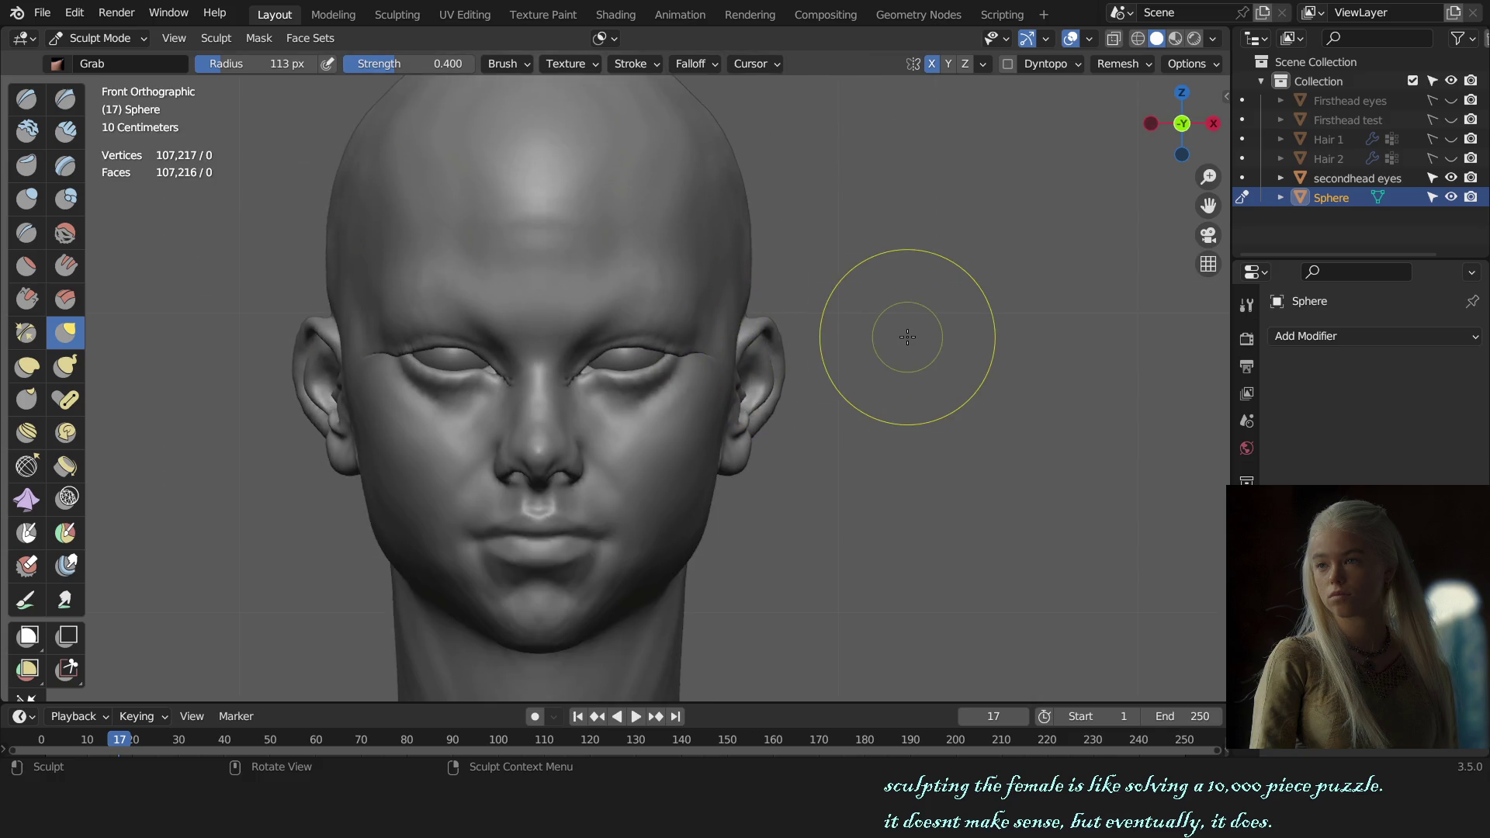
key("ctrl+z")
key("ctrl+shift+z")
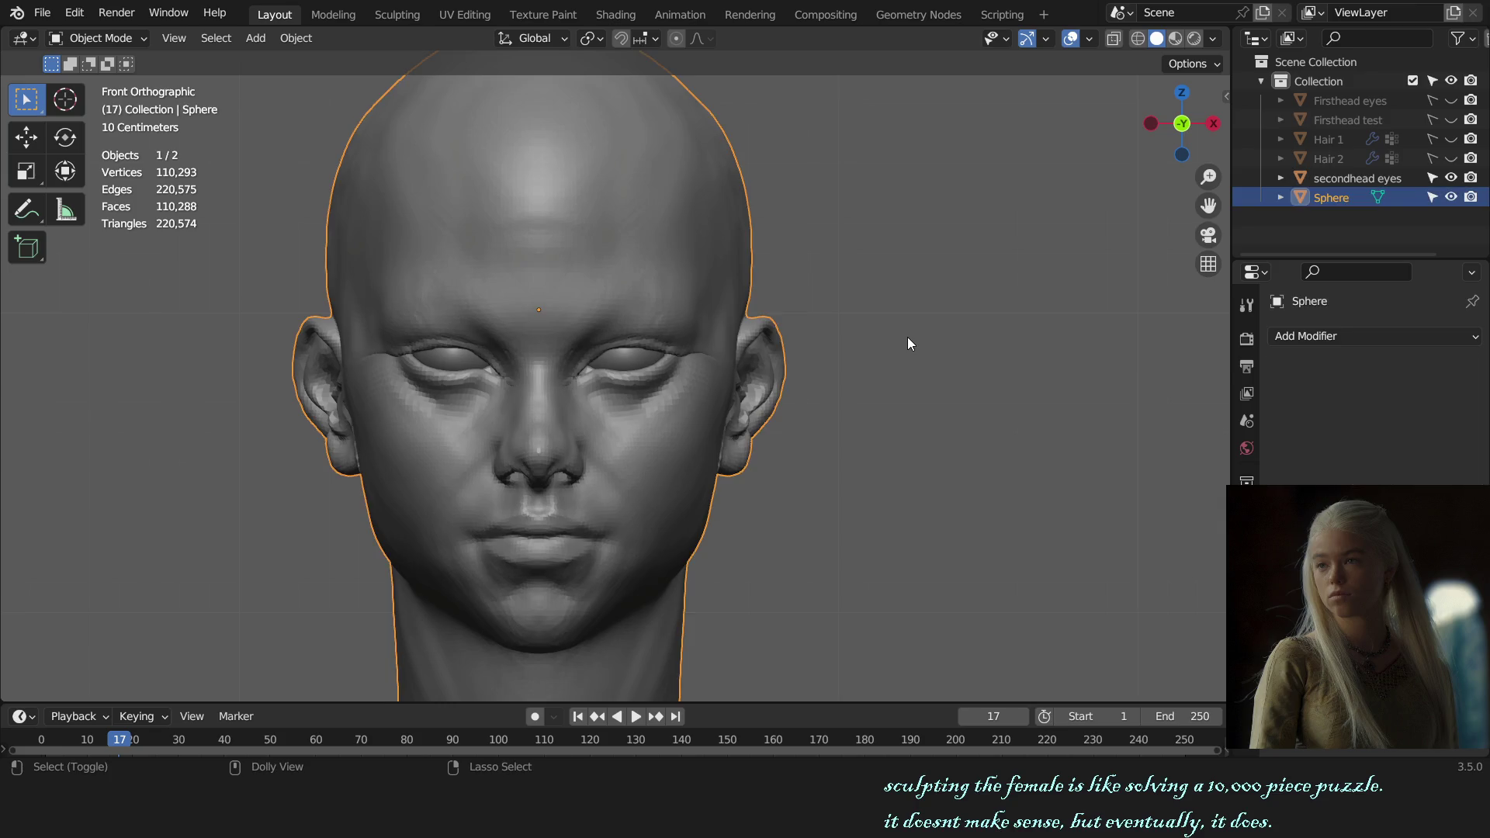
- Re-enter sculpting, close in on the inner eye corner and switch to Clay Strips
key("ctrl+shift+z")
middle_click_drag(839, 339, 698, 366)
key("KP_1")
scroll(894, 377, "down", 2)
scroll(895, 378, "down", 1)
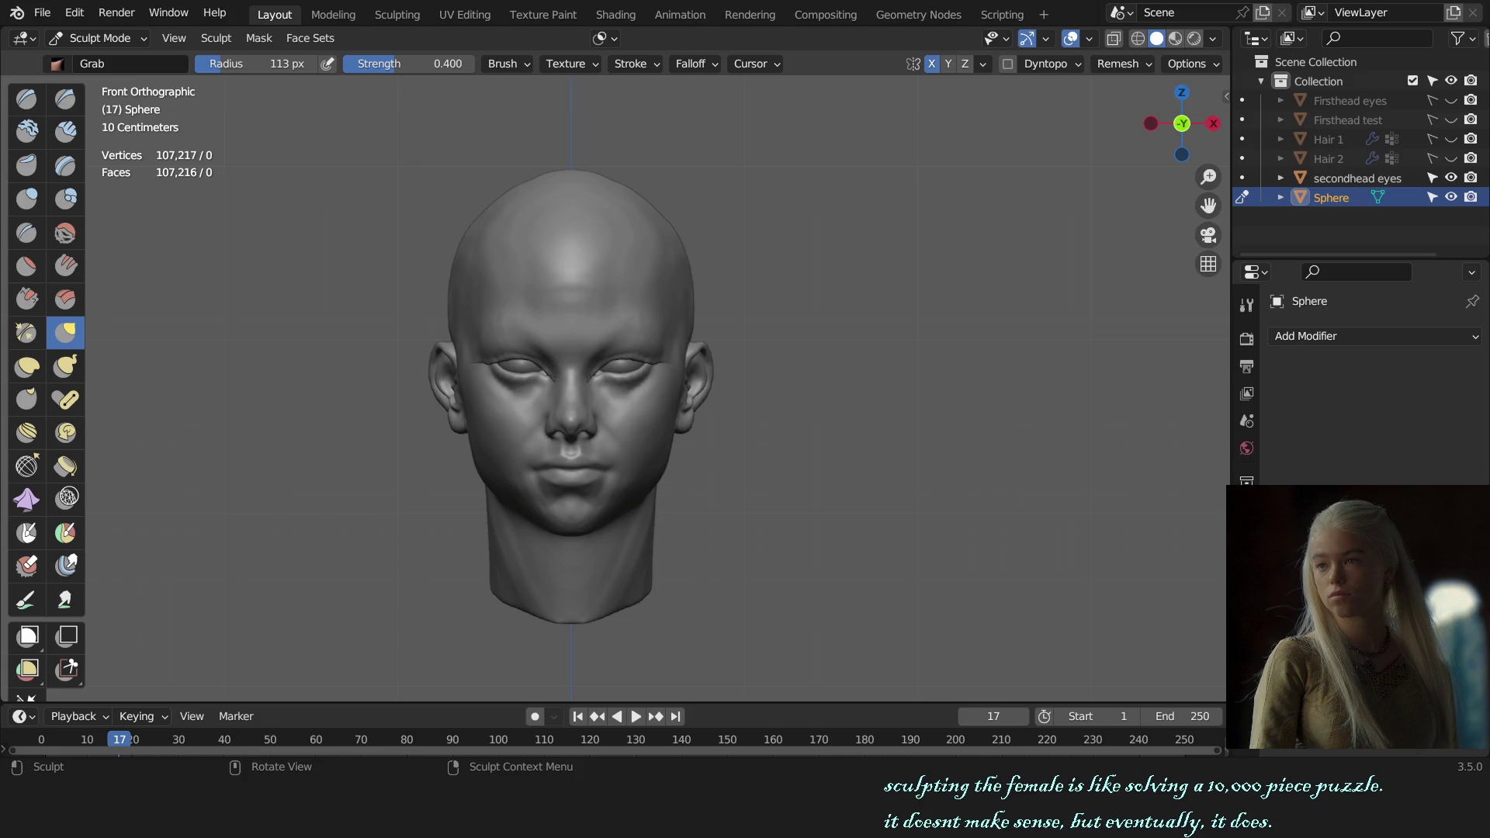
scroll(547, 364, "up", 2)
middle_click_drag(665, 133, 532, 415)
scroll(558, 378, "up", 2)
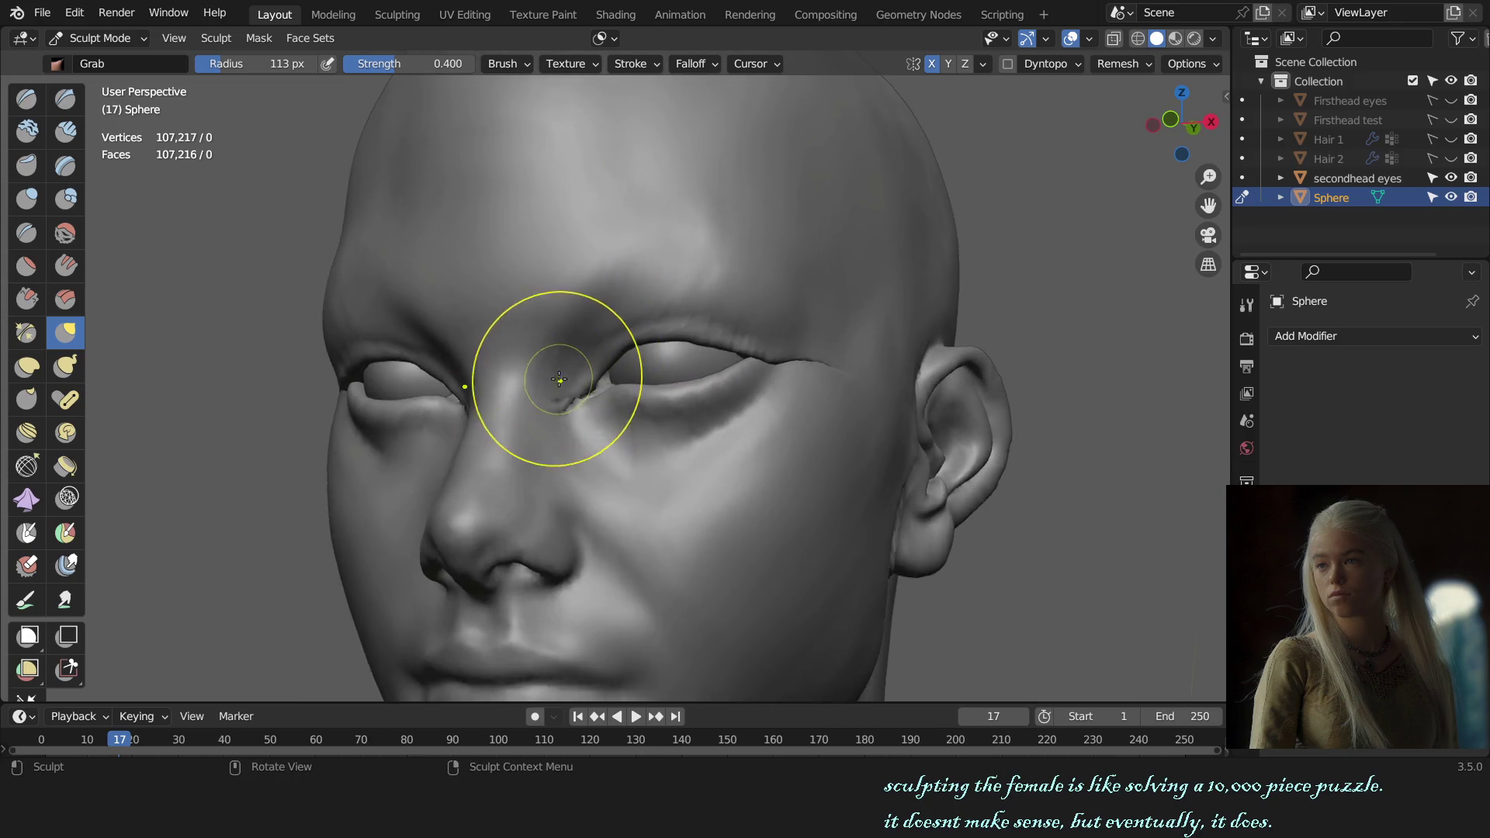
scroll(558, 379, "up", 2)
key("c")
key("f")
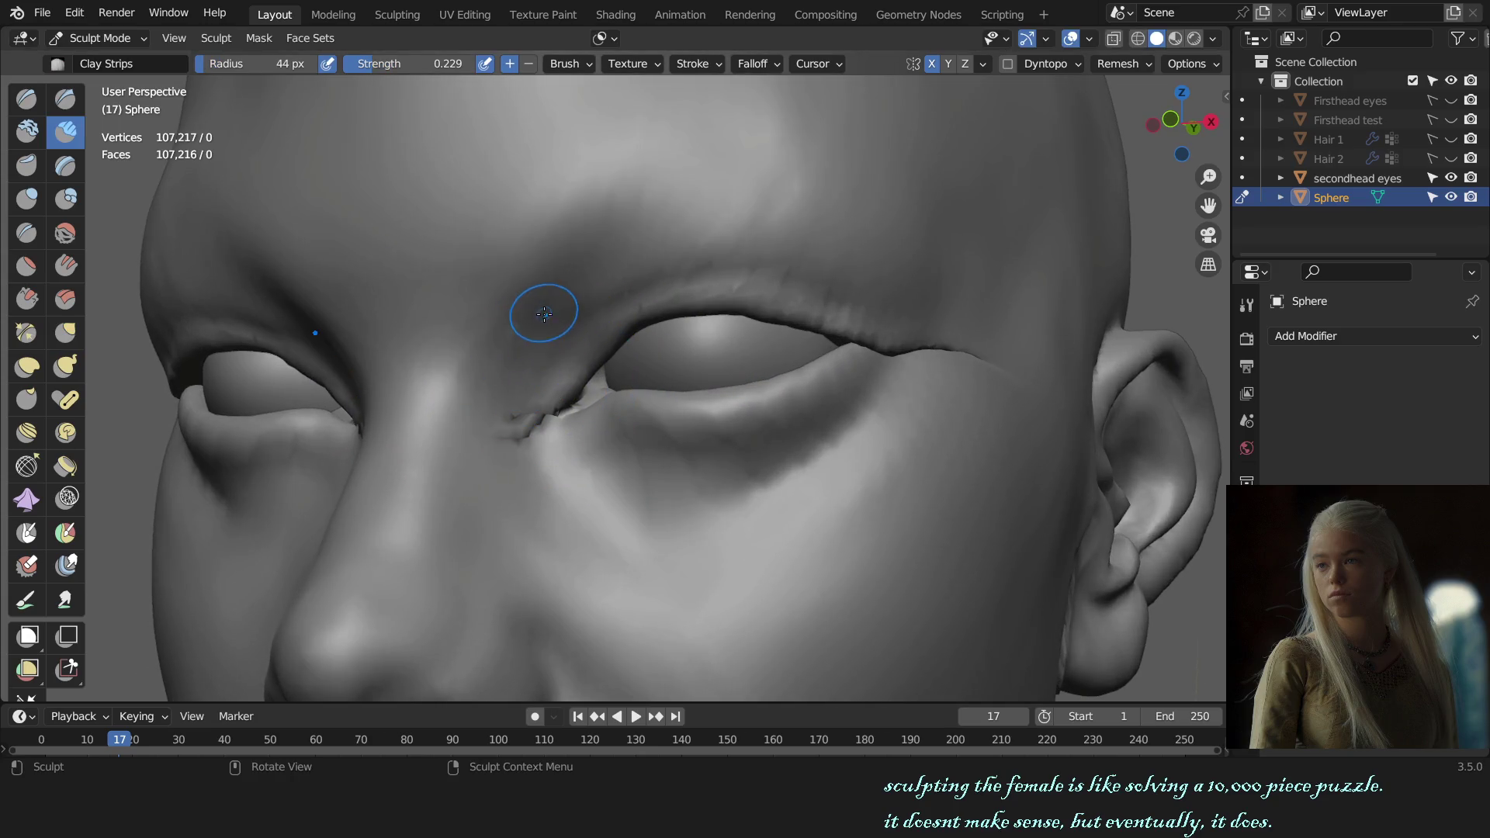
- Build up the inner brow with Clay Strips at 30-37 px brush sizes
key("f")
left_click(543, 316)
key("f")
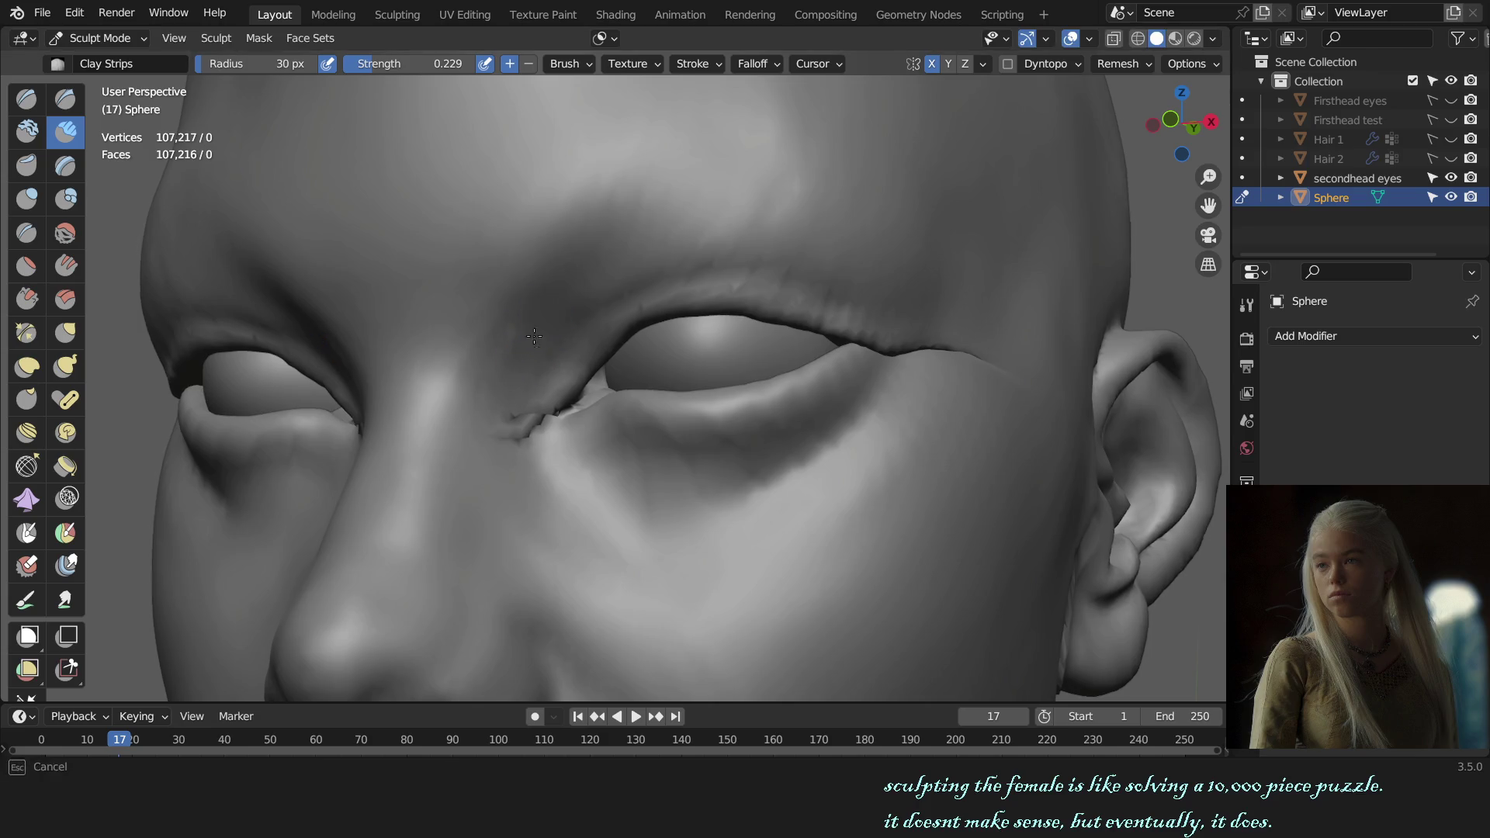
left_click(551, 320)
mouse_move(556, 322)
middle_mouse_down("alt")
mouse_move(715, 350)
mouse_move(656, 391)
middle_mouse_up("alt")
scroll(745, 385, "down", 3)
scroll(745, 384, "up", 4)
scroll(657, 392, "up", 3)
key("f")
left_click(587, 281)
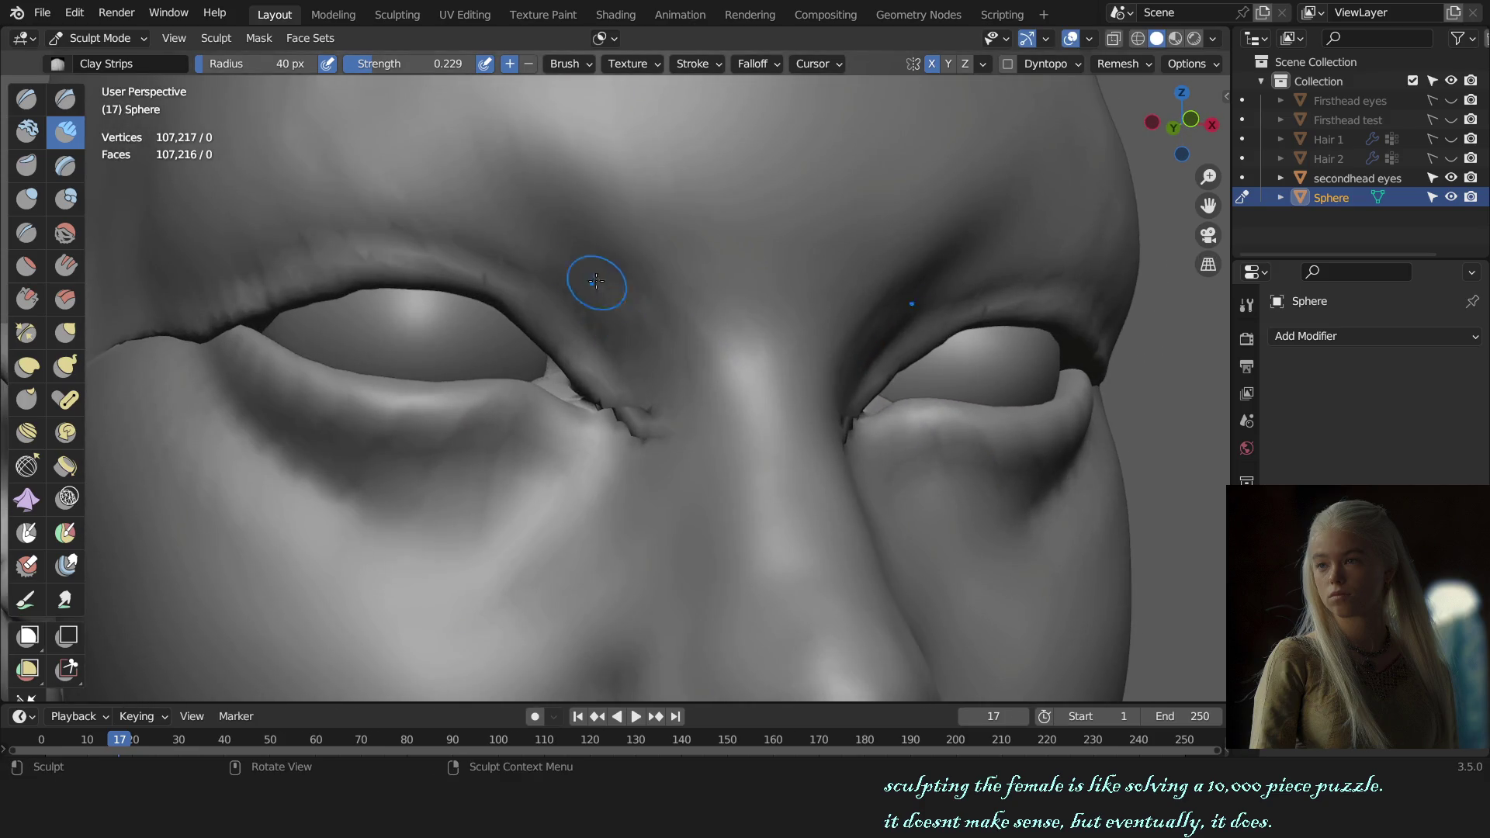
key("f")
left_click(582, 279)
- Fill out the brow ridges with 44-65 px strips, then inspect the head from front and side
key("f")
left_click(624, 333)
scroll(683, 382, "down", 4)
middle_click_drag(682, 383, 513, 401, "alt")
scroll(513, 400, "up", 3)
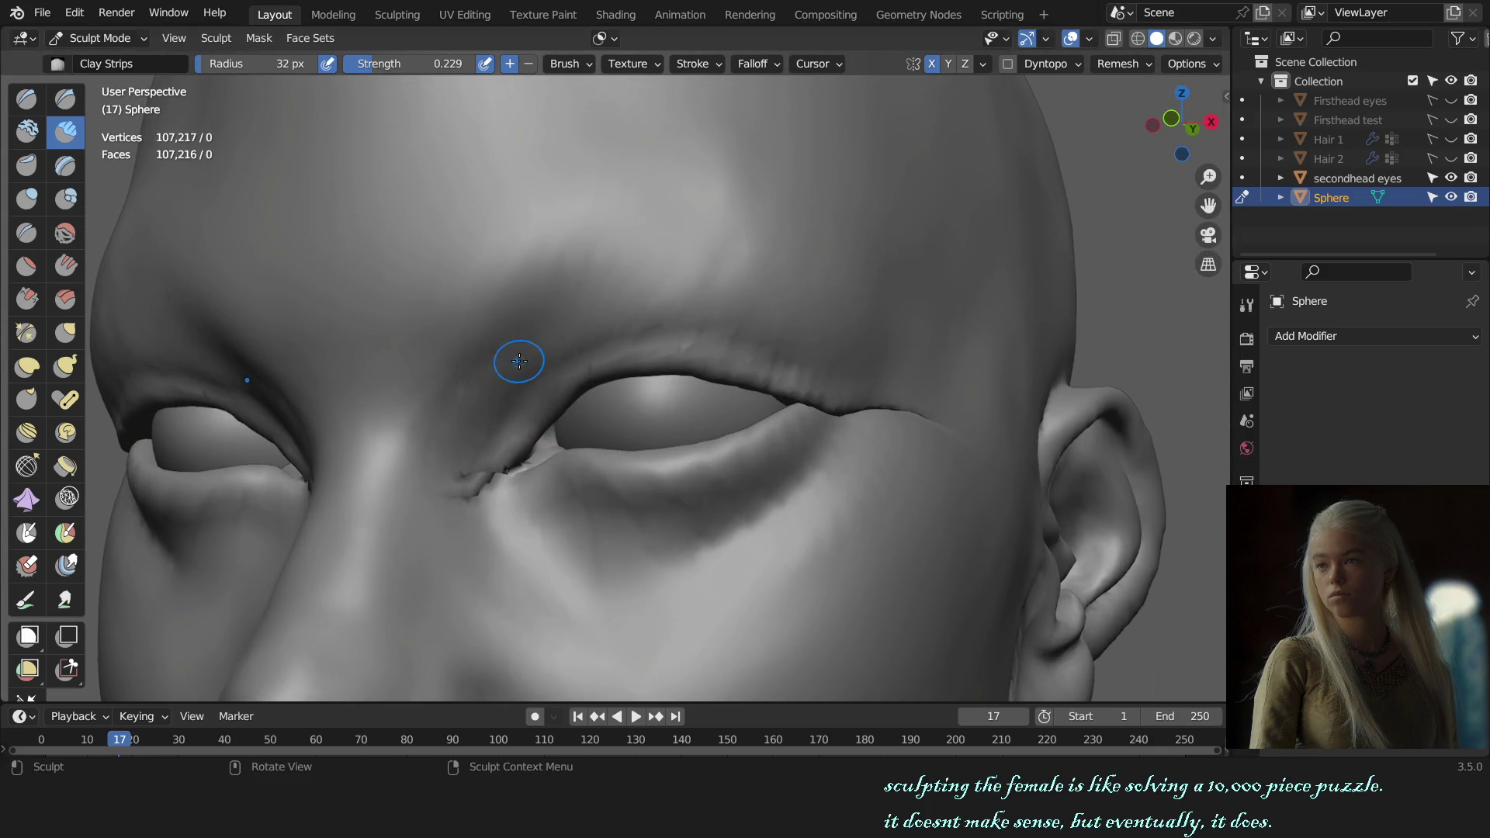
key("f")
left_click(559, 363)
scroll(582, 323, "down", 4)
mouse_move(582, 323)
middle_mouse_down("alt")
mouse_move(765, 371)
mouse_move(579, 400)
middle_mouse_up("alt")
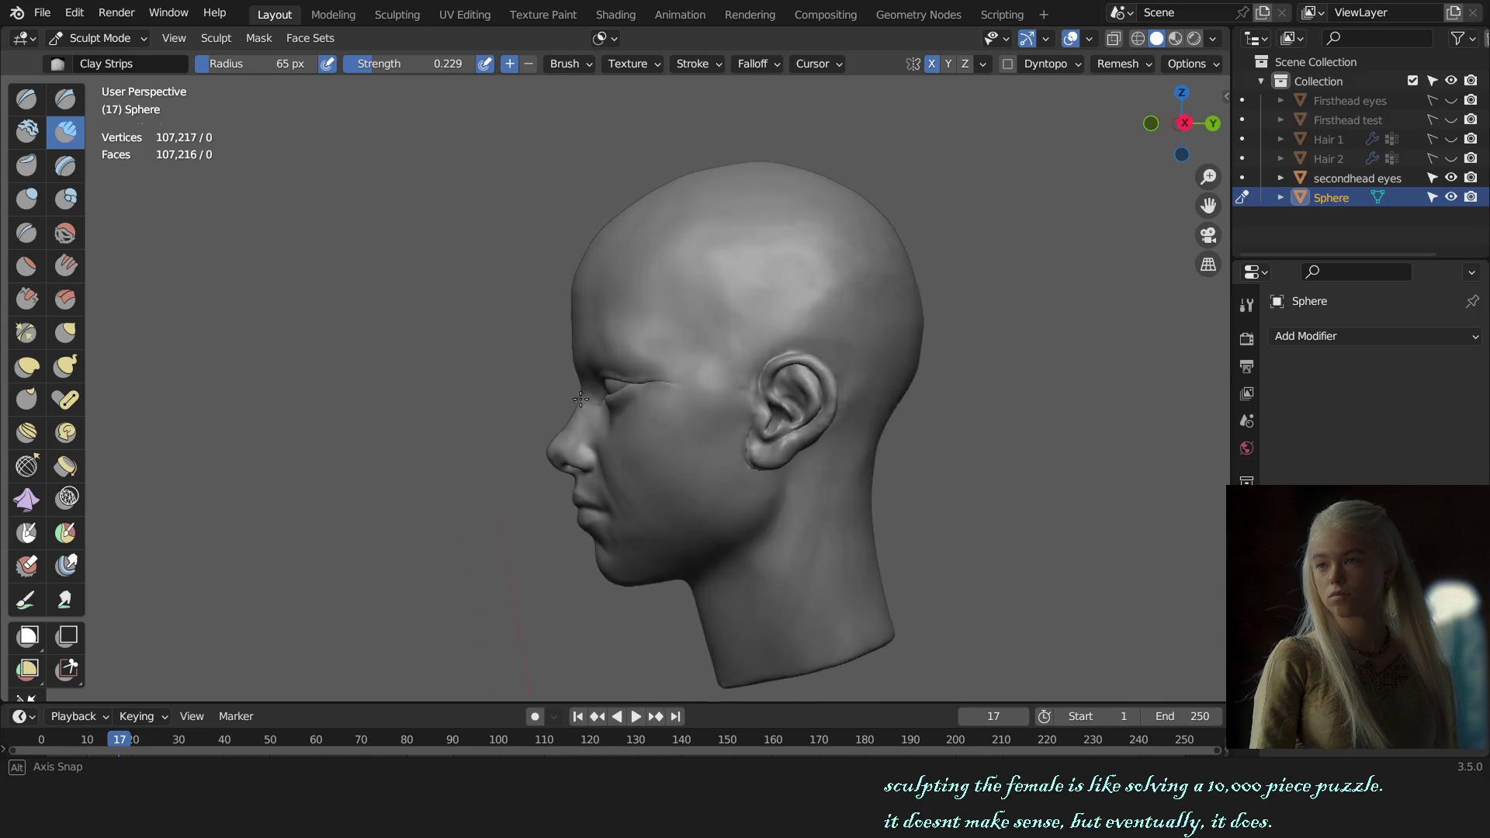
scroll(579, 401, "up", 3)
mouse_move(579, 400)
middle_mouse_down()
mouse_move(785, 341)
mouse_move(825, 392)
mouse_move(824, 450)
mouse_move(655, 434)
middle_mouse_up()
scroll(826, 393, "down", 2)
scroll(654, 435, "up", 2)
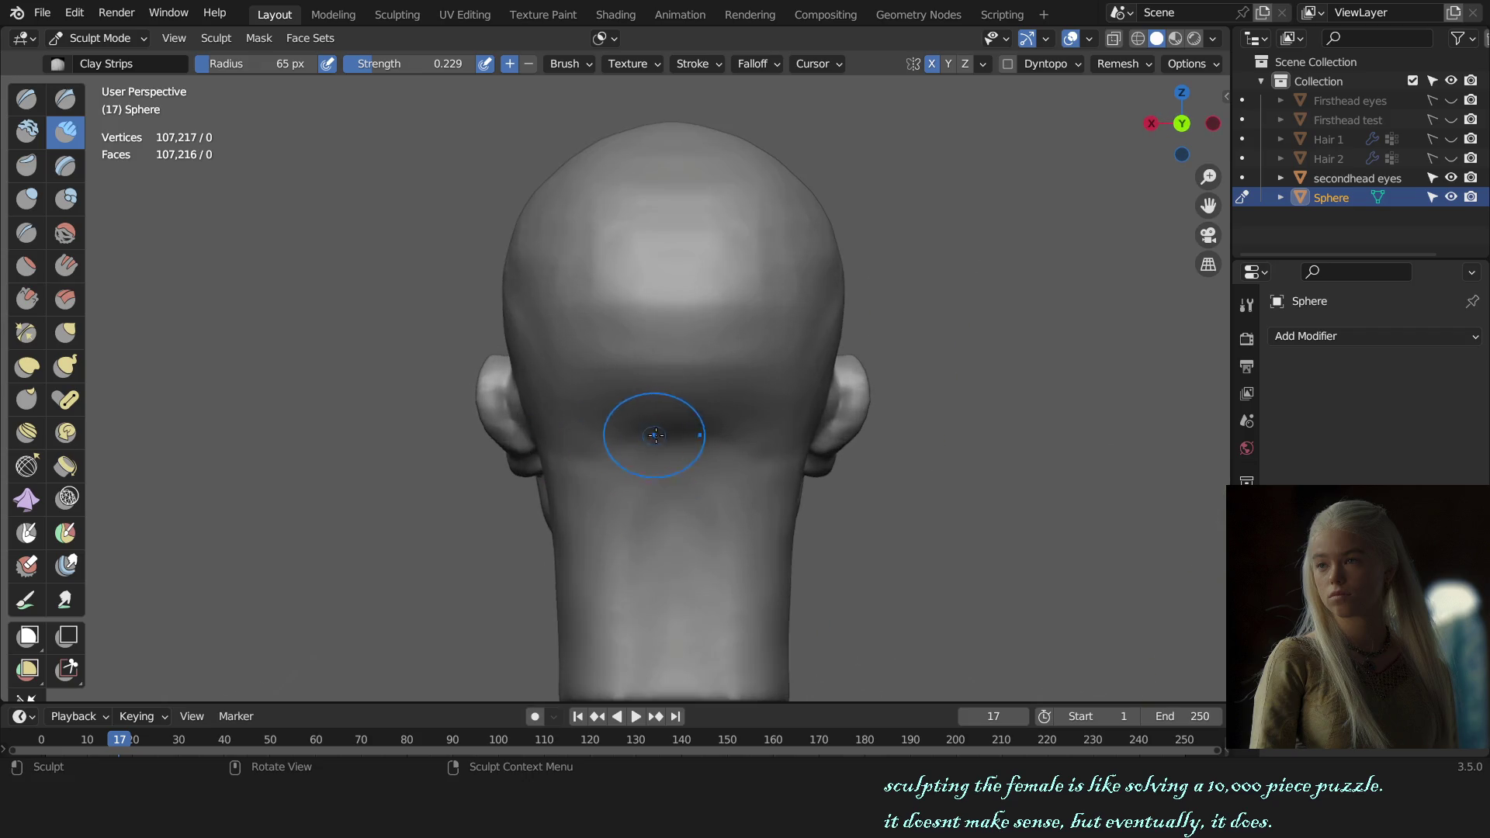
- Soften the stroke marks on the back of the neck with a 28 px Clay Strips brush
key("f")
left_click(641, 439)
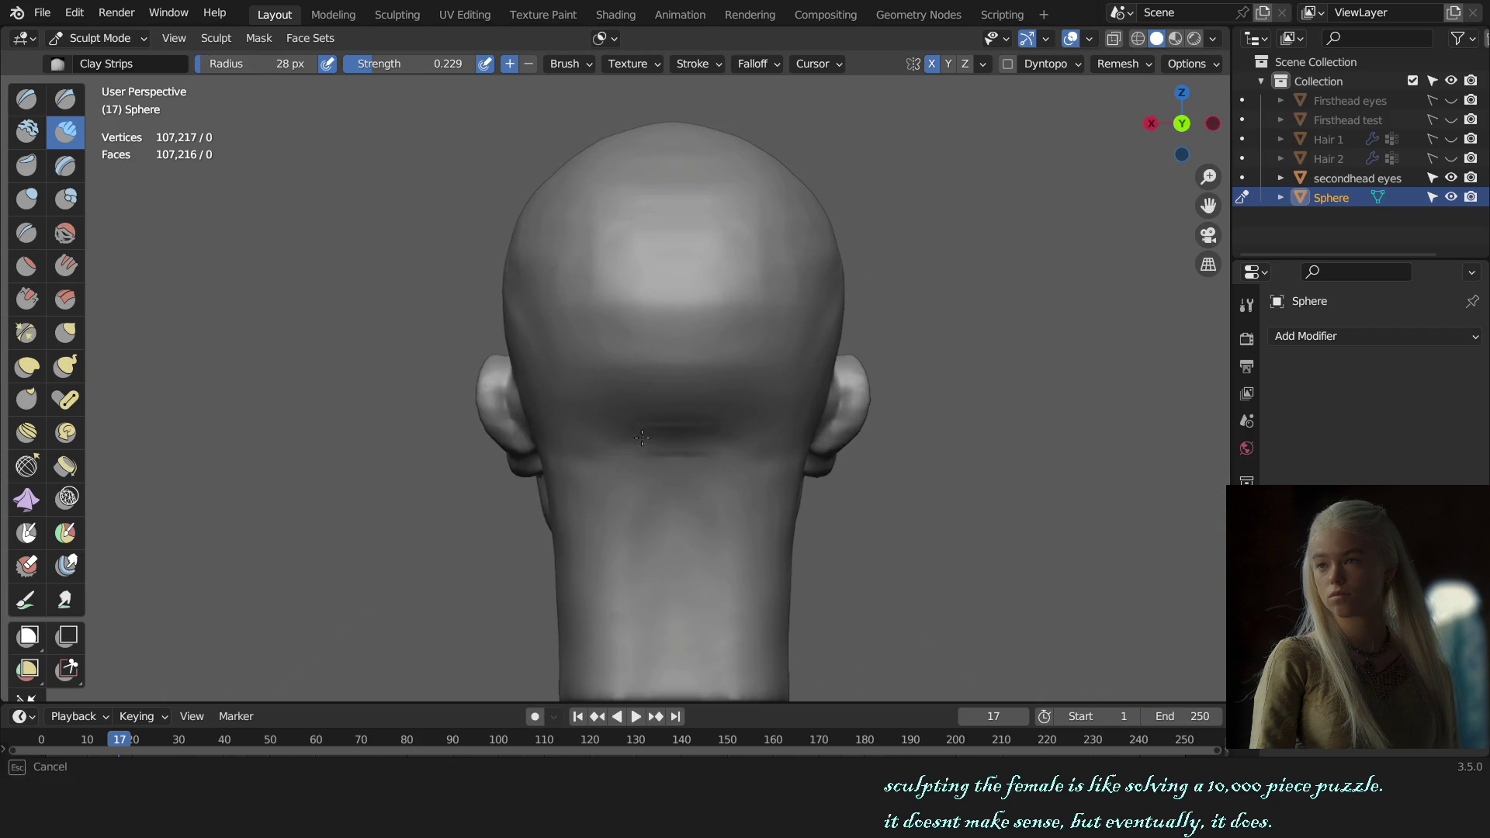
left_click_drag(618, 436, 646, 439)
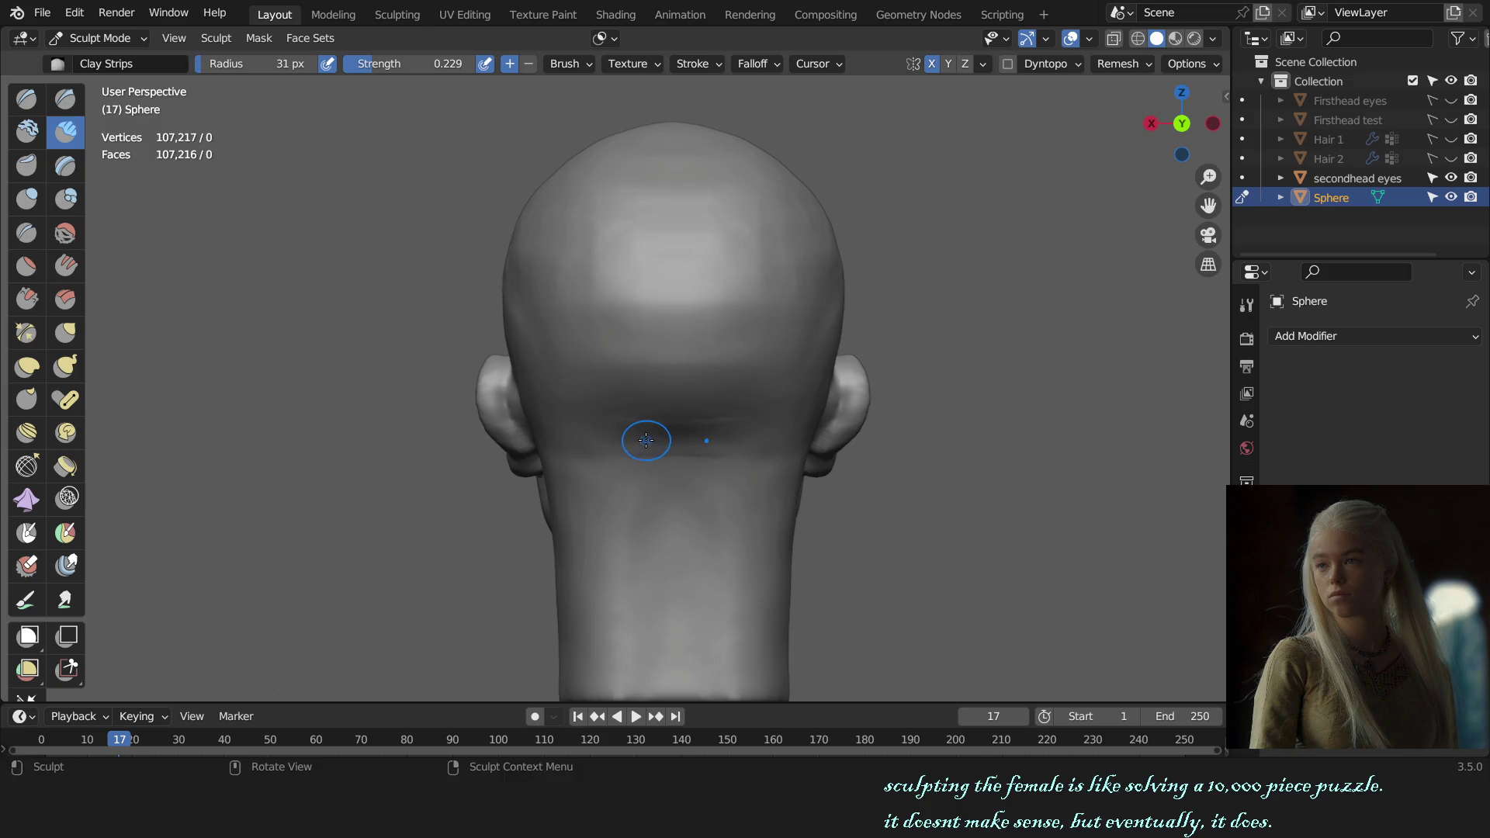
key("f")
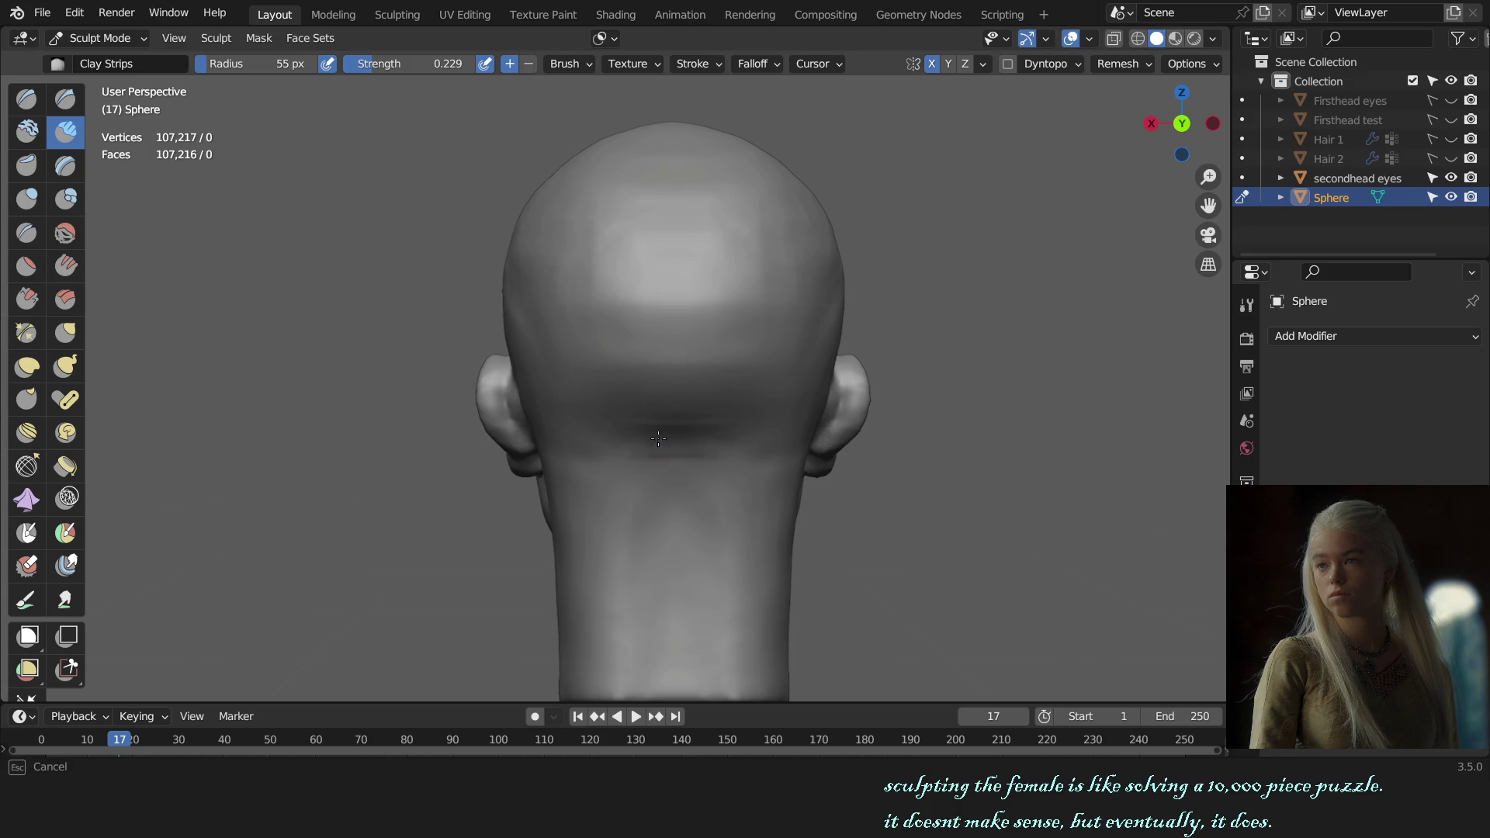
left_click(676, 410)
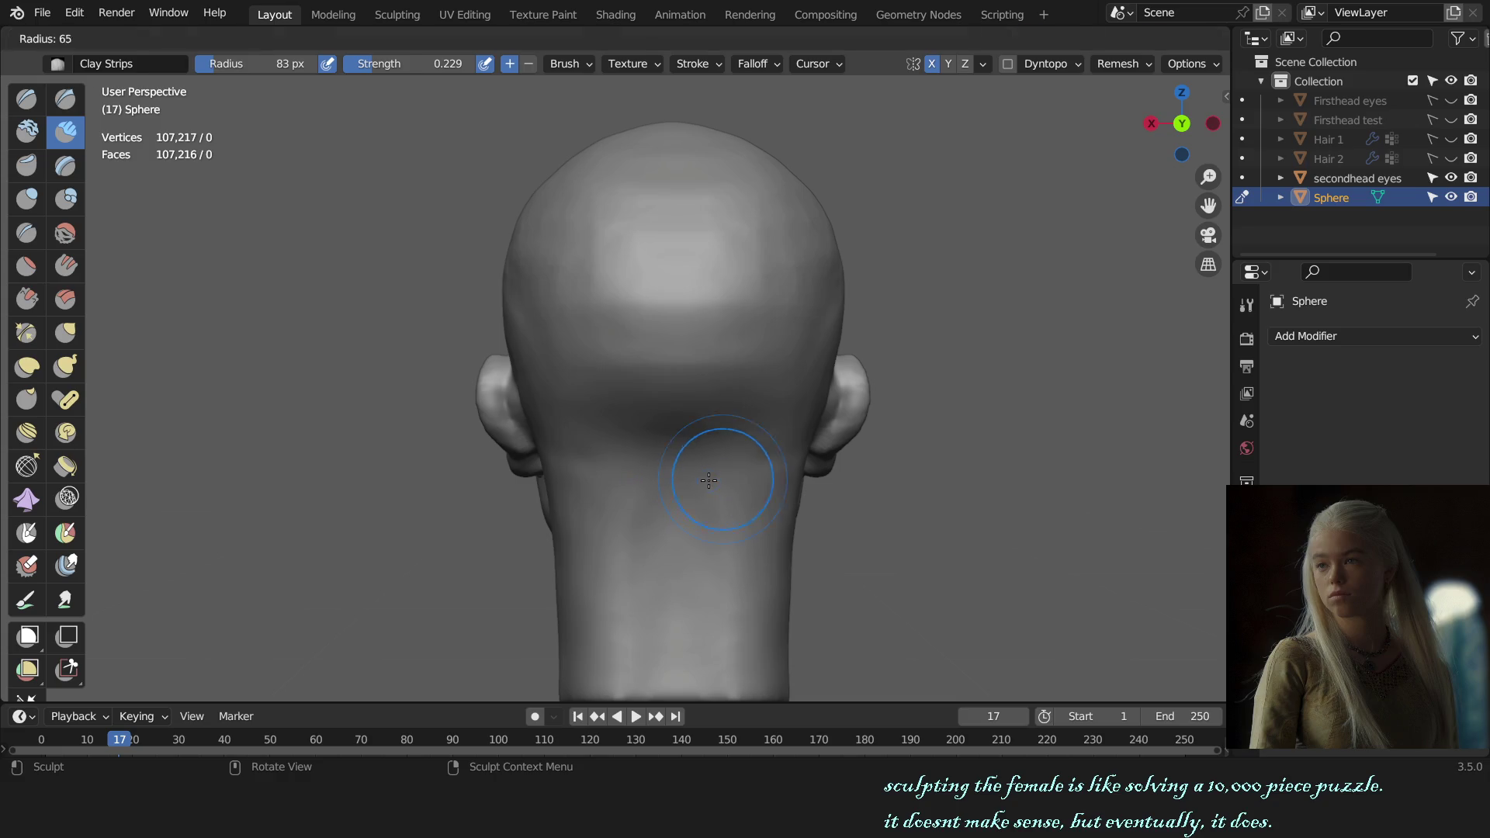
key("x")
- View the head from the side and front, then leave sculpting for Object Mode
key("KP_3")
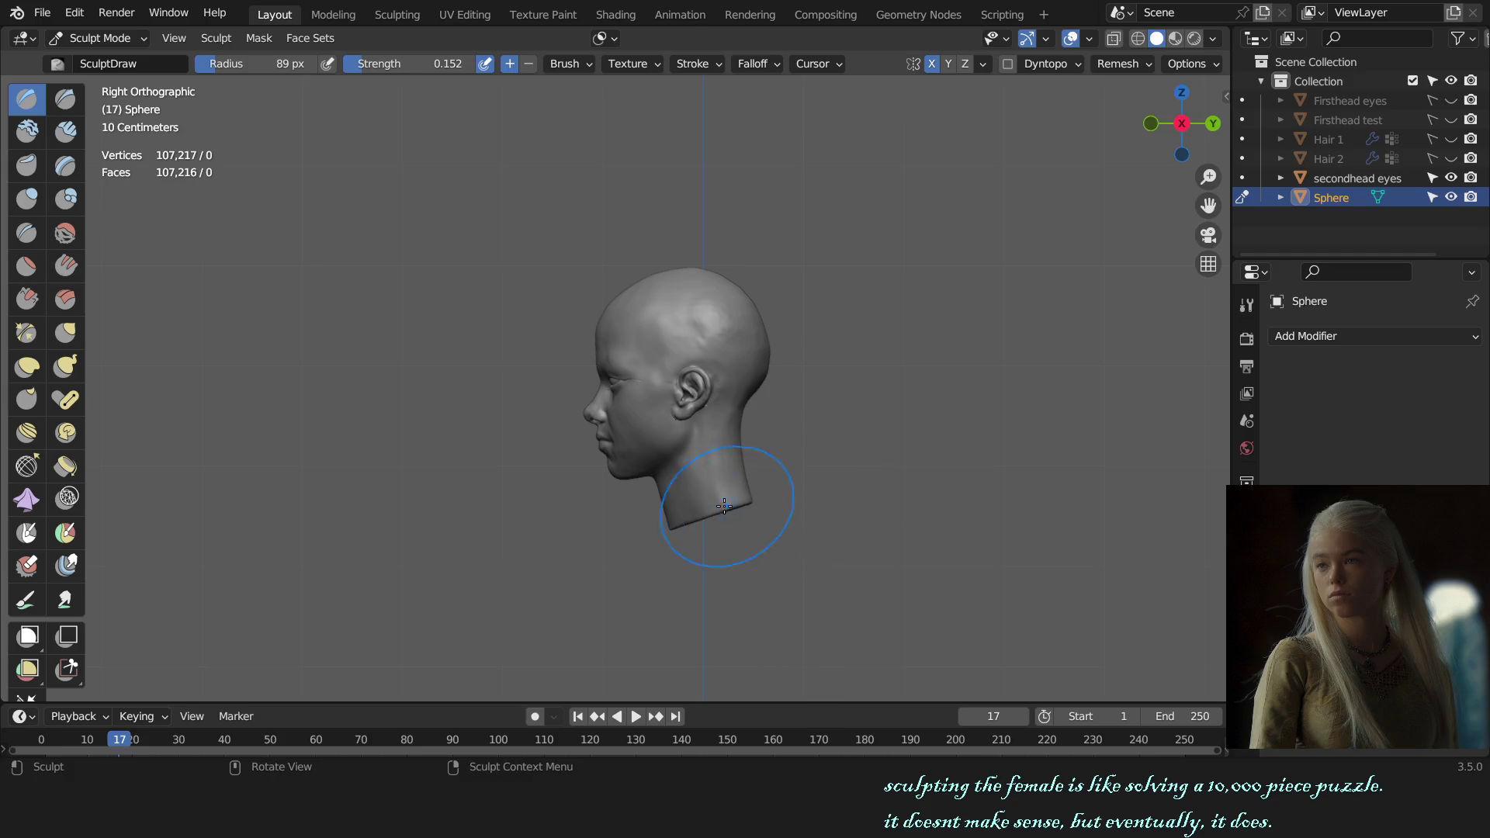
mouse_move(714, 500)
middle_mouse_down()
mouse_move(899, 501)
mouse_move(815, 500)
mouse_move(652, 384)
middle_mouse_up()
scroll(749, 493, "up", 3)
key("g")
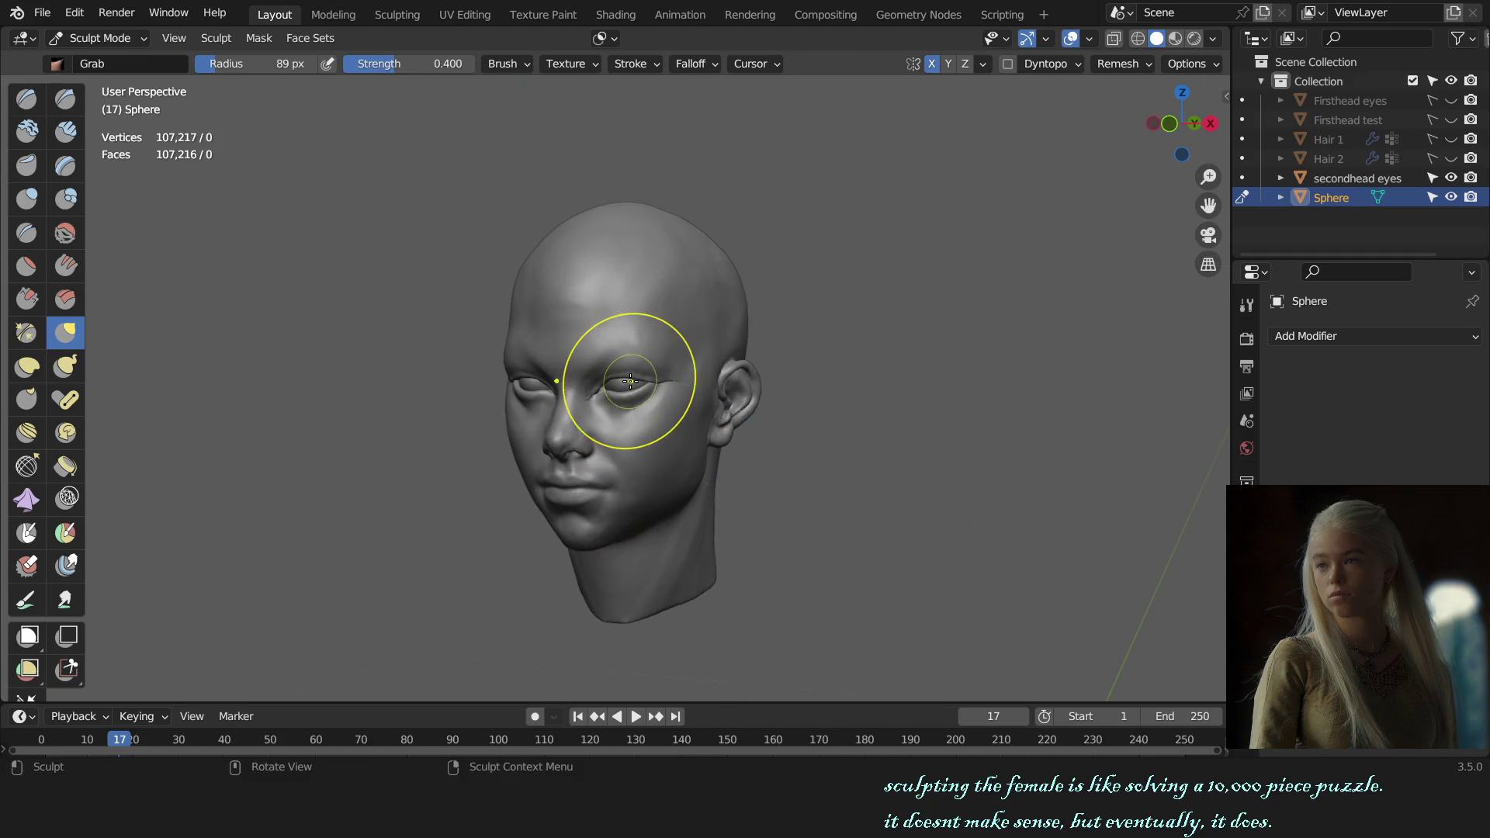
key("KP_1")
key("ctrl+Tab")
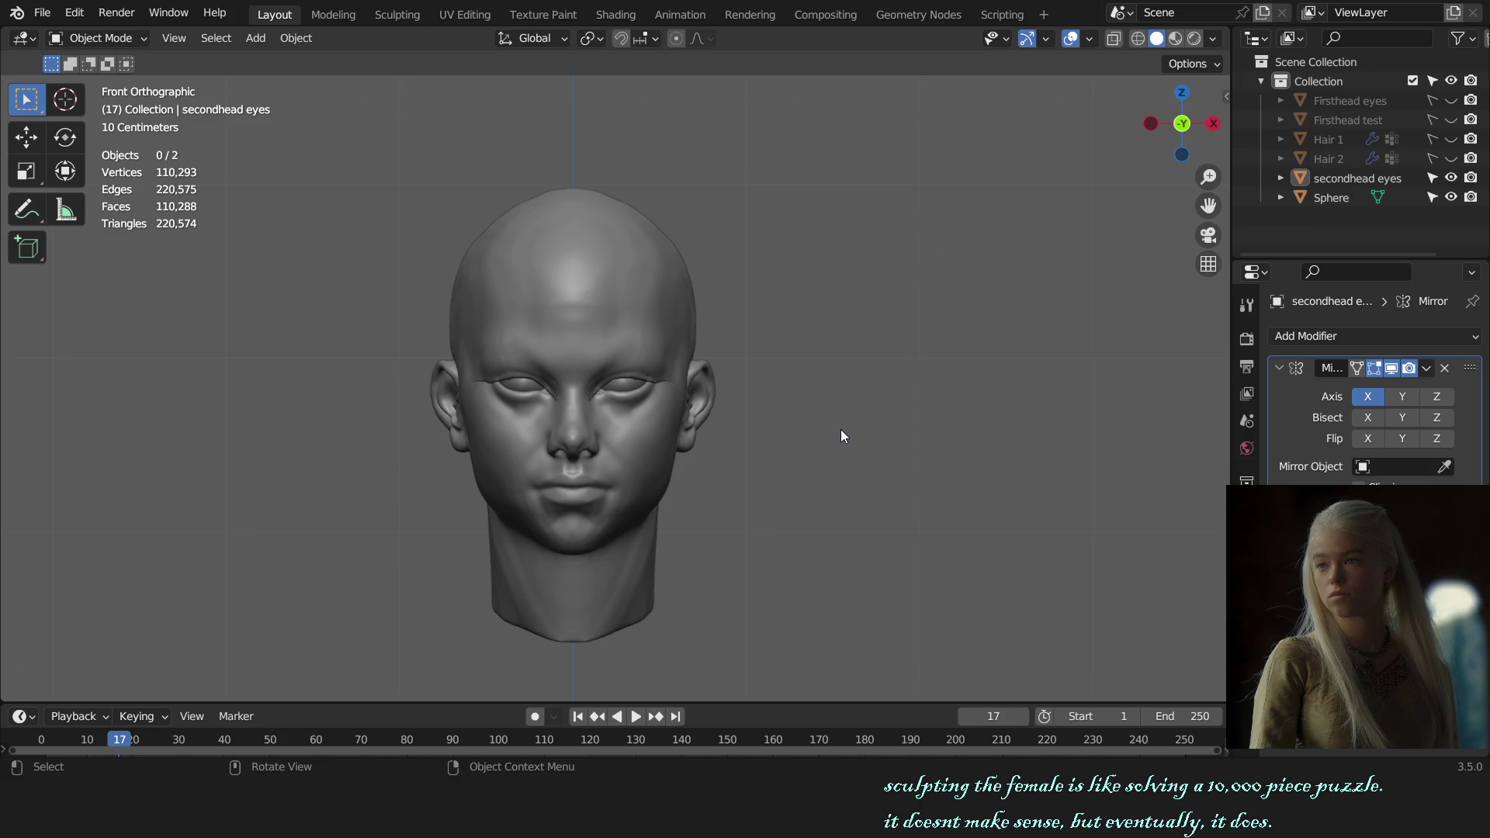
scroll(840, 432, "up", 2)
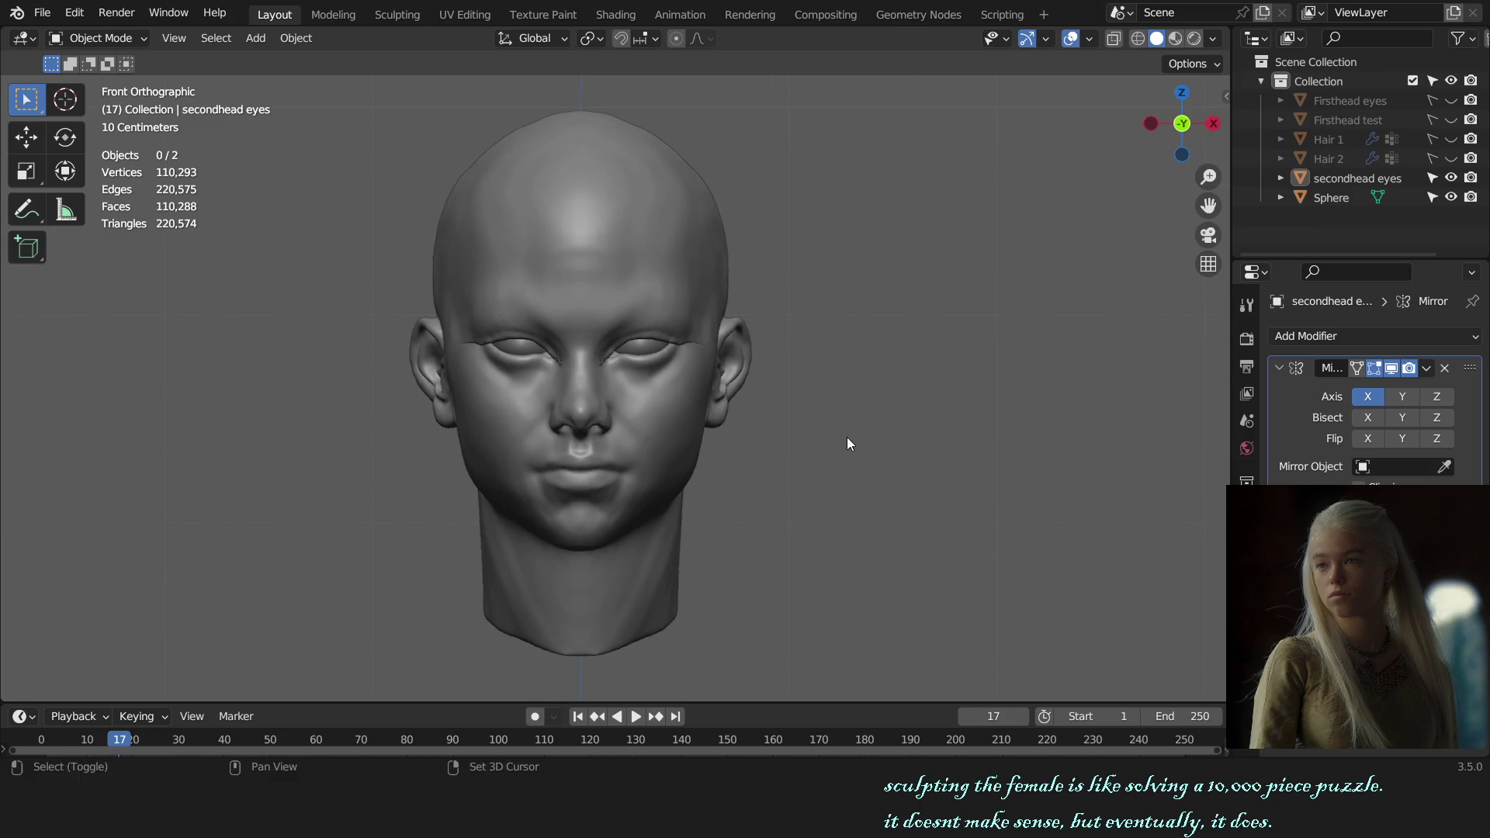
- Save the head sculpt again as female bust sculpt.blend
key("ctrl+s")
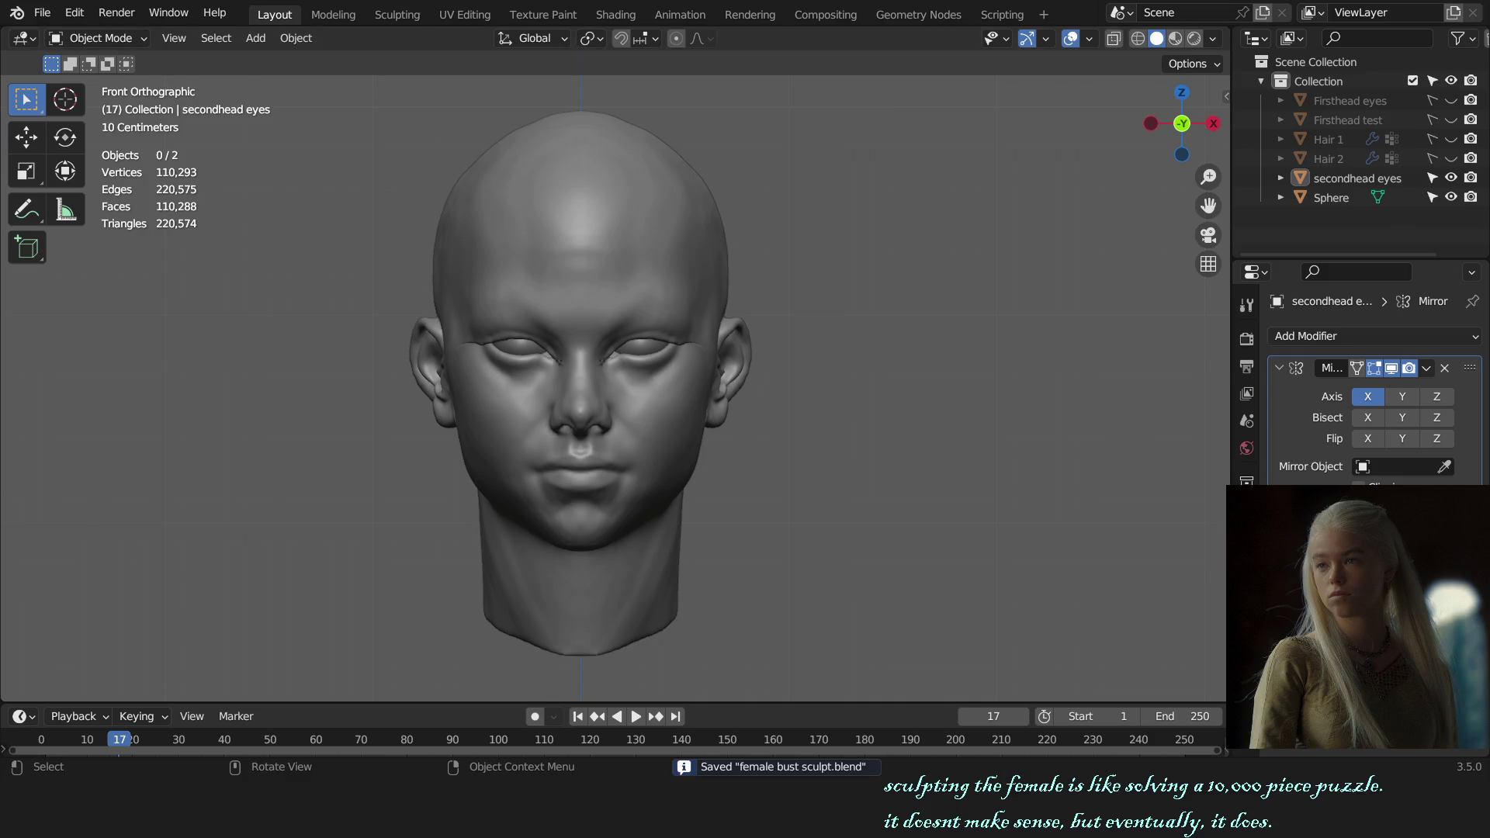
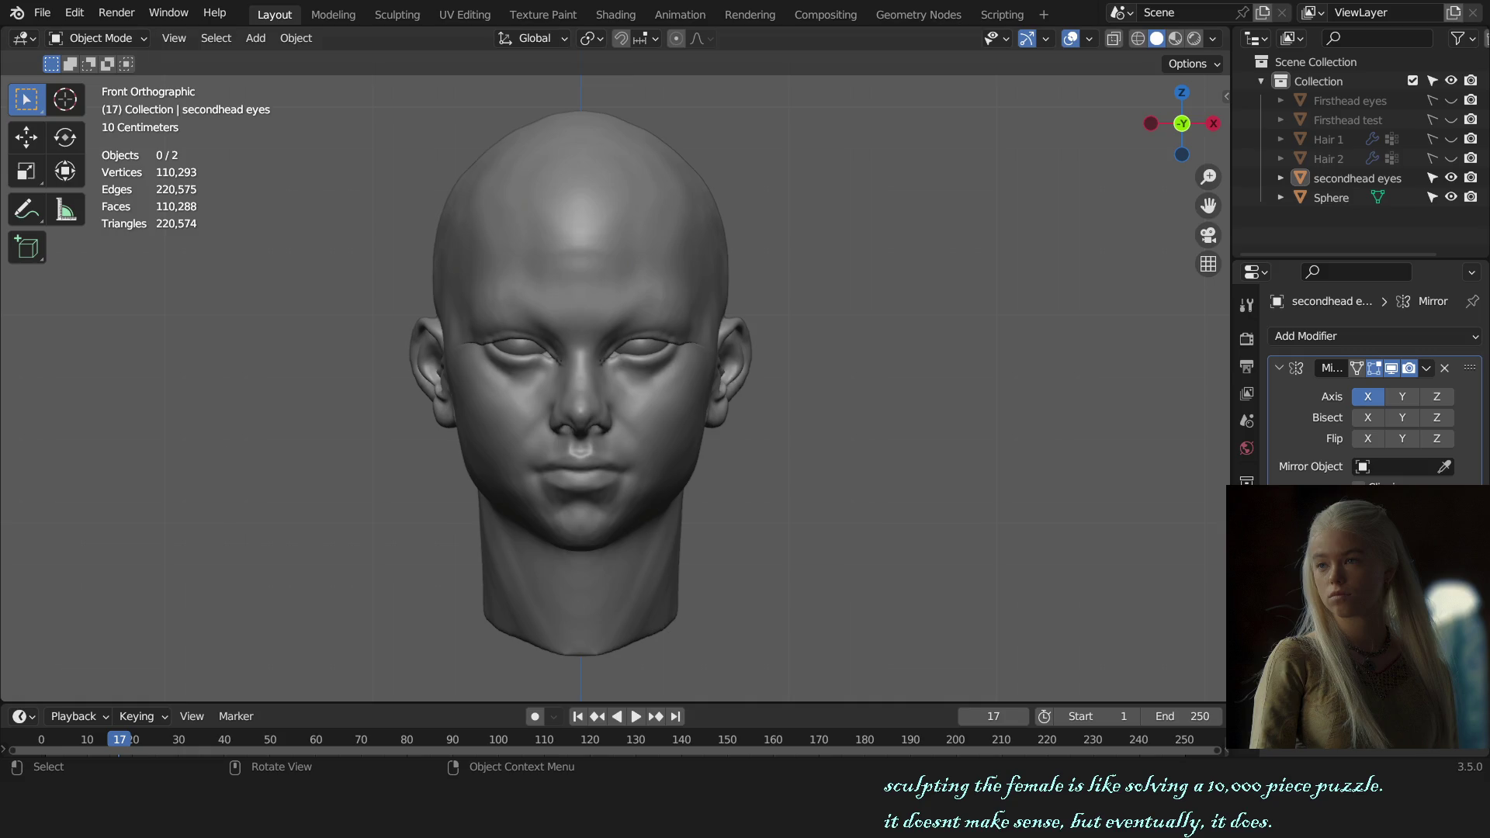
scroll(823, 350, "down", 10)
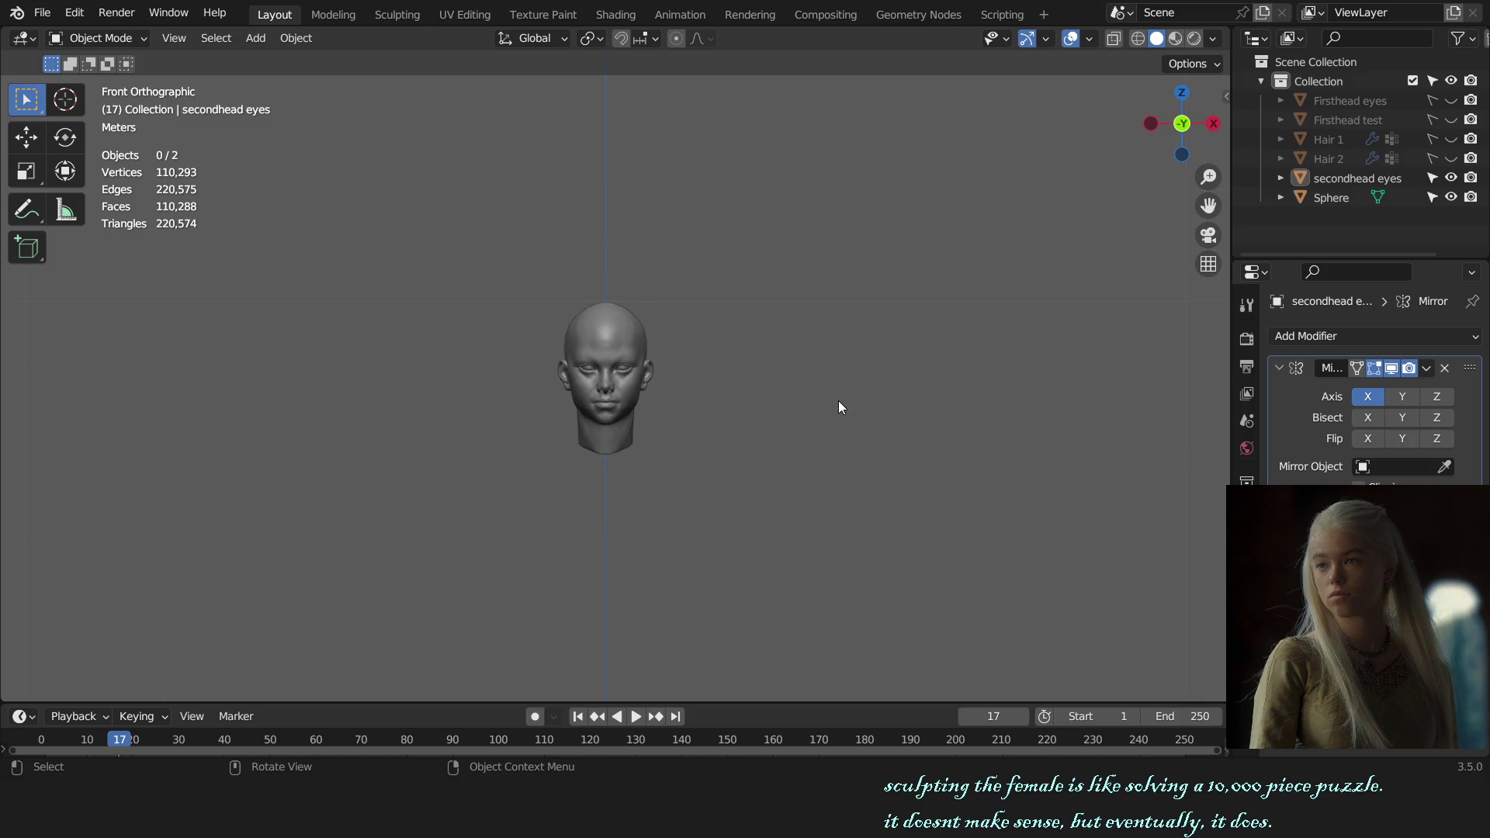
scroll(838, 400, "up", 2)
- Add a UV sphere to the scene and raise it along Z toward the head
key("KP_3")
mouse_move(647, 423)
middle_mouse_down()
mouse_move(857, 437)
mouse_move(835, 440)
middle_mouse_up()
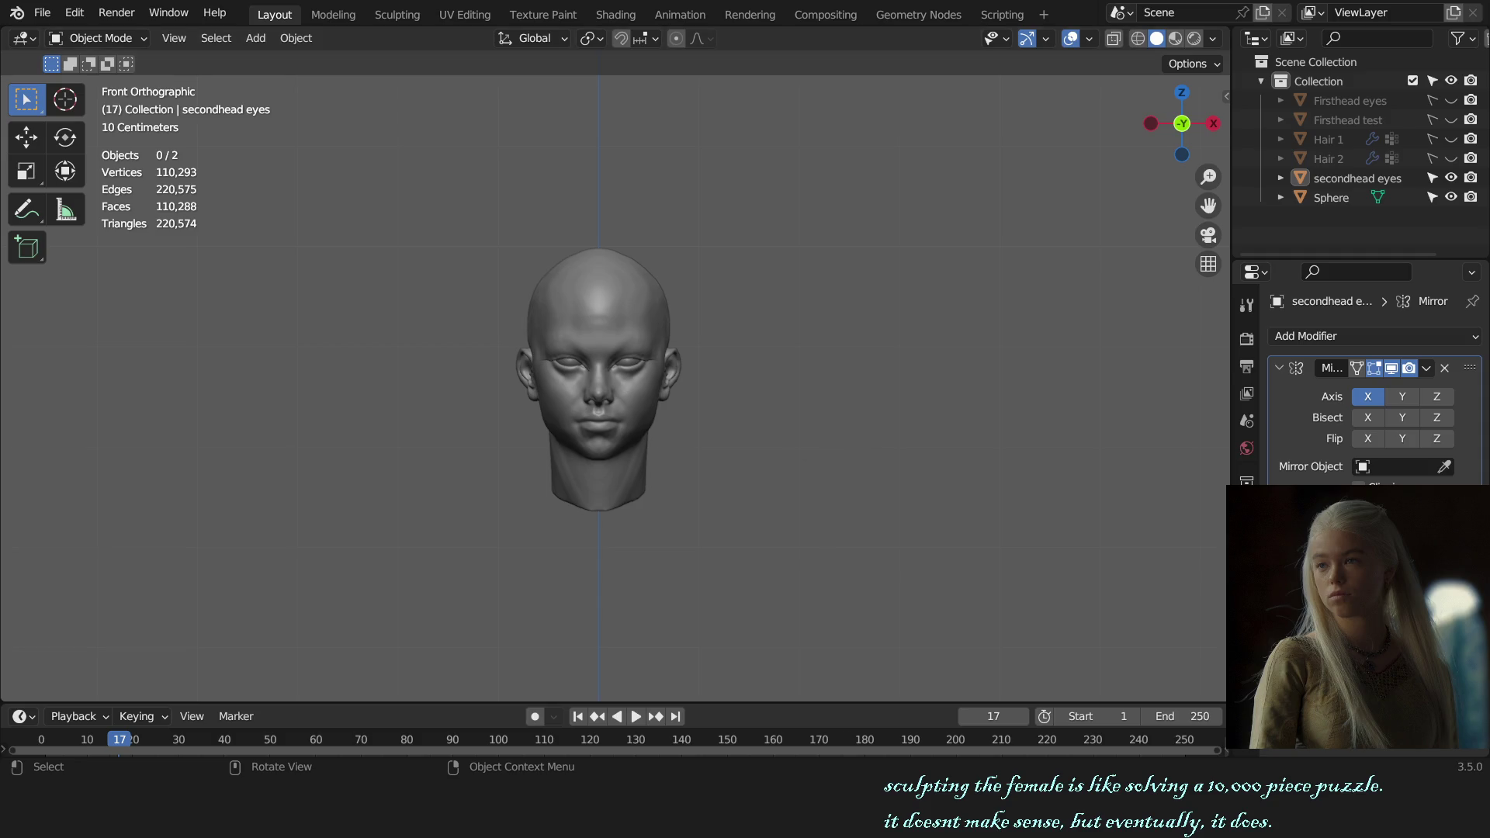
scroll(818, 396, "down", 1)
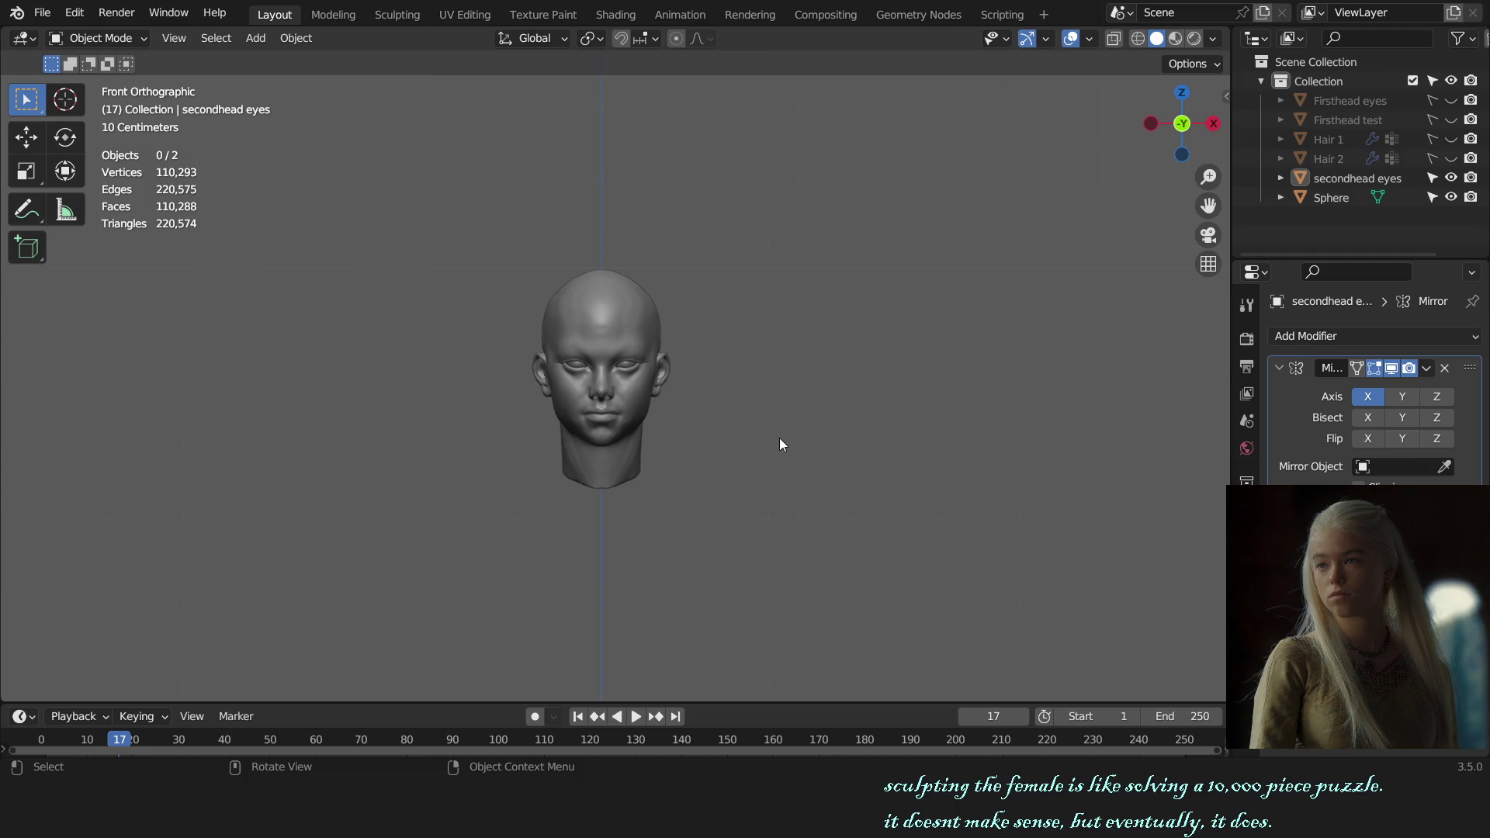
key("shift+a")
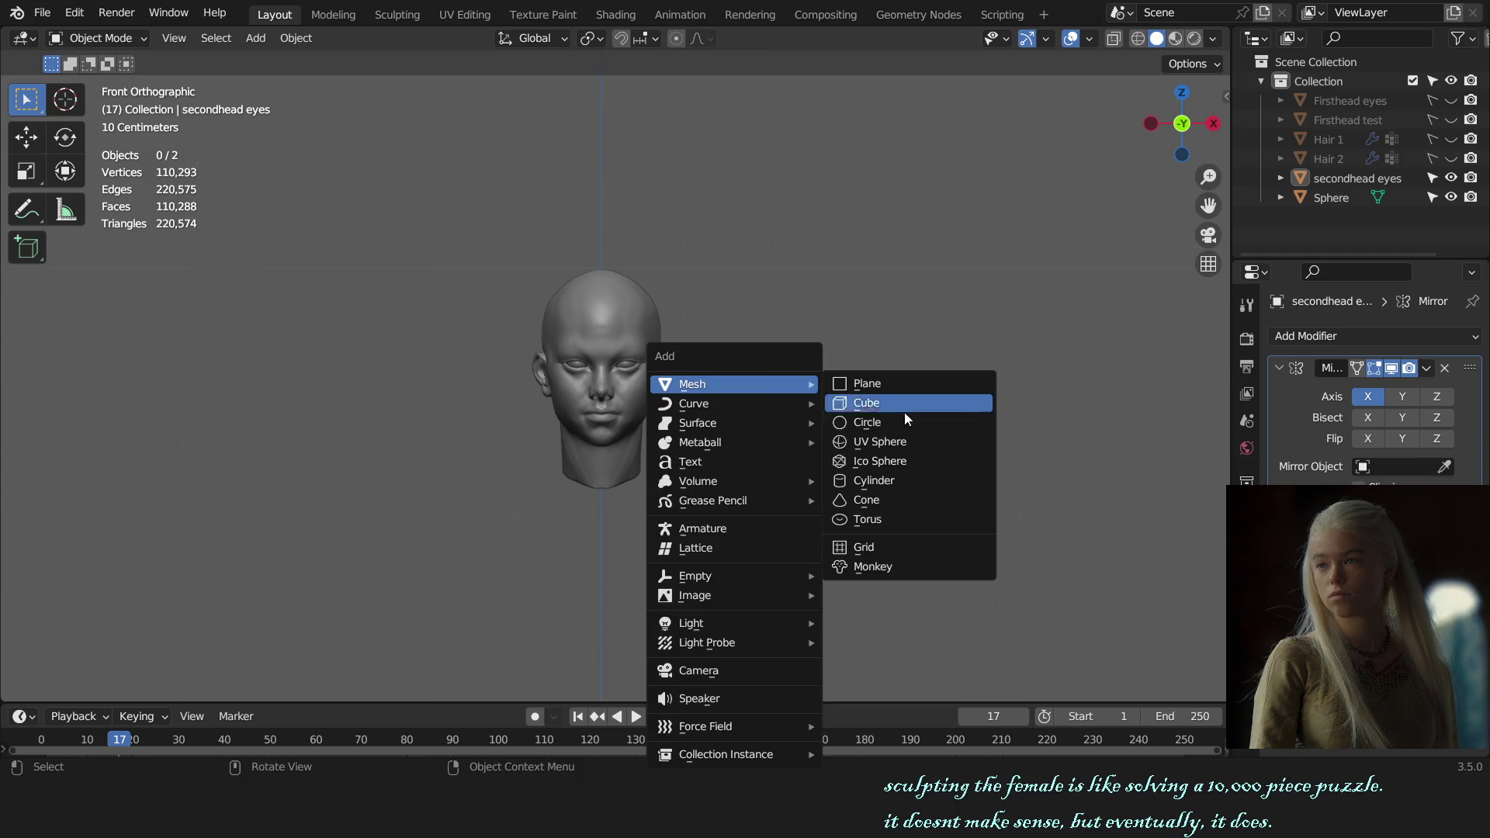
left_click(951, 437)
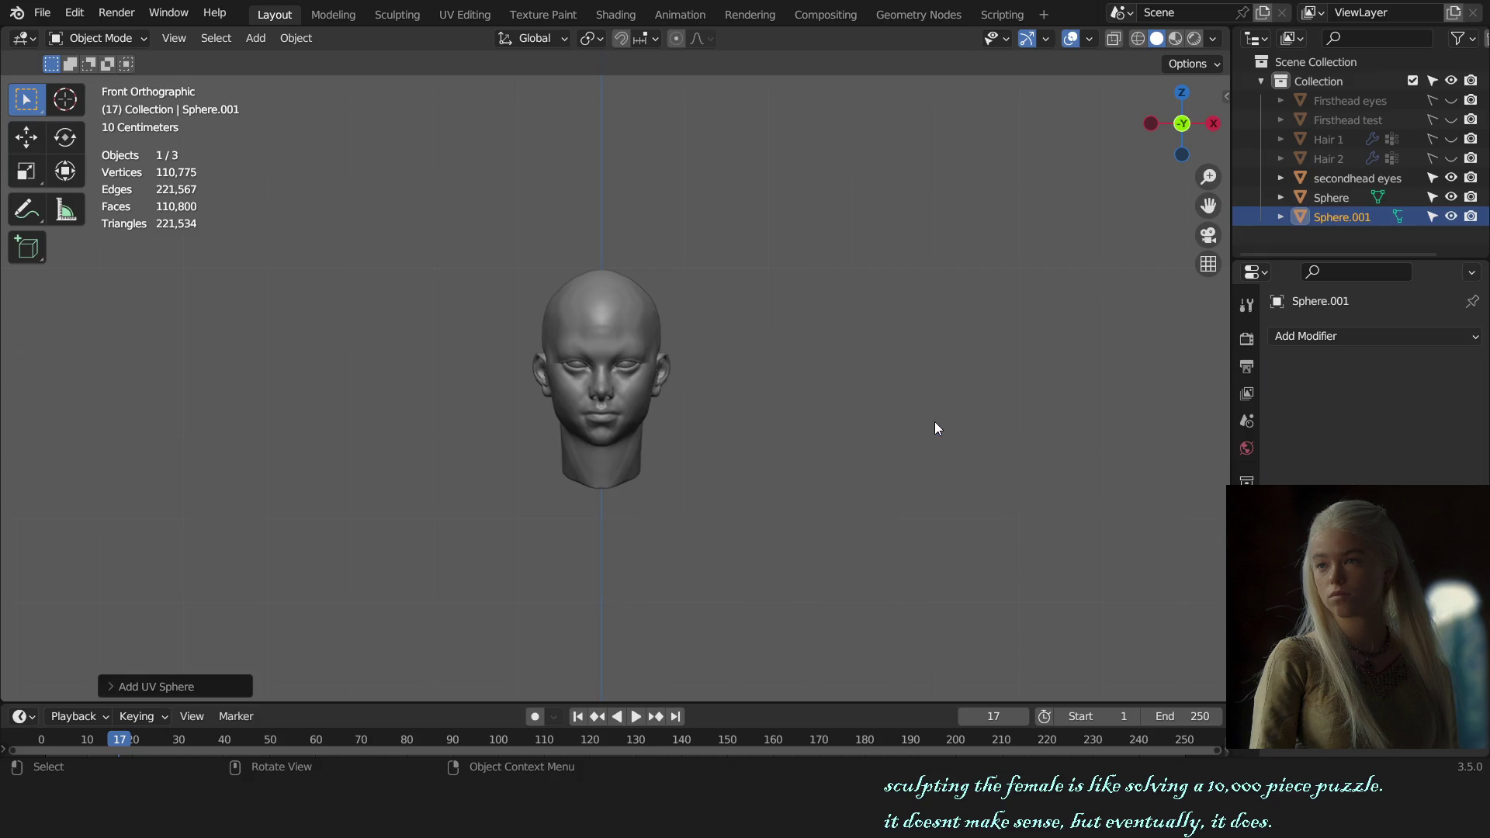
scroll(866, 548, "down", 6)
scroll(769, 471, "up", 2)
key("g")
key("z")
left_click(758, 287)
- From the right view, place the sphere just below the neck and enter Sculpt Mode
key("KP_3")
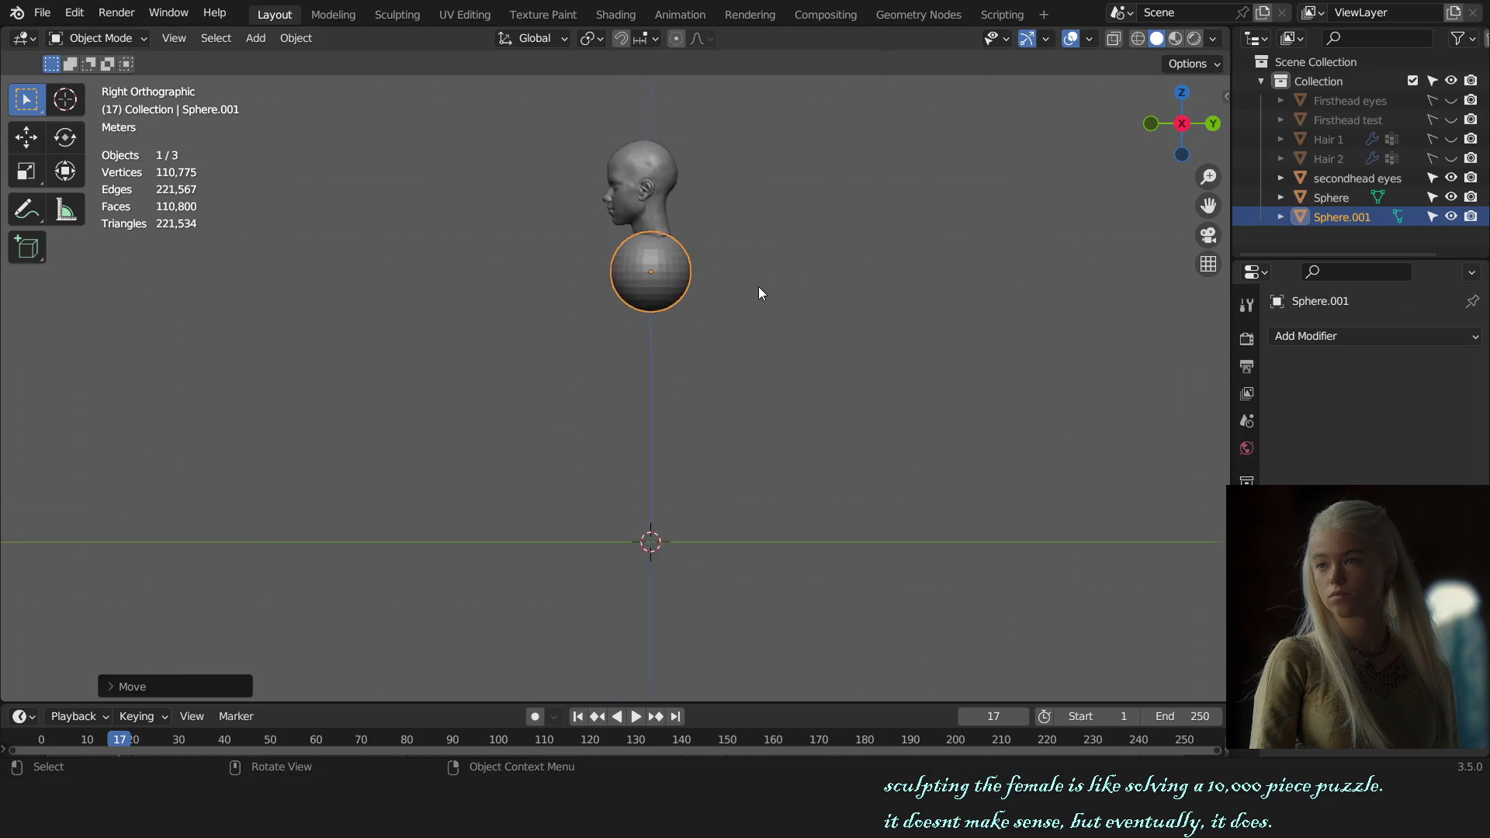
scroll(758, 287, "up", 3)
scroll(702, 476, "up", 2)
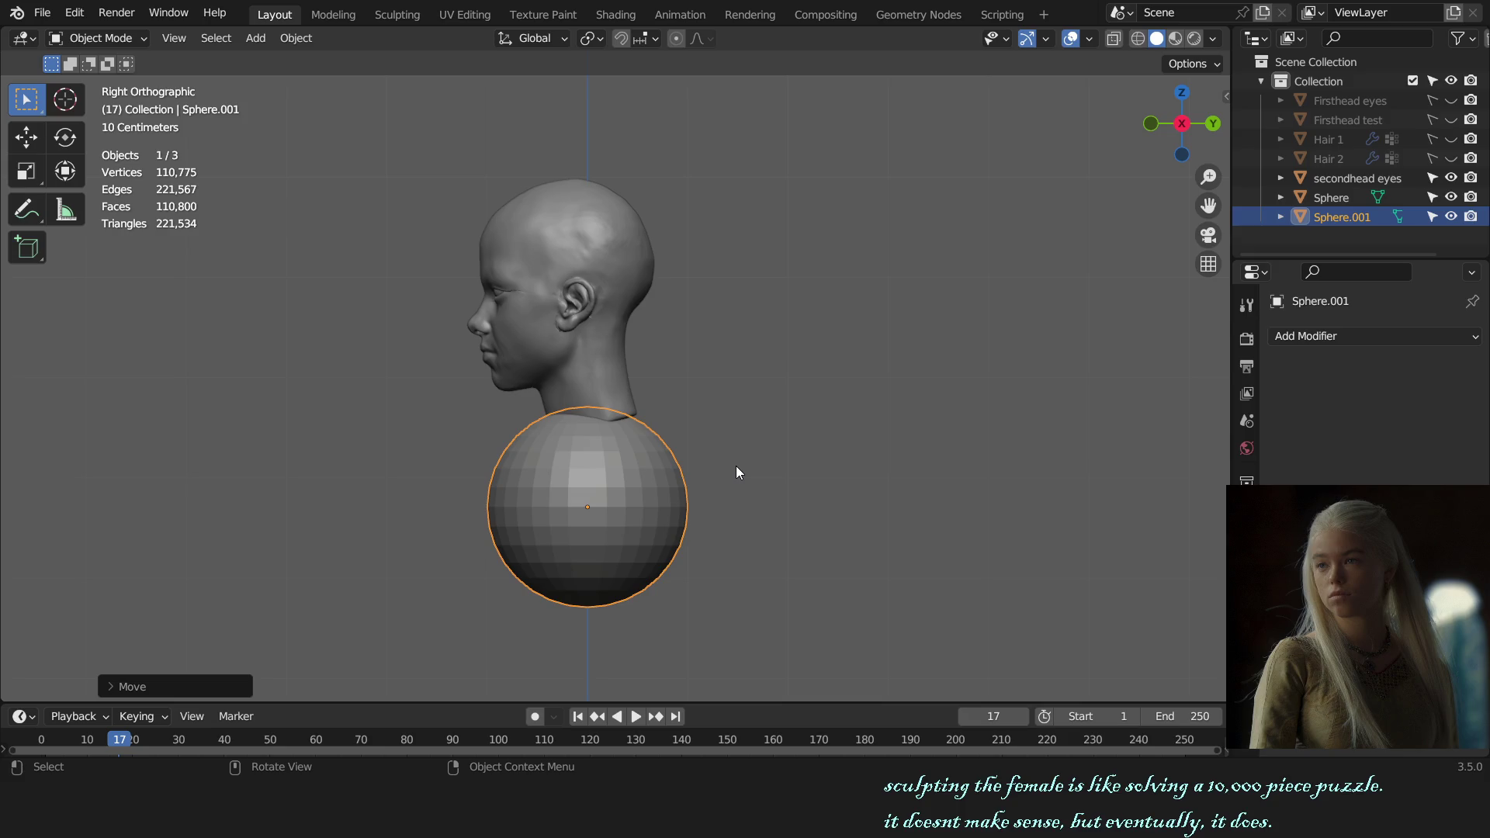
key("g")
left_click(681, 479)
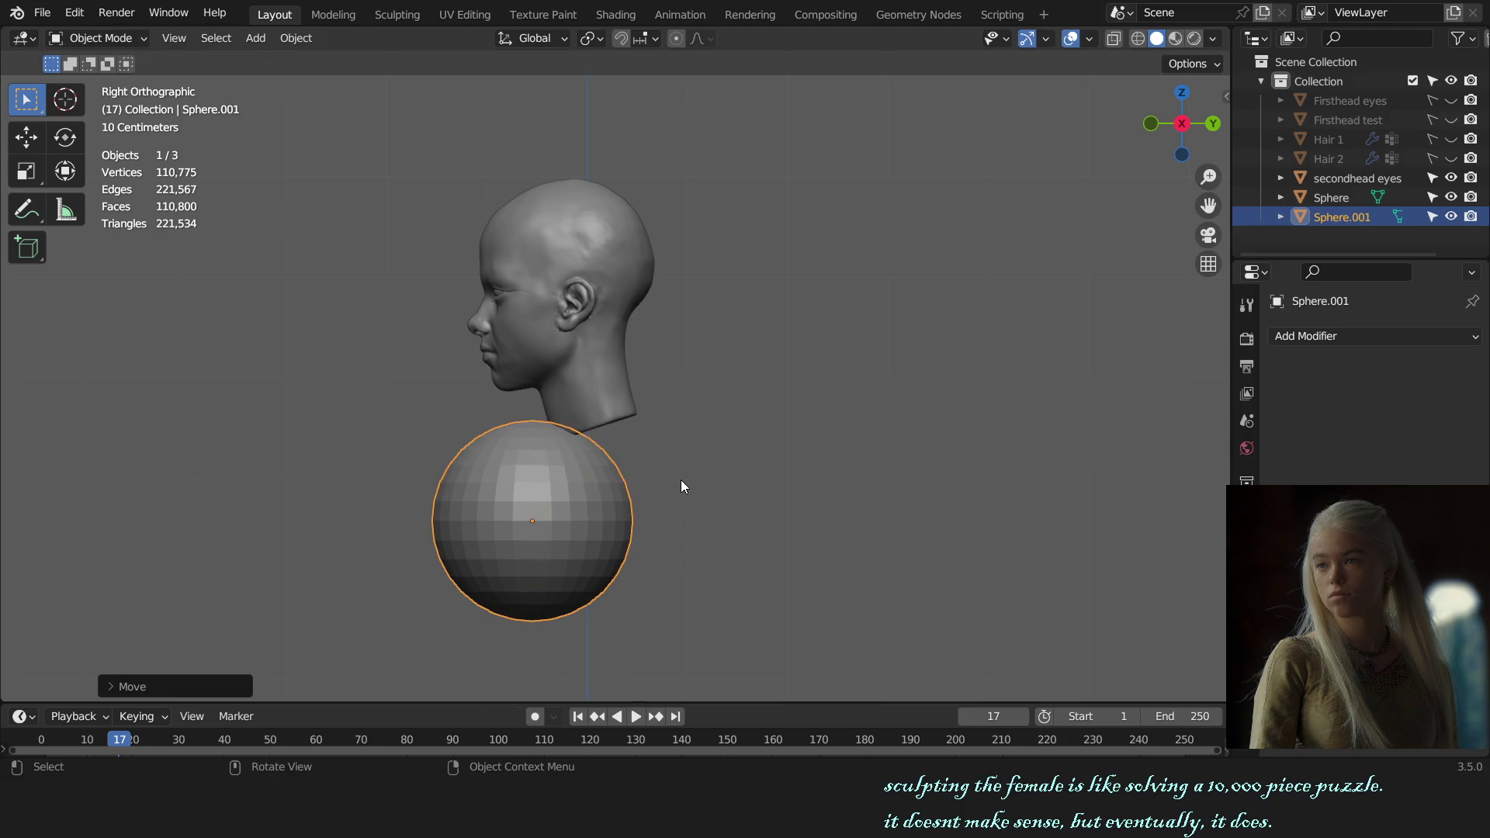
key("ctrl+Tab")
left_click(655, 532)
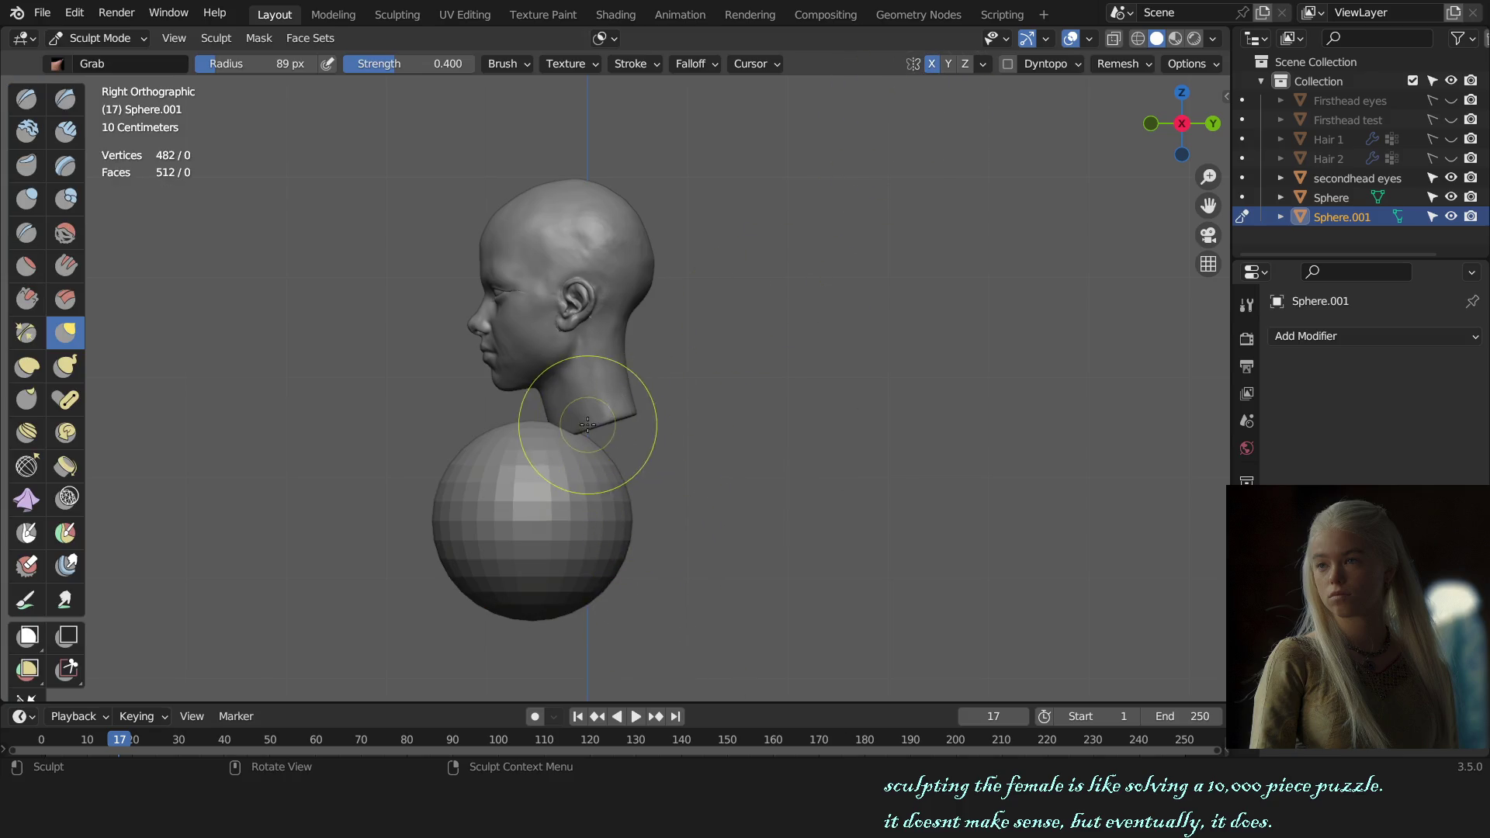
- Nudge the sphere along Y under the head in Object Mode and return to sculpting
key("ctrl+Tab")
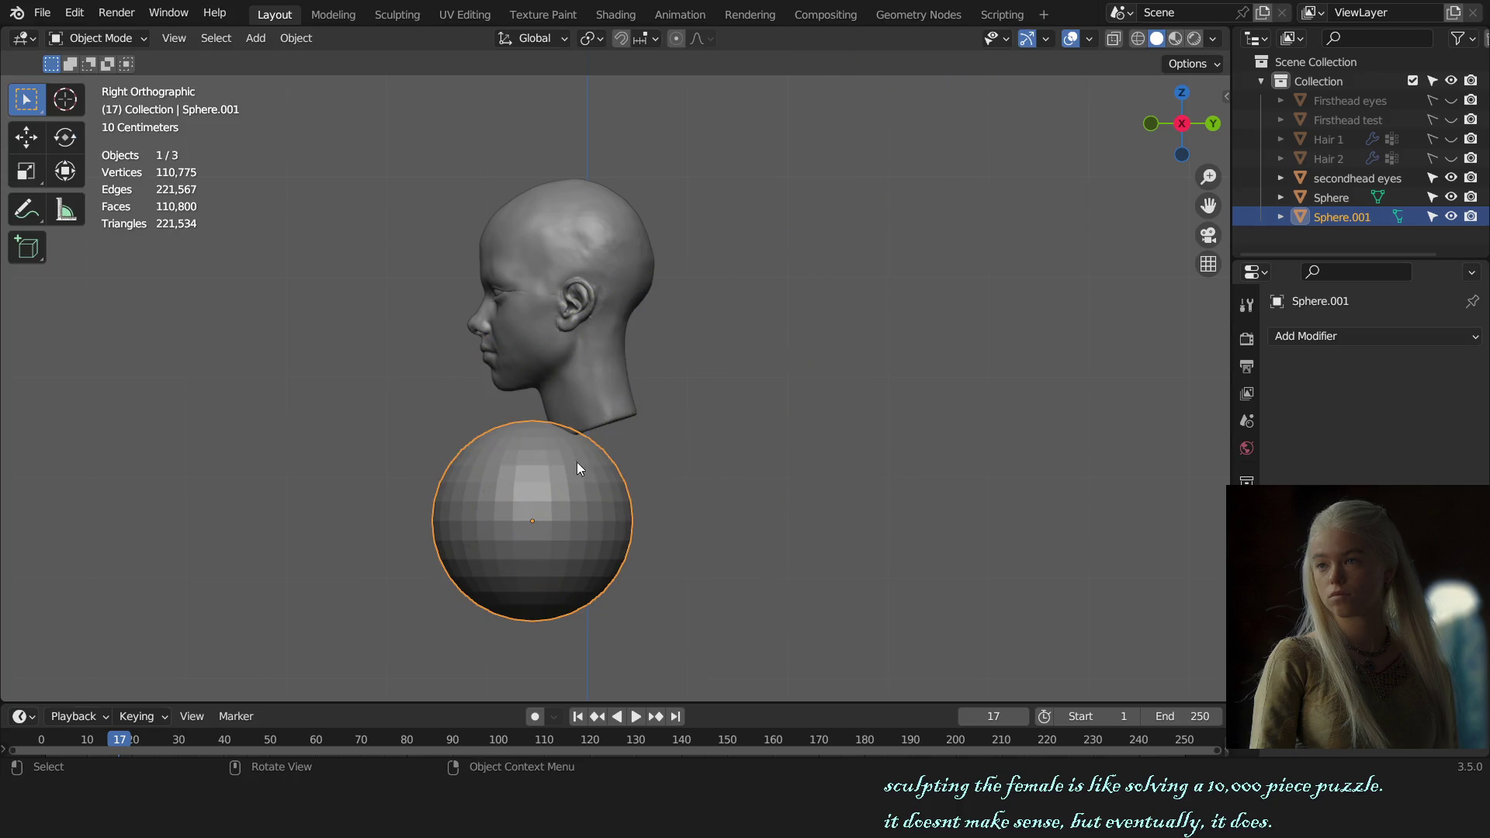
key("g")
key("y")
left_click(681, 475)
key("ctrl+Tab")
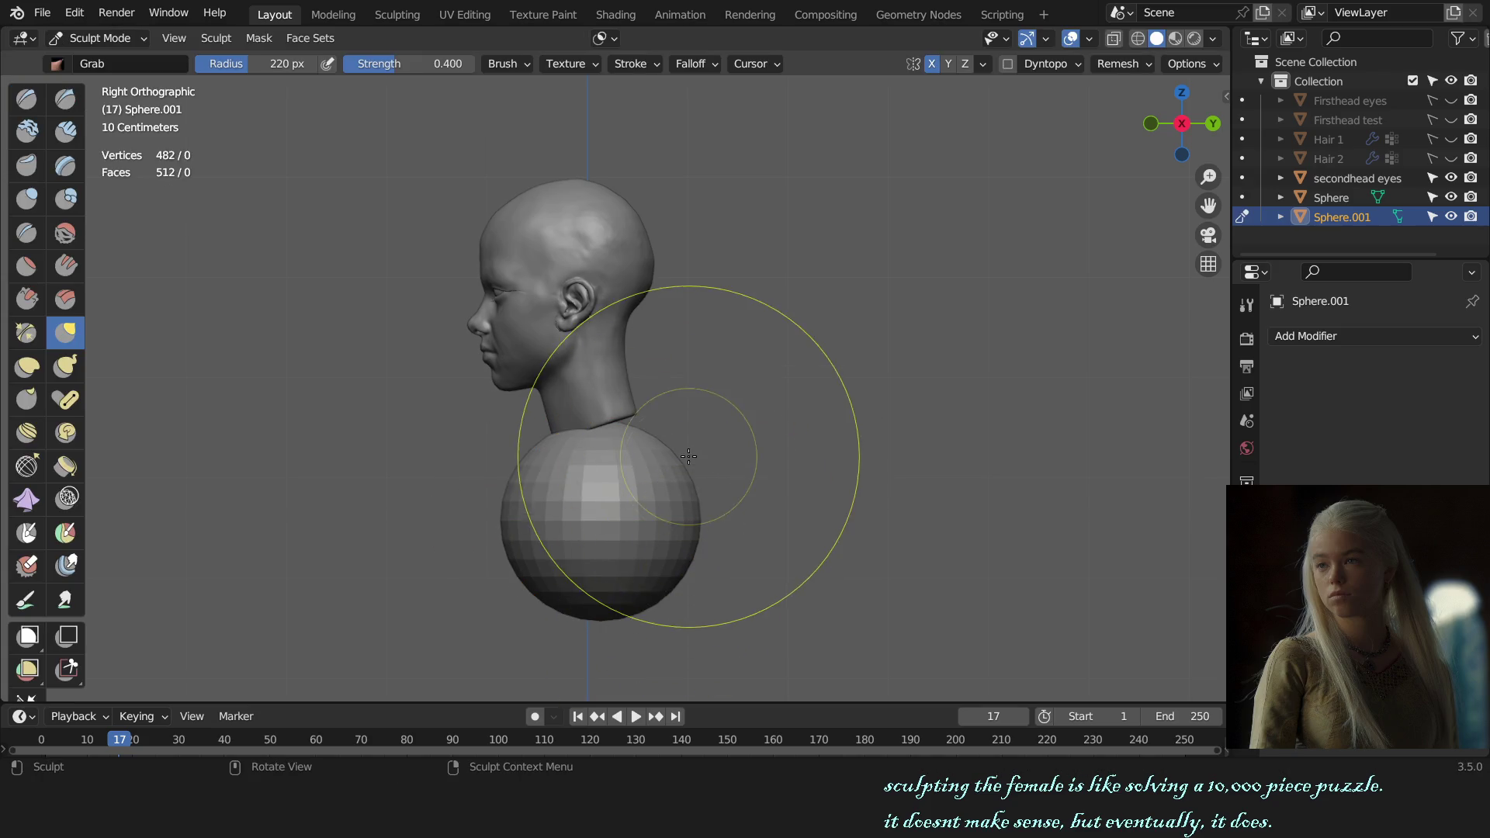
- Grab the sphere into an upright oval torso with its top pulled up into the neck
left_click_drag(664, 450, 679, 298)
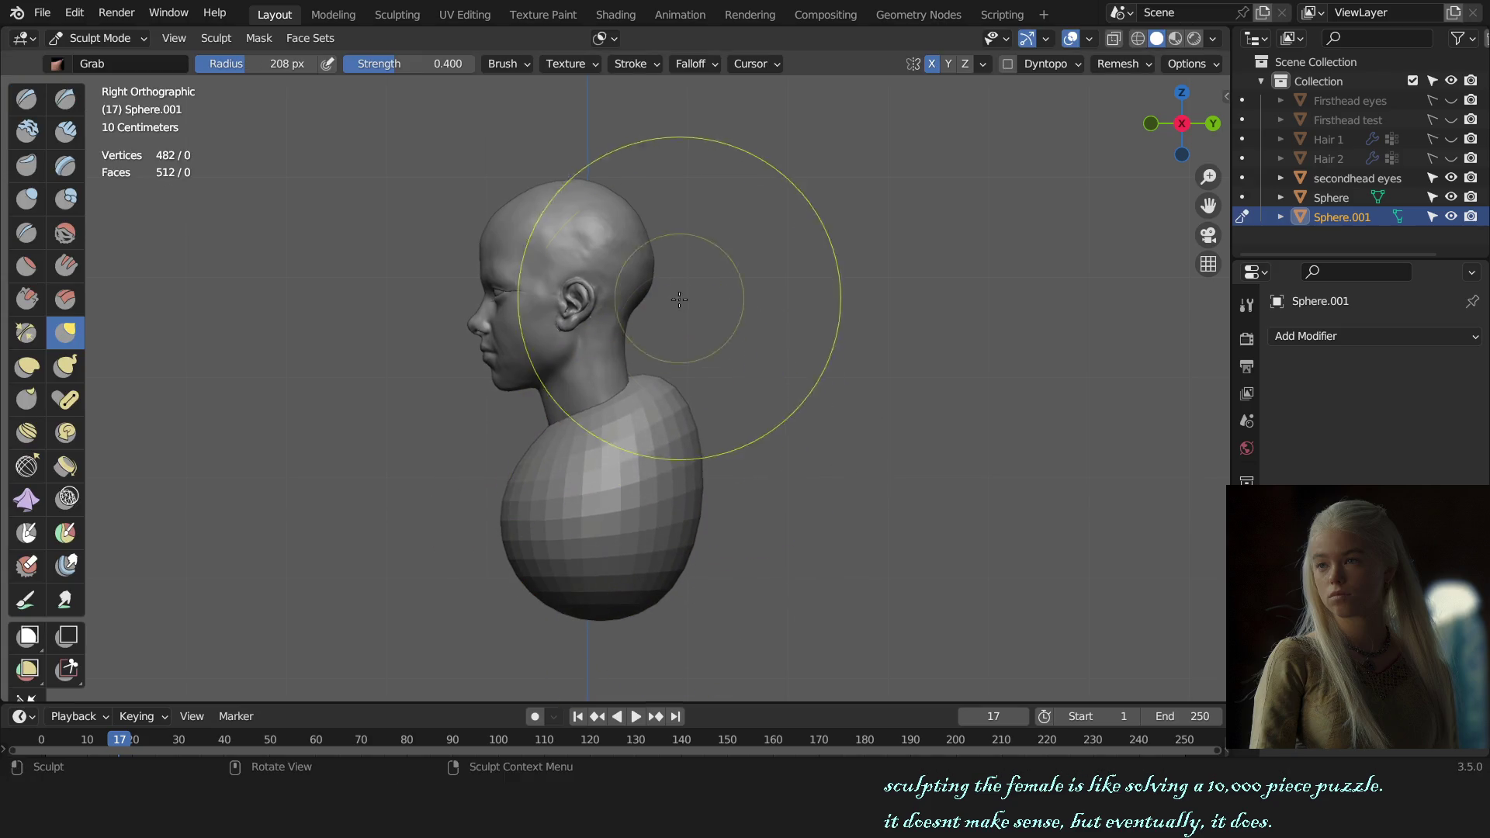
middle_click_drag(678, 299, 582, 426, "shift")
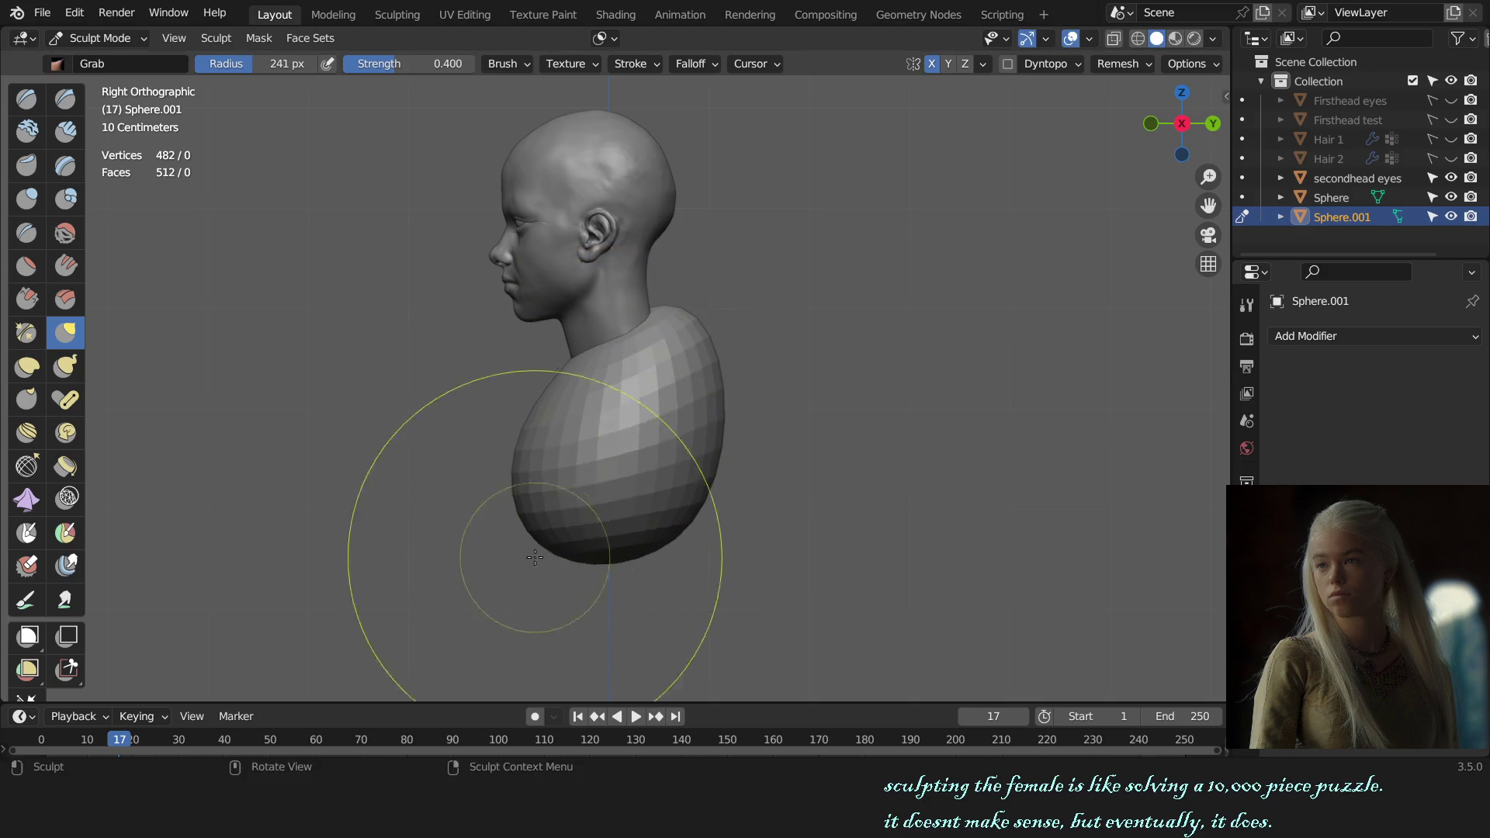
left_click_drag(534, 558, 566, 548)
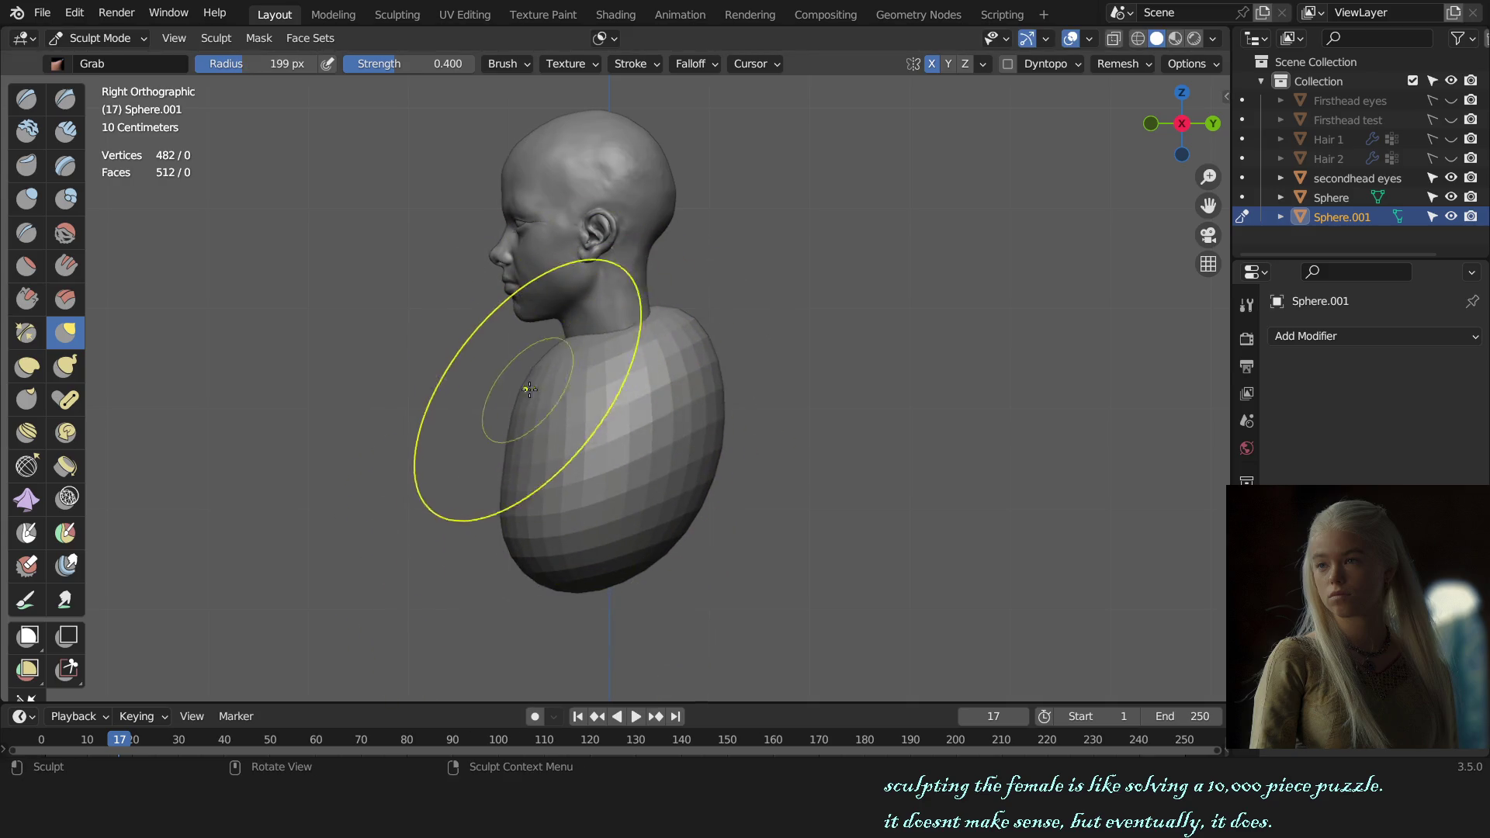
mouse_move(516, 416)
left_mouse_down()
mouse_move(541, 512)
mouse_move(532, 466)
left_mouse_up()
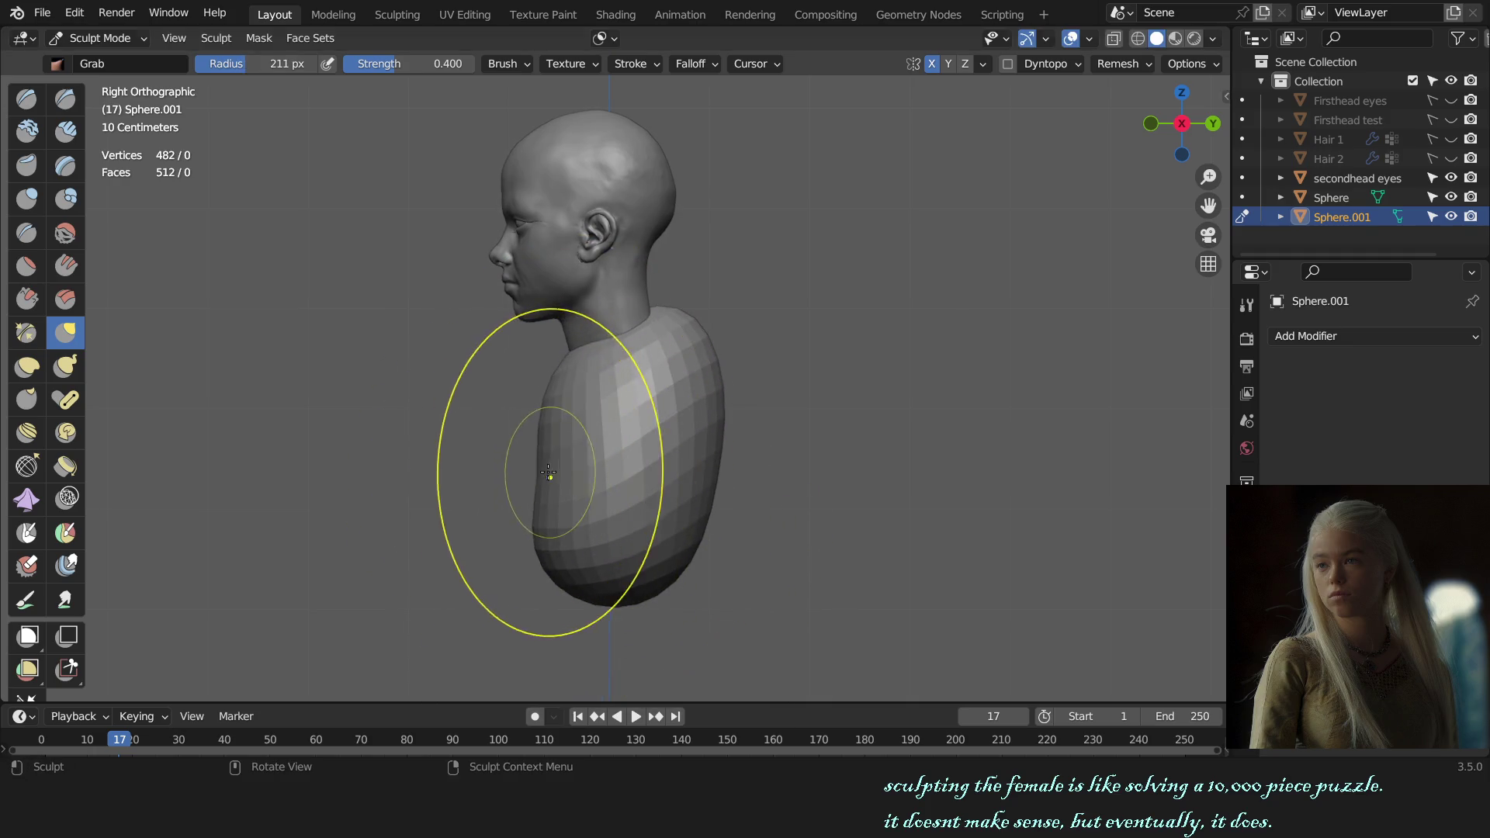
key("KP_1")
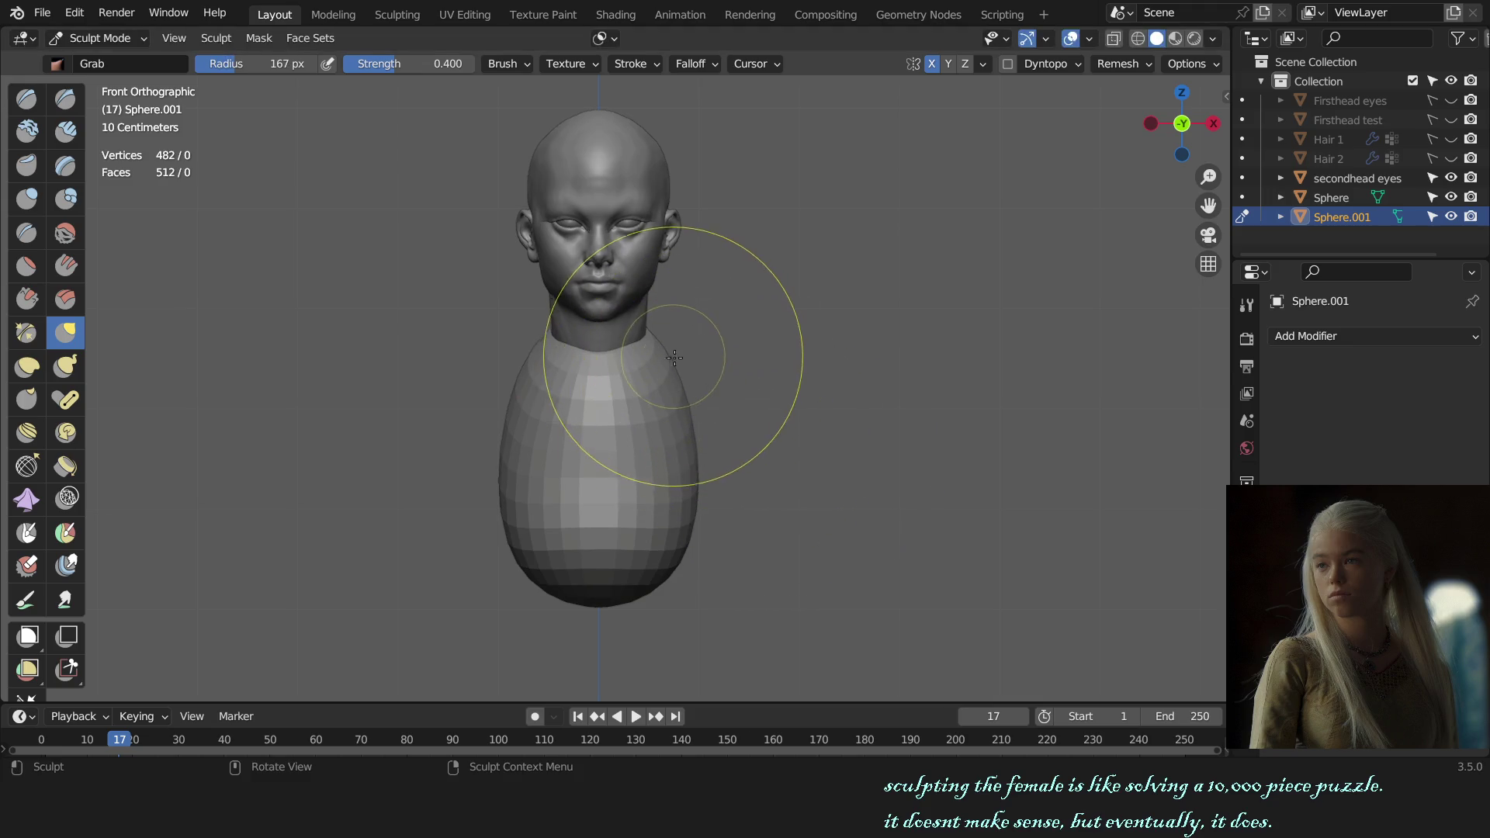
middle_click_drag(687, 381, 556, 393)
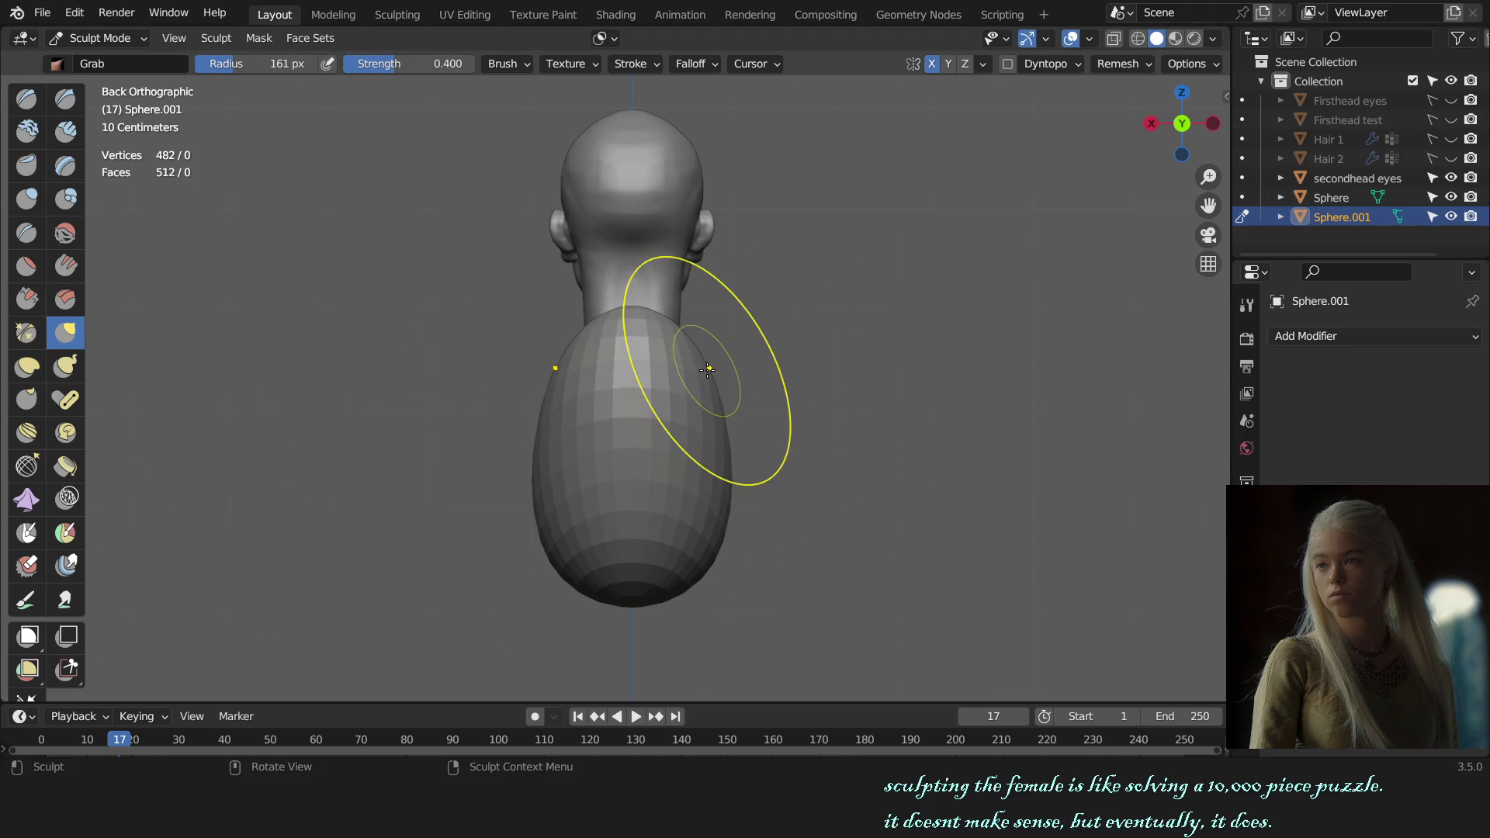
- With a larger Grab brush, pull the lower torso upward into a rounded chest
key("f")
left_click(878, 358)
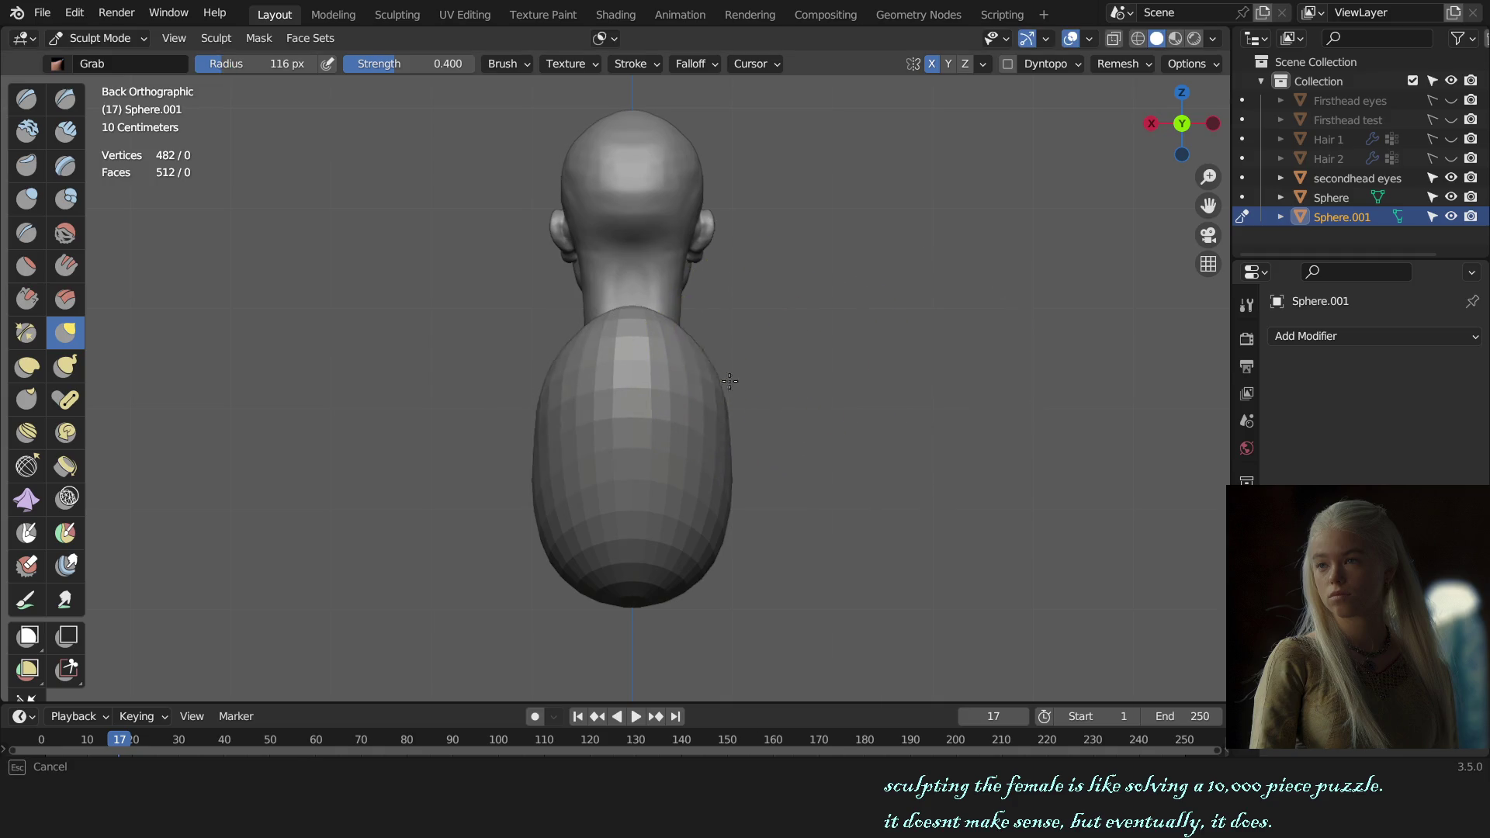
left_click(952, 382)
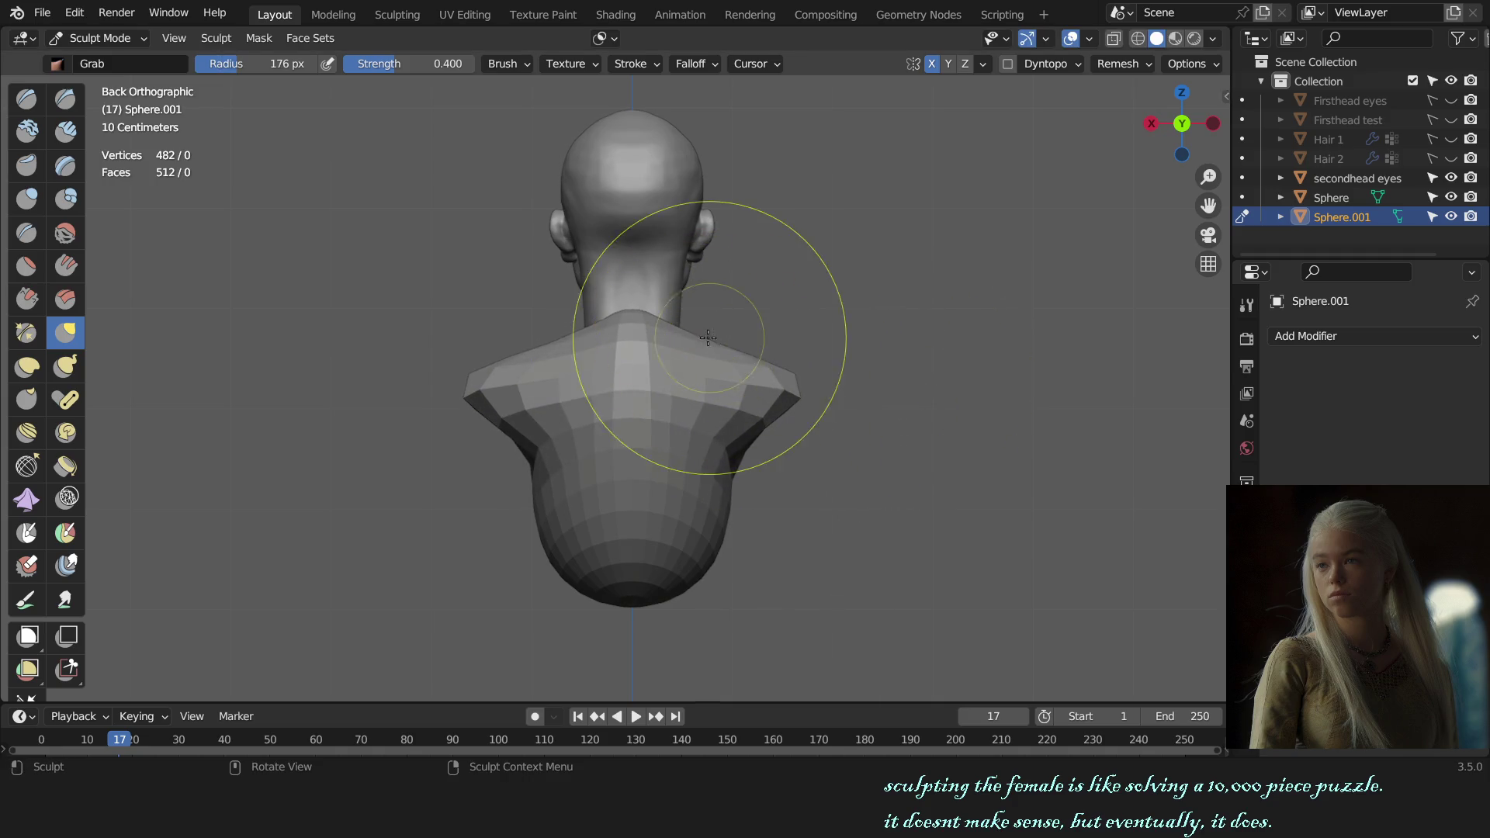
left_click(668, 316)
middle_click_drag(716, 450, 705, 388)
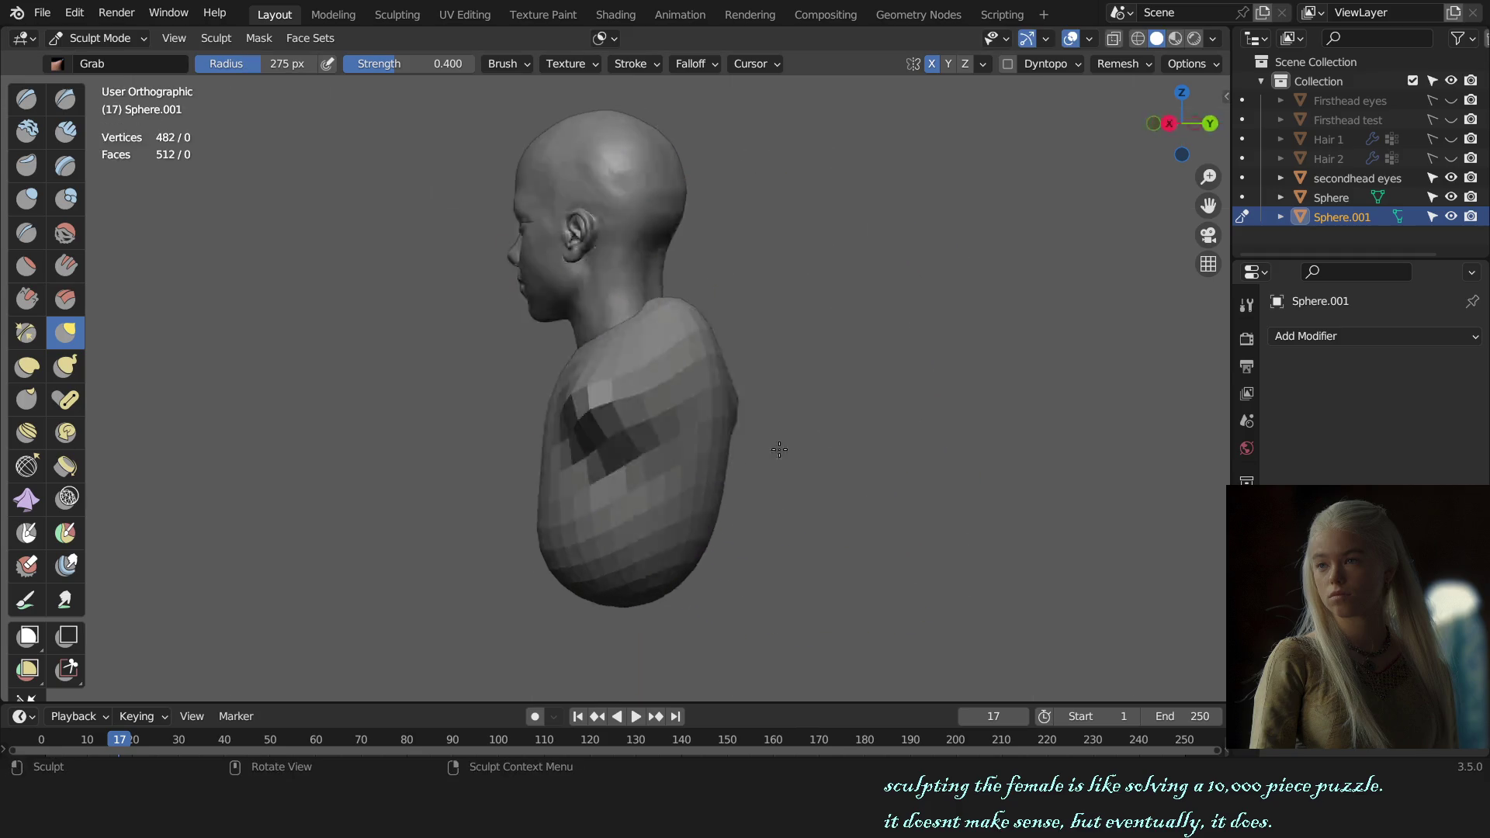
key("f")
left_click(700, 357)
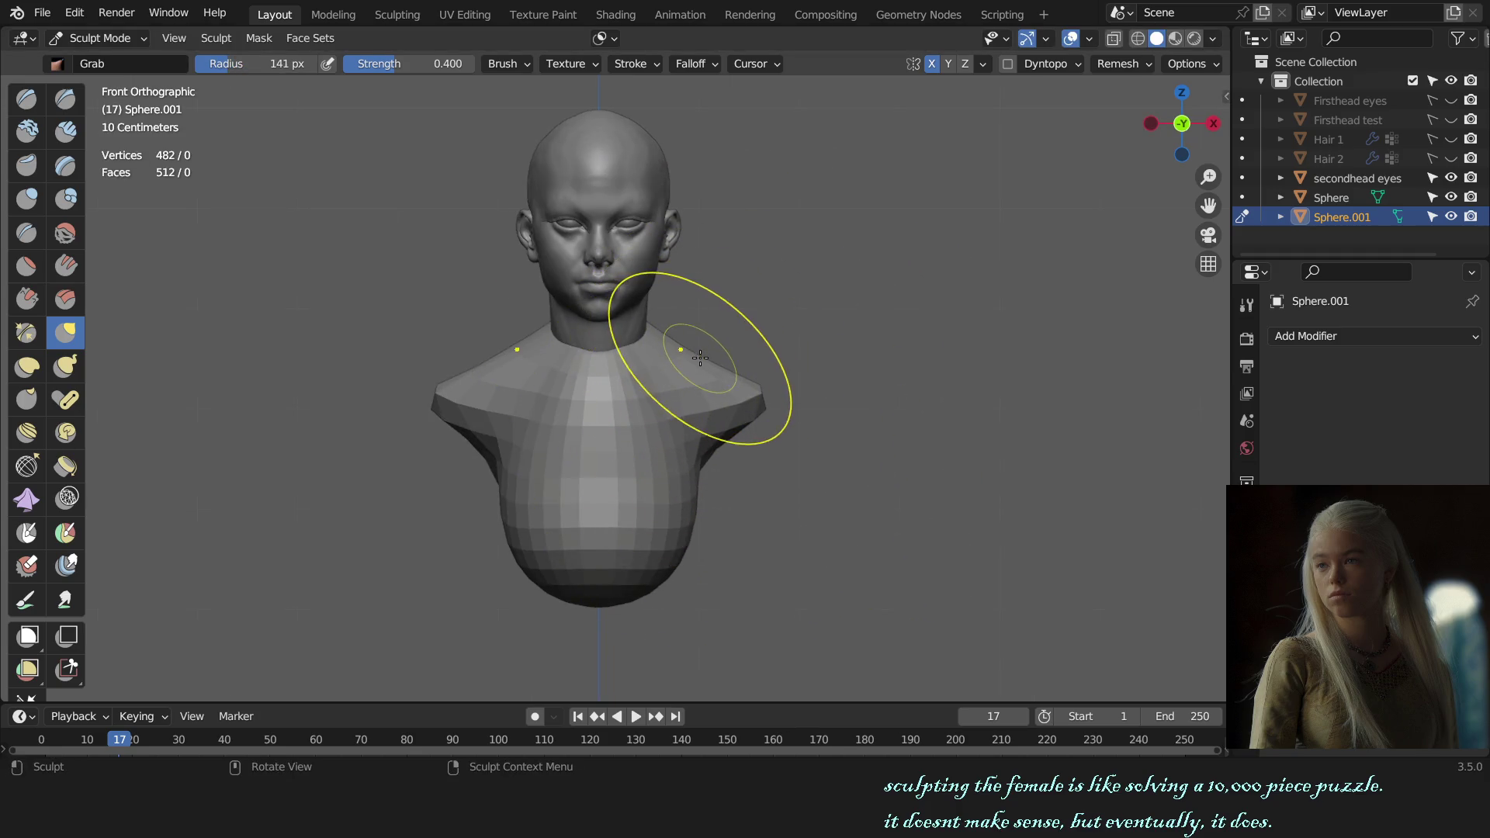
left_click(746, 349)
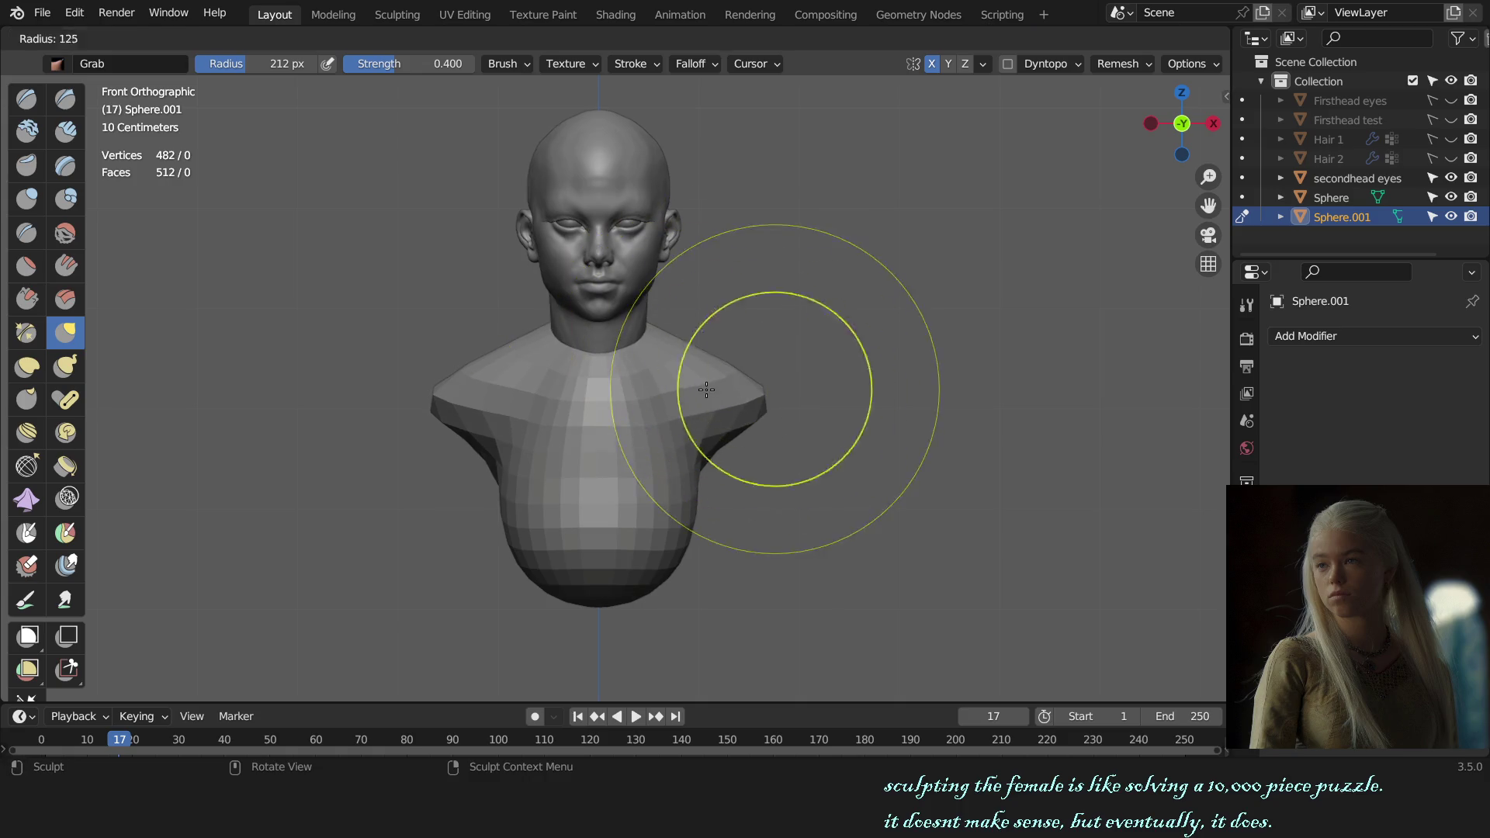
left_click_drag(675, 559, 667, 488)
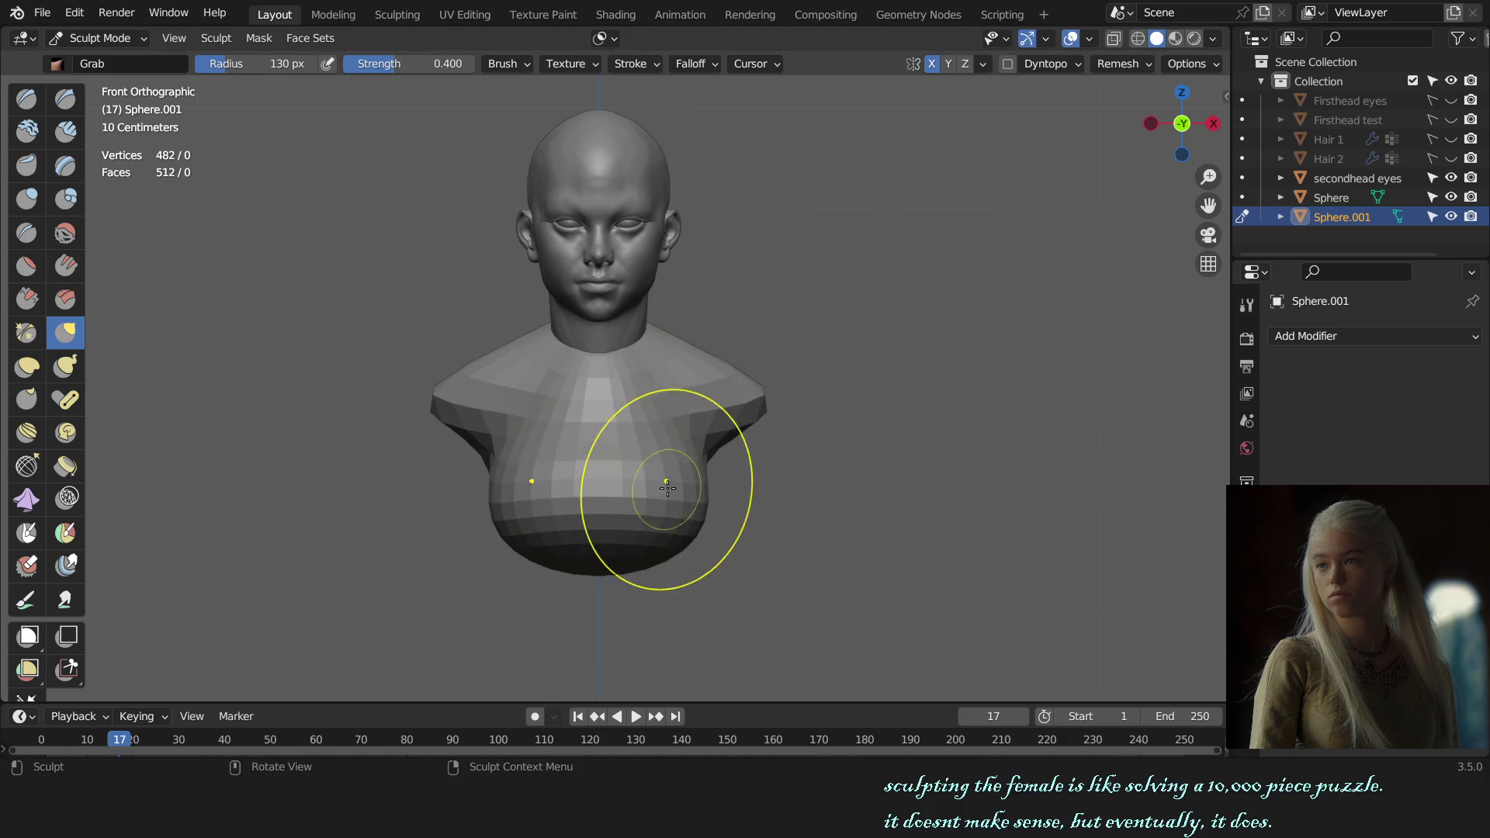
- Reshape the shoulder from the side after checking the bust in profile and from behind
middle_click_drag(669, 477, 582, 454)
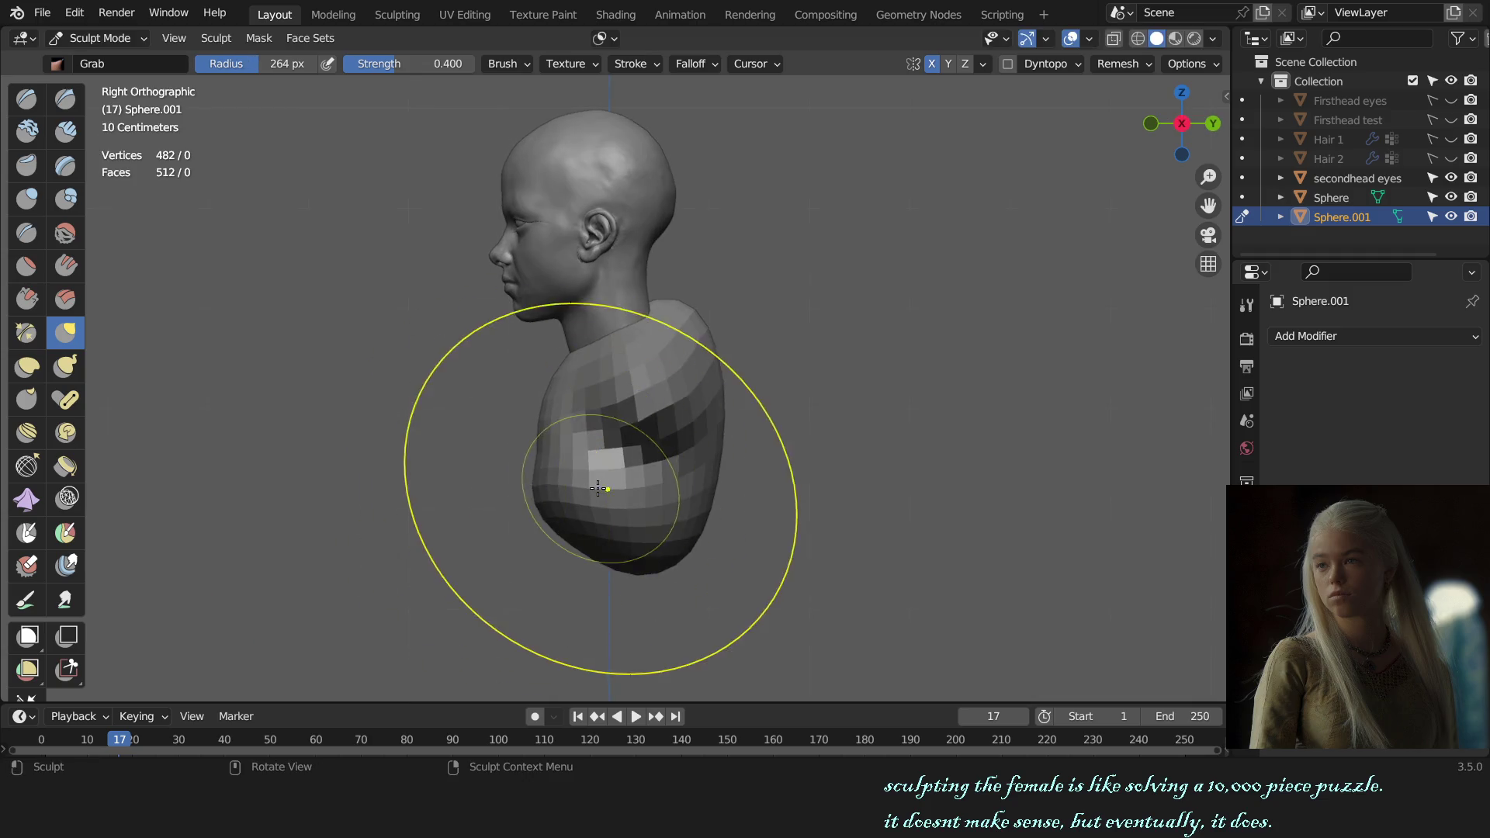
mouse_move(738, 372)
middle_mouse_down()
mouse_move(582, 360)
mouse_move(614, 326)
middle_mouse_up()
middle_click_drag(697, 361, 698, 350)
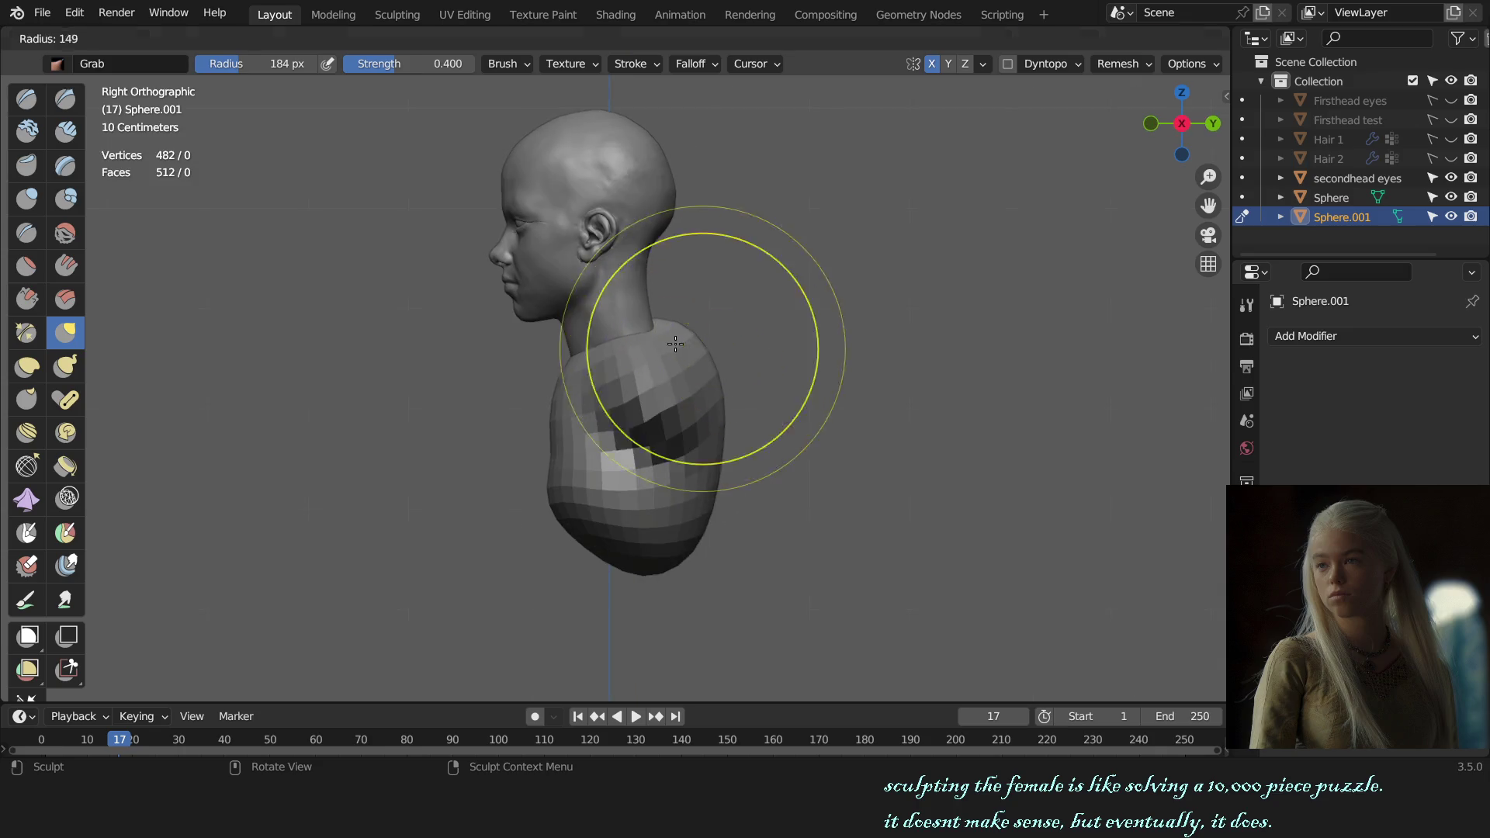
left_click_drag(699, 350, 671, 334)
key("f")
left_click(679, 322)
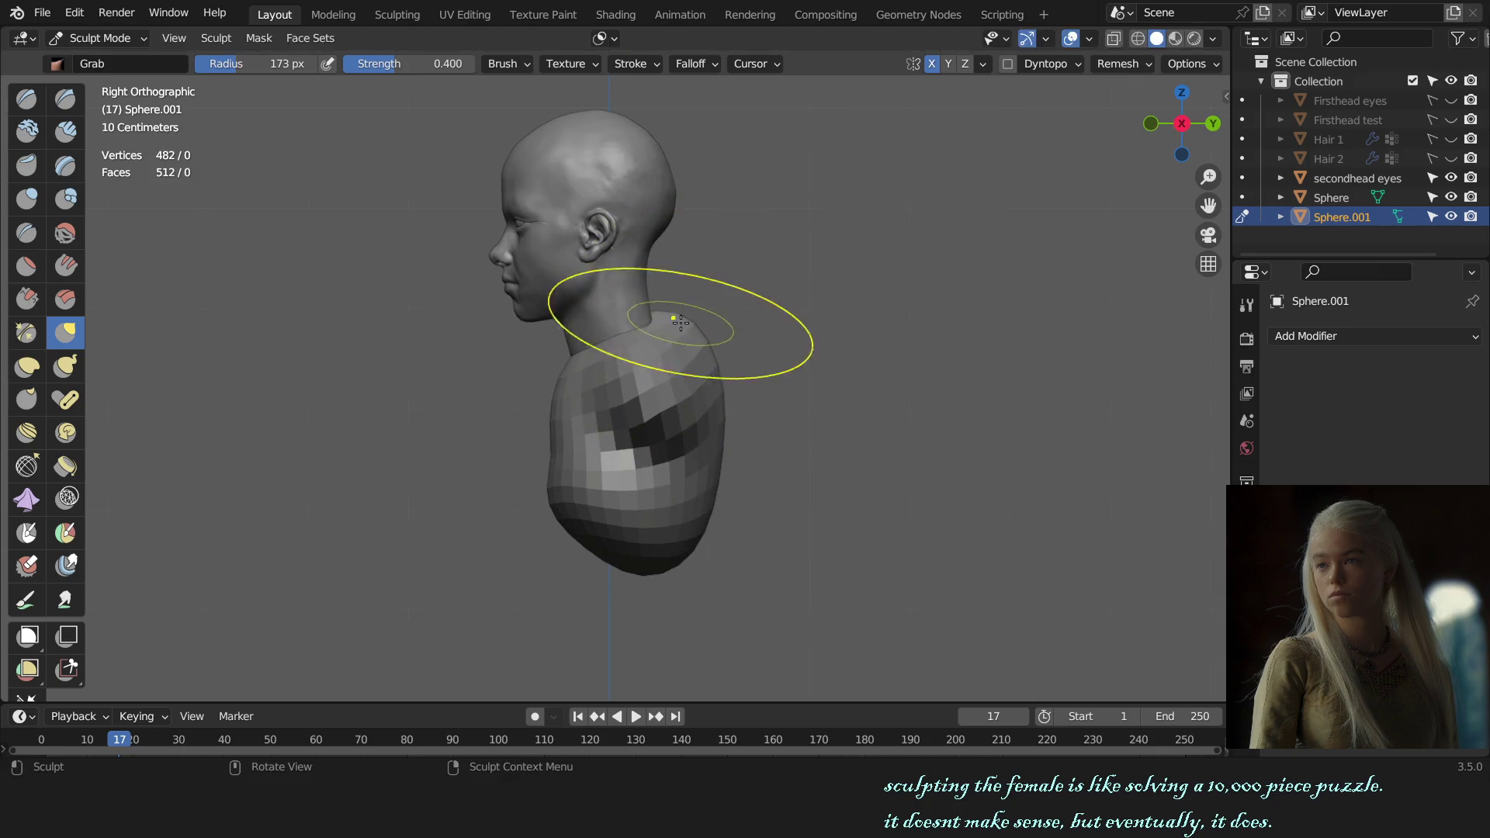
key("f")
left_click(677, 393)
- From the front, shape the lower chest on both sides with a resized brush
key("KP_1")
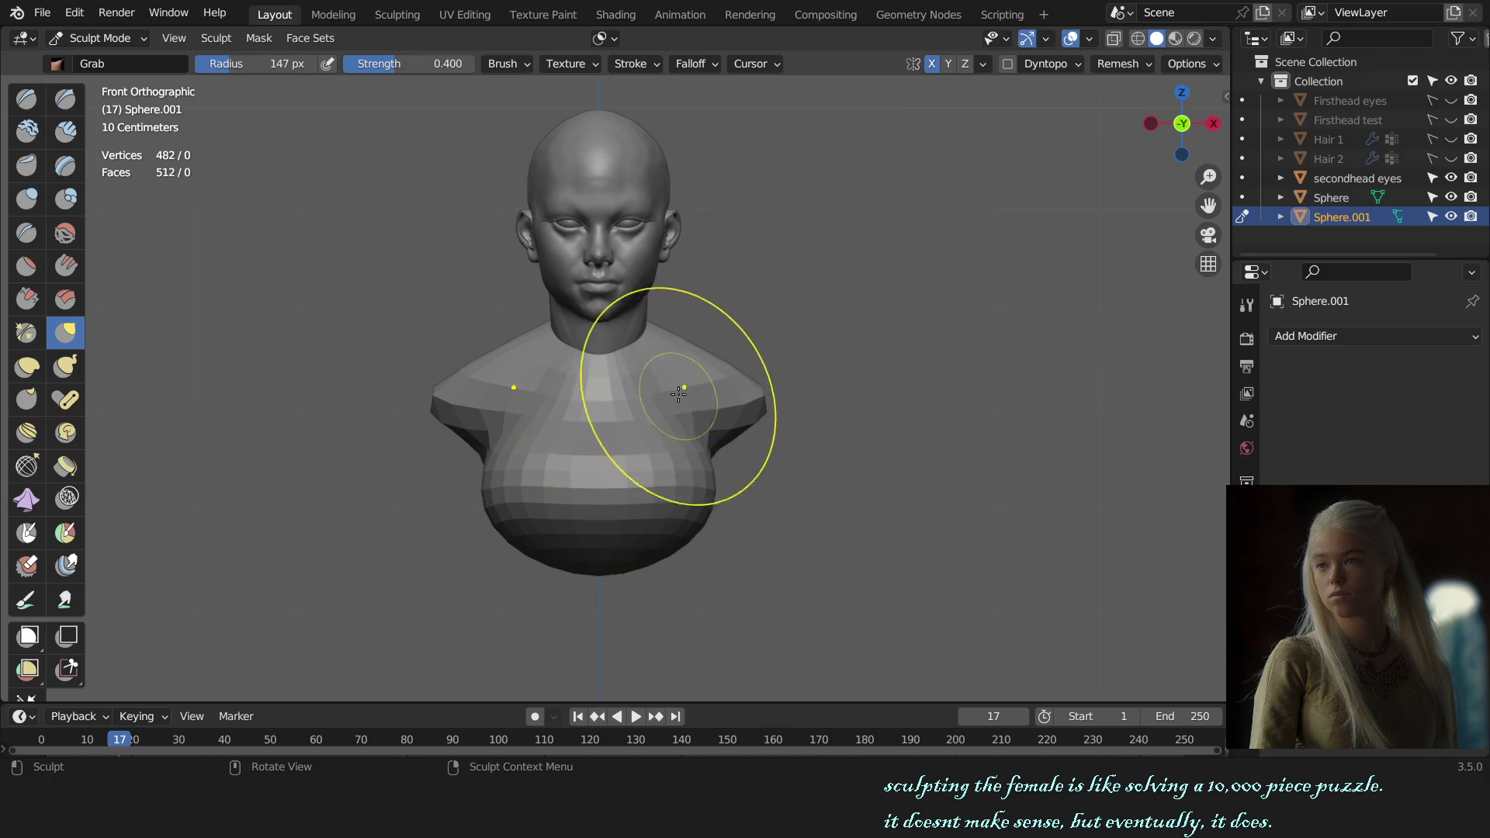
key("f")
left_click(698, 384)
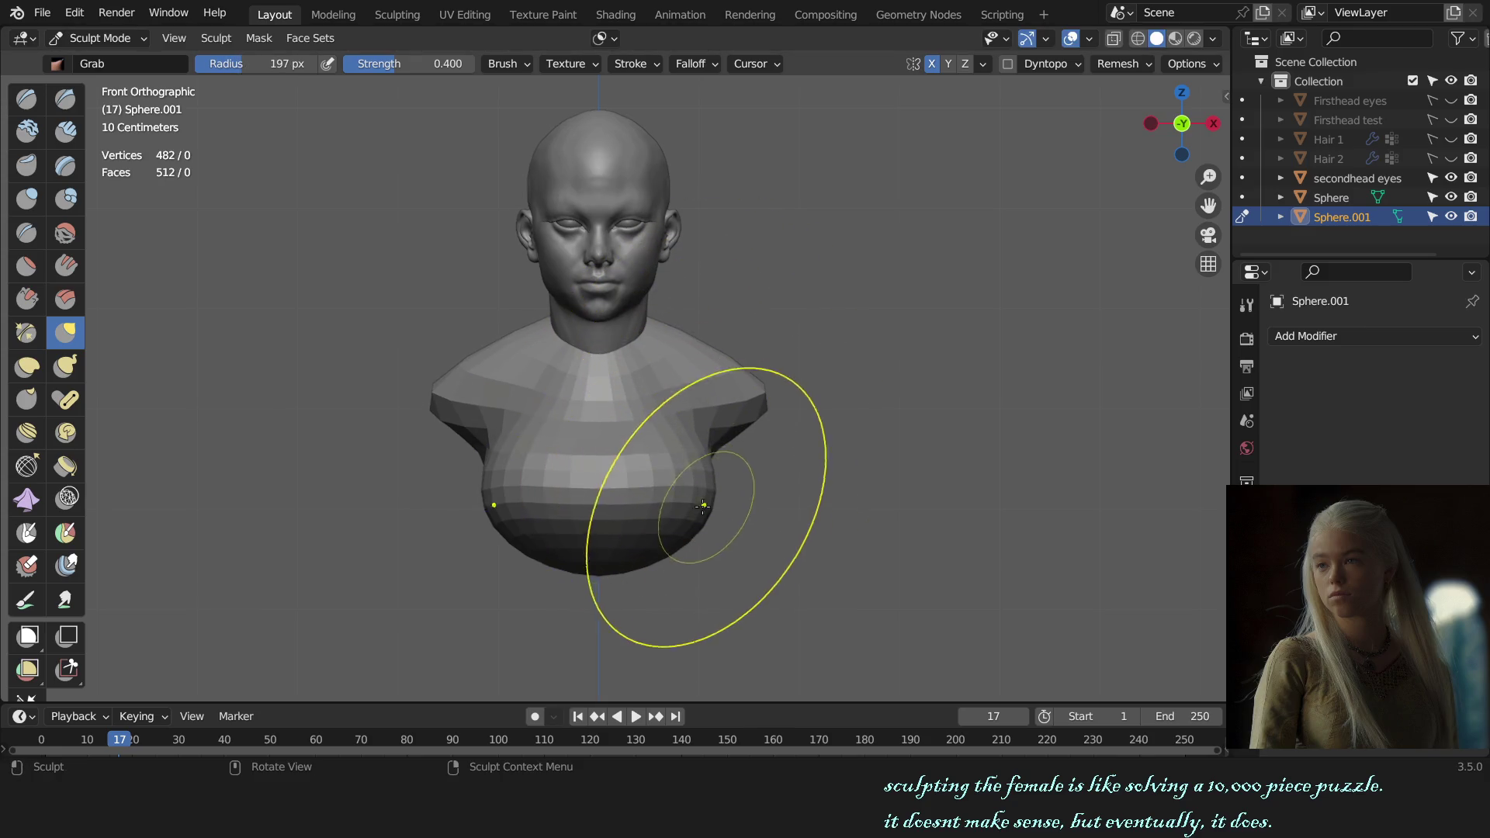
mouse_move(664, 532)
left_mouse_down()
mouse_move(641, 543)
mouse_move(713, 557)
mouse_move(665, 566)
mouse_move(739, 535)
left_mouse_up()
key("f")
left_click(687, 489)
key("f")
left_click(745, 489)
- From the right, push the lower body out and back, then voxel-remesh the torso denser
key("KP_3")
key("f")
left_click(532, 560)
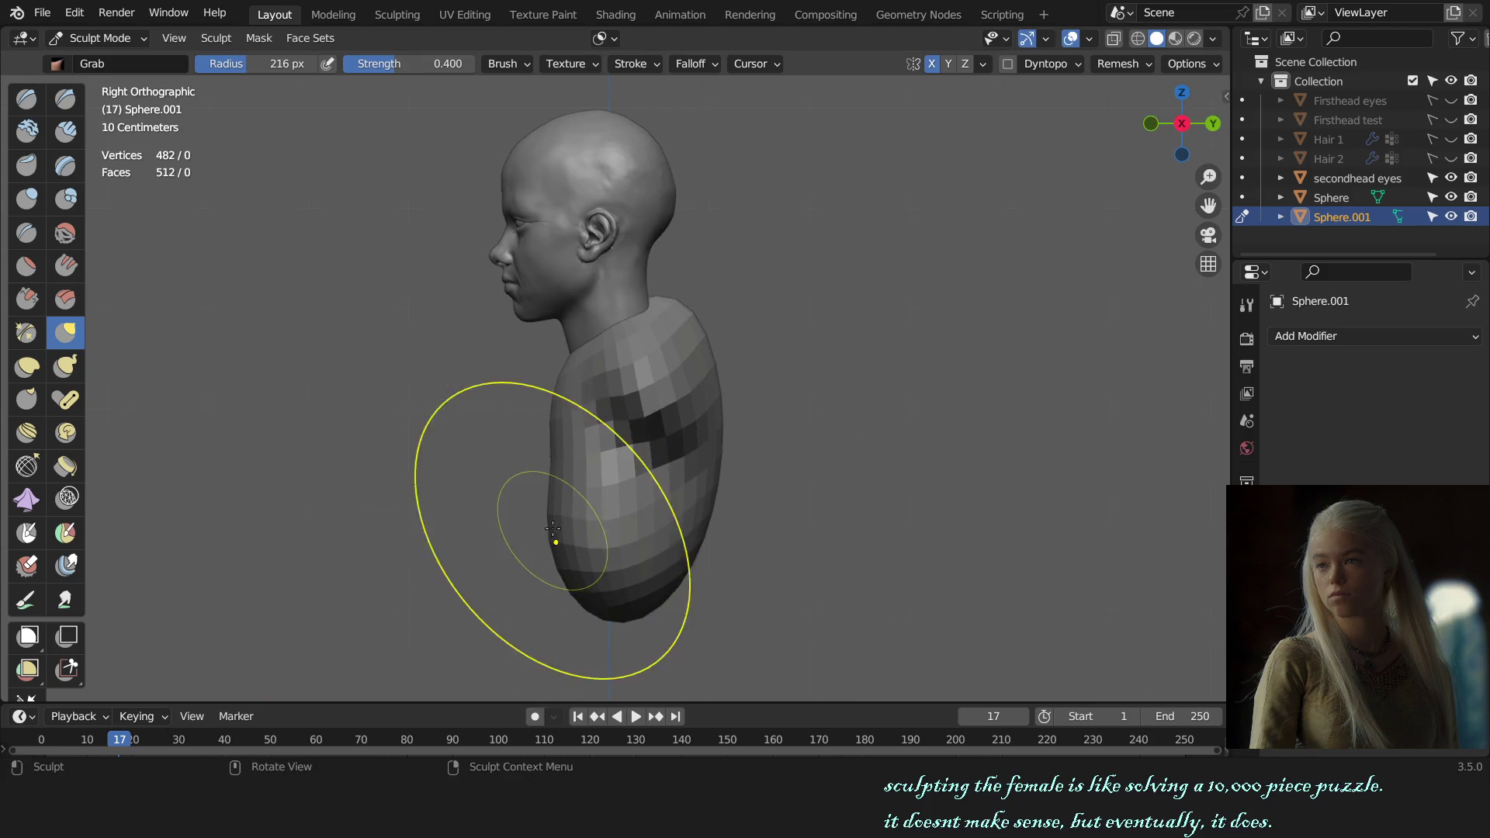
mouse_move(601, 521)
left_mouse_down()
mouse_move(682, 548)
mouse_move(548, 516)
mouse_move(490, 480)
mouse_move(441, 490)
left_mouse_up()
key("KP_1")
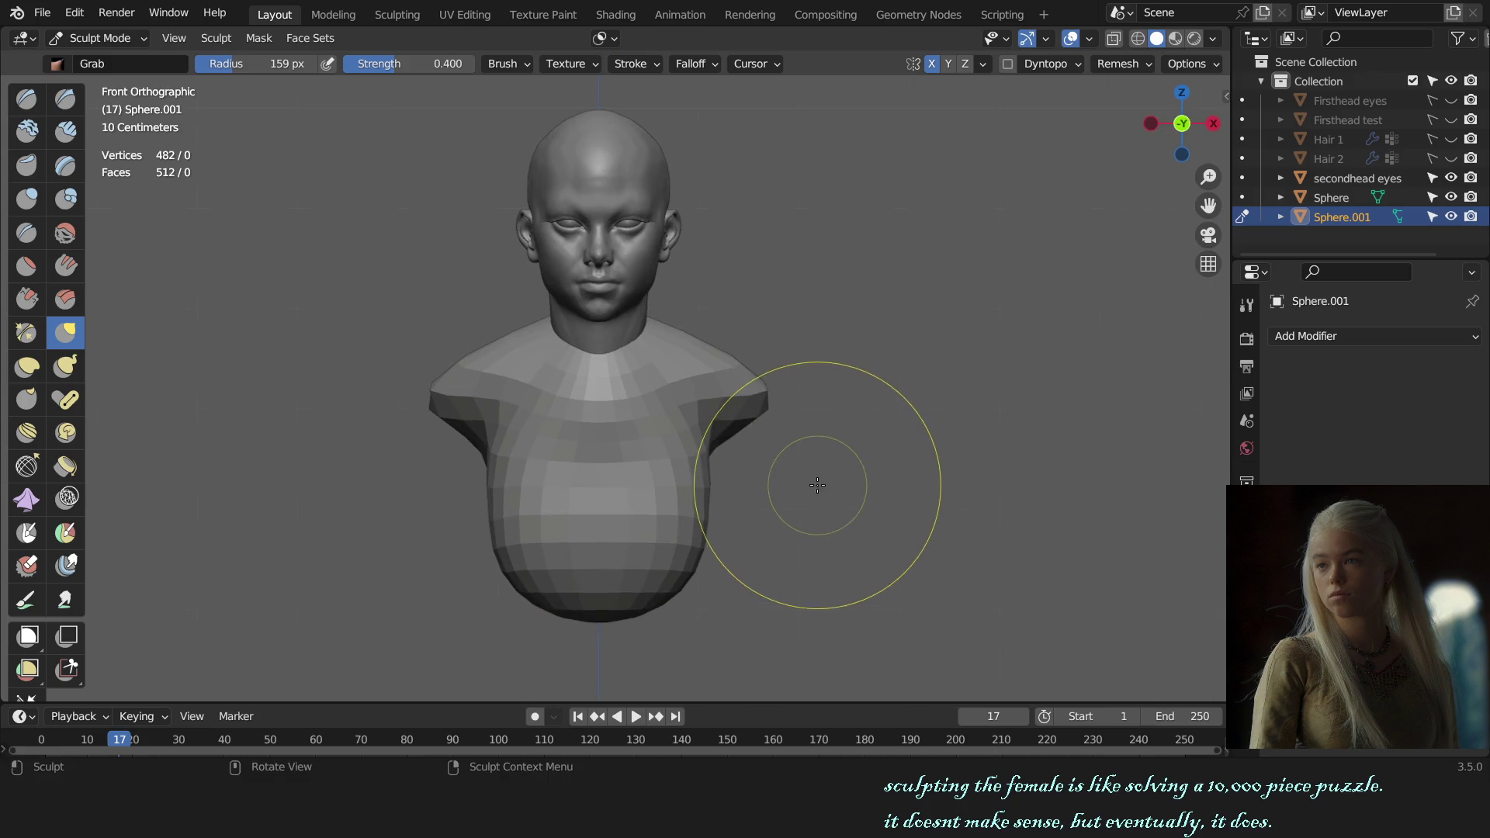
key("shift+r")
left_click(803, 448)
key("ctrl+r")
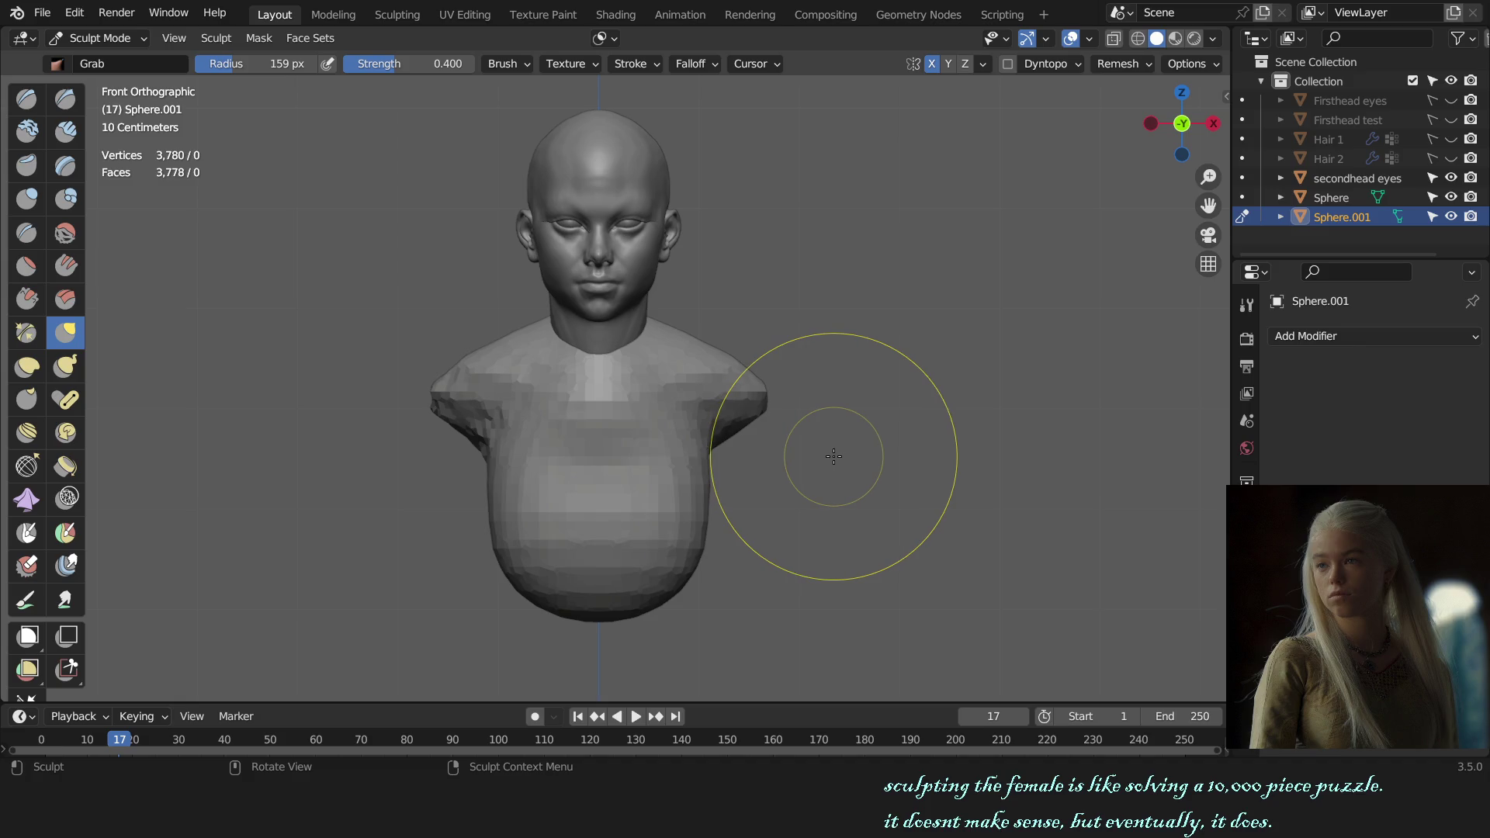
- Strengthen and shrink the Draw brush while inspecting the remeshed bust from several angles
middle_click_drag(799, 423, 703, 470)
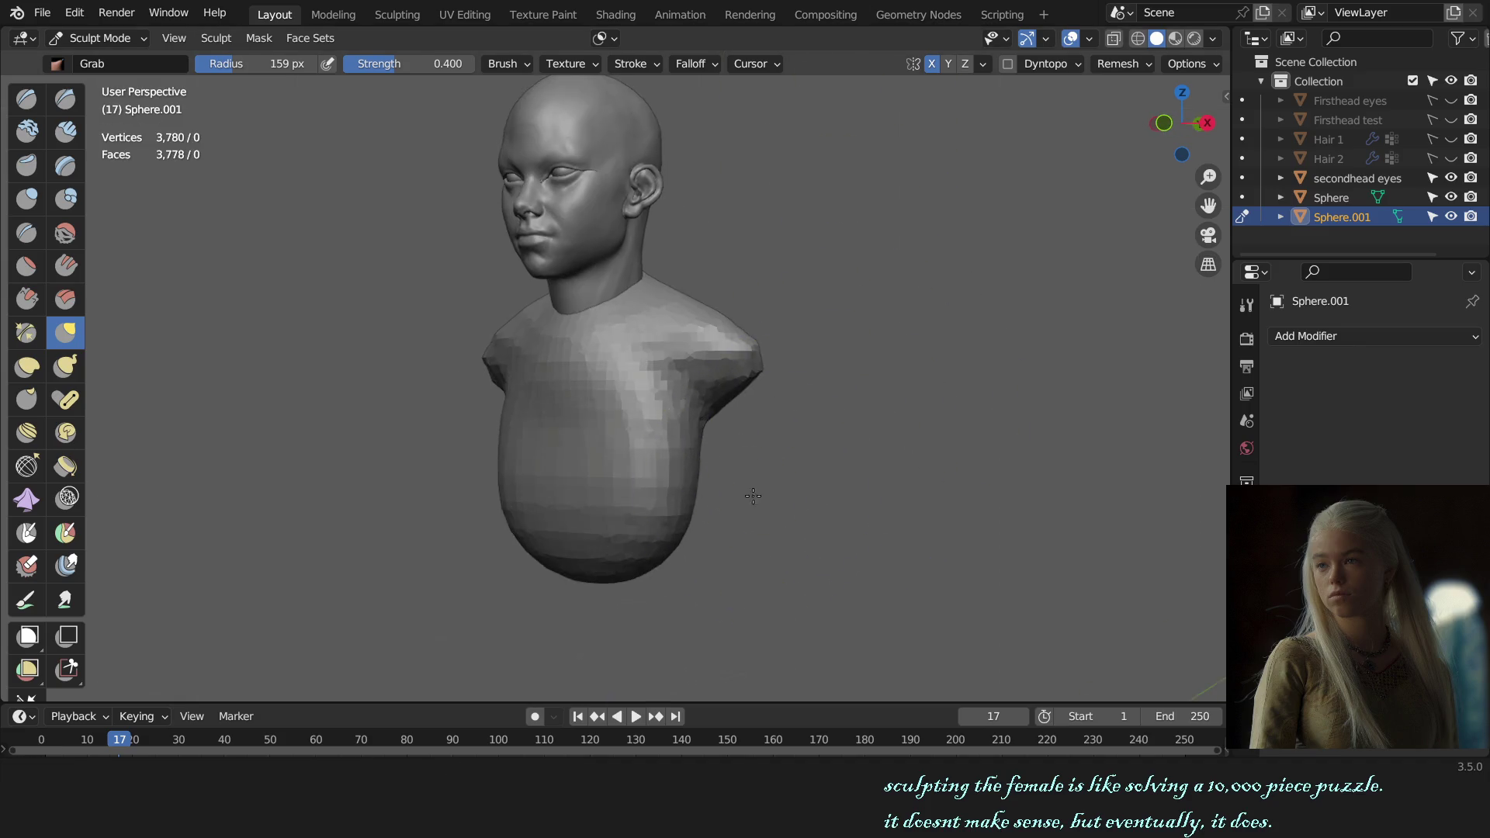
key("x")
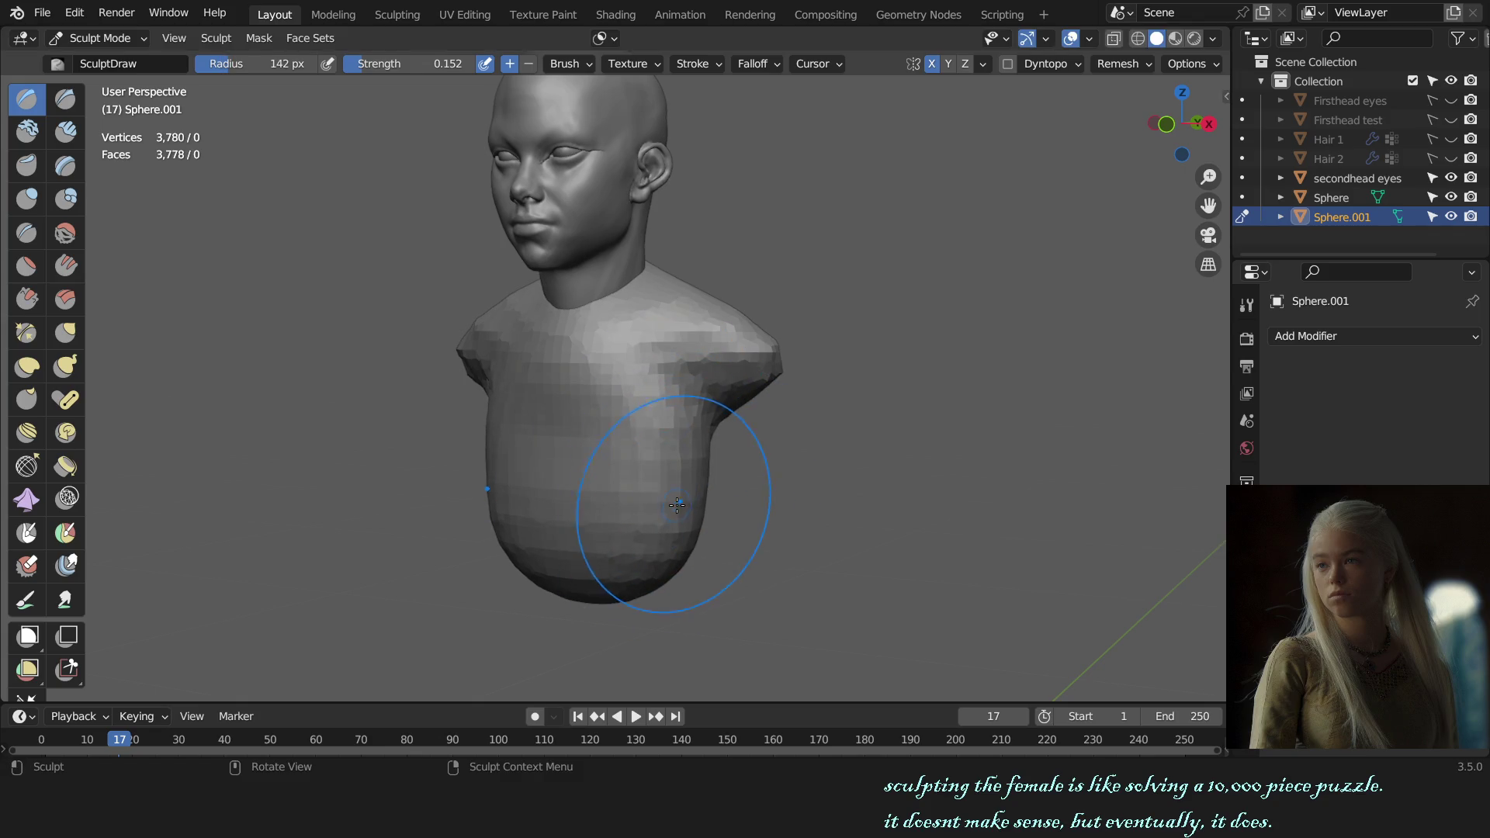
key("shift+f")
left_click(670, 503)
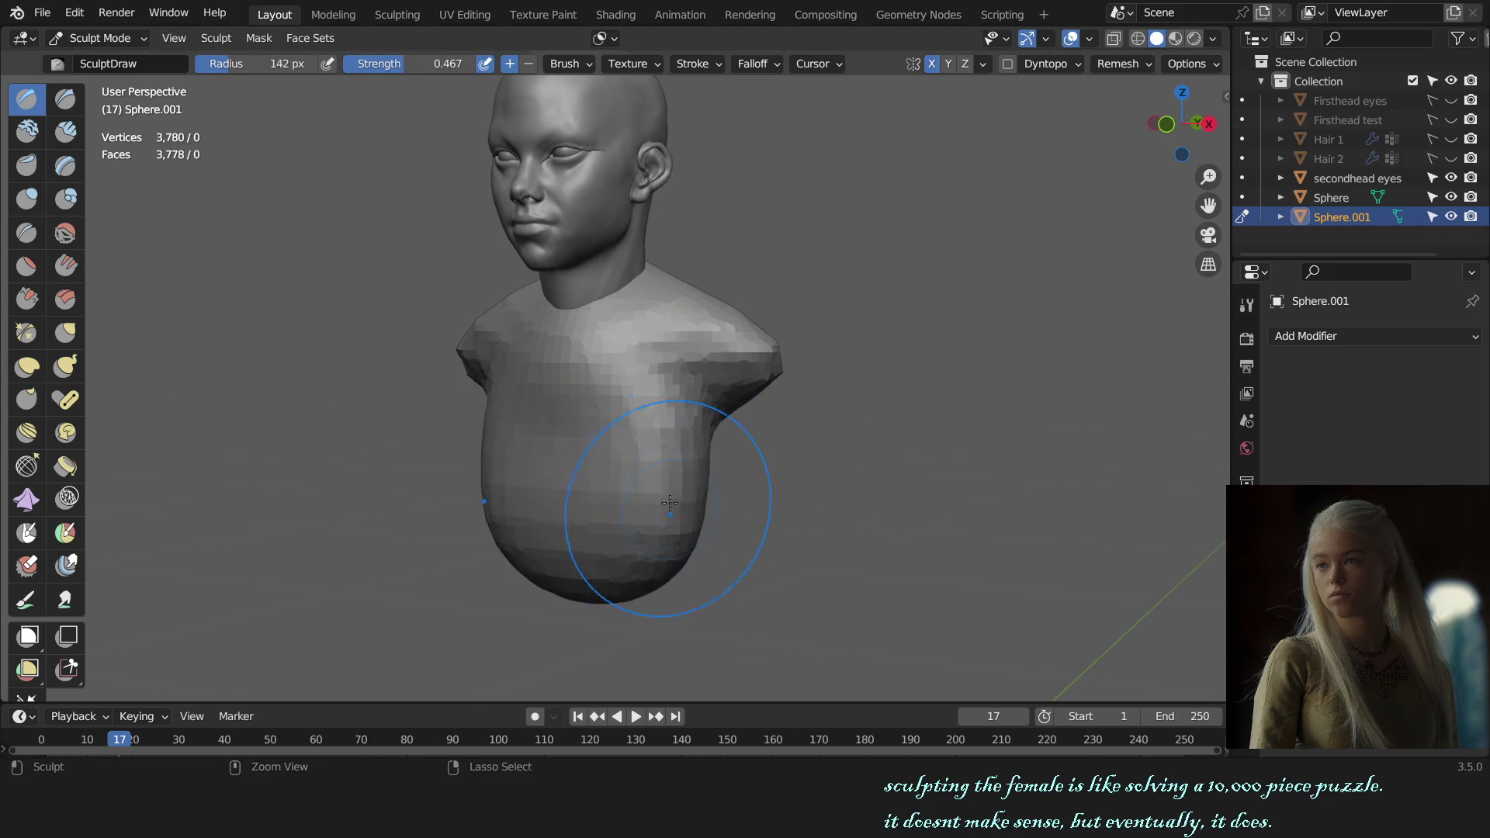
middle_click_drag(668, 512, 618, 489)
key("f")
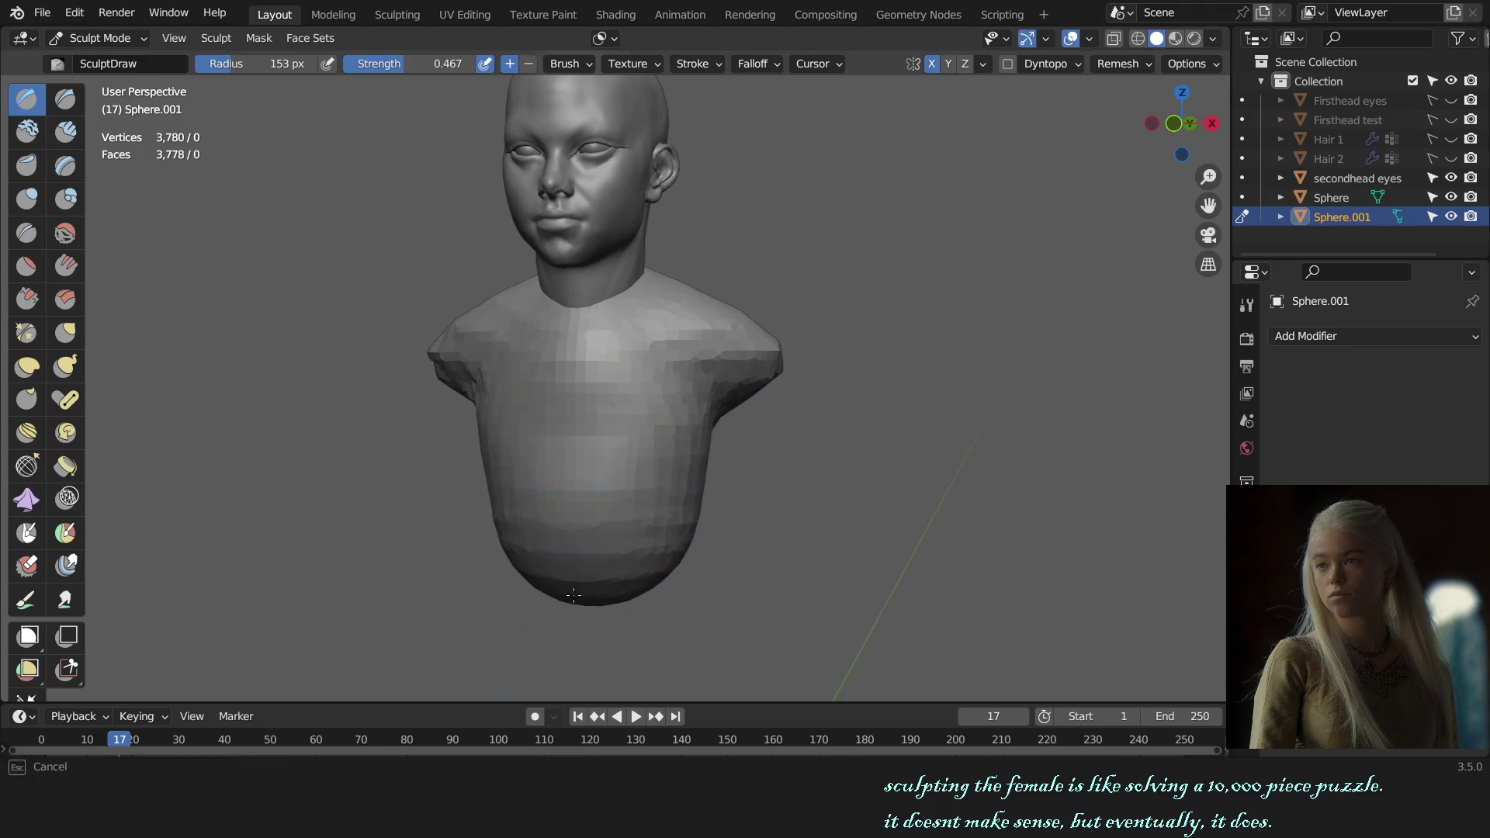
mouse_move(611, 425)
middle_mouse_down()
mouse_move(655, 349)
mouse_move(630, 348)
middle_mouse_up()
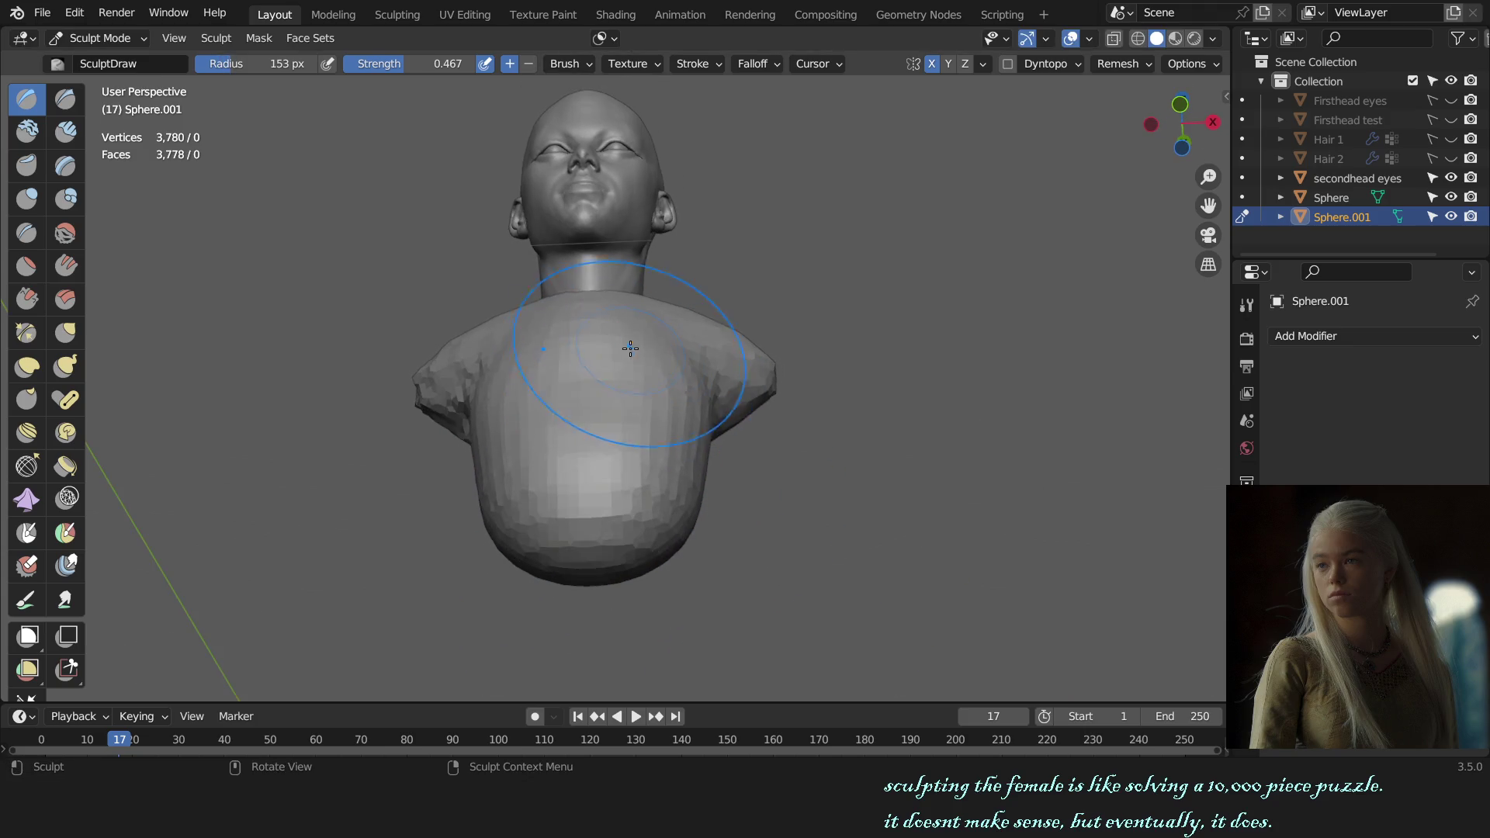
mouse_move(597, 533)
middle_mouse_down()
mouse_move(662, 402)
mouse_move(617, 407)
mouse_move(737, 412)
middle_mouse_up()
key("f")
left_click(608, 402)
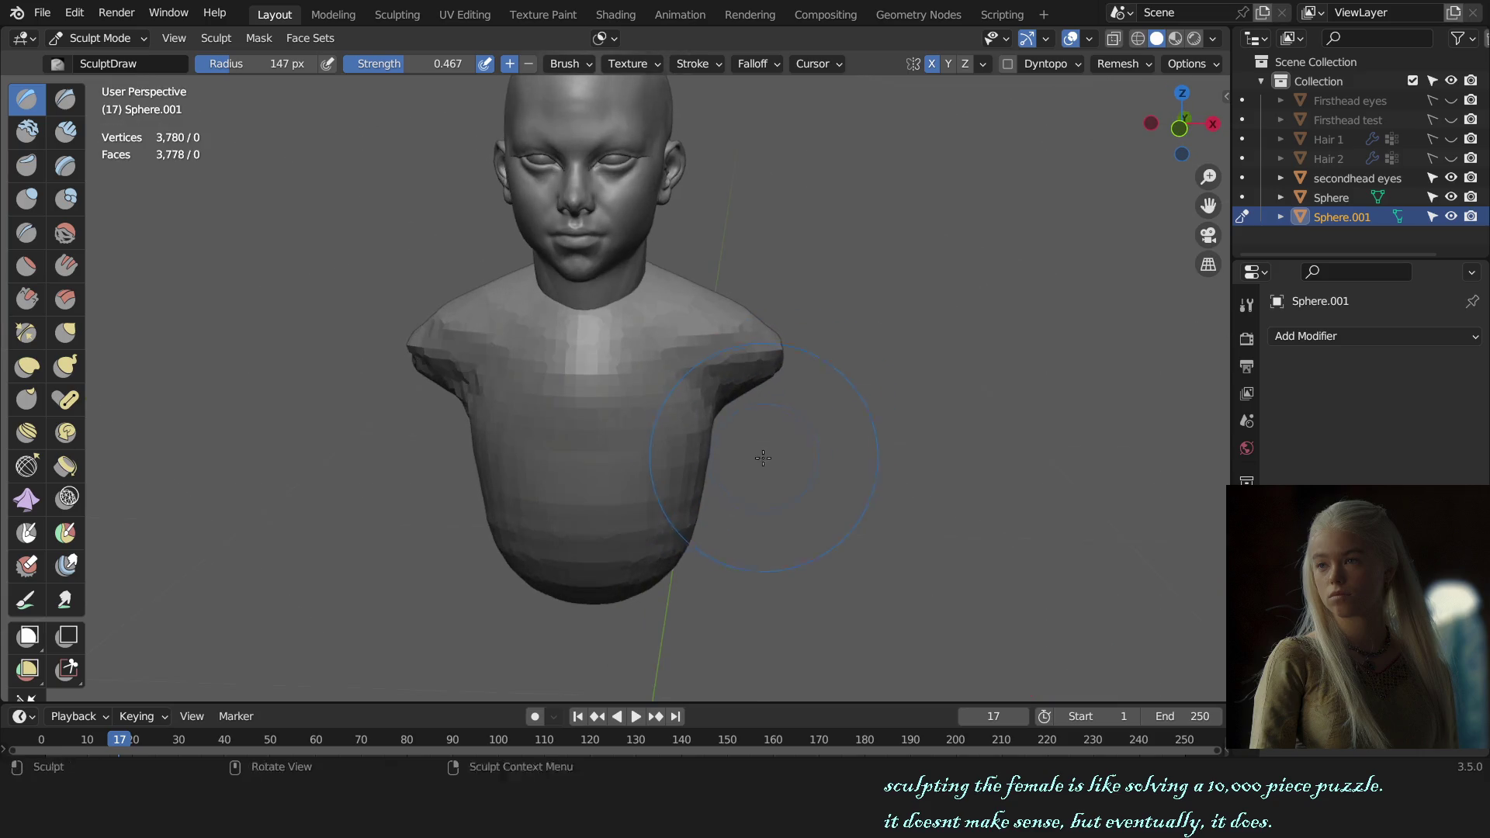
- Try Crease and Grab brushes from the front, then go to Object Mode and start moving the torso along Z
key("shift+c")
key("KP_1")
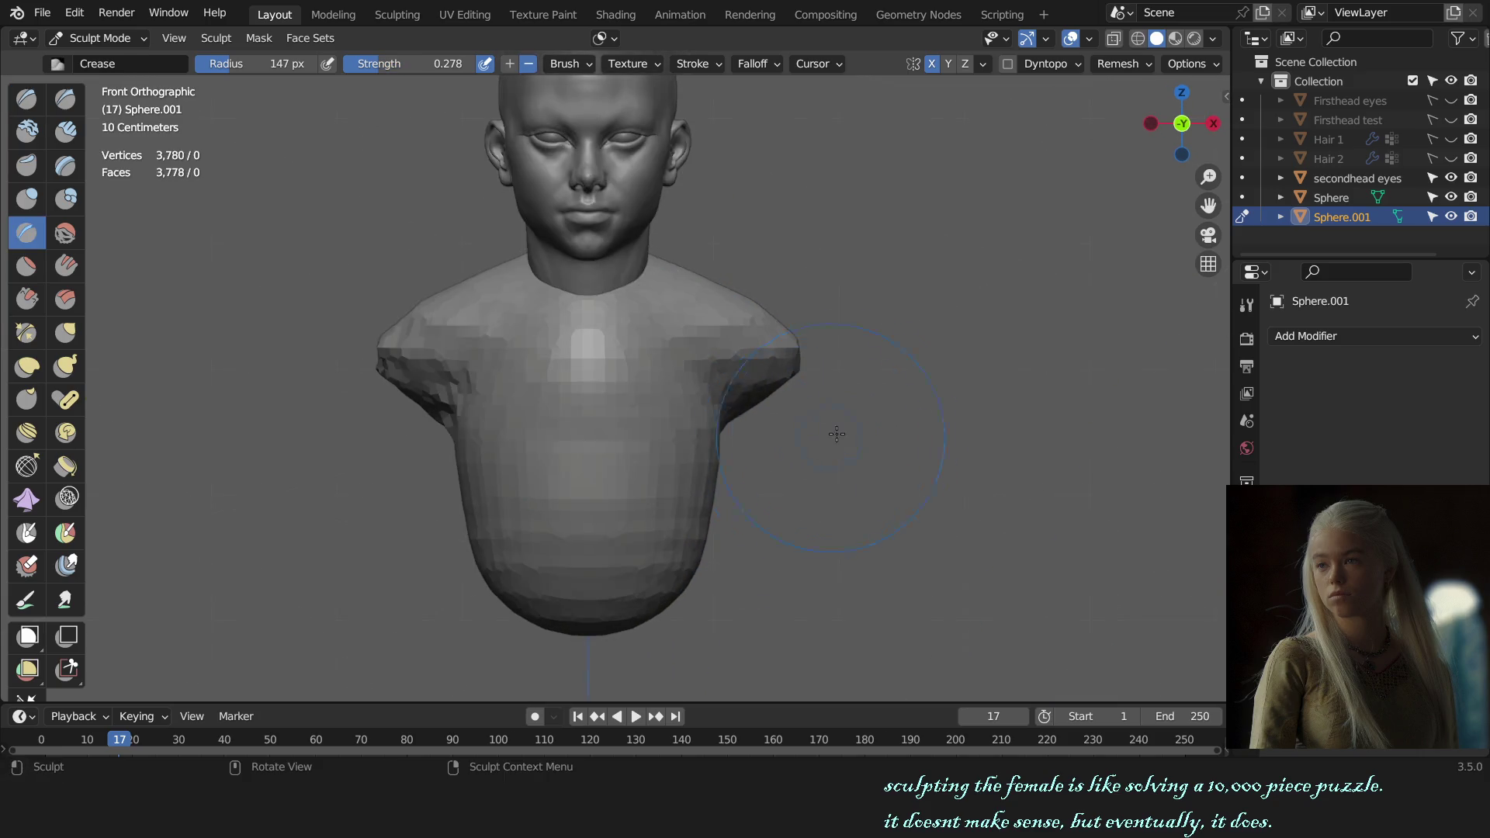
scroll(670, 385, "up", 3)
scroll(666, 372, "up", 2)
key("g")
key("f")
left_click(664, 363)
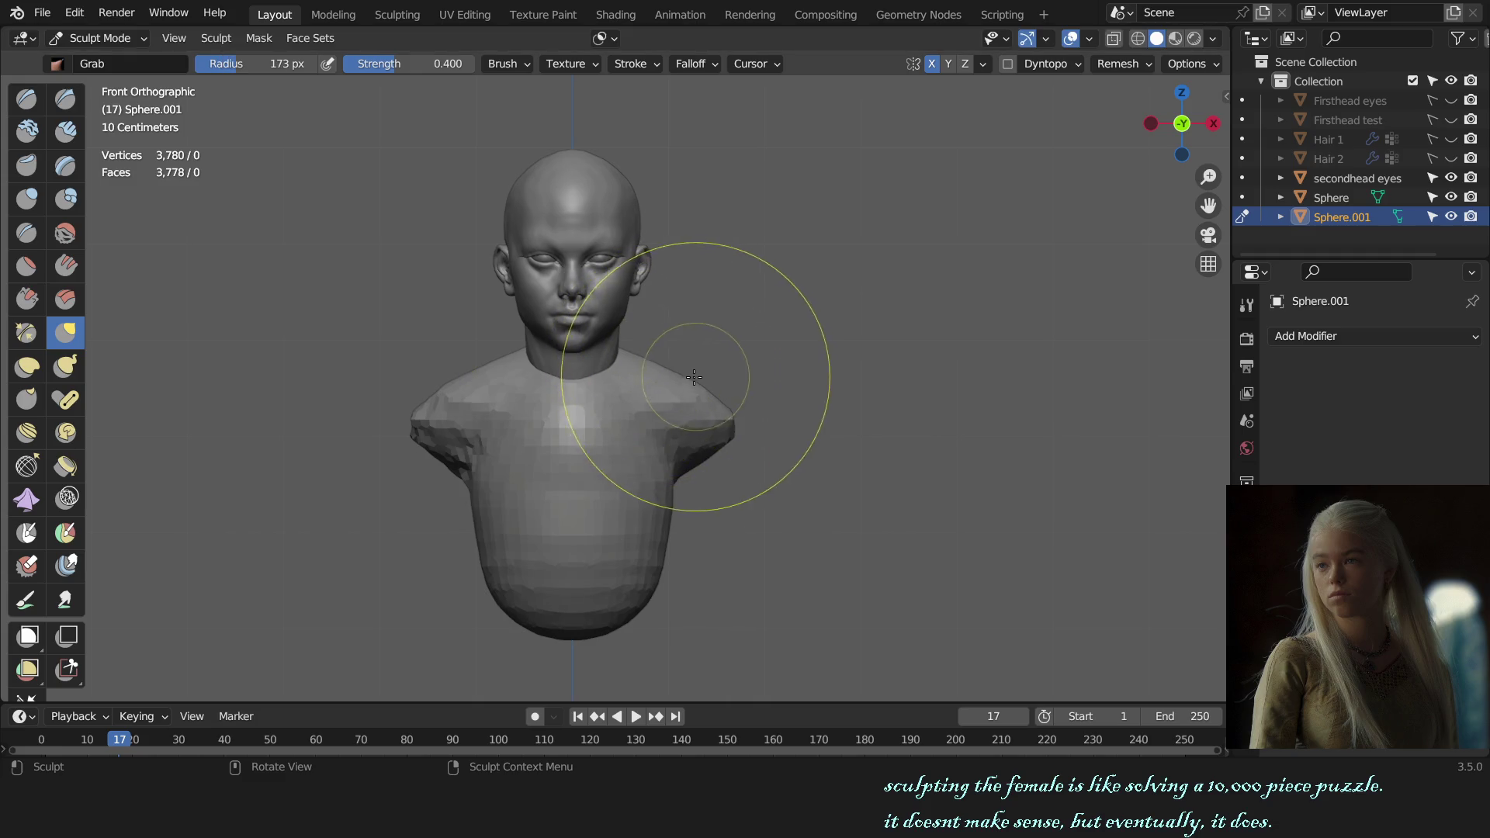
key("ctrl+Tab")
key("o")
key("g")
key("z")
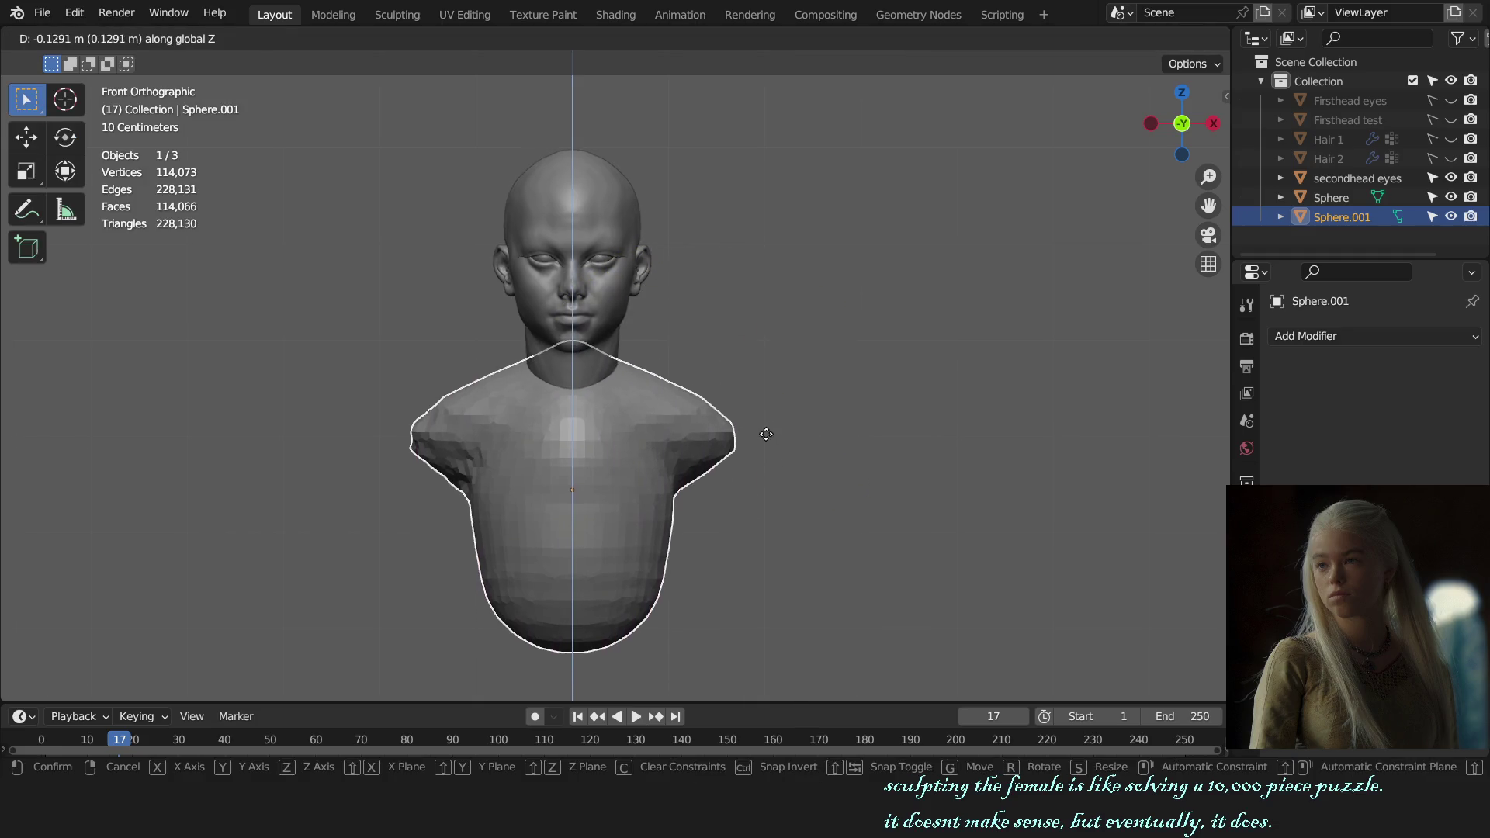
- Lower the torso about 0.13 m under the neck, check it from side, back and front, and resume Sculpt Mode
left_click(792, 450)
key("KP_3")
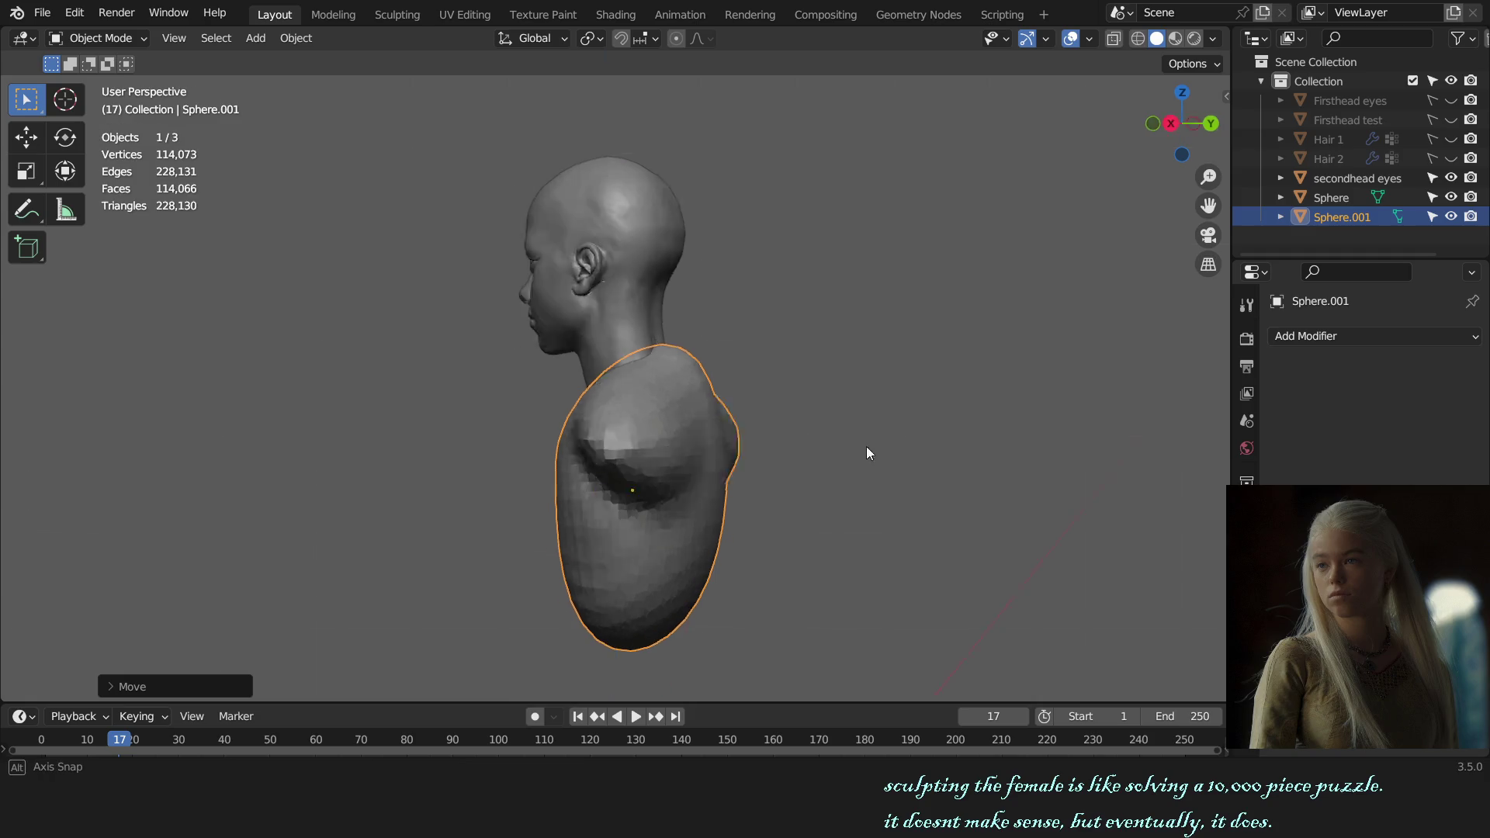
middle_click_drag(811, 445, 710, 452)
mouse_move(844, 459)
middle_mouse_down()
mouse_move(841, 407)
mouse_move(833, 430)
middle_mouse_up()
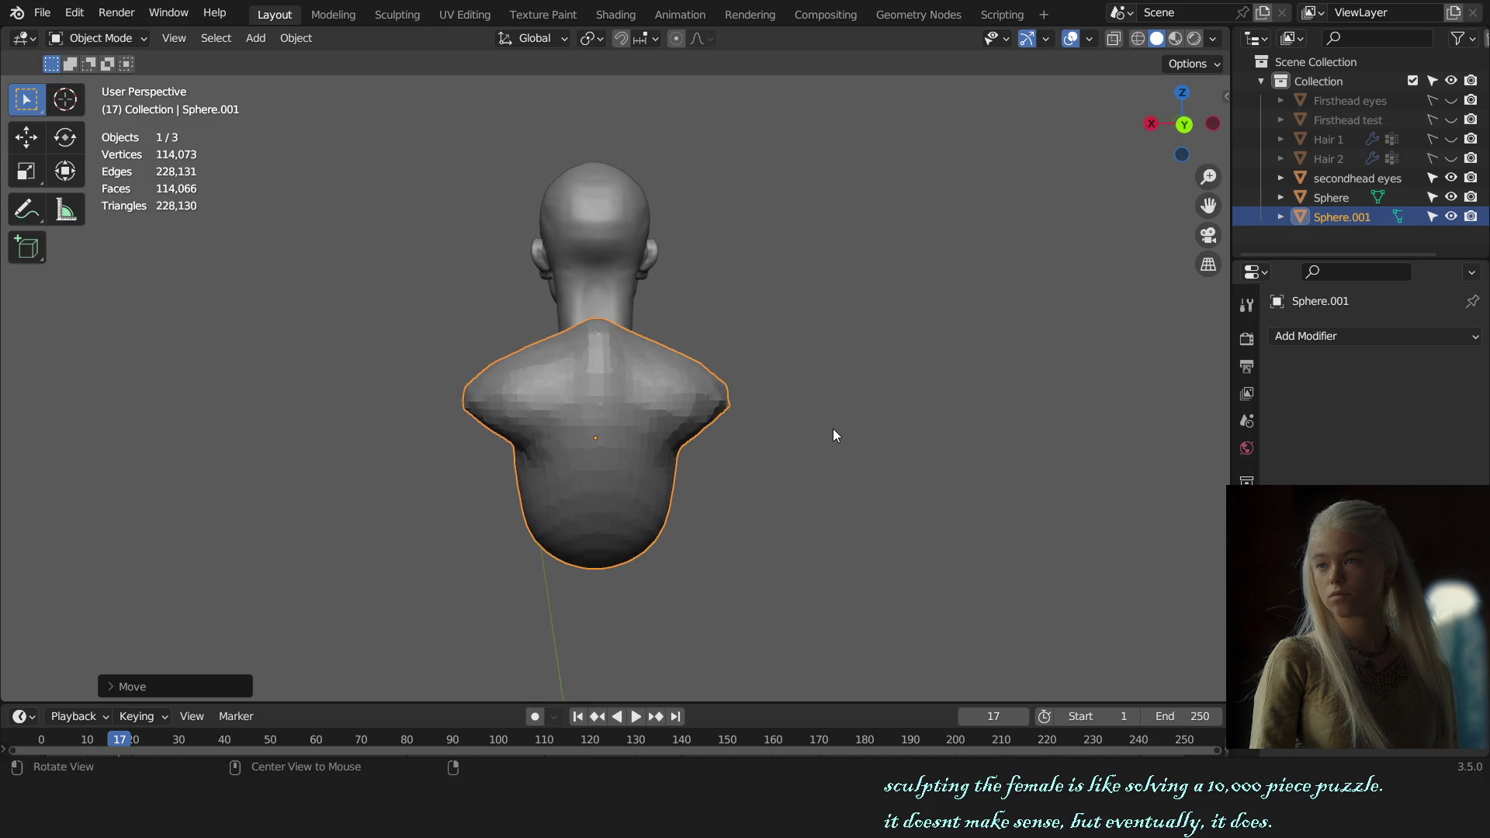
key("KP_1")
key("KP_3")
scroll(698, 512, "up", 1)
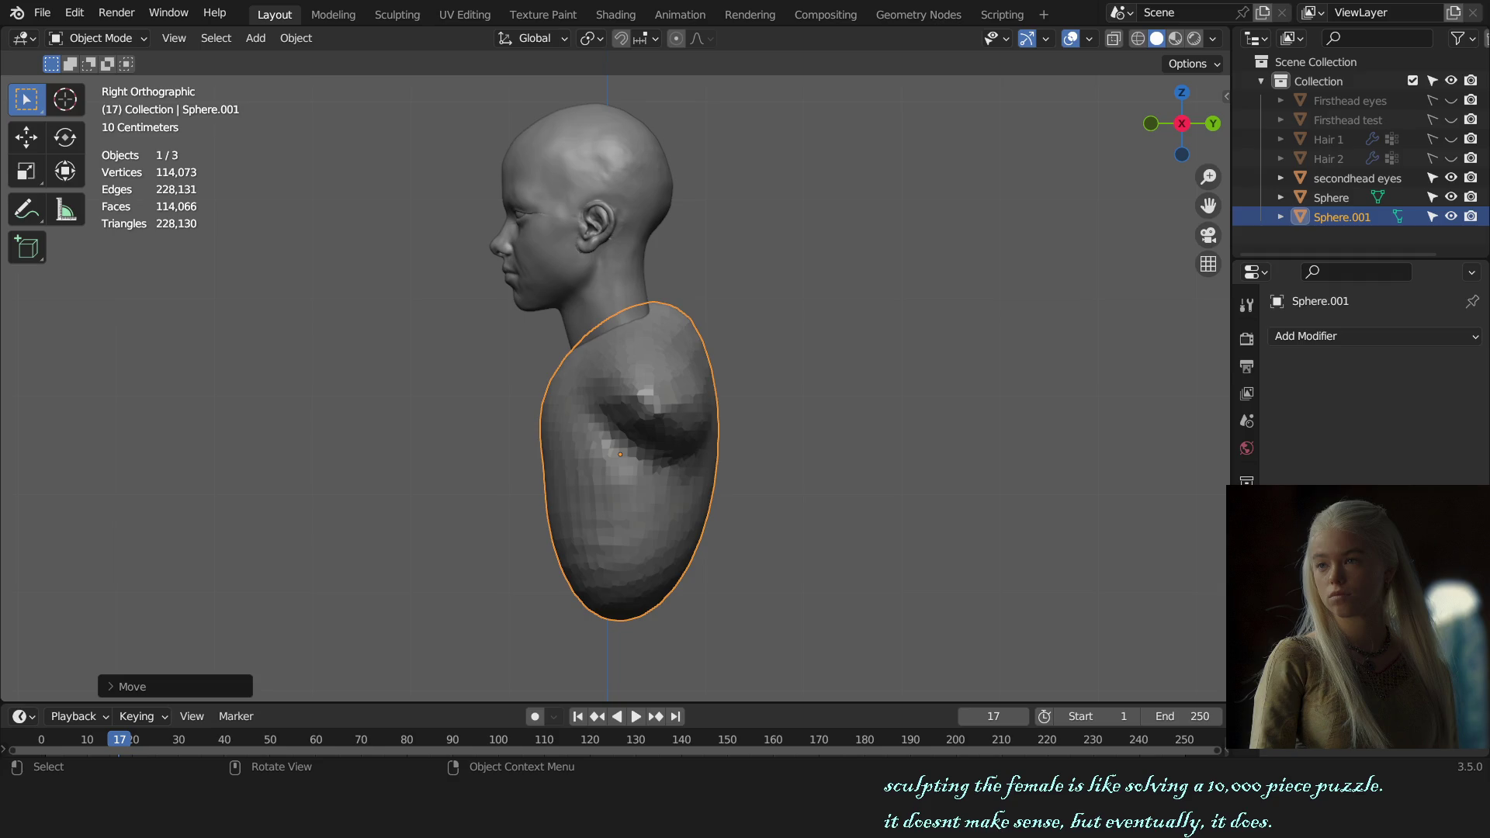
key("KP_1")
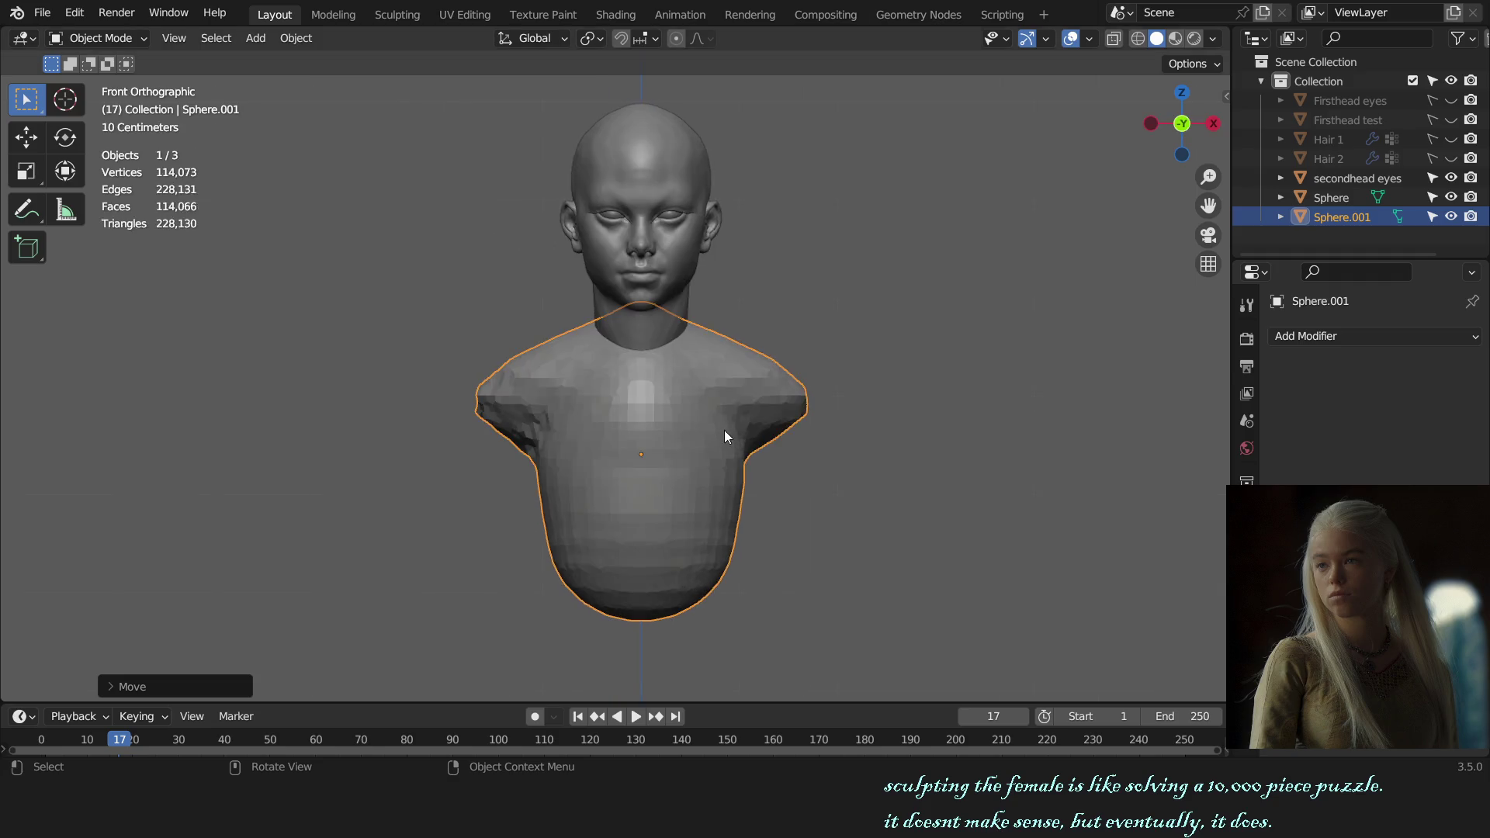
key("KP_3")
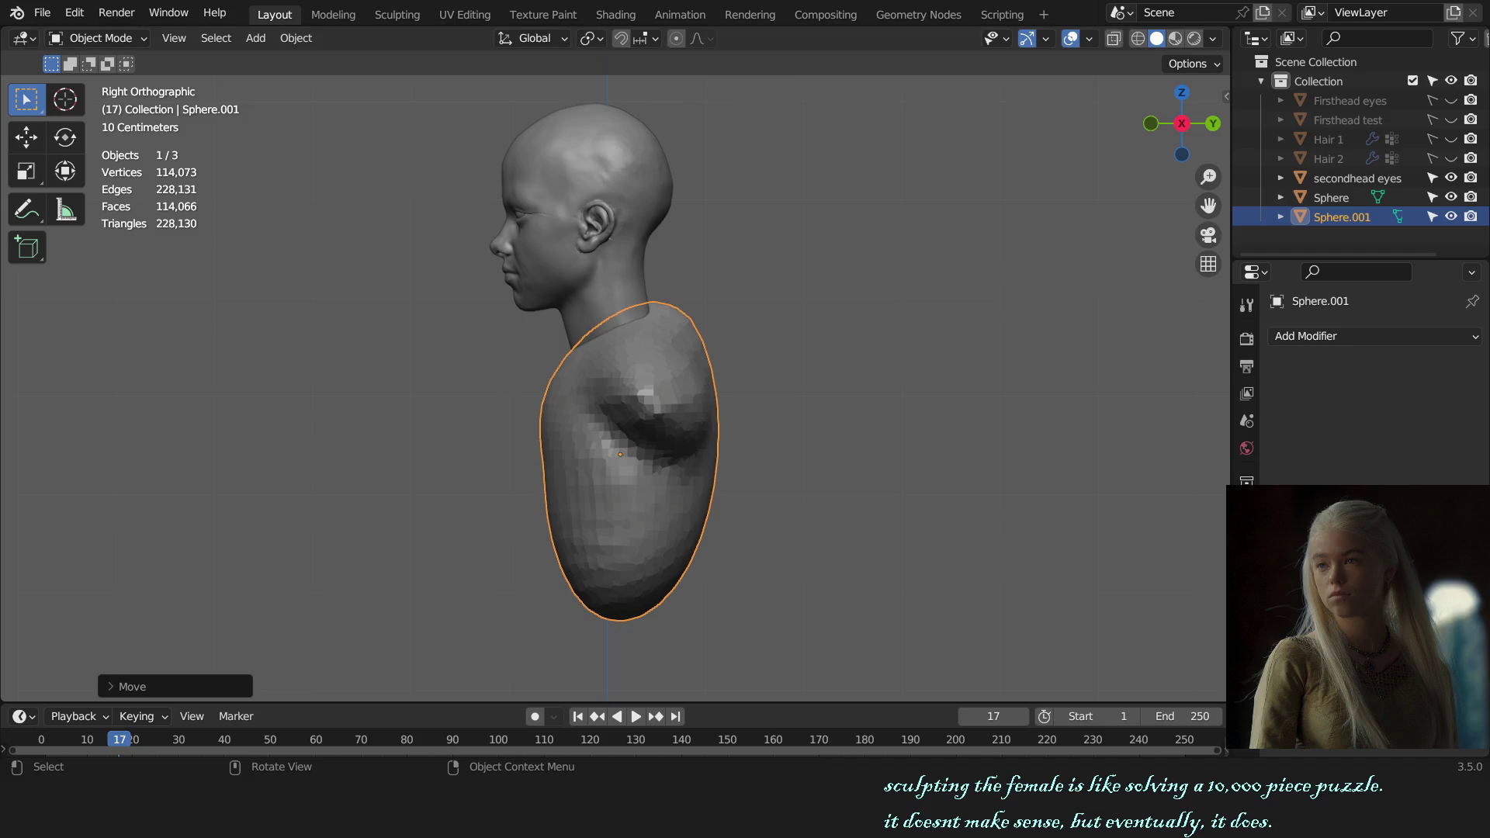
key("ctrl+Tab")
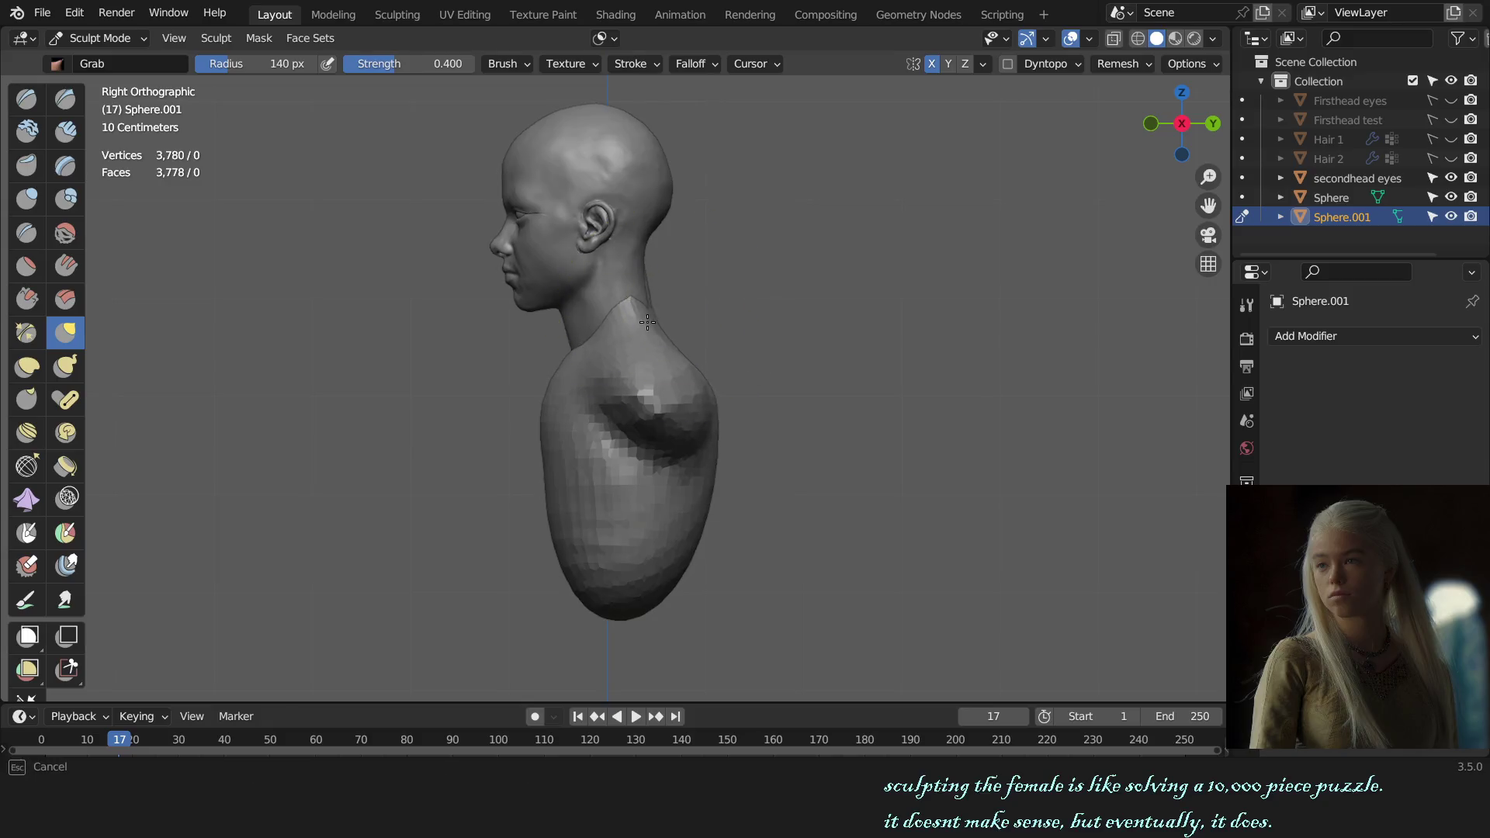
- In back view, pull the back of the neck up with a resized Grab brush to blend into the head
left_click_drag(648, 283, 766, 324)
key("ctrl+KP_1")
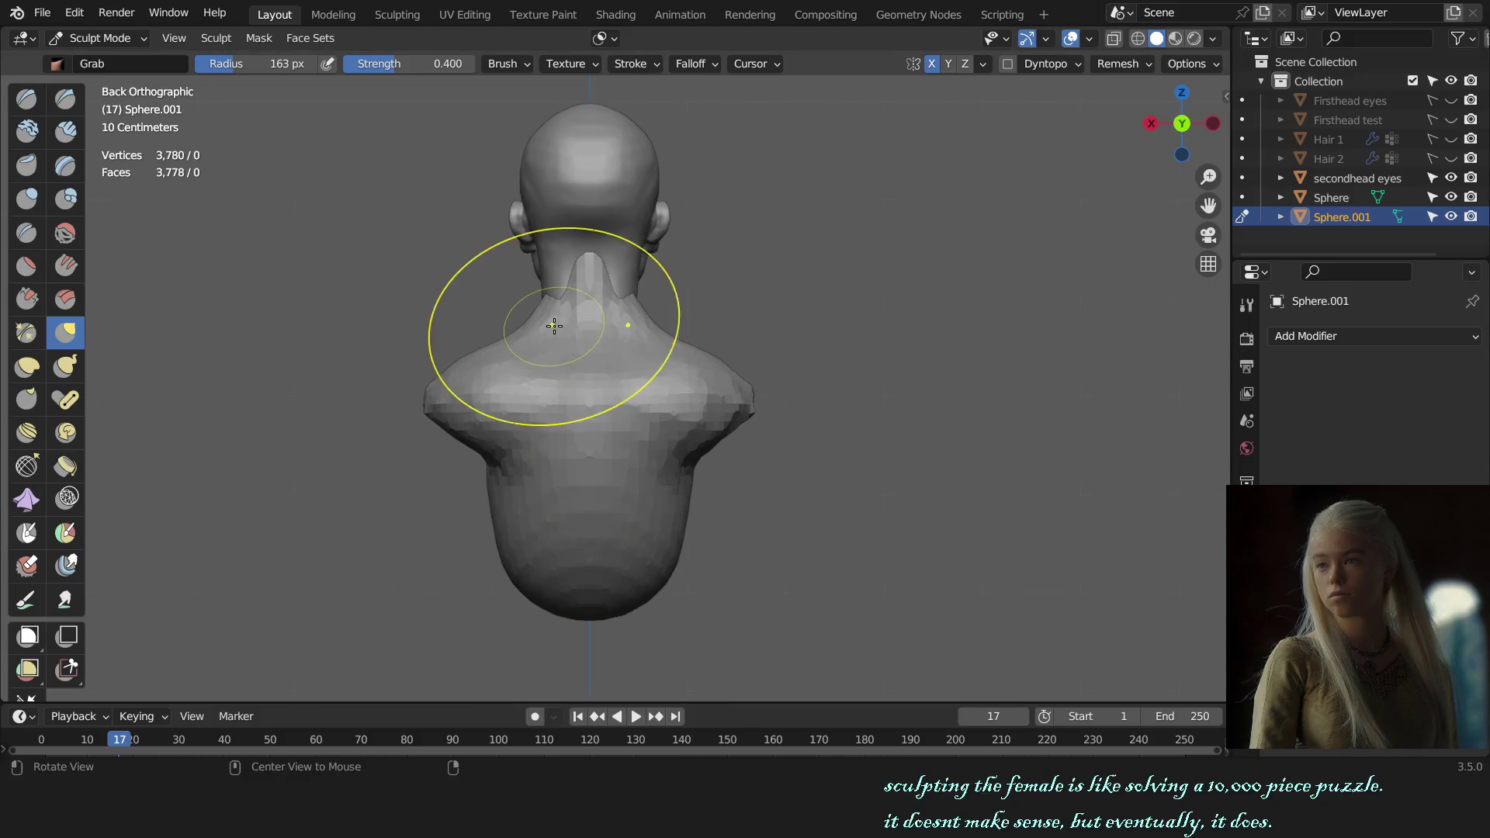
key("f")
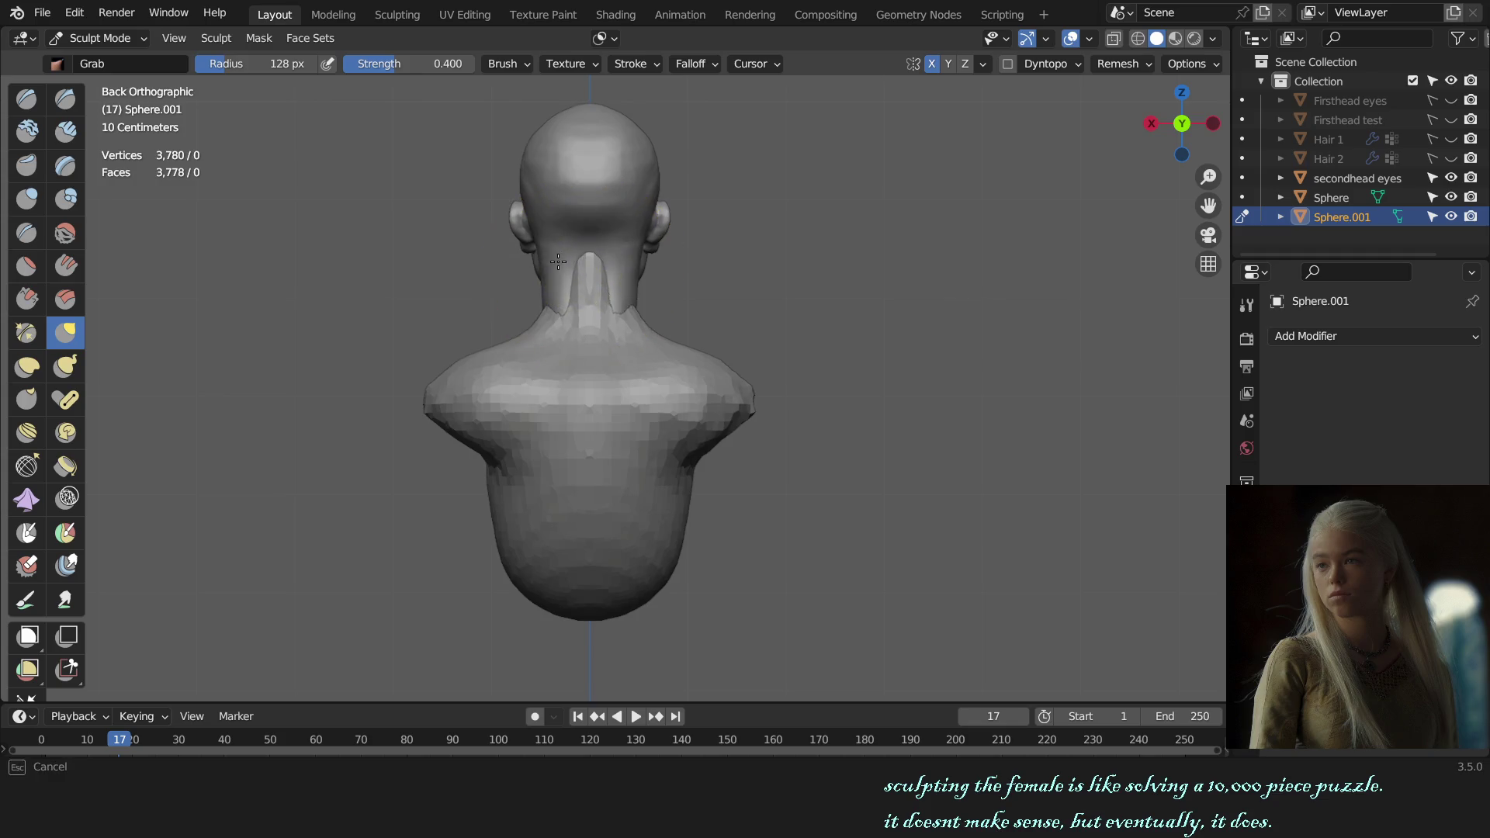
key("f")
key("f")
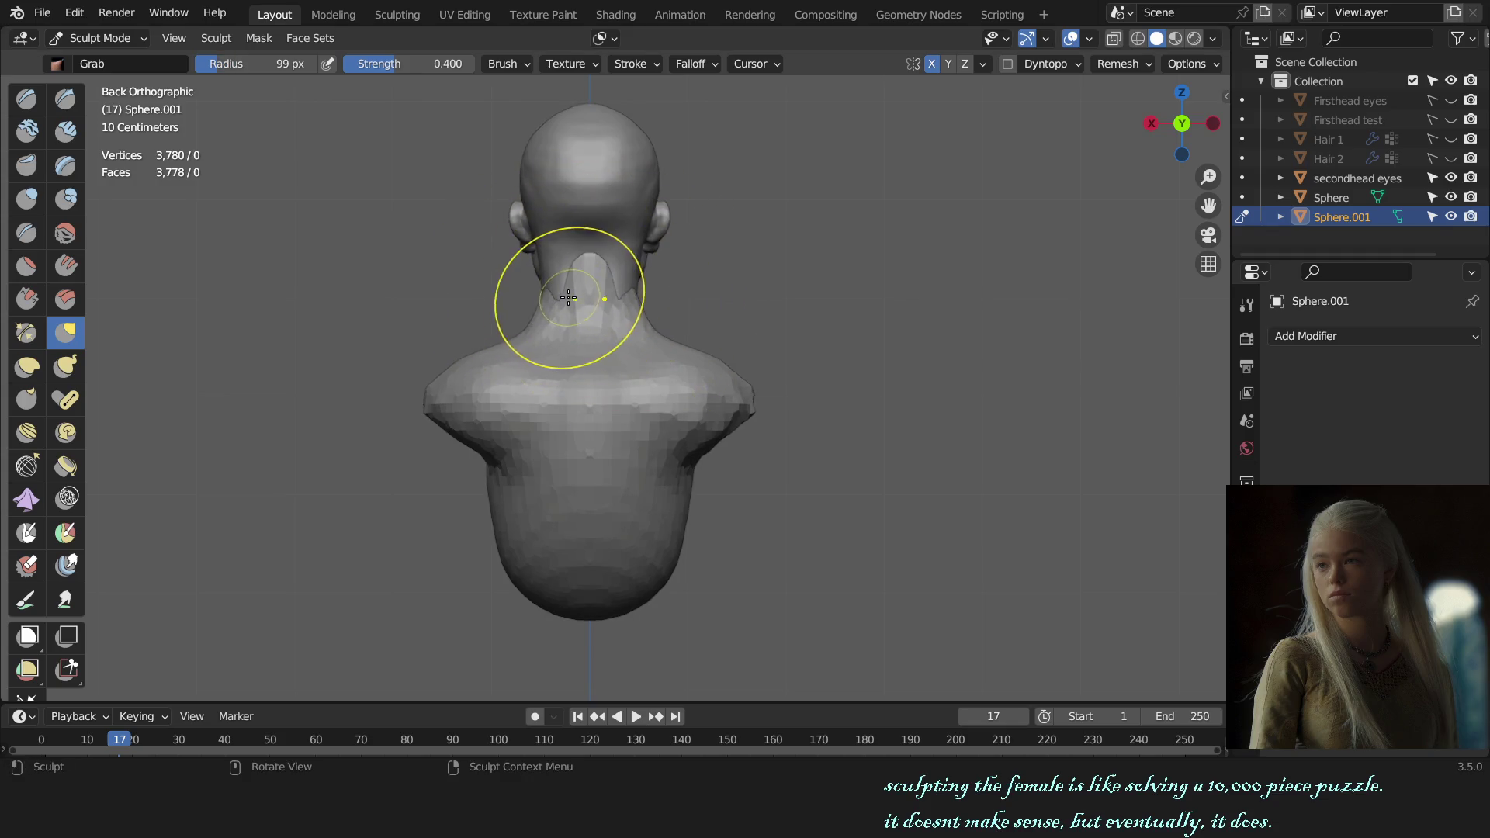
key("f")
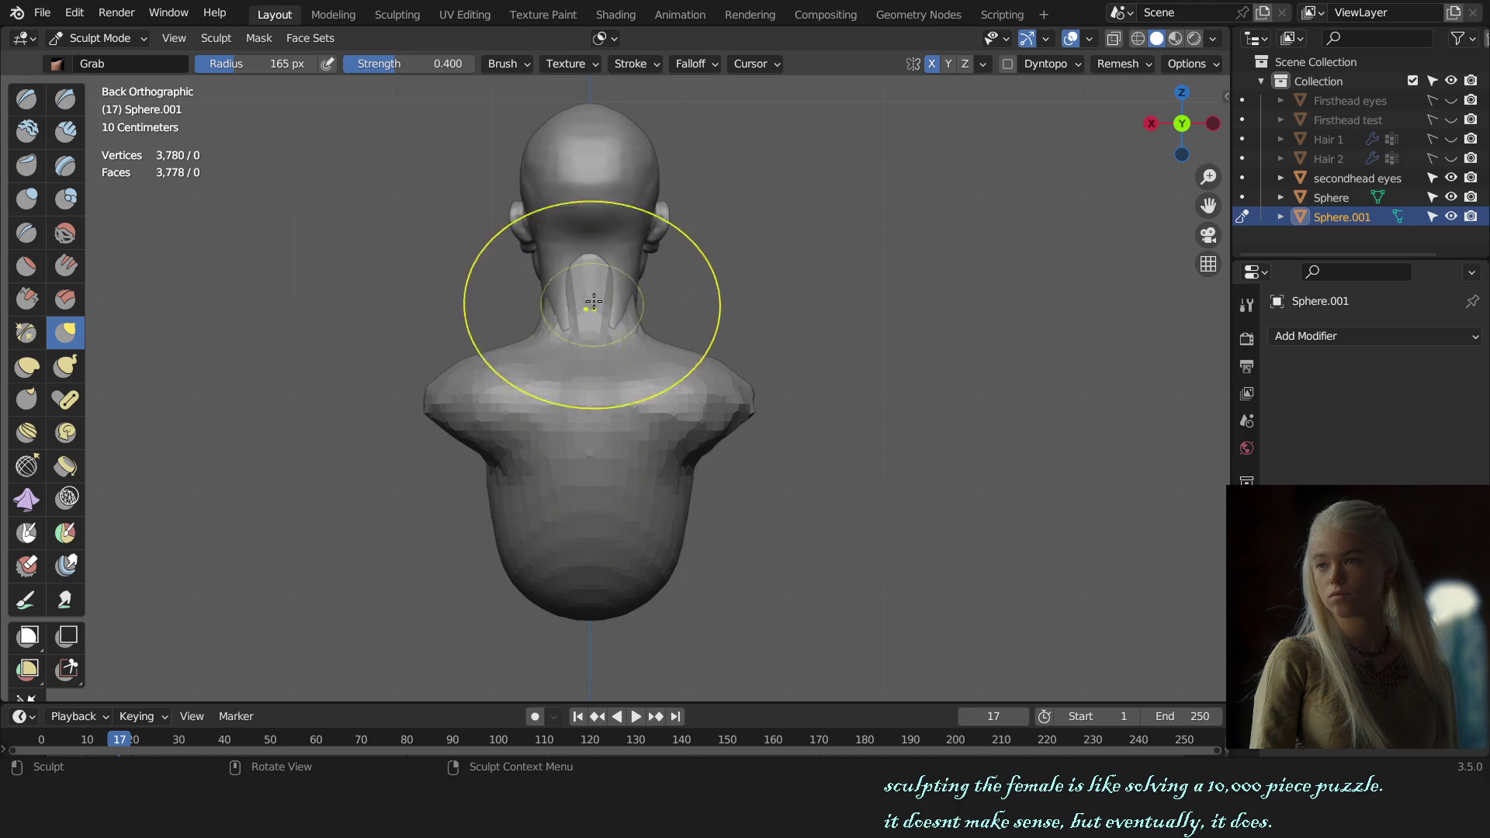
left_click(576, 333)
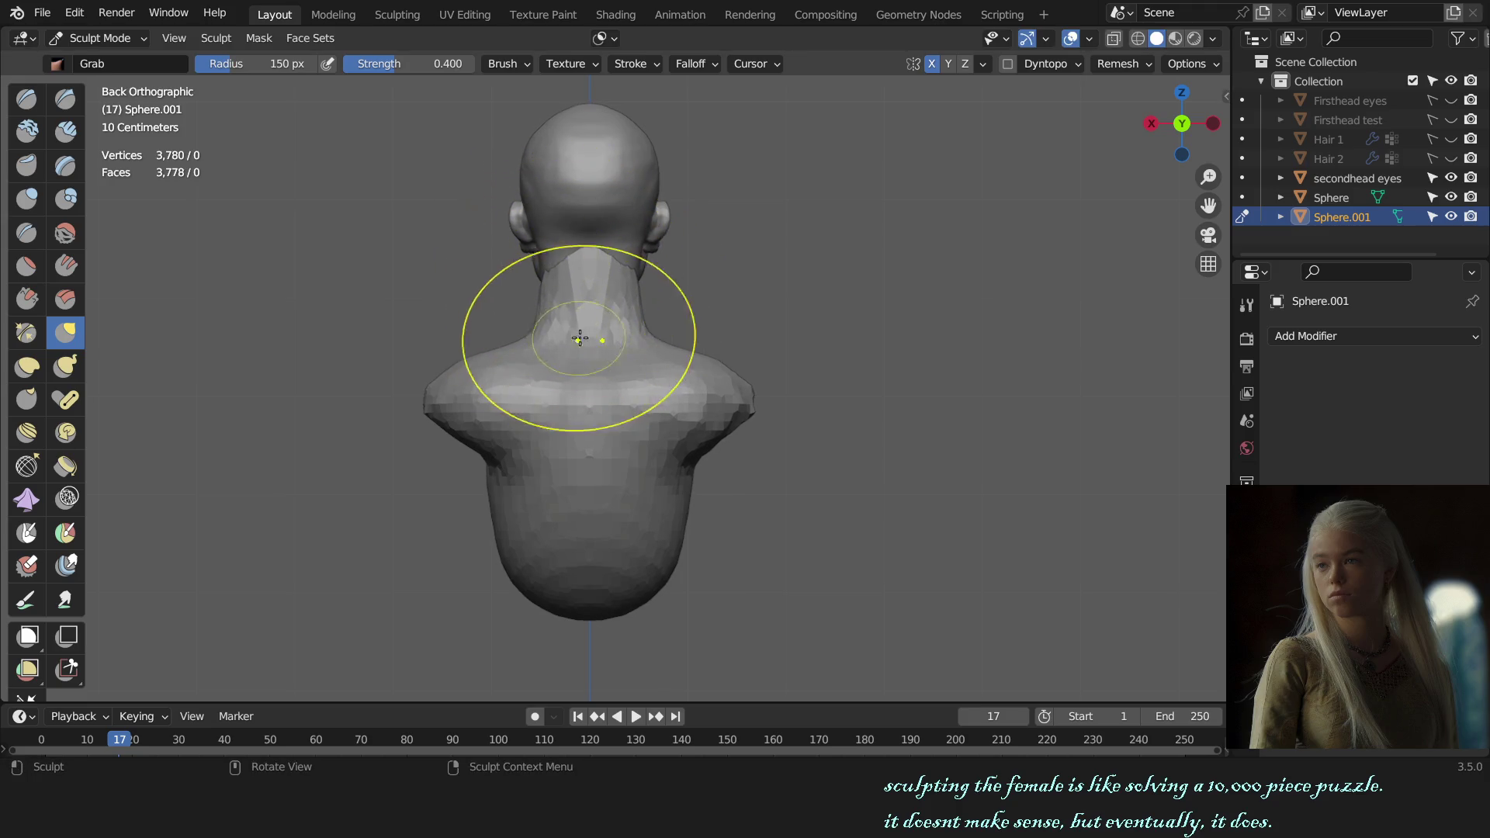
left_click_drag(536, 346, 498, 333)
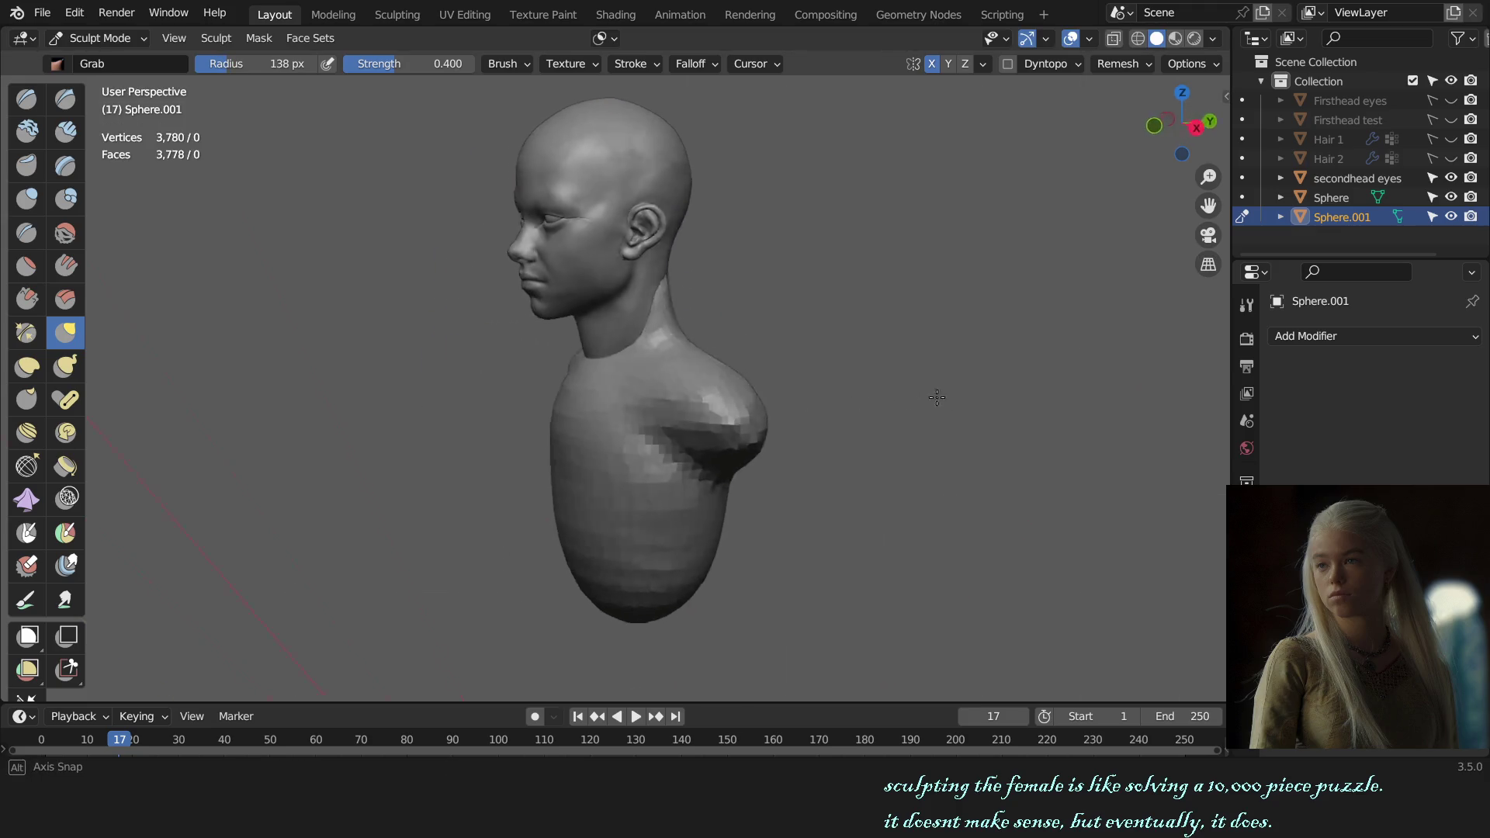
- Enlarge the Grab brush for the shoulders, check from front and tilted back, and pick the Draw brush
middle_click_drag(499, 333, 871, 372)
key("f")
left_click(691, 336)
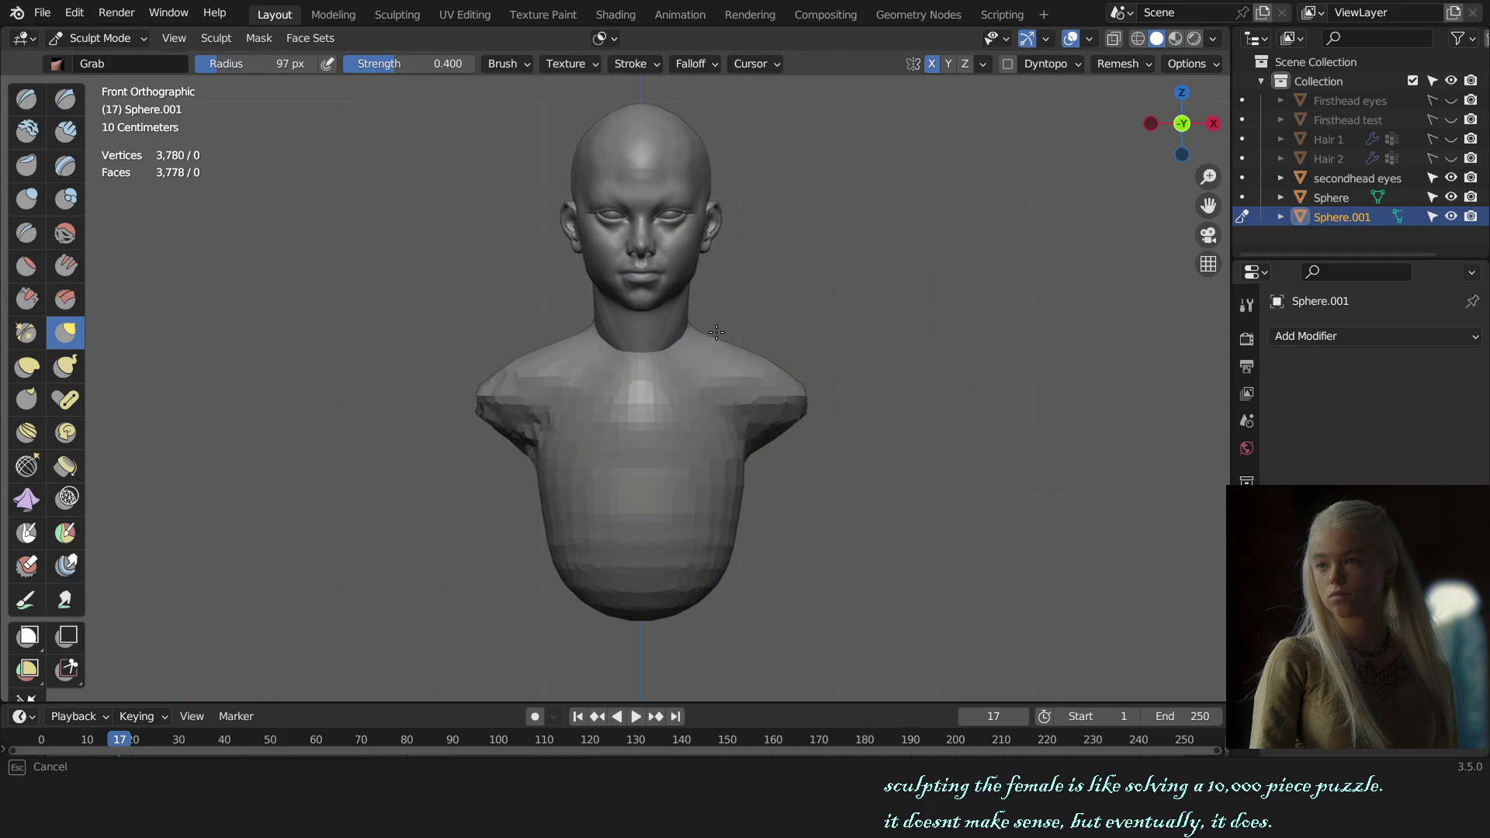
mouse_move(716, 333)
middle_mouse_down()
mouse_move(466, 338)
mouse_move(628, 444)
middle_mouse_up()
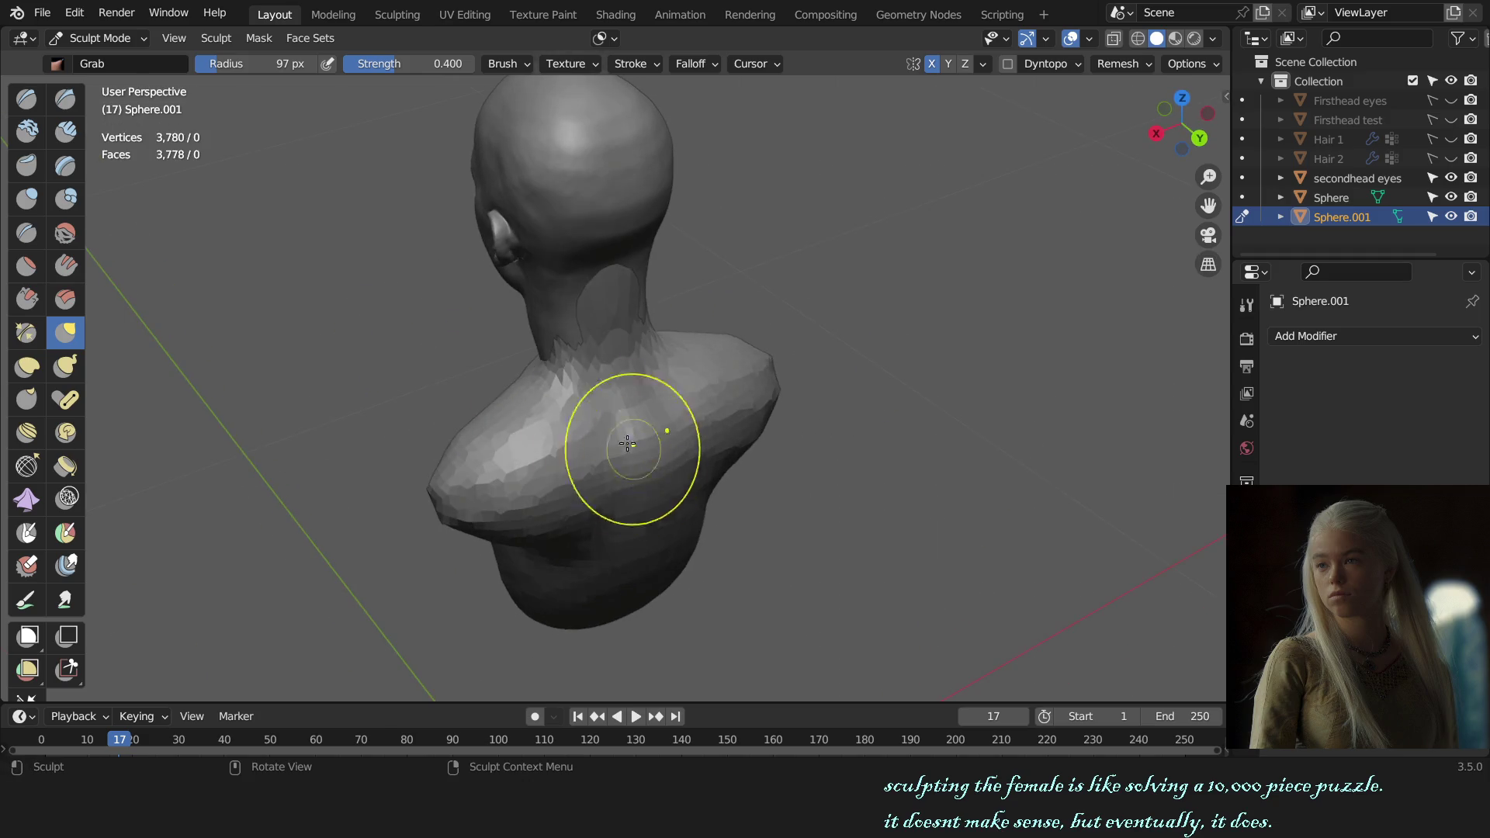
key("v")
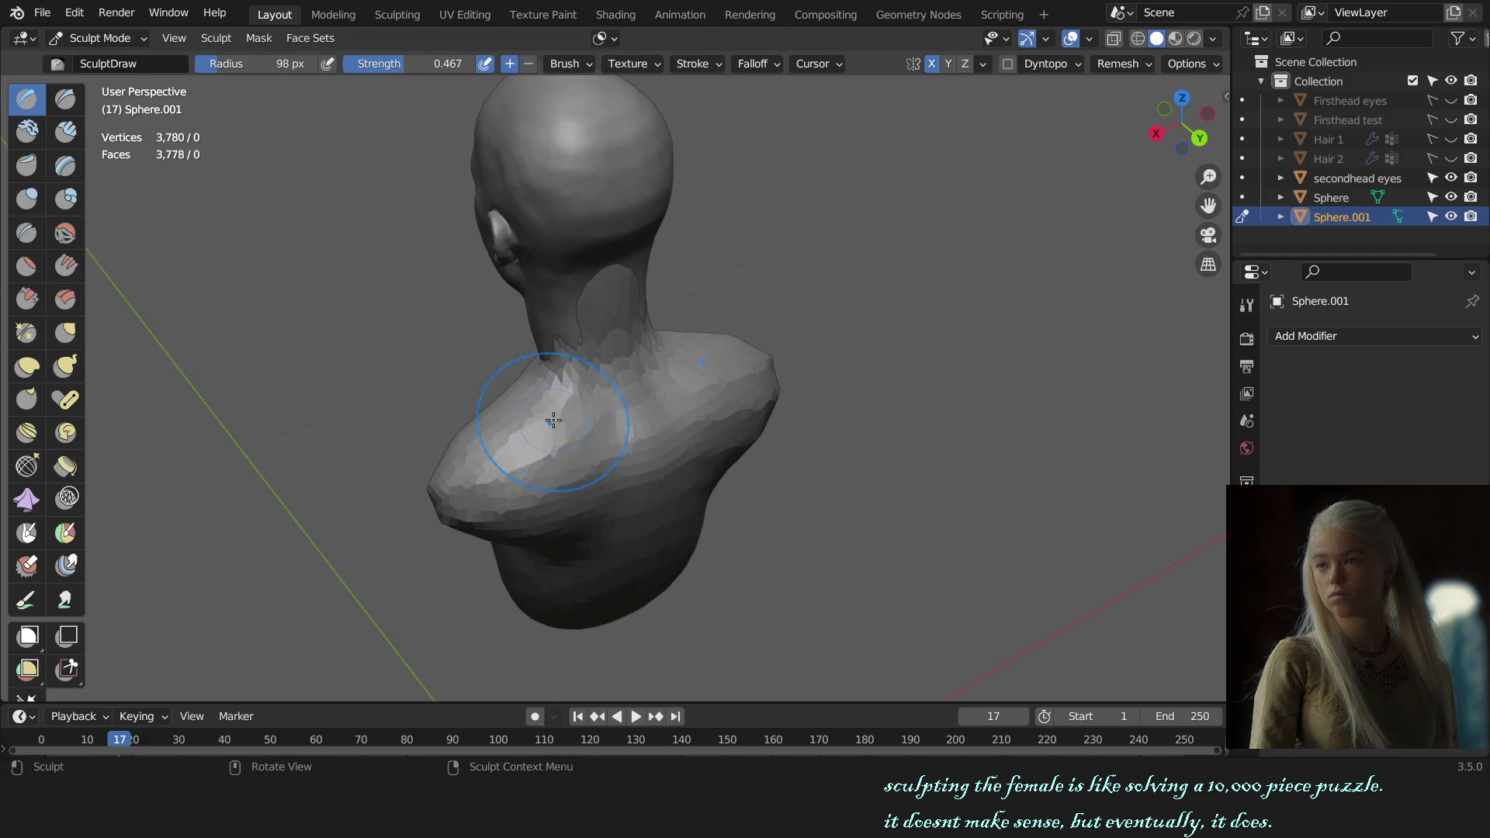
- Build up clay on the shoulders and back of the neck with a stronger Clay Strips brush
mouse_move(553, 421)
left_mouse_down()
mouse_move(632, 384)
mouse_move(746, 393)
left_mouse_up()
key("c")
scroll(624, 420, "up", 2)
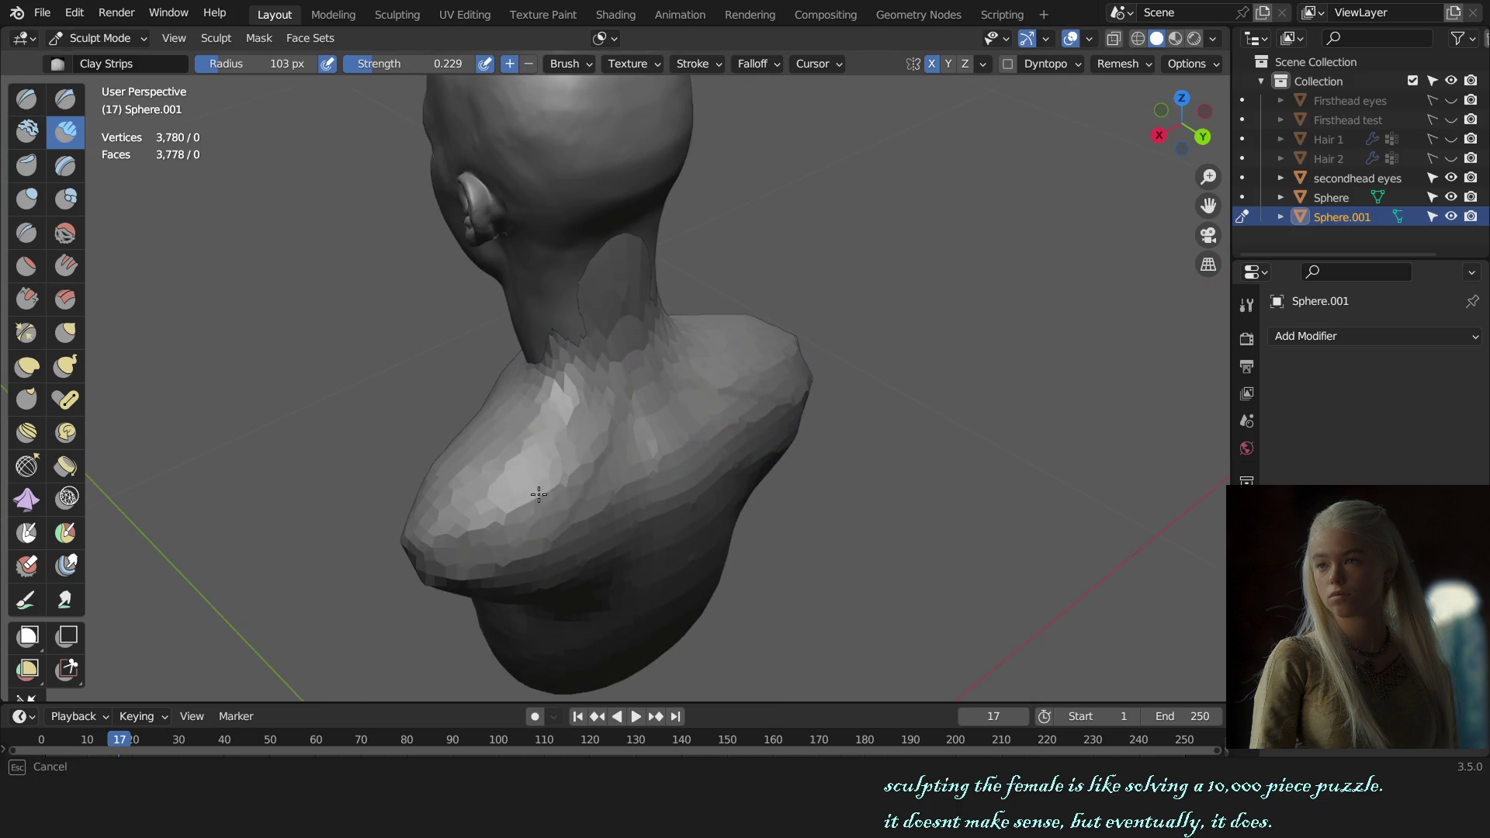
key("shift+f")
left_click(629, 465)
left_click_drag(582, 547, 606, 370)
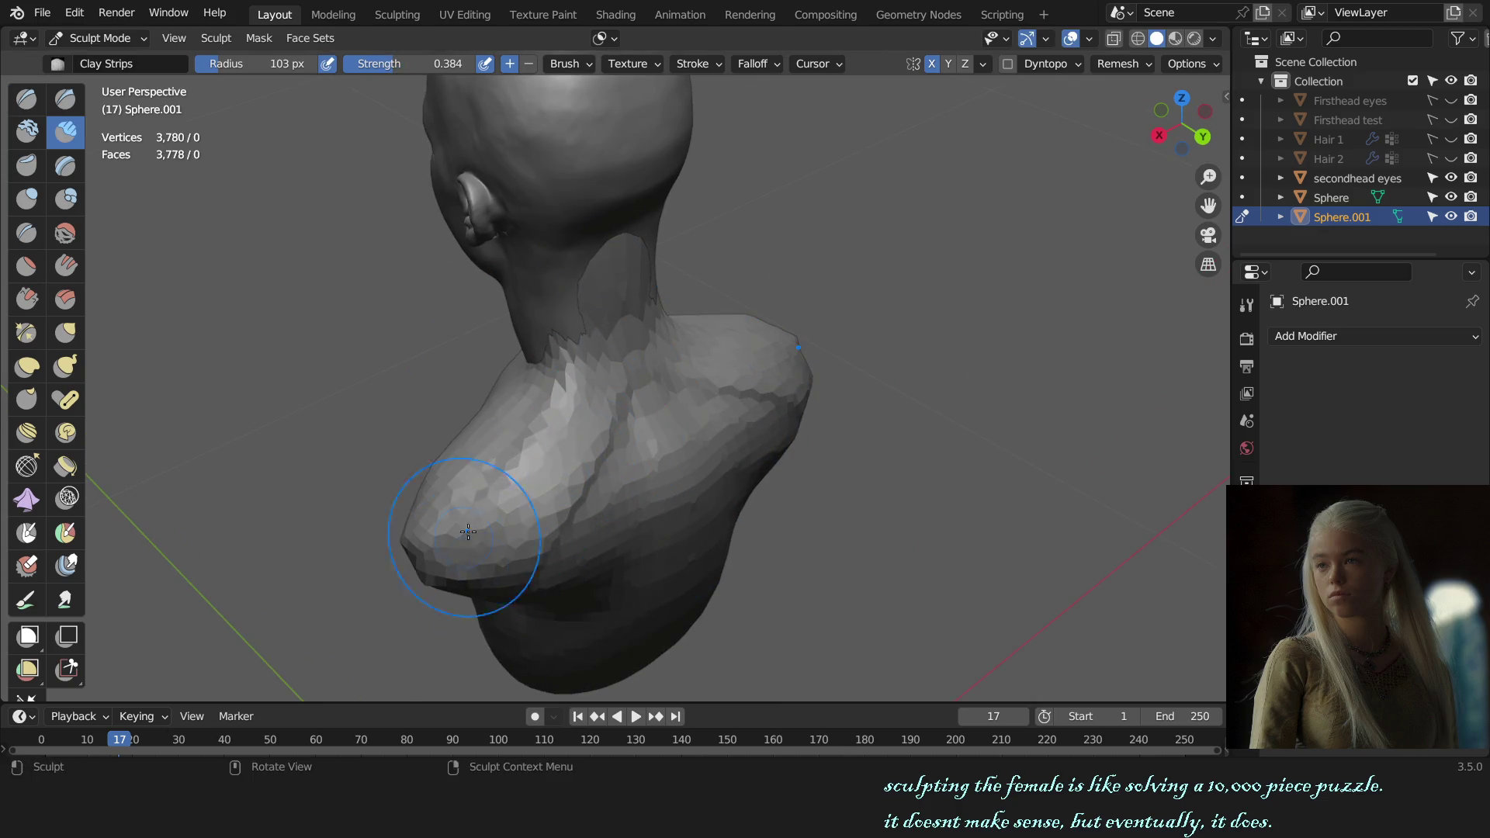
middle_click_drag(729, 460, 546, 329)
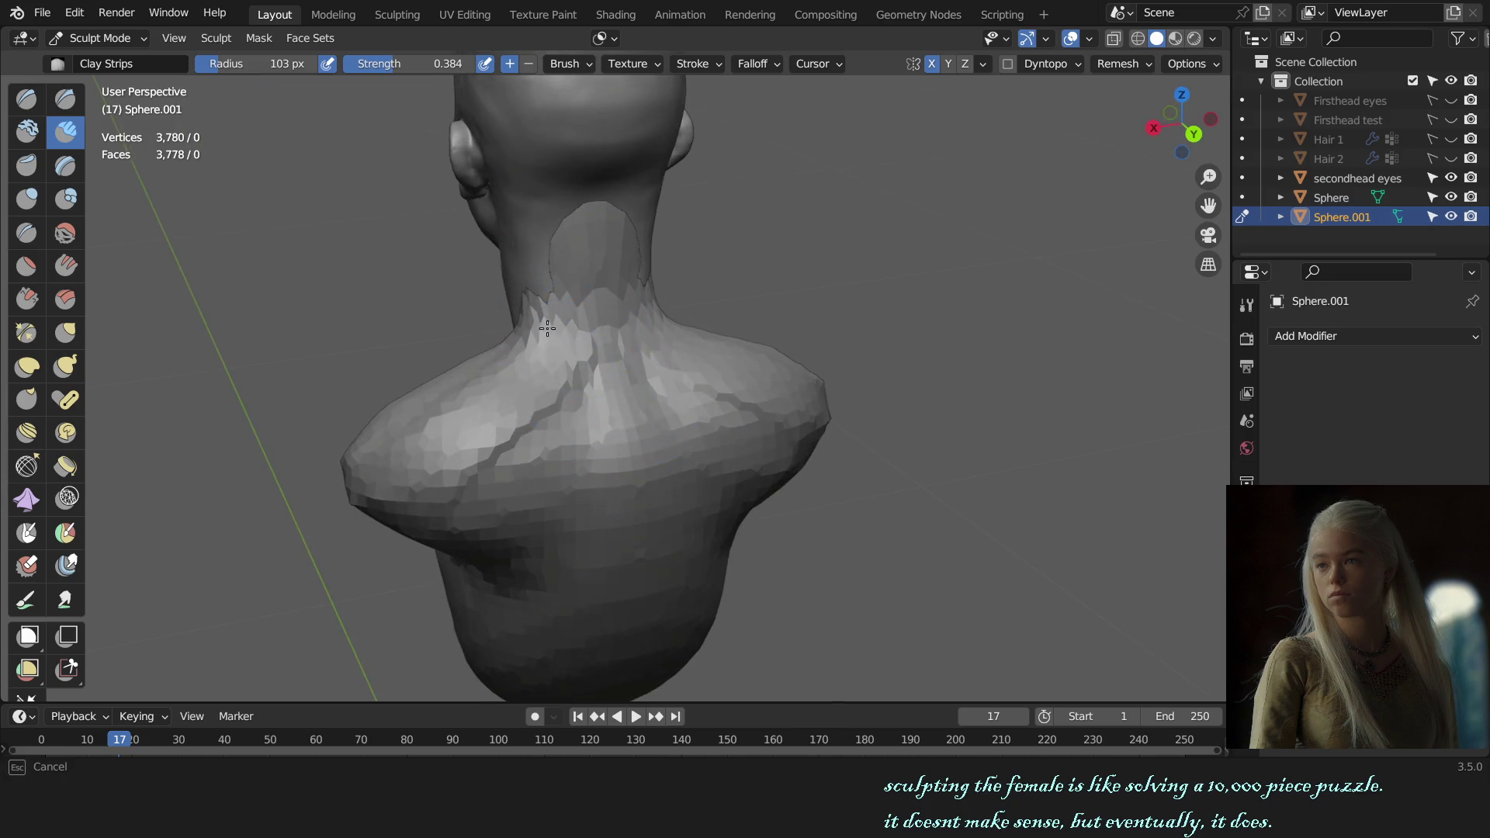
middle_click_drag(427, 469, 802, 430)
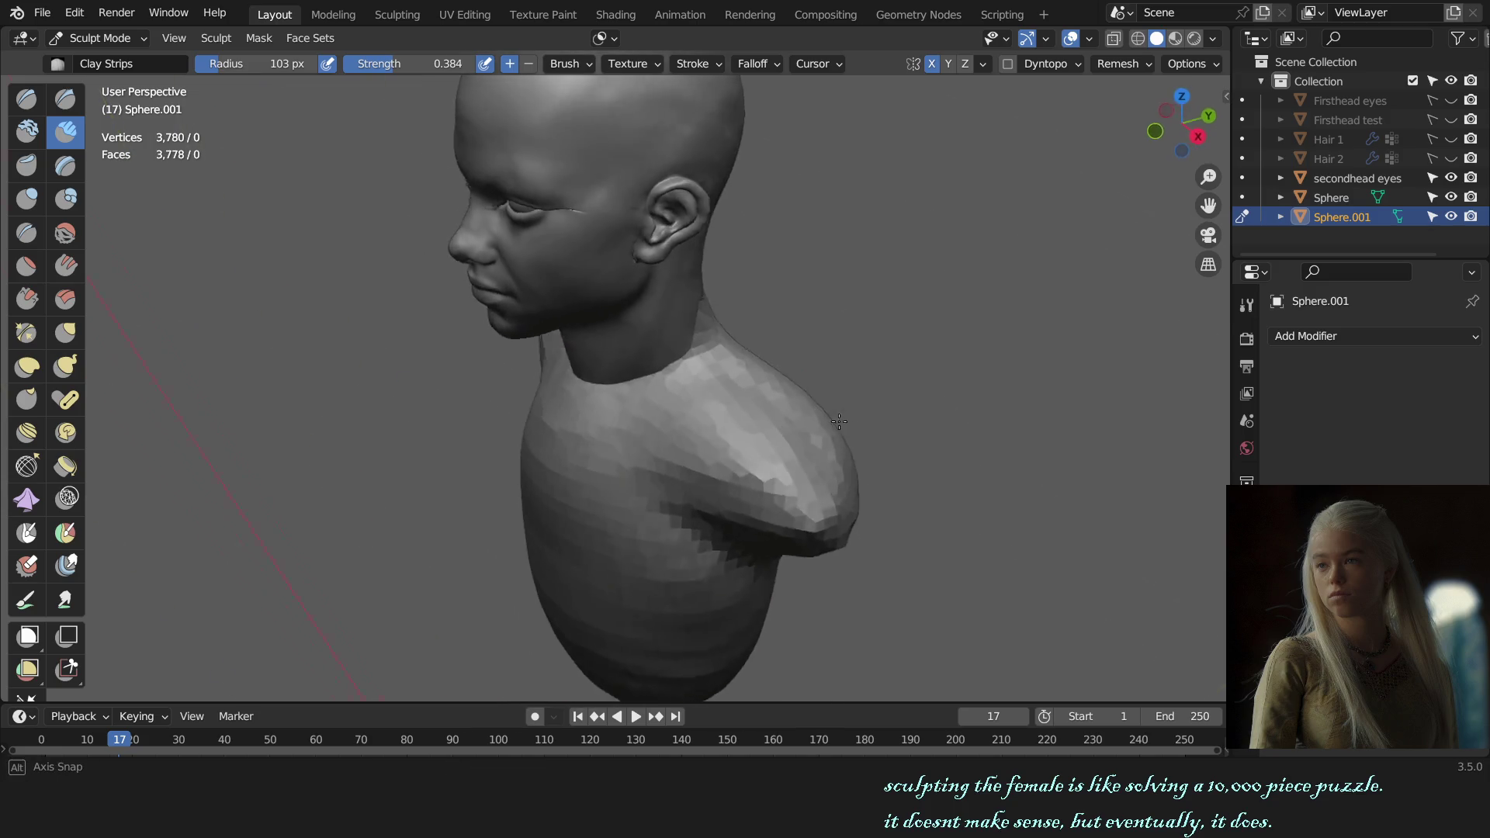
- View the bust straight from the front and ready a large Grab brush over the shoulders
key("f")
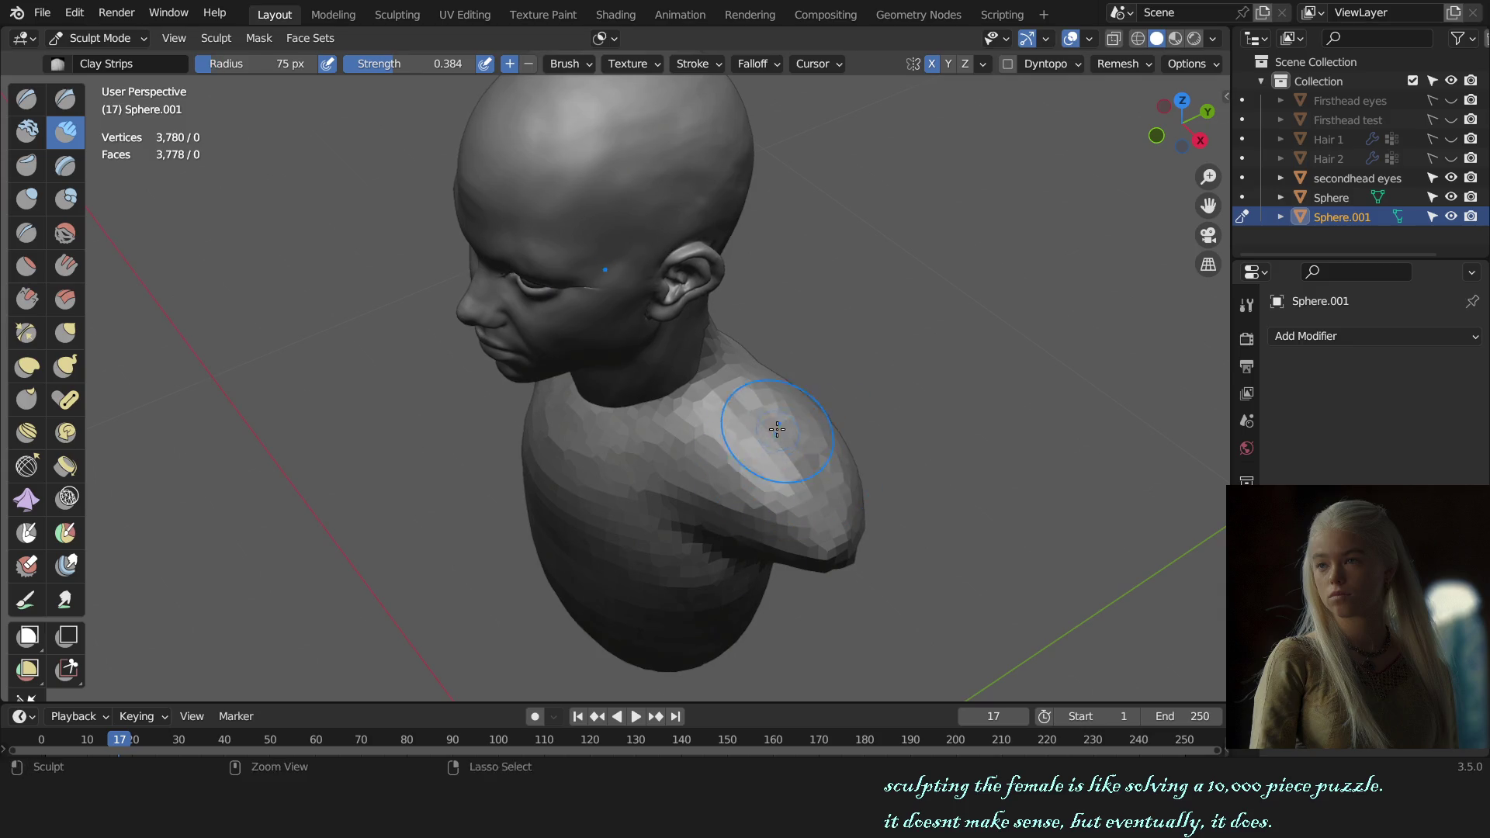
key("KP_1")
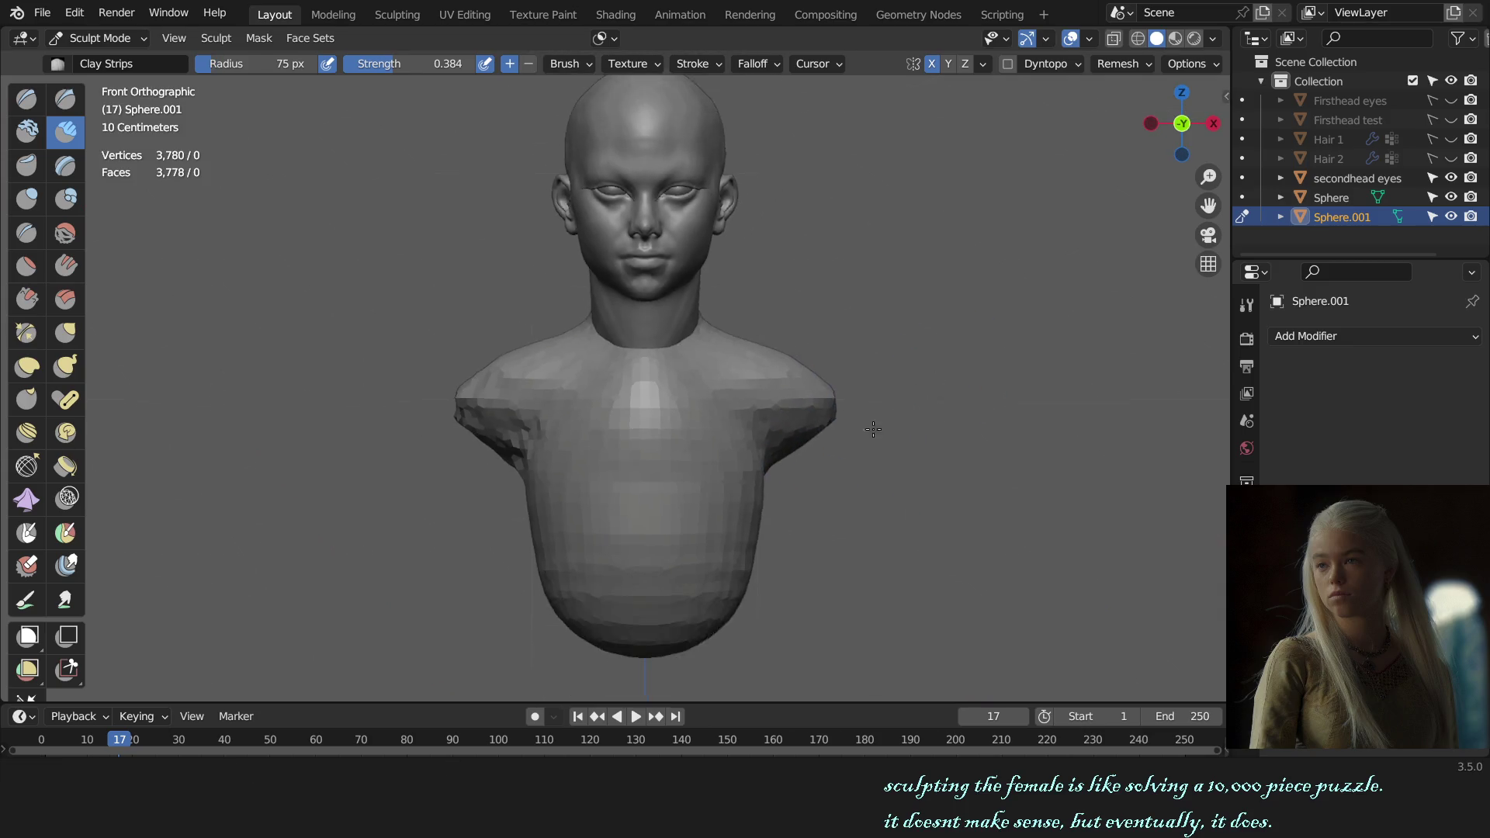
scroll(774, 421, "up", 2)
key("g")
key("f")
left_click(683, 450)
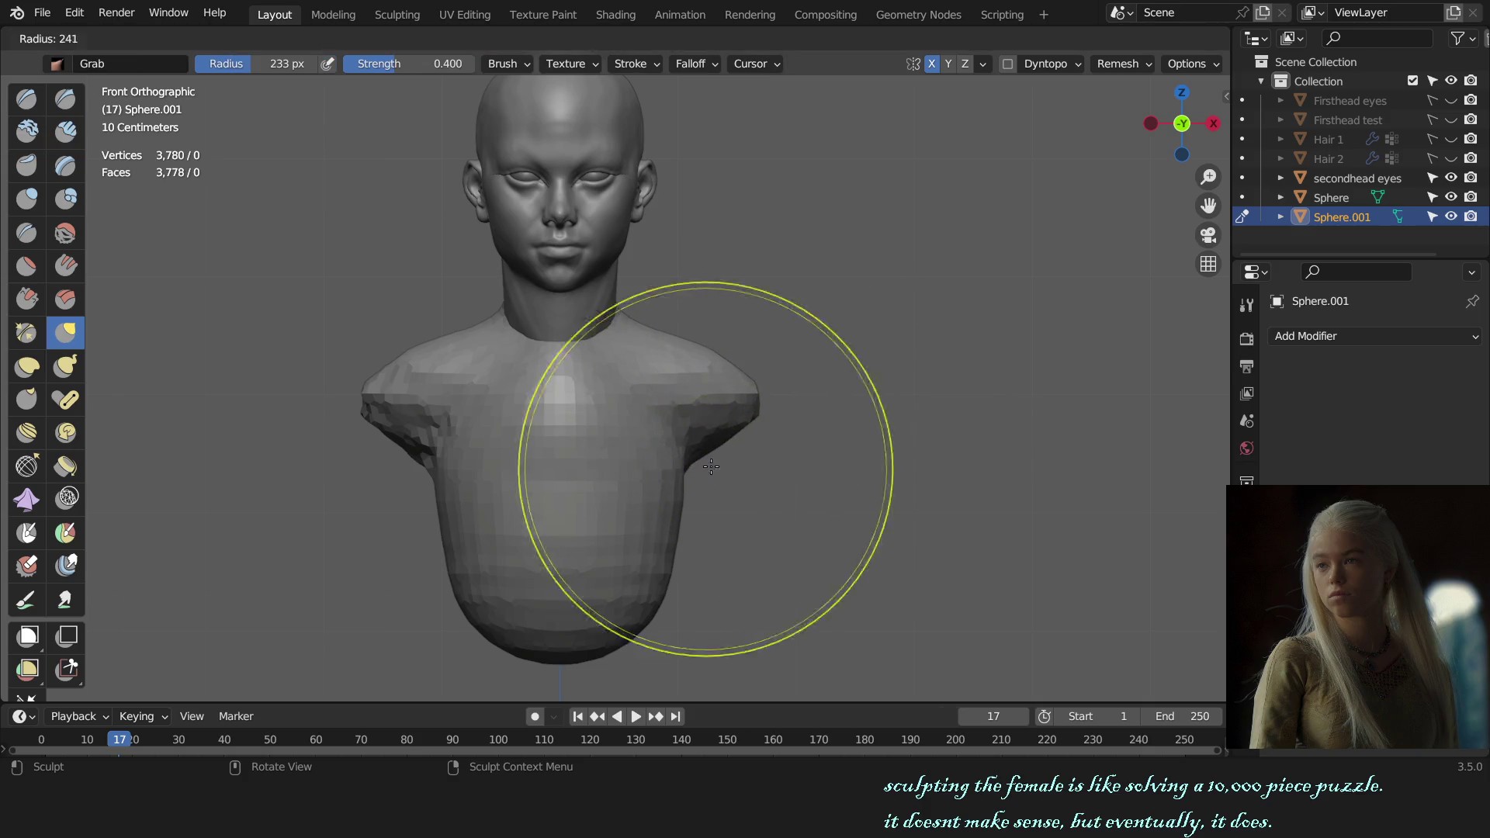
- Pull both shoulders outward symmetrically, refine their outline from above, then turn to the back with Draw Sharp
mouse_move(664, 399)
left_mouse_down()
mouse_move(695, 528)
mouse_move(681, 578)
mouse_move(644, 597)
left_mouse_up()
key("f")
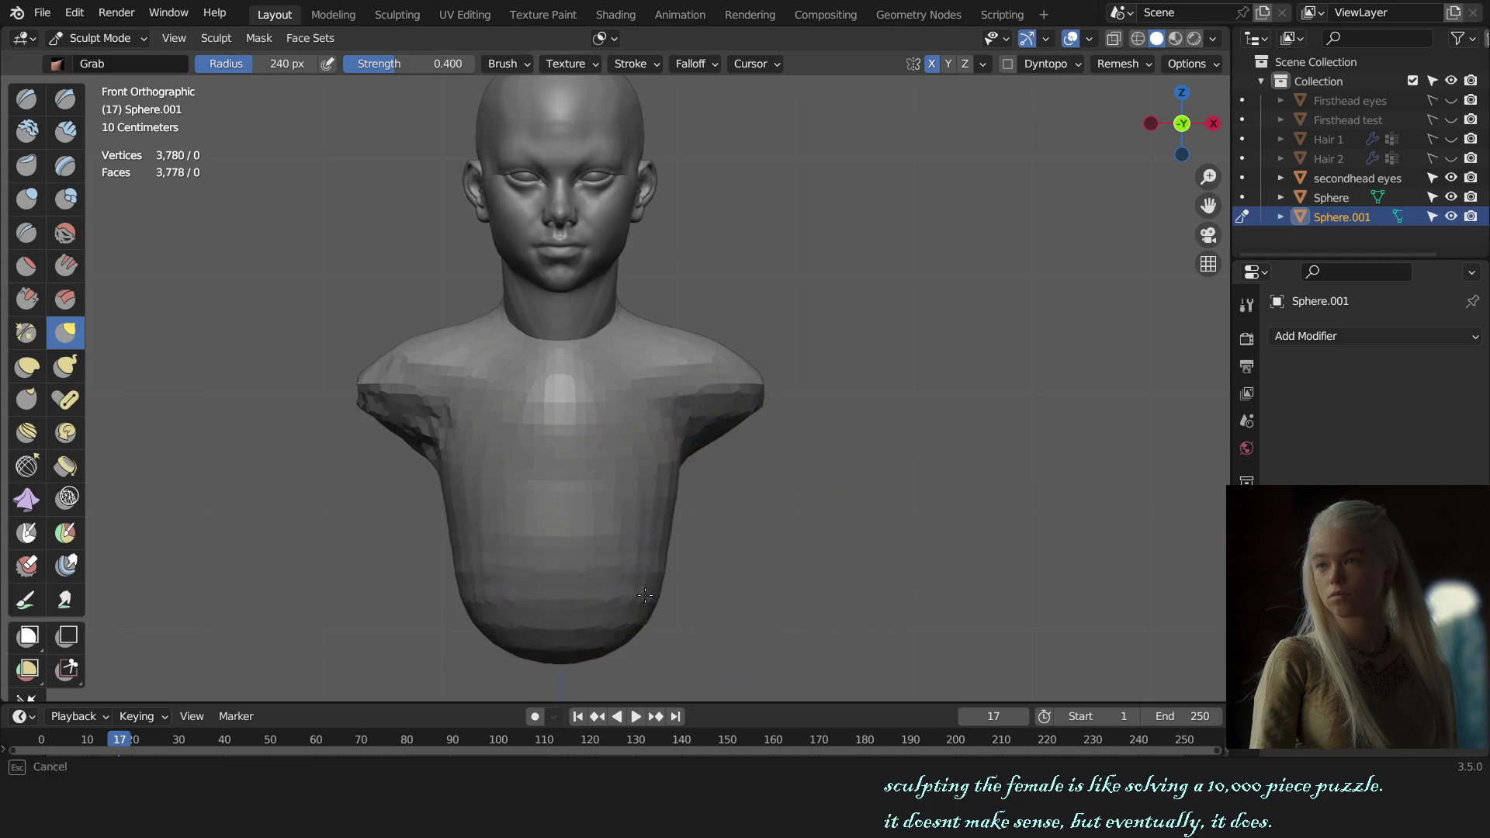
key("KP_7")
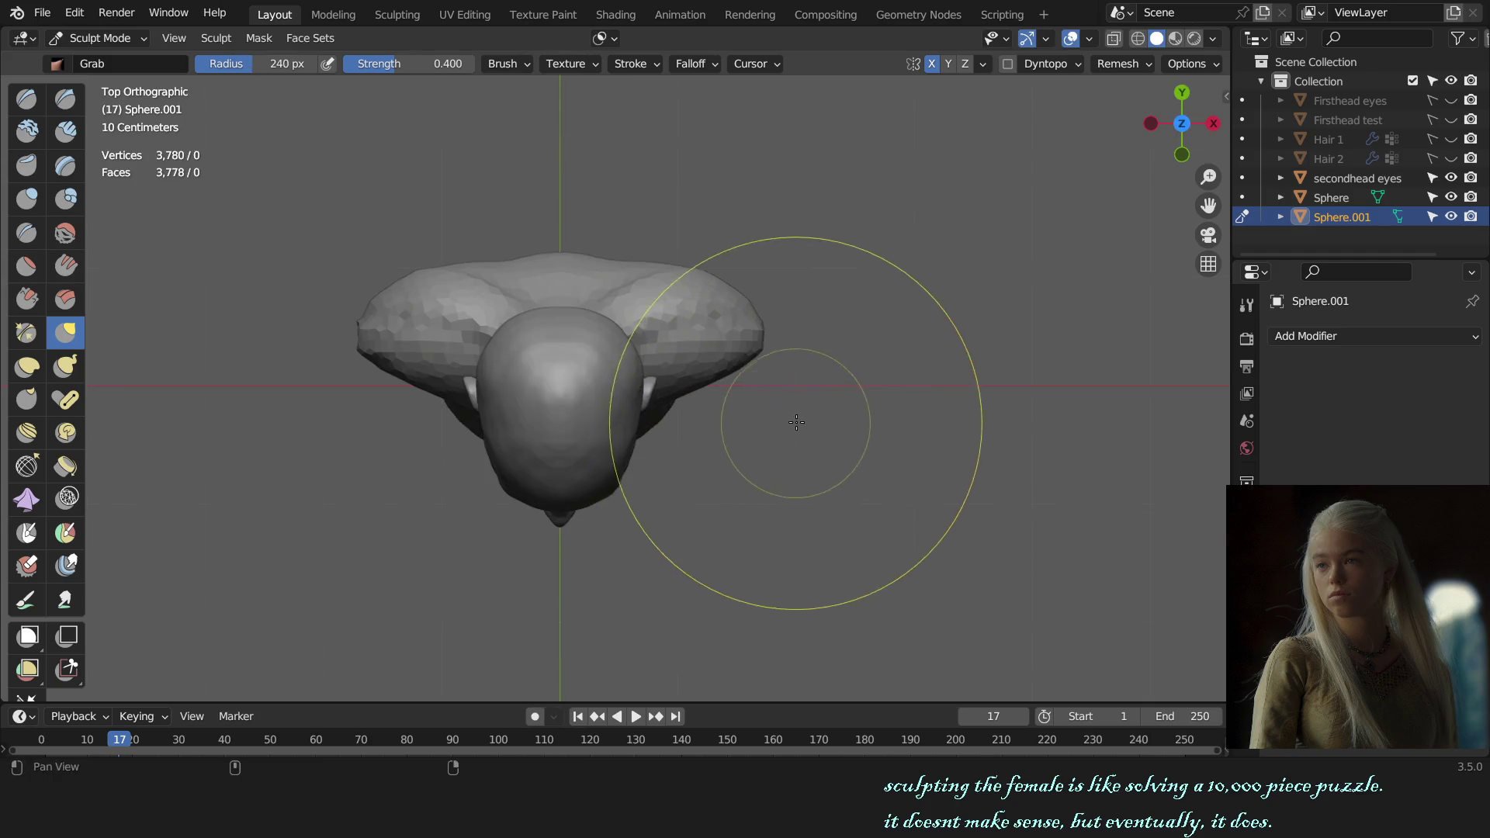
key("f")
left_click(630, 453)
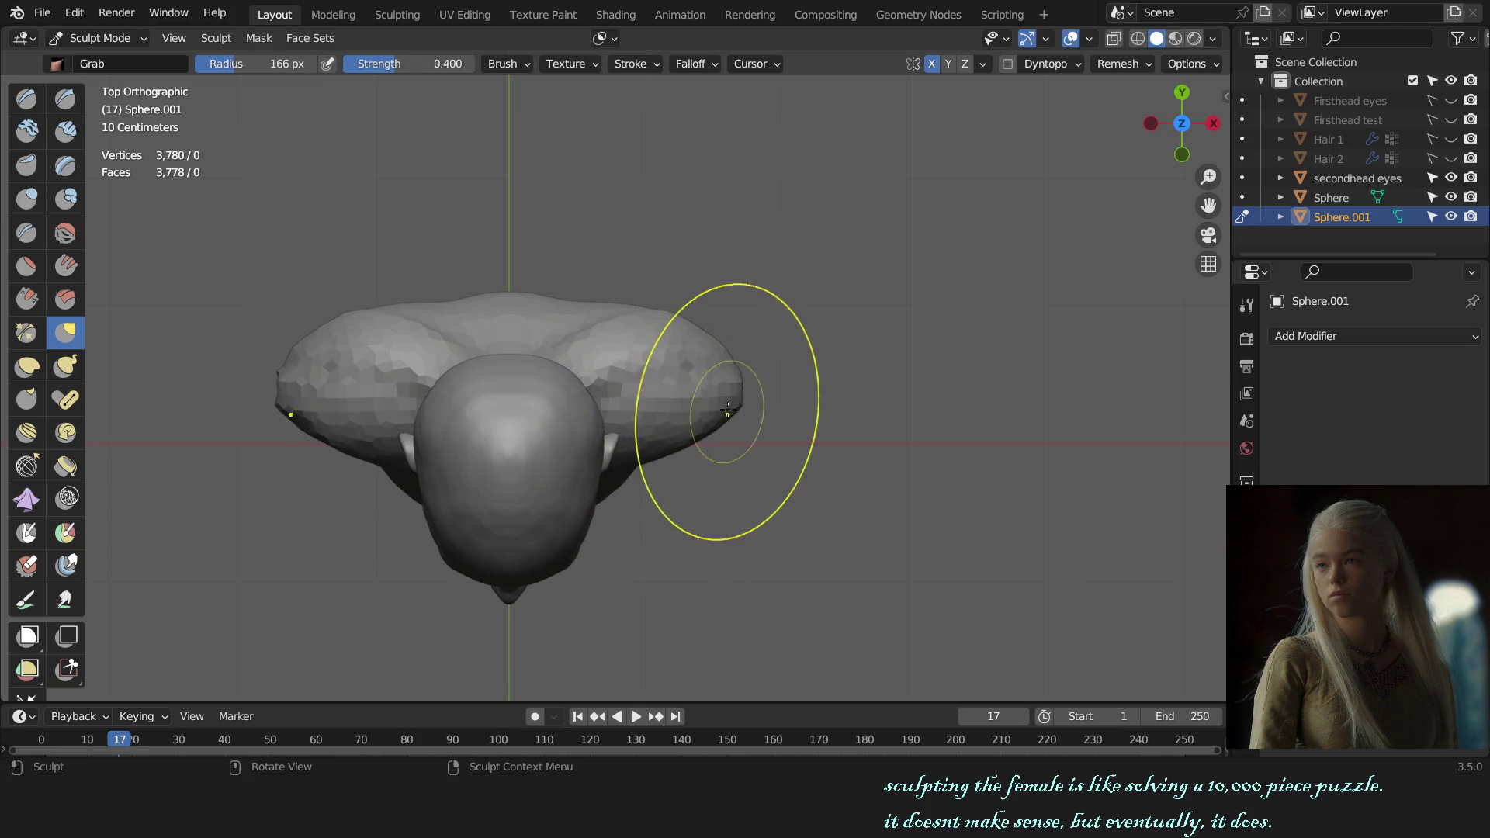
key("f")
left_click(661, 312)
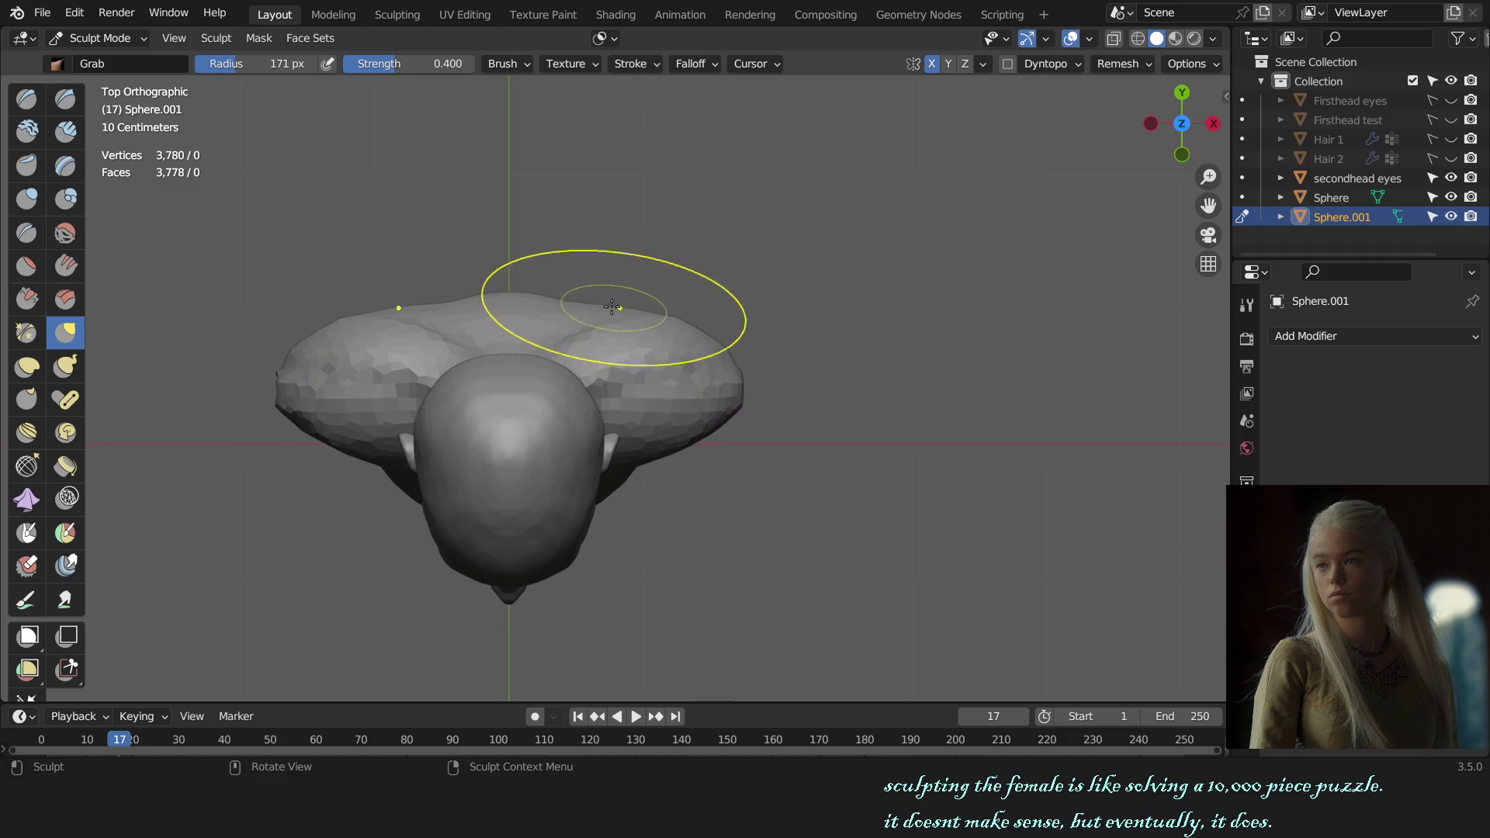
middle_click_drag(914, 349, 744, 356)
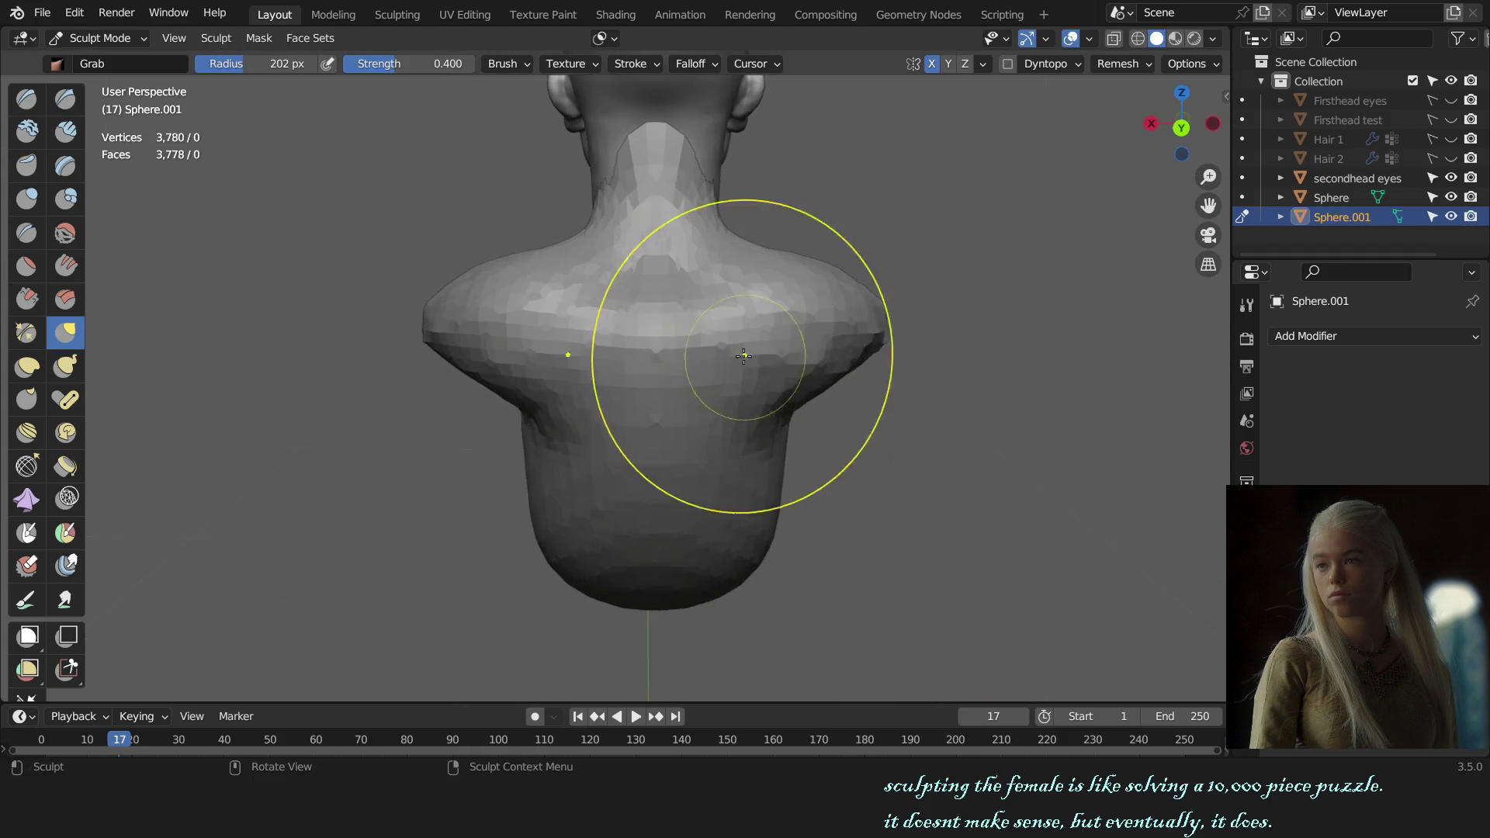
key("x")
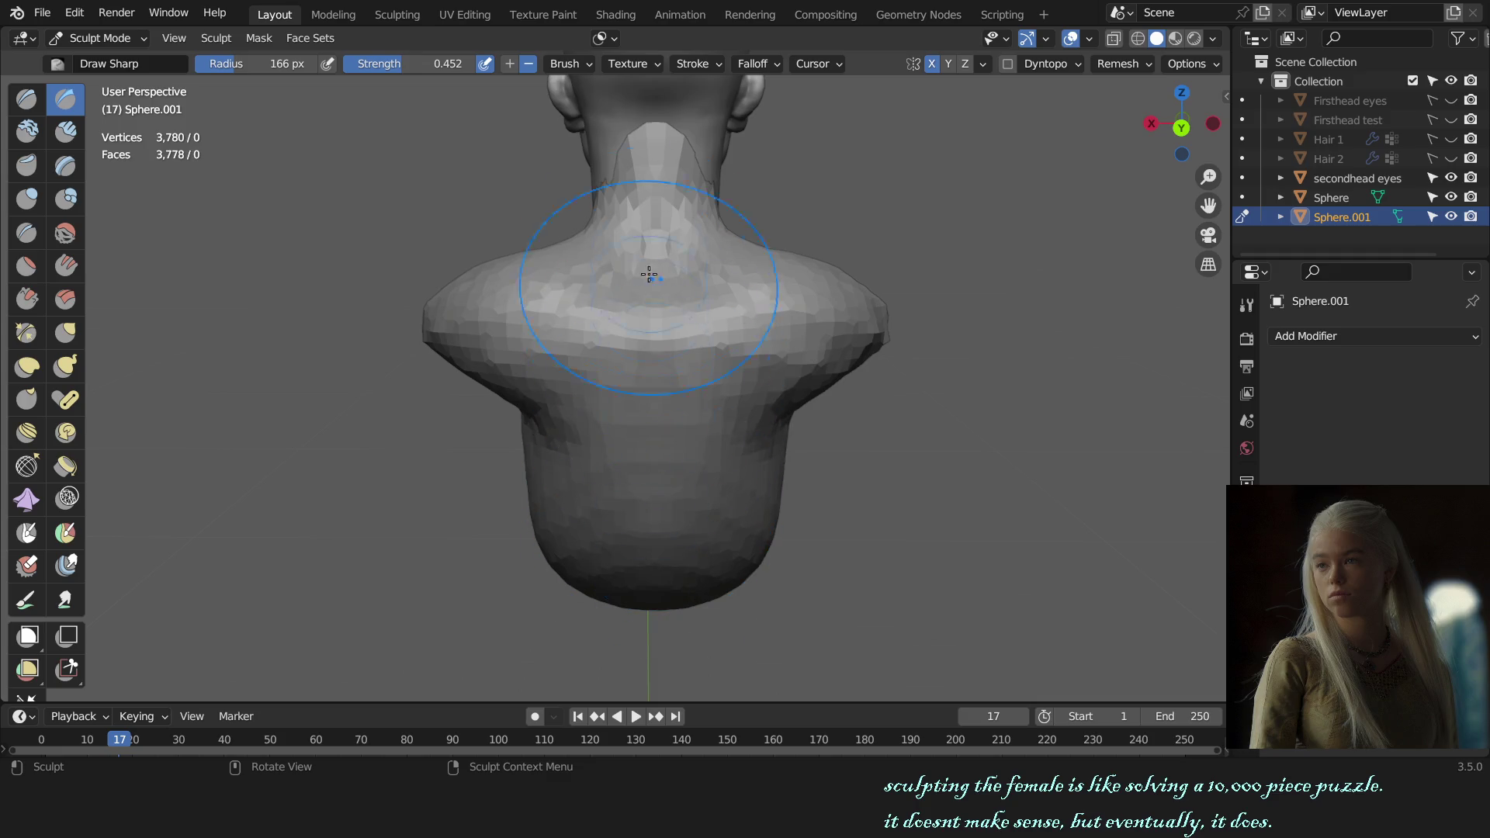
- Carve a groove down the back of the neck and spine with a small Draw Sharp brush
left_click_drag(650, 274, 658, 249)
key("f")
left_click(655, 239)
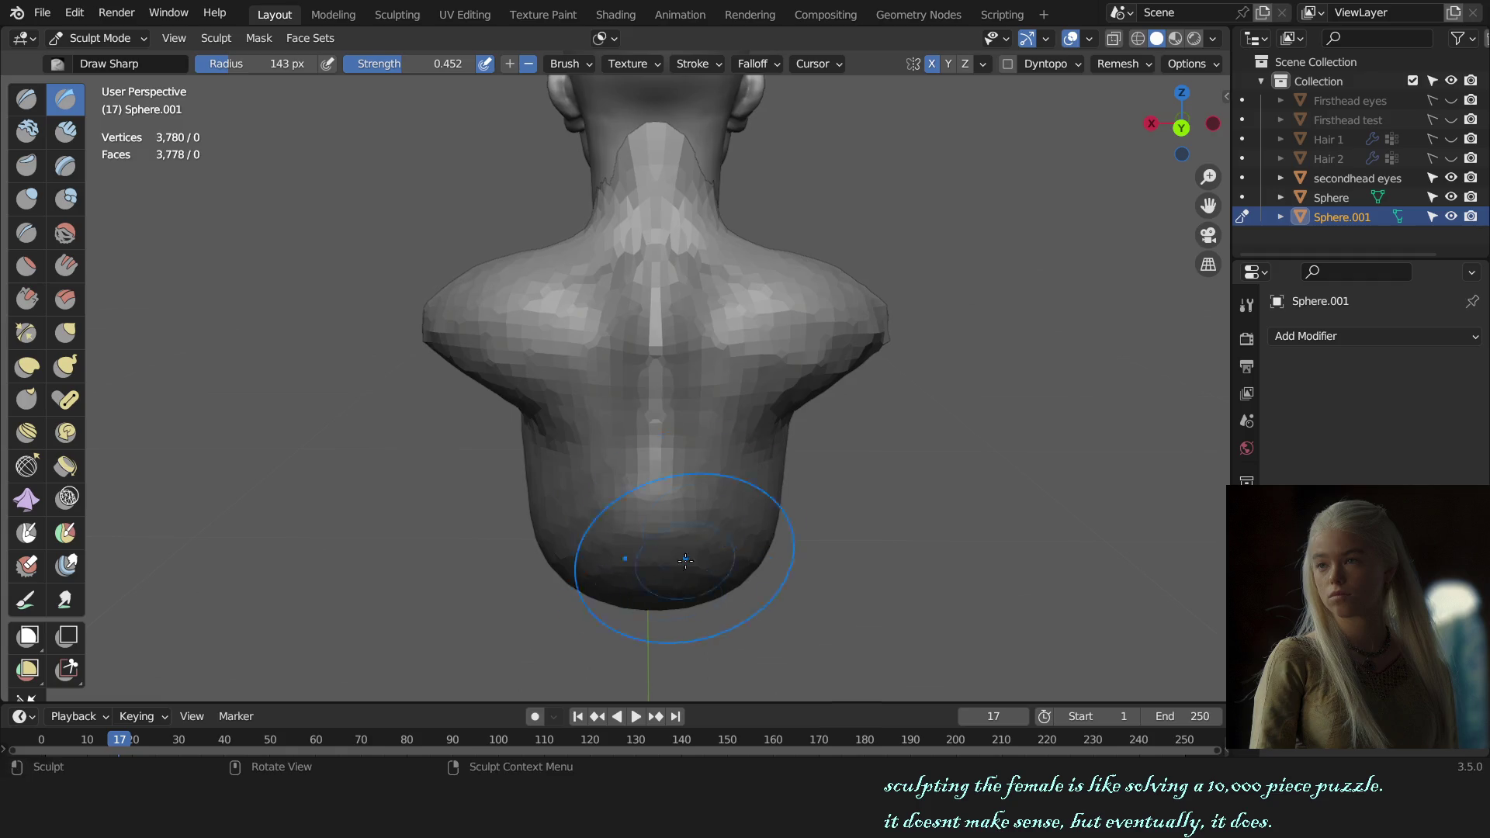
mouse_move(686, 561)
middle_mouse_down()
mouse_move(641, 311)
mouse_move(652, 329)
middle_mouse_up()
key("x")
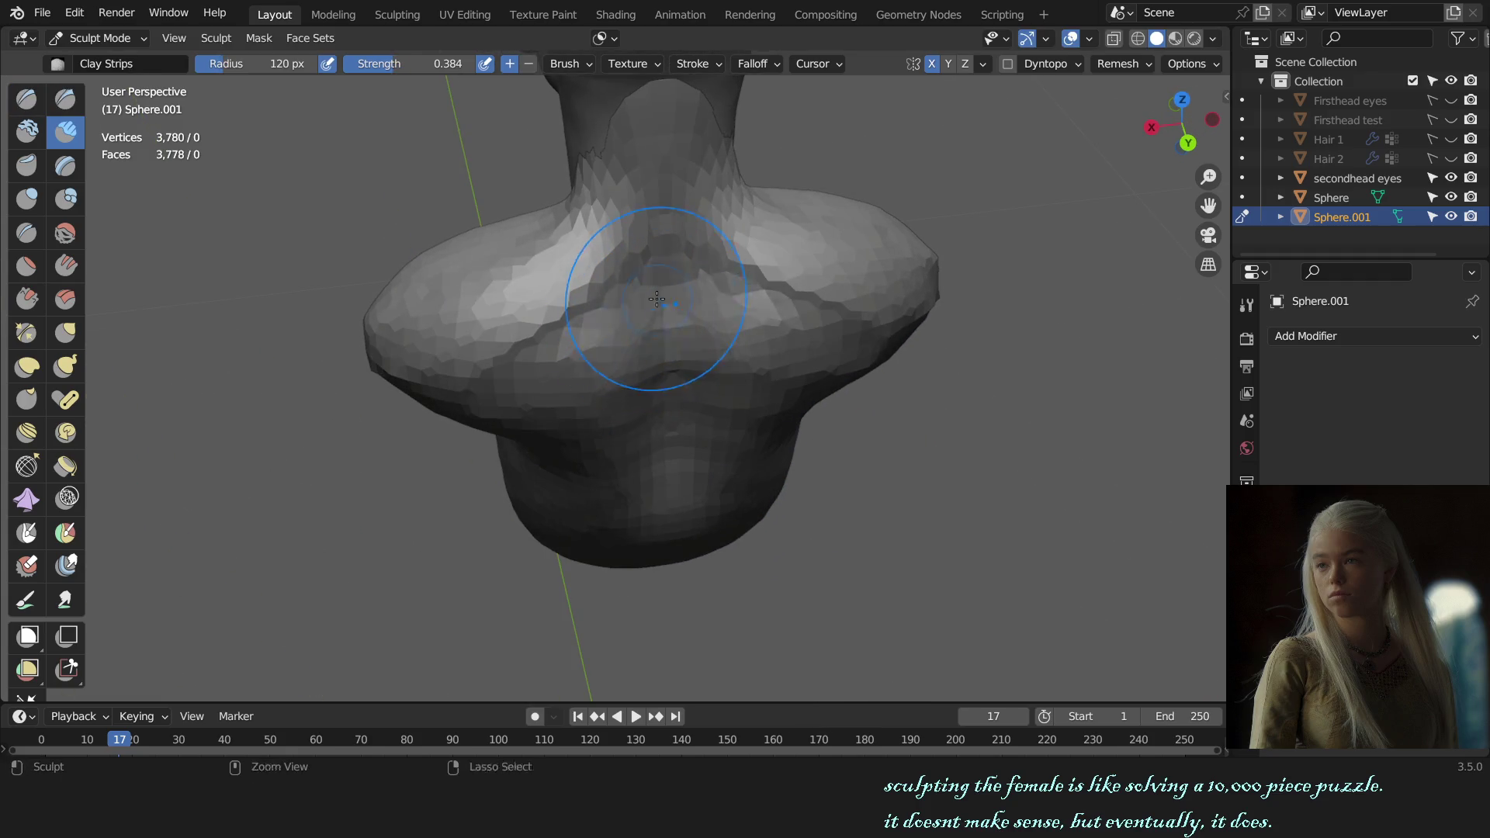
- Raise the front of the shoulder with the Draw brush, then face the bust front with Grab selected
mouse_move(773, 349)
middle_mouse_down()
mouse_move(678, 247)
mouse_move(1042, 371)
middle_mouse_up()
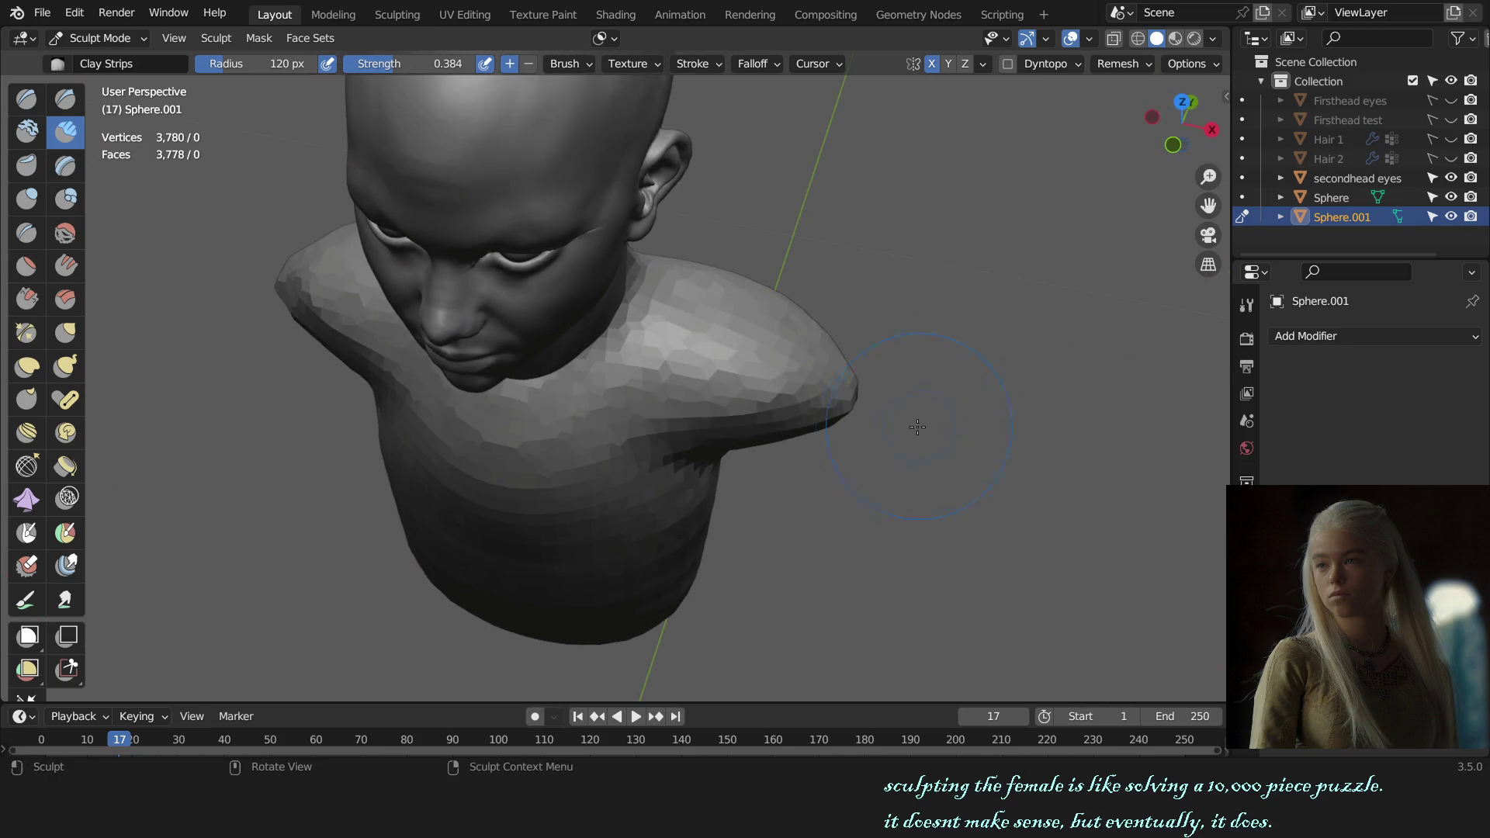
middle_click_drag(917, 426, 652, 372)
key("x")
left_click_drag(632, 367, 616, 340)
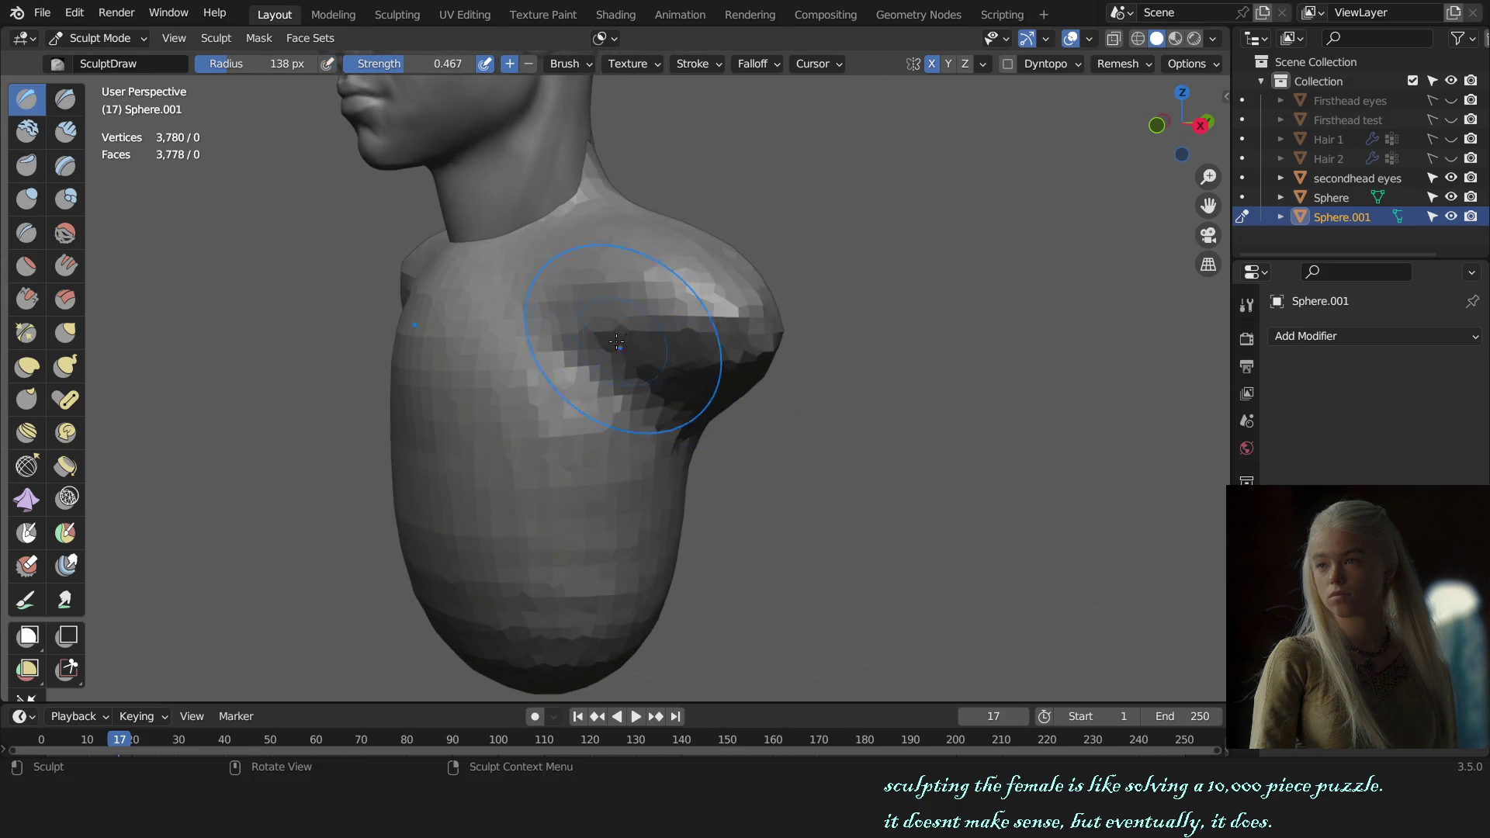
middle_click_drag(616, 341, 605, 327)
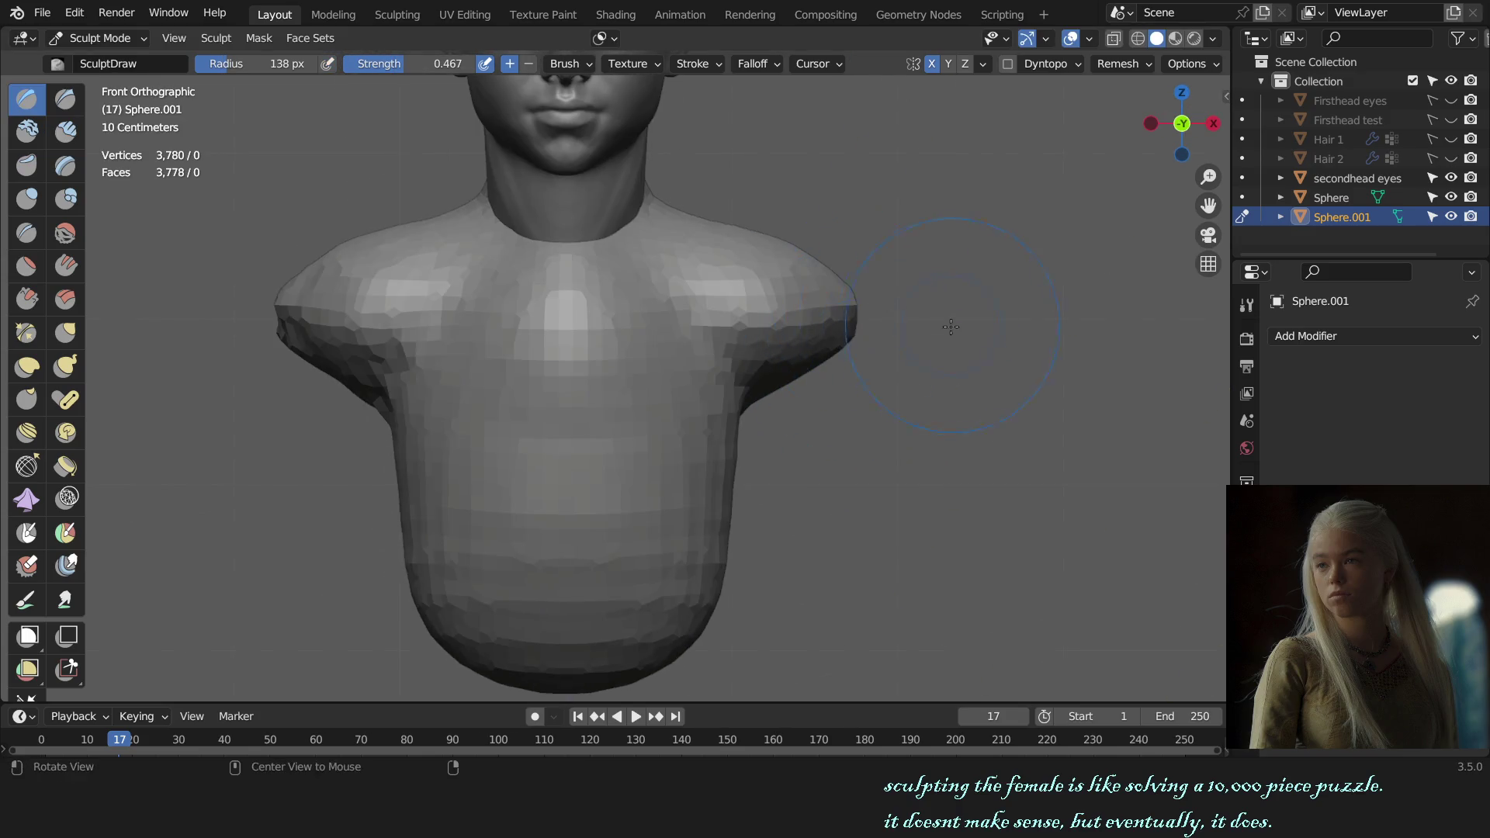
key("KP_1")
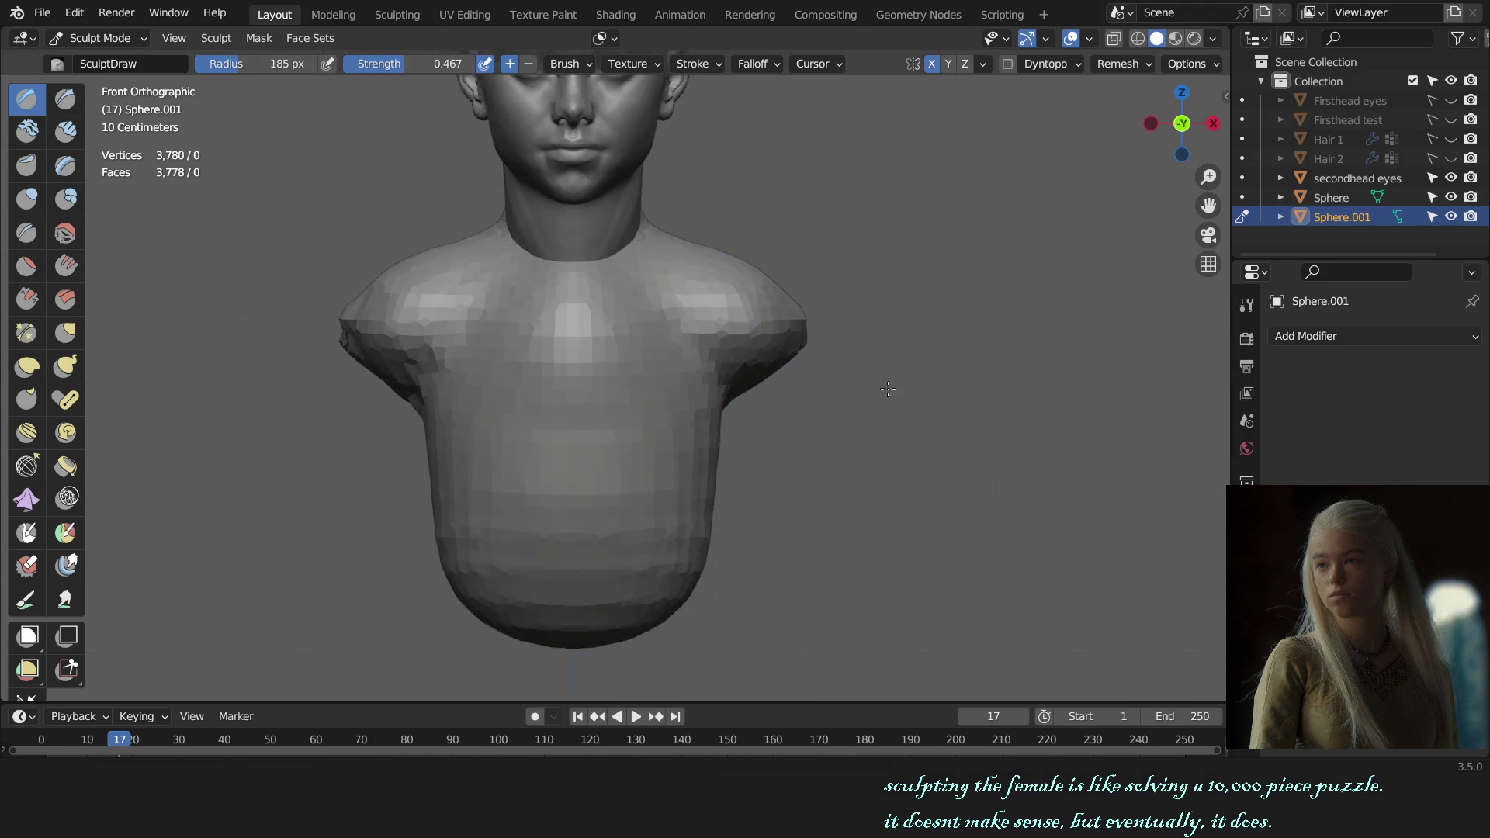
scroll(919, 377, "down", 1)
key("g")
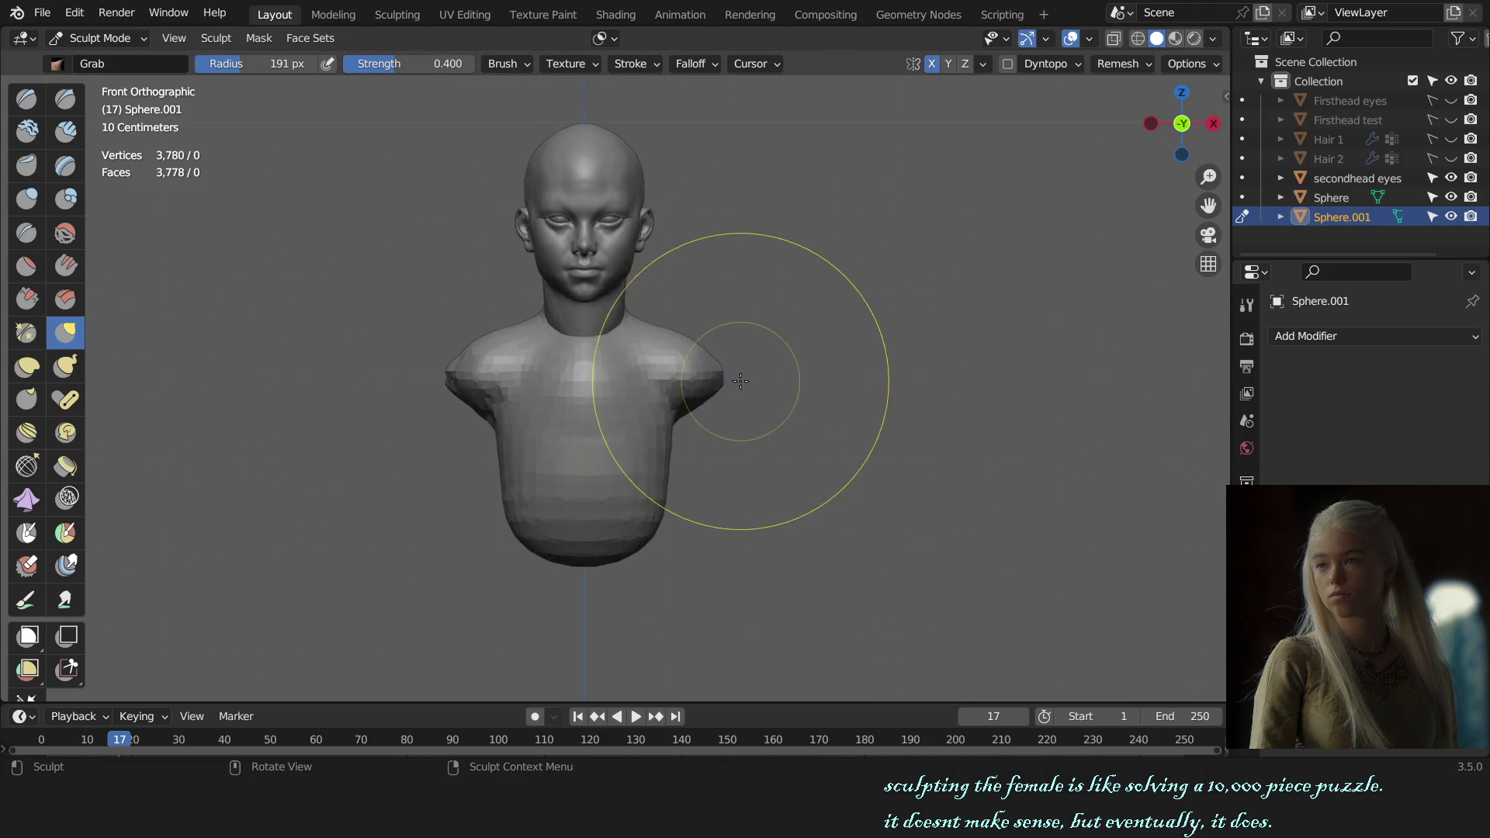
- Pull both shoulders further outward with symmetric Grab strokes in front view
left_click_drag(740, 381, 719, 373)
left_click(704, 371)
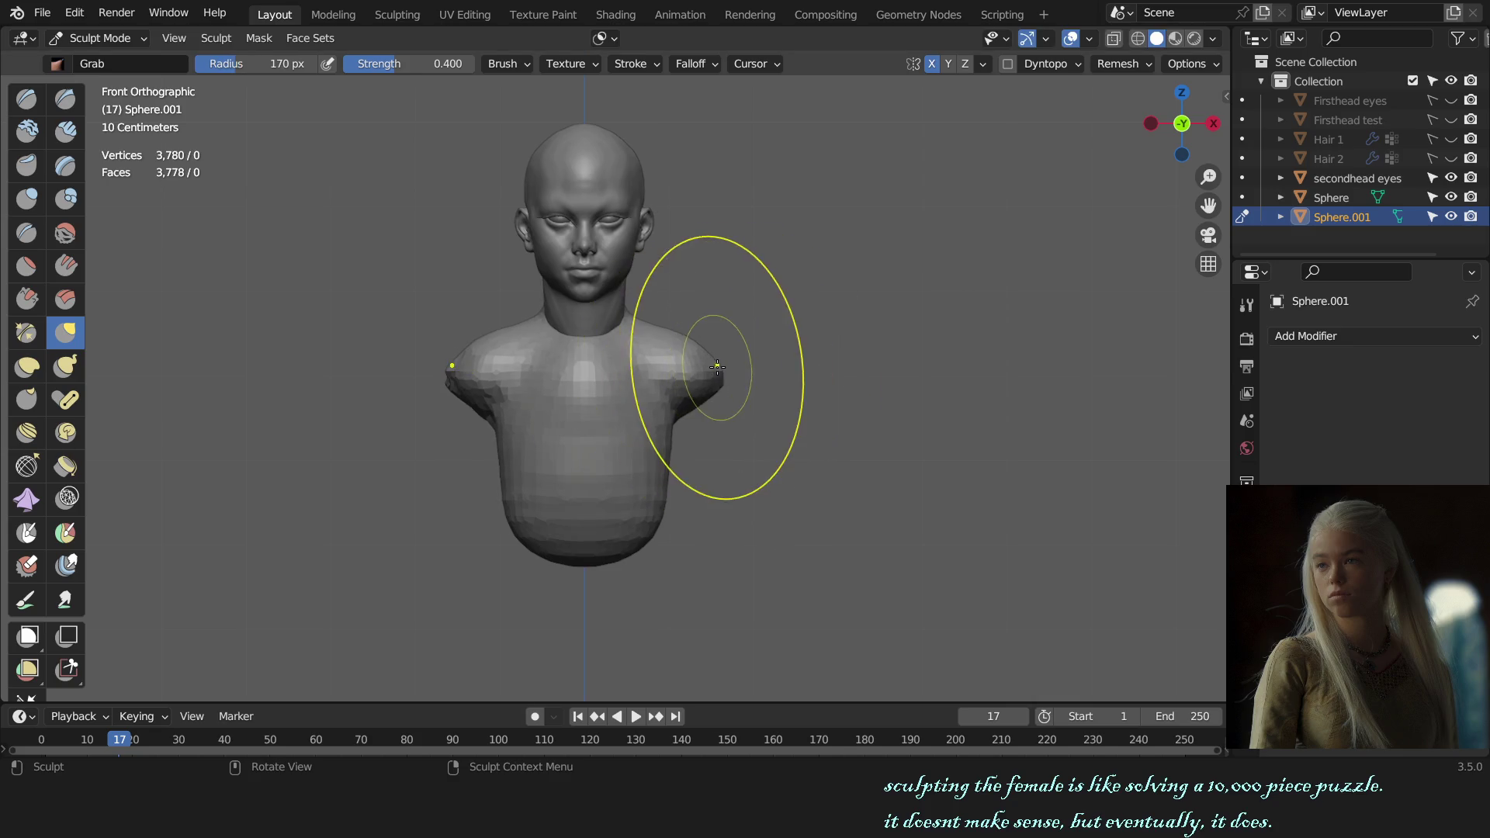
left_click_drag(715, 370, 723, 376)
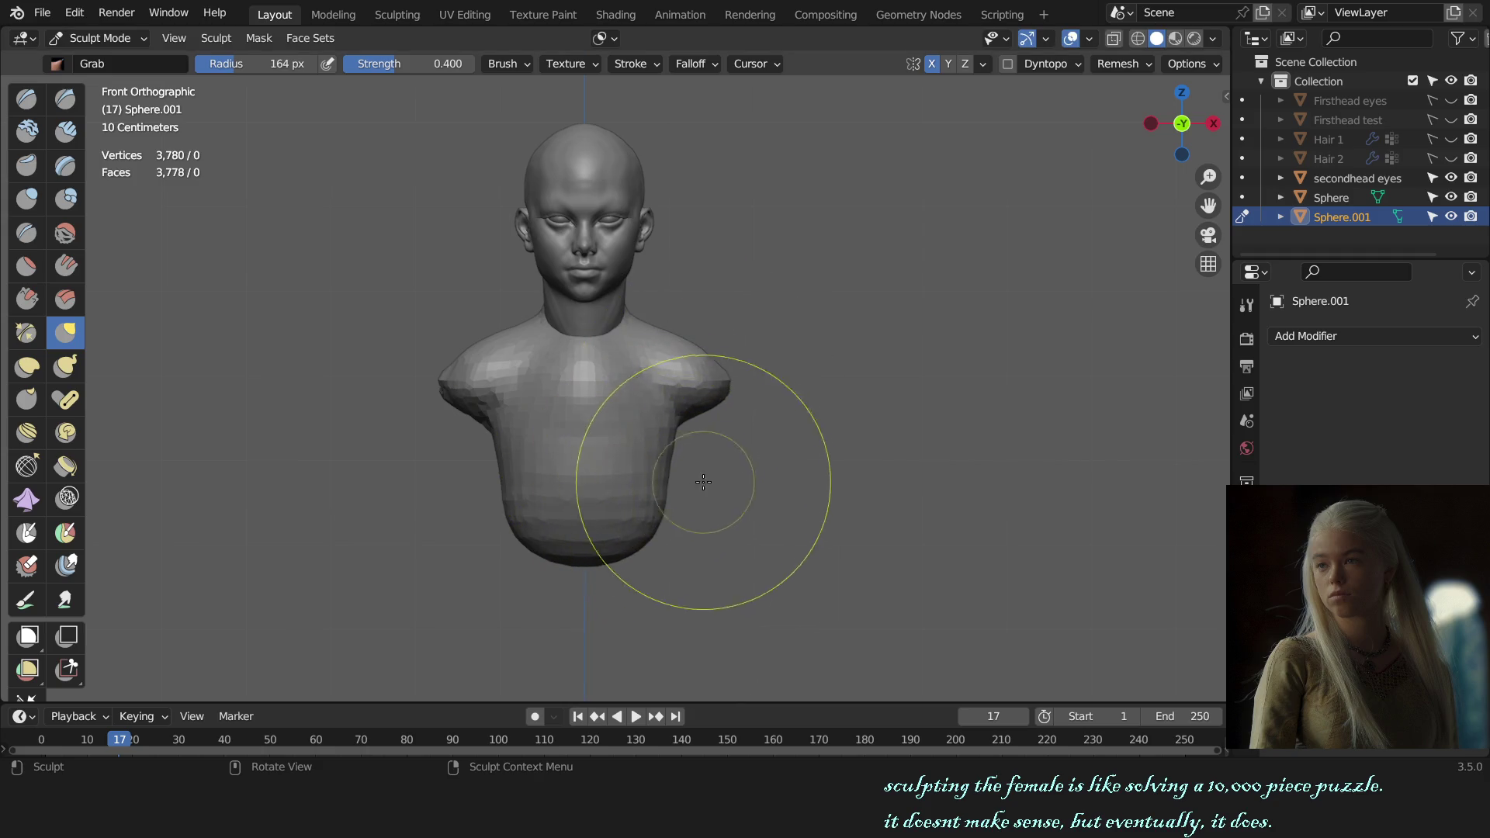
mouse_move(798, 455)
middle_mouse_down("ctrl")
mouse_move(726, 476)
mouse_move(724, 281)
mouse_move(695, 258)
middle_mouse_up("ctrl")
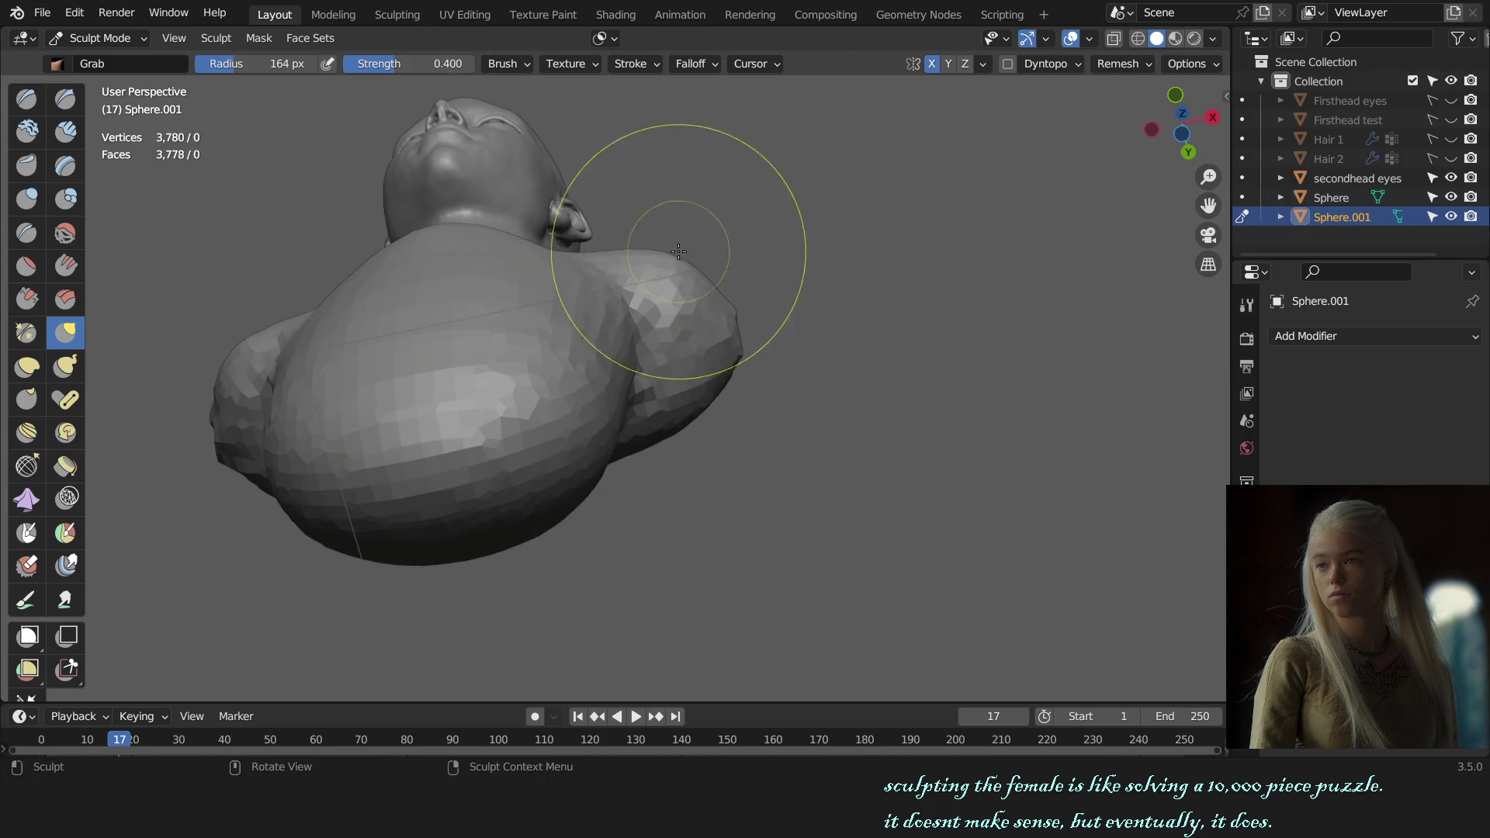
- Shape a breast mass on the chest with Draw and a smaller Grab brush, viewed from below
key("x")
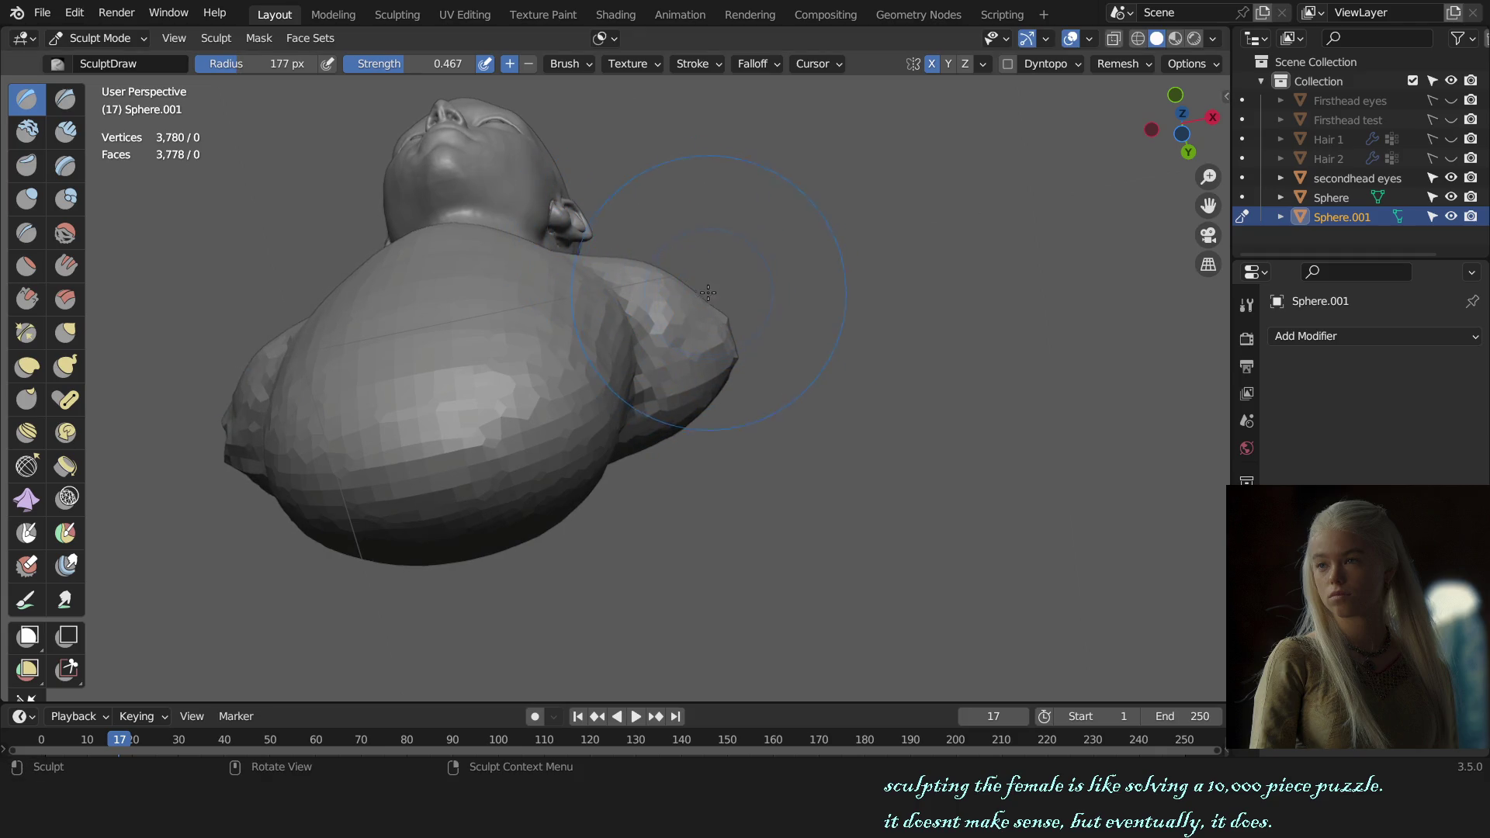
key("g")
key("f")
left_click(690, 281)
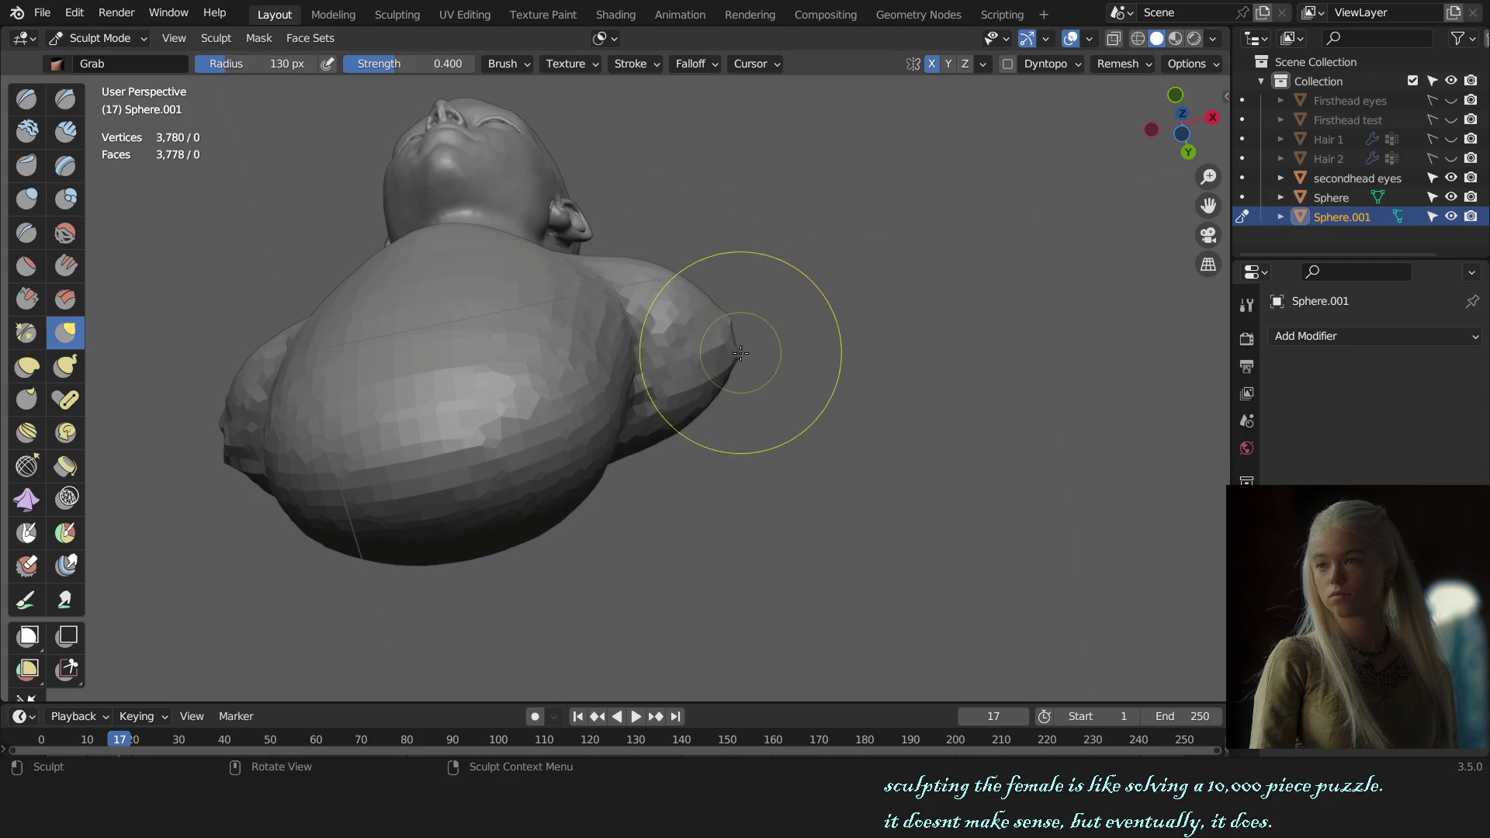
mouse_move(772, 373)
middle_mouse_down()
mouse_move(783, 382)
mouse_move(616, 432)
mouse_move(742, 440)
middle_mouse_up()
scroll(616, 432, "up", 3)
- Check the breast form from the side with a larger brush and switch to Clay Strips
key("f")
left_click(587, 391)
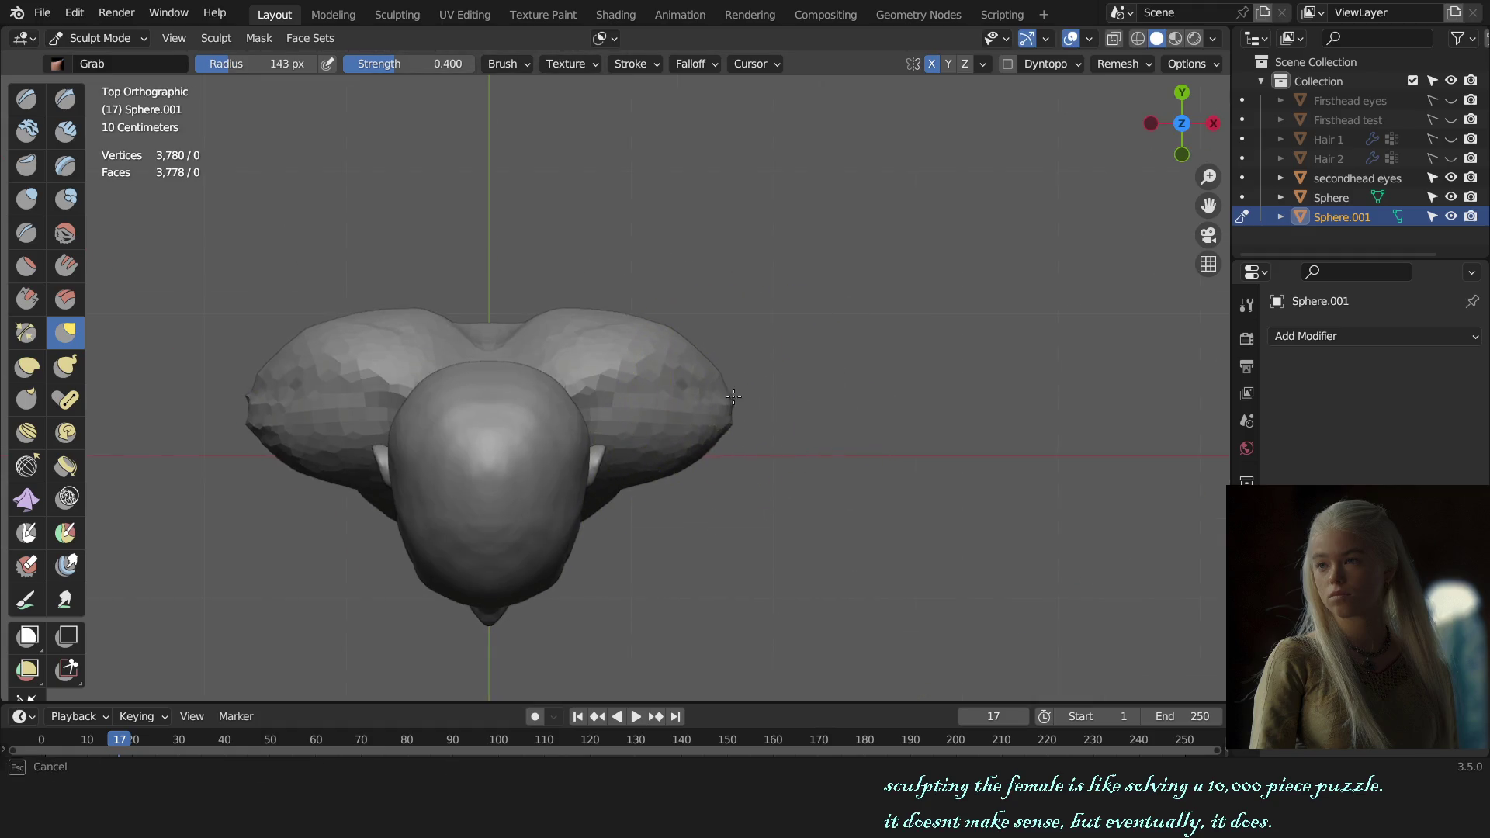
mouse_move(799, 432)
middle_mouse_down("alt")
mouse_move(647, 405)
mouse_move(638, 421)
middle_mouse_up("alt")
key("c")
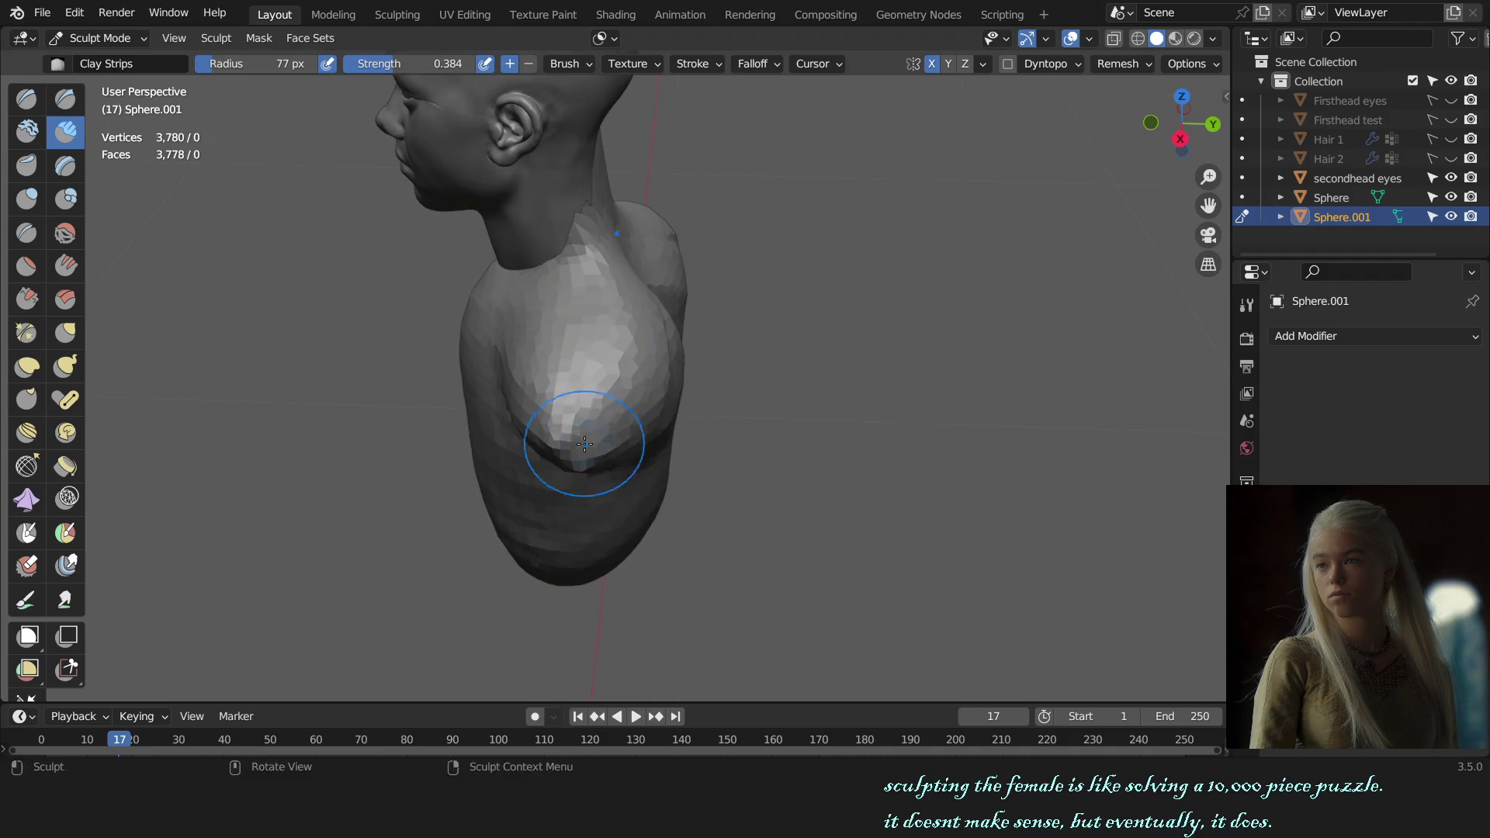
- Inspect the chest from several angles, including behind and right side, ending in front view
middle_click_drag(648, 383, 643, 364)
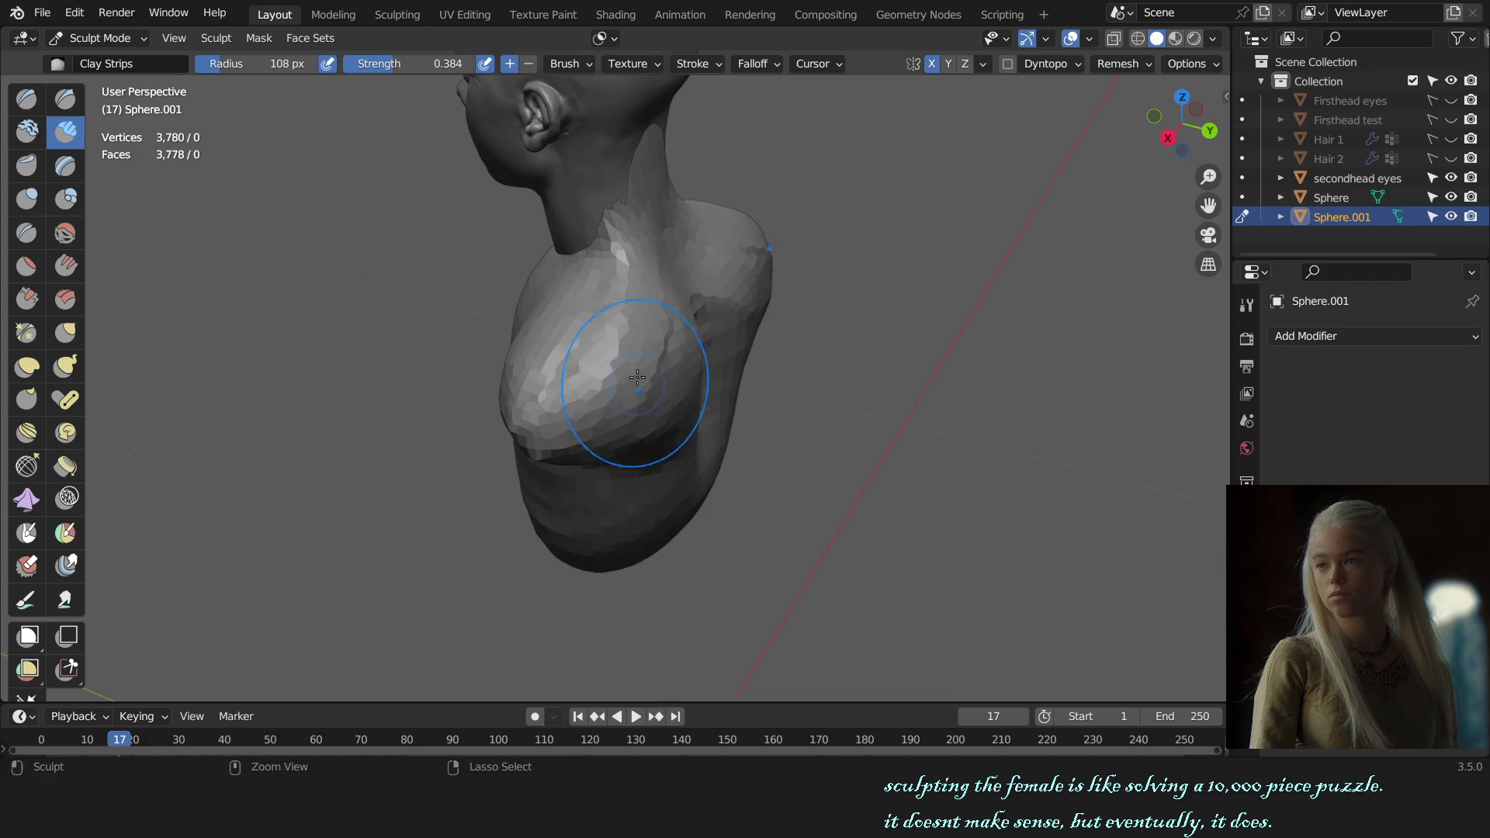
middle_click_drag(649, 420, 682, 303)
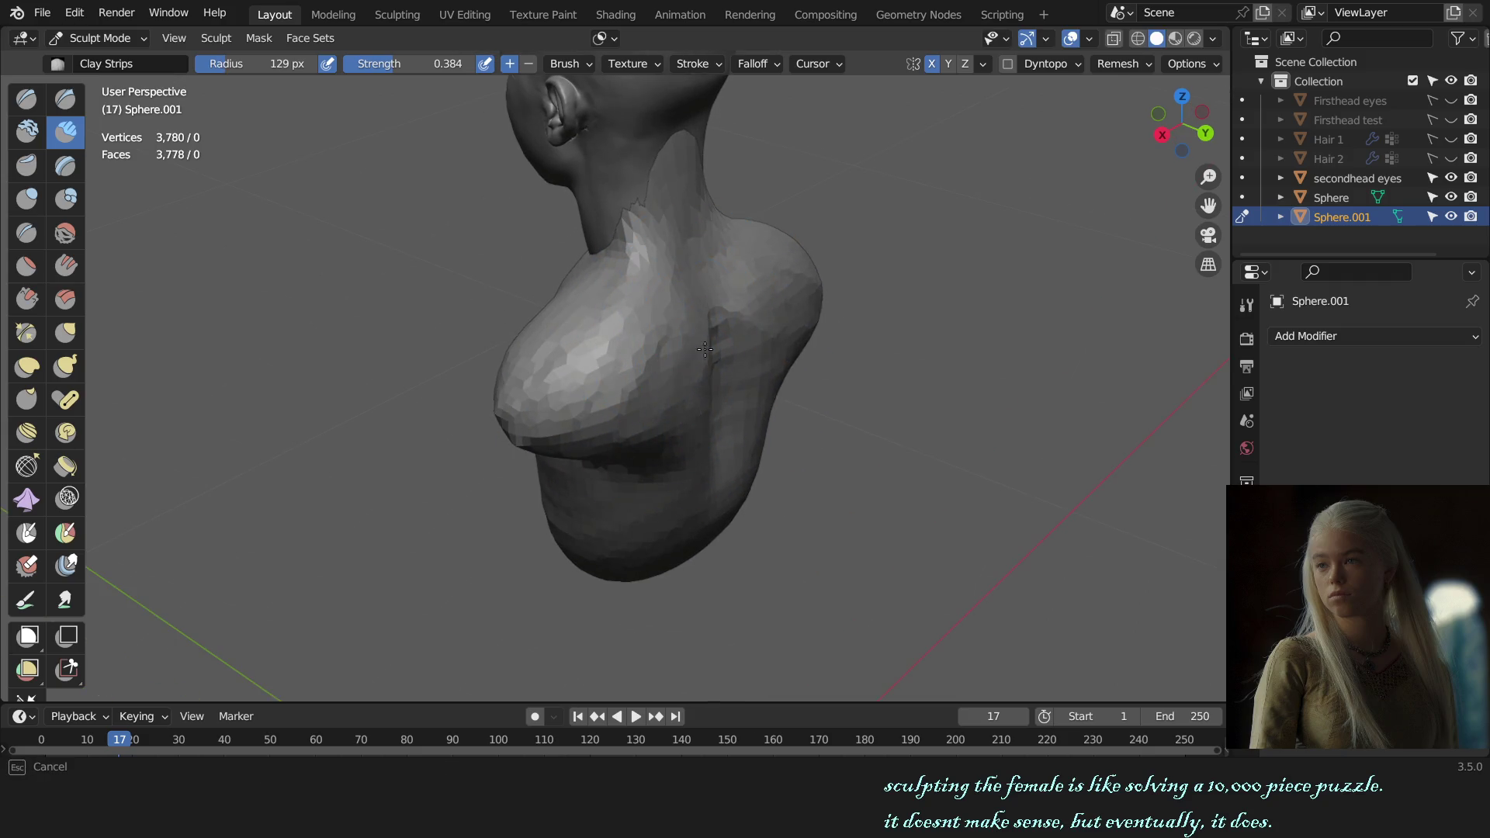
middle_click_drag(724, 495, 814, 339)
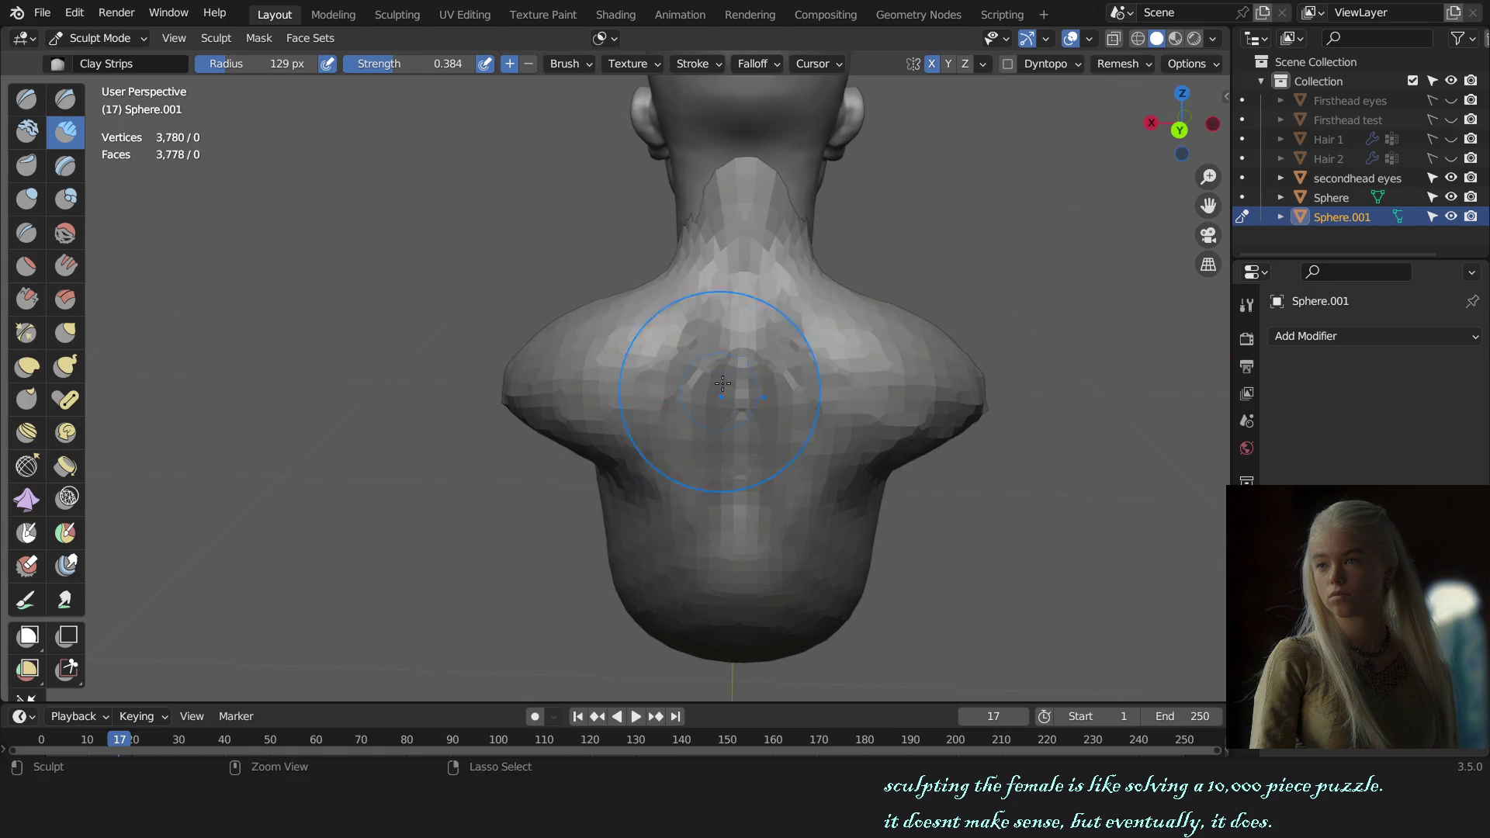
middle_click_drag(921, 329, 958, 432)
key("KP_3")
scroll(842, 412, "up", 3)
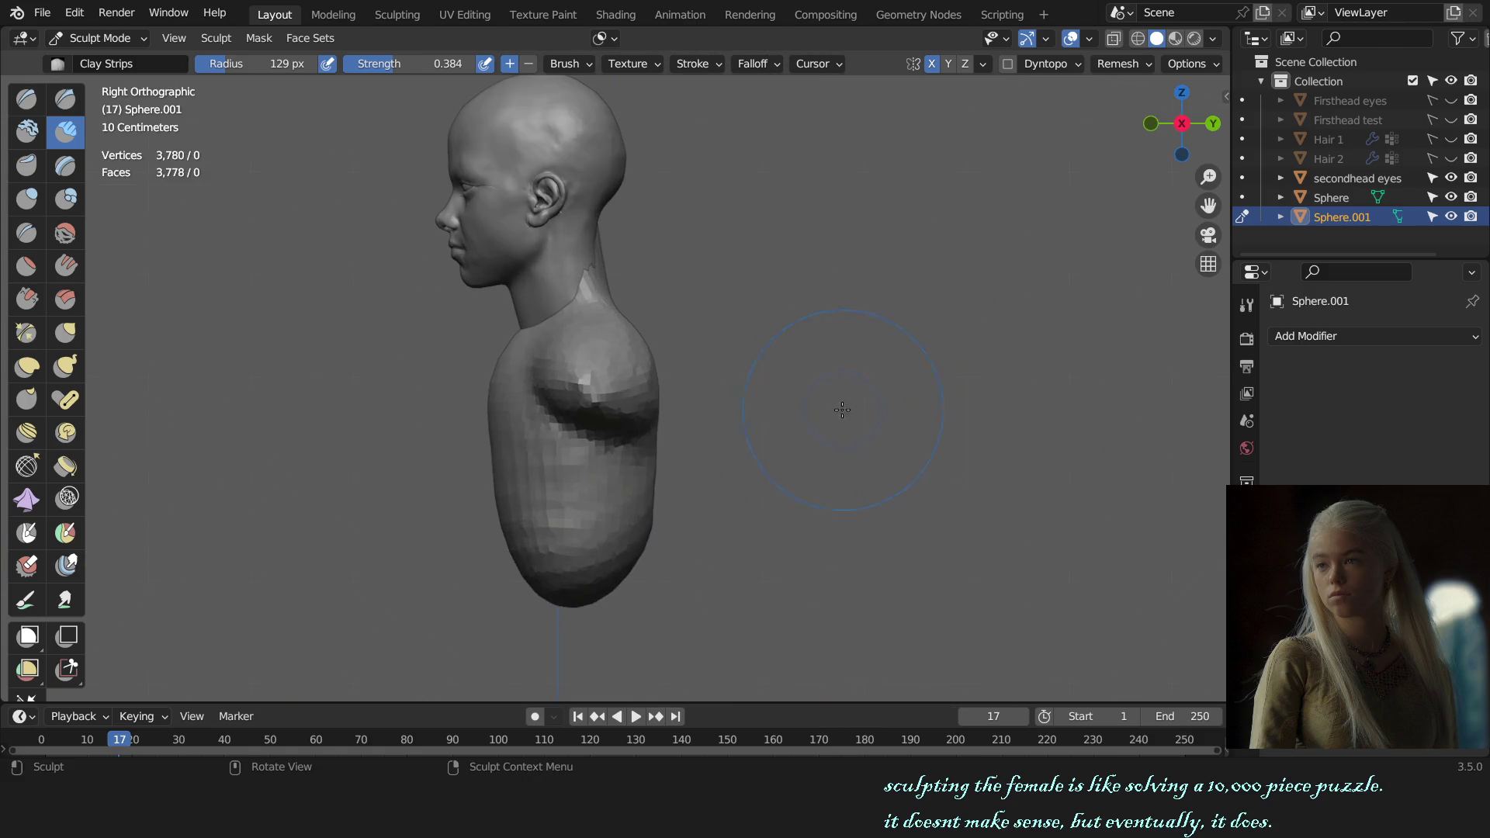
key("g")
key("f")
left_click(745, 395)
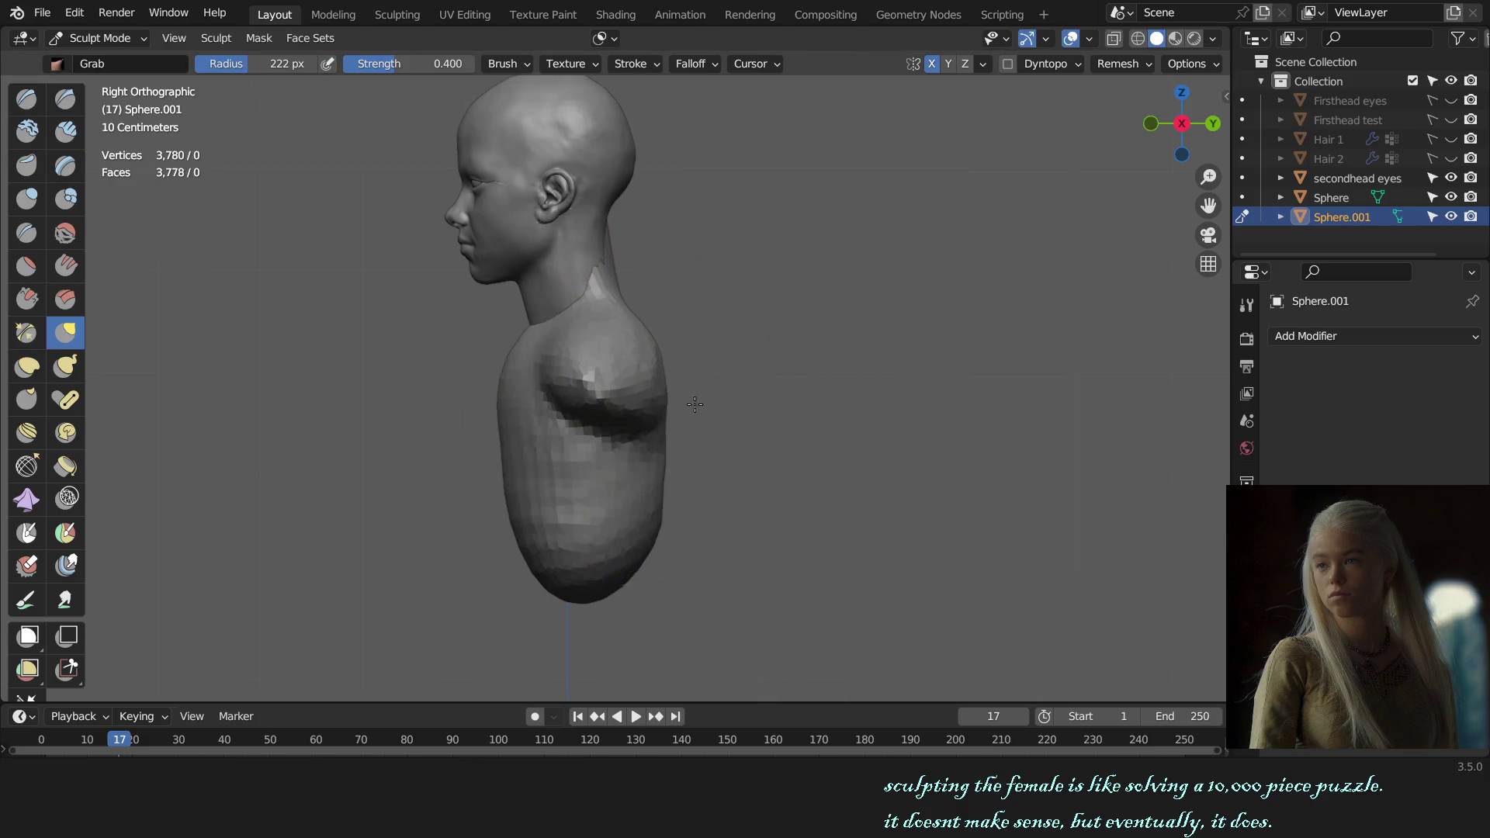
middle_click_drag(651, 384, 737, 414, "shift")
key("KP_1")
scroll(718, 438, "up", 1)
scroll(675, 396, "up", 1)
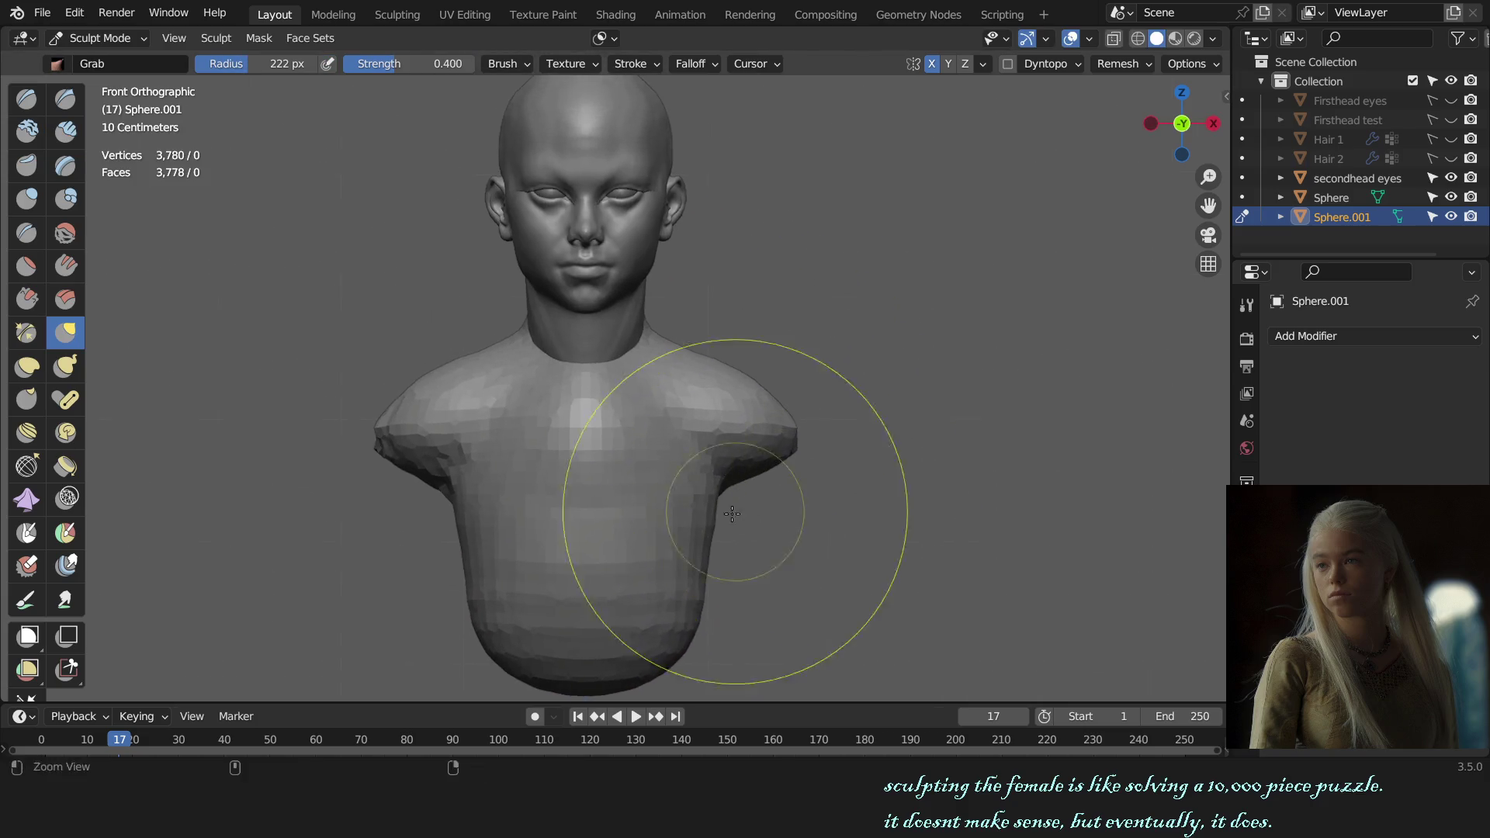
scroll(661, 404, "up", 2)
- Build up the upper chest below the neck and collarbone with Clay Strips strokes
key("shift+c")
key("f")
left_click(585, 399)
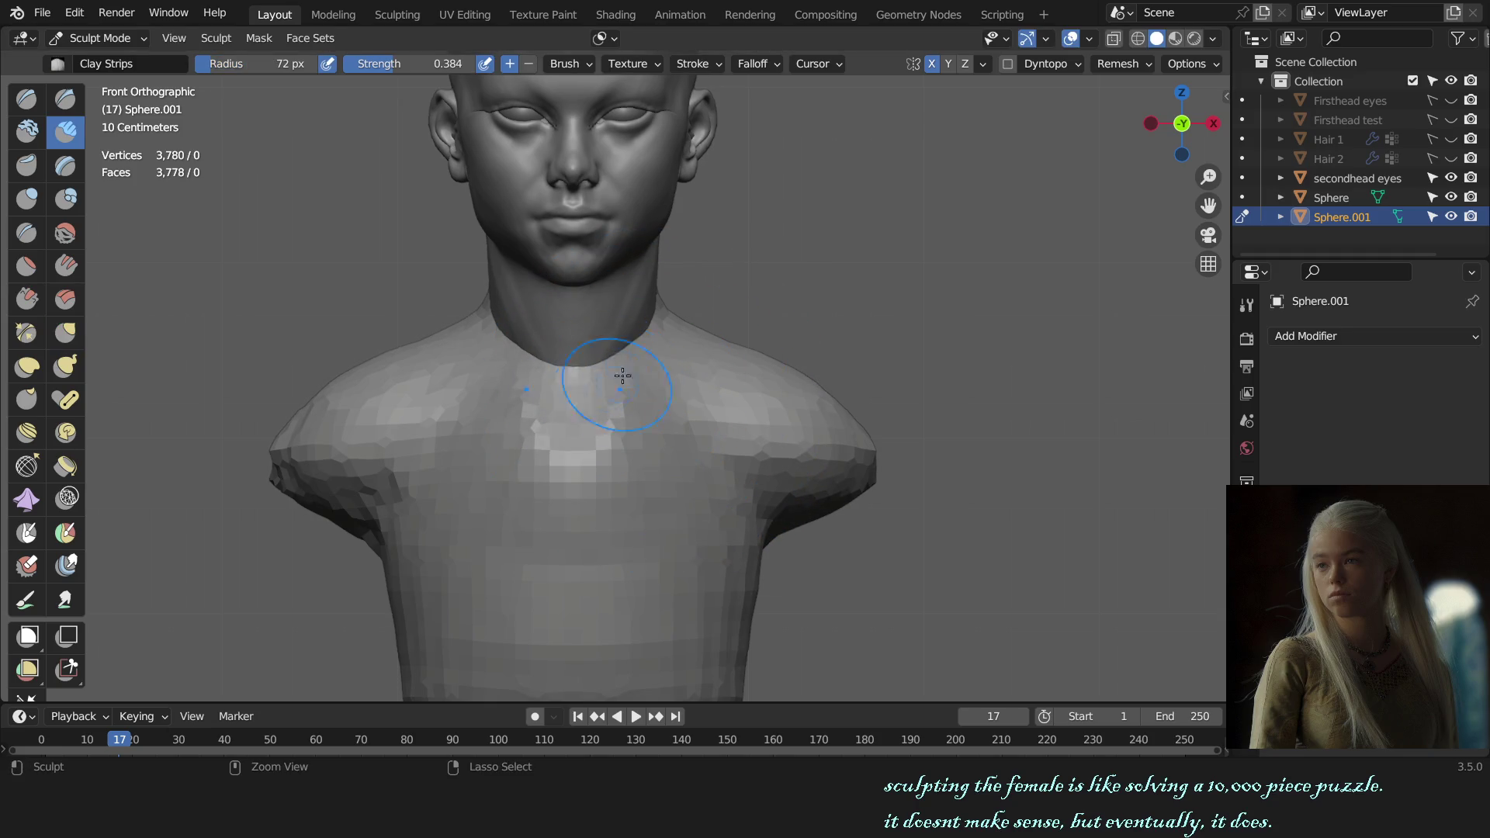
left_click_drag(638, 369, 617, 362)
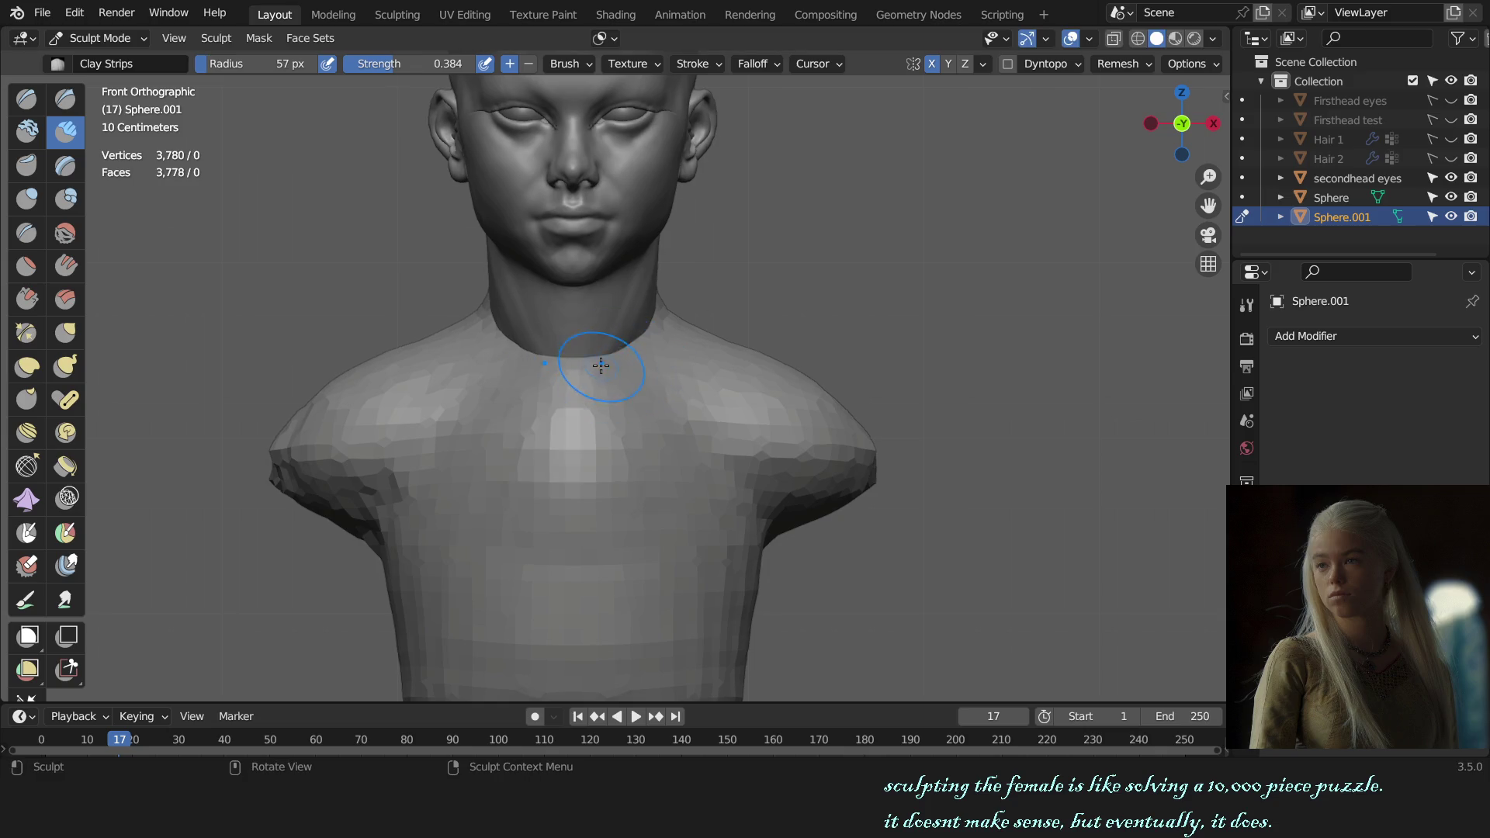
key("f")
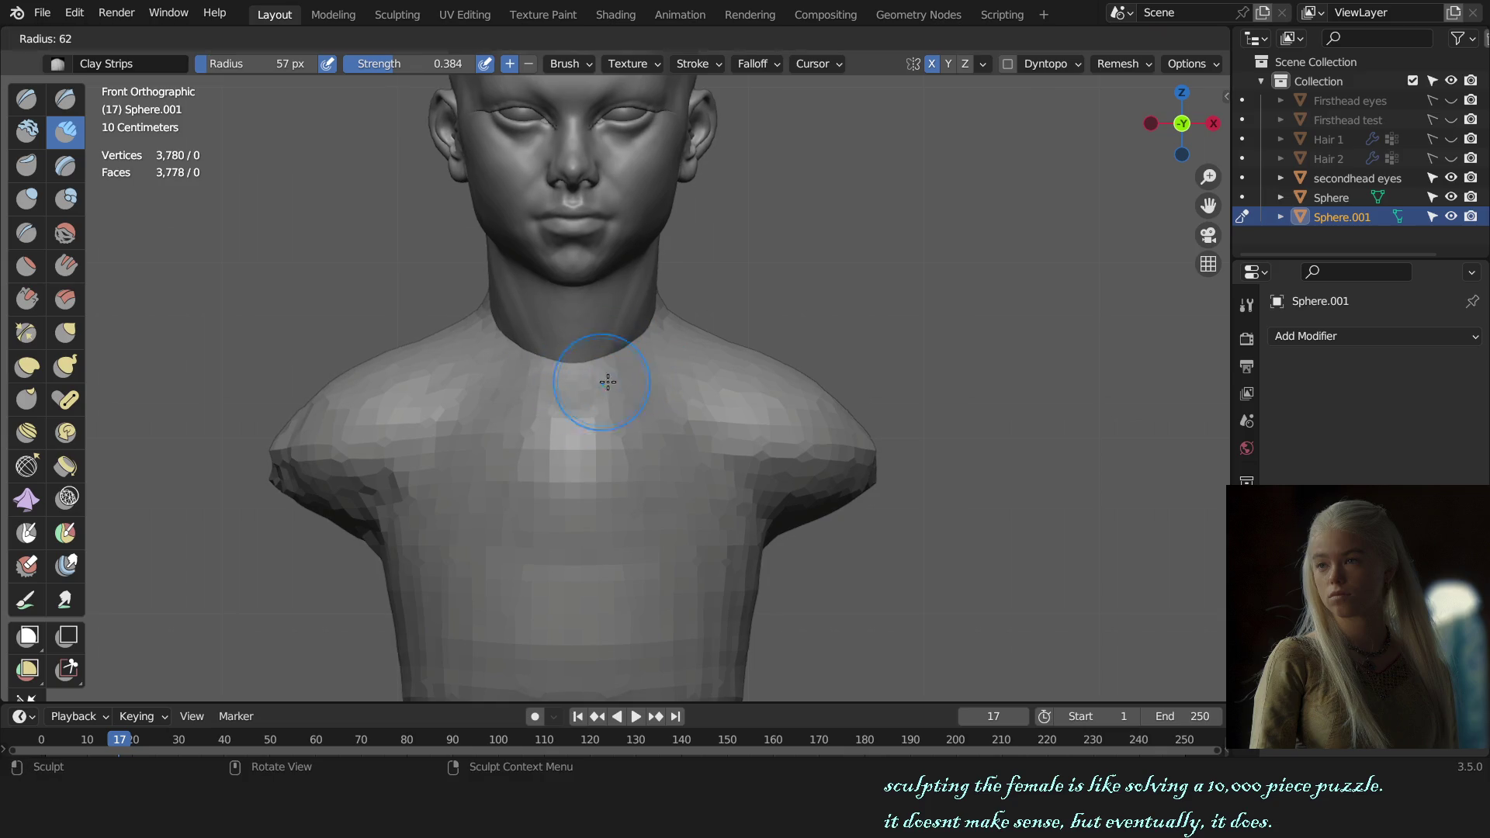
left_click(637, 355)
left_click_drag(606, 415, 623, 399)
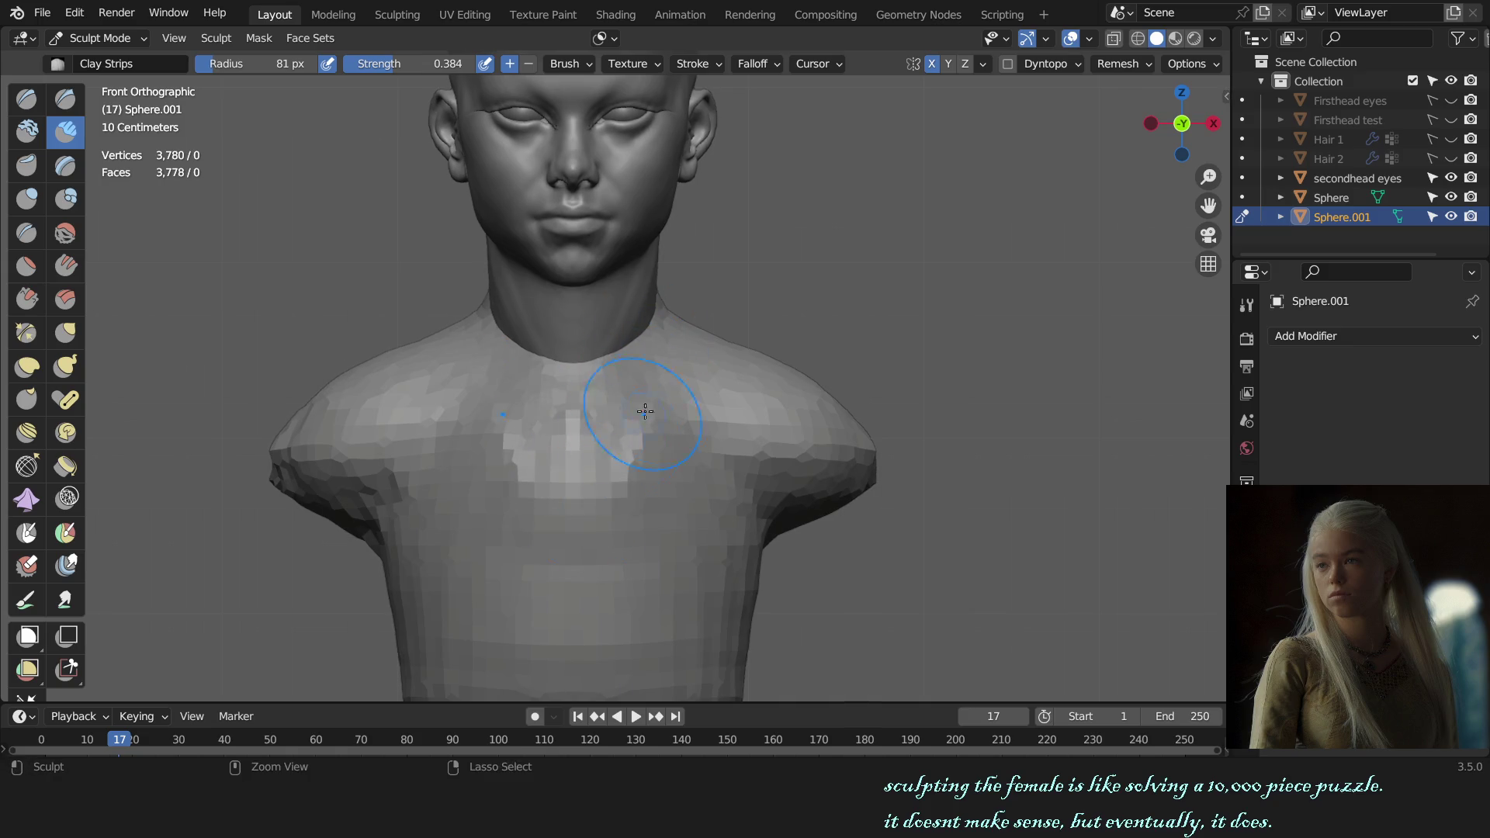
middle_click_drag(640, 414, 623, 343, "shift")
- Define the collarbone area with Crease and Draw Sharp, viewing the whole bust
key("shift+c")
key("shift+x")
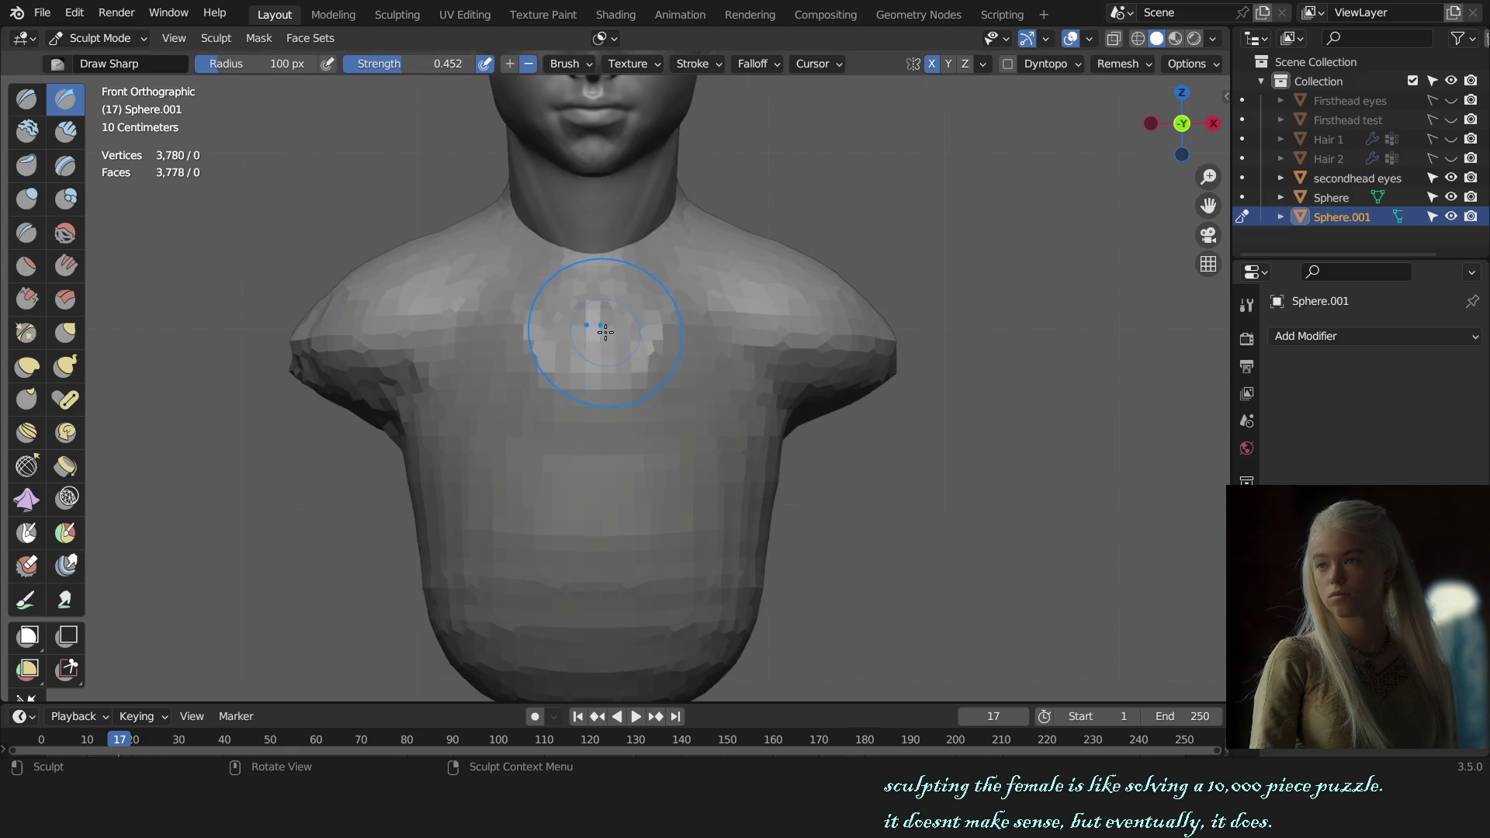
mouse_move(598, 227)
middle_mouse_down("ctrl")
mouse_move(675, 464)
mouse_move(667, 386)
middle_mouse_up("ctrl")
key("c")
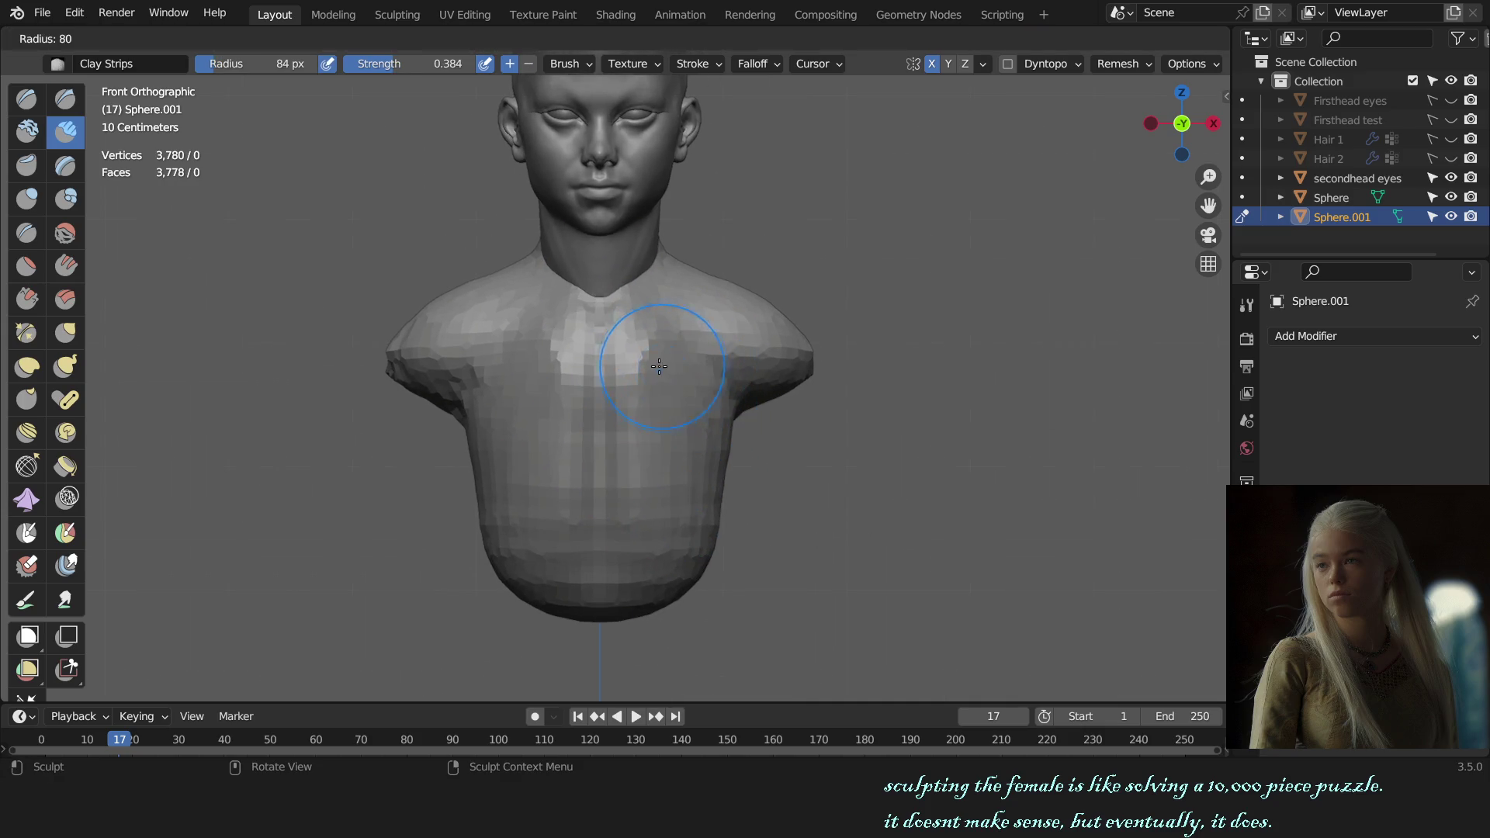
key("shift+c")
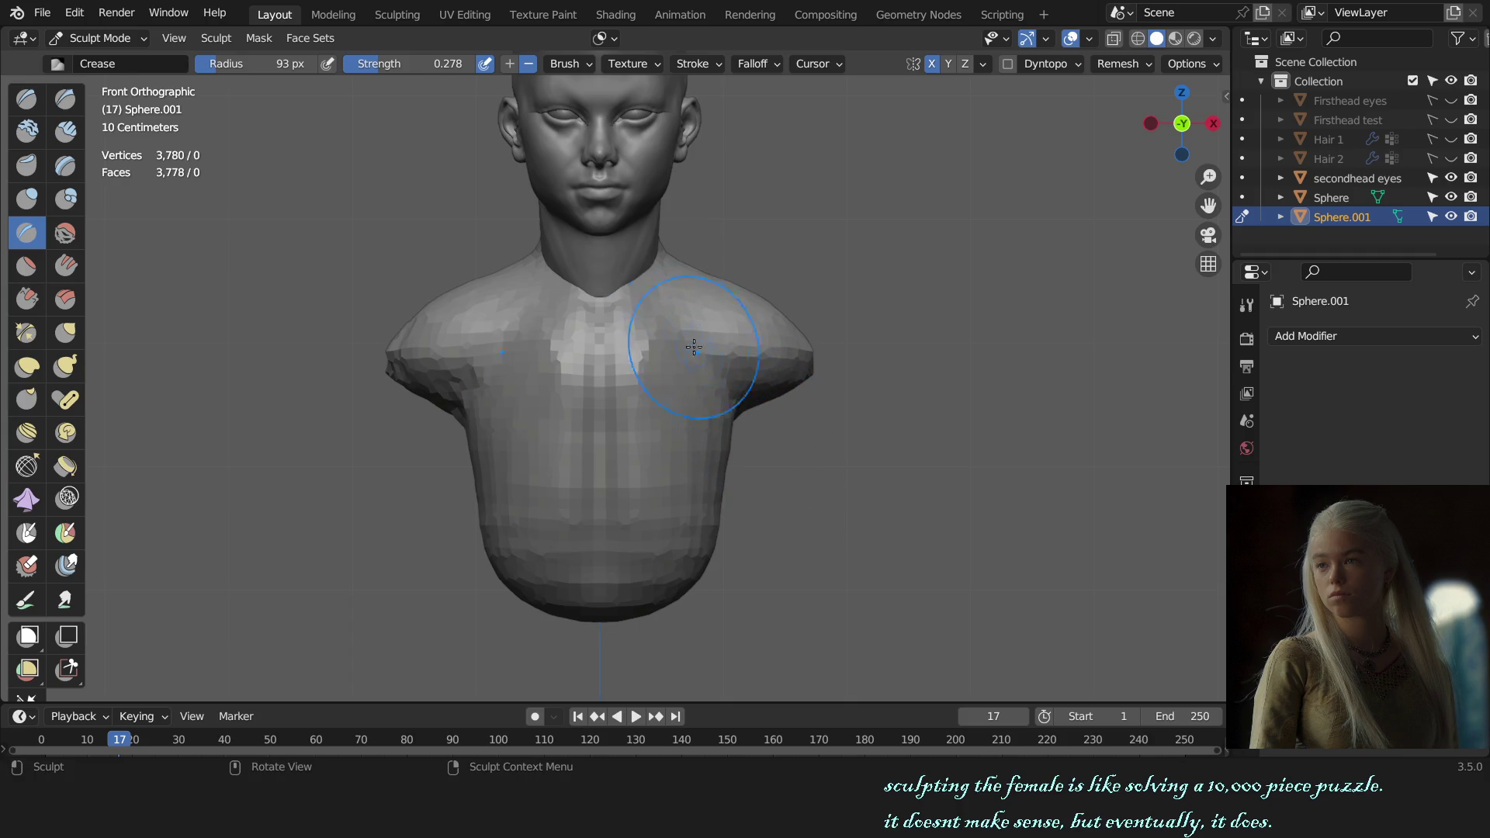
key("g")
key("f")
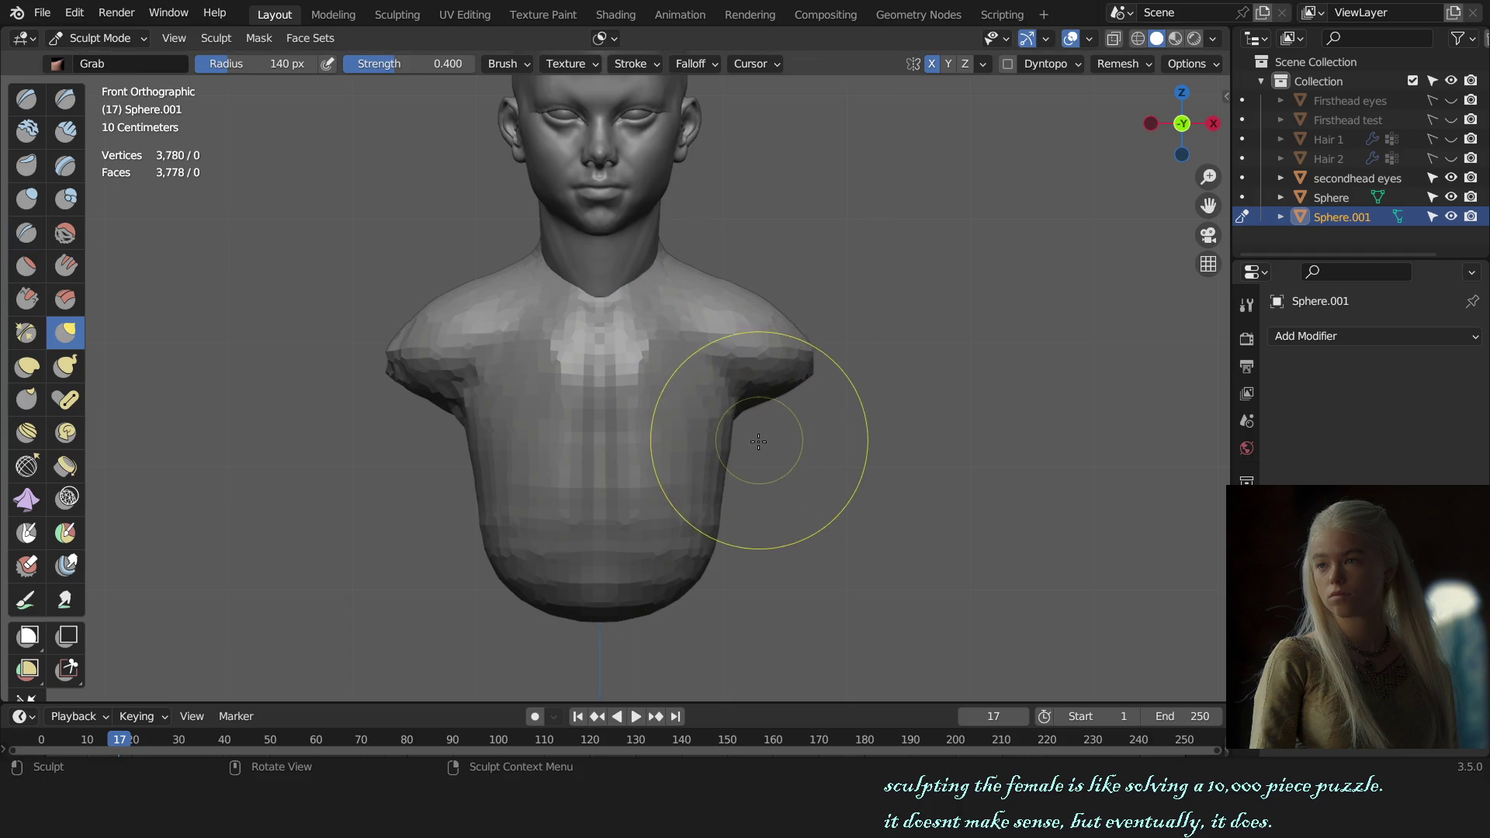
- Size a large Grab brush to cover the shoulder in right side view
left_click(758, 442)
mouse_move(758, 442)
middle_mouse_down()
mouse_move(693, 439)
mouse_move(815, 505)
mouse_move(856, 247)
mouse_move(609, 354)
middle_mouse_up()
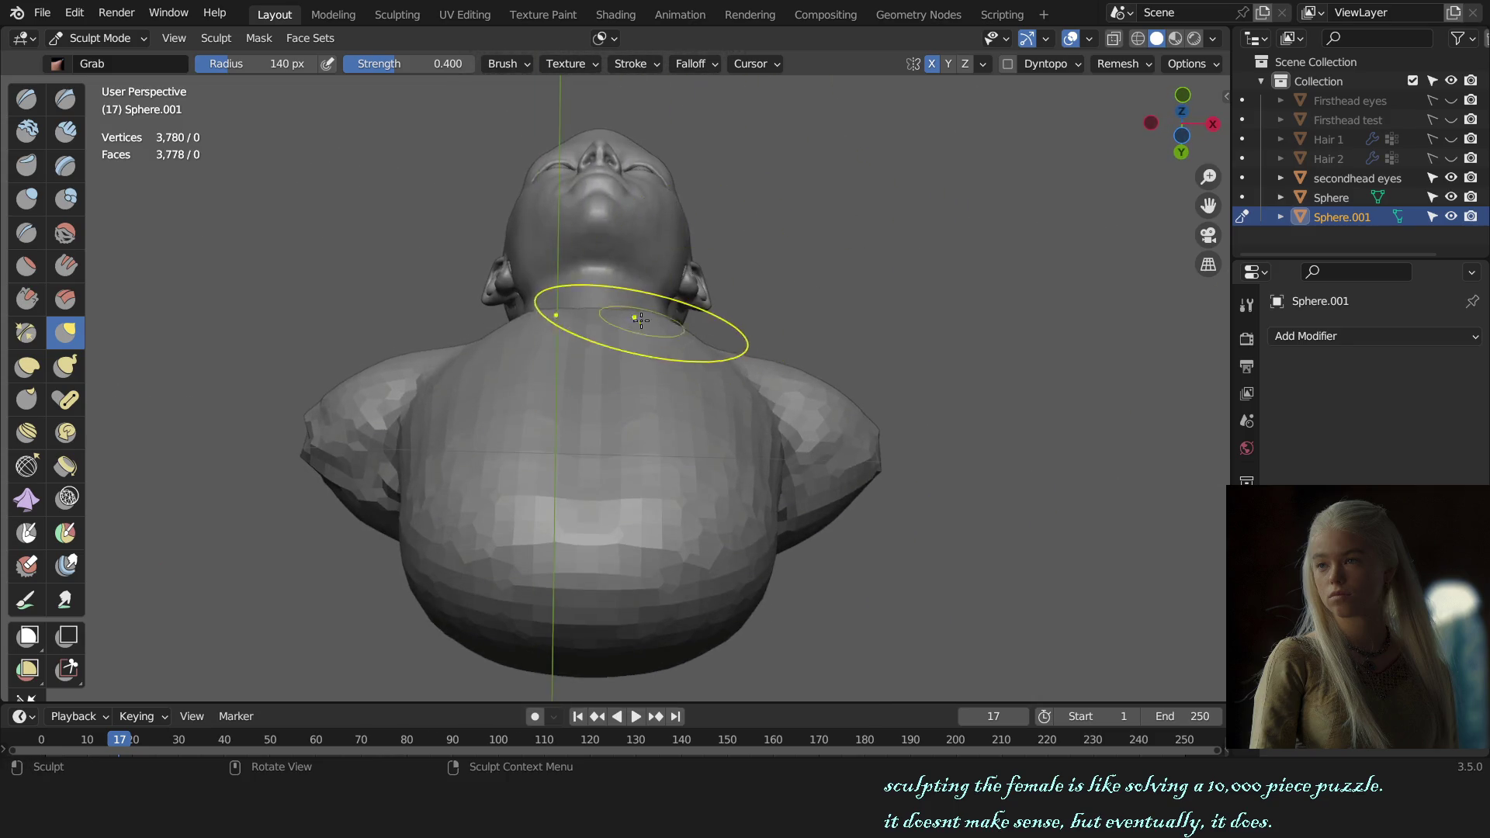
key("f")
left_click(934, 354)
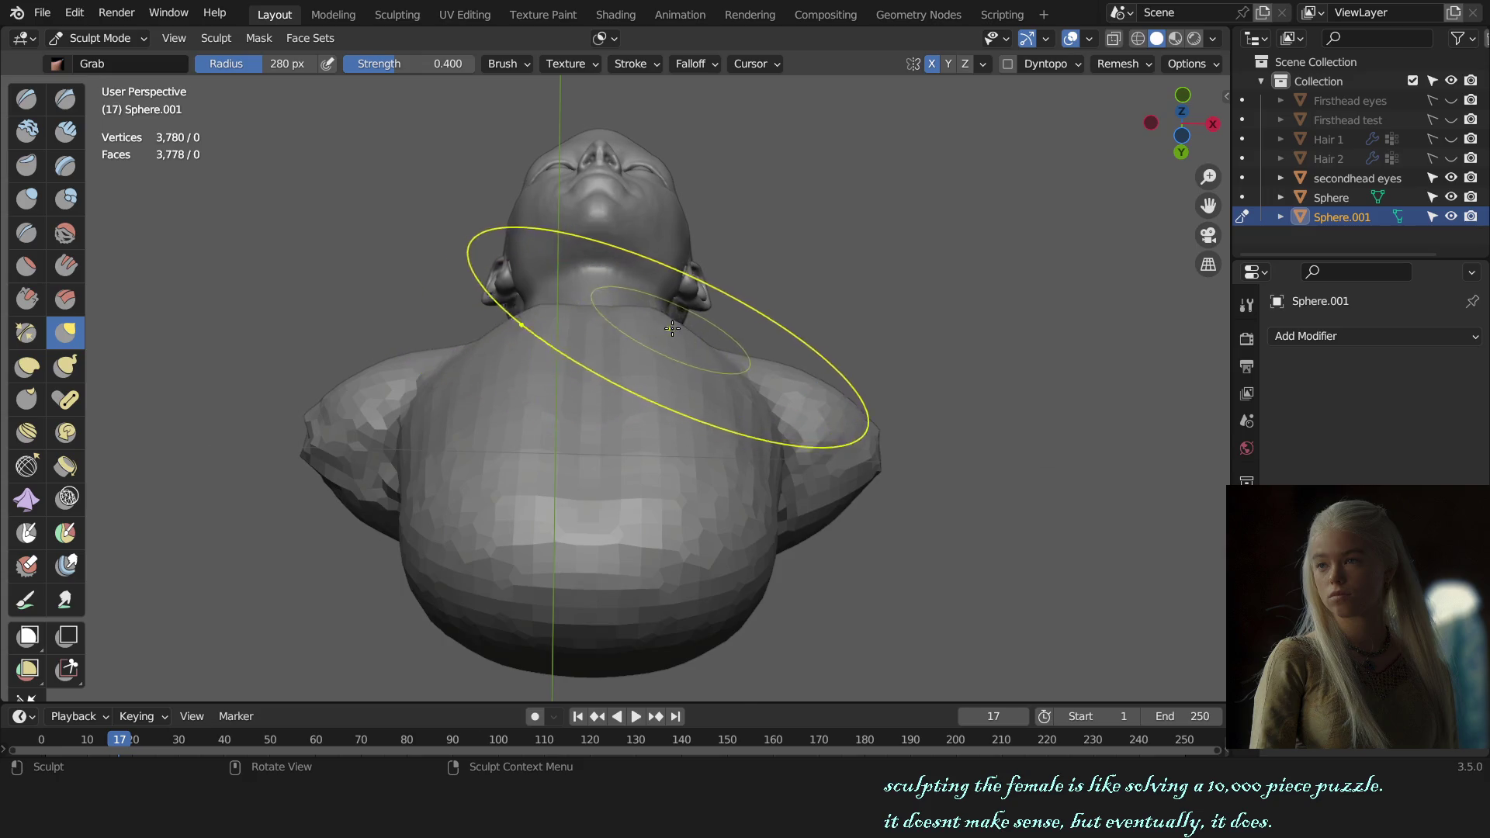
key("KP_3")
key("f")
left_click(613, 393)
key("f")
left_click(1013, 286)
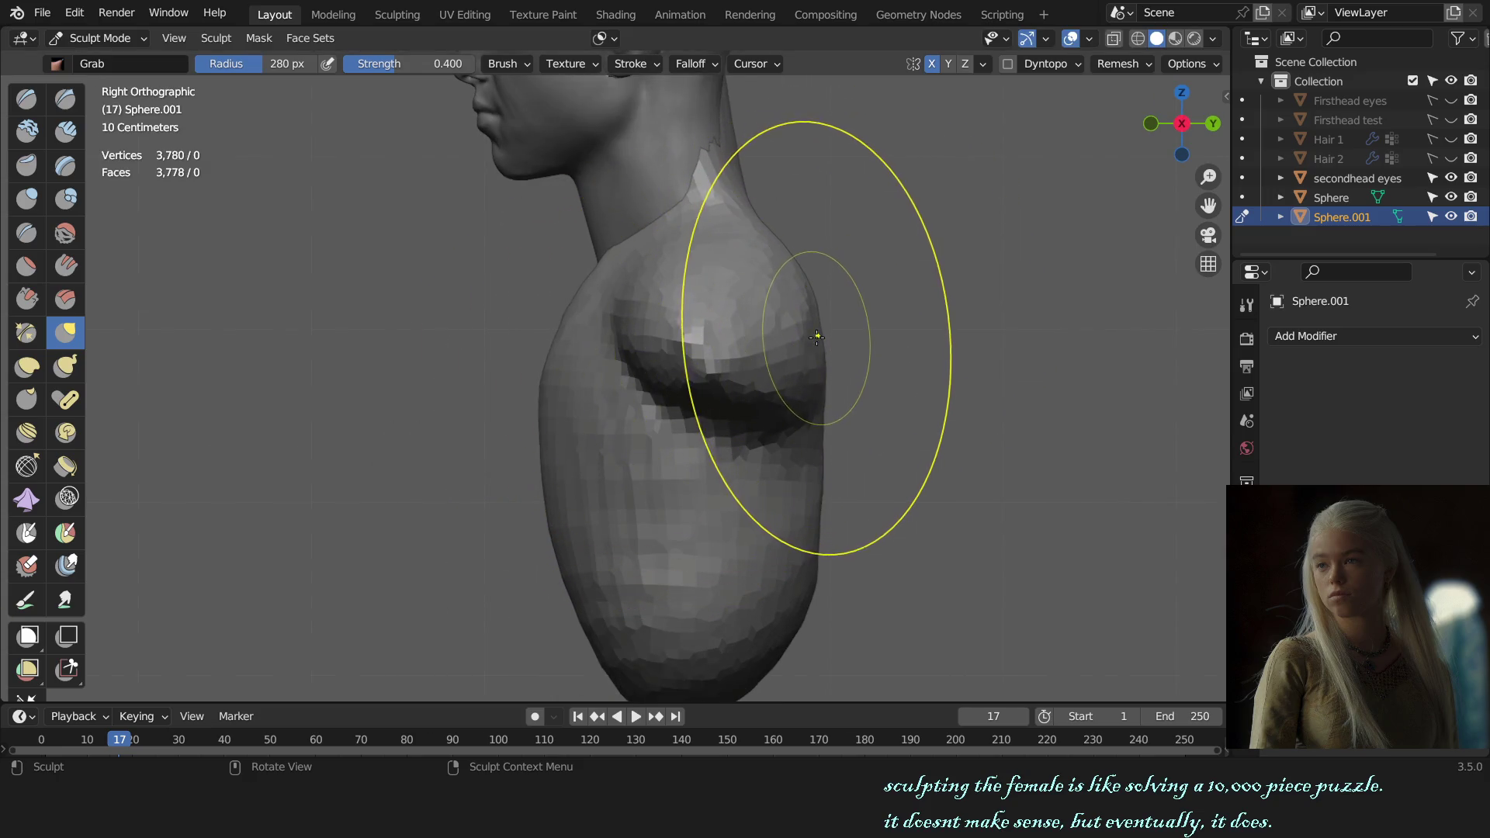
scroll(808, 352, "down", 3)
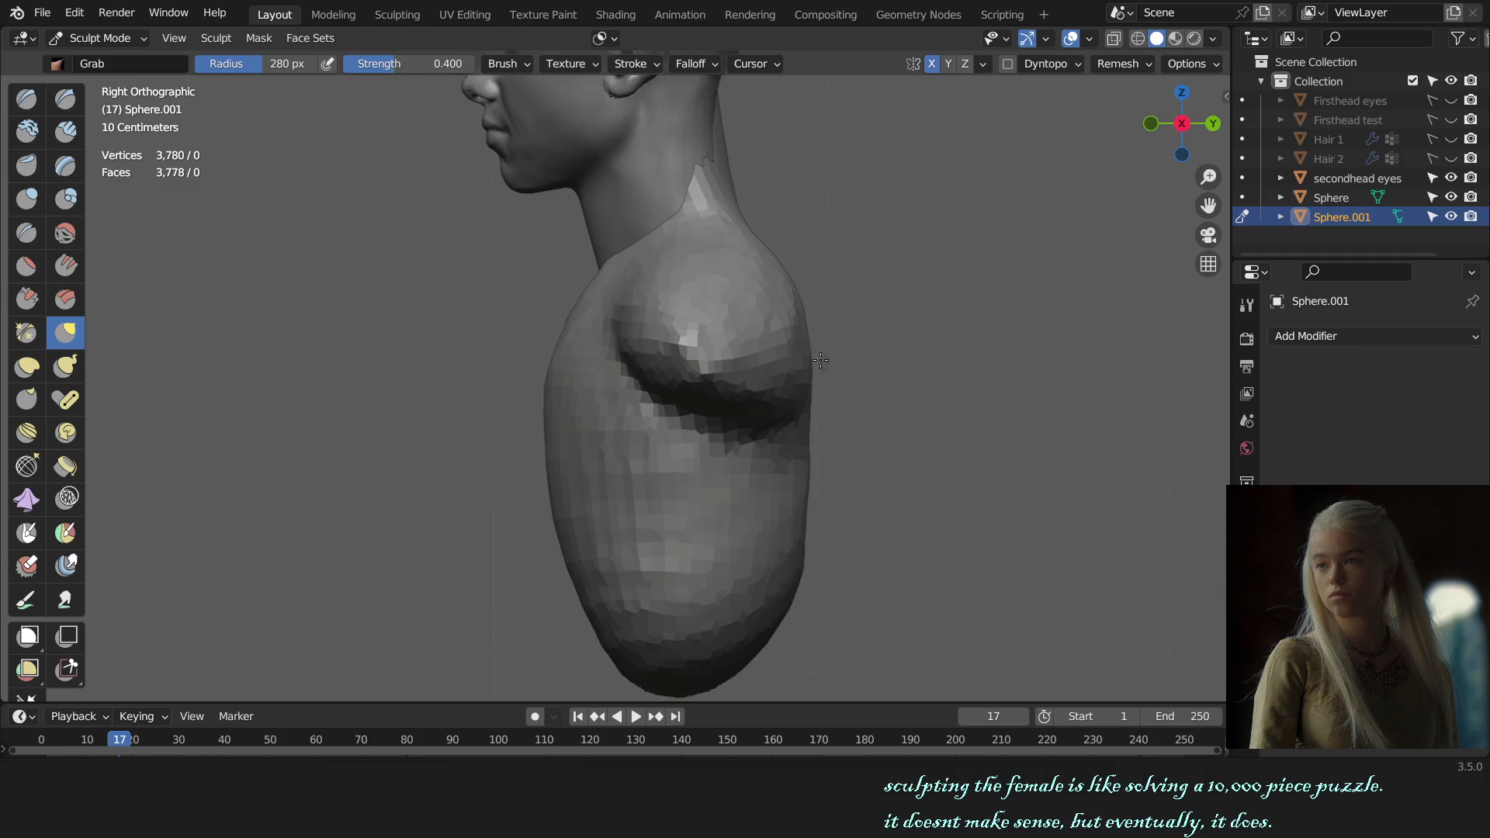
key("f")
left_click(711, 449)
key("f")
left_click(708, 425)
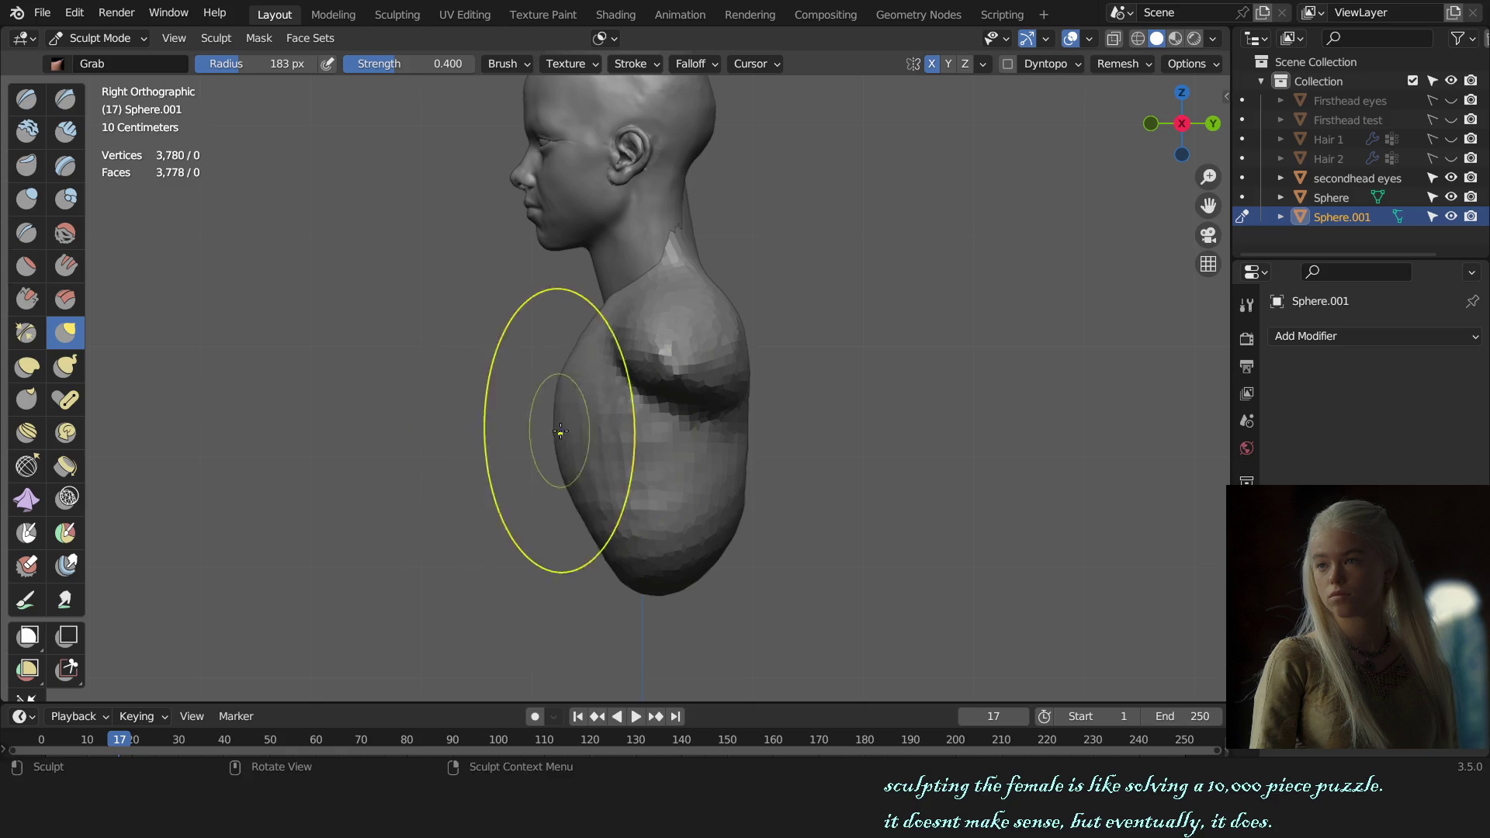
- Pull the shoulder and upper chest up toward the neck, tuning the brush size repeatedly
left_click_drag(573, 433, 574, 349)
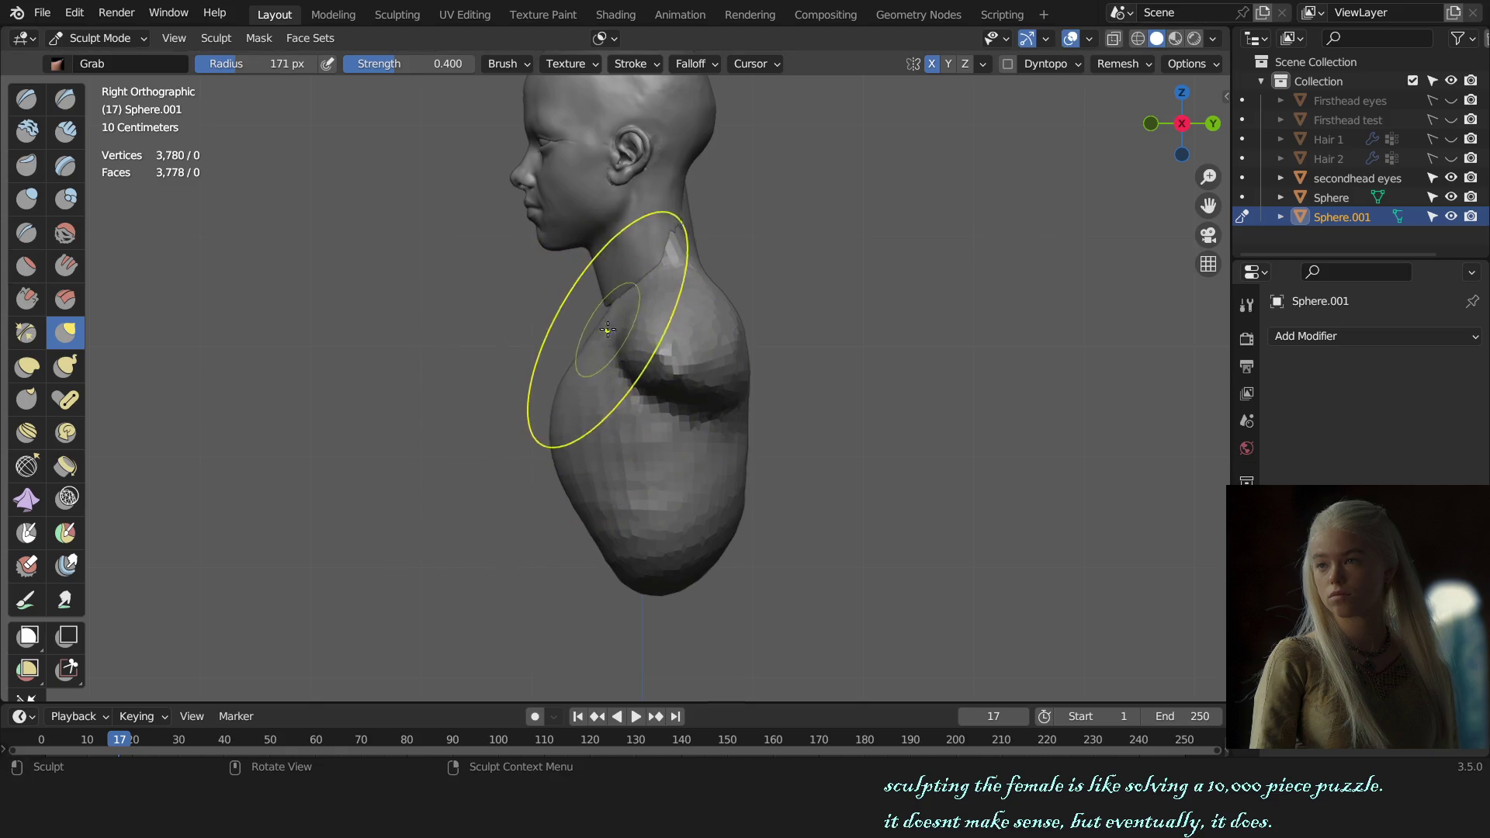
key("f")
left_click(620, 304)
left_click(598, 314)
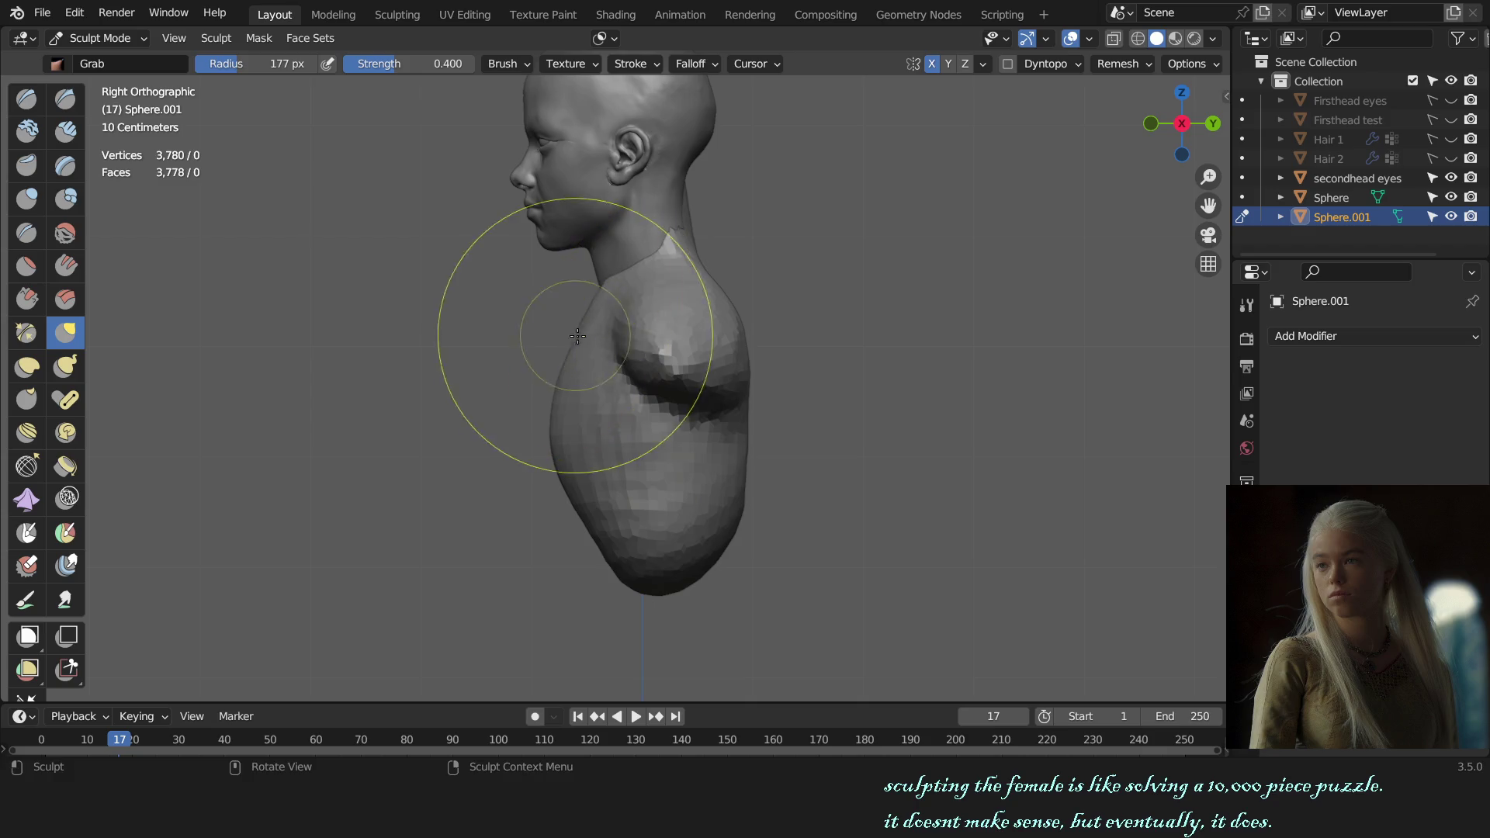
key("f")
left_click(610, 286)
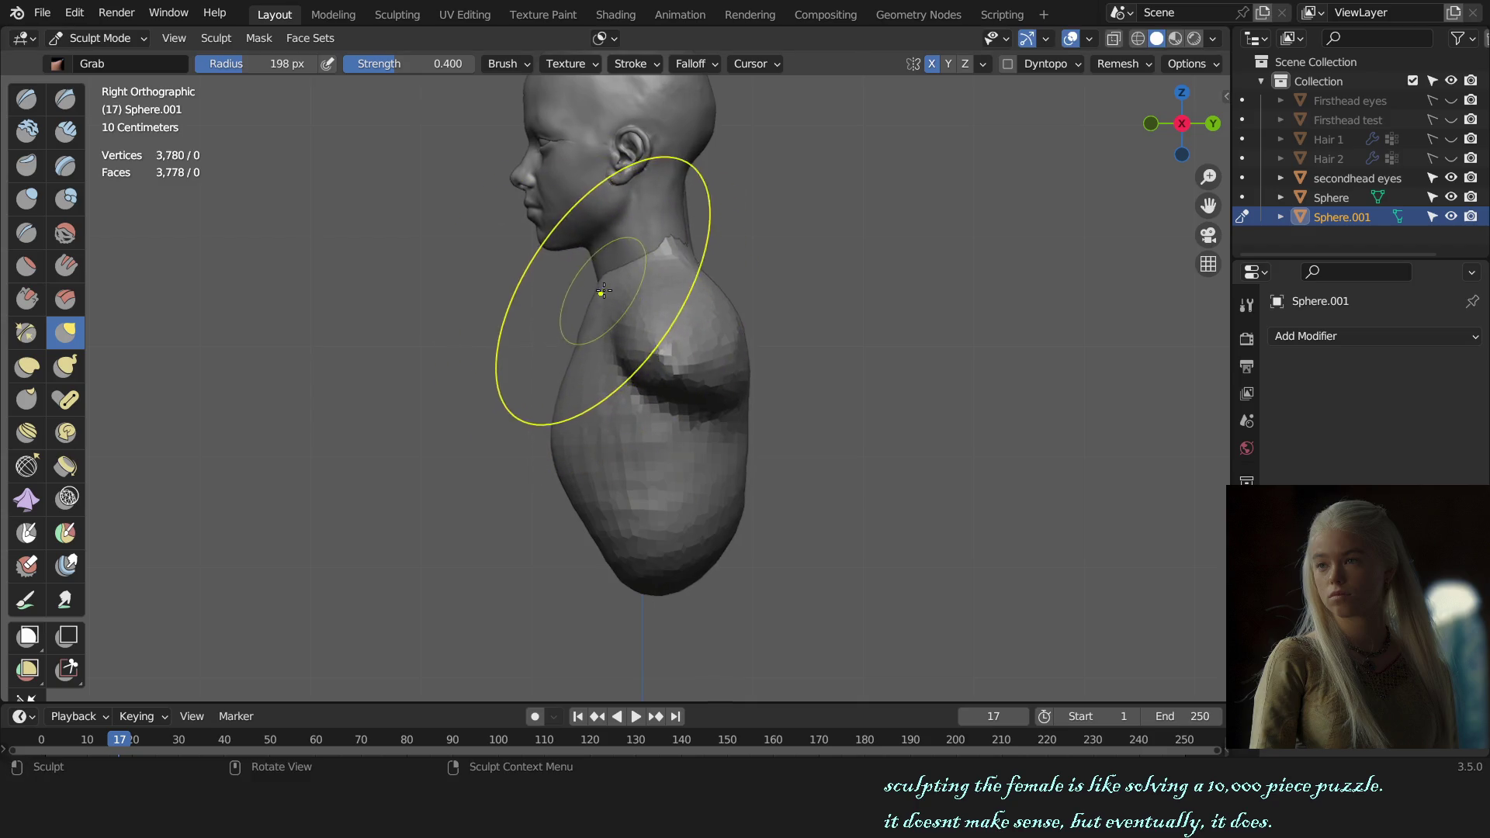
key("f")
left_click(588, 304)
key("f")
left_click(618, 292)
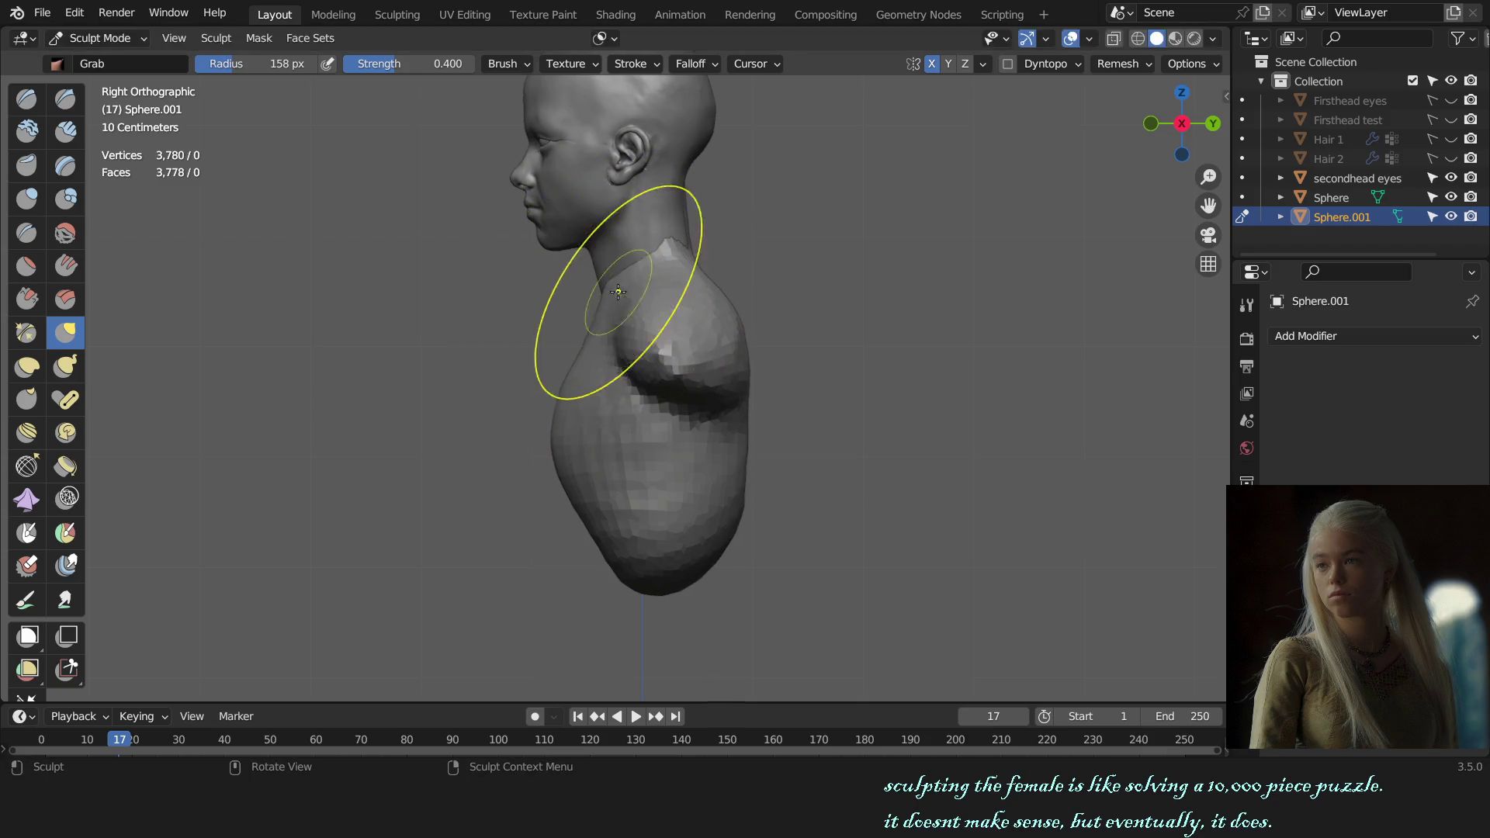
key("f")
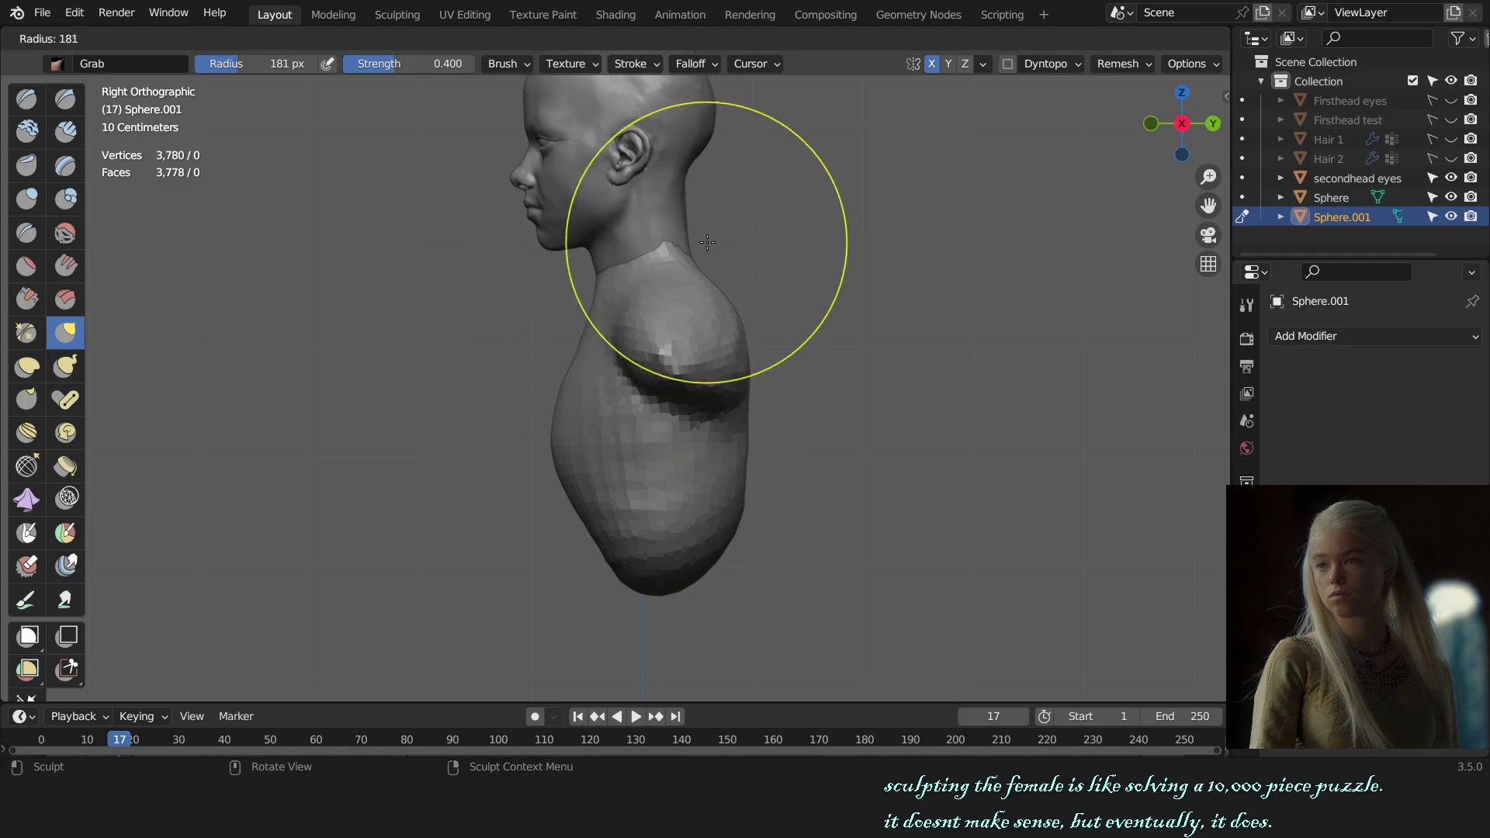
left_click(664, 267)
- Check the neck-to-shoulder transition from behind, the side and the front with Grab ready
mouse_move(665, 267)
middle_mouse_down()
mouse_move(682, 270)
mouse_move(566, 282)
mouse_move(615, 263)
middle_mouse_up()
key("x")
key("KP_3")
key("g")
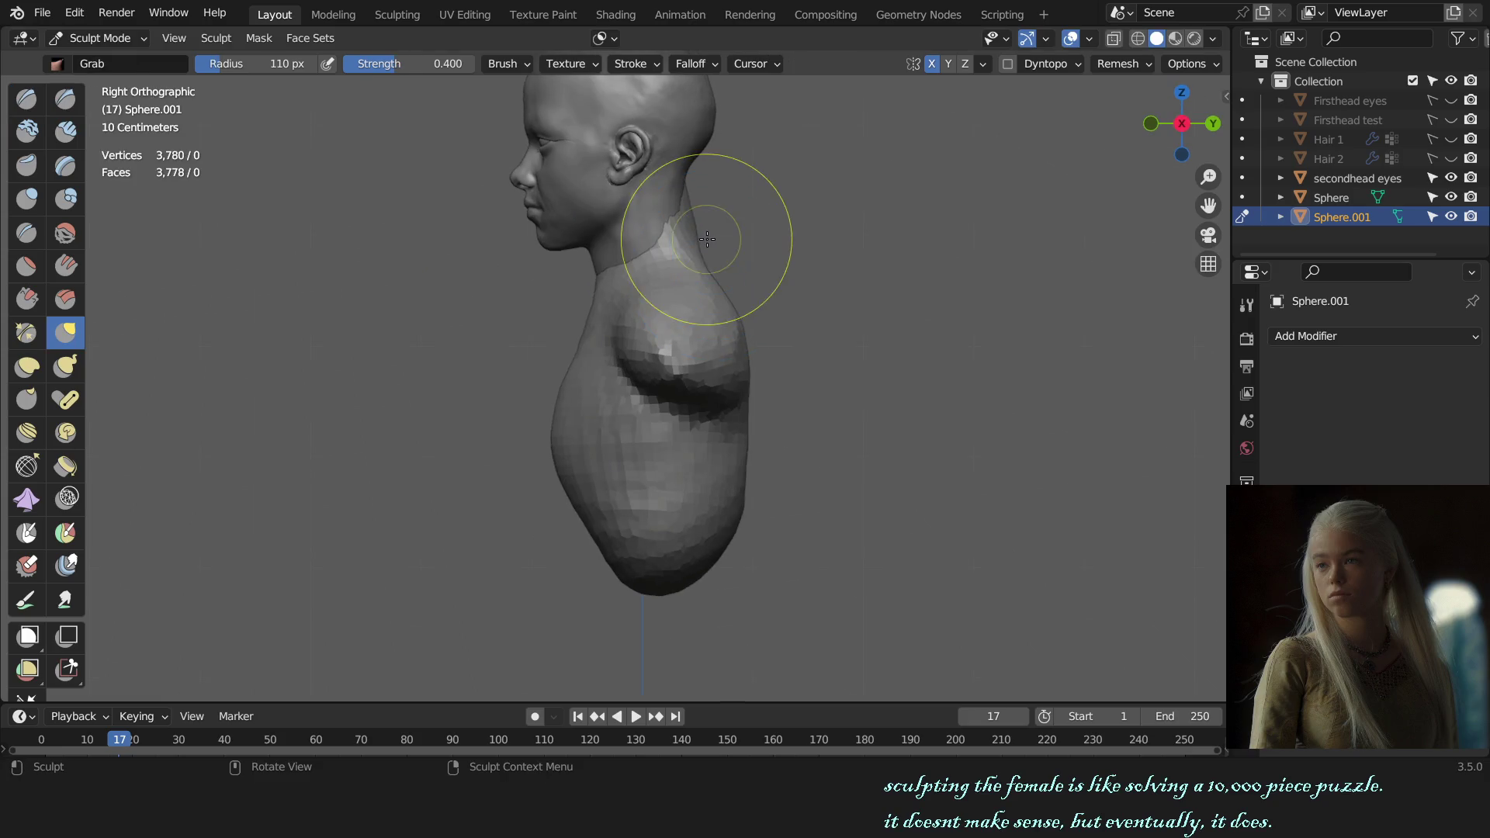
key("f")
left_click(758, 240)
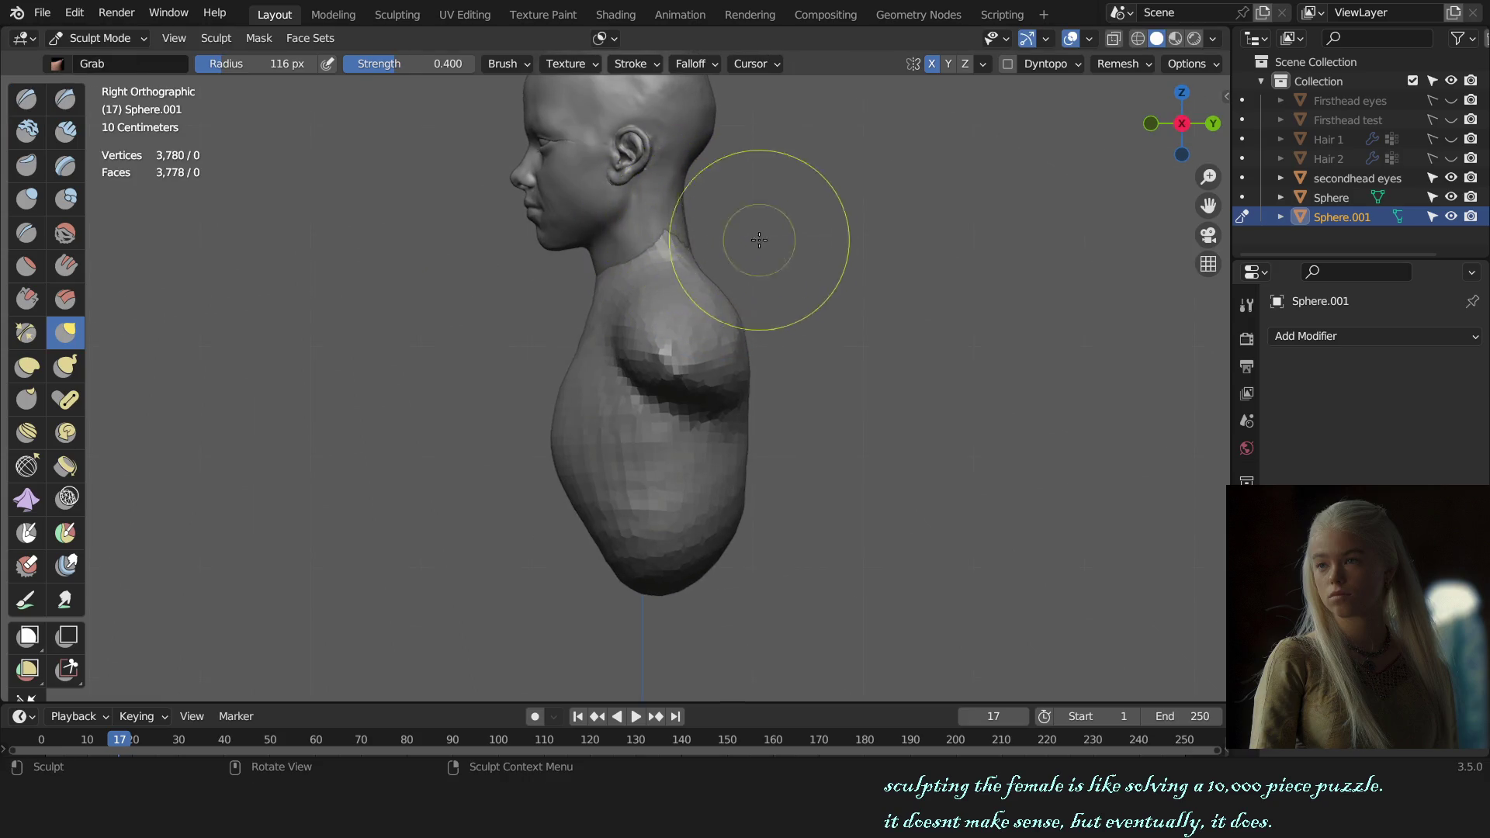
key("KP_1")
mouse_move(847, 342)
middle_mouse_down("shift")
mouse_move(818, 382)
mouse_move(840, 441)
middle_mouse_up("shift")
key("KP_1")
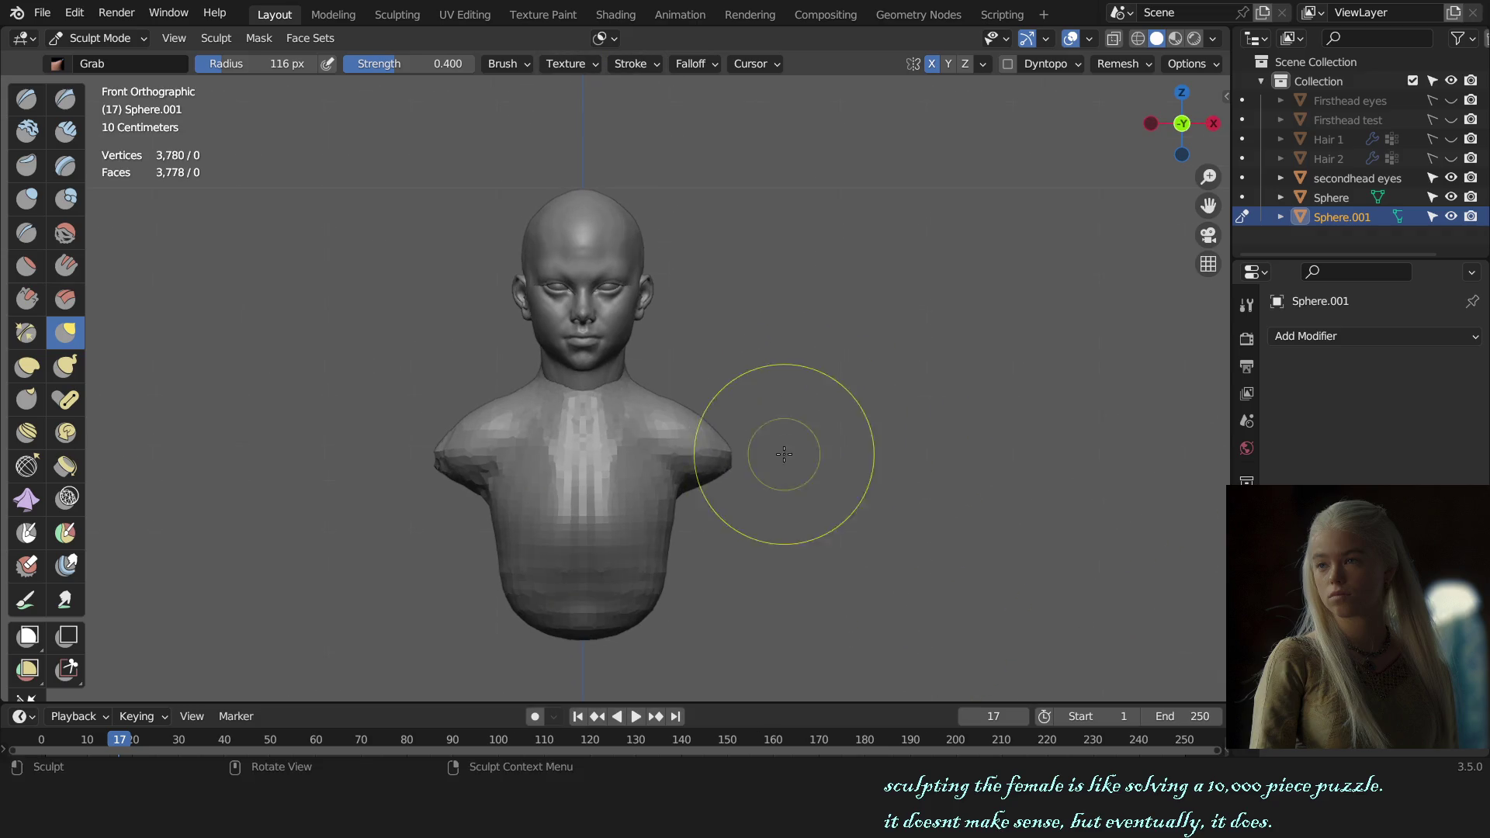
scroll(785, 449, "up", 3)
key("f")
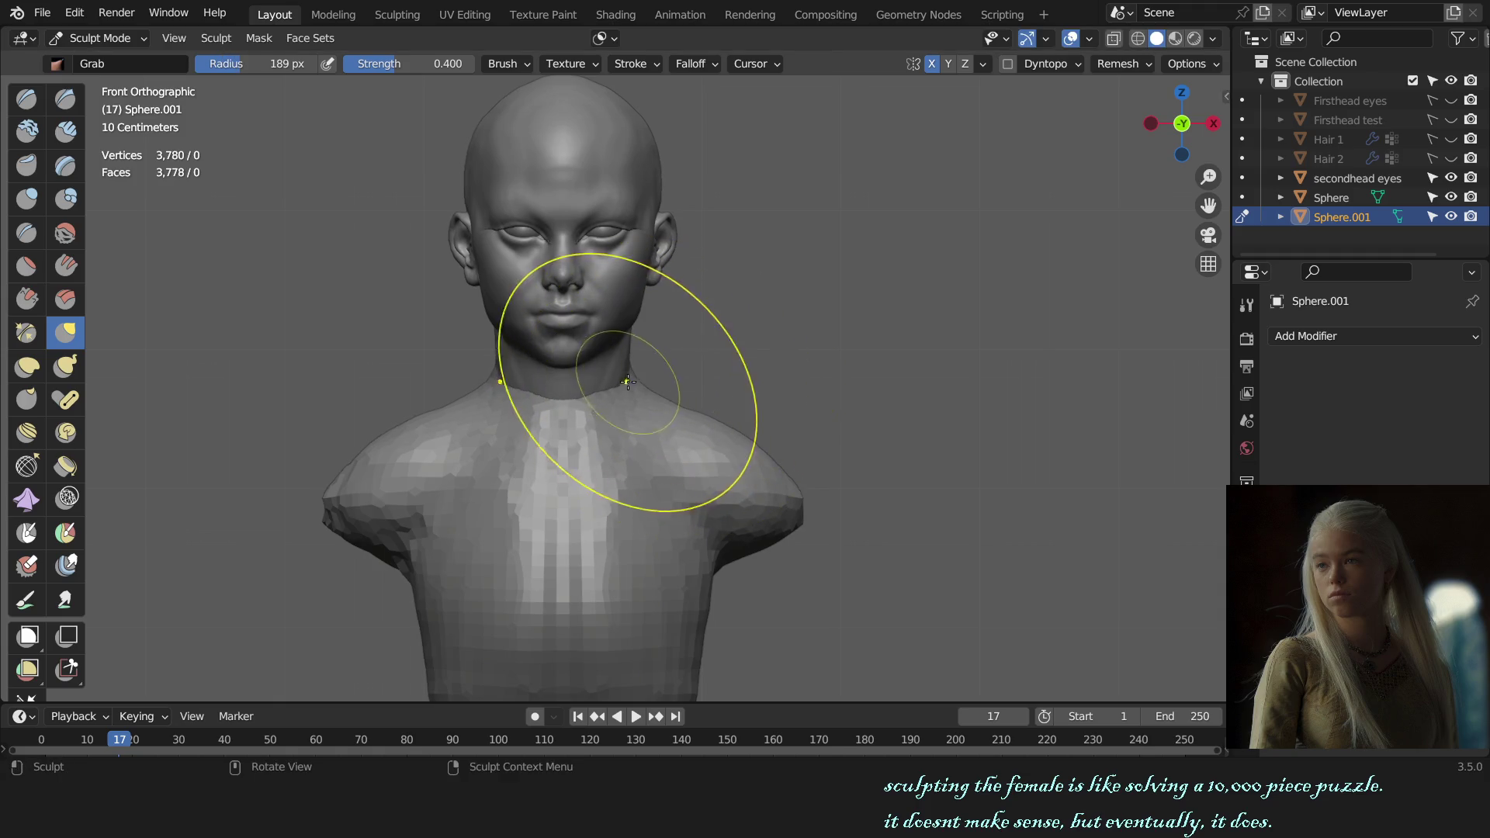
- Build up the side of the chest and shoulder with Draw strokes in side view
left_click(696, 389)
middle_click_drag(754, 380, 757, 483)
key("x")
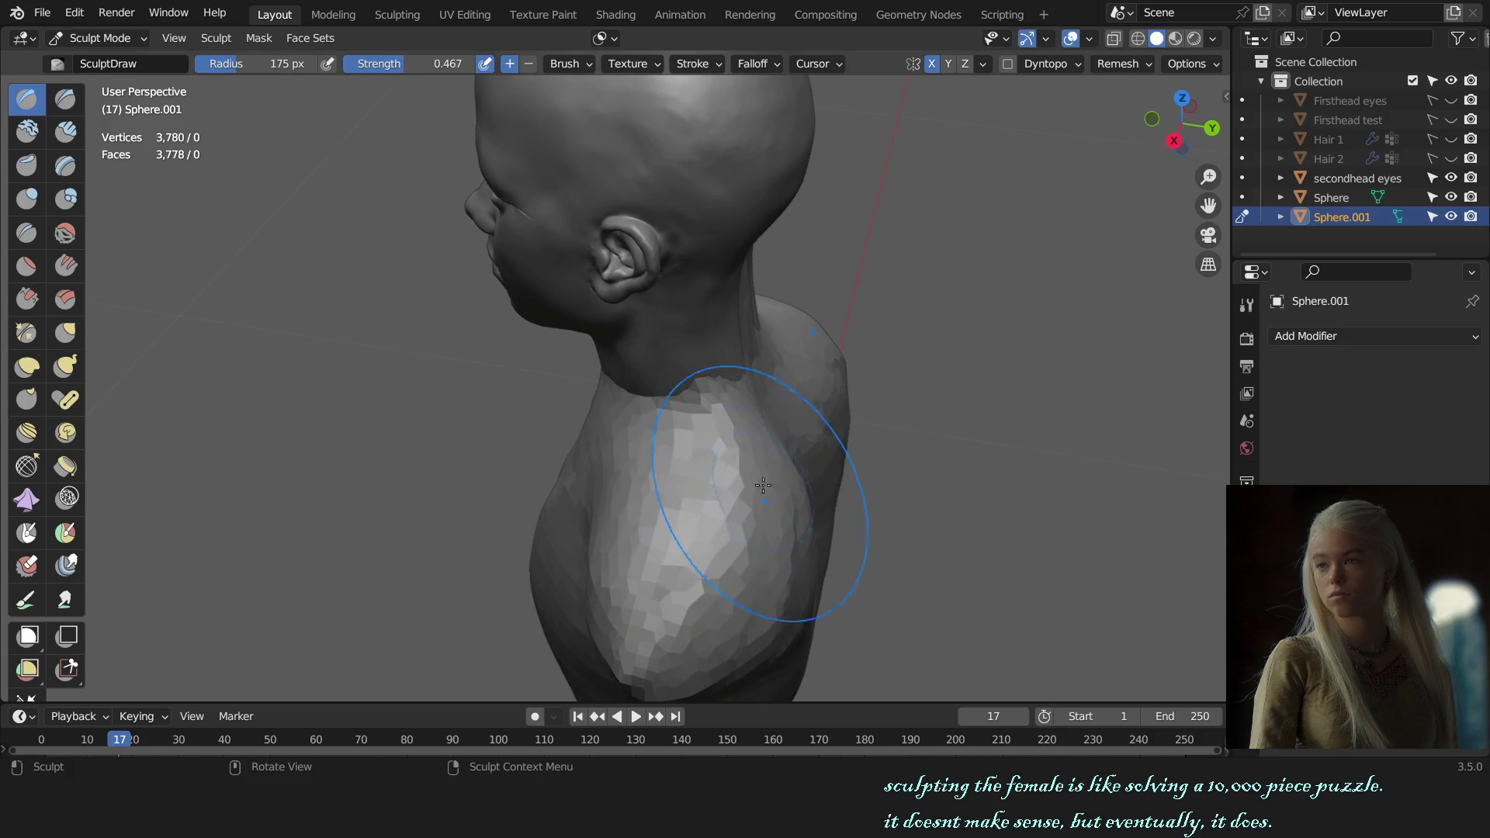
left_click_drag(762, 484, 787, 597, "ctrl")
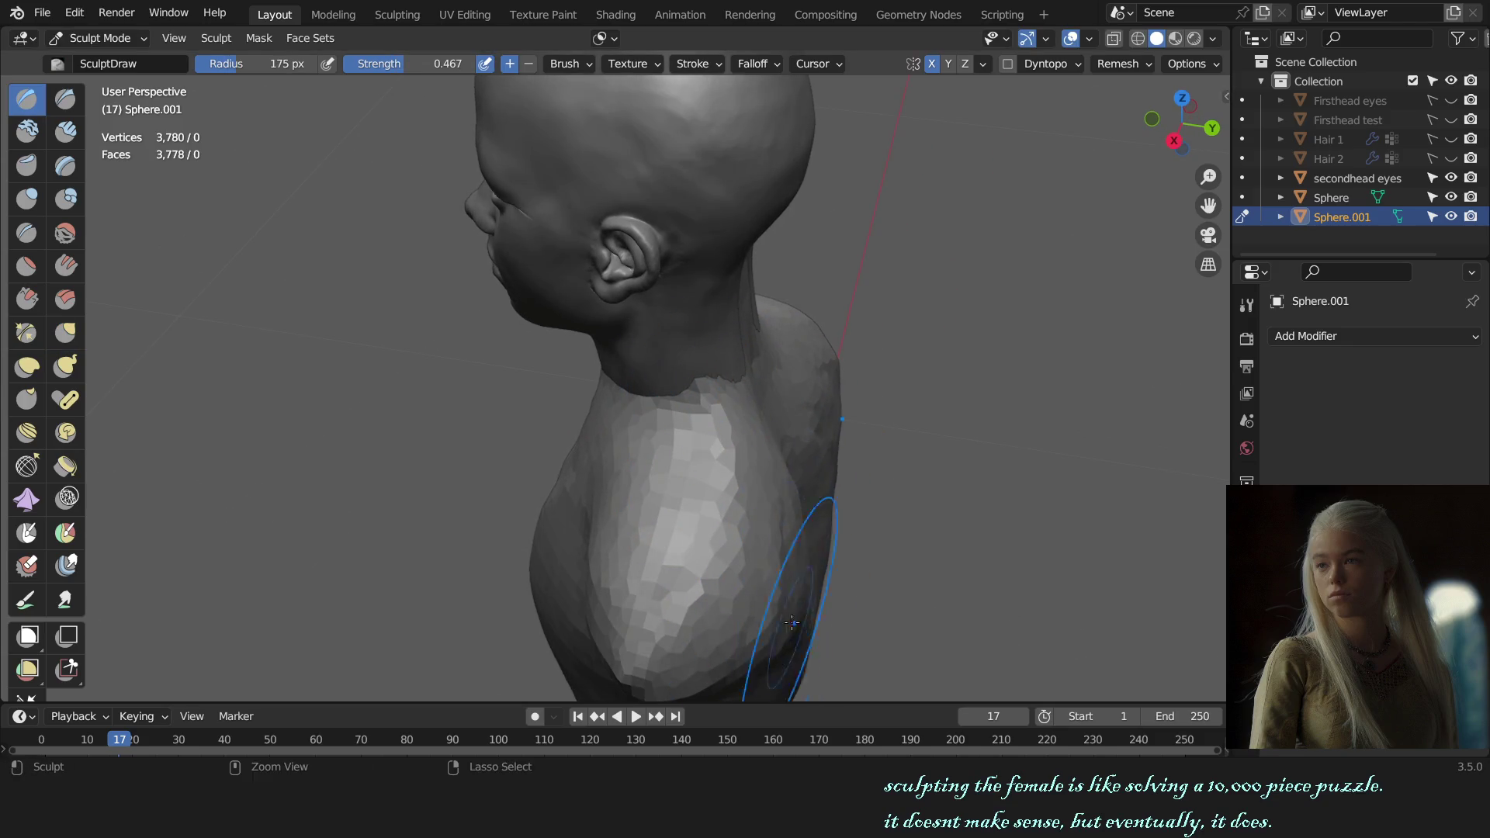
middle_click_drag(801, 625, 895, 487, "alt")
scroll(838, 560, "down", 5)
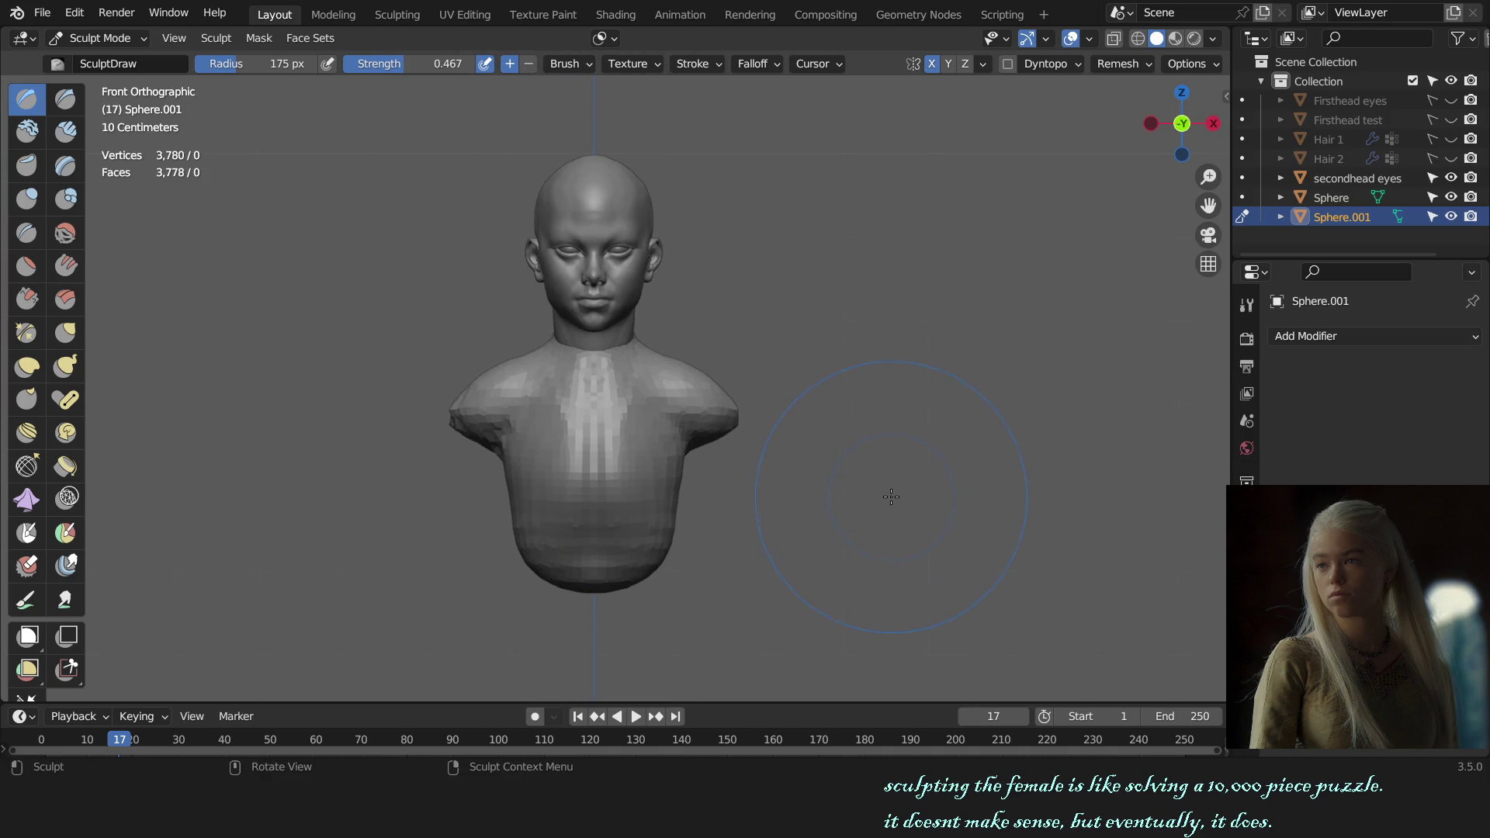
key("f")
left_click(698, 483)
scroll(675, 489, "up", 2)
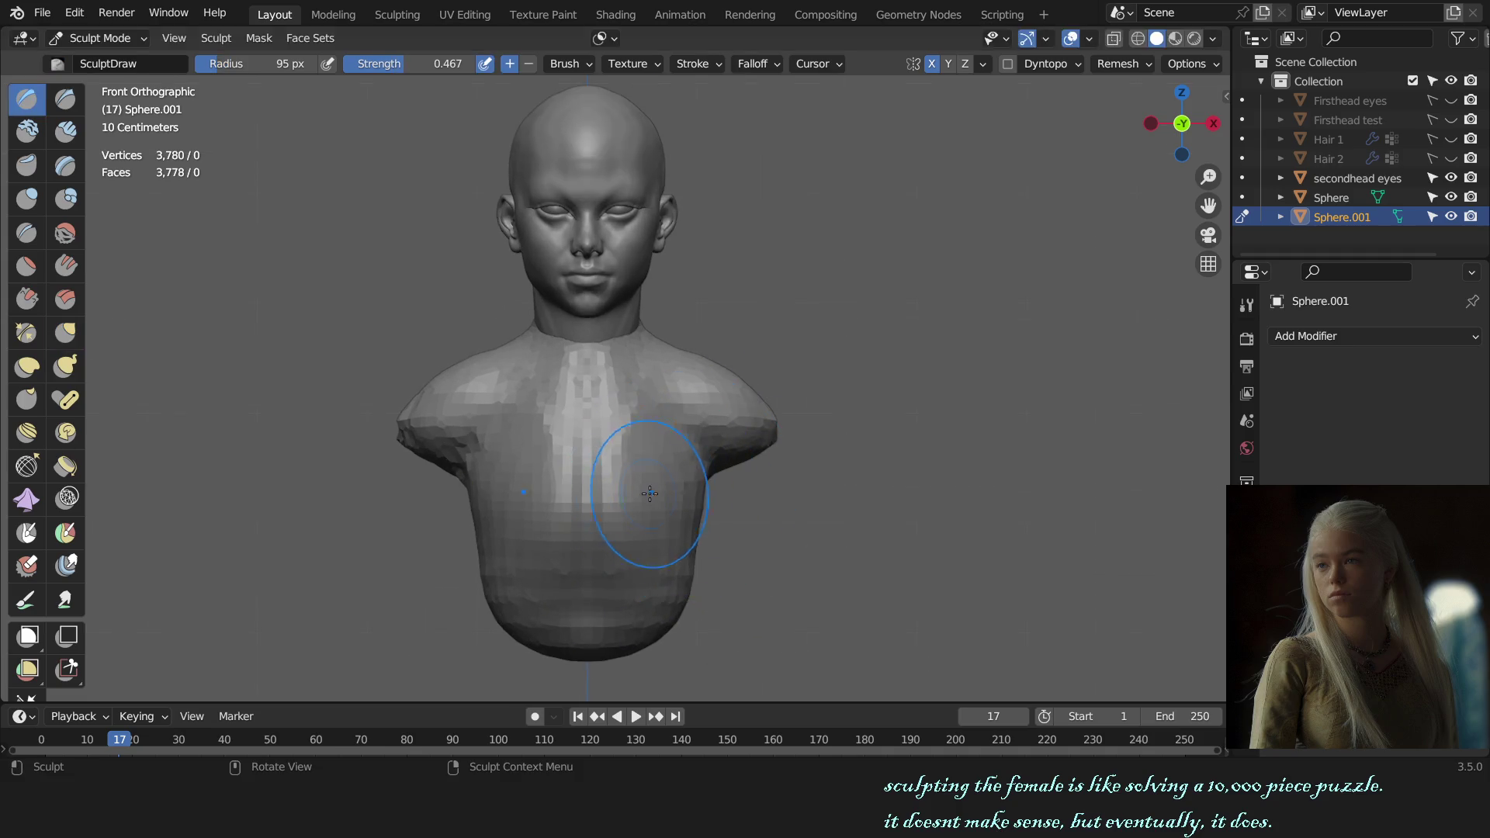
- Add breast volume with a larger Grab brush and return to Draw in side view
key("g")
key("f")
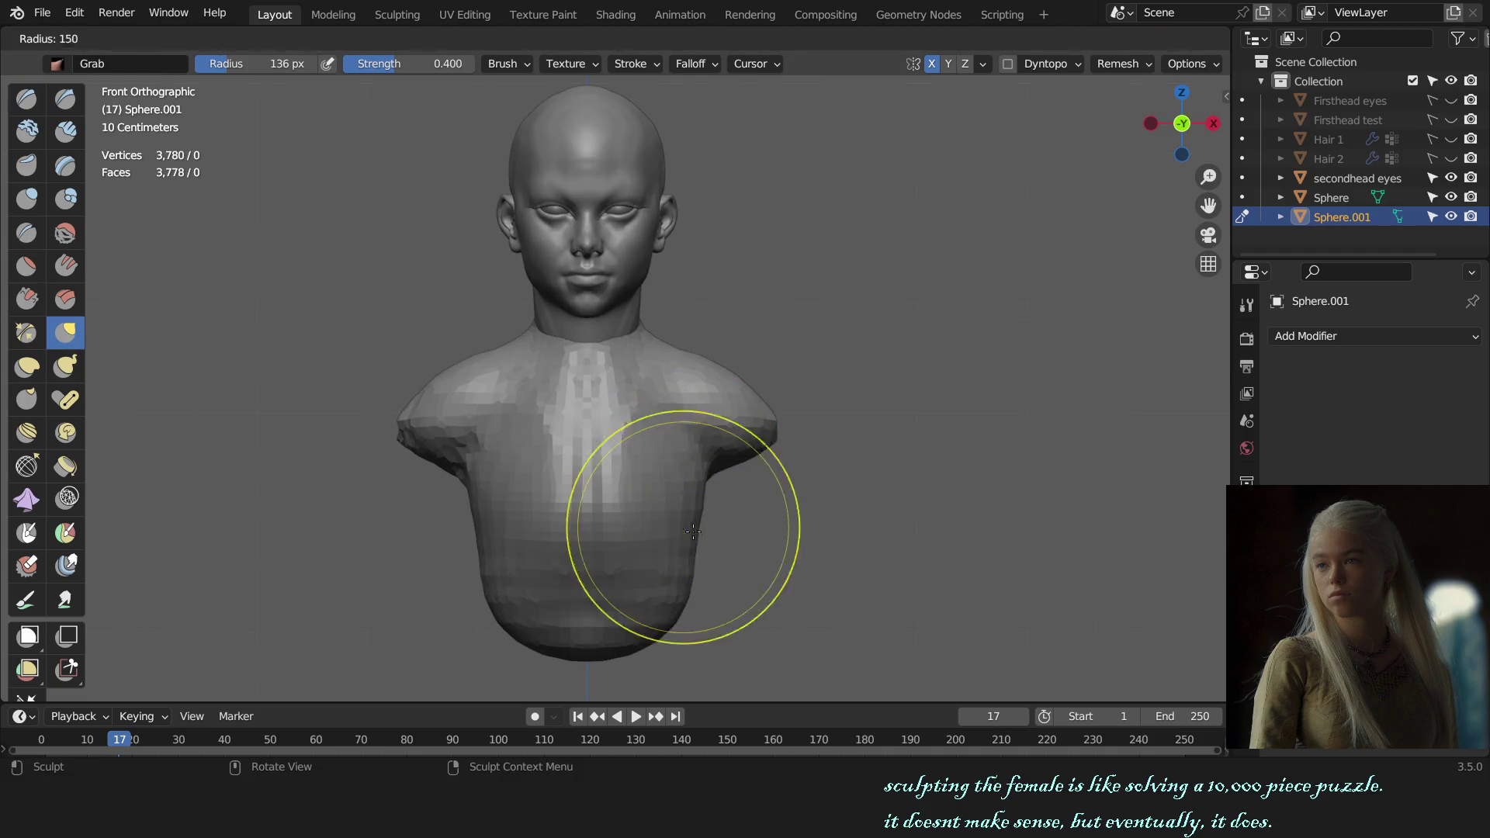
left_click(687, 582)
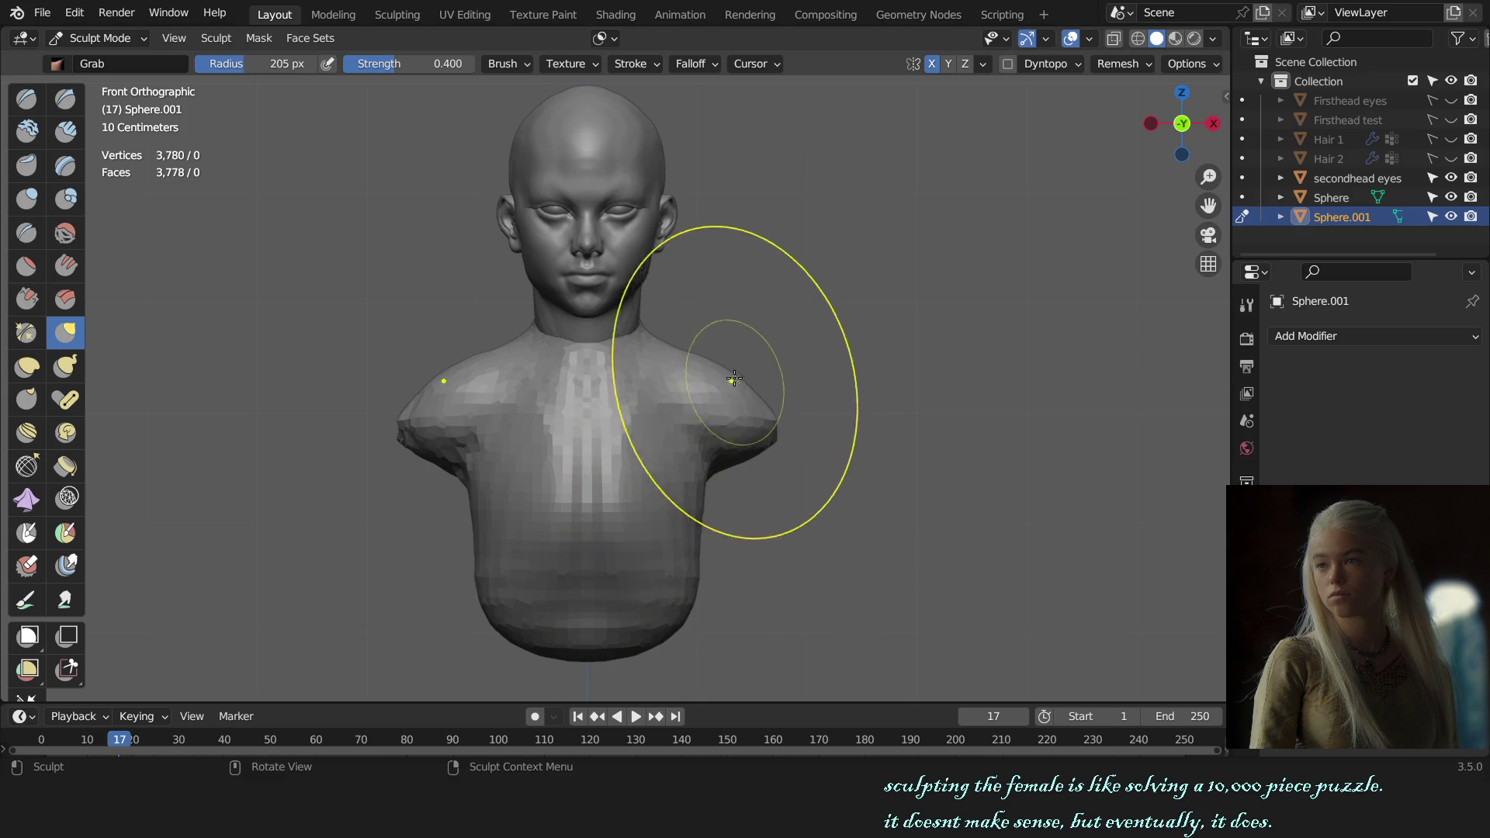
key("f")
left_click(761, 376)
middle_click_drag(760, 376, 703, 385)
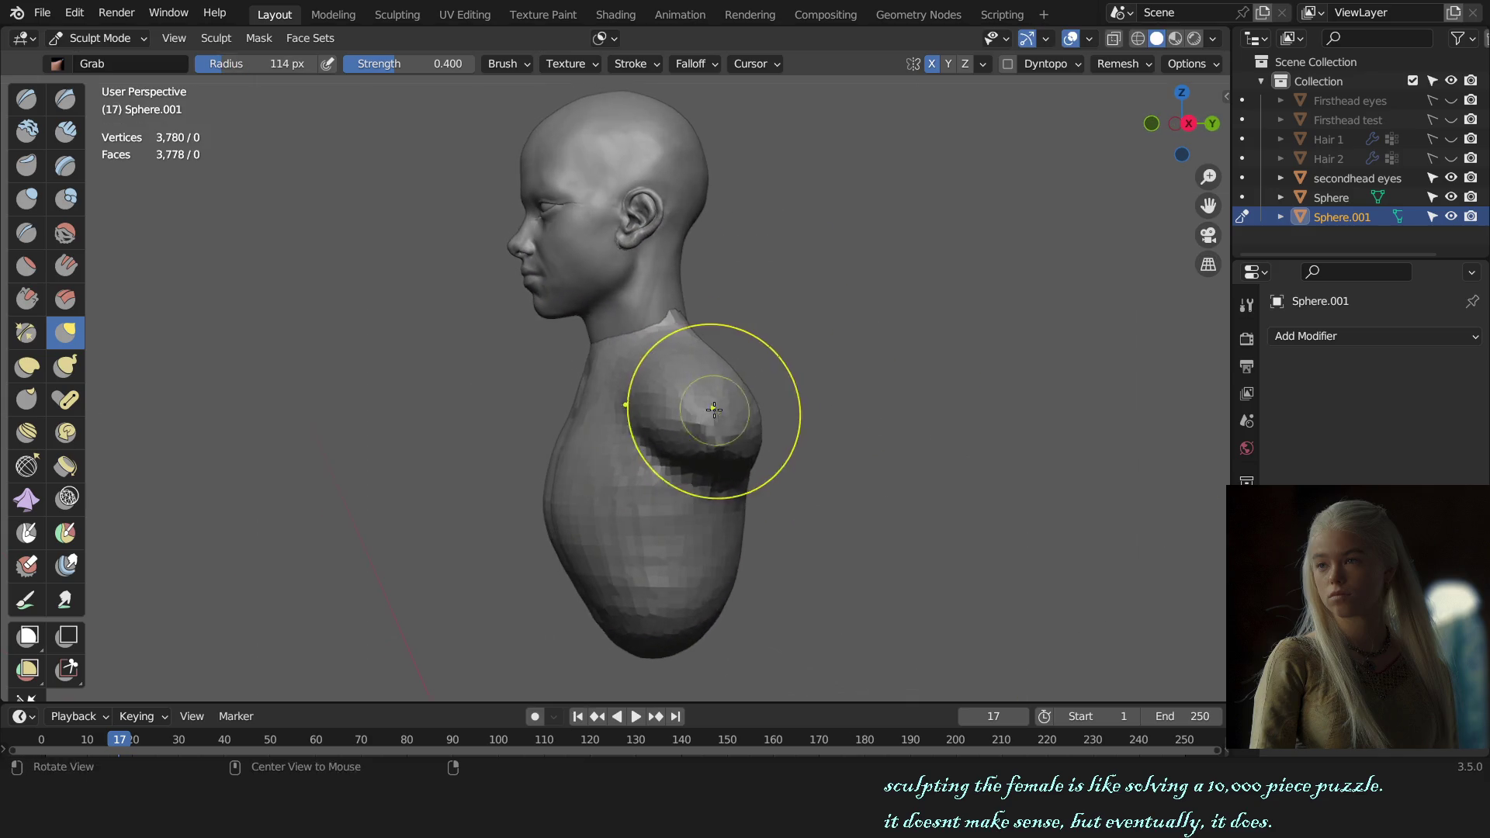
key("x")
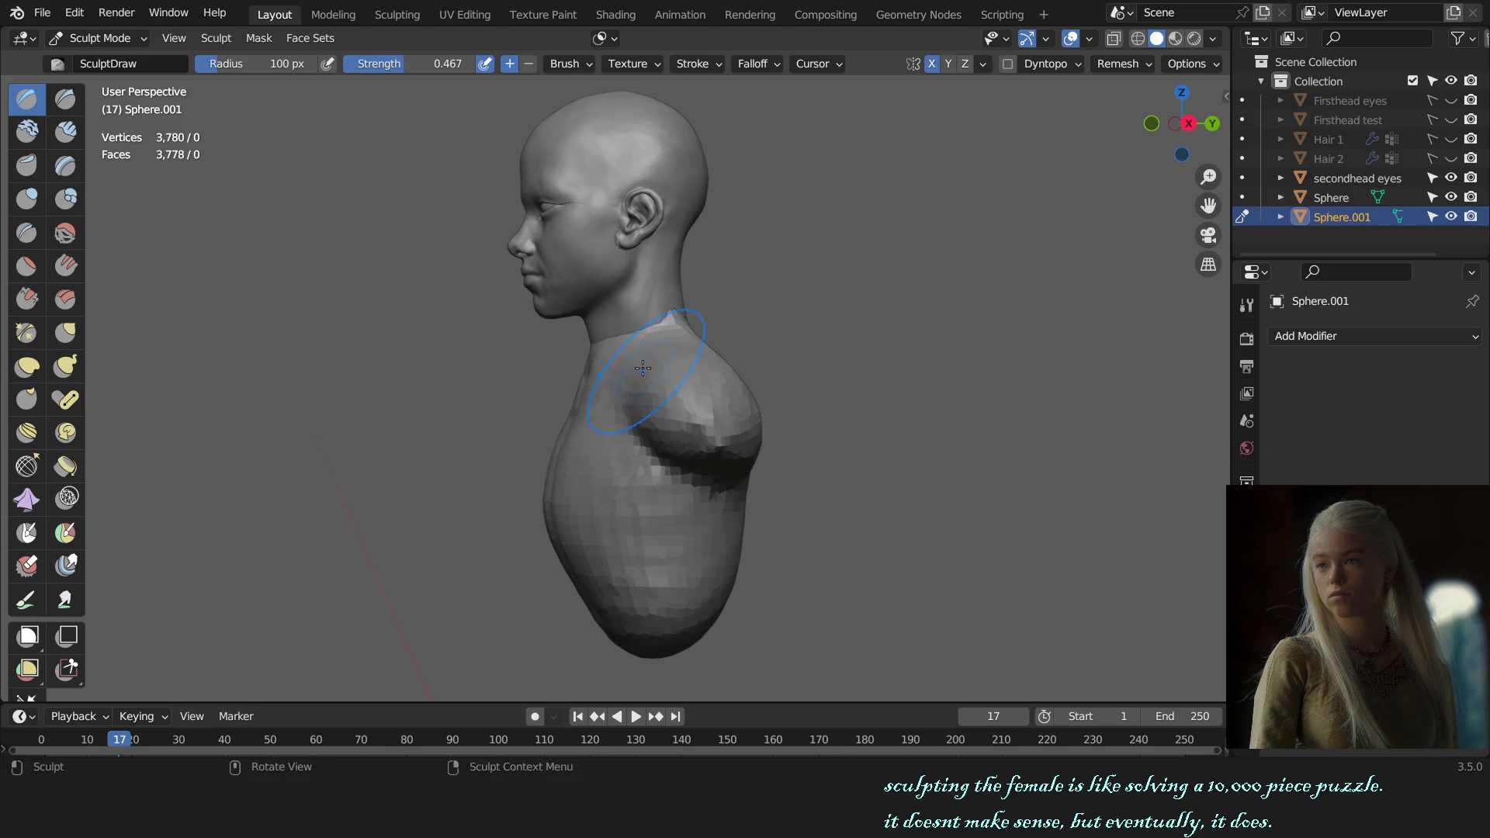
- Undo a dark chest stroke and review the chest from above before taking Clay Strips
key("f")
left_click(639, 406)
key("ctrl+z")
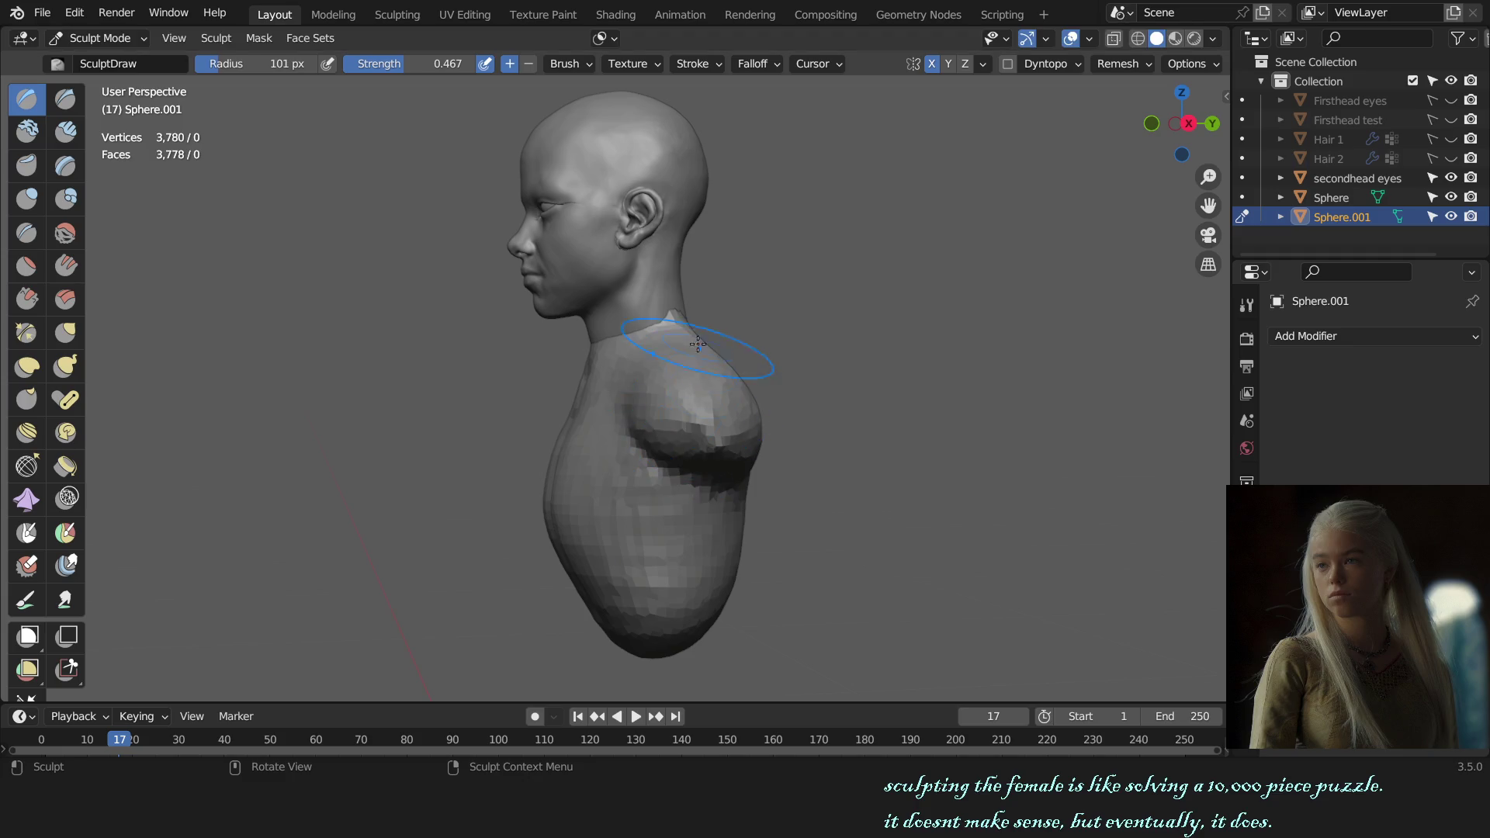
middle_click_drag(726, 380, 721, 394)
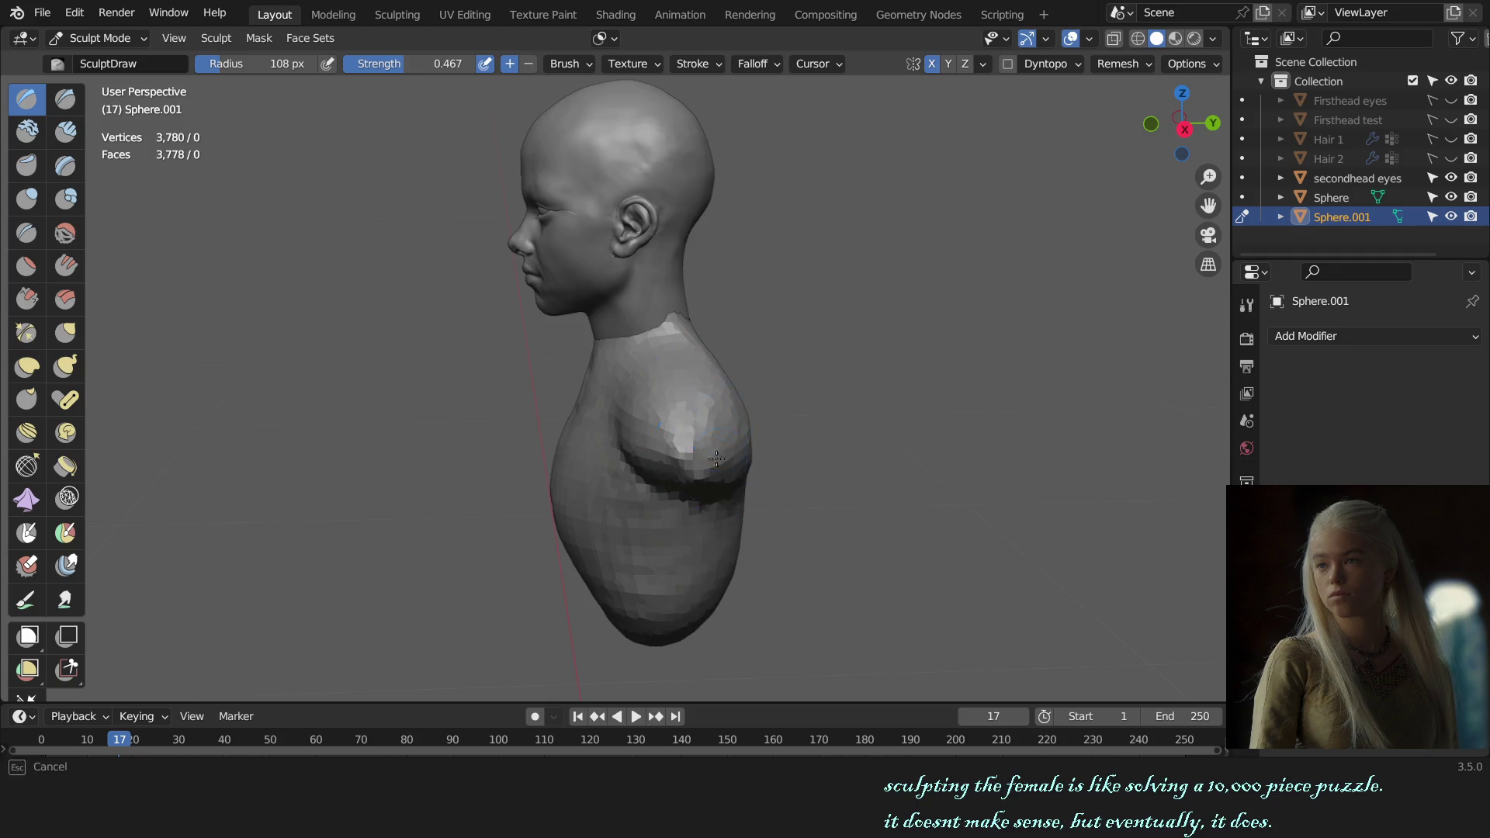
mouse_move(716, 458)
middle_mouse_down("alt")
mouse_move(823, 466)
mouse_move(788, 506)
mouse_move(781, 396)
mouse_move(617, 402)
middle_mouse_up("alt")
key("c")
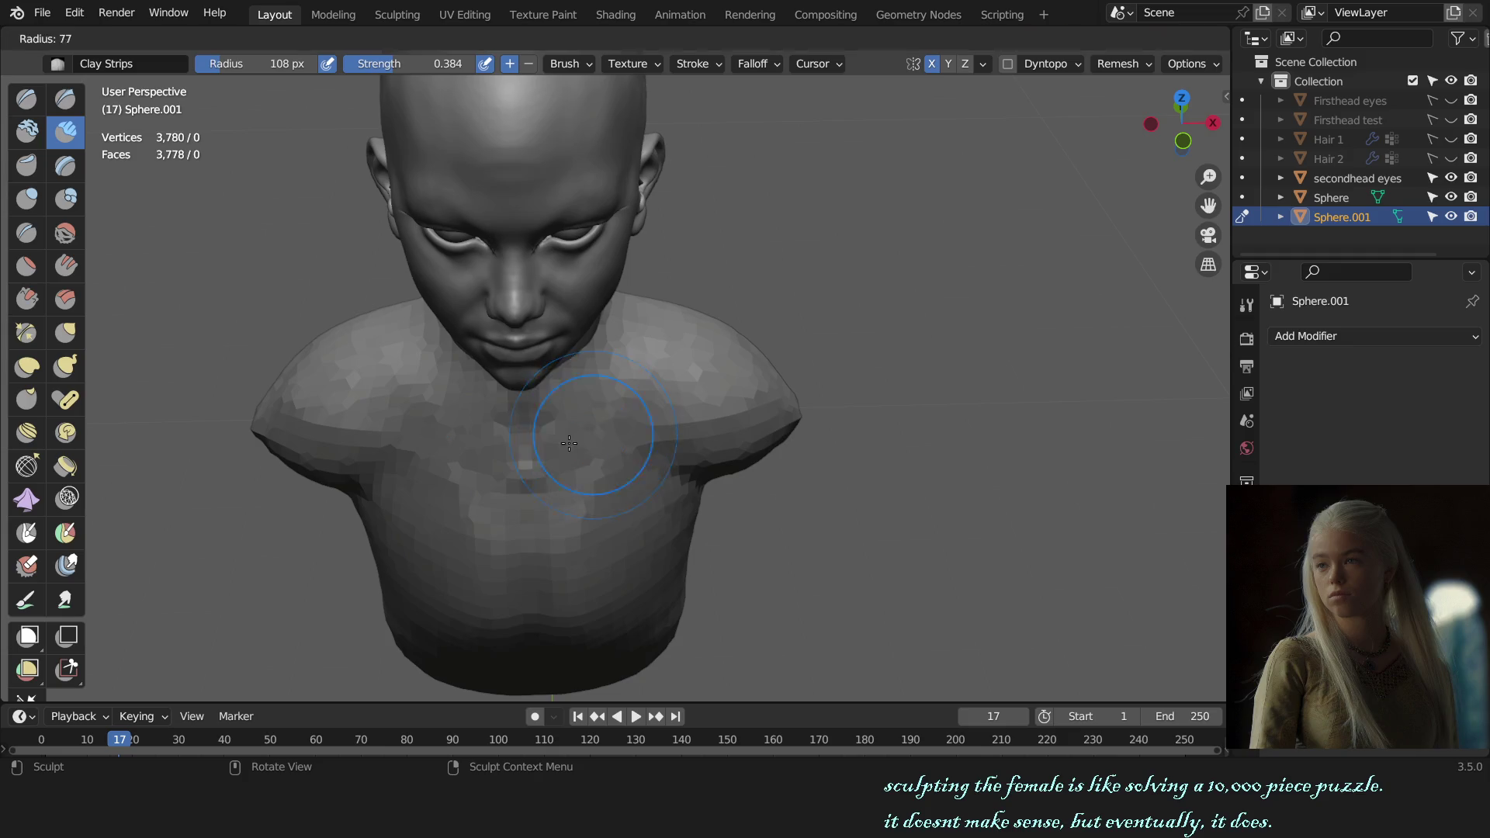
- In Object Mode, move the whole bust down along the Z axis beneath the head
left_click(592, 432)
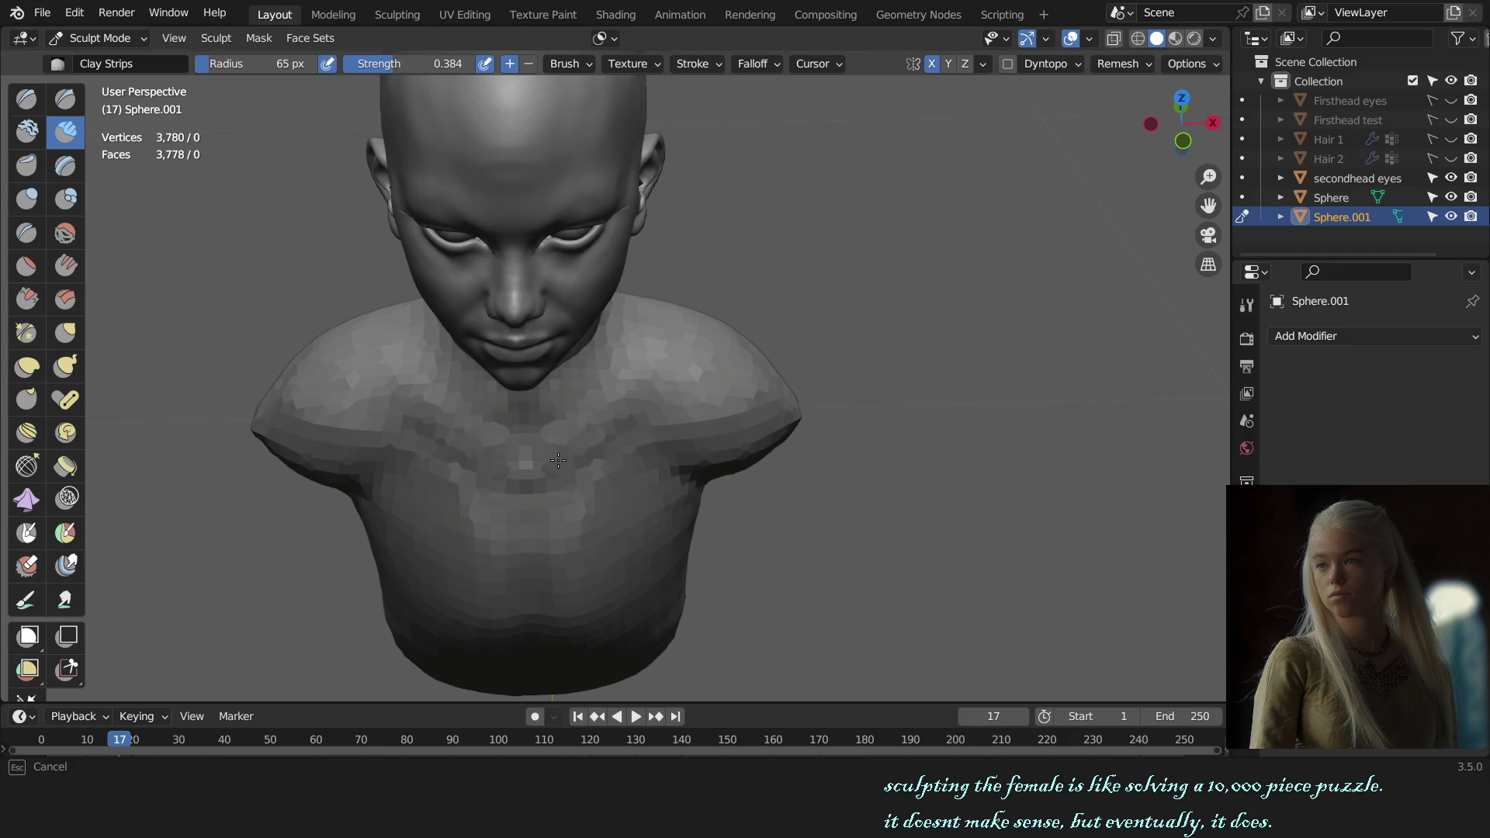
key("KP_1")
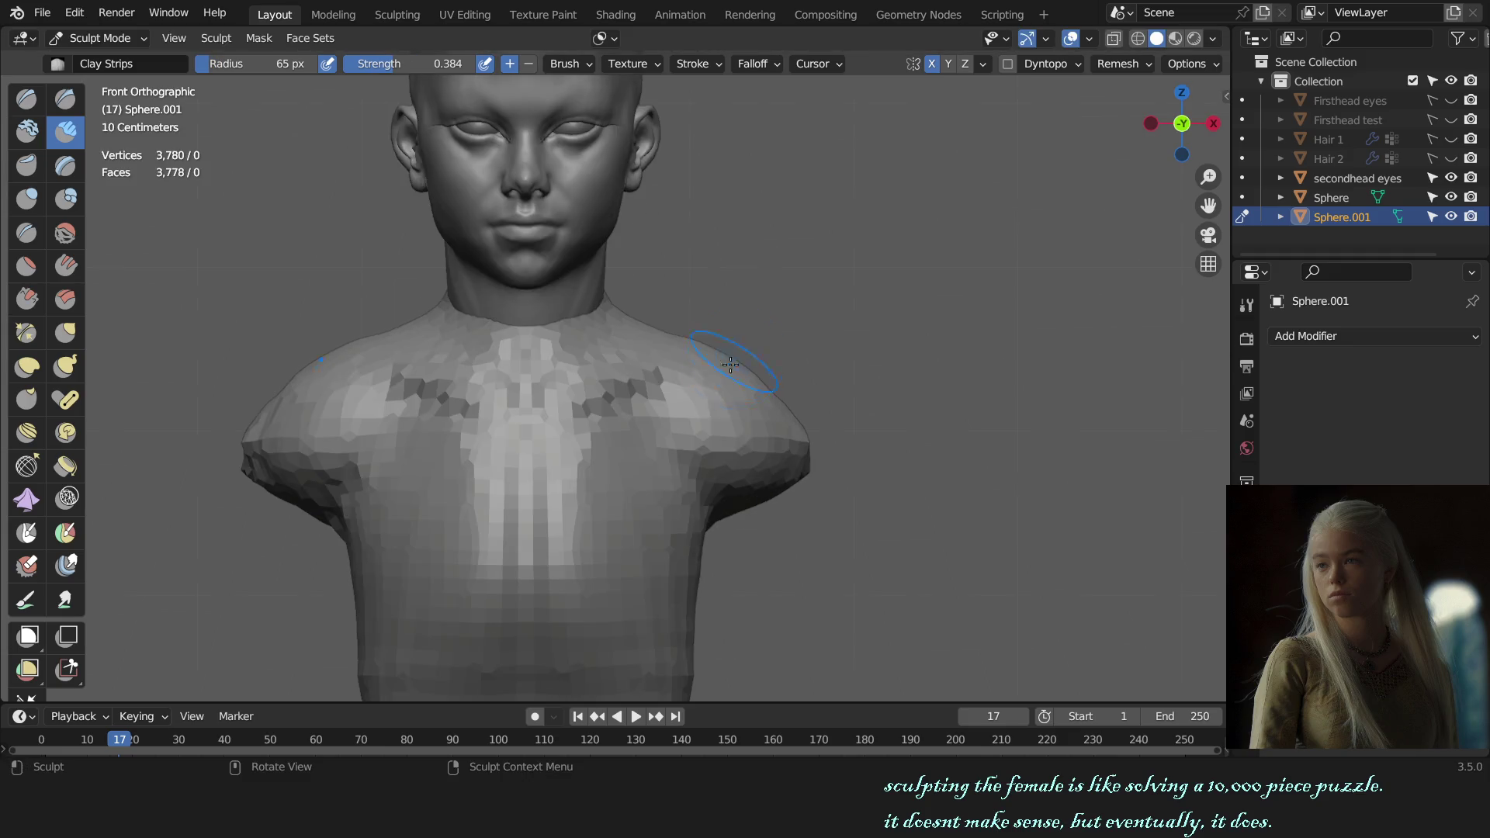
scroll(765, 348, "down", 3)
scroll(765, 348, "up", 2)
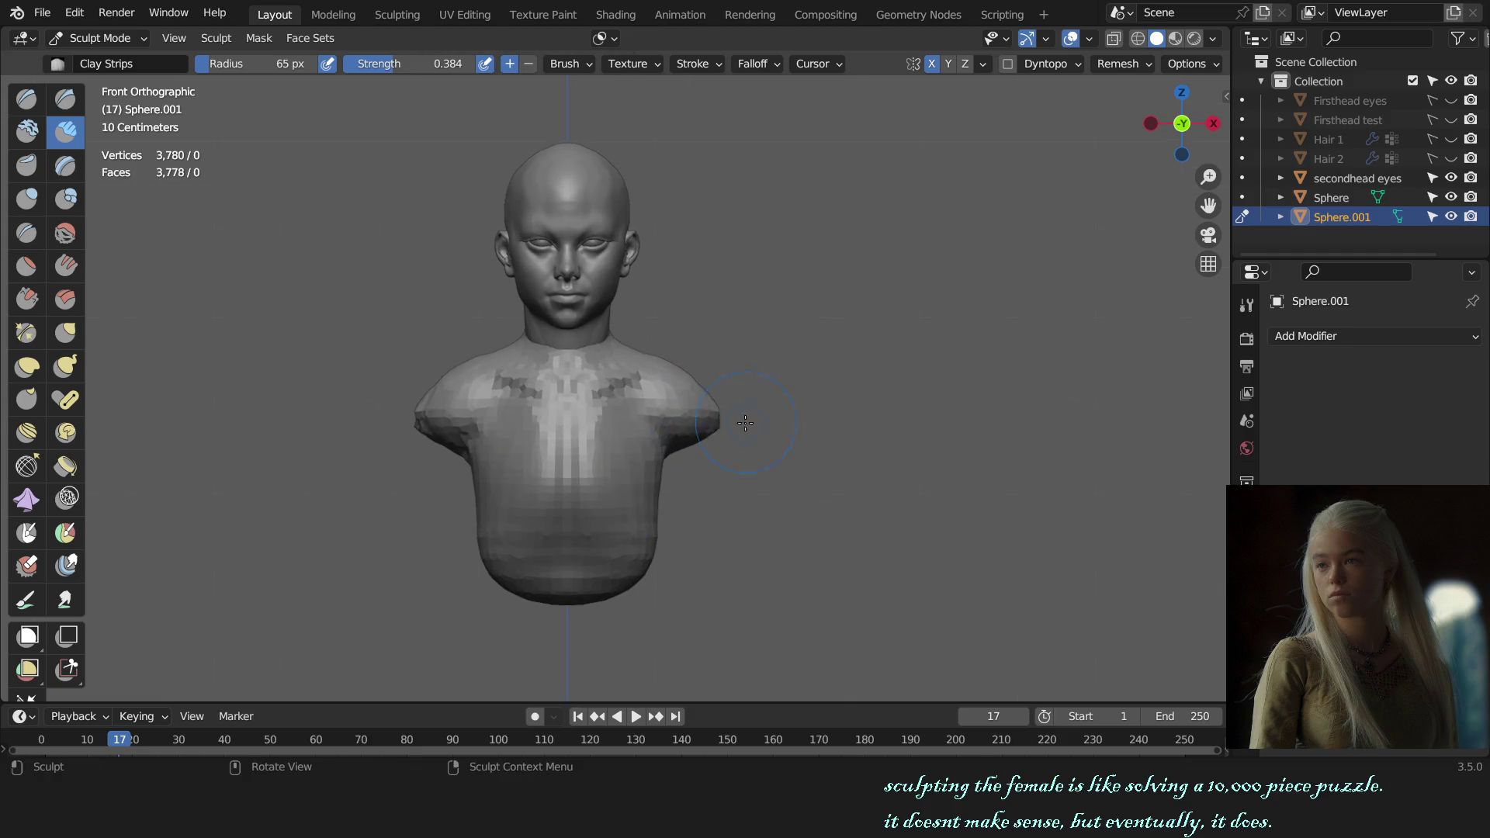
key("ctrl+Tab")
key("g")
key("z")
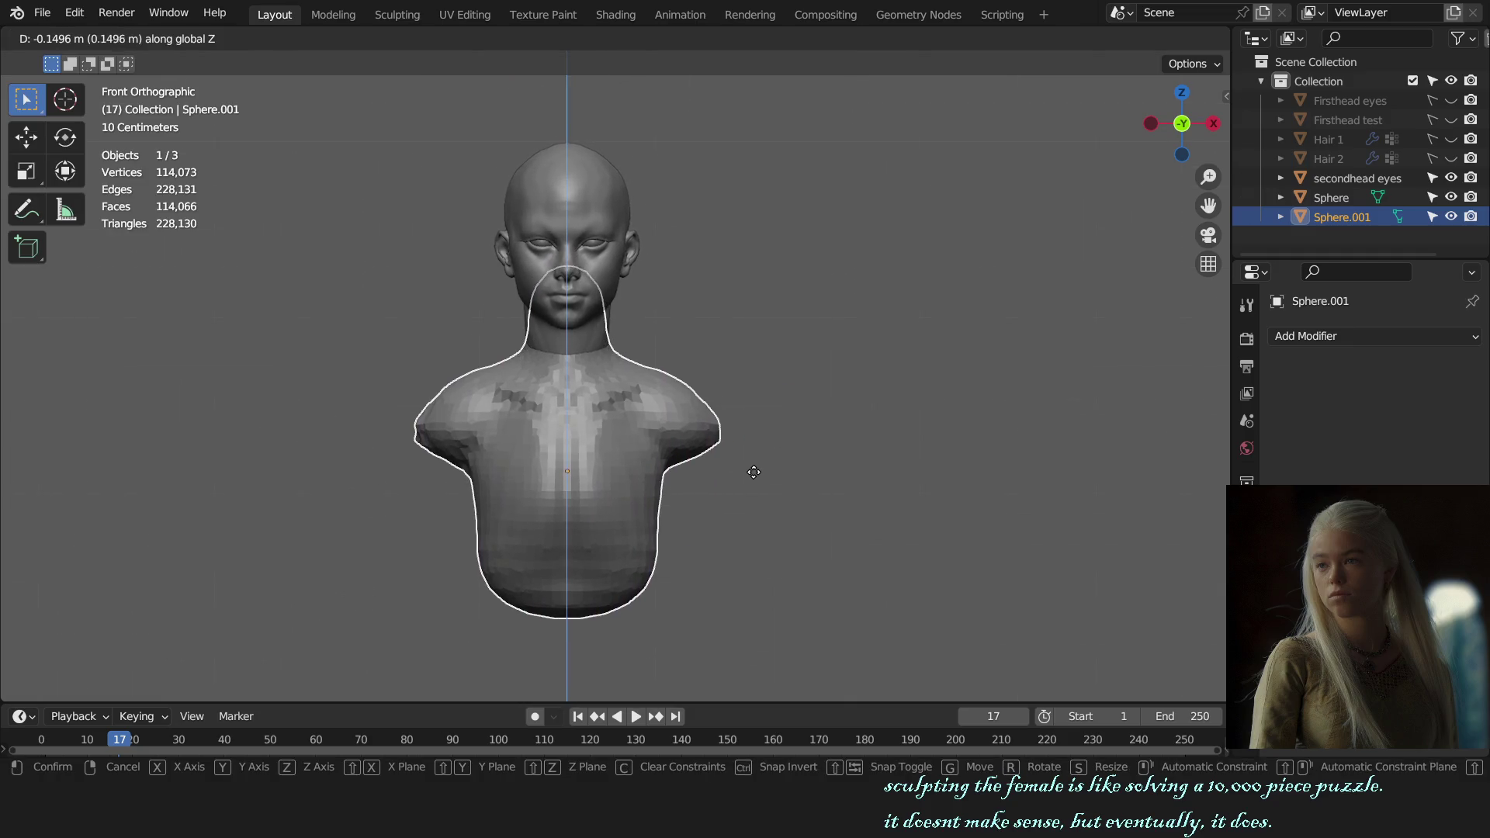
left_click(757, 472)
- Undo stray chest strokes in Sculpt Mode, then lower the bust along Z again
key("ctrl+Tab")
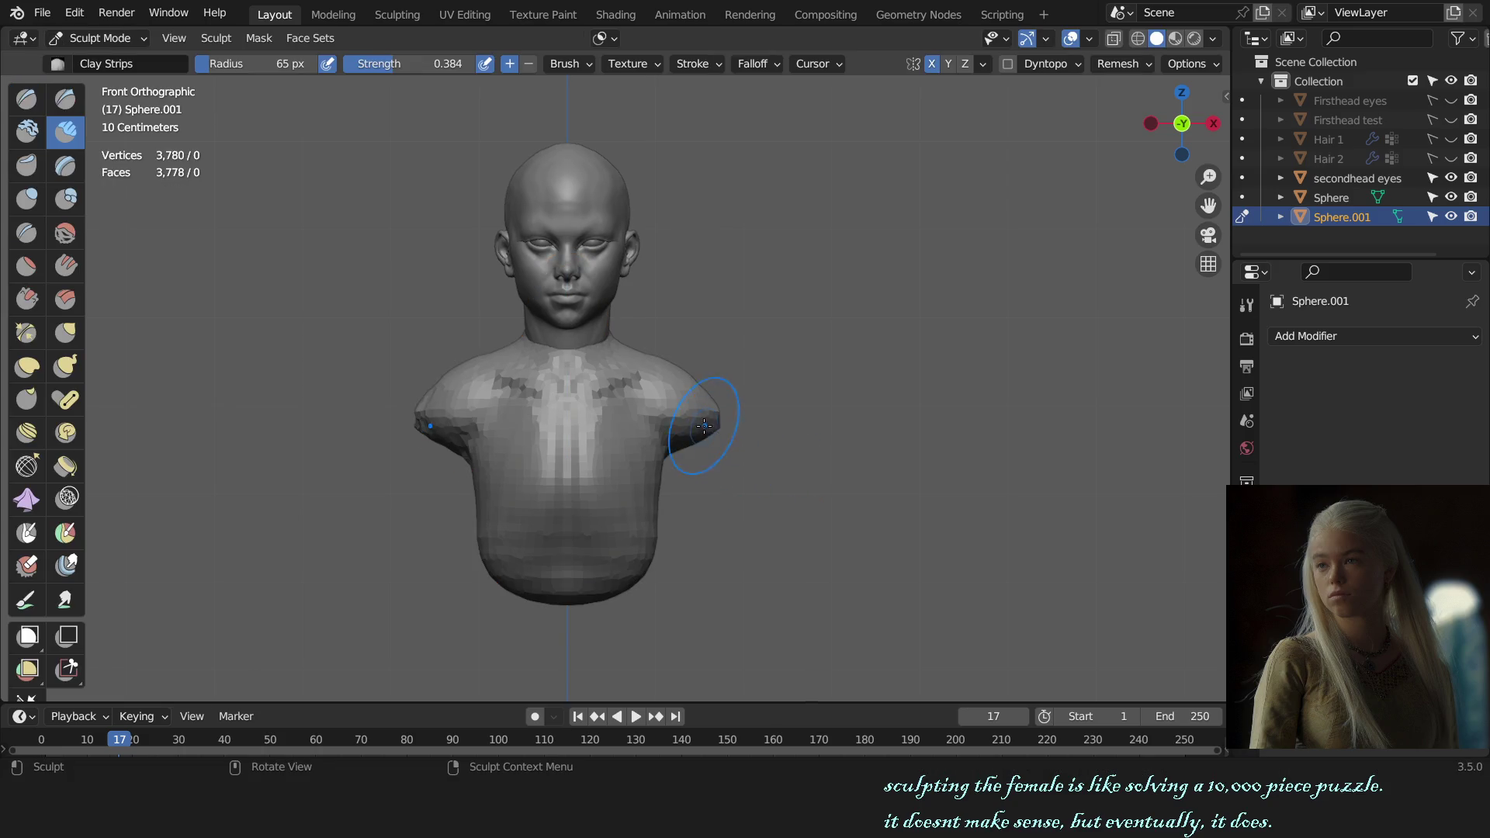
key("g")
key("ctrl+z")
key("ctrl+z")
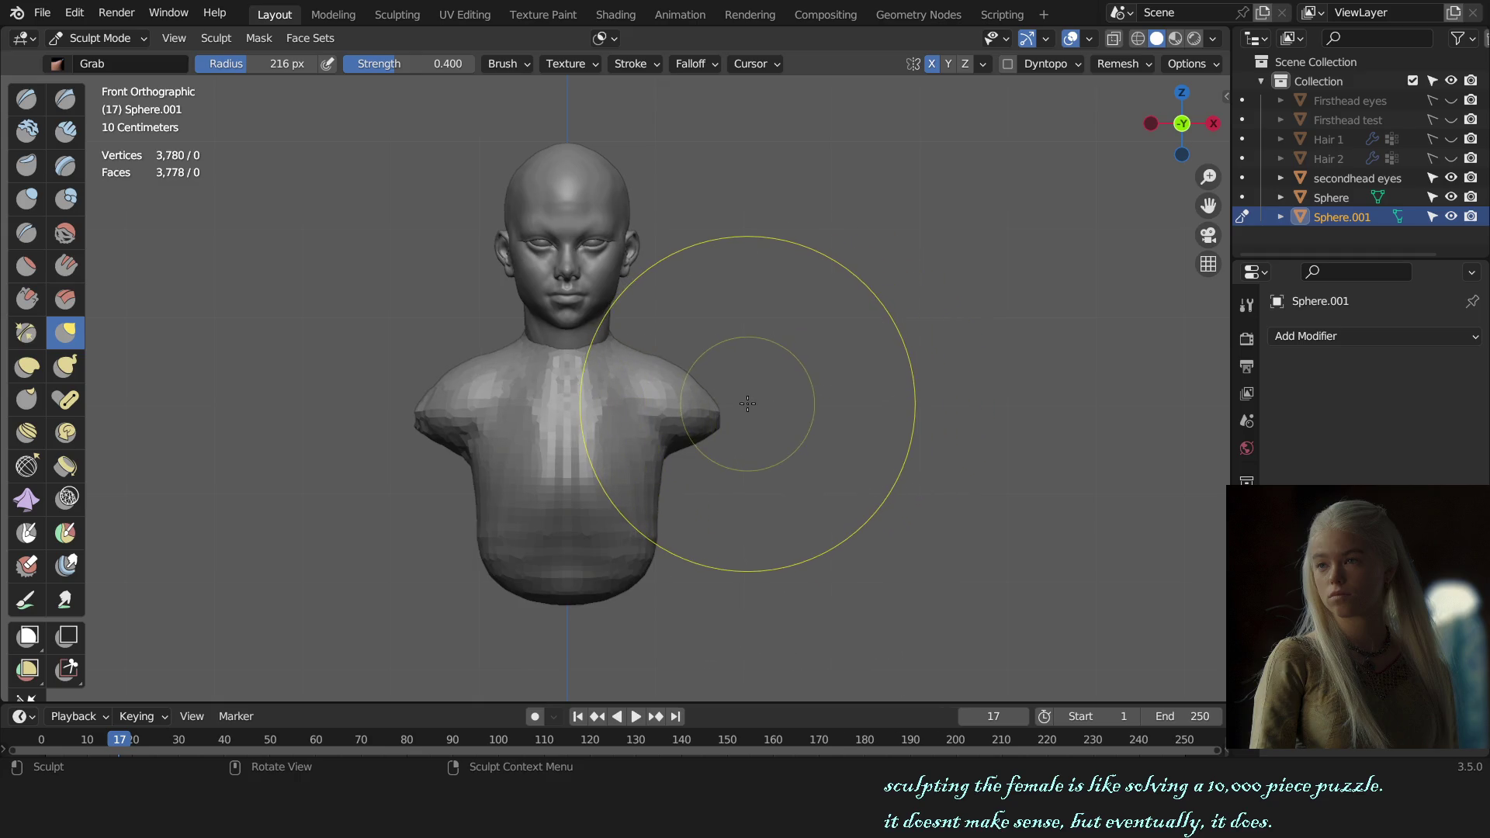
key("ctrl+Tab")
key("g")
key("z")
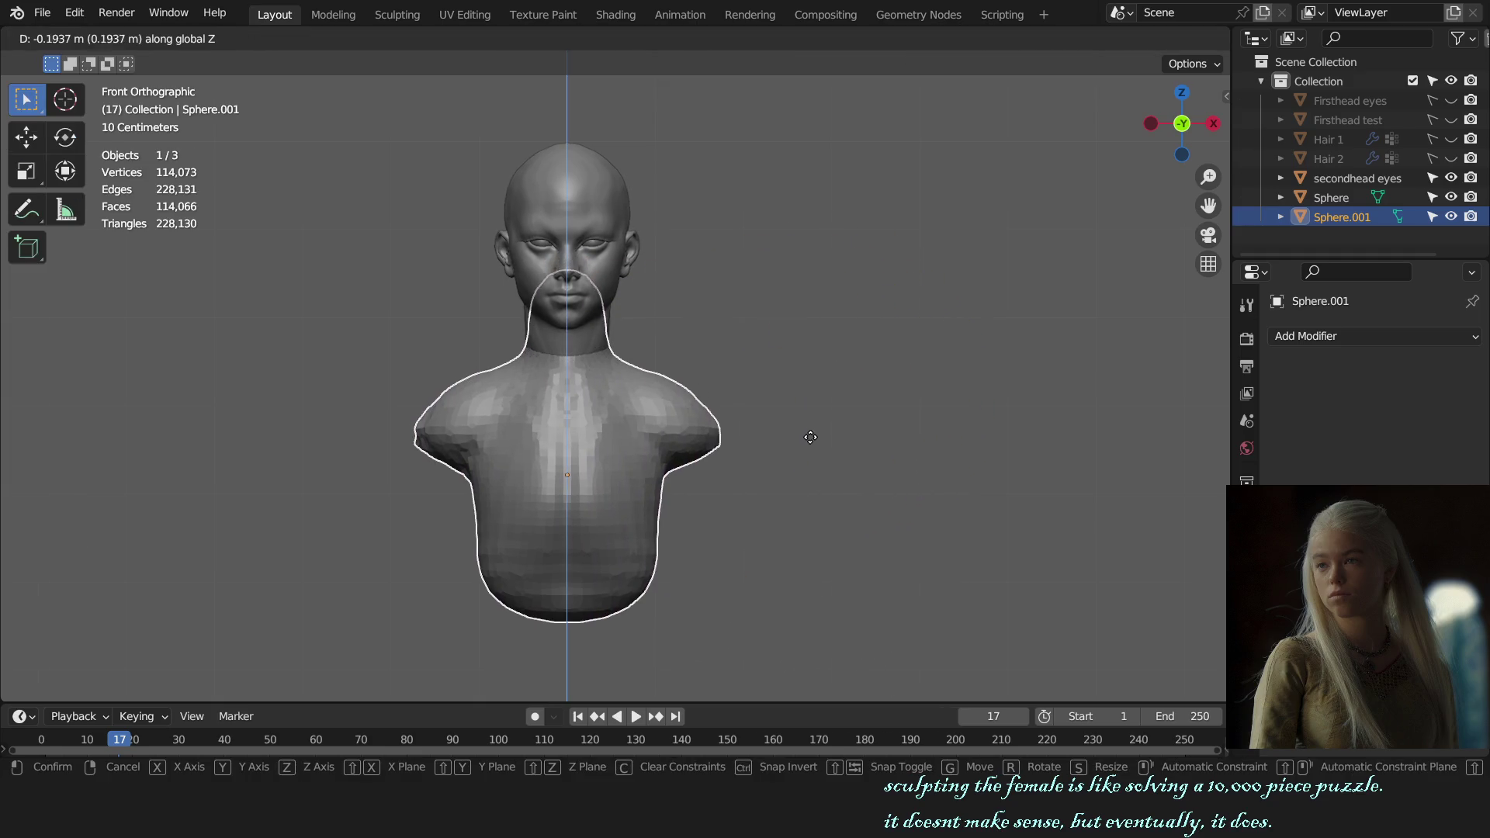
left_click(812, 429)
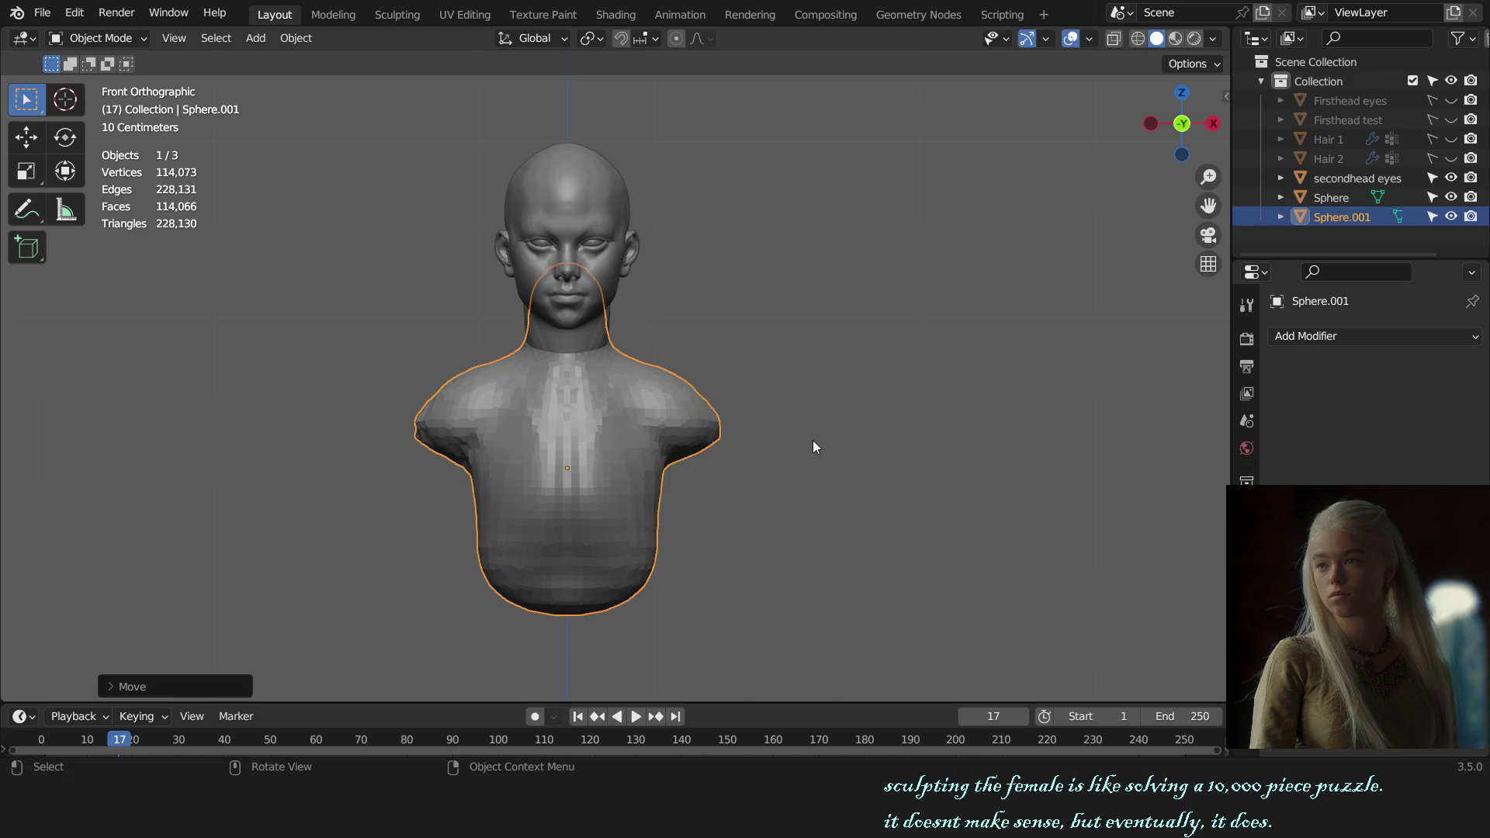
scroll(819, 466, "down", 3)
- Back in Sculpt Mode, pull the shoulders and lower chest into shape with Grab
key("ctrl+Tab")
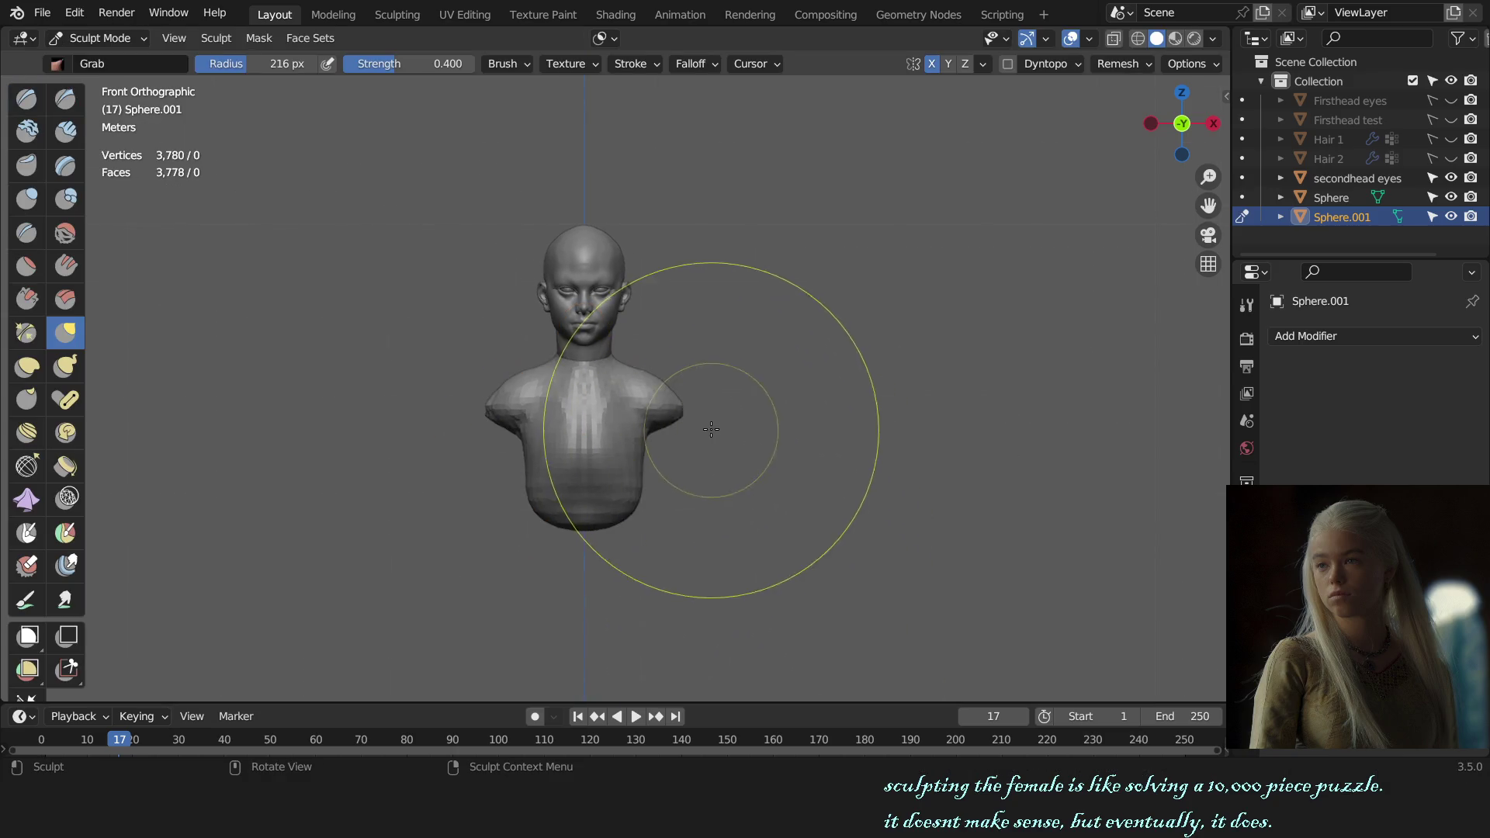
key("f")
left_click(675, 377)
key("f")
left_click(638, 477)
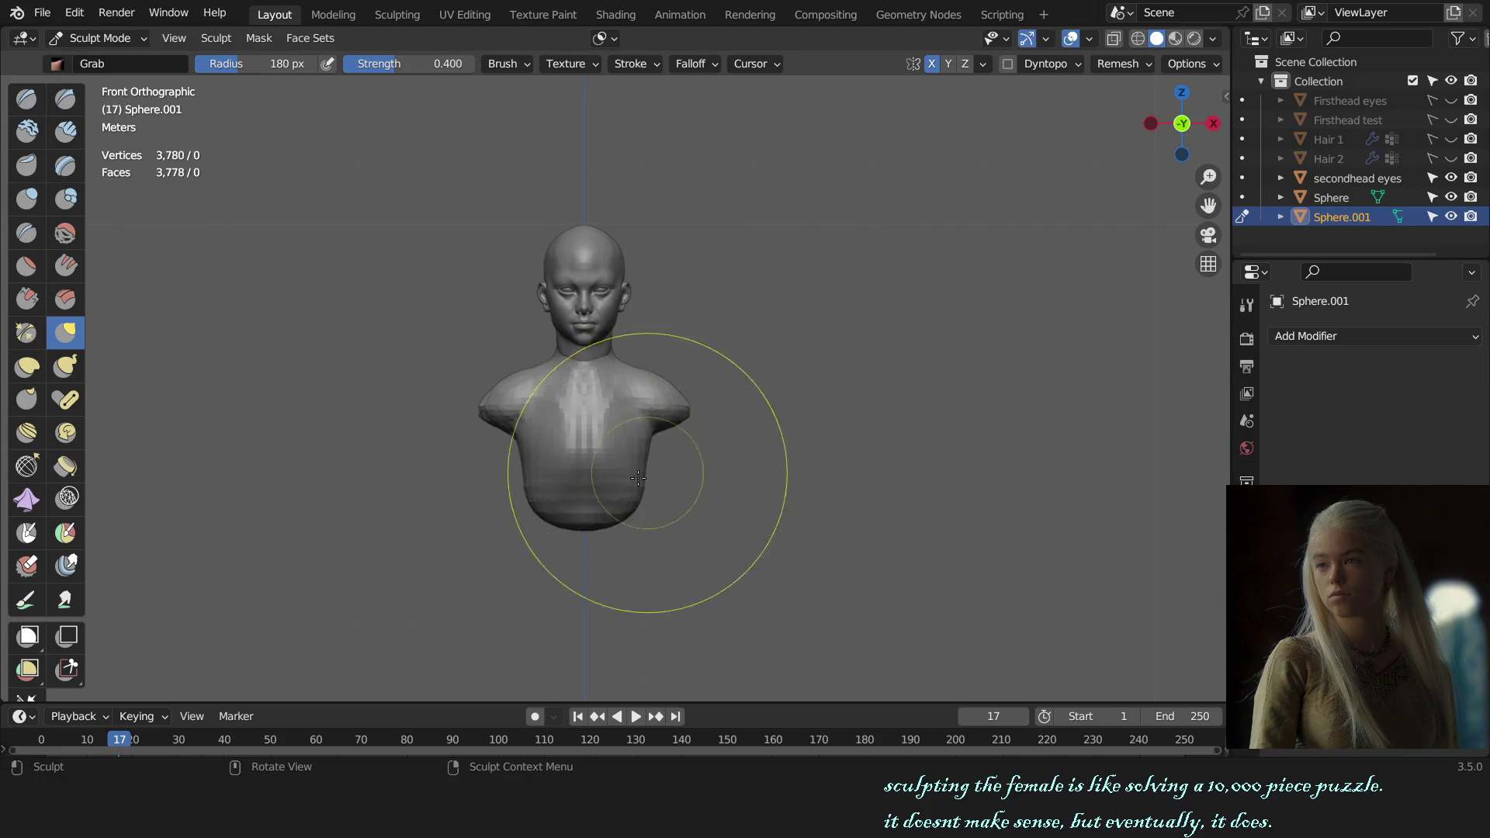
left_click_drag(638, 477, 691, 412)
key("f")
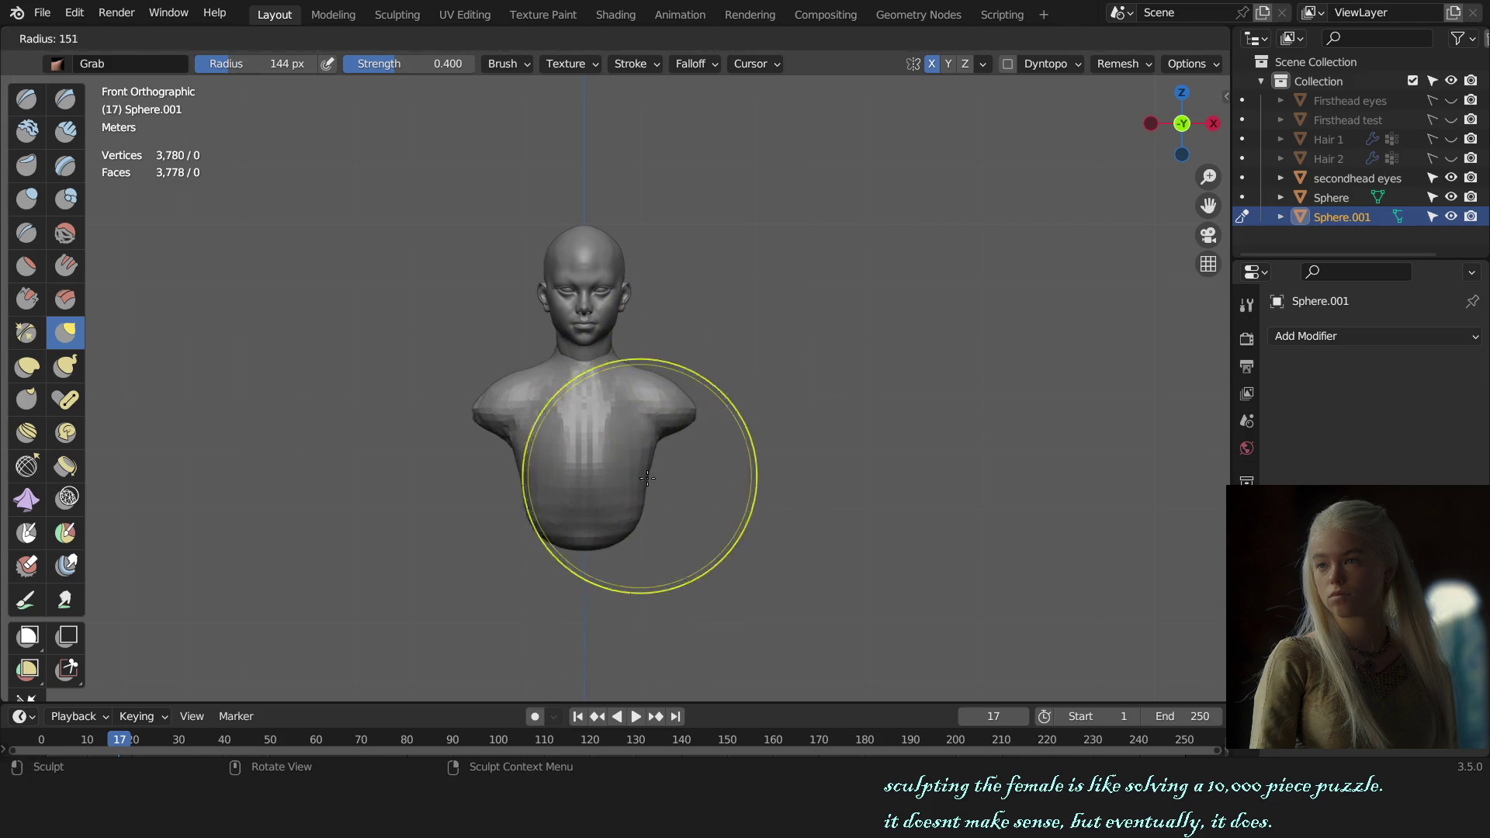
left_click(647, 477)
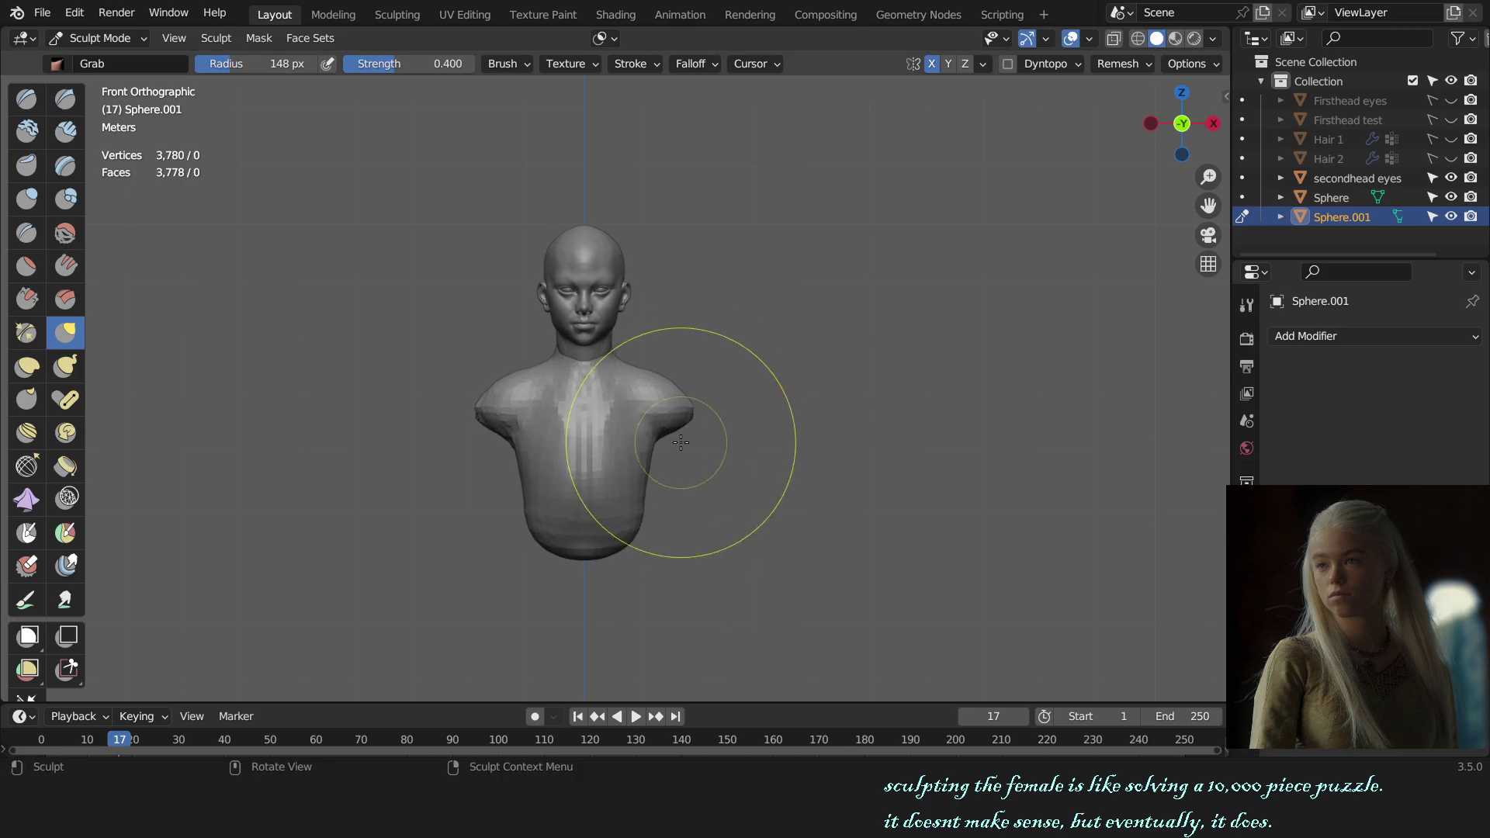
middle_click_drag(681, 442, 665, 500)
scroll(648, 466, "up", 3)
- Carve a crease beneath the shoulder bulge and build up the upper arm surface
key("c")
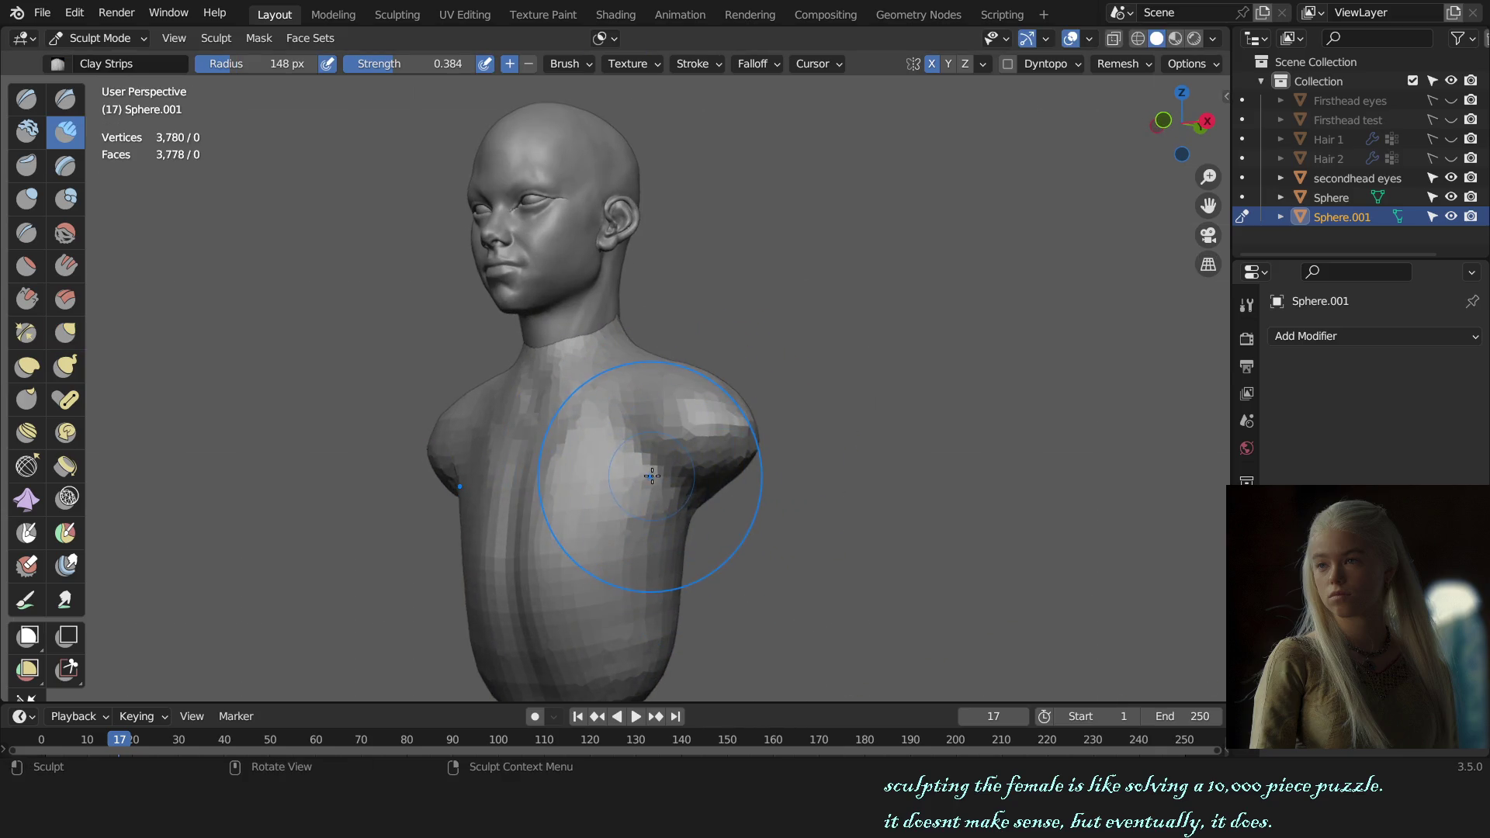
key("shift+c")
left_click_drag(650, 475, 657, 483)
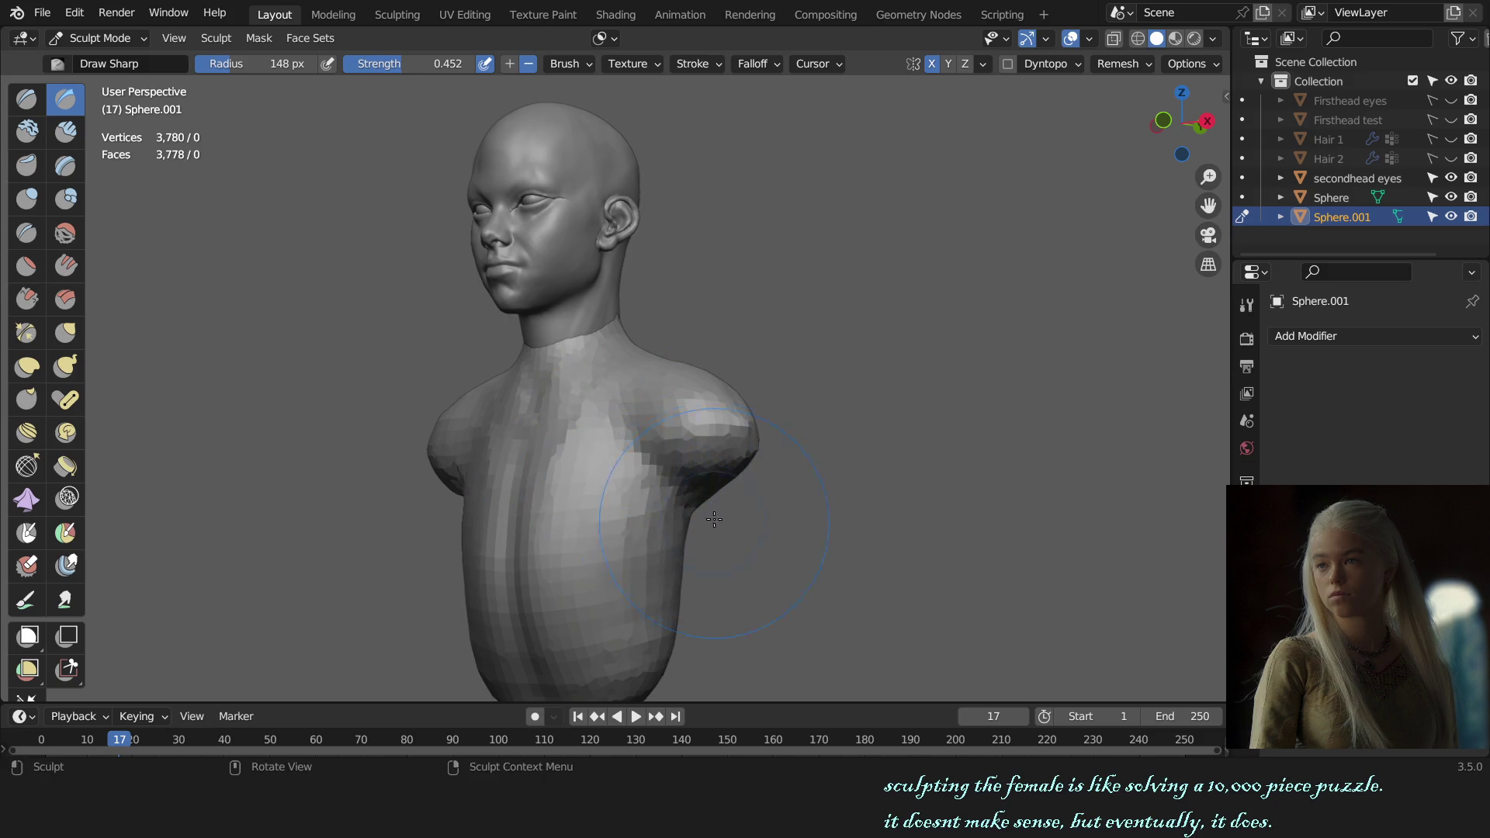
middle_click_drag(818, 516, 726, 432)
key("x")
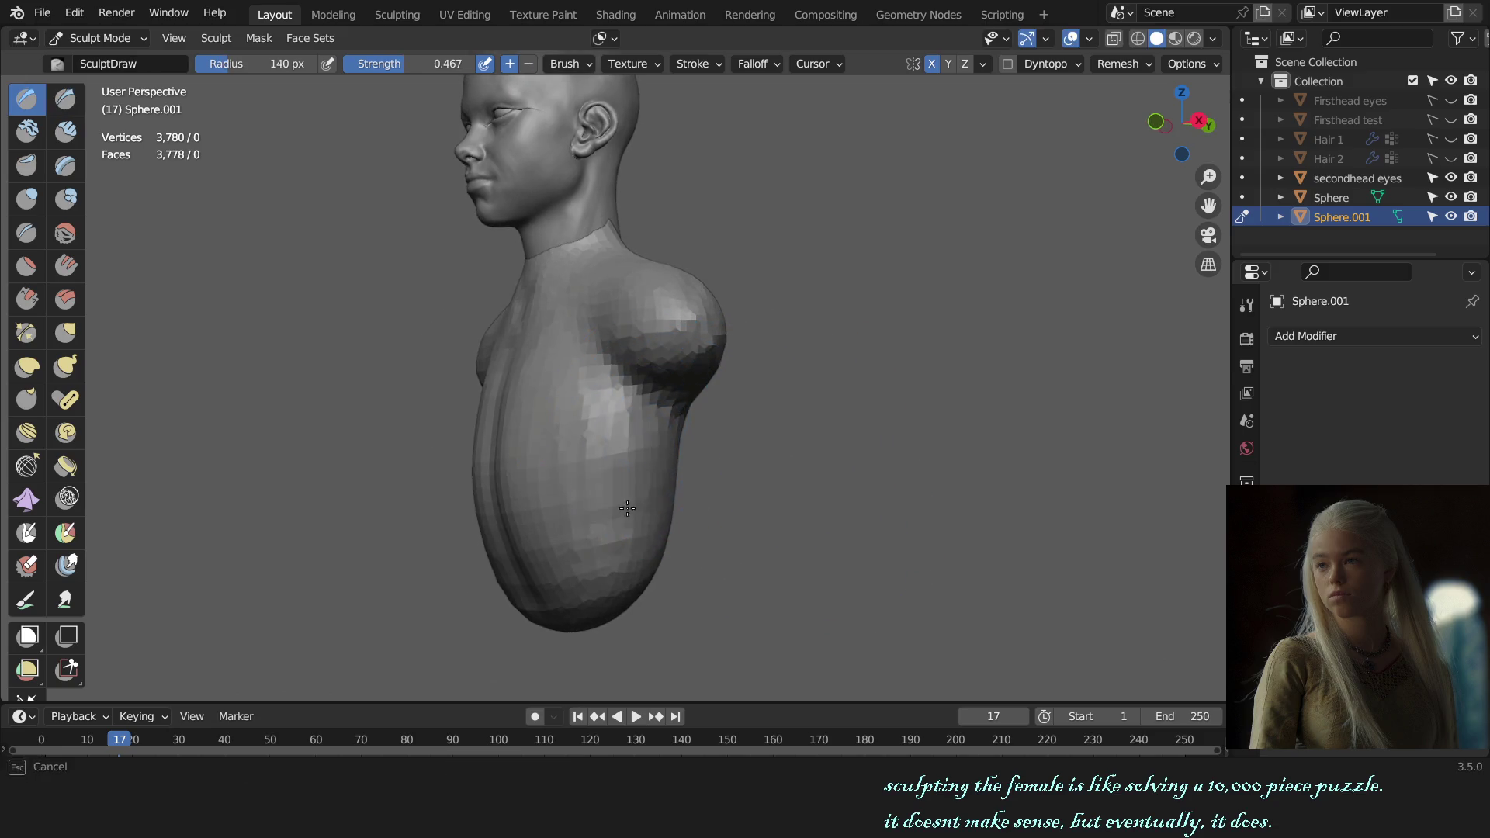
left_click_drag(620, 423, 605, 438)
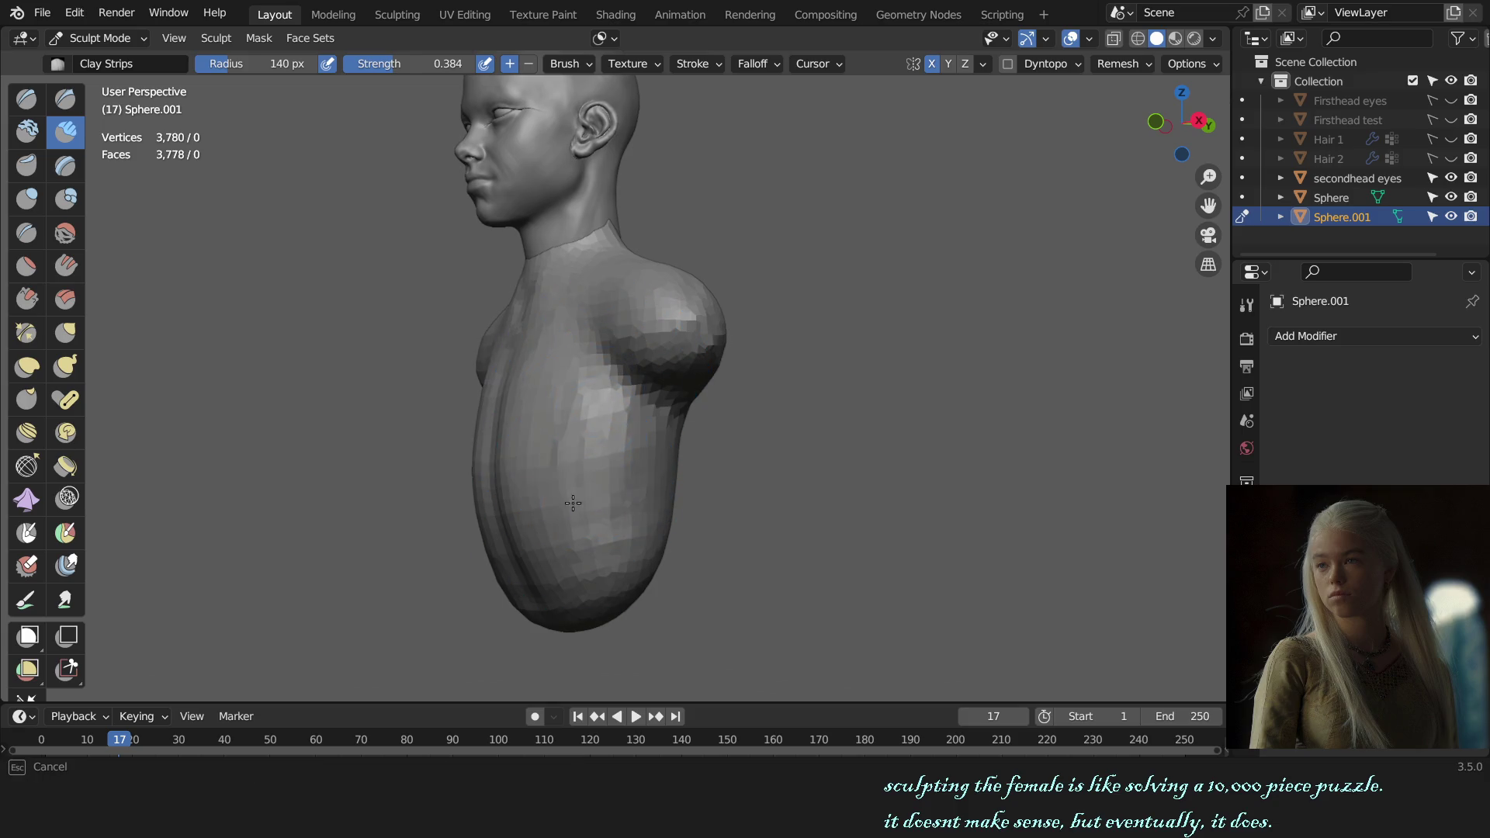
mouse_move(651, 470)
middle_mouse_down()
mouse_move(650, 526)
mouse_move(588, 482)
middle_mouse_up()
- Carve into the belly with an enlarged subtracting Draw Sharp brush, checked in front view
key("bracketright")
left_click(65, 98)
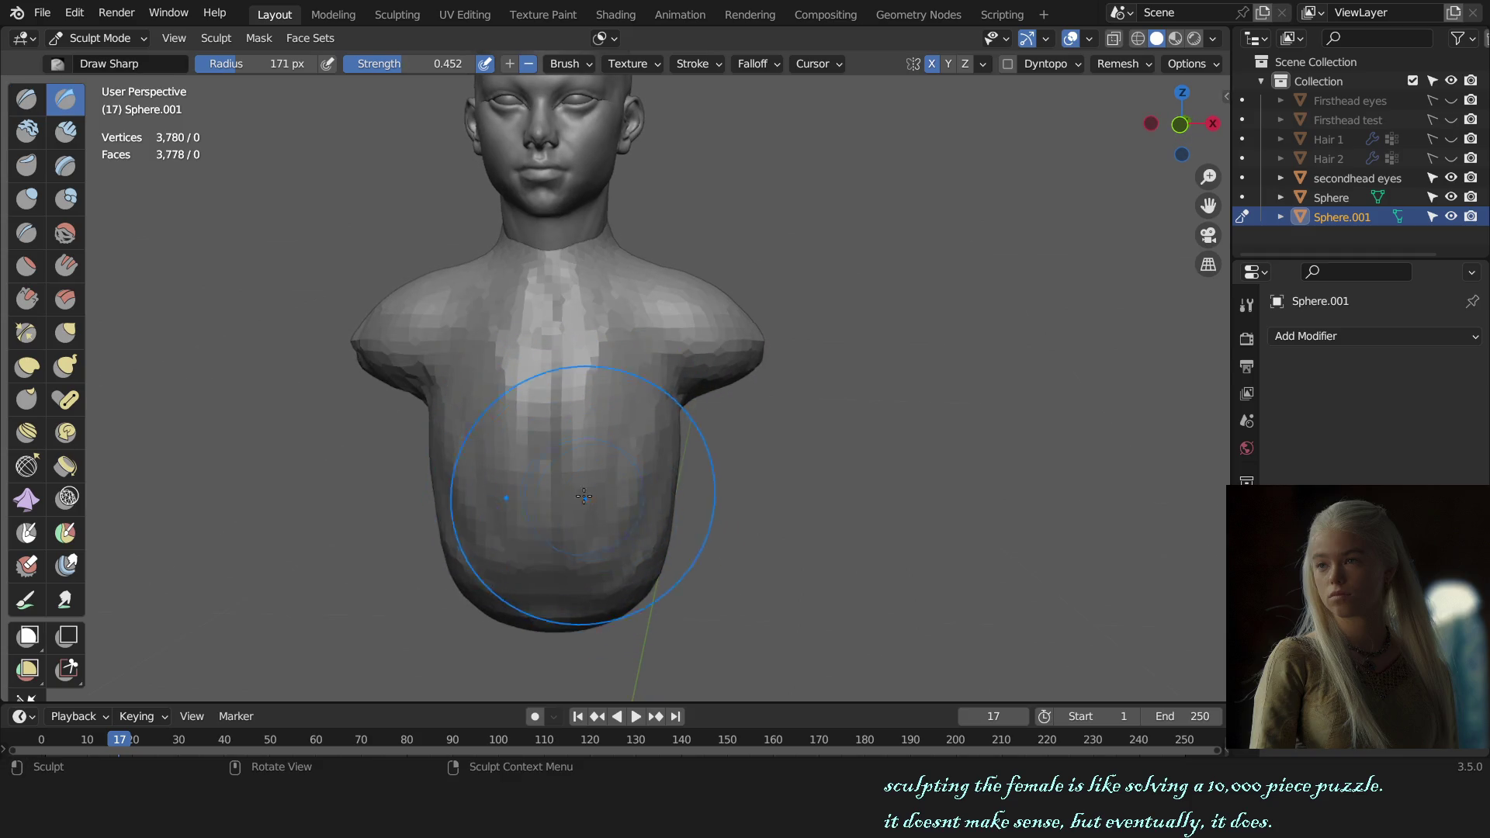
left_click_drag(582, 497, 544, 446)
middle_click_drag(695, 518, 645, 496)
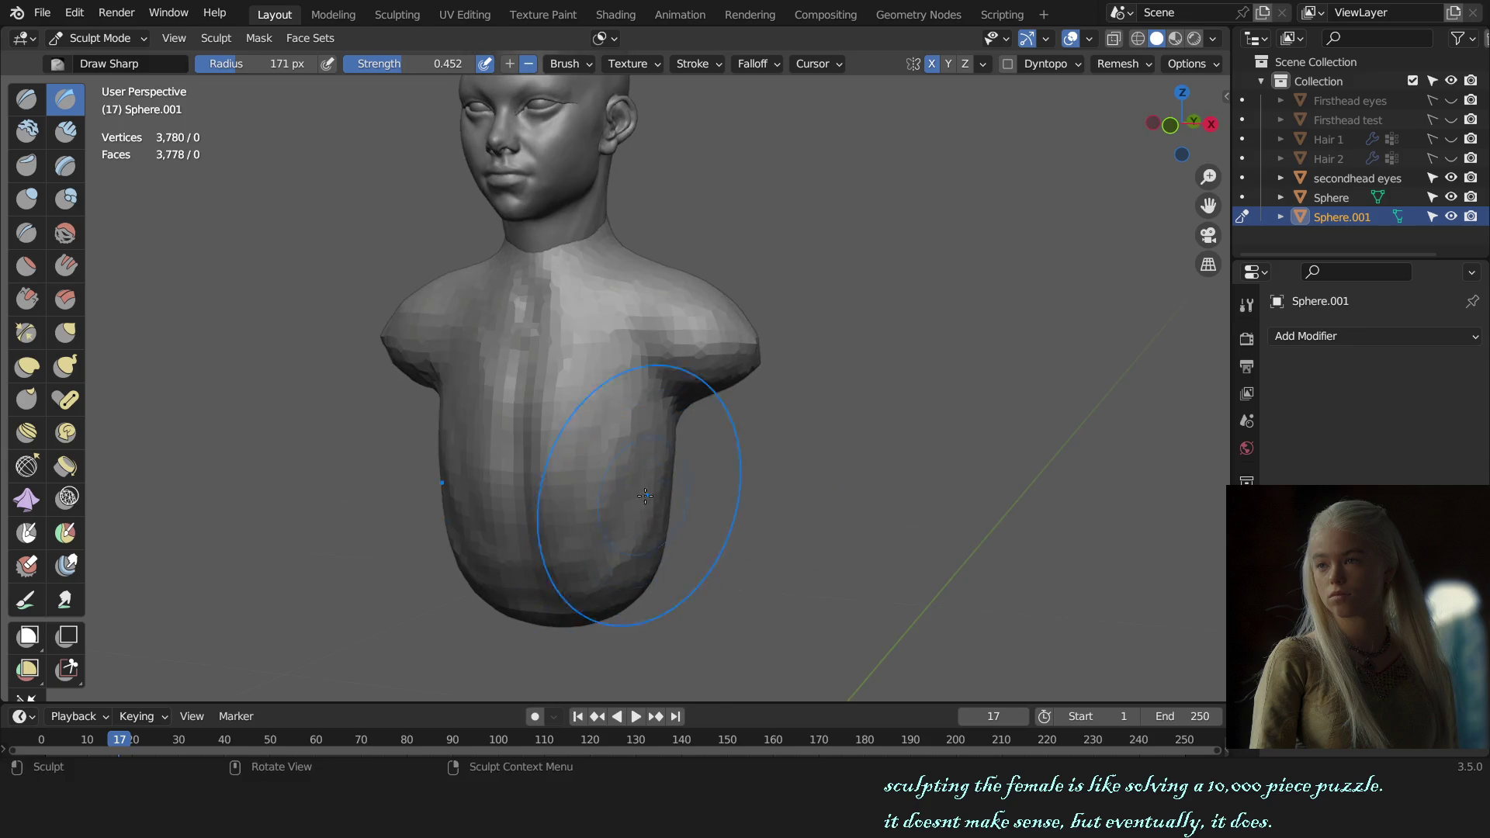
key("bracketleft")
key("bracketleft")
key("bracketleft")
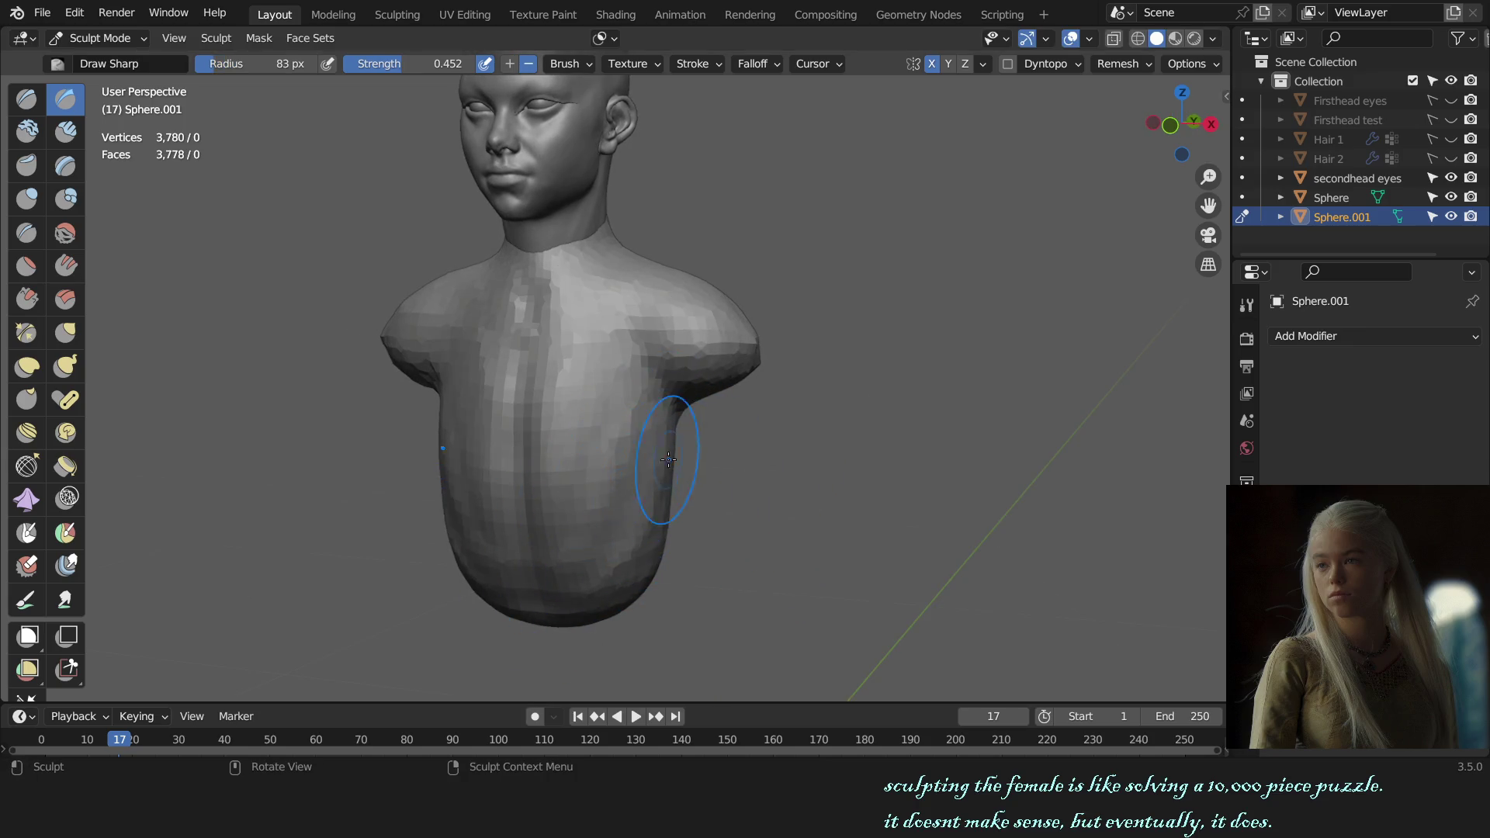
key("KP_1")
- Refine the torso with a smaller Draw brush and orbit toward the back of the bust
key("x")
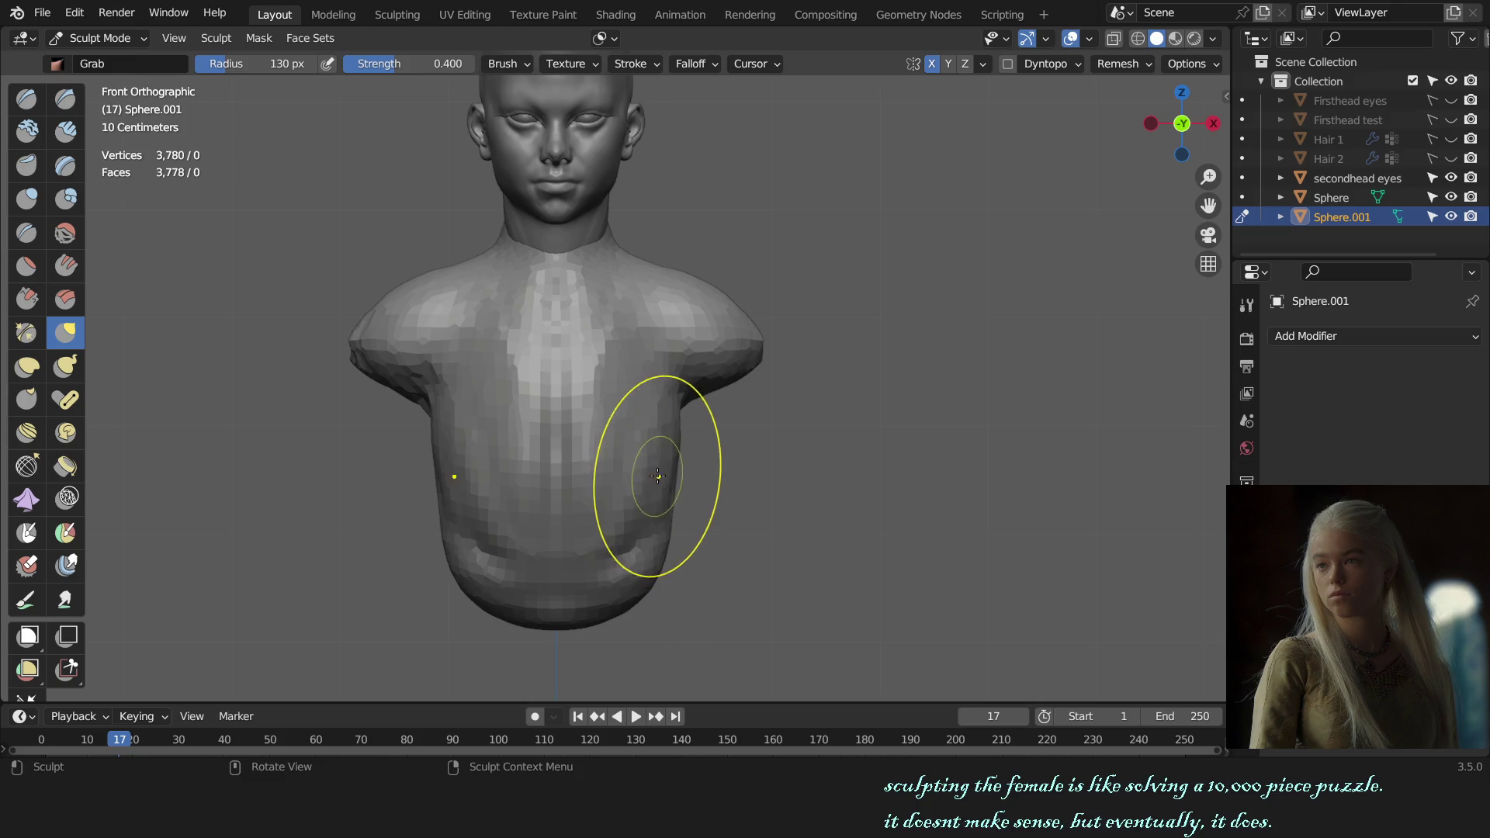
middle_click_drag(647, 494, 623, 480)
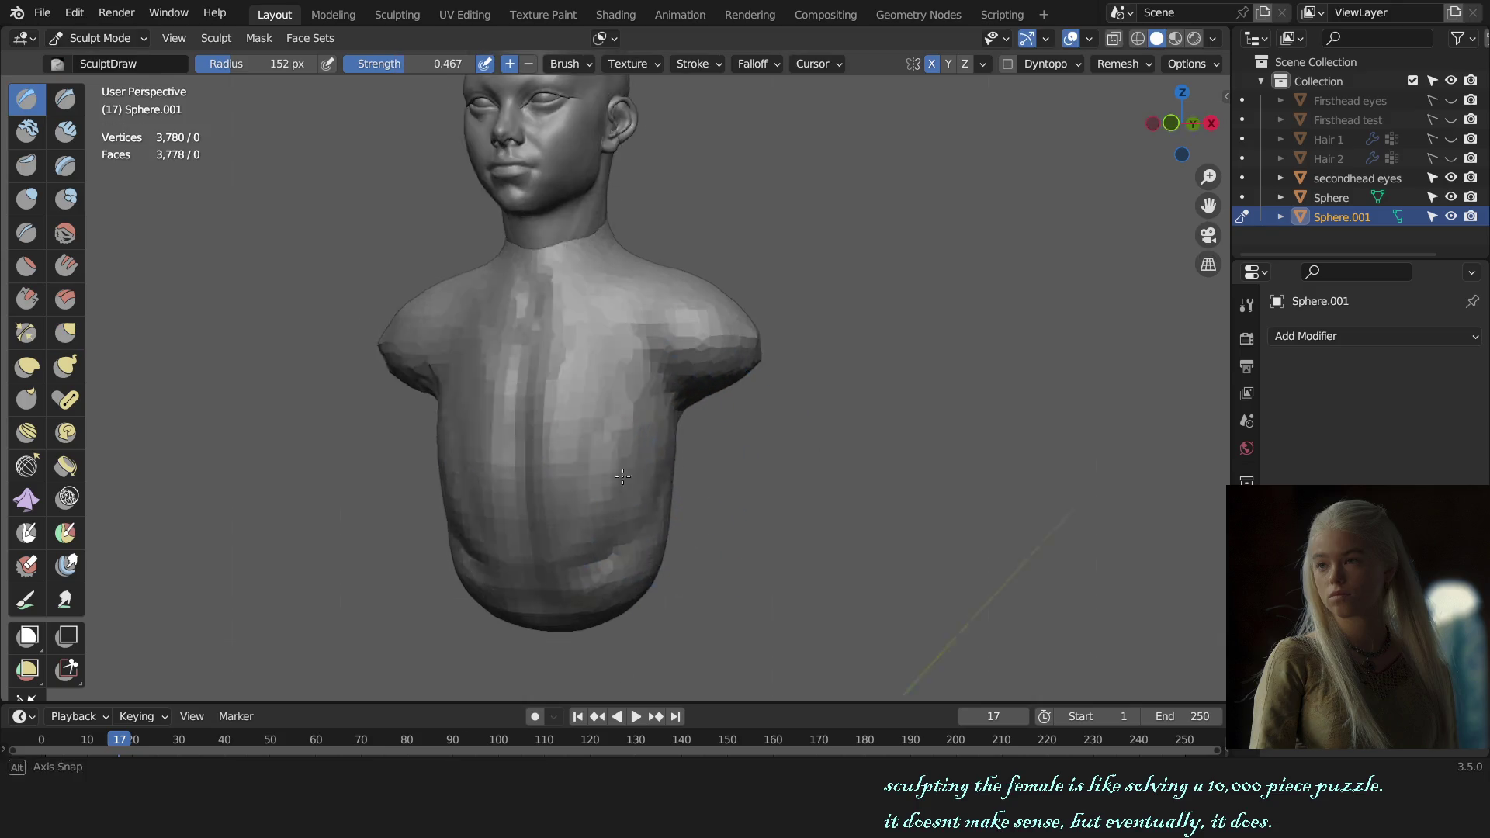
key("f")
left_click(623, 479)
key("f")
left_click(623, 453)
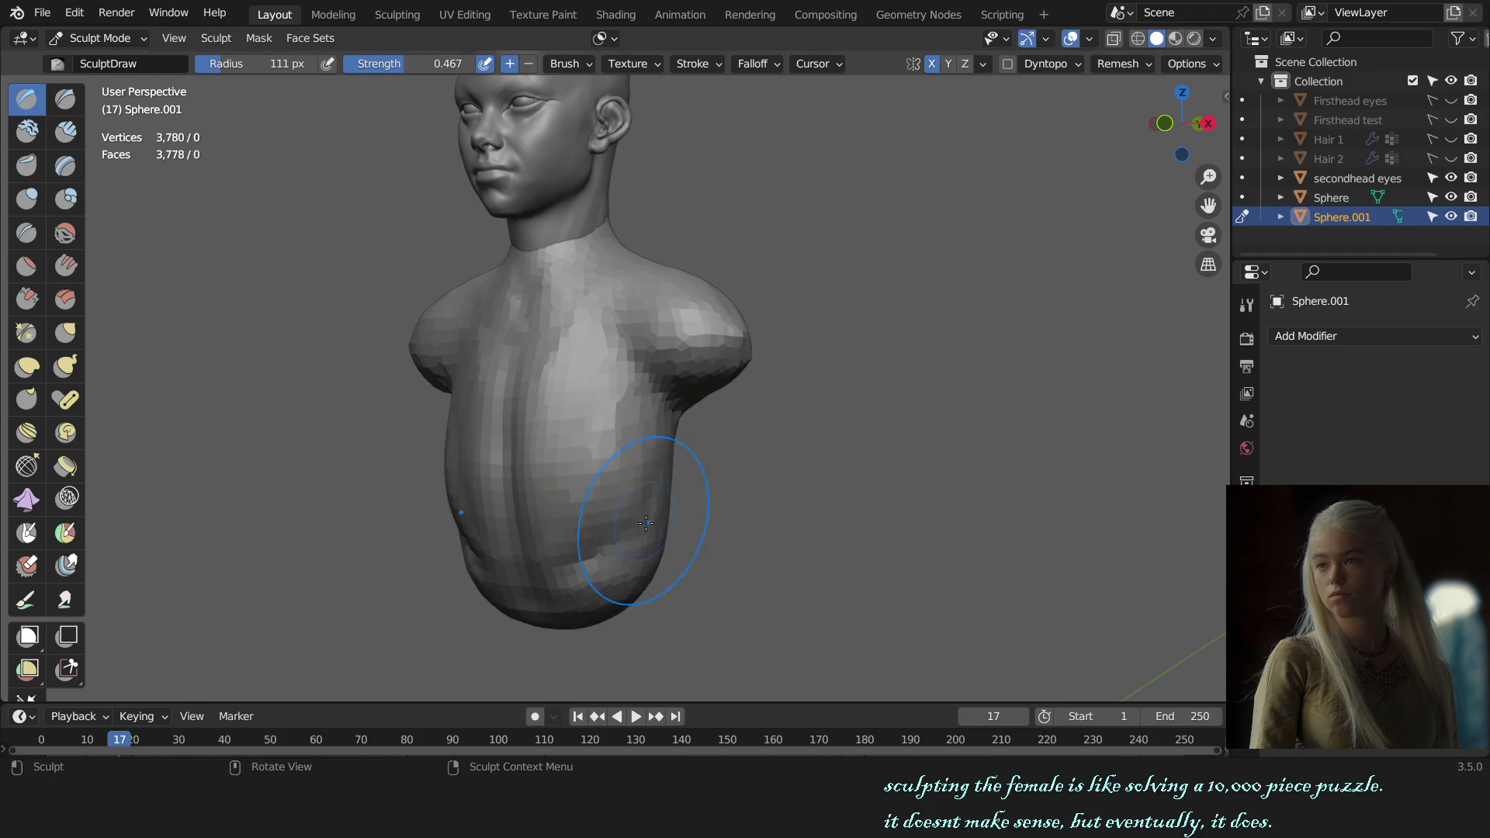
middle_click_drag(757, 474, 591, 460)
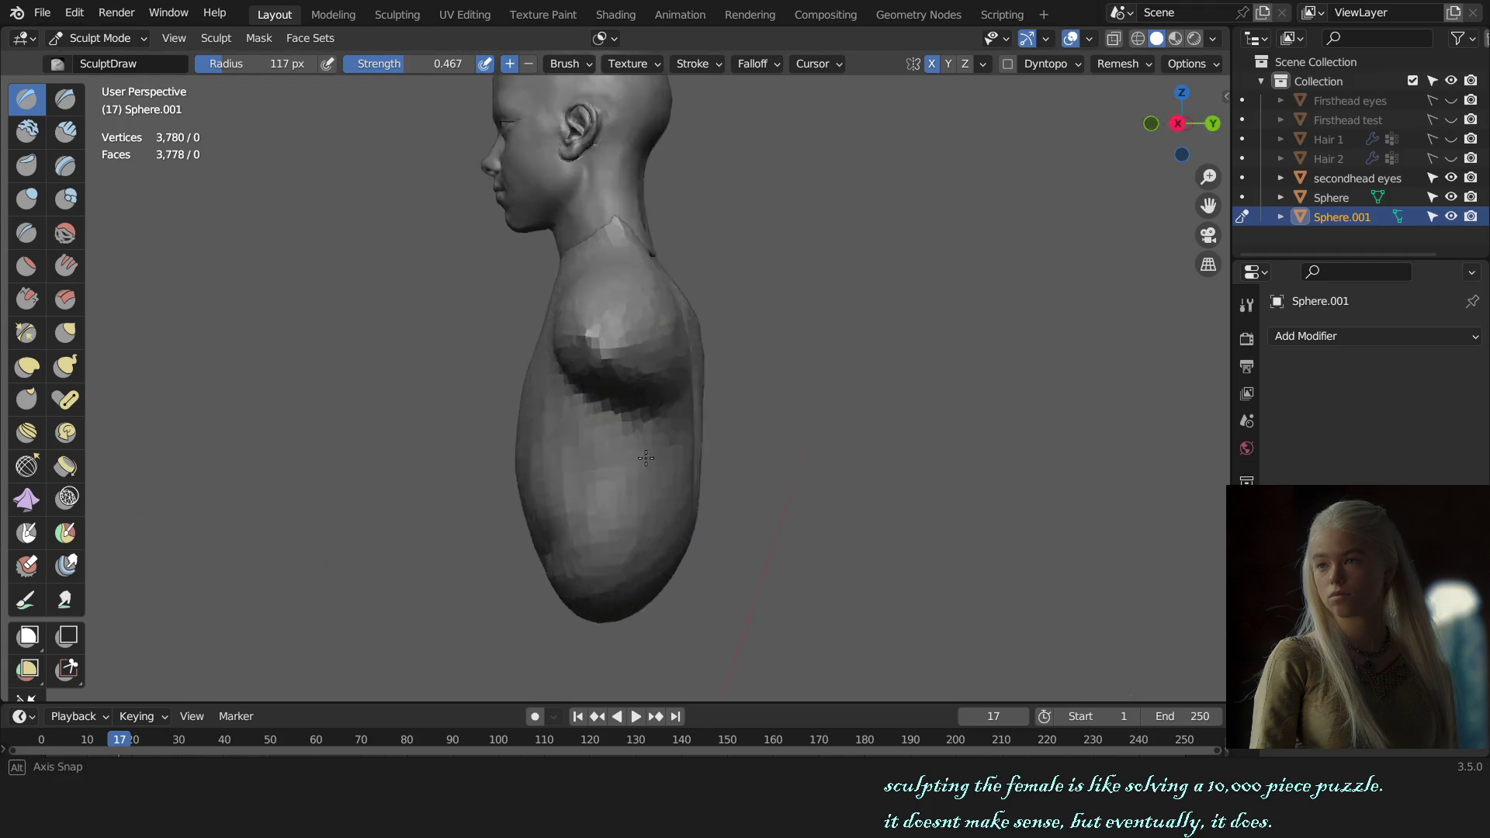
key("c")
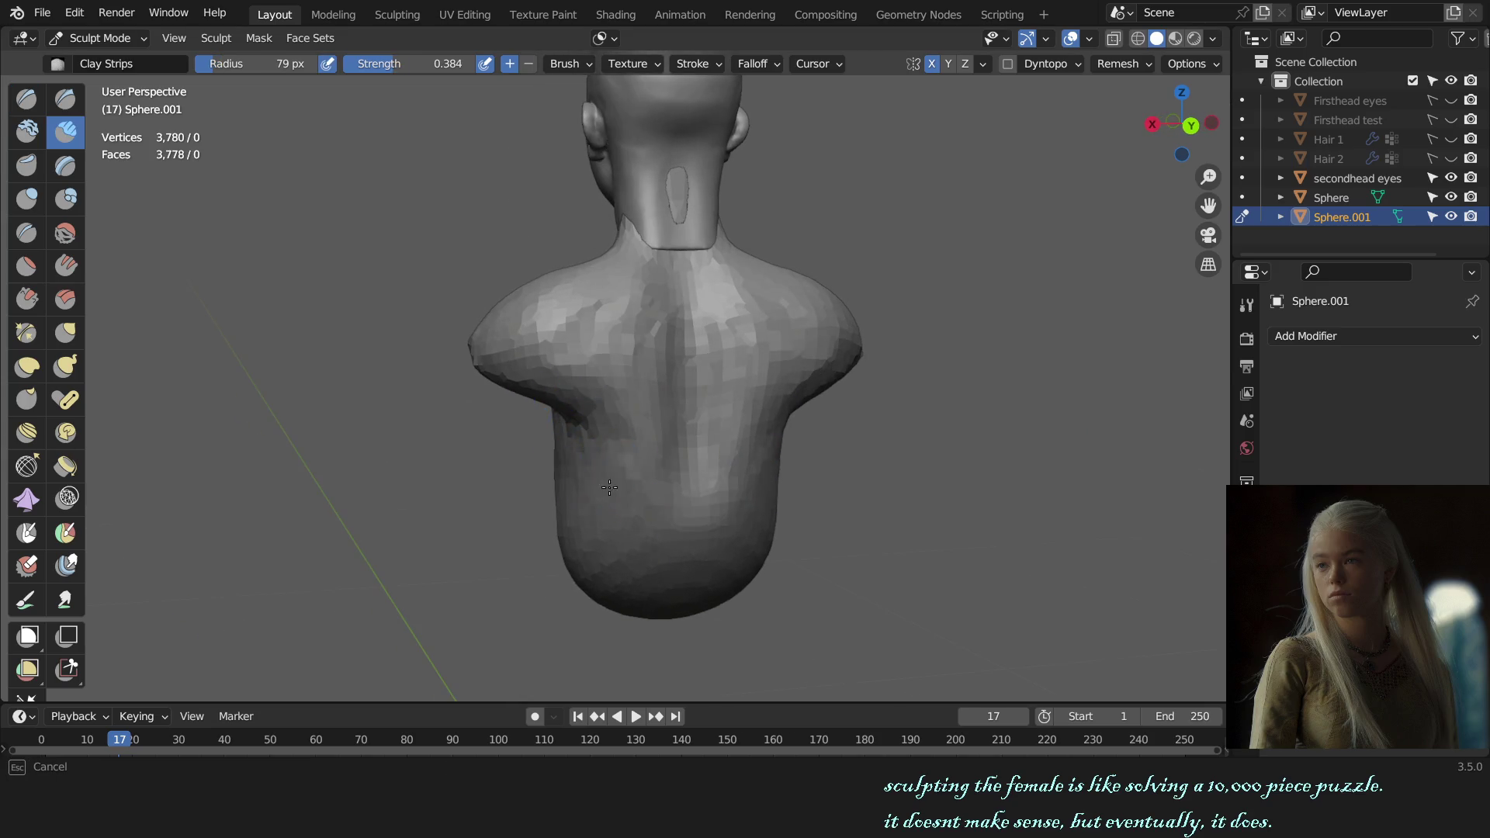
- Grab the shoulders up and down into rounder caps, mirrored, then check from the front
middle_click_drag(613, 425, 579, 391)
key("g")
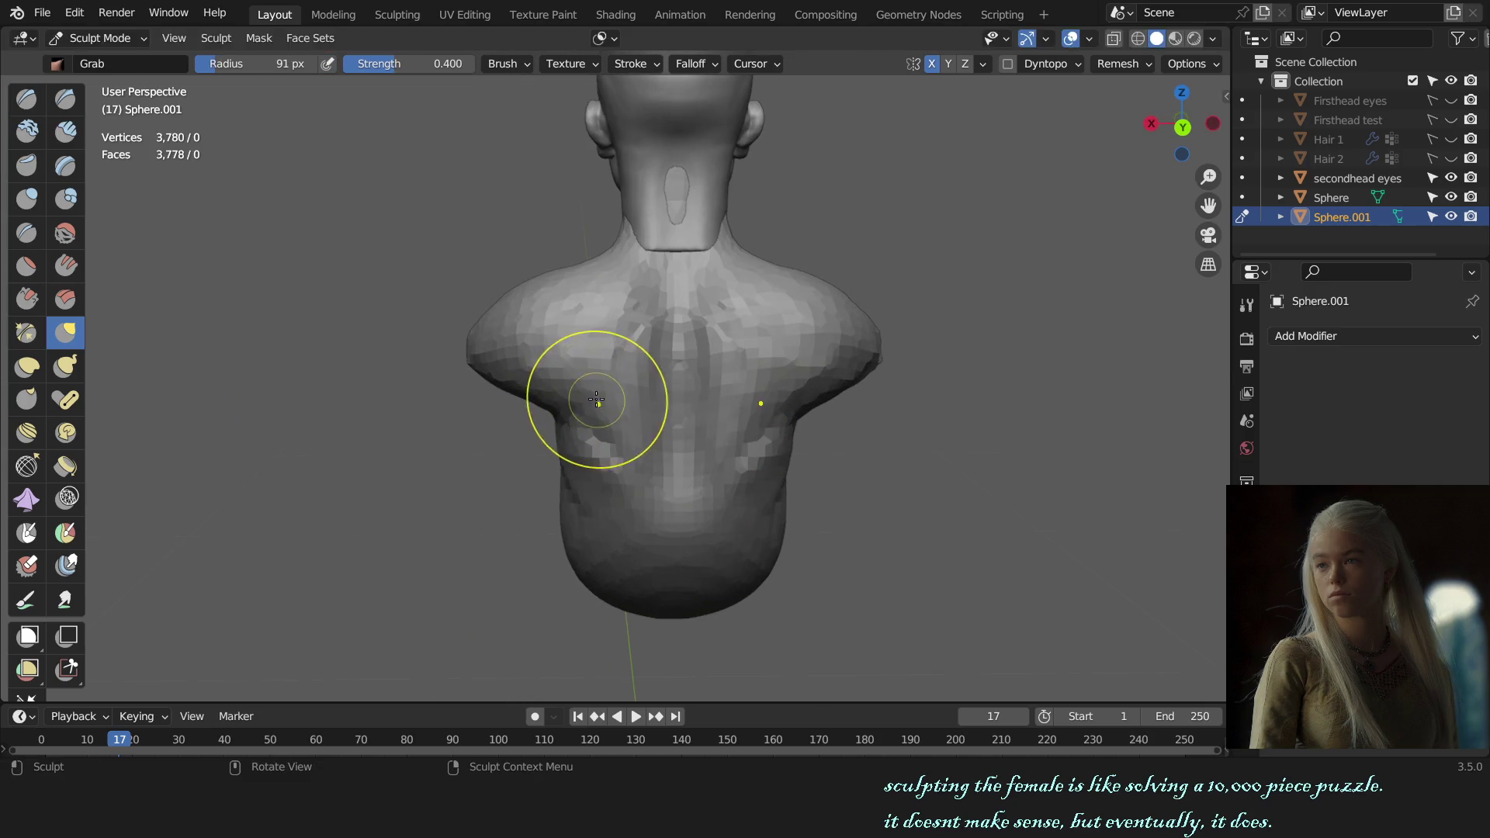
left_click_drag(554, 401, 563, 314)
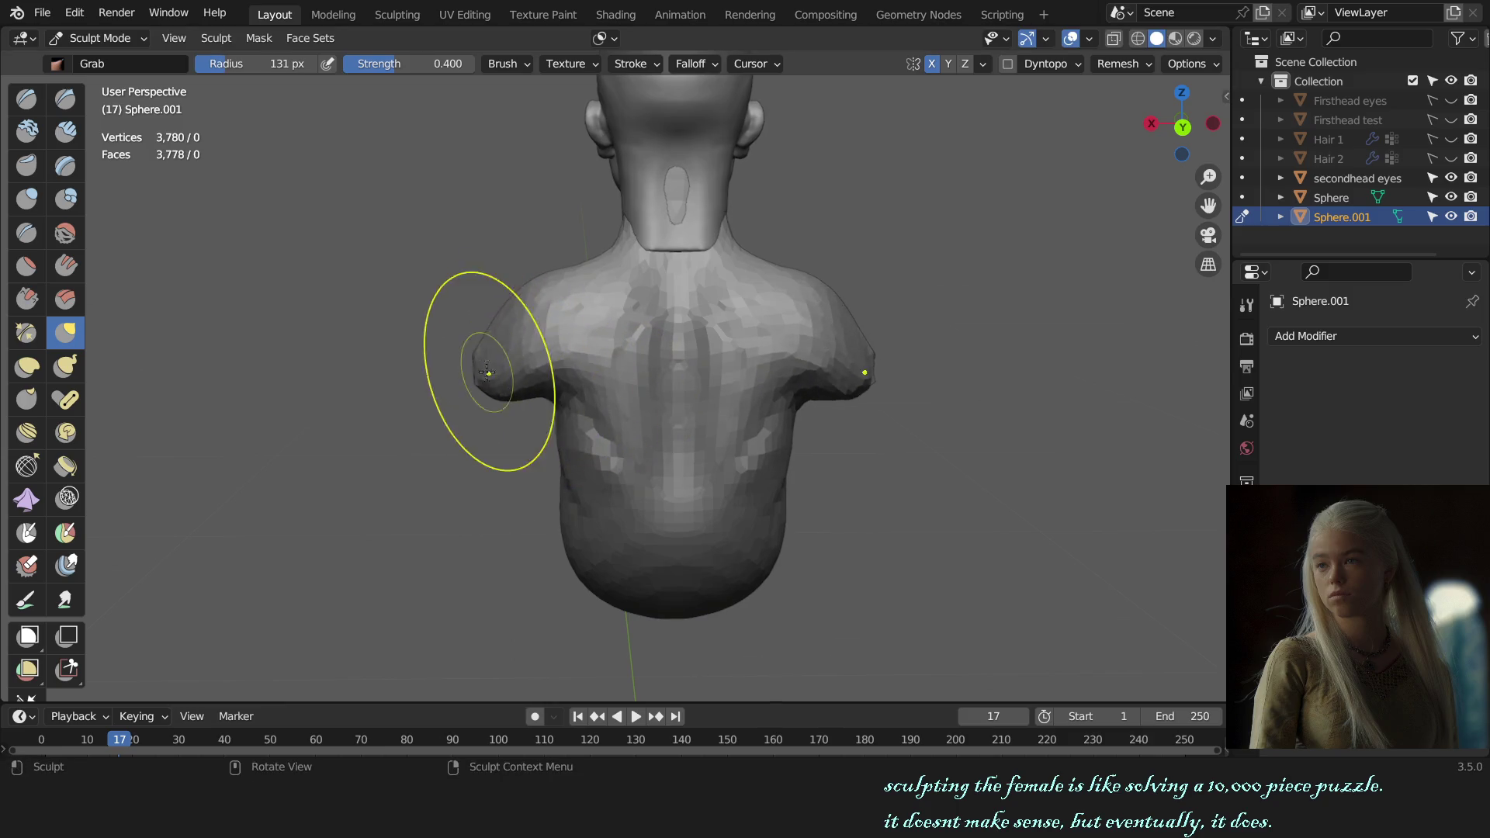
left_click_drag(531, 267, 512, 349)
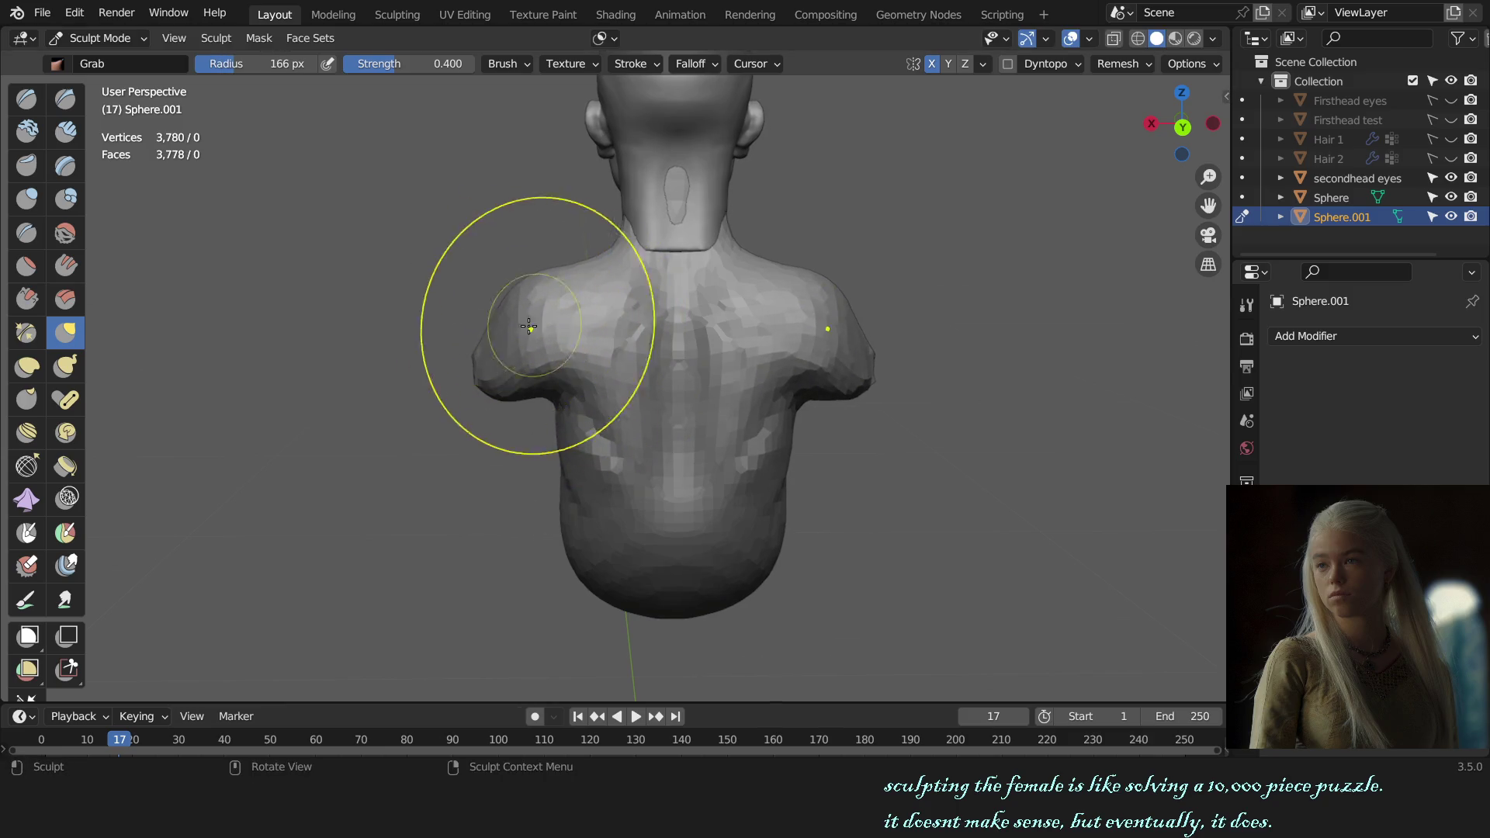
key("KP_1")
scroll(788, 423, "down", 1)
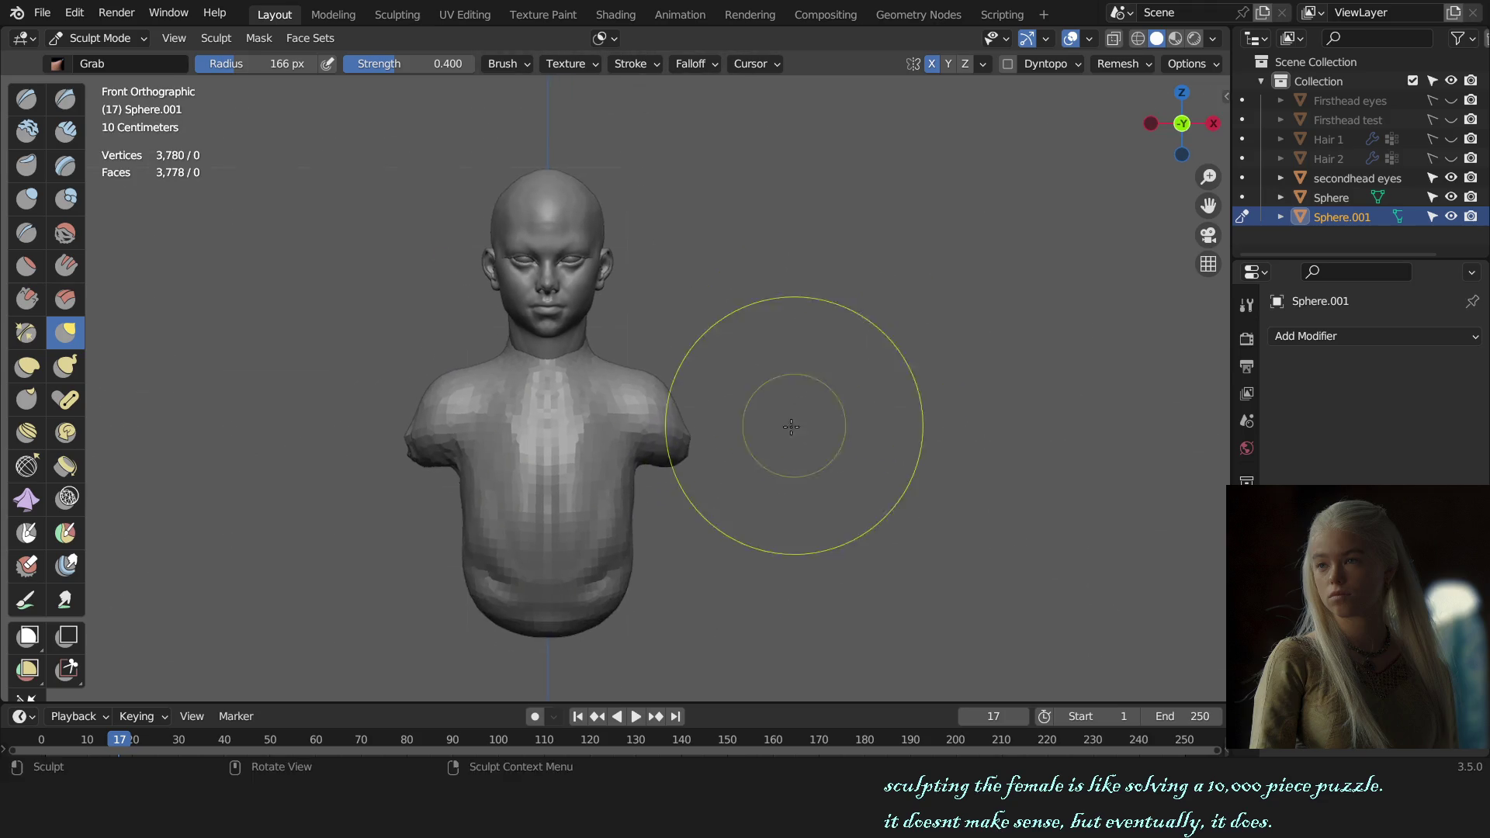
scroll(745, 419, "up", 2)
- Resize the brush and add a draw stroke pass, checking from three-quarter and front views
key("f")
left_click(700, 410)
middle_click_drag(700, 410, 675, 431)
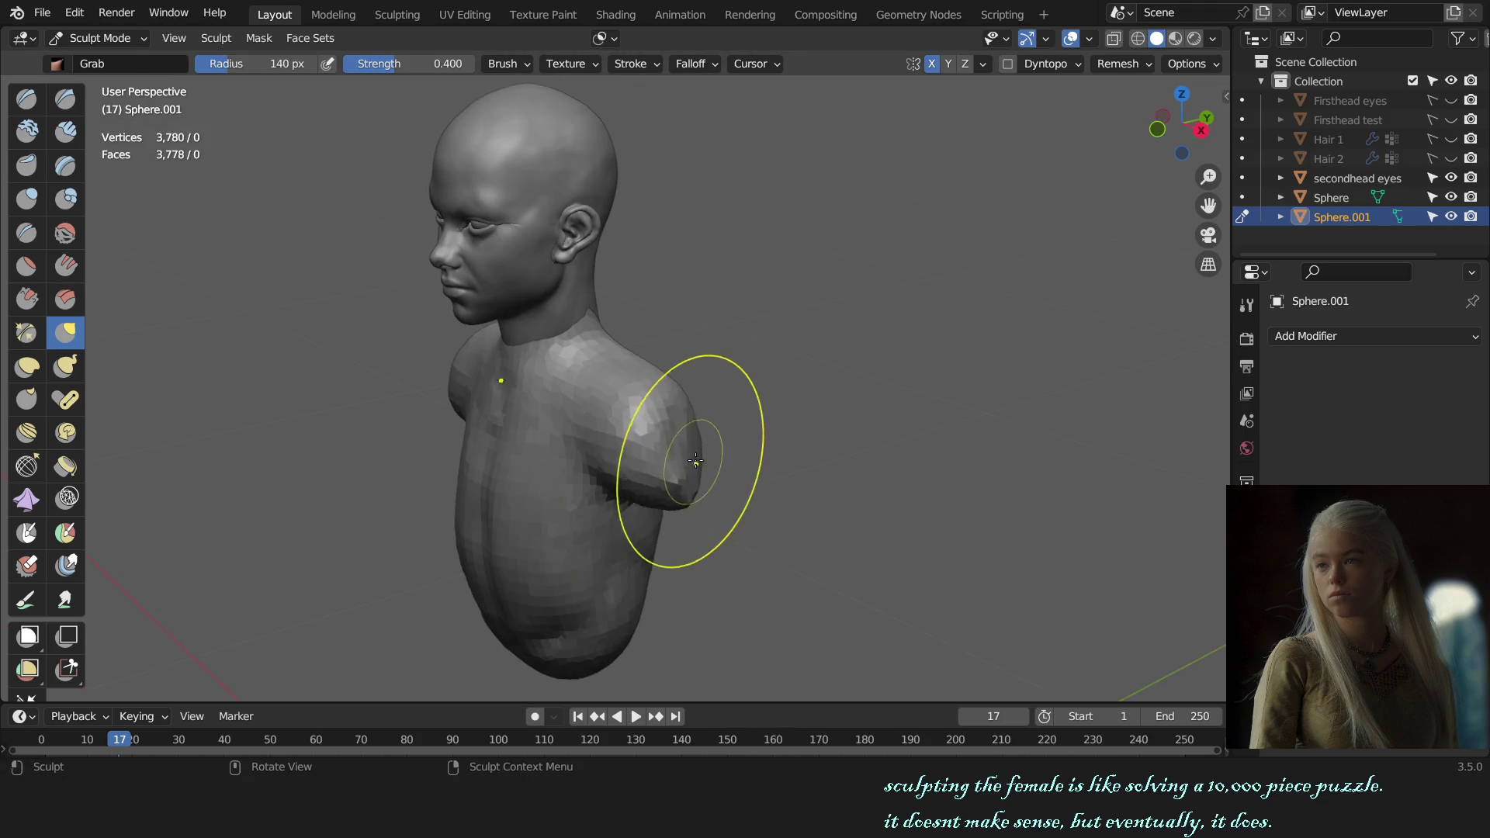
key("x")
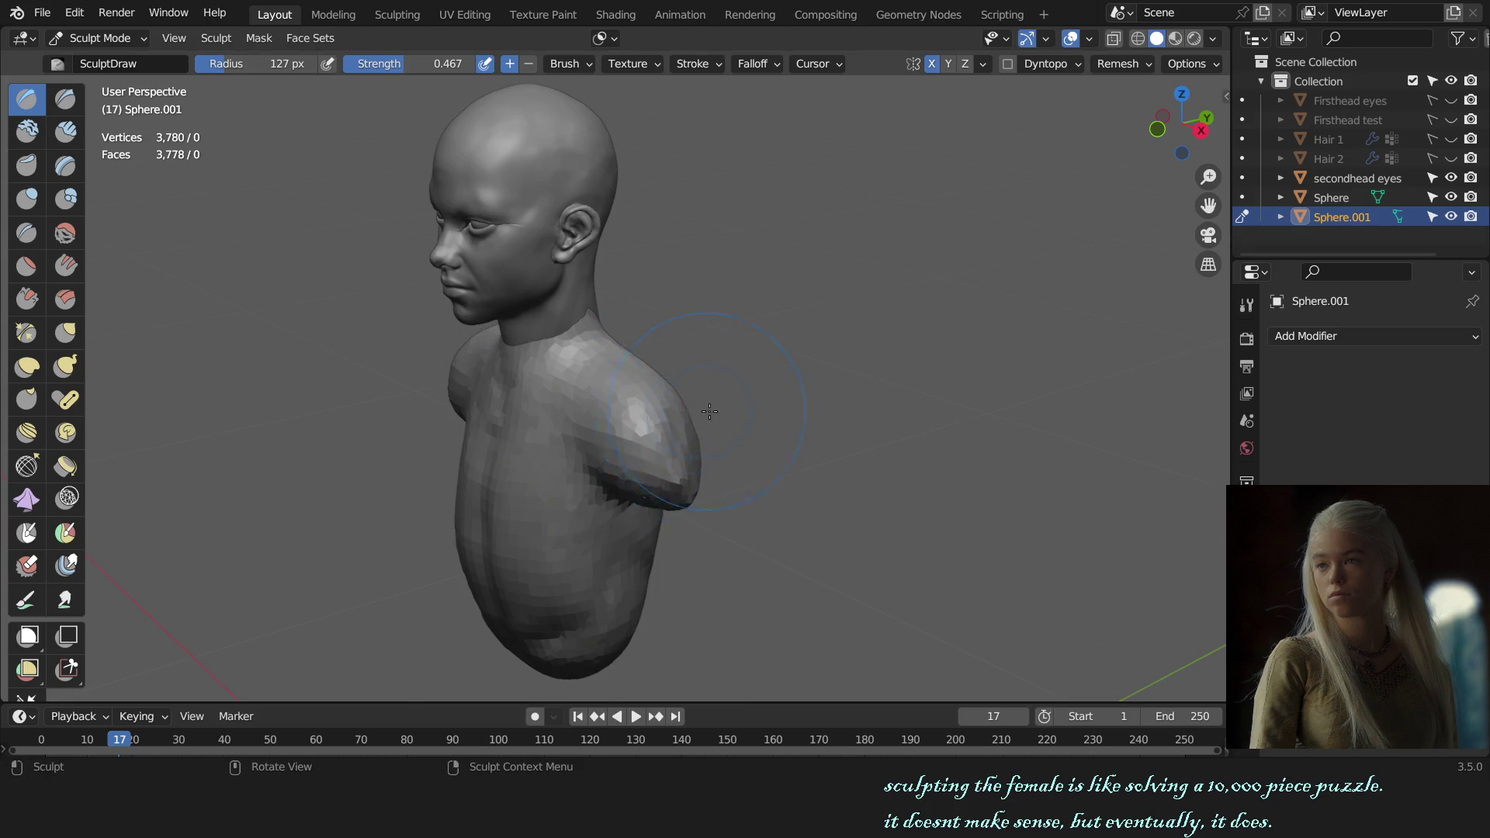
key("KP_1")
- Return to the Grab brush, settle its radius, and begin reshaping the chest in three-quarter view
key("g")
key("f")
left_click(694, 451)
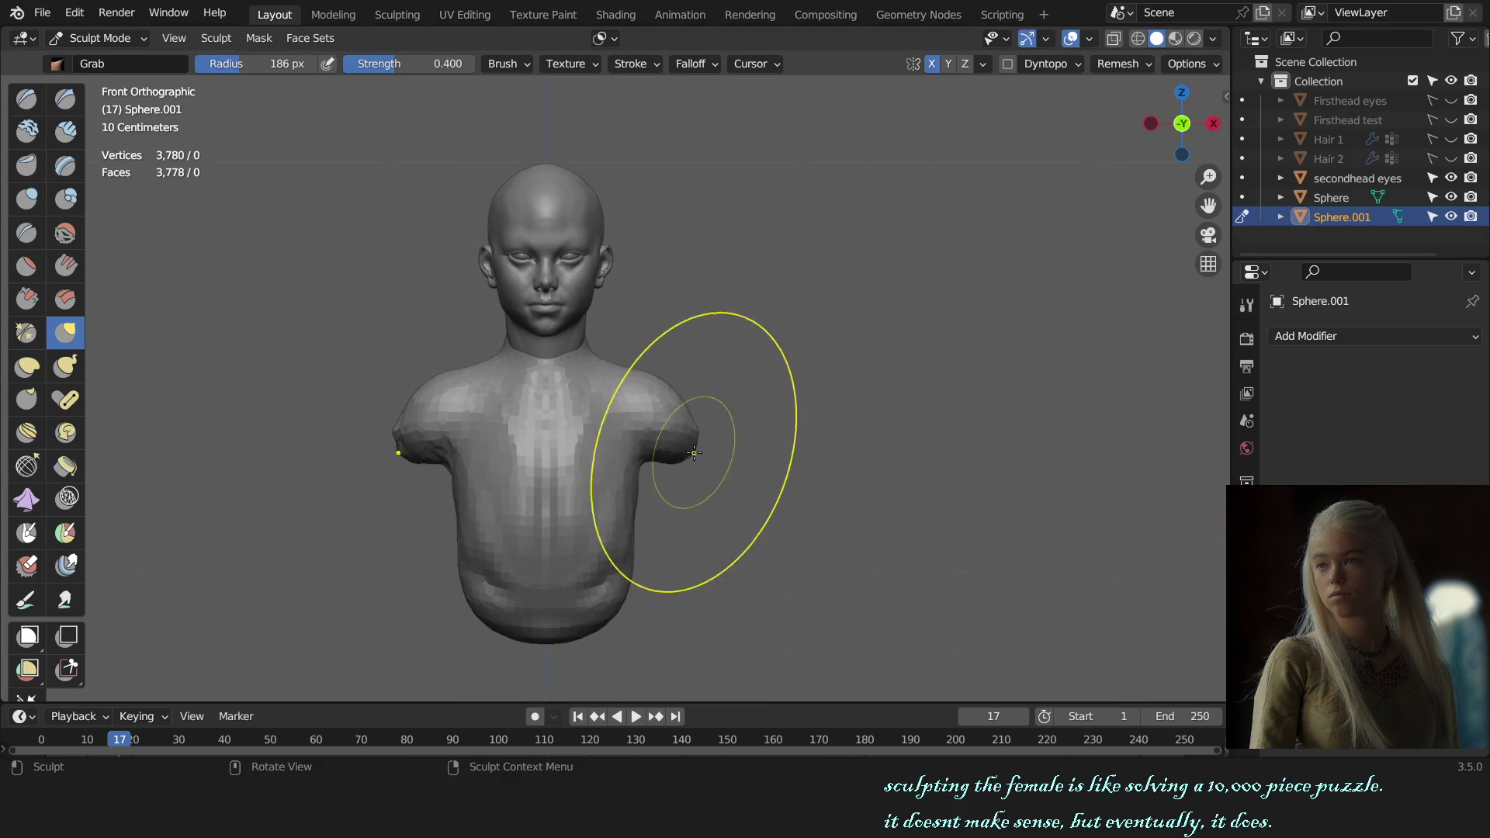
key("f")
left_click(731, 493)
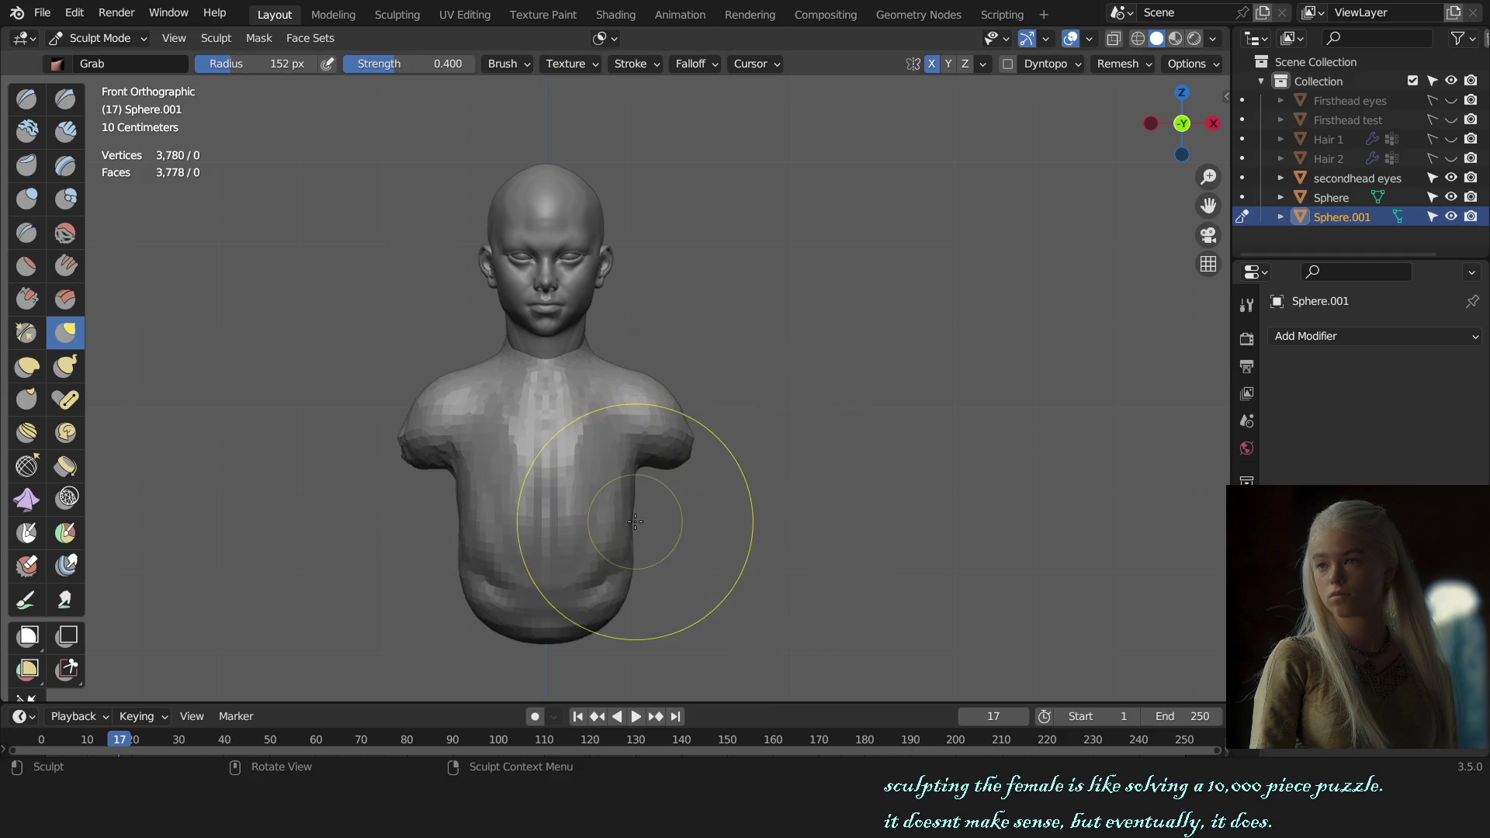
key("f")
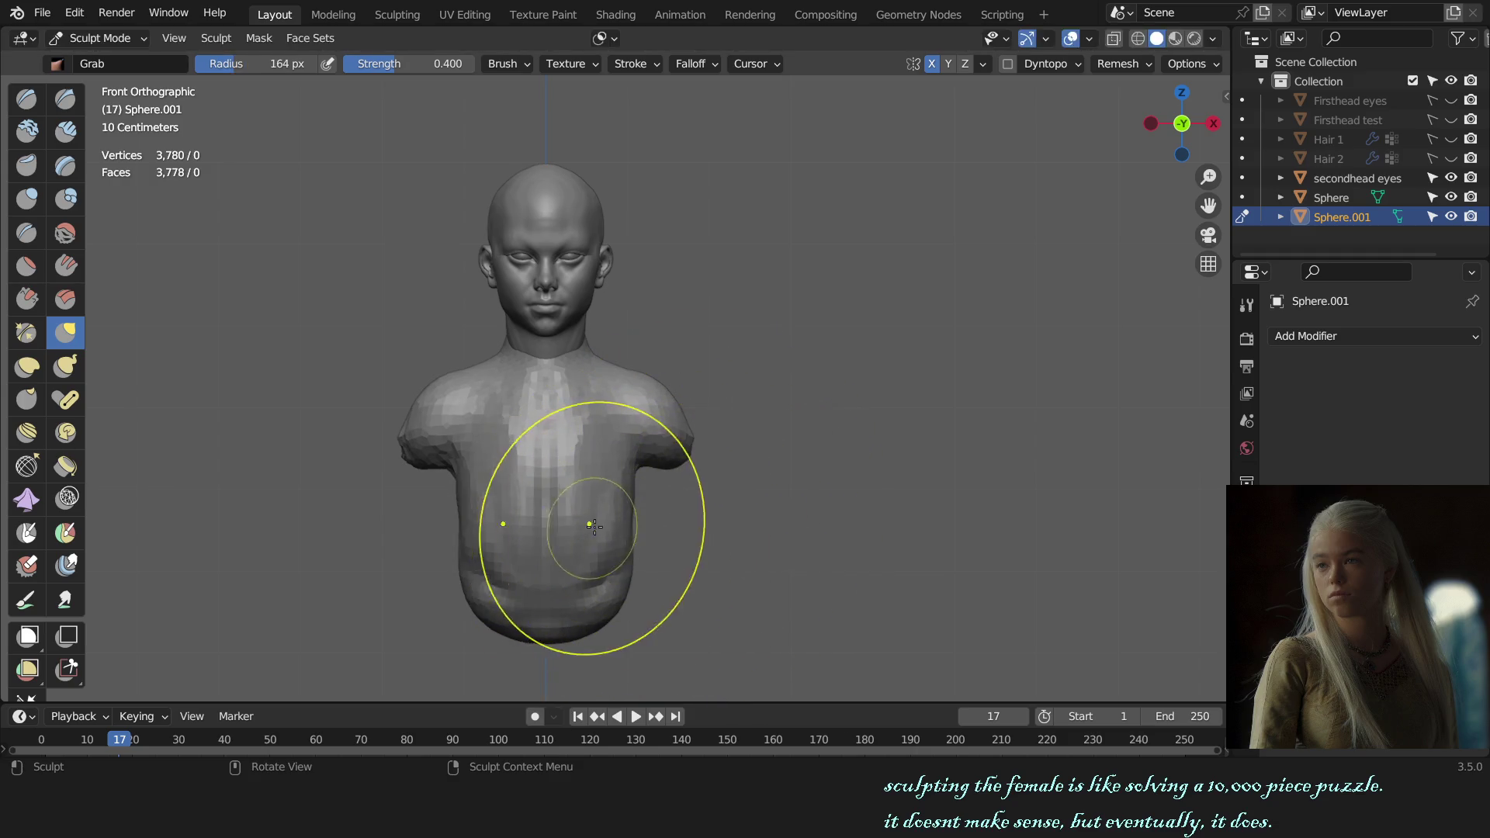
left_click(592, 526)
middle_click_drag(598, 489, 594, 487)
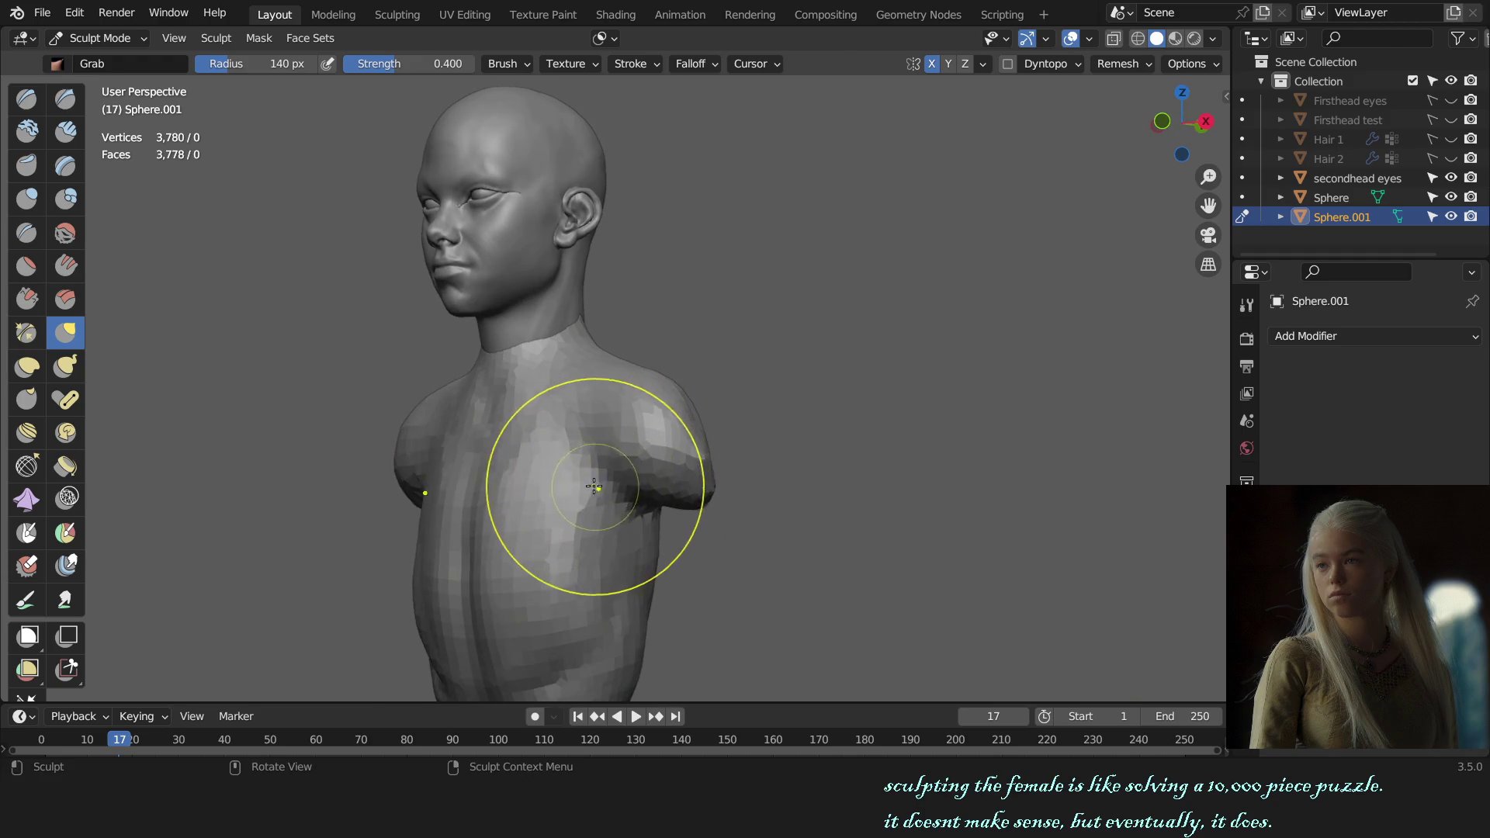
- Build up the chest and belly with Draw Sharp and Clay Strips strokes, then orbit to the side
key("x")
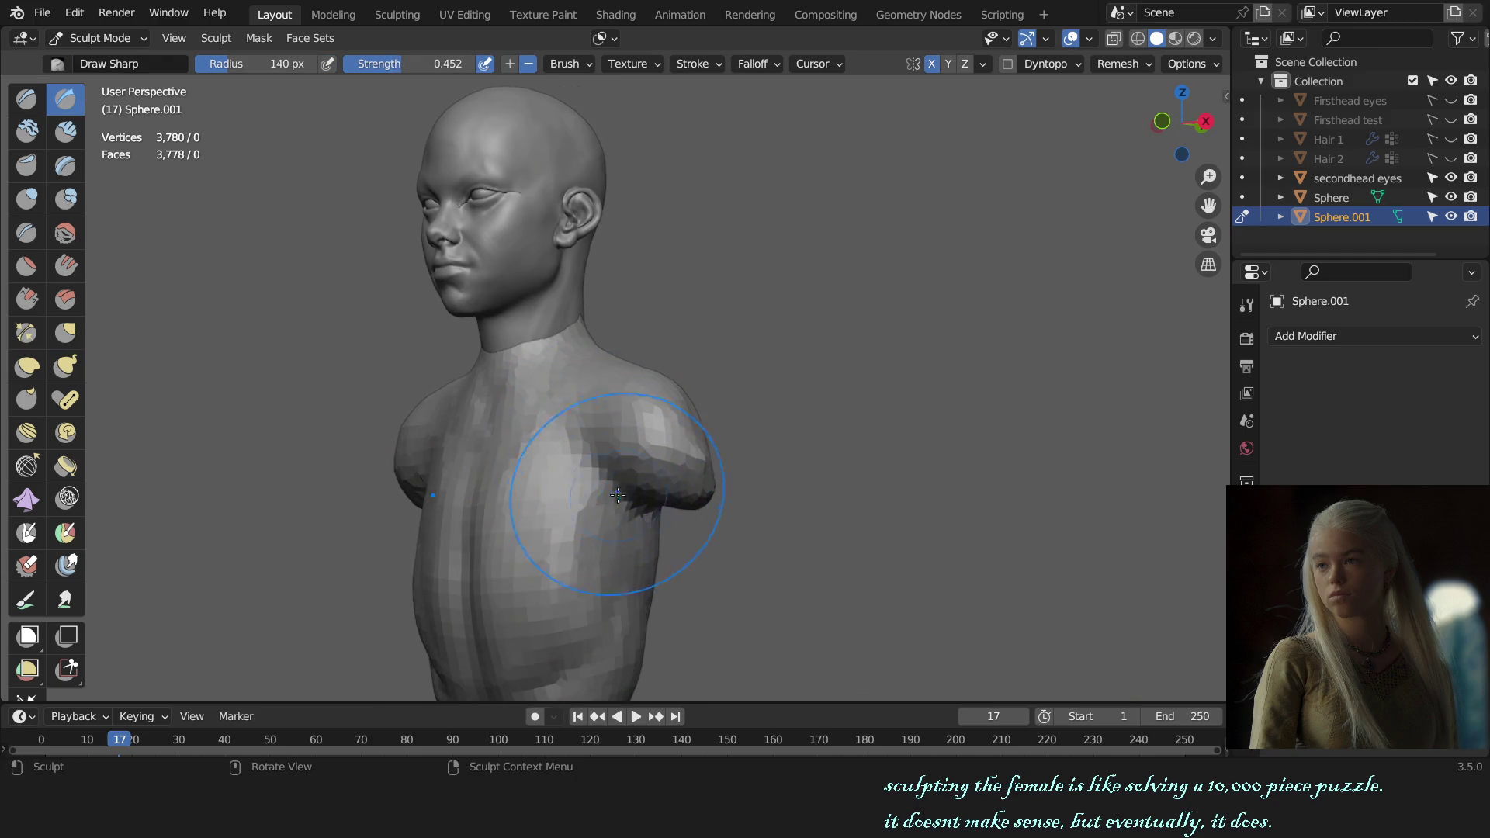
scroll(745, 527, "up", 3)
middle_click_drag(731, 407, 732, 466)
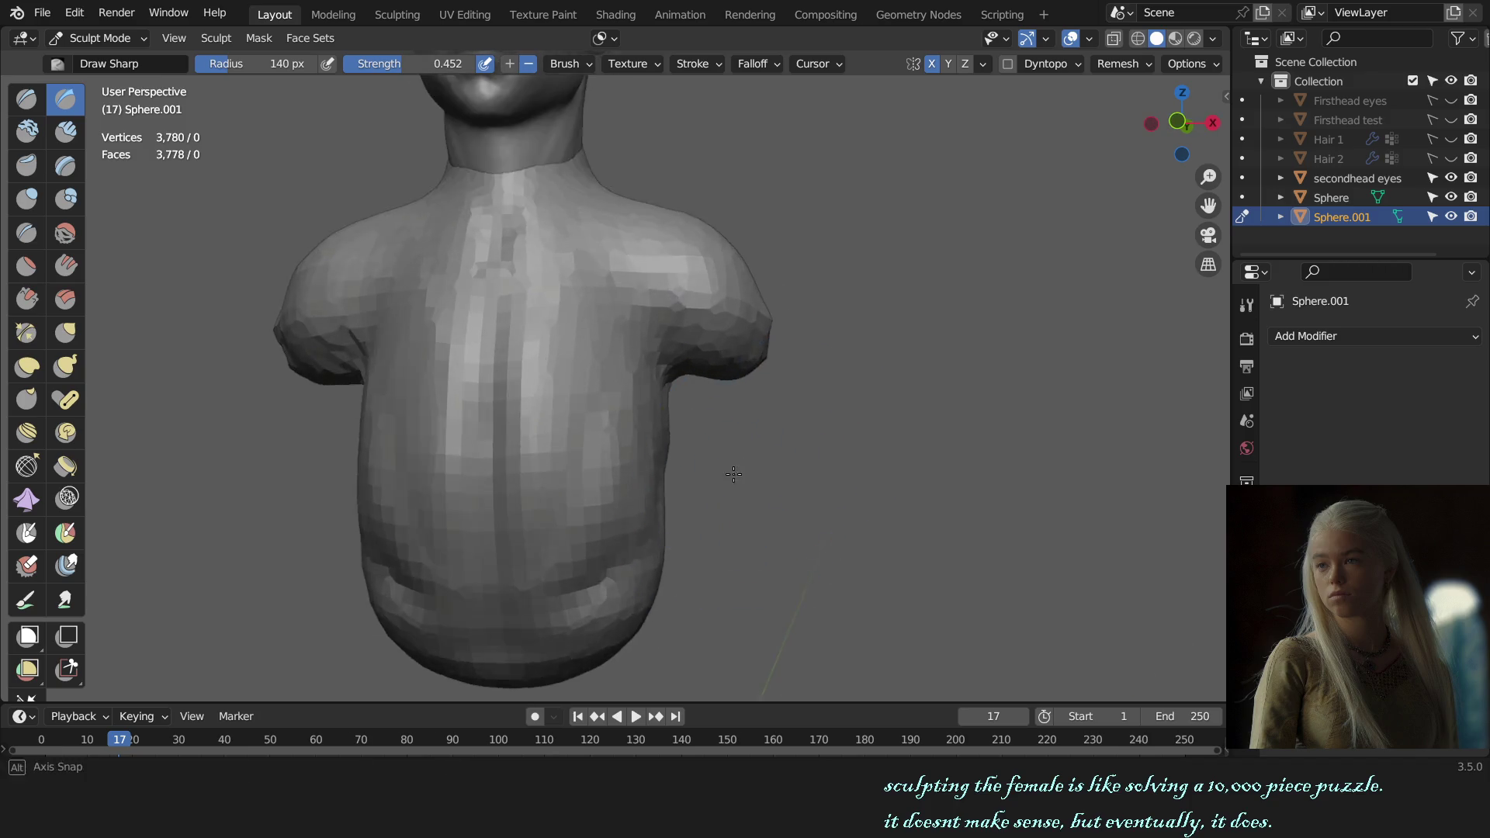
key("c")
left_click_drag(555, 517, 591, 664)
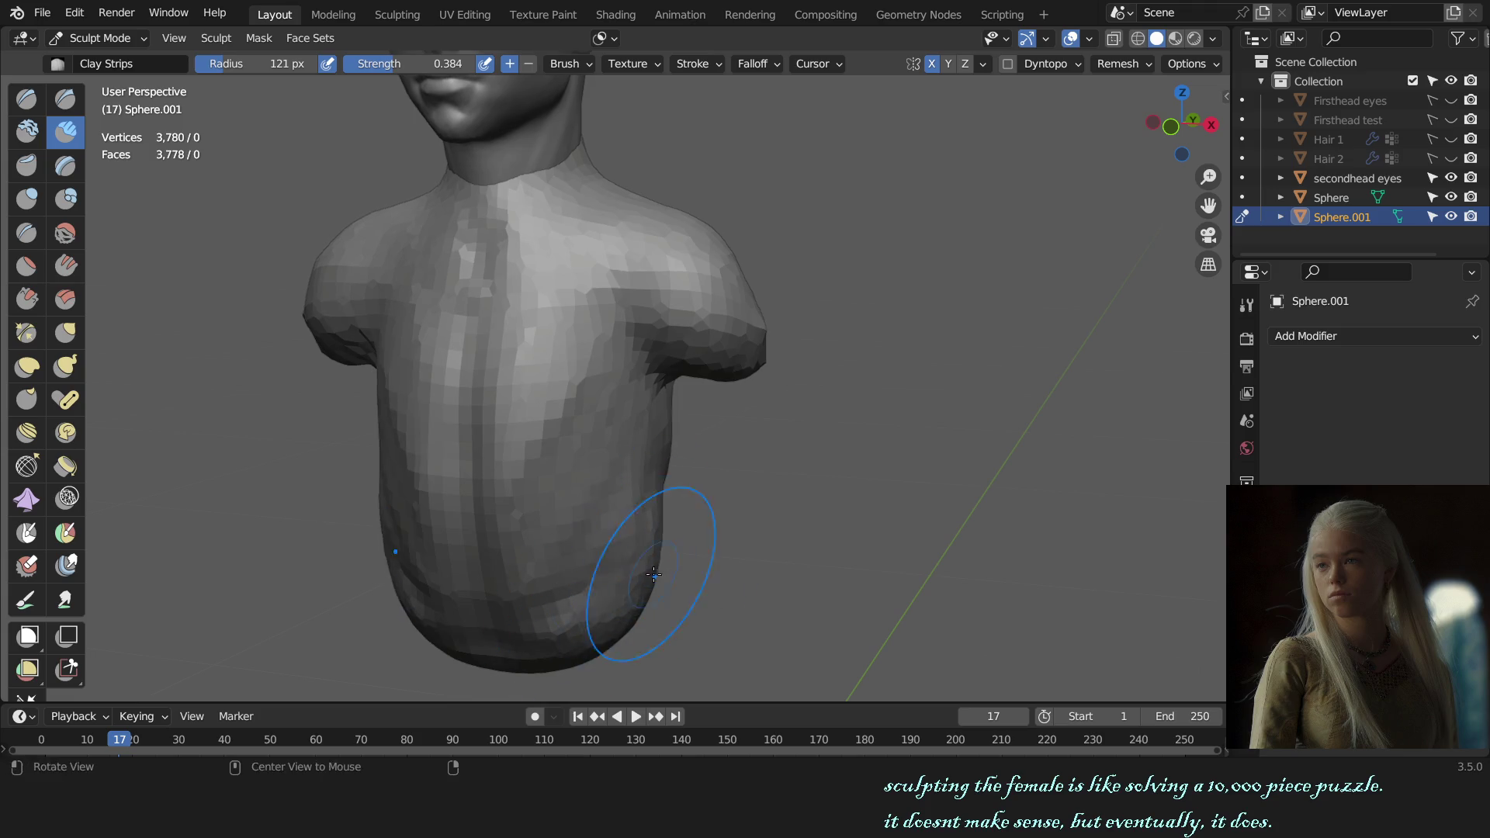
middle_click_drag(653, 572, 741, 491)
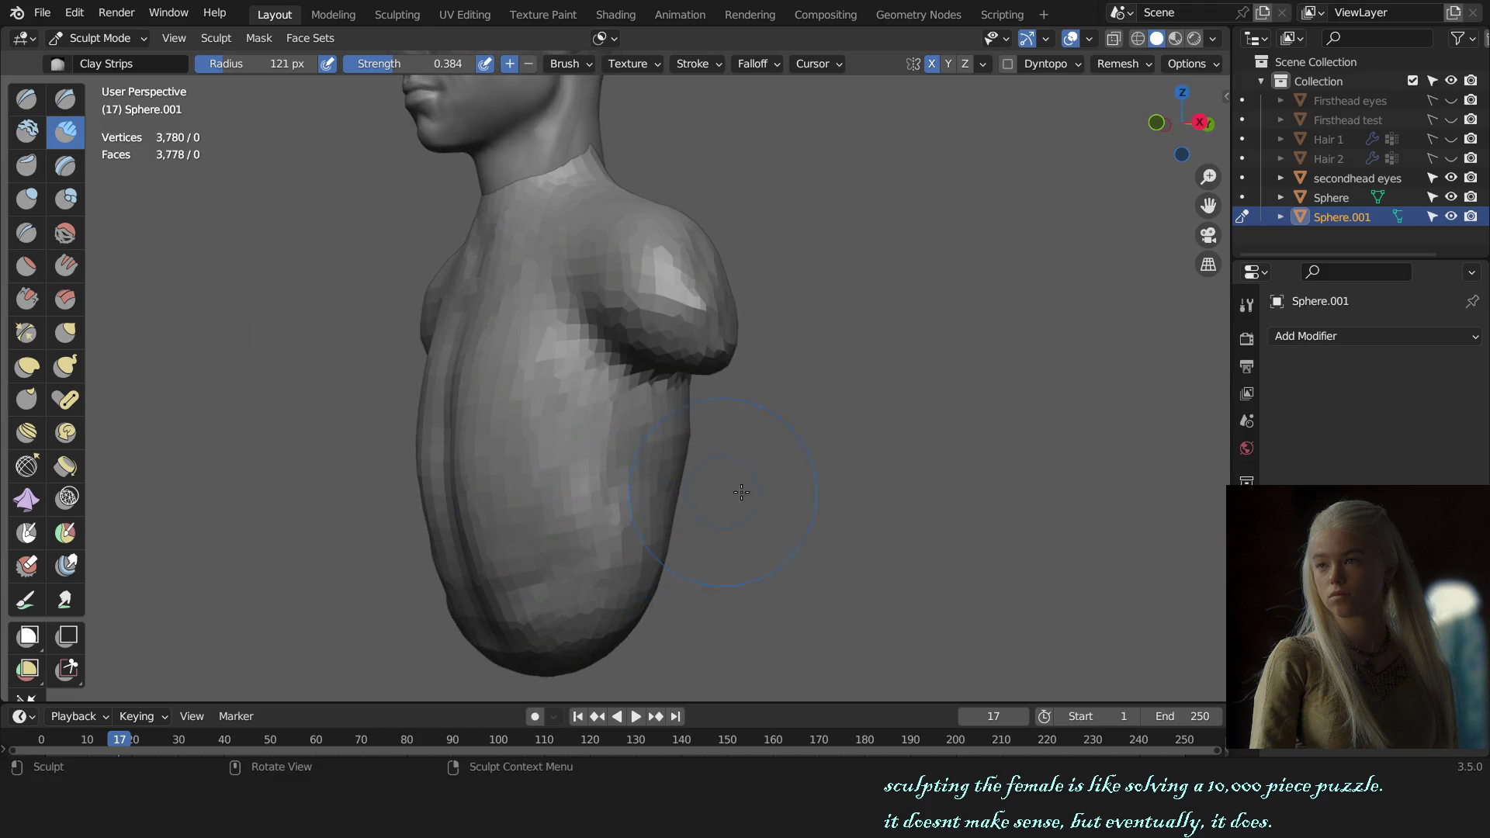
middle_click_drag(741, 491, 617, 513)
- Grab the lower torso into shape in side profile with an enlarged brush
key("g")
key("f")
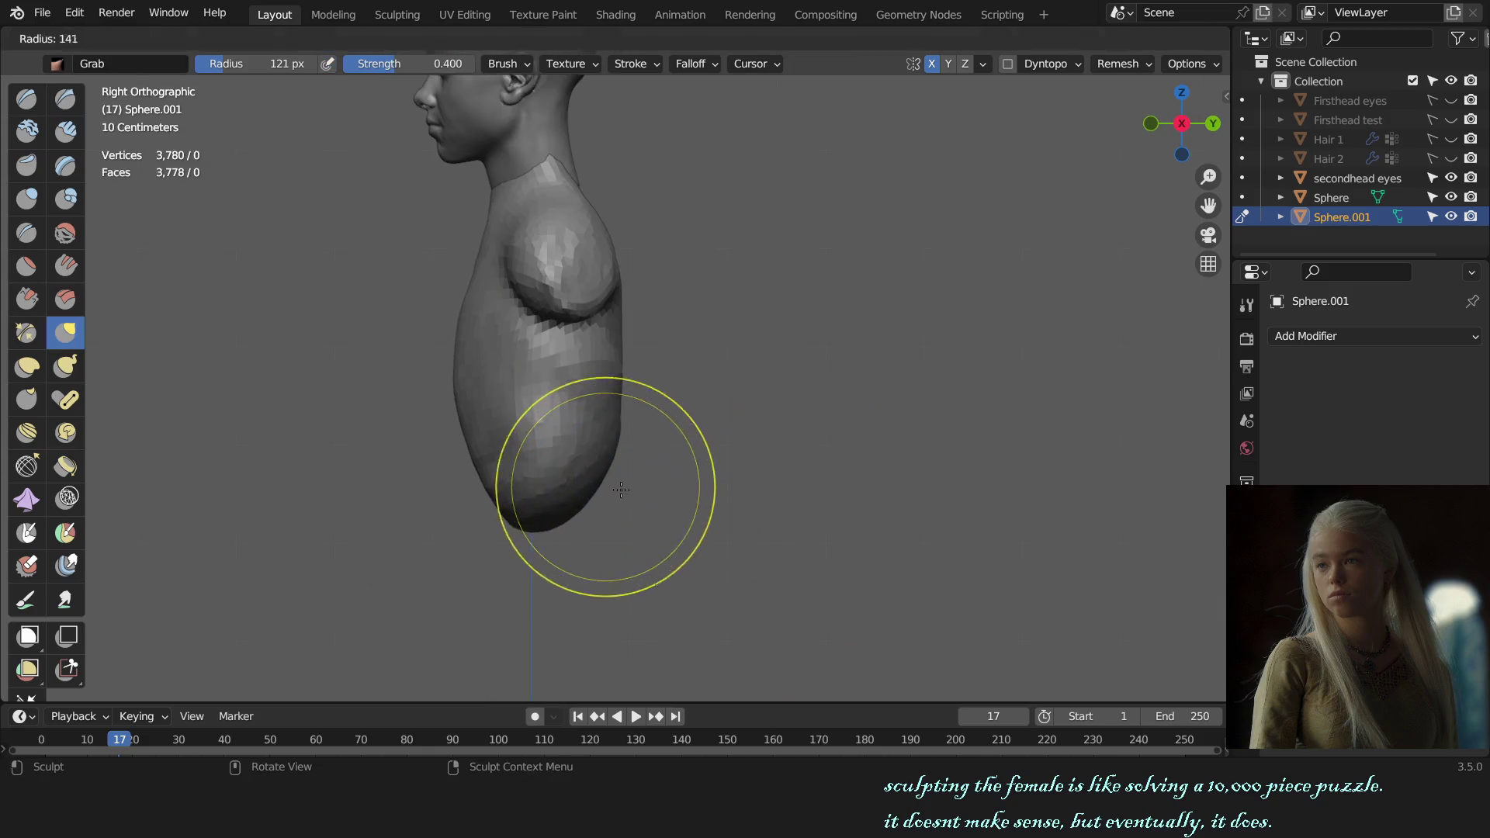
left_click(611, 488)
key("f")
left_click(597, 512)
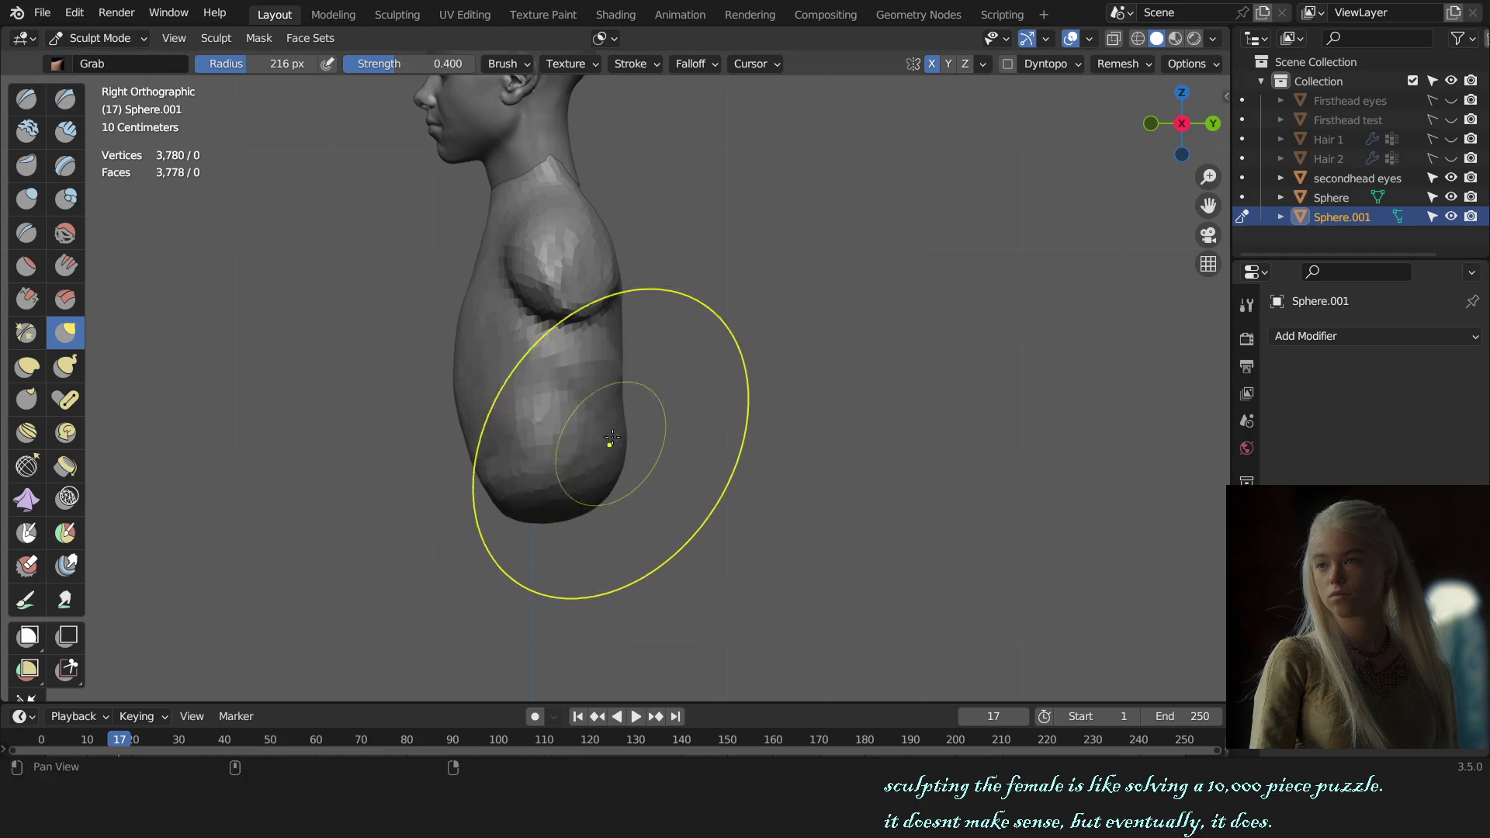
scroll(608, 449, "down", 1)
- Leave Sculpt Mode for Object Mode via the Ctrl+Tab pie menu
key("ctrl+Tab")
left_click(560, 437)
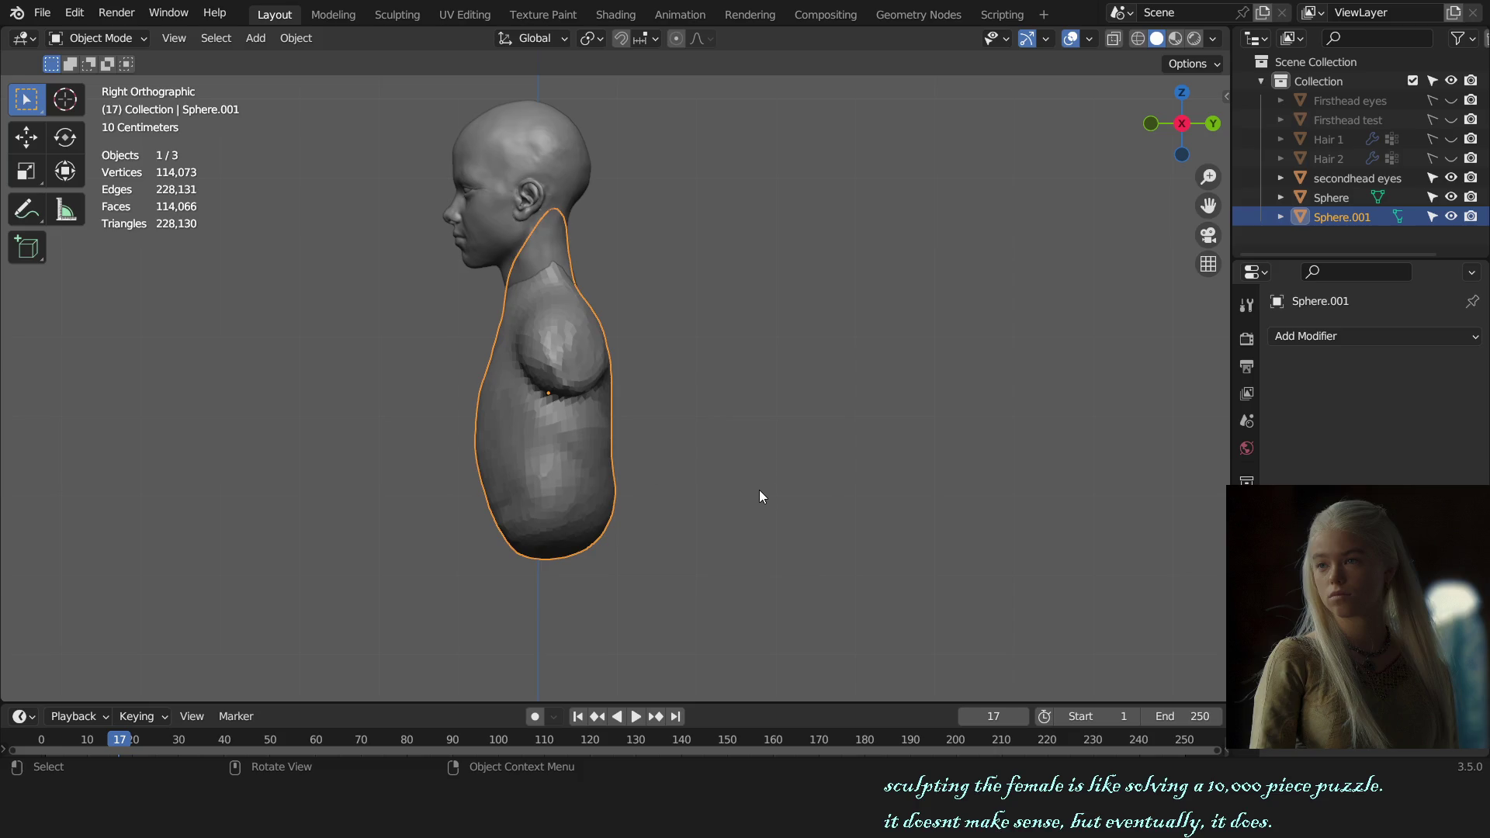
- Rotate the bust body slightly, save, and shift it along Y under the head
key("r")
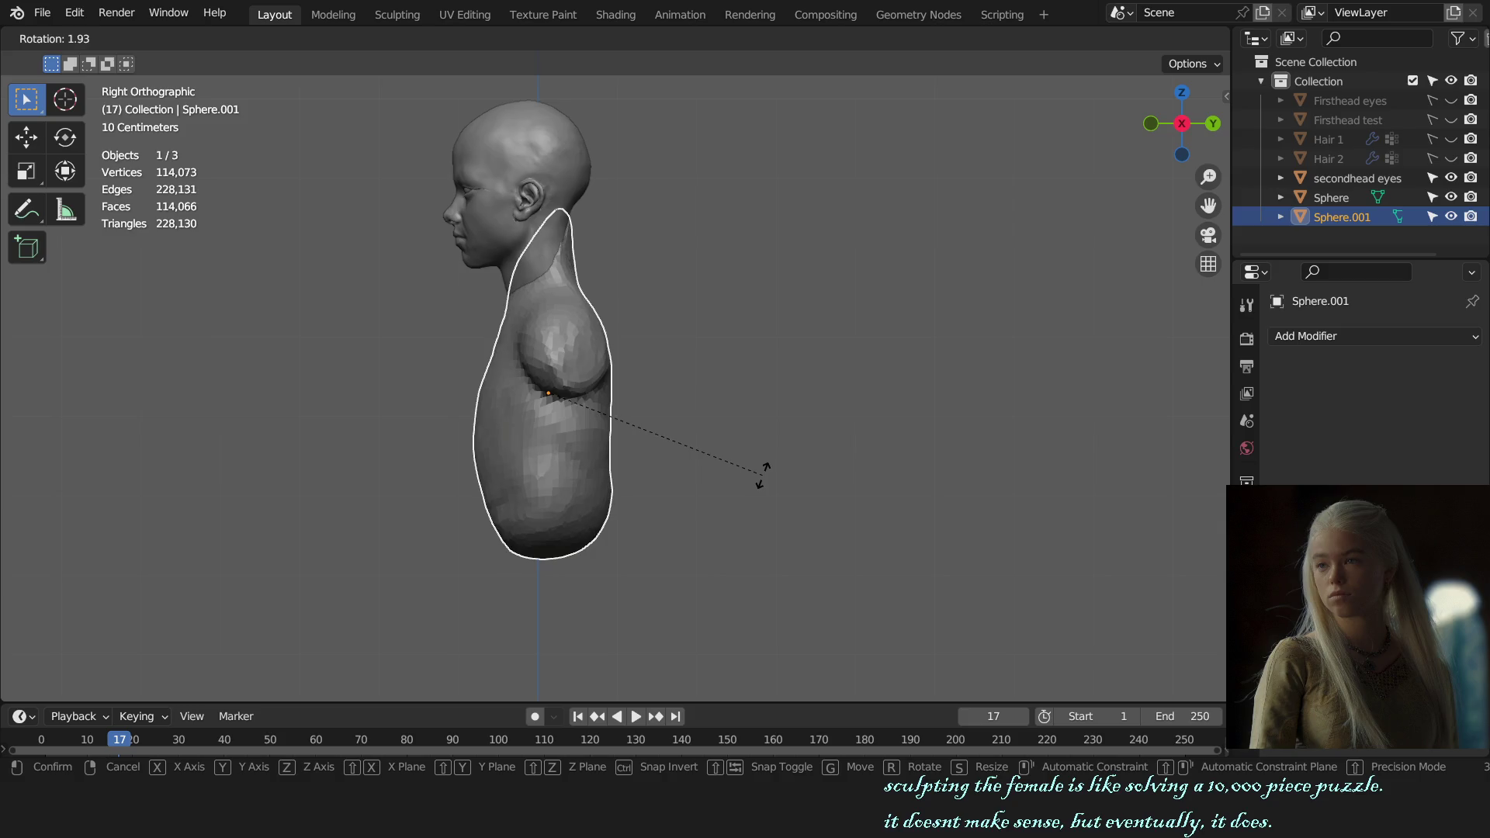
left_click(764, 471)
key("ctrl+s")
key("g")
key("y")
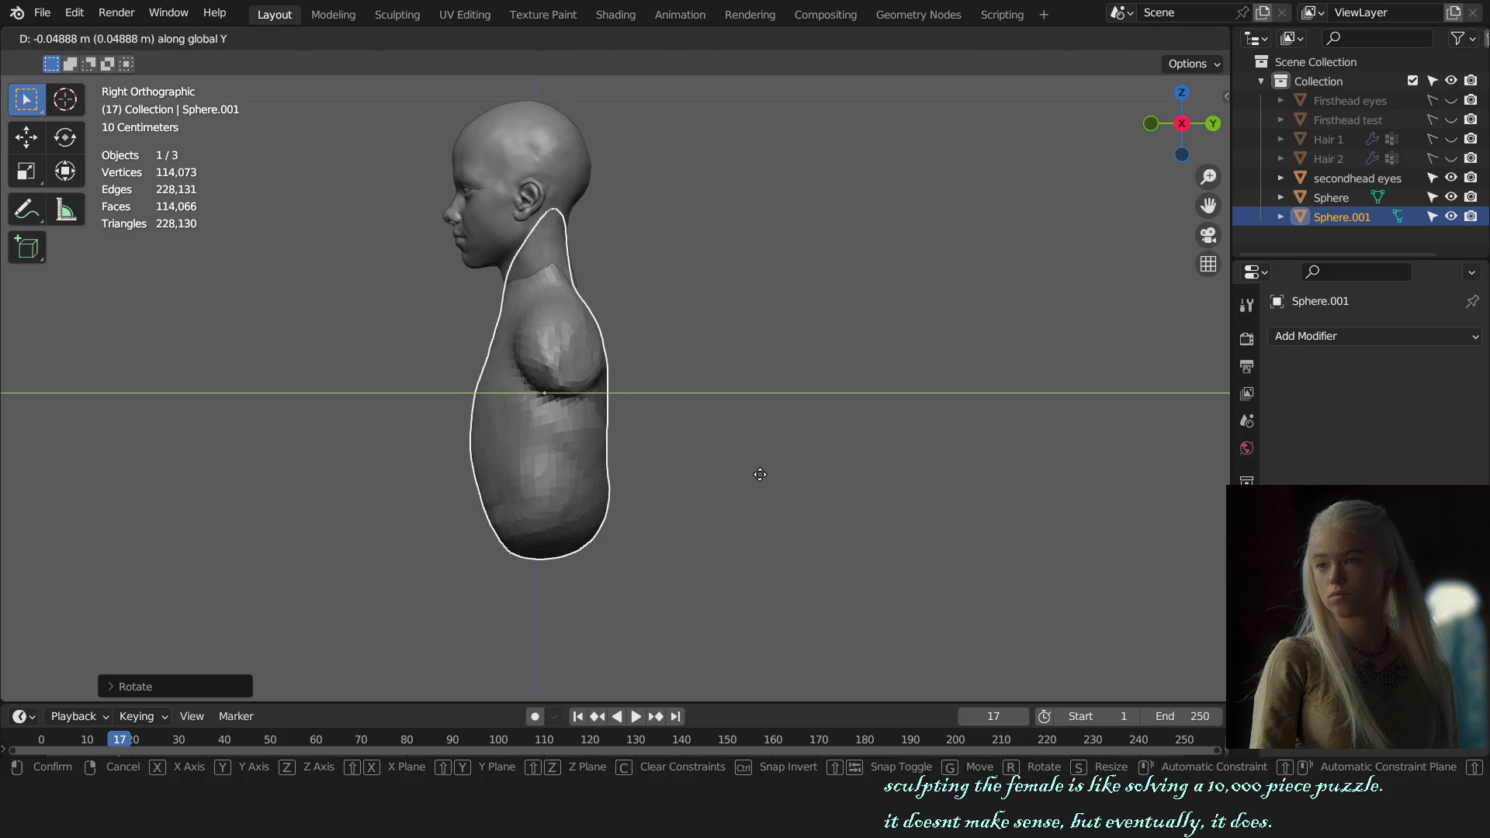
left_click(762, 475)
- Rotate the body once more, save the file, and return to Sculpt Mode
key("r")
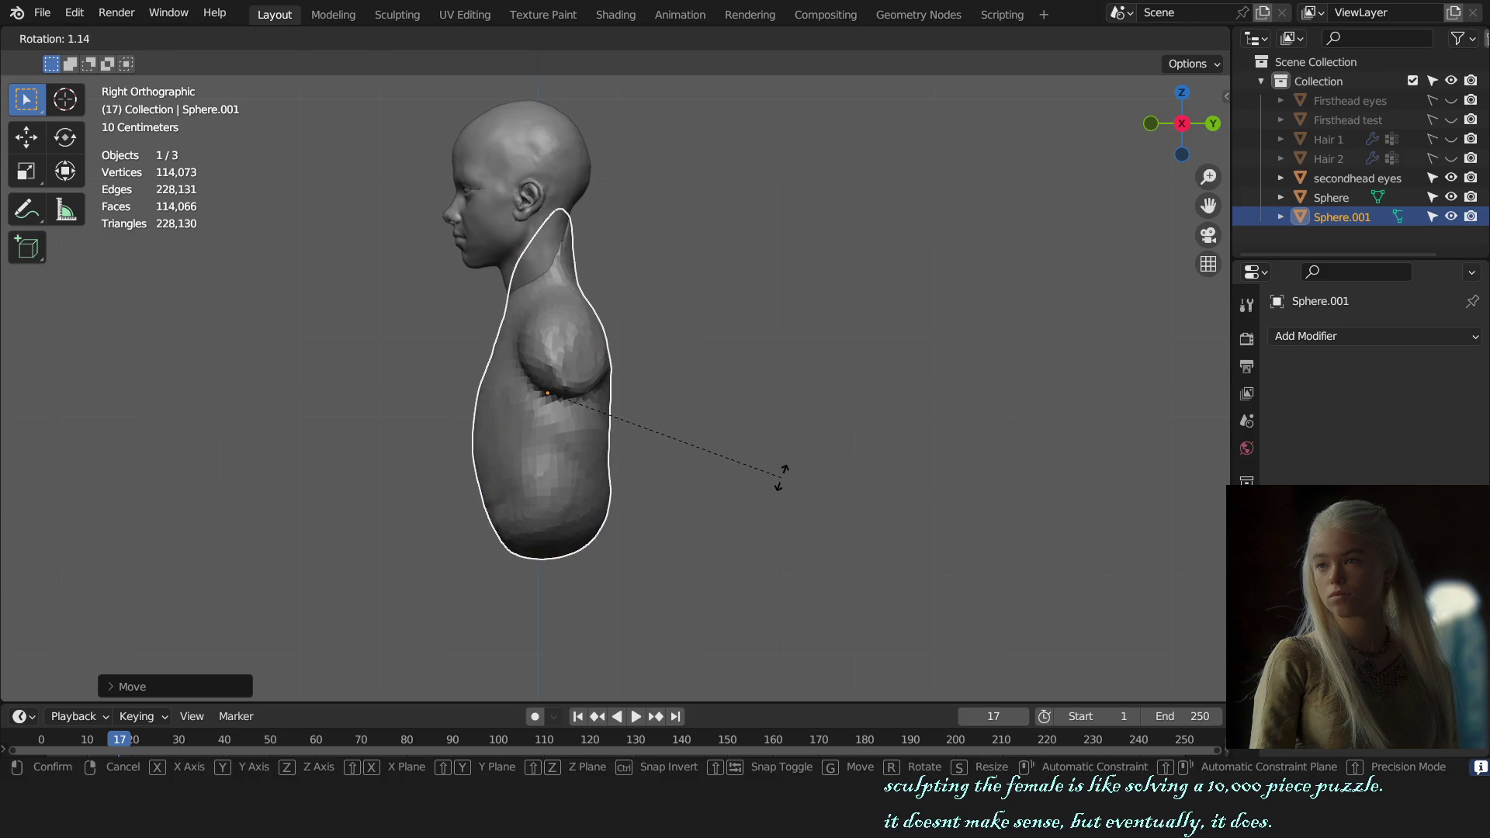
left_click(780, 477)
key("ctrl+s")
key("ctrl+Tab")
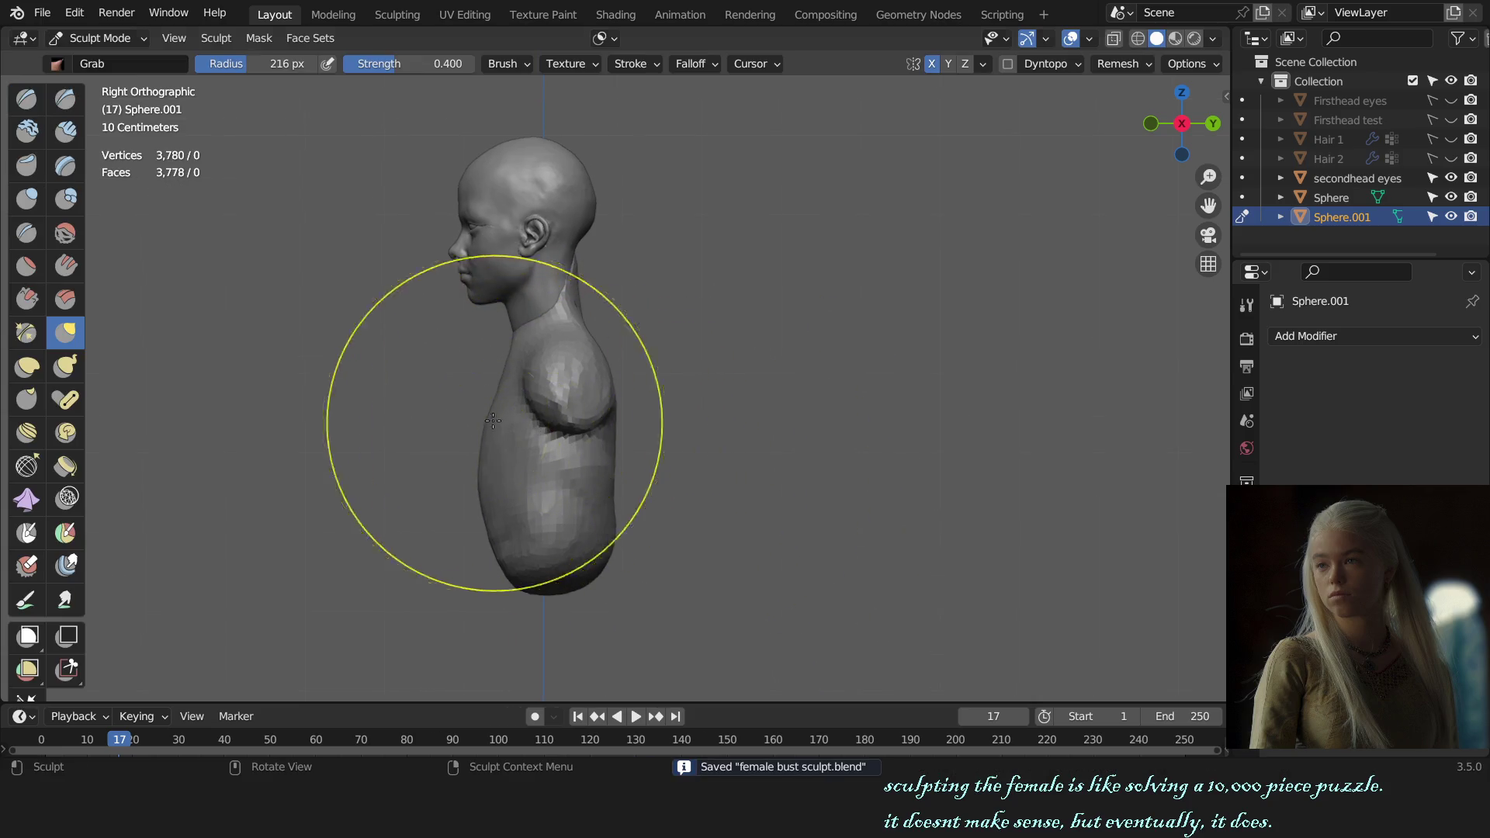
- Nudge the front of the chest and reshape the lower body with the Grab brush
key("f")
left_click(480, 398)
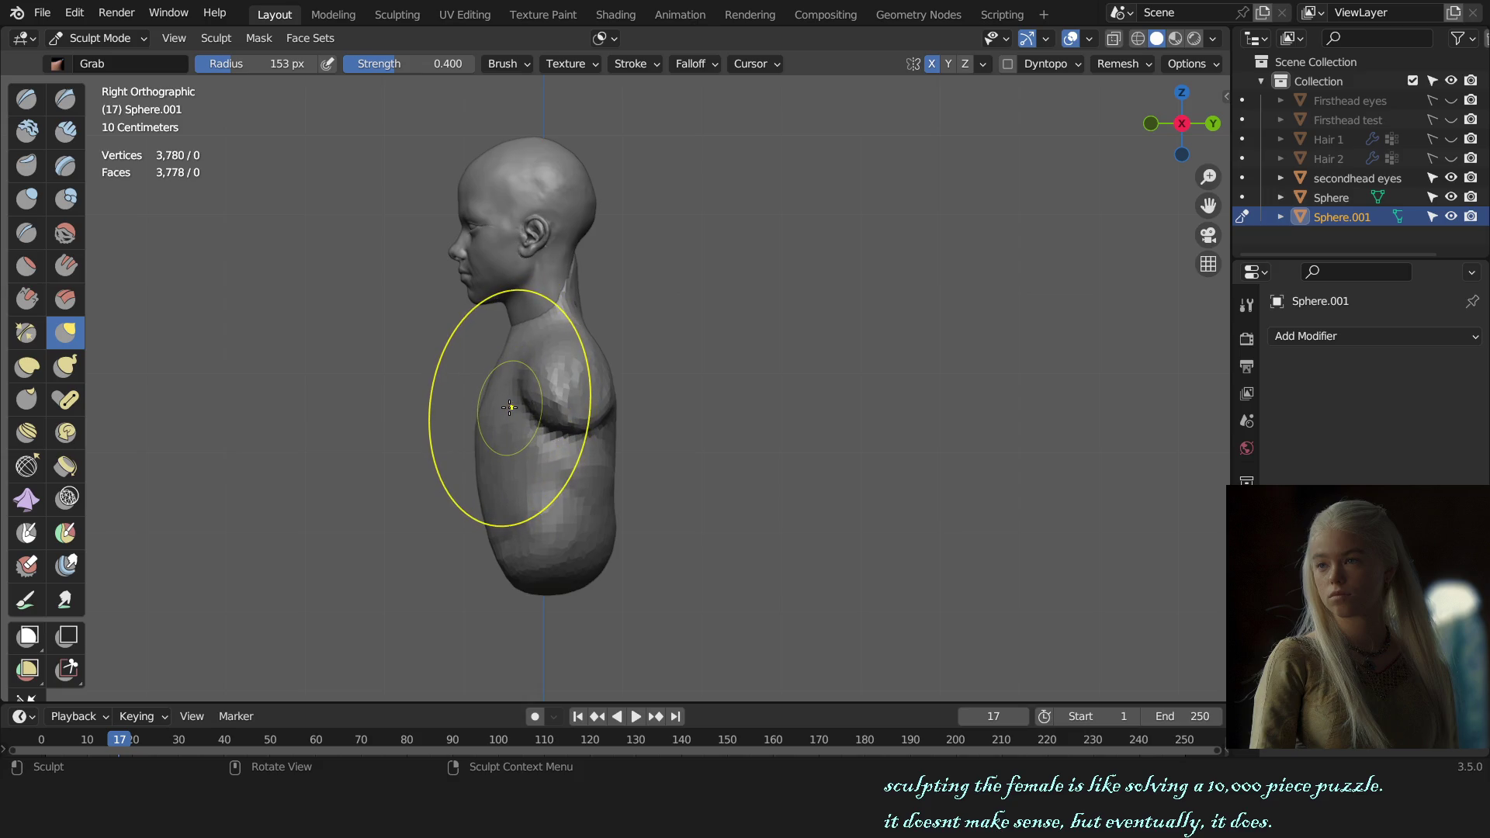
left_click_drag(508, 406, 477, 387)
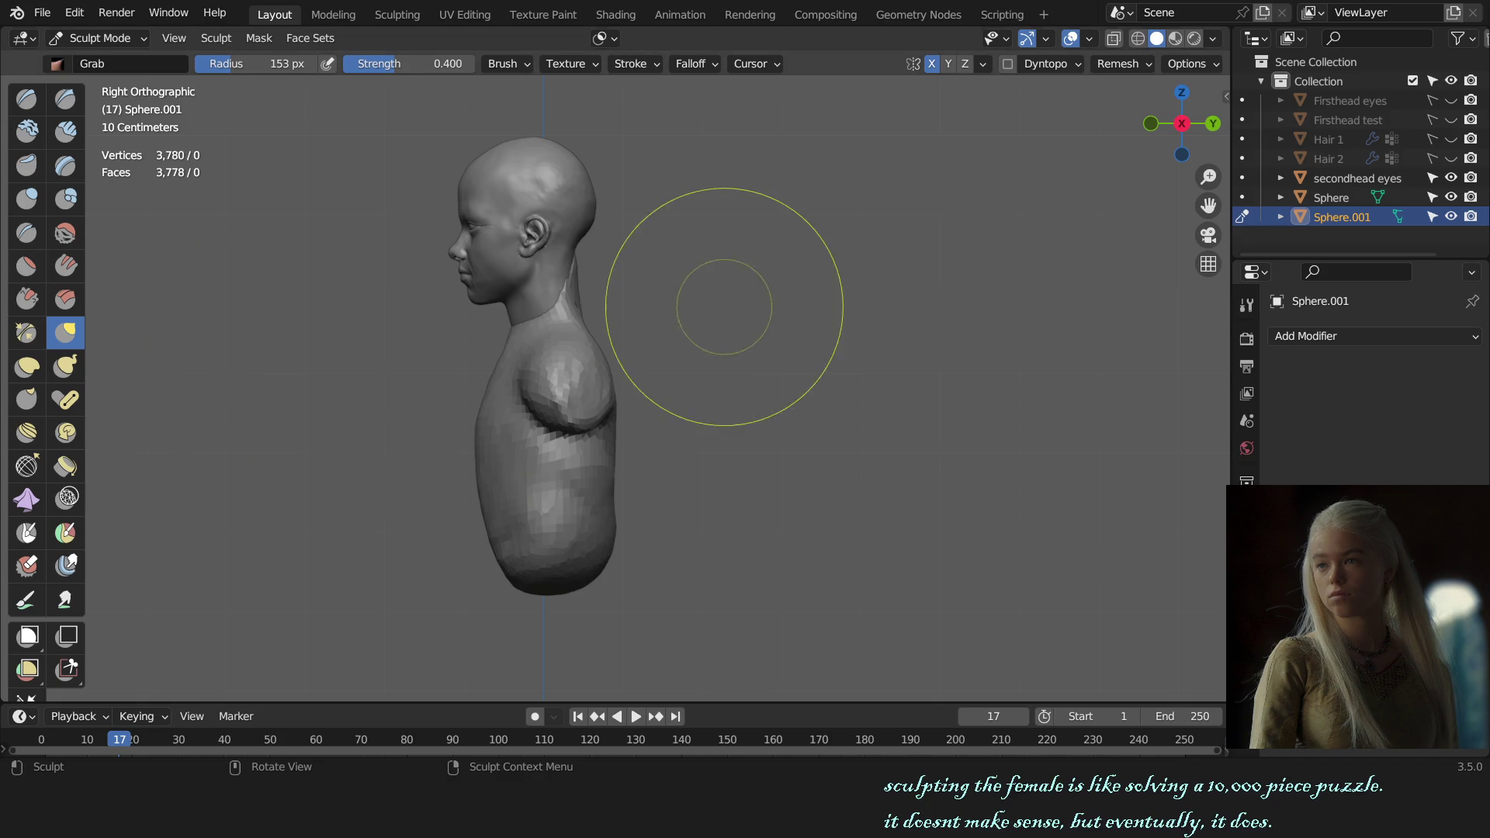
scroll(566, 587, "up", 2)
left_click_drag(565, 587, 545, 597)
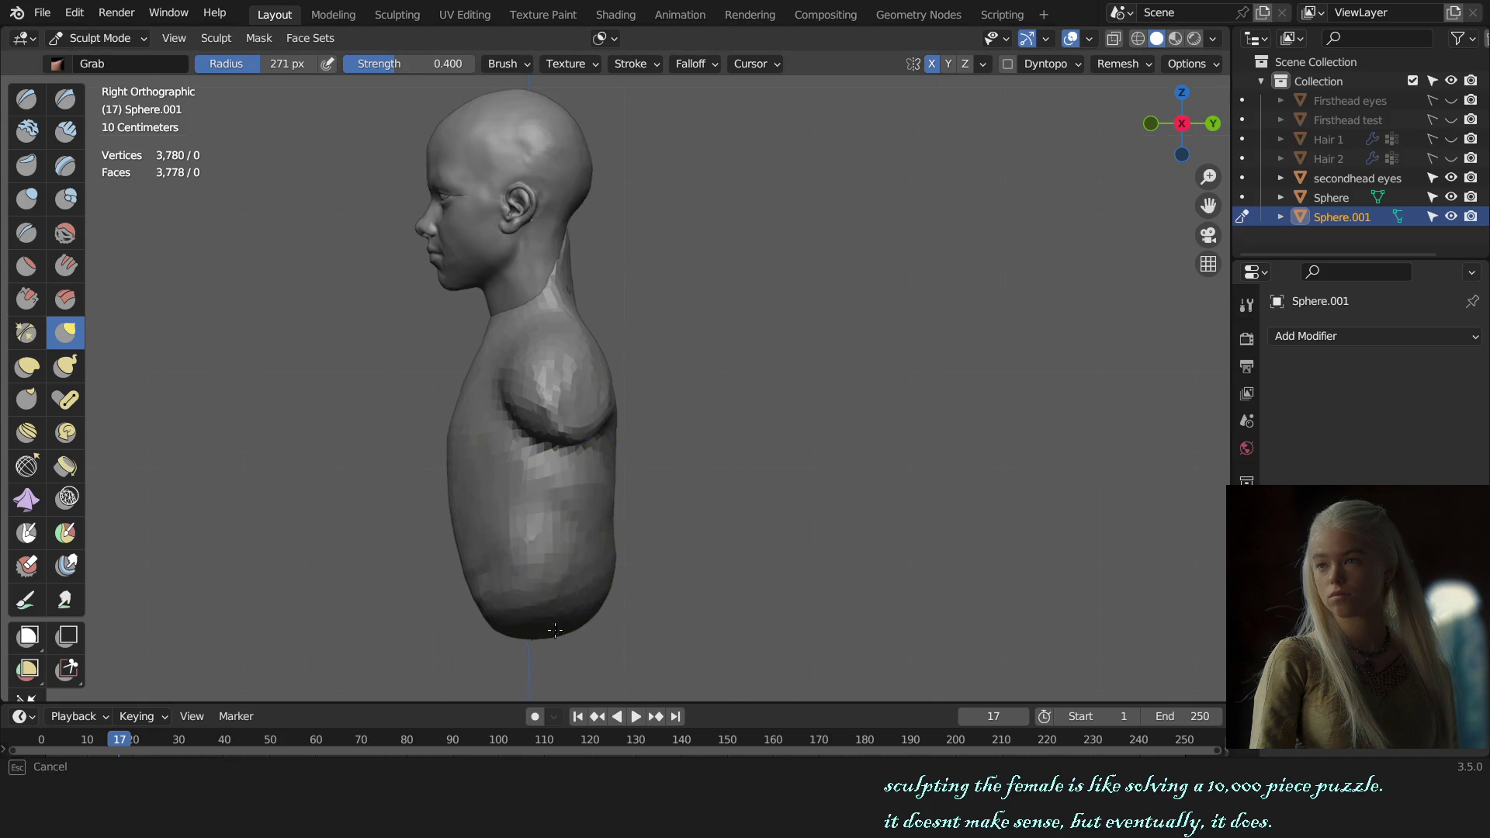
key("f")
key("f")
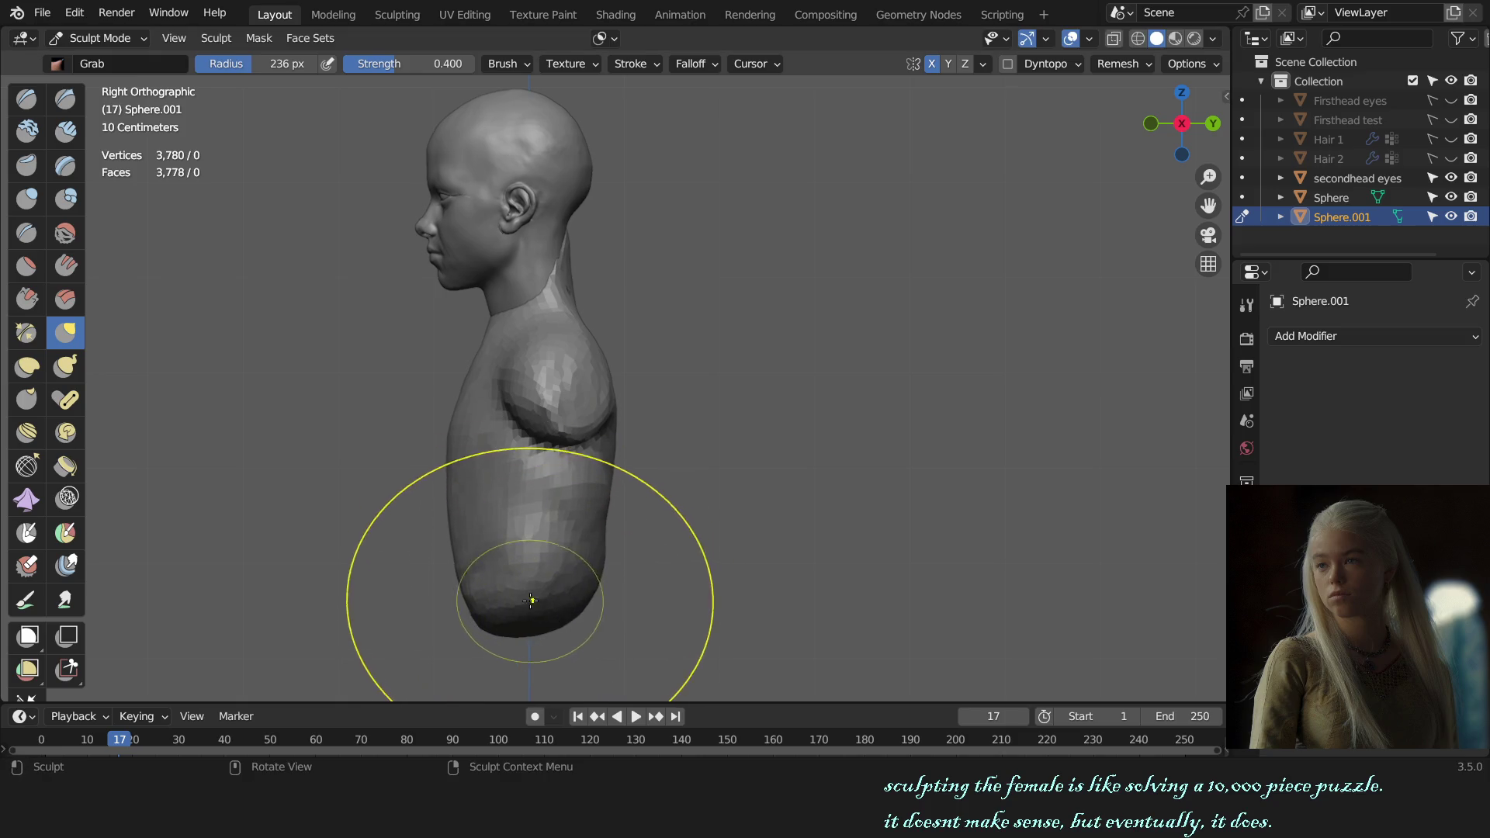
left_click(511, 594)
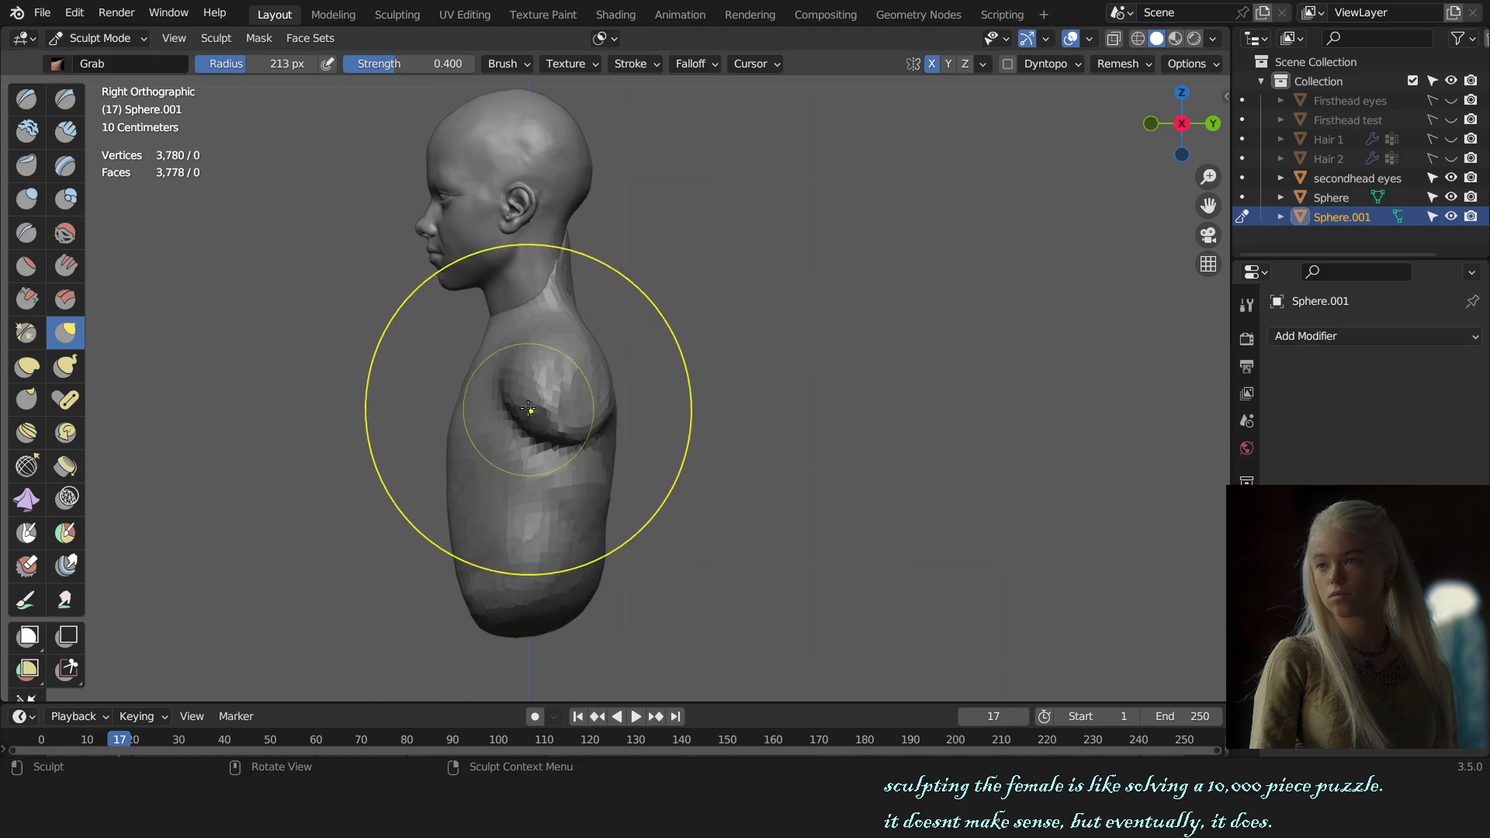
- Reshape the chest front with a smaller brush and build up the shoulder with a draw stroke
key("f")
left_click(478, 431)
left_click_drag(475, 442, 457, 417)
left_click(457, 416)
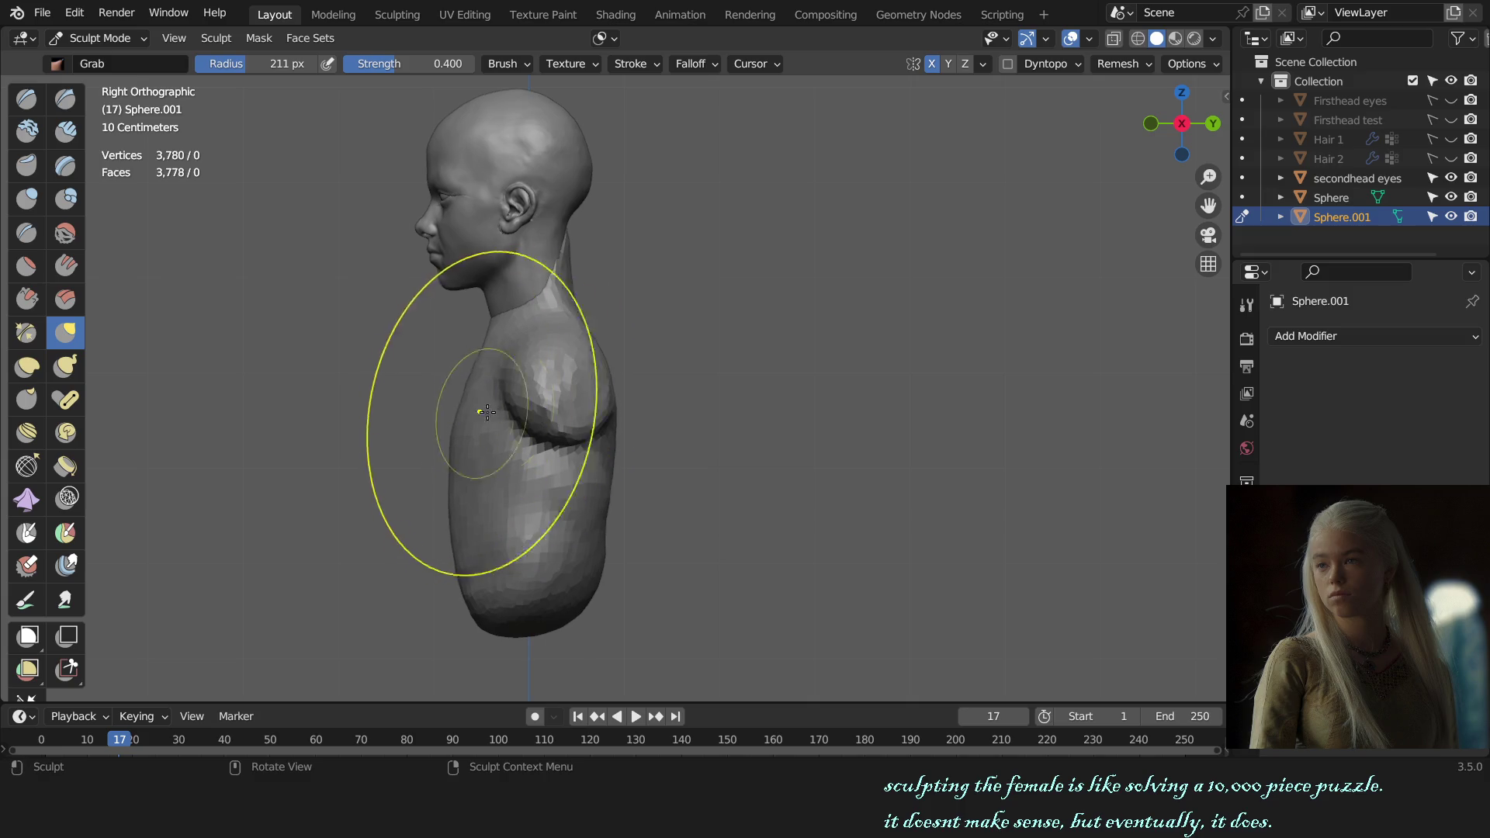
key("f")
left_click(565, 393)
mouse_move(567, 392)
middle_mouse_down()
mouse_move(632, 466)
mouse_move(487, 354)
mouse_move(531, 367)
middle_mouse_up()
scroll(582, 436, "up", 3)
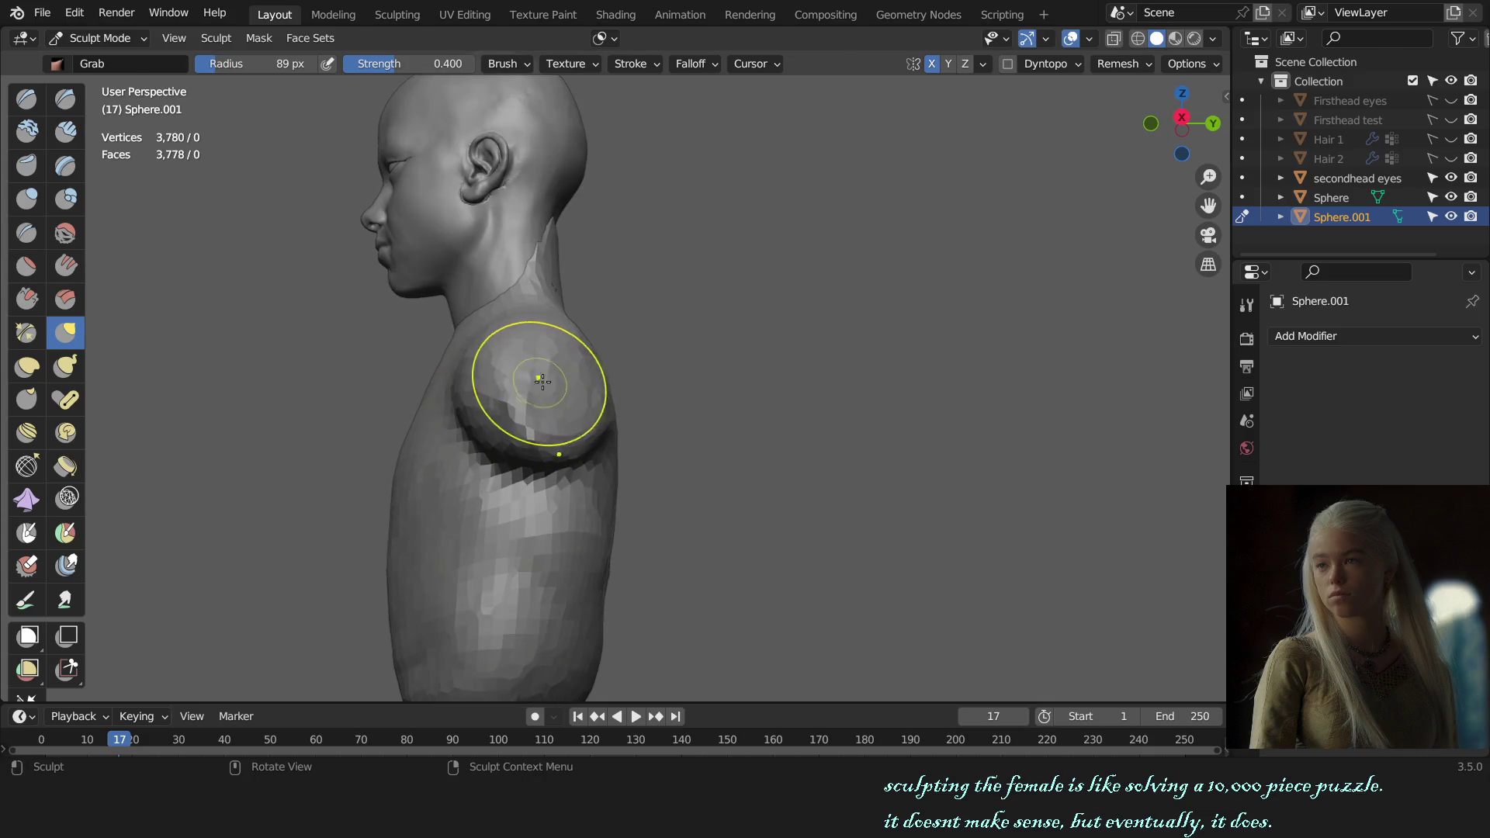
key("x")
left_click_drag(548, 366, 573, 379)
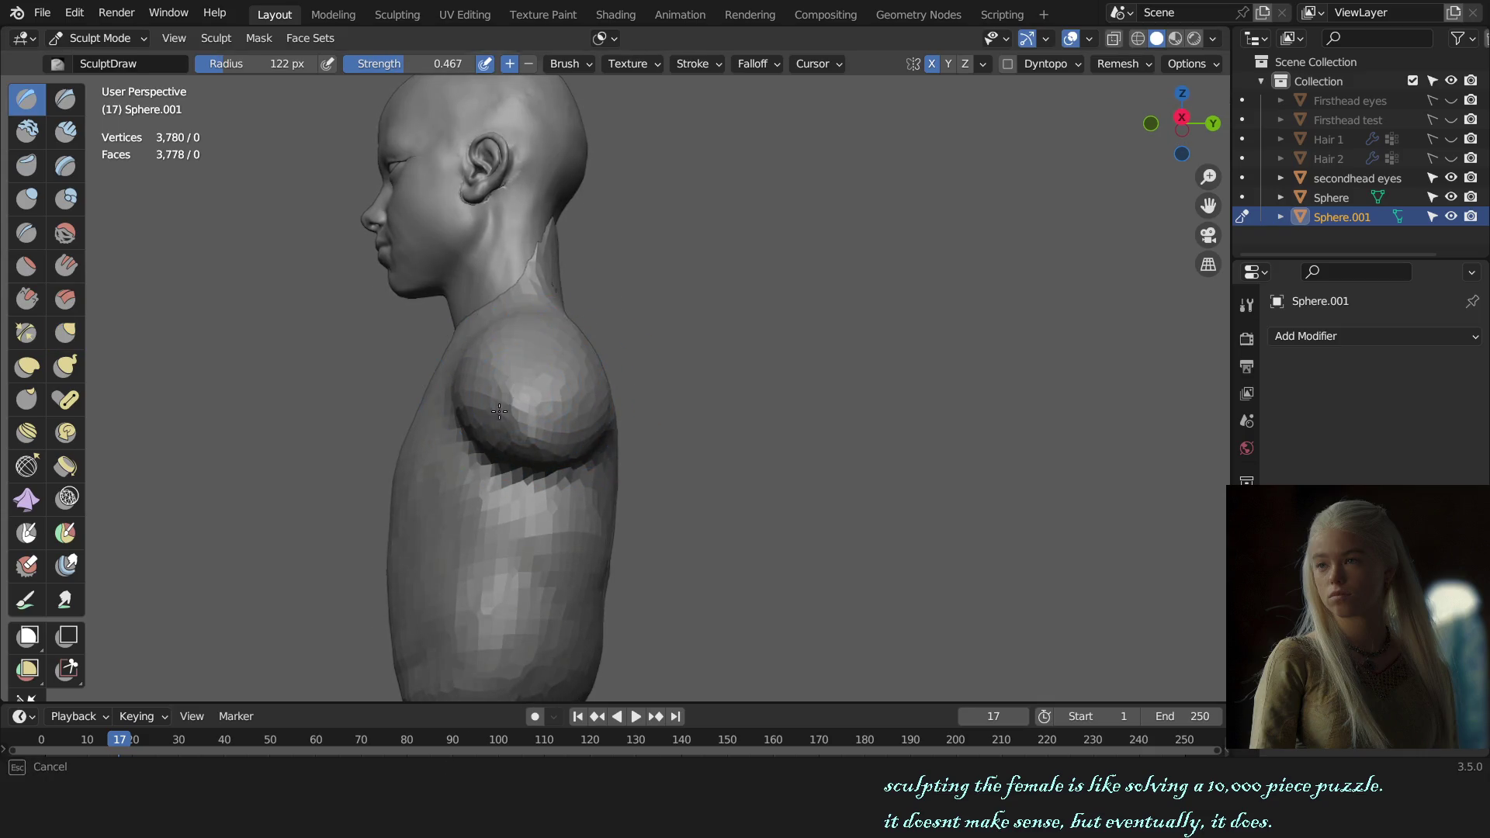
- In front view, grab both shoulders outward into fuller bulges, then check in profile
key("KP_1")
key("g")
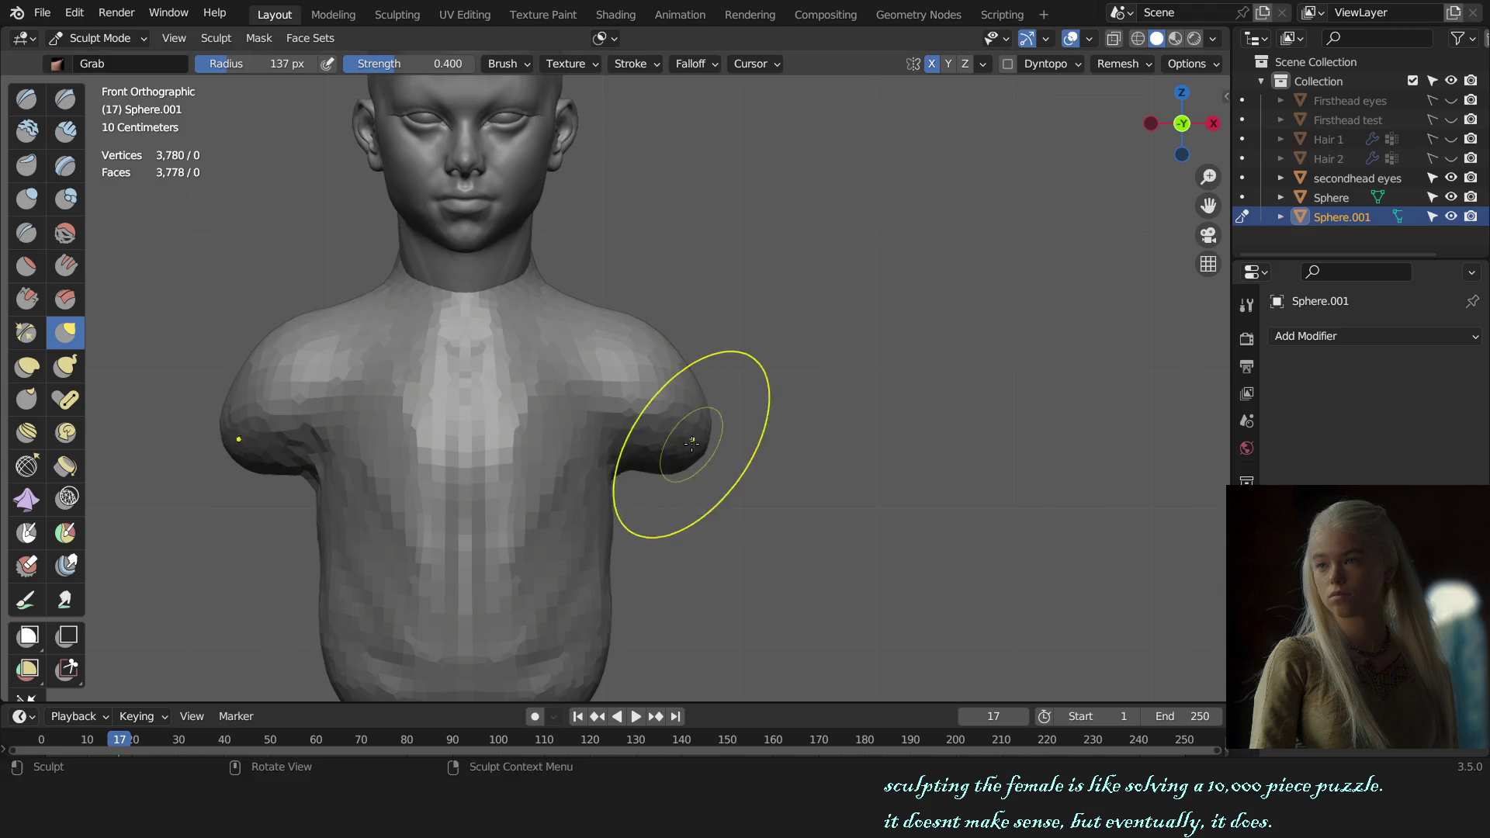
left_click_drag(682, 458, 720, 433)
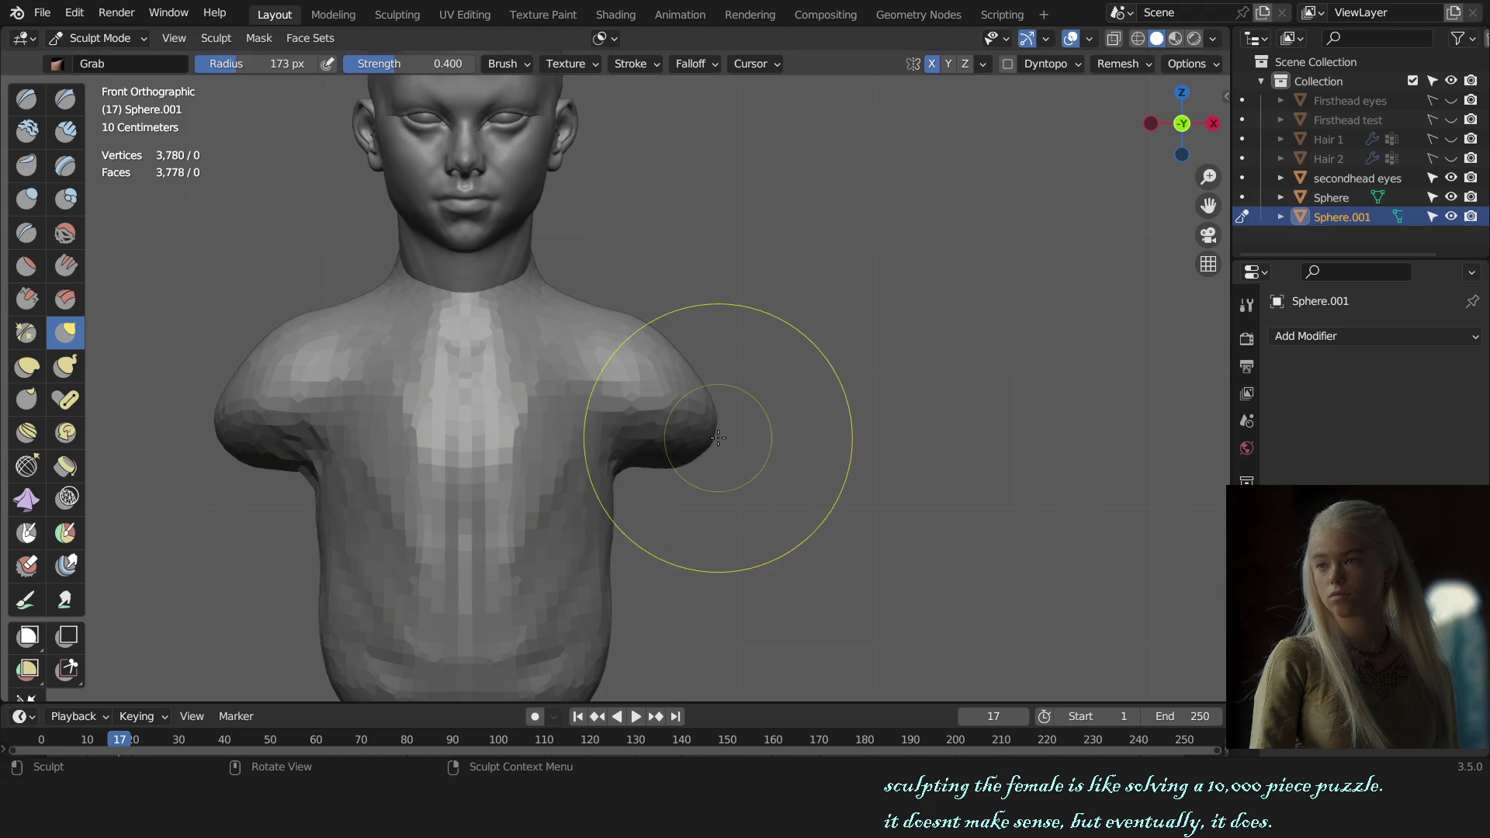
key("f")
left_click(694, 365)
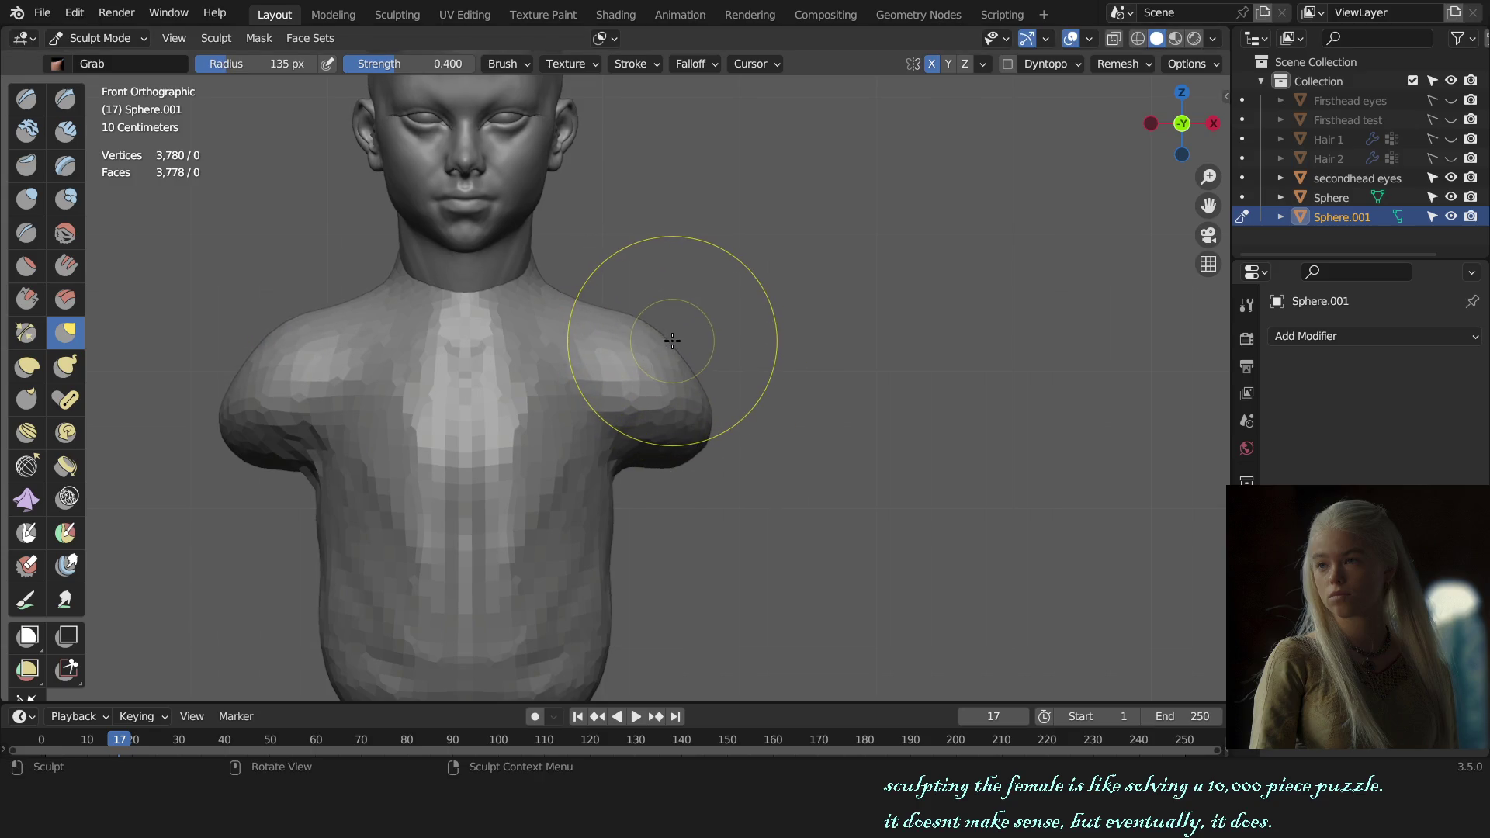
left_click_drag(672, 340, 698, 434)
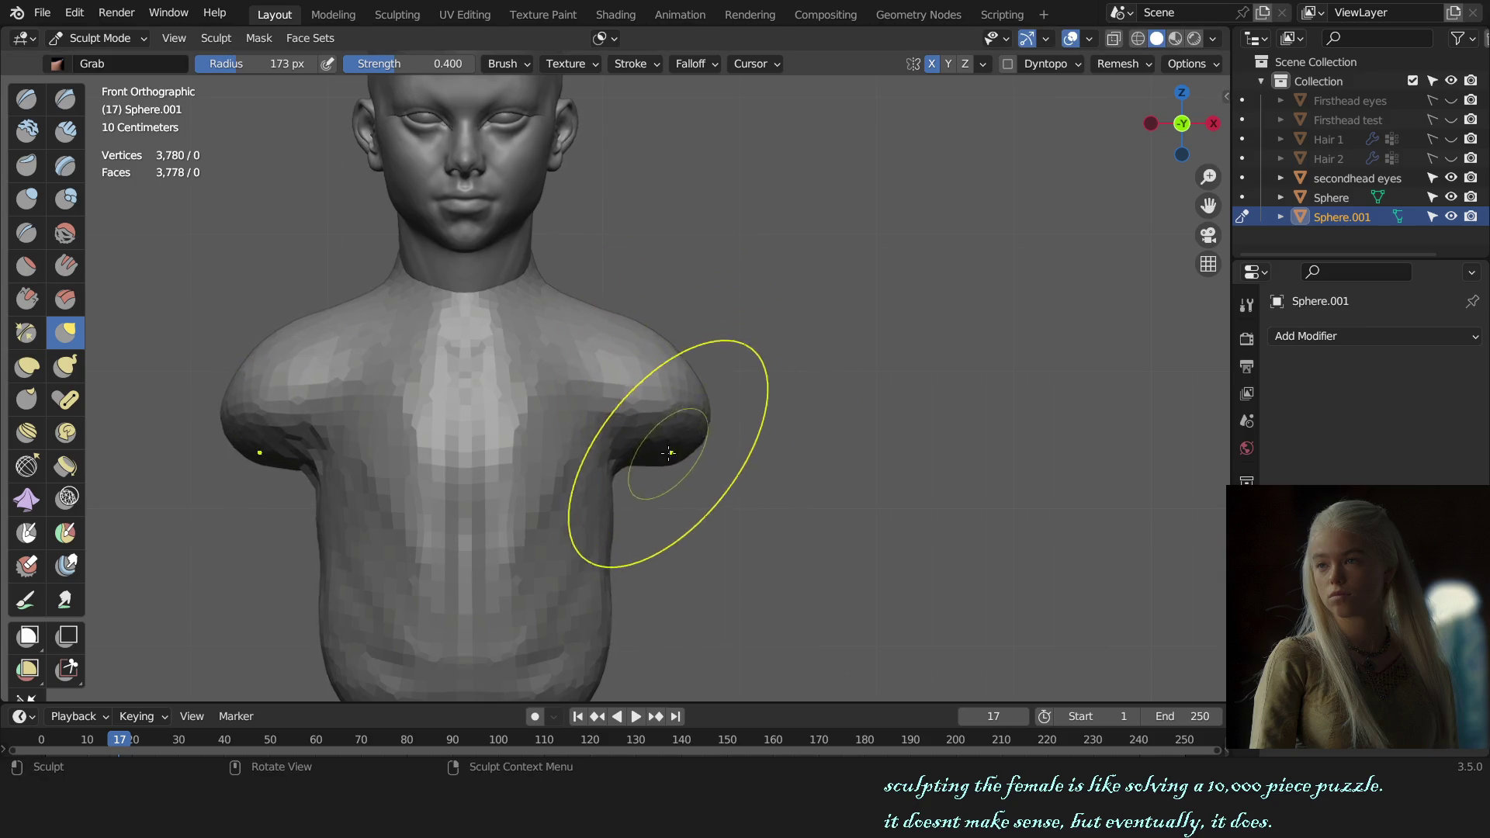
scroll(670, 452, "down", 3)
scroll(732, 455, "up", 1)
mouse_move(798, 466)
middle_mouse_down()
mouse_move(602, 461)
mouse_move(389, 415)
mouse_move(592, 467)
mouse_move(549, 476)
mouse_move(535, 499)
mouse_move(582, 449)
mouse_move(602, 476)
mouse_move(781, 493)
mouse_move(633, 549)
middle_mouse_up()
scroll(389, 416, "up", 2)
scroll(593, 467, "up", 2)
- Detail the upper back and spine area with Draw, Draw Sharp and Clay Strips strokes
key("x")
key("f")
left_click(474, 521)
key("shift+x")
scroll(782, 492, "down", 2)
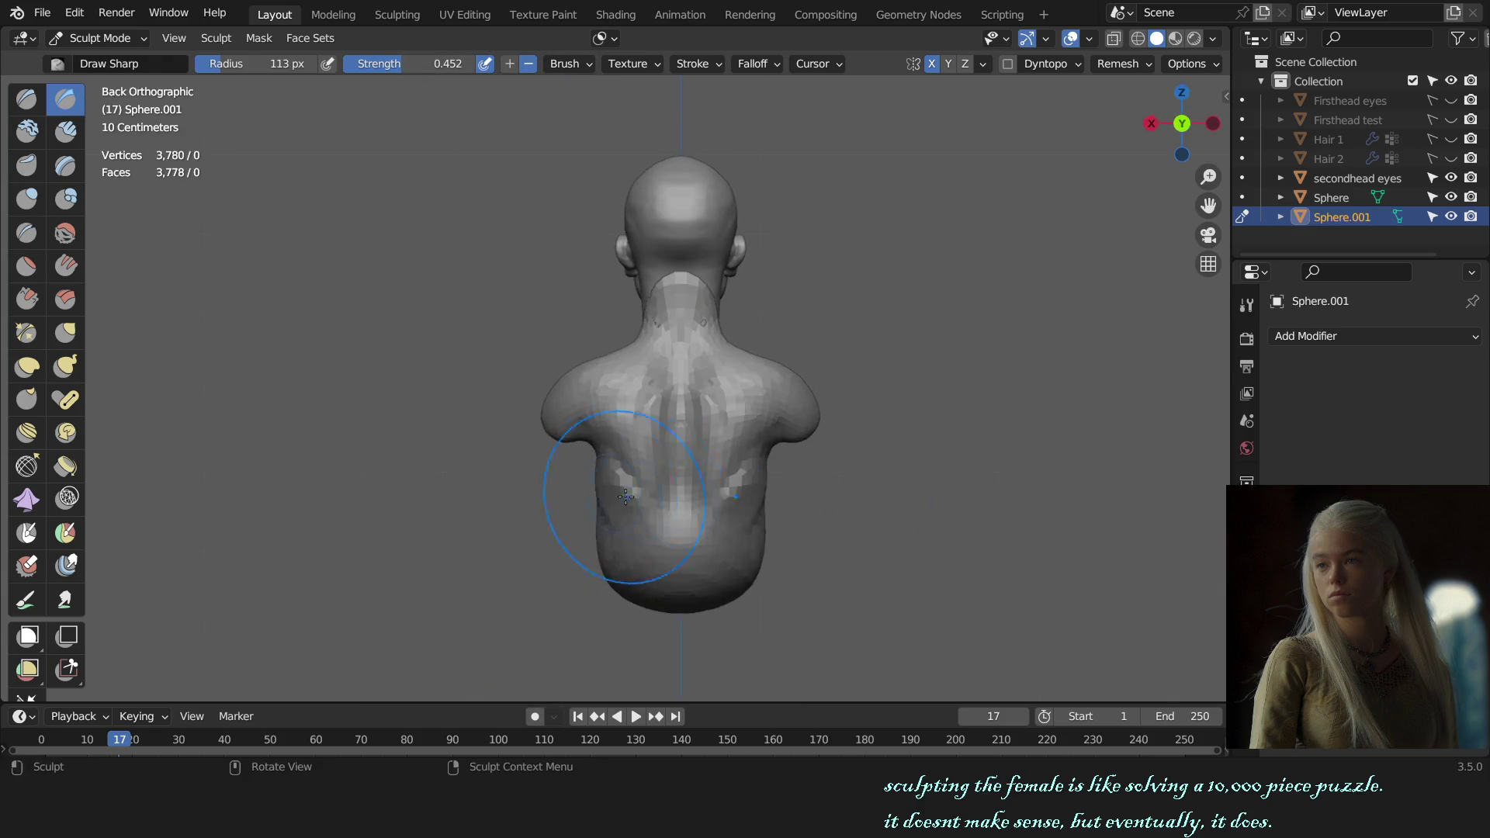
scroll(617, 457, "up", 2)
key("c")
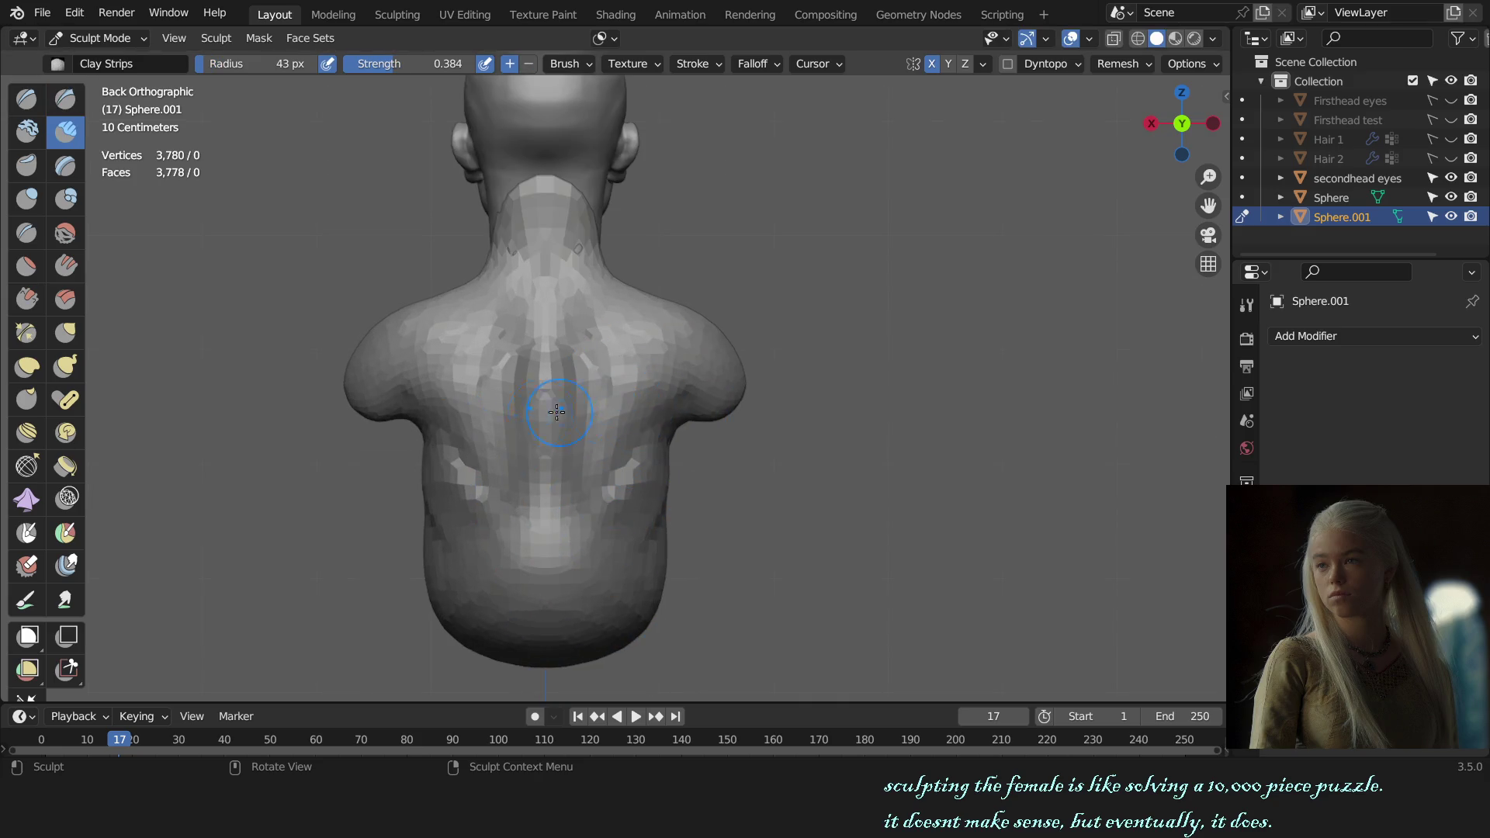
middle_click_drag(557, 411, 710, 407, "shift")
- Round the shoulder caps from behind with a larger Grab brush, then turn to the chest
key("g")
key("f")
left_click(527, 366)
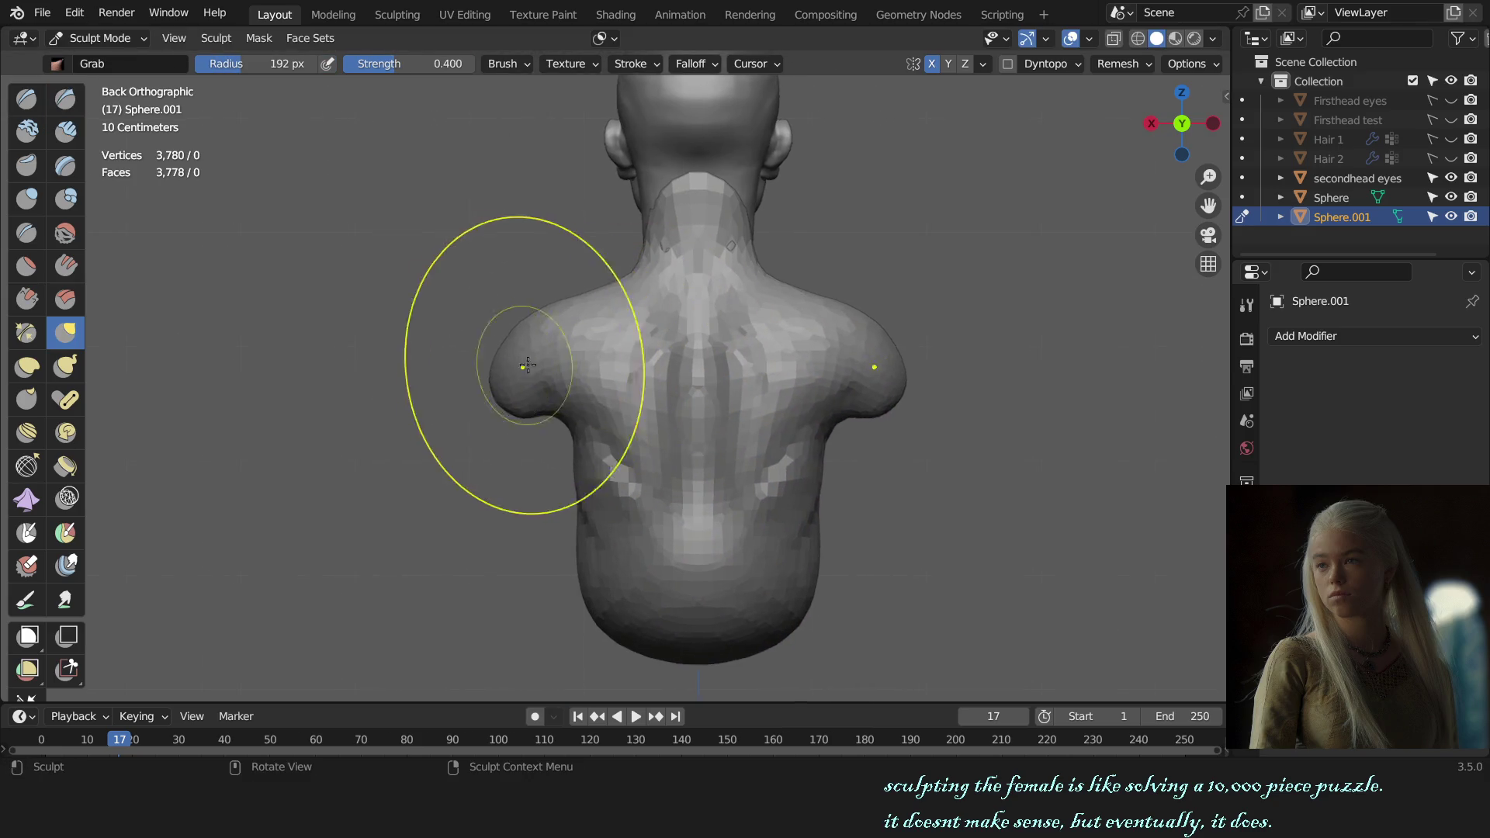
mouse_move(528, 365)
middle_mouse_down()
mouse_move(698, 431)
mouse_move(656, 454)
middle_mouse_up()
scroll(691, 432, "up", 3)
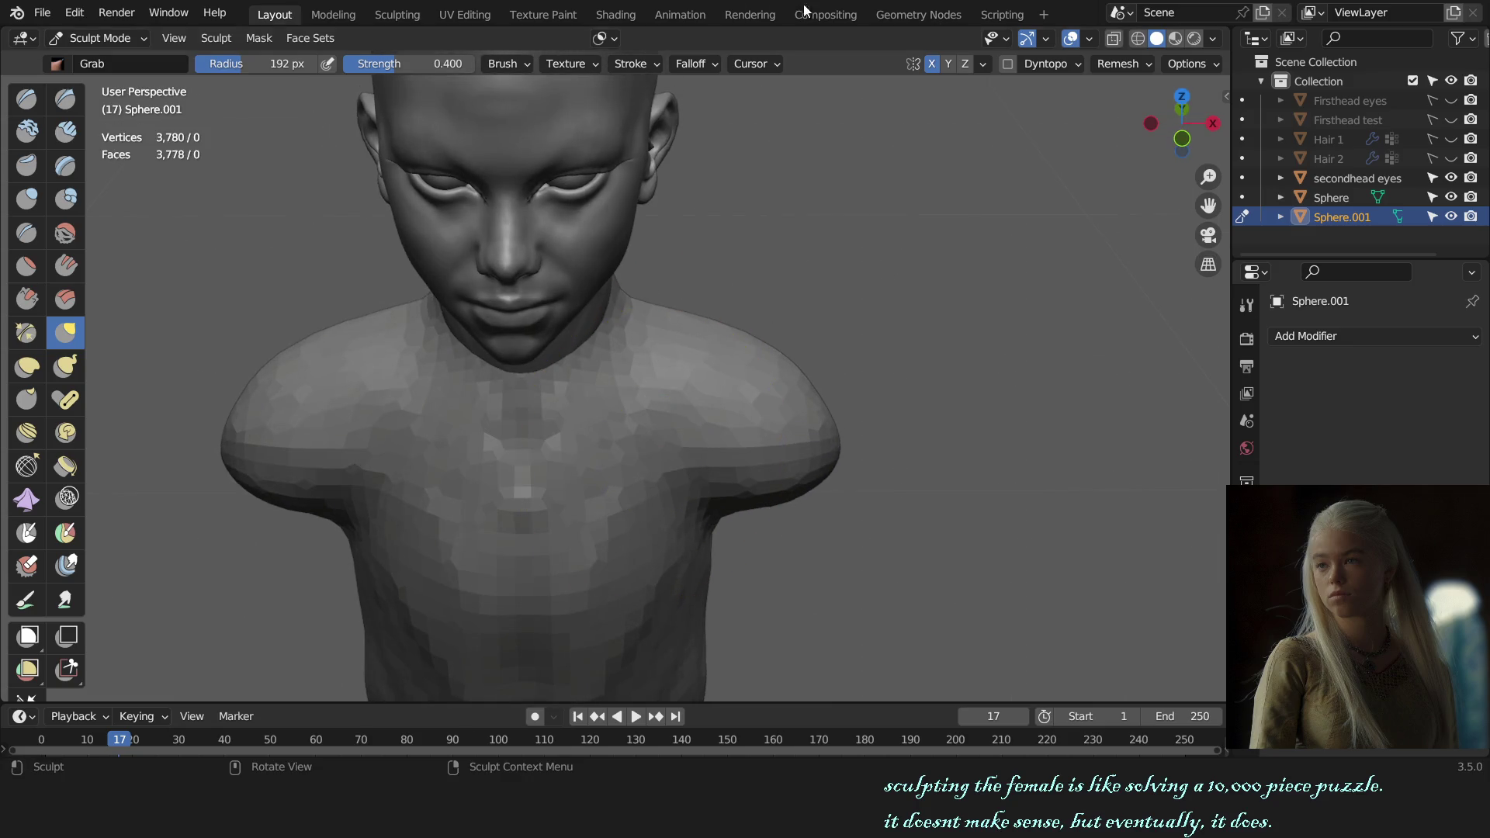
- Add clay ridges along the collarbones in front view and look down on the result
mouse_move(815, 449)
middle_mouse_down("ctrl")
mouse_move(721, 563)
mouse_move(715, 500)
mouse_move(616, 431)
middle_mouse_up("ctrl")
key("shift+c")
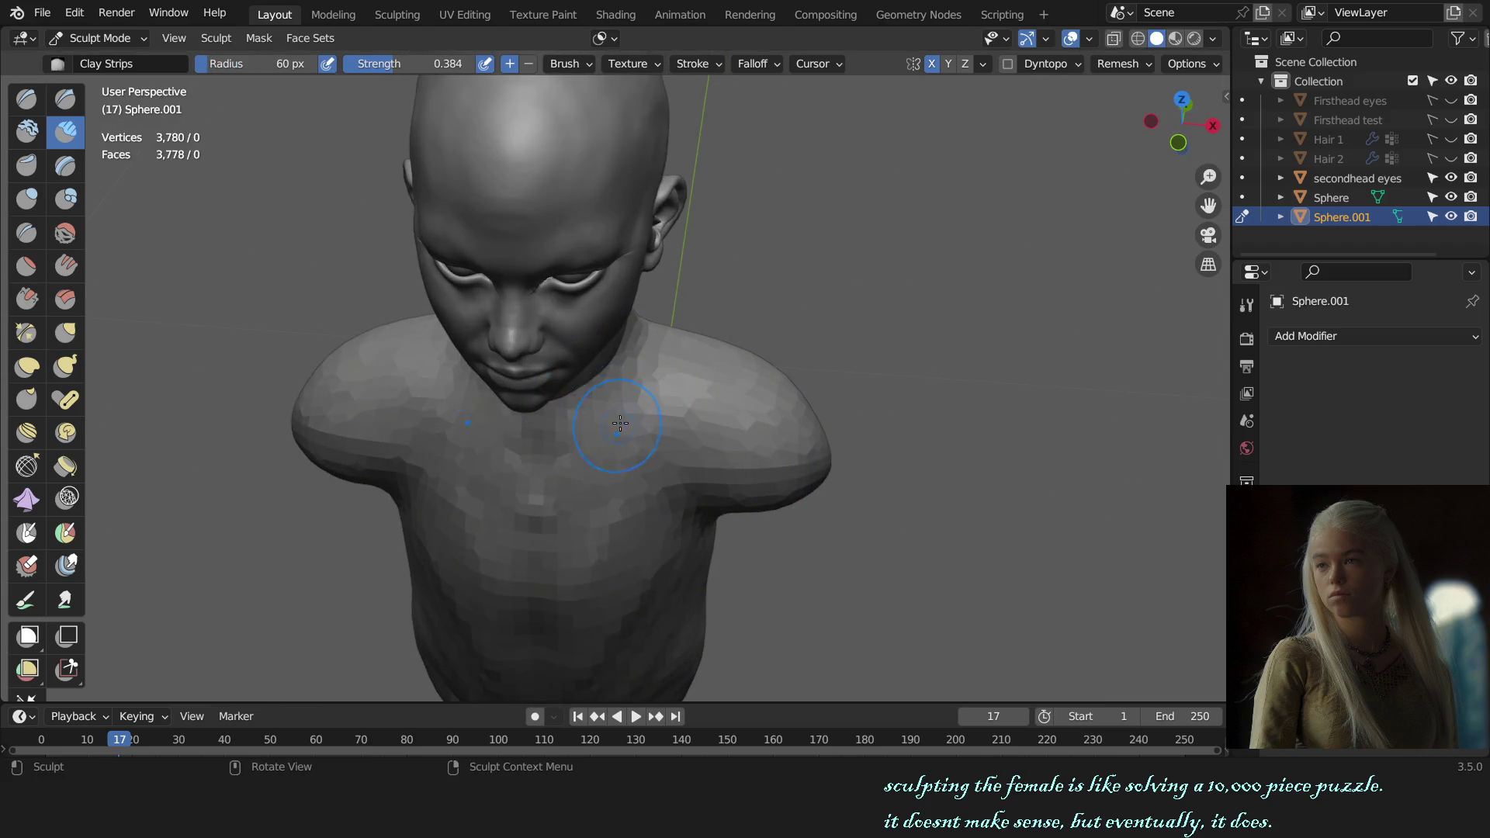
key("KP_1")
middle_click_drag(641, 349, 648, 407)
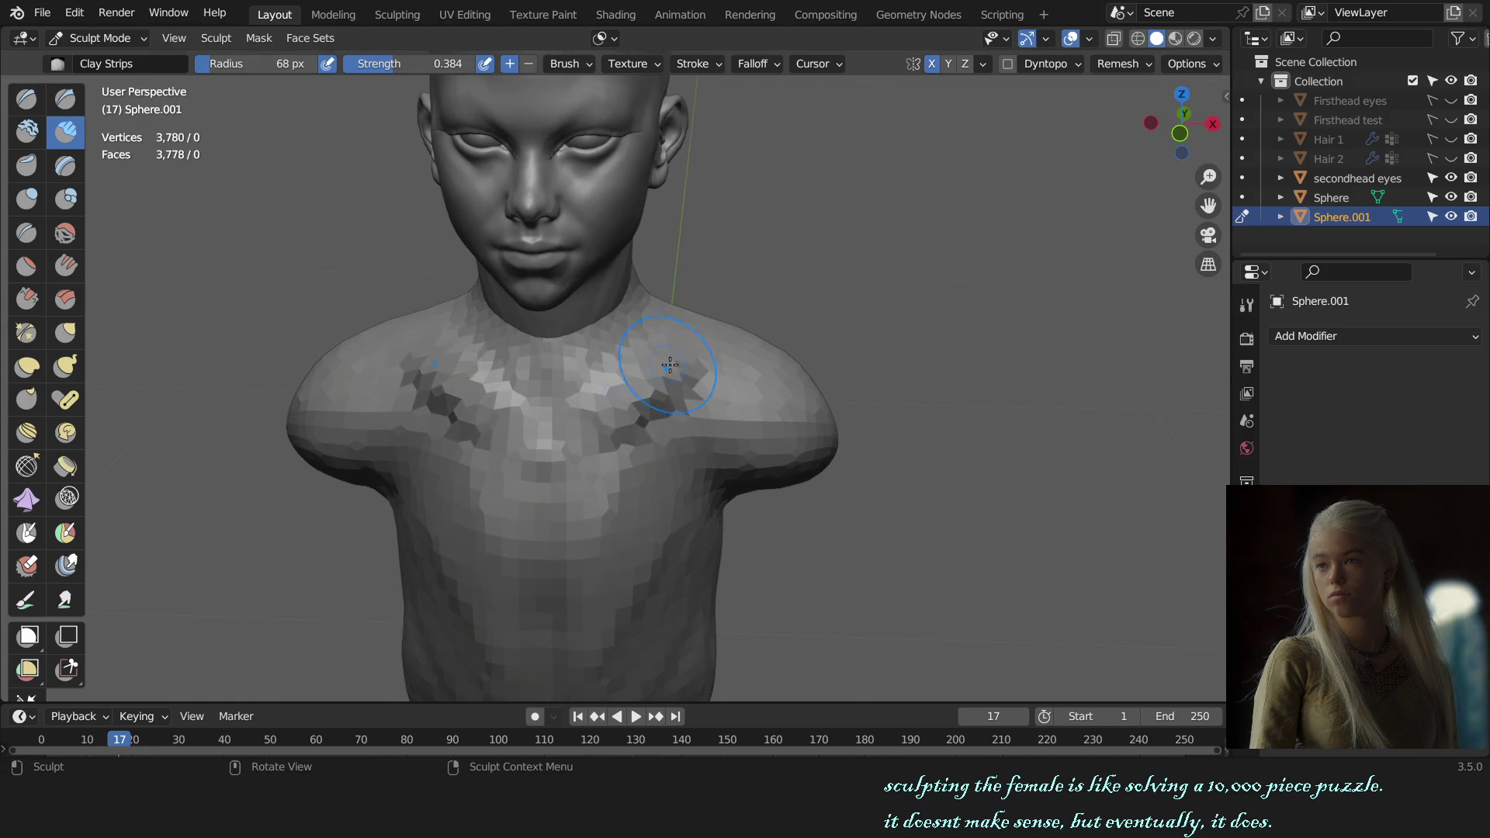
key("KP_1")
mouse_move(632, 359)
middle_mouse_down()
mouse_move(598, 465)
mouse_move(636, 444)
mouse_move(591, 420)
middle_mouse_up()
- Crease the collarbone hollows with a smaller brush, refining the shoulder outline from above and the side
key("shift+c")
key("bracketleft")
key("bracketleft")
key("bracketleft")
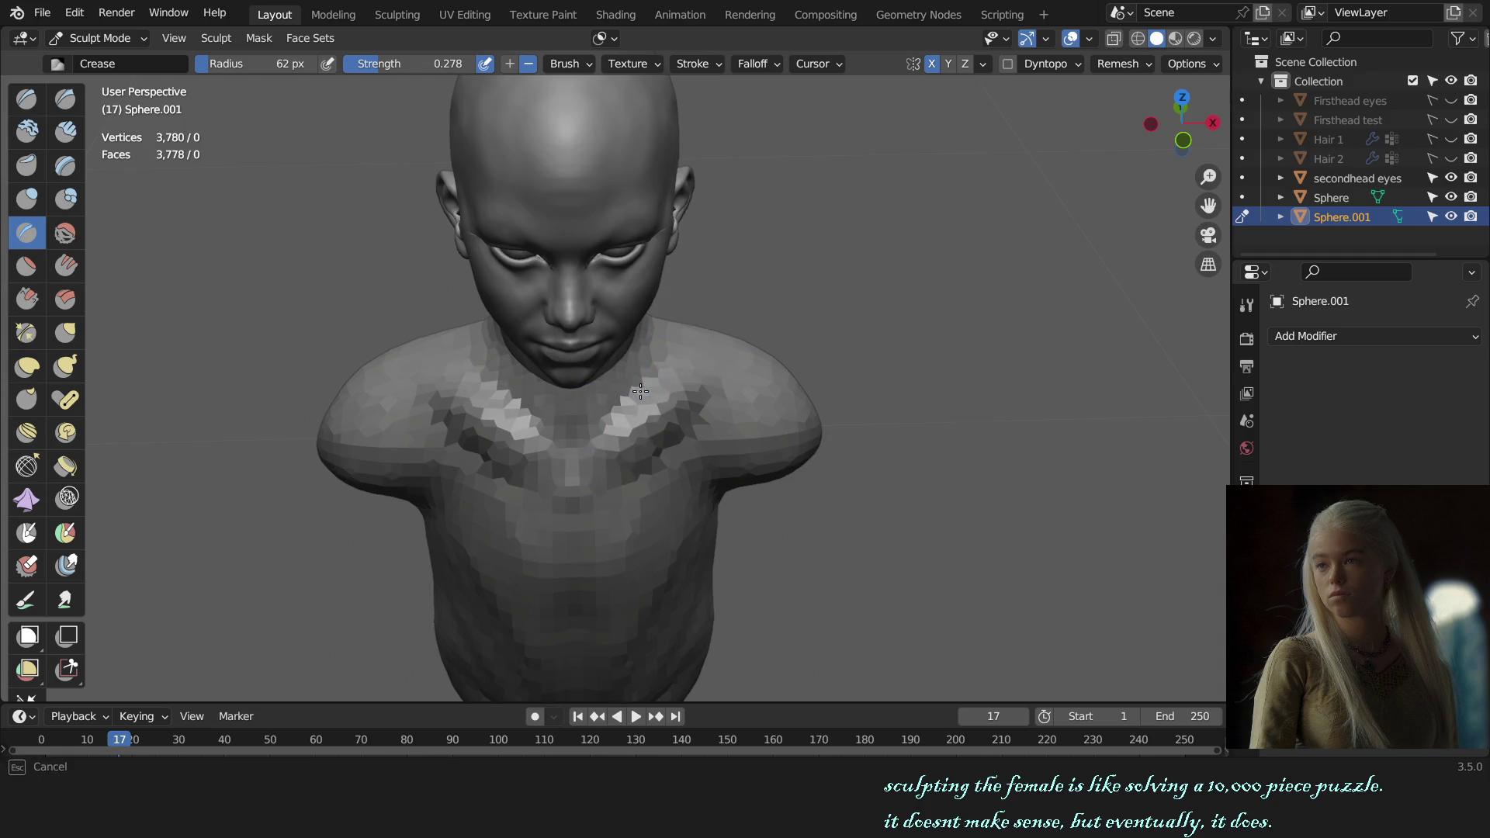
middle_click_drag(812, 370, 757, 477, "alt")
key("f")
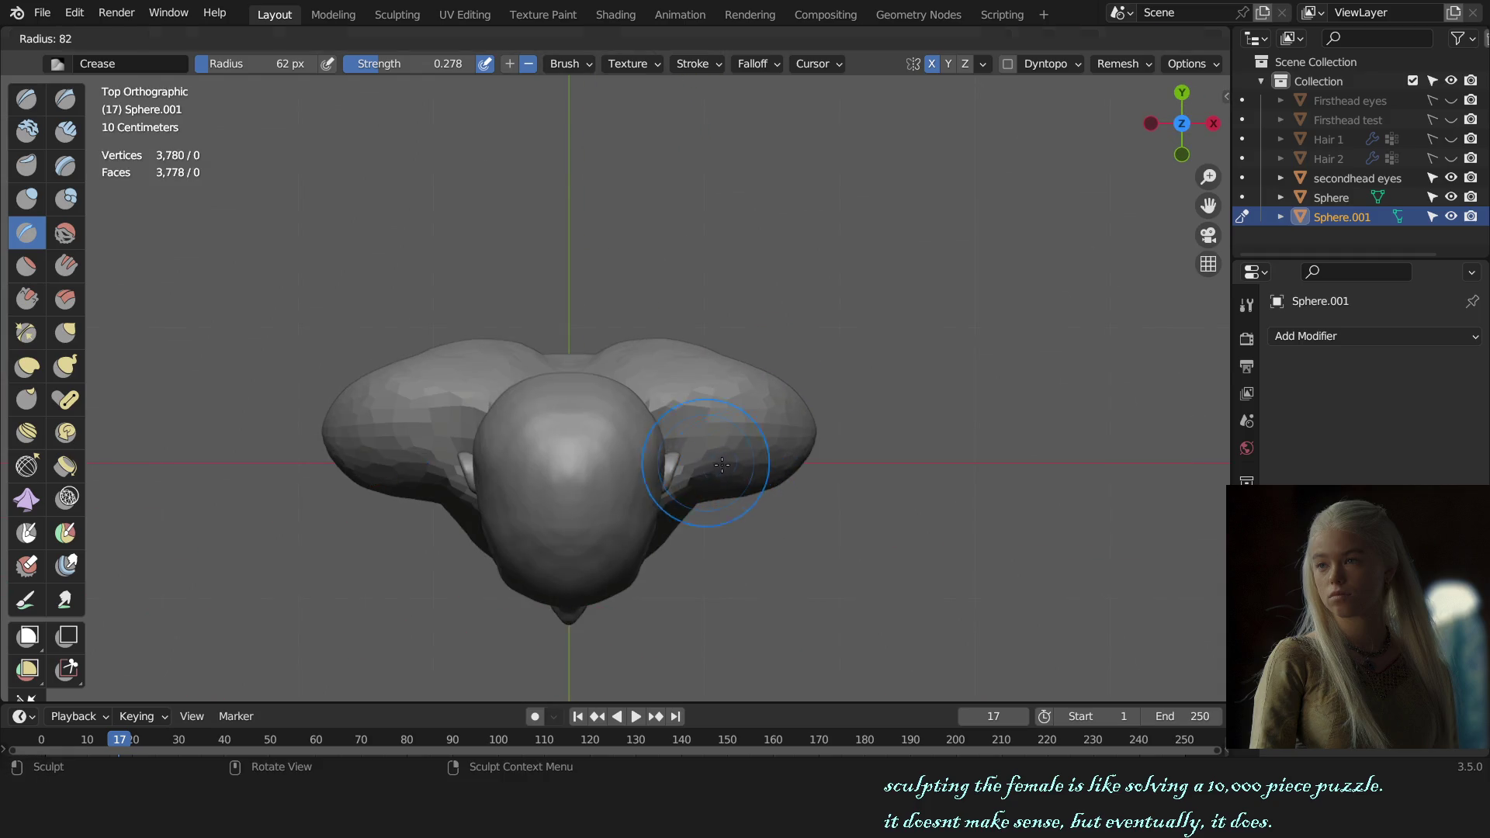
left_click(684, 469)
key("f")
left_click(710, 460)
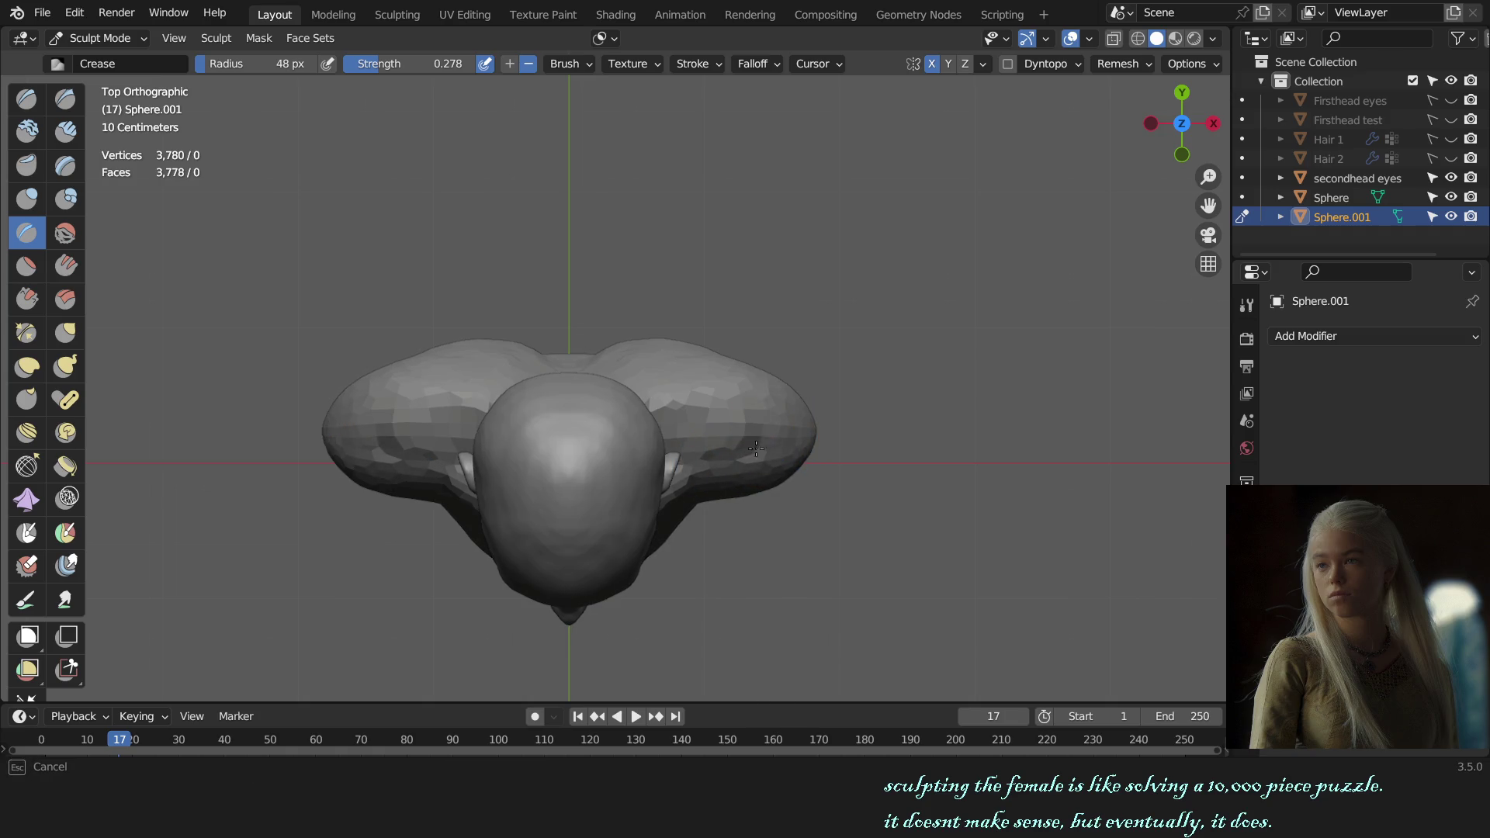
middle_click_drag(717, 460, 766, 440, "alt")
scroll(623, 371, "up", 1)
key("x")
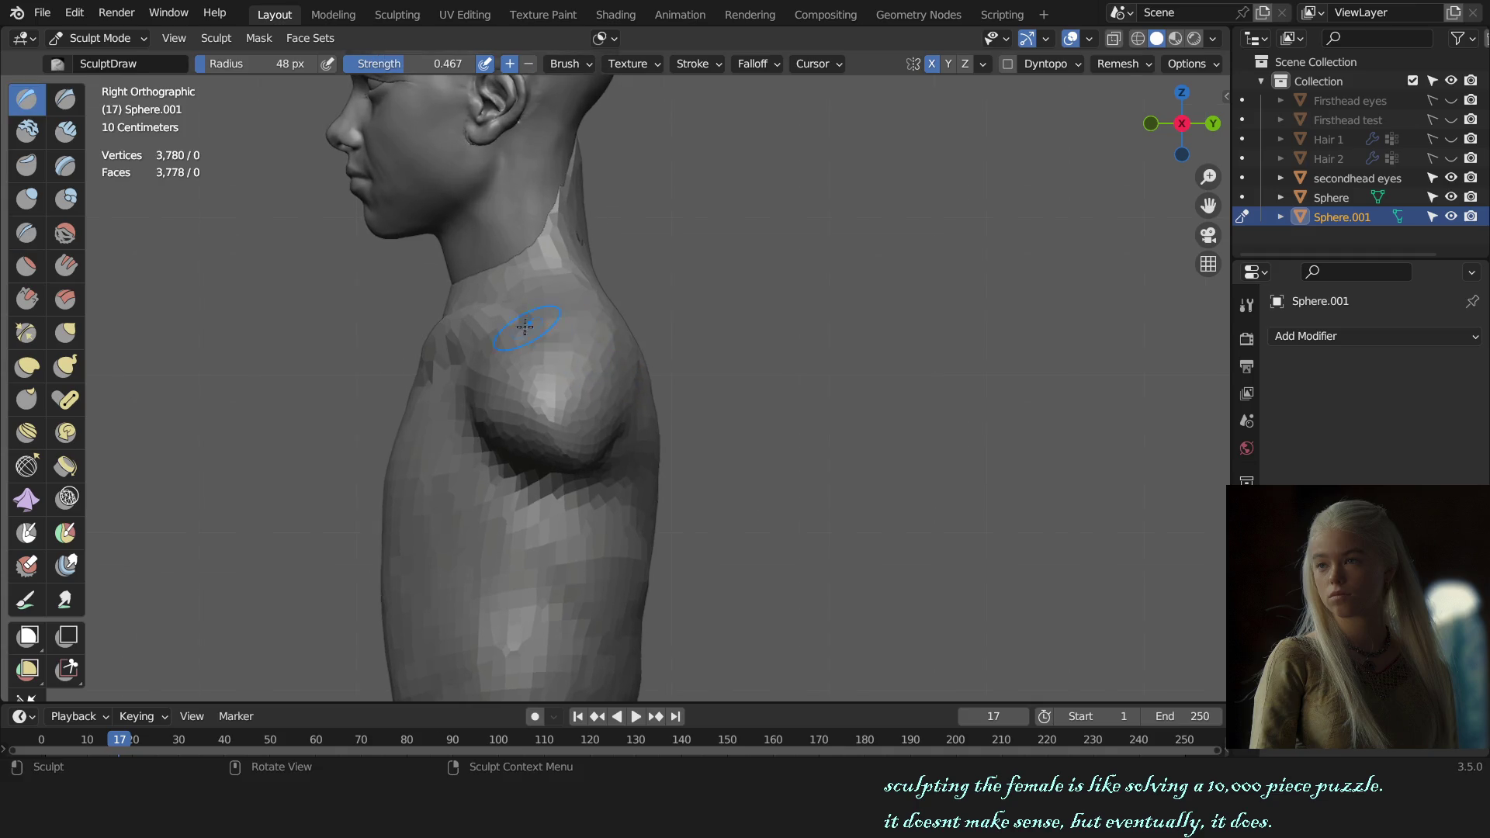
- Stroke the breast and shoulder with a larger Draw brush, checking front and right views
key("f")
left_click(532, 350)
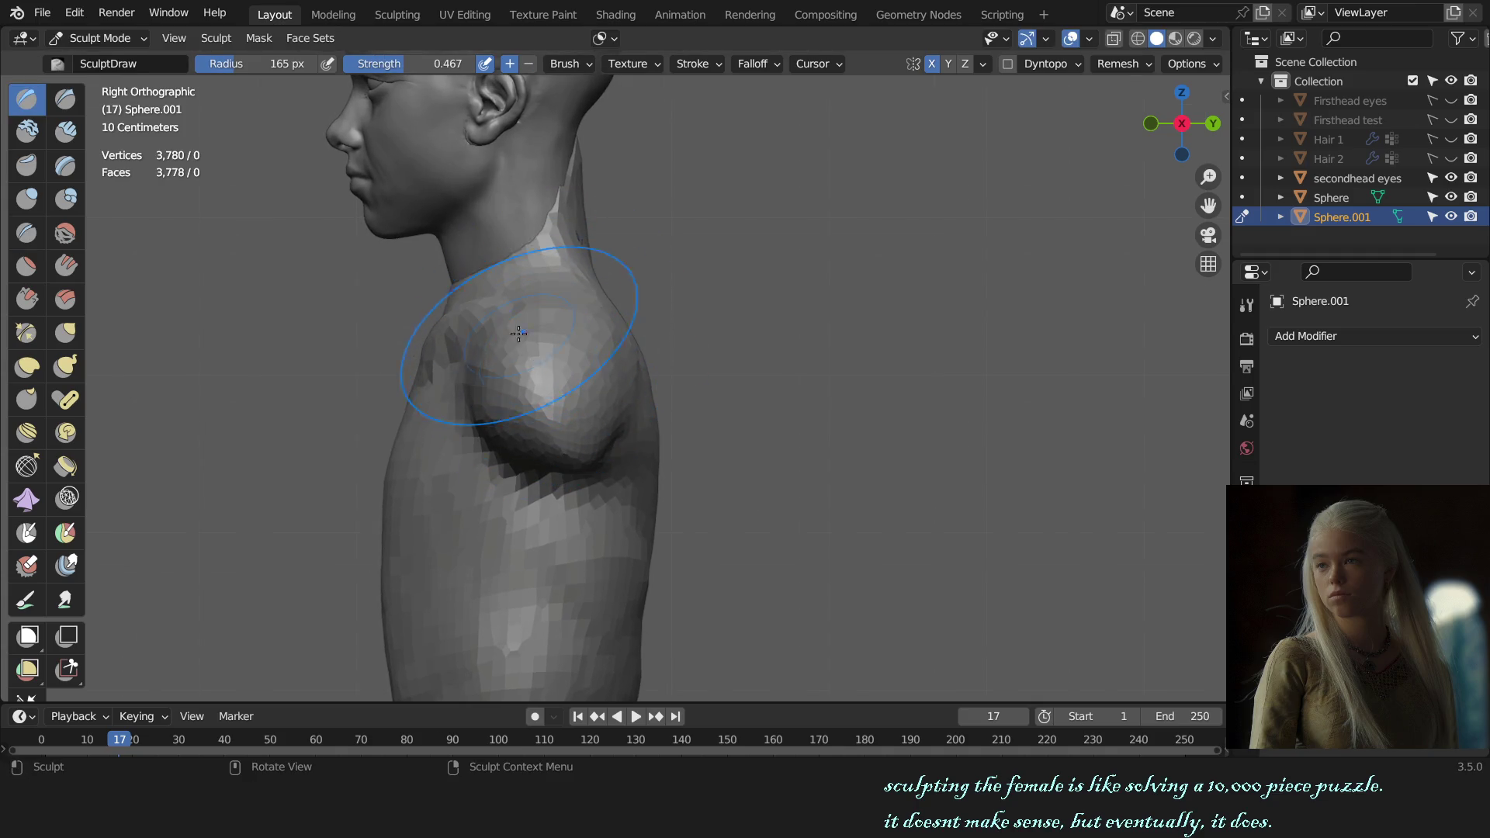
middle_click_drag(517, 334, 710, 349)
key("f")
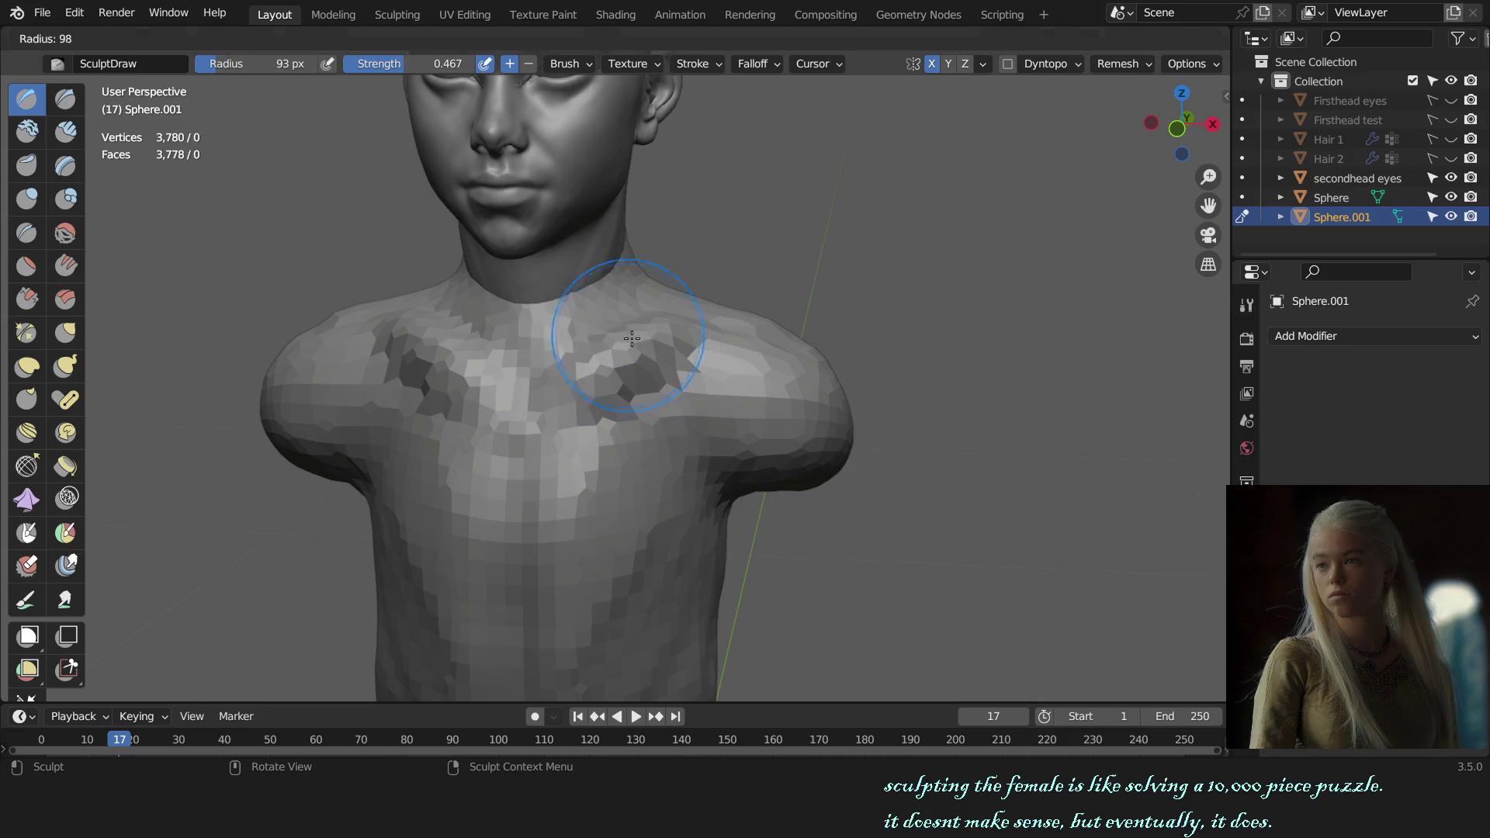
left_click(631, 339)
key("KP_1")
key("KP_3")
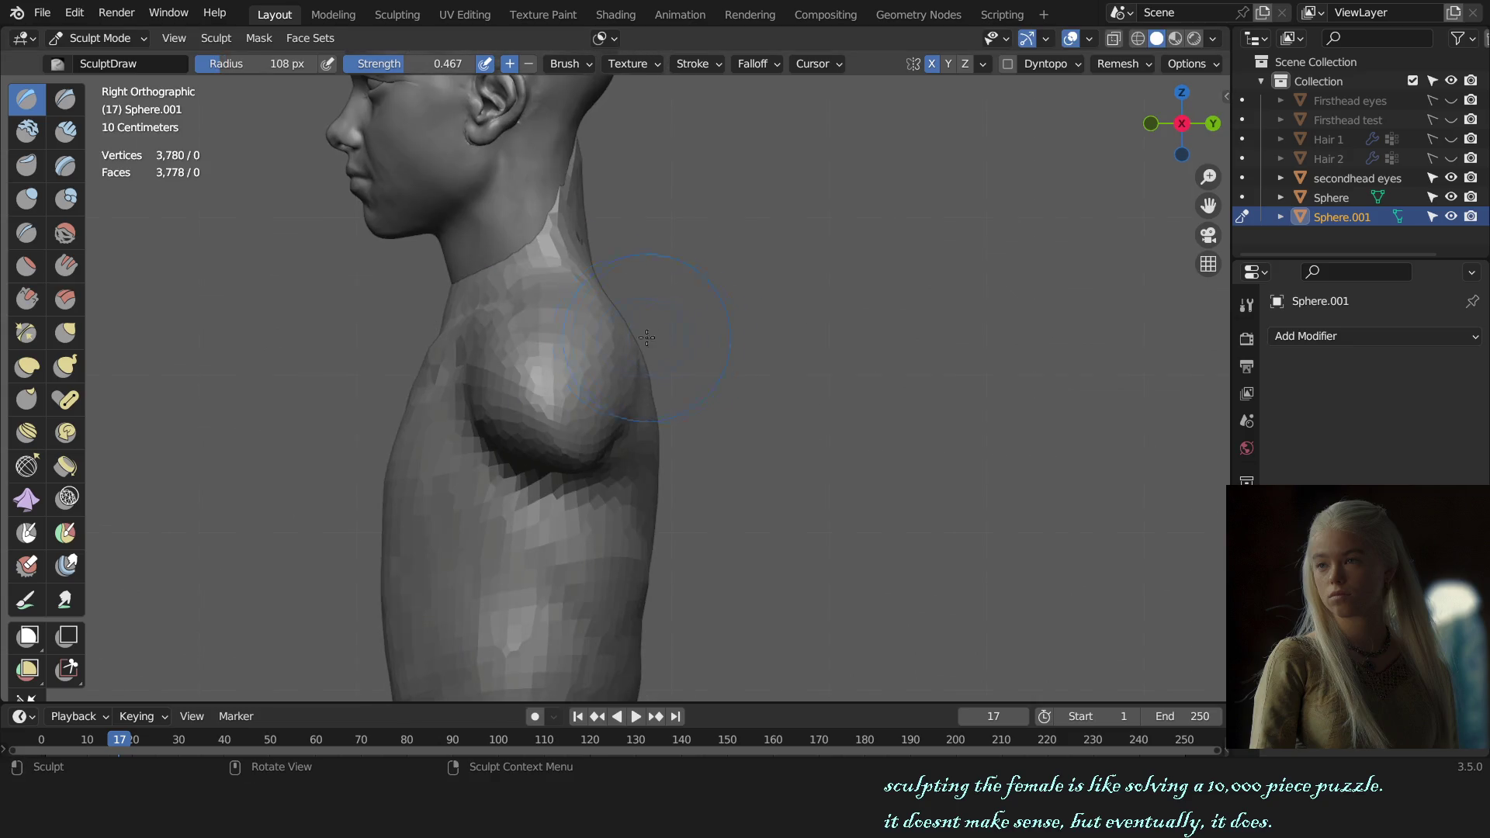
- Settle the brush radius and build up the upper chest bulge in side profile
key("f")
left_click(523, 324)
key("f")
left_click(518, 362)
key("f")
left_click(500, 446)
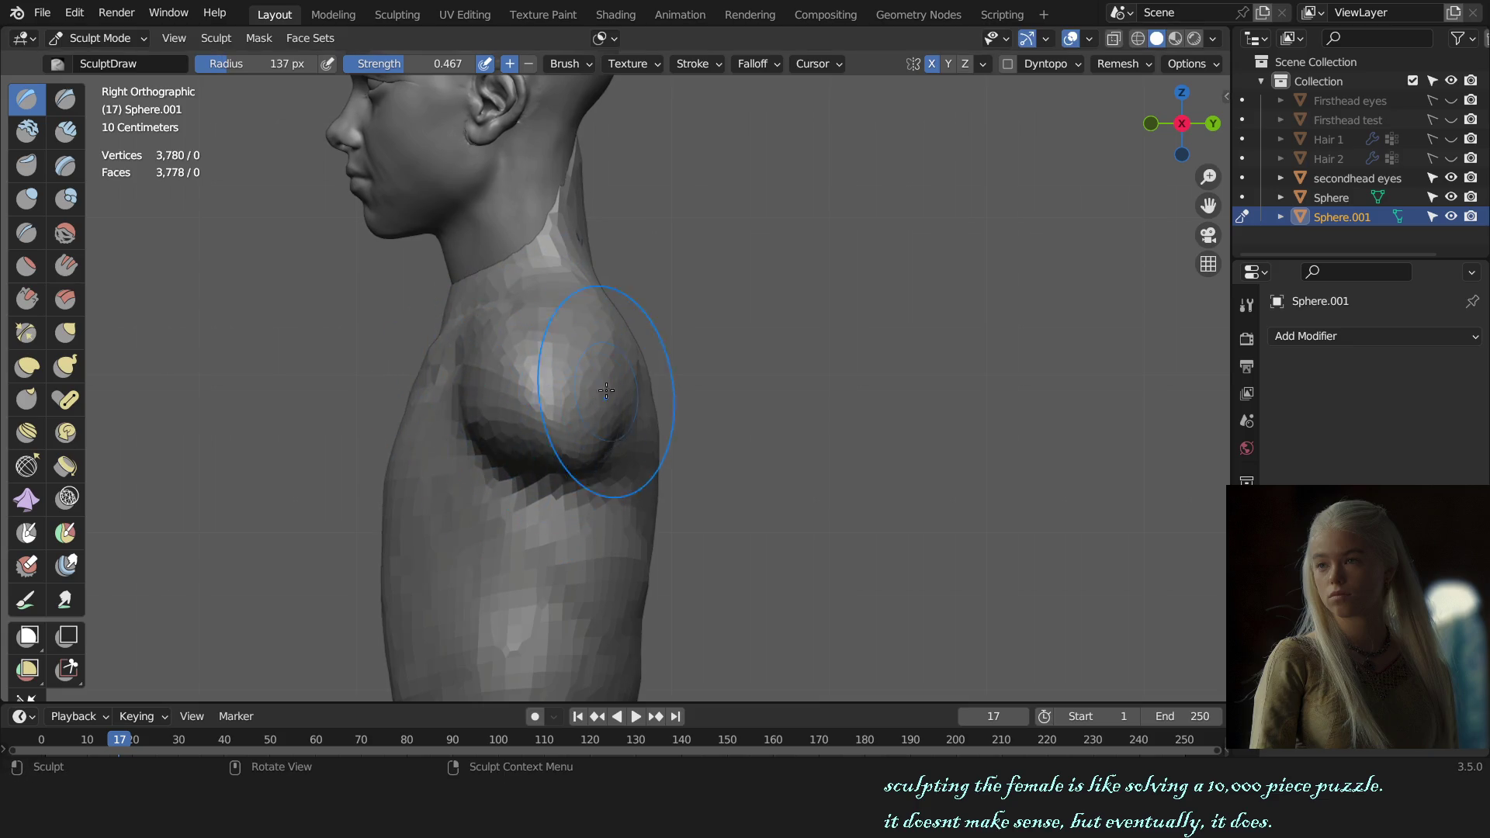
middle_click_drag(666, 380, 482, 448)
left_click_drag(482, 447, 484, 429)
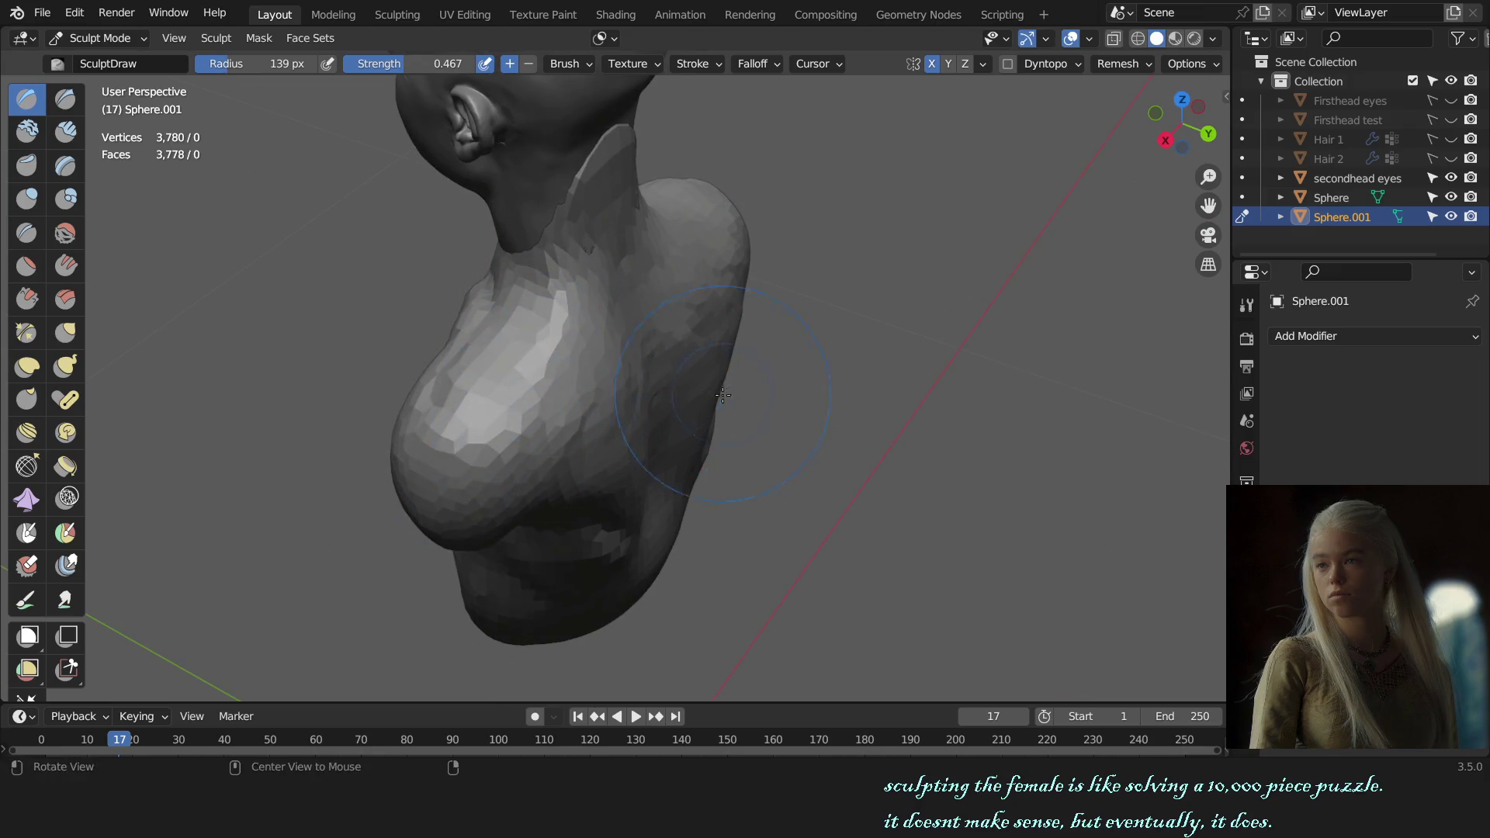
- Crease shoulder-blade and spine lines into the back, orbiting around the torso
mouse_move(723, 396)
middle_mouse_down()
mouse_move(500, 332)
mouse_move(474, 352)
middle_mouse_up()
key("shift+c")
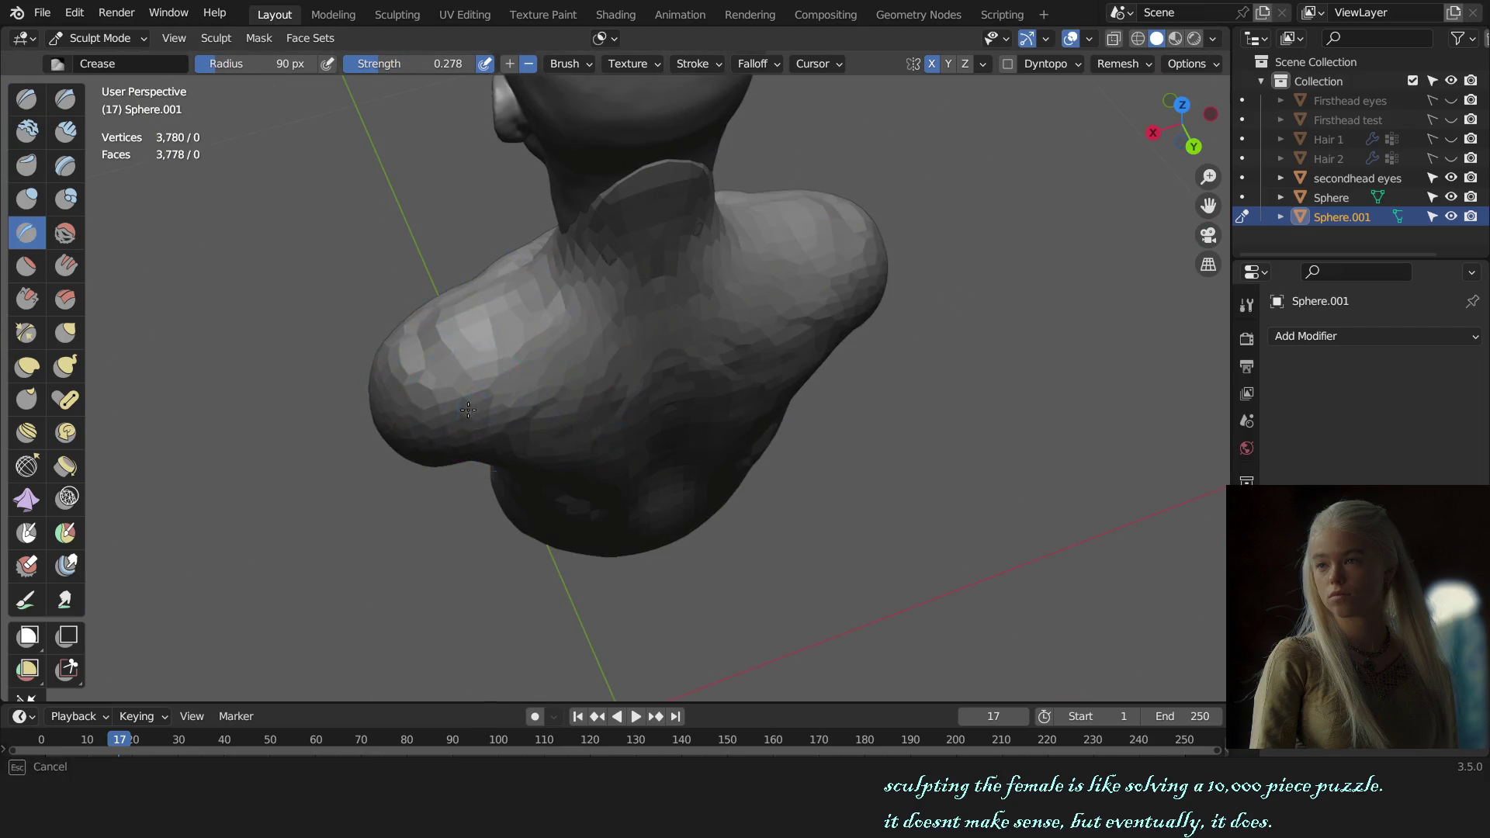
middle_click_drag(467, 409, 450, 358)
middle_click_drag(550, 414, 484, 323)
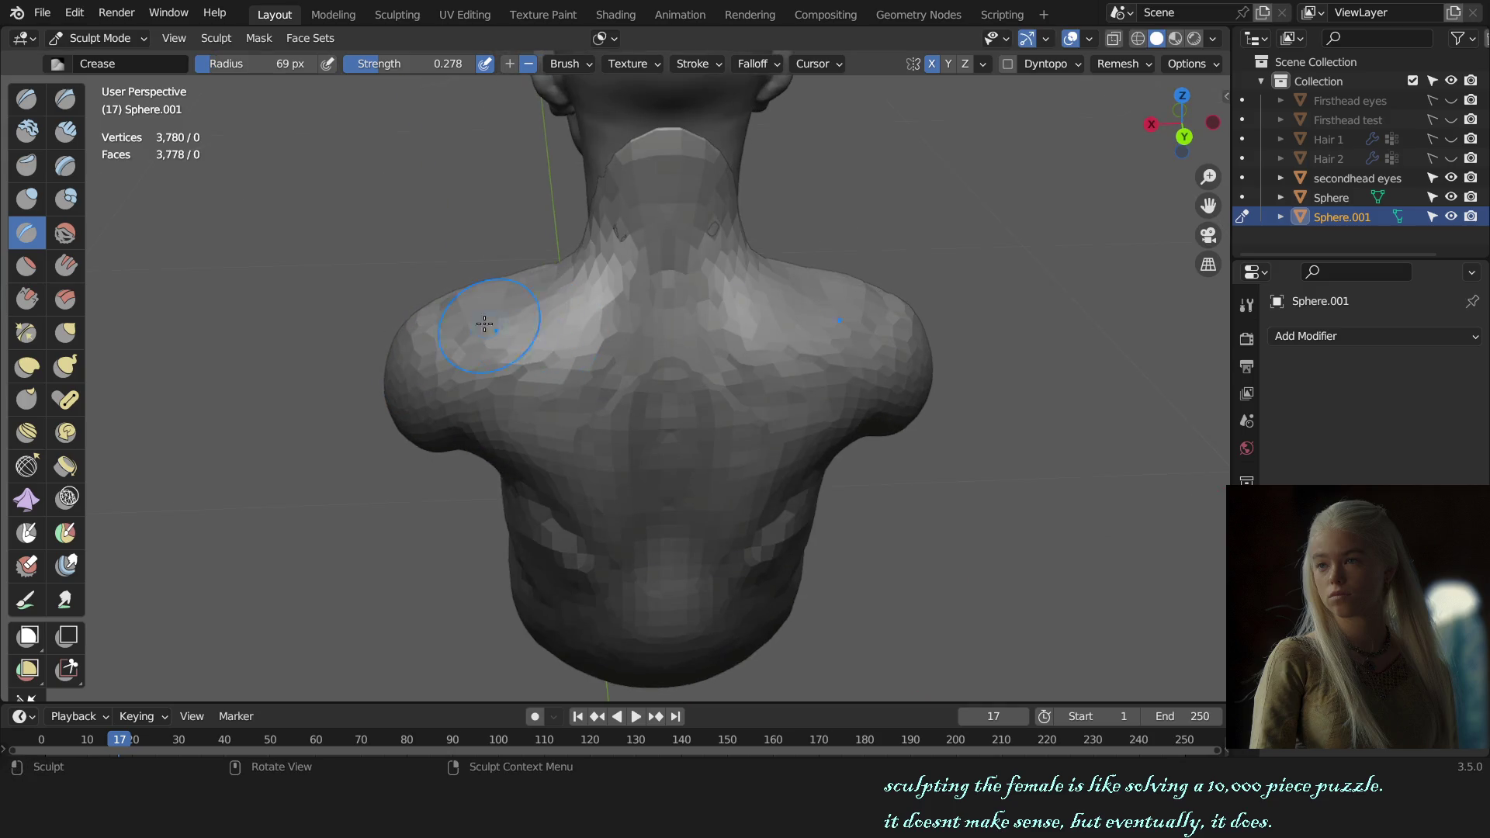
middle_click_drag(544, 405, 502, 362)
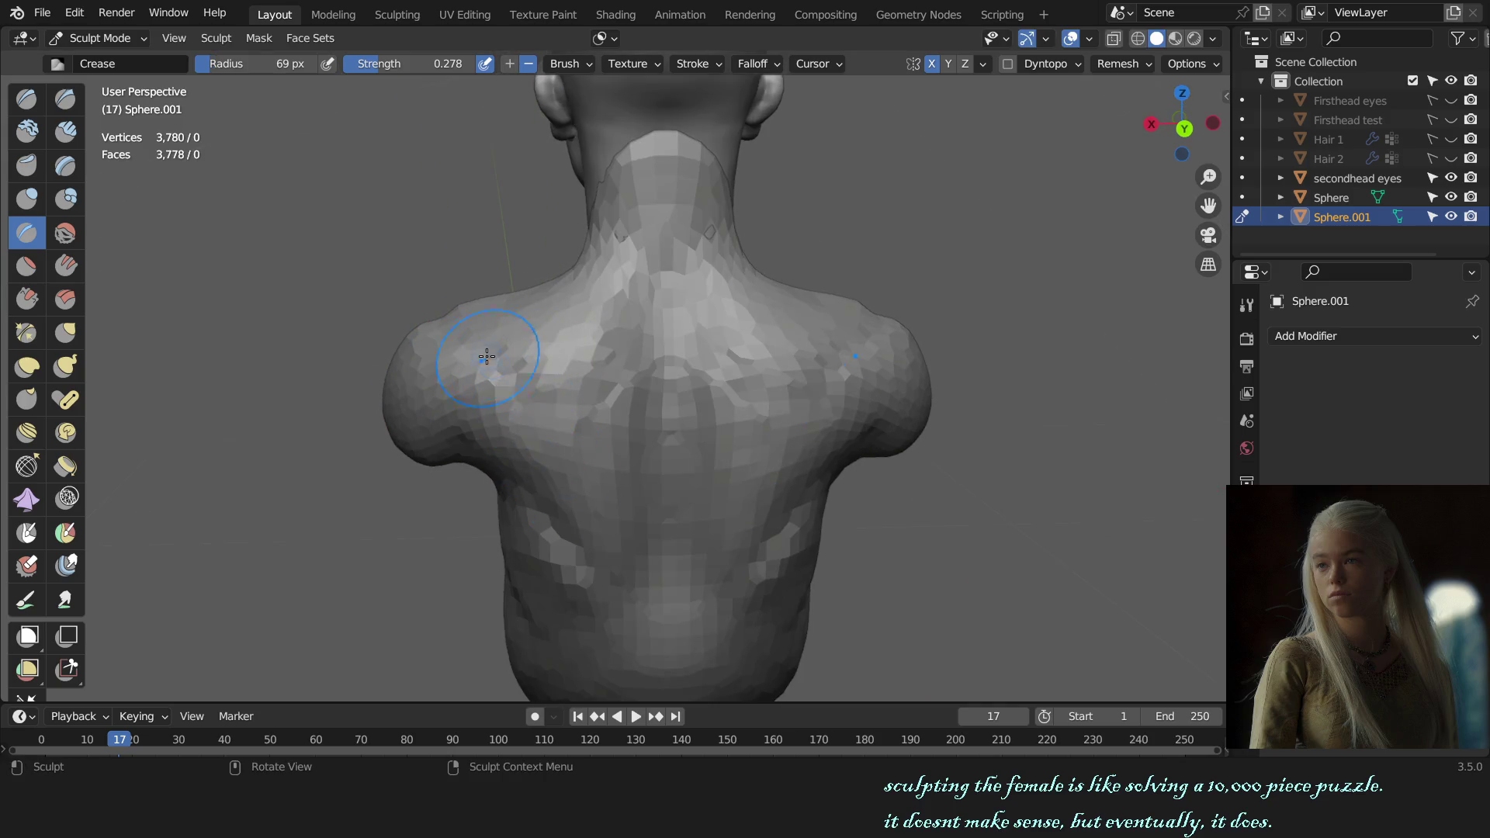
middle_click_drag(597, 471, 613, 463)
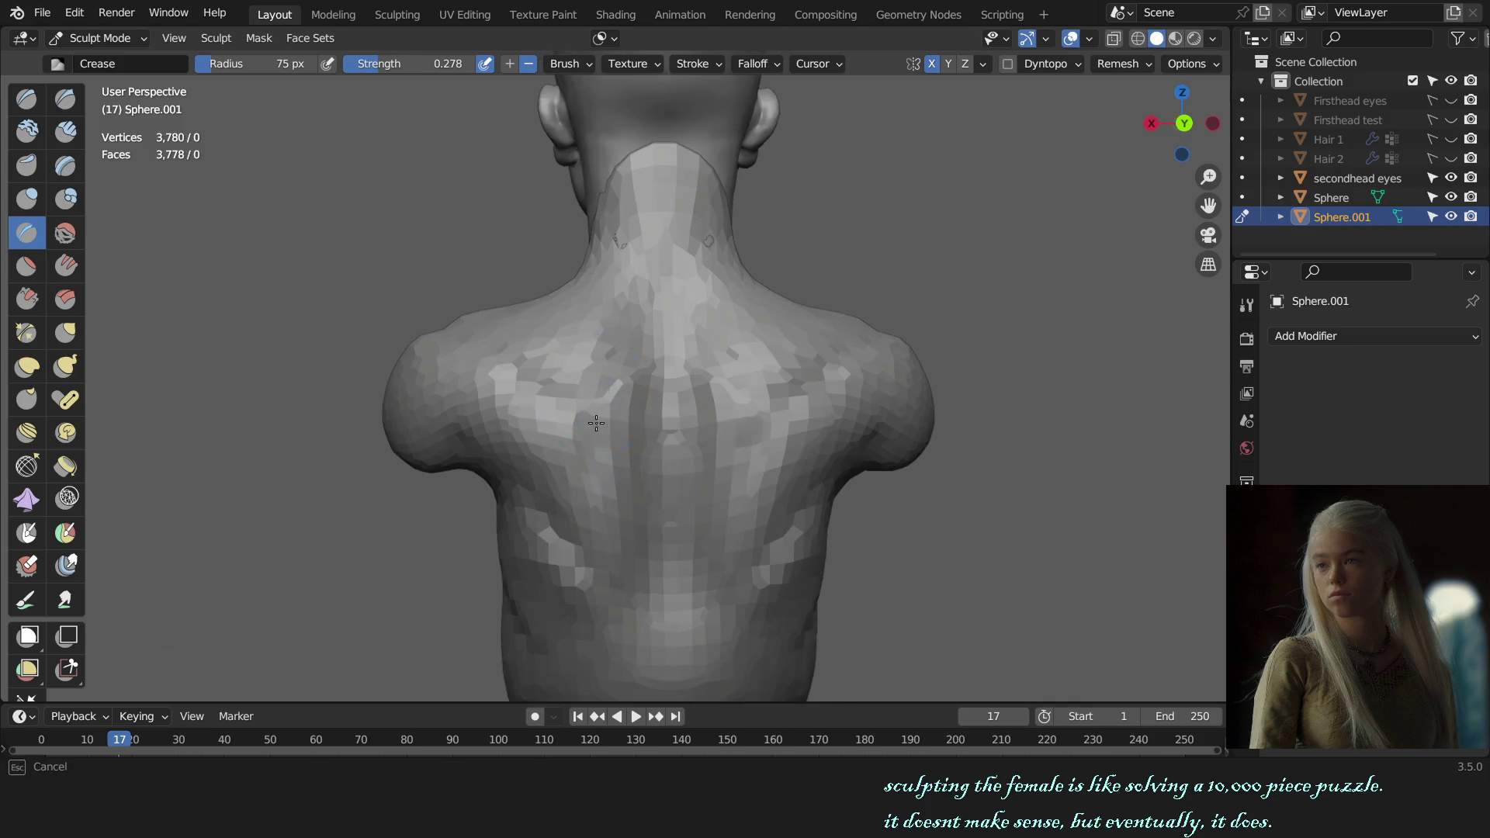
middle_click_drag(554, 519, 548, 415)
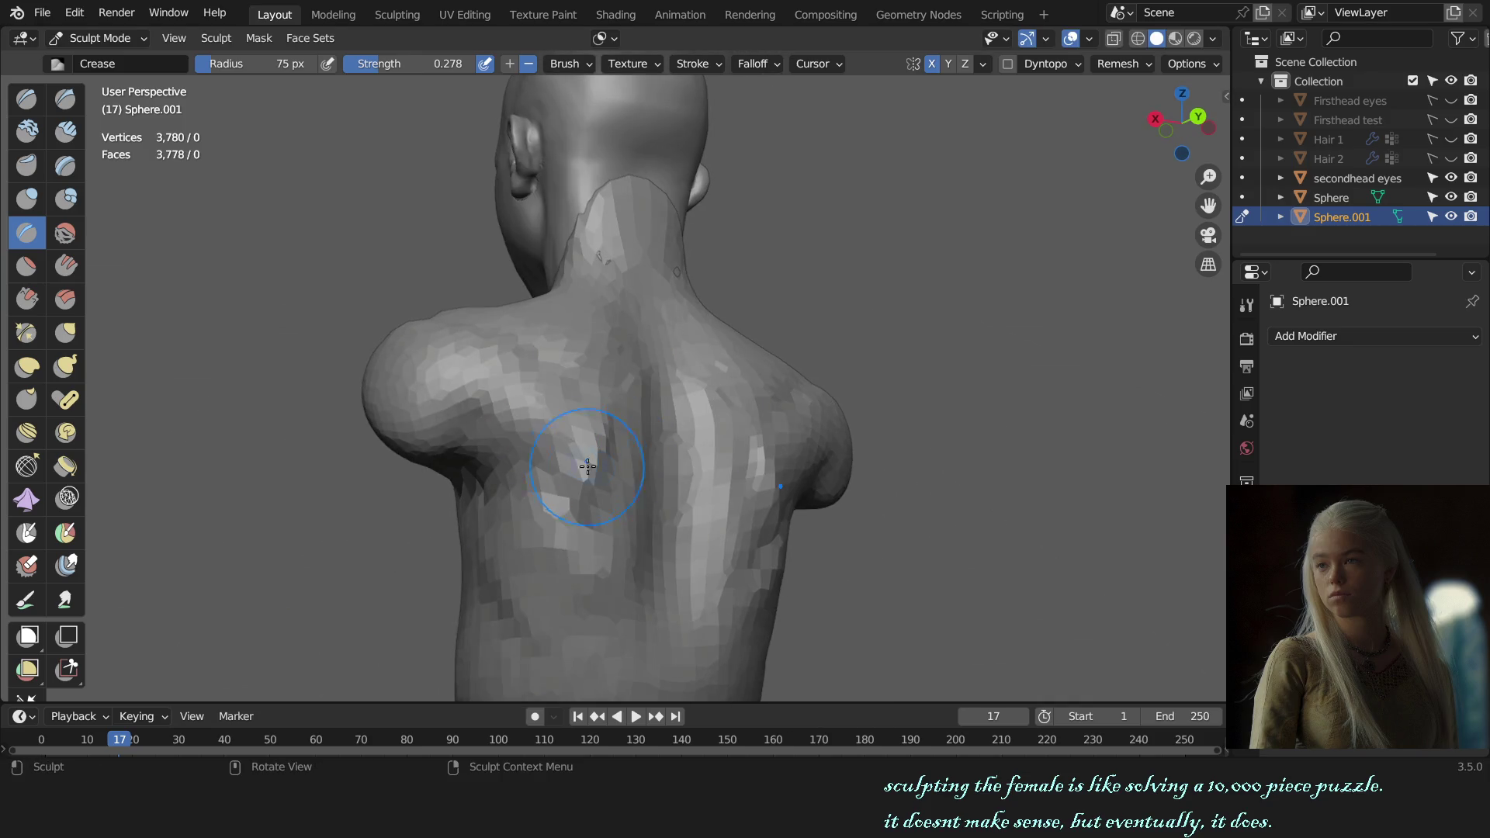
- Scrape the back flat between the creases, then switch to Draw Sharp close on the shoulders
key("shift+t")
middle_click_drag(553, 475, 605, 454)
scroll(896, 426, "down", 4)
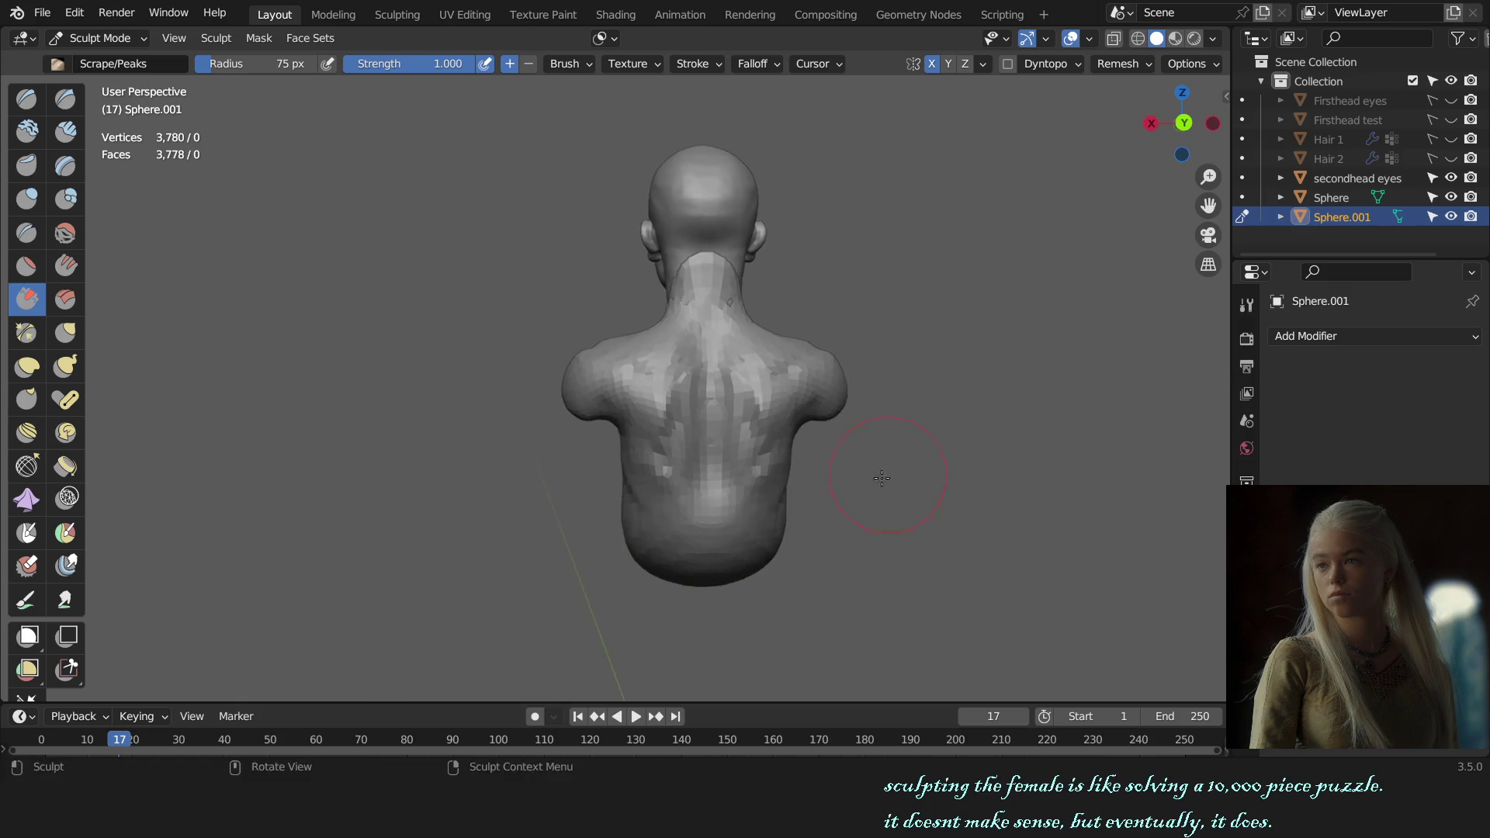
scroll(896, 421, "up", 5)
middle_click_drag(892, 416, 795, 453)
key("shift+x")
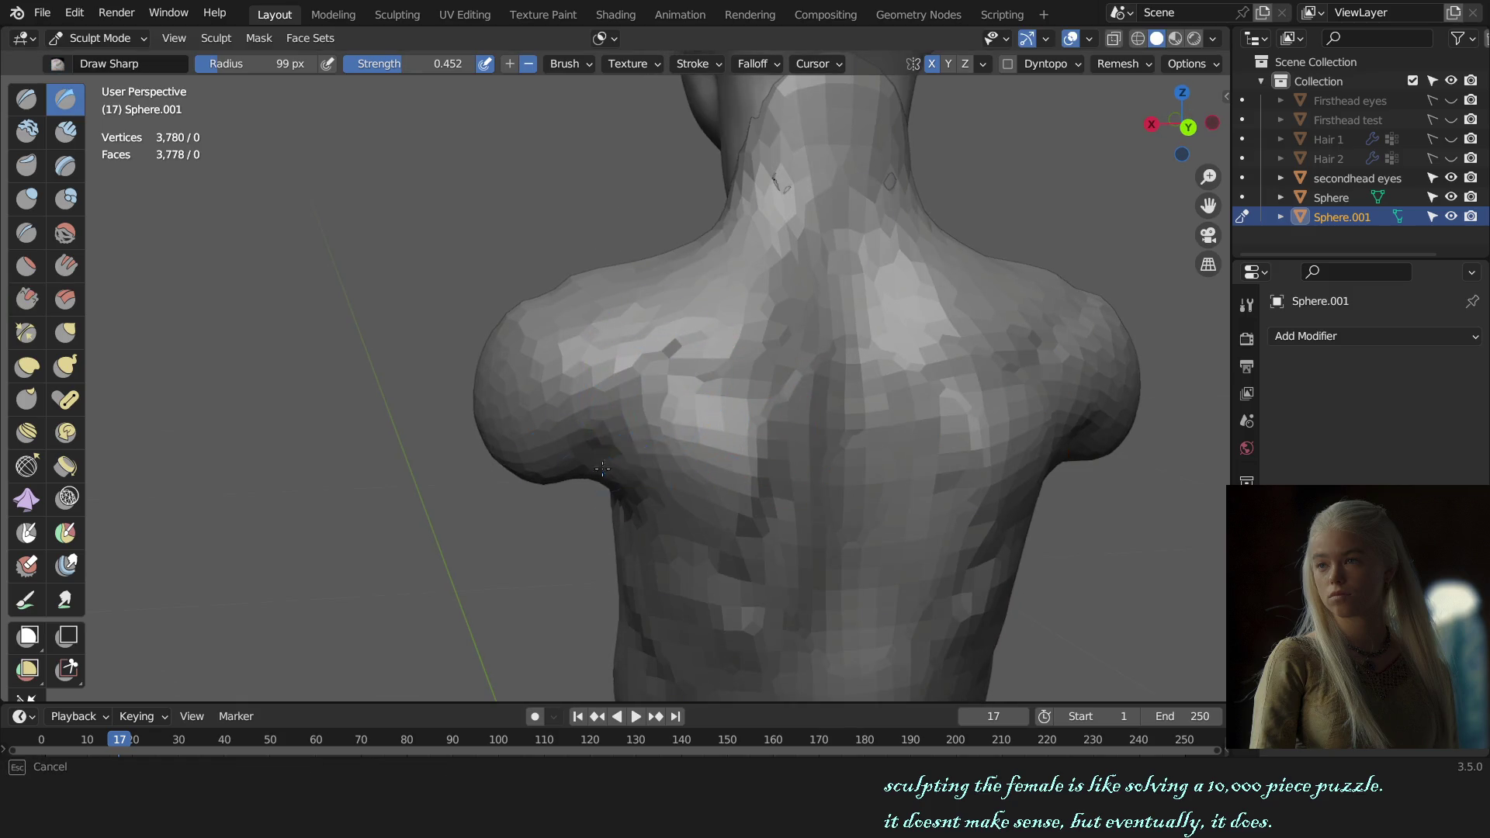
- Thicken the back of the shoulder caps with smaller, adjusted-strength Clay Strips strokes
middle_click_drag(592, 506, 719, 377)
key("g")
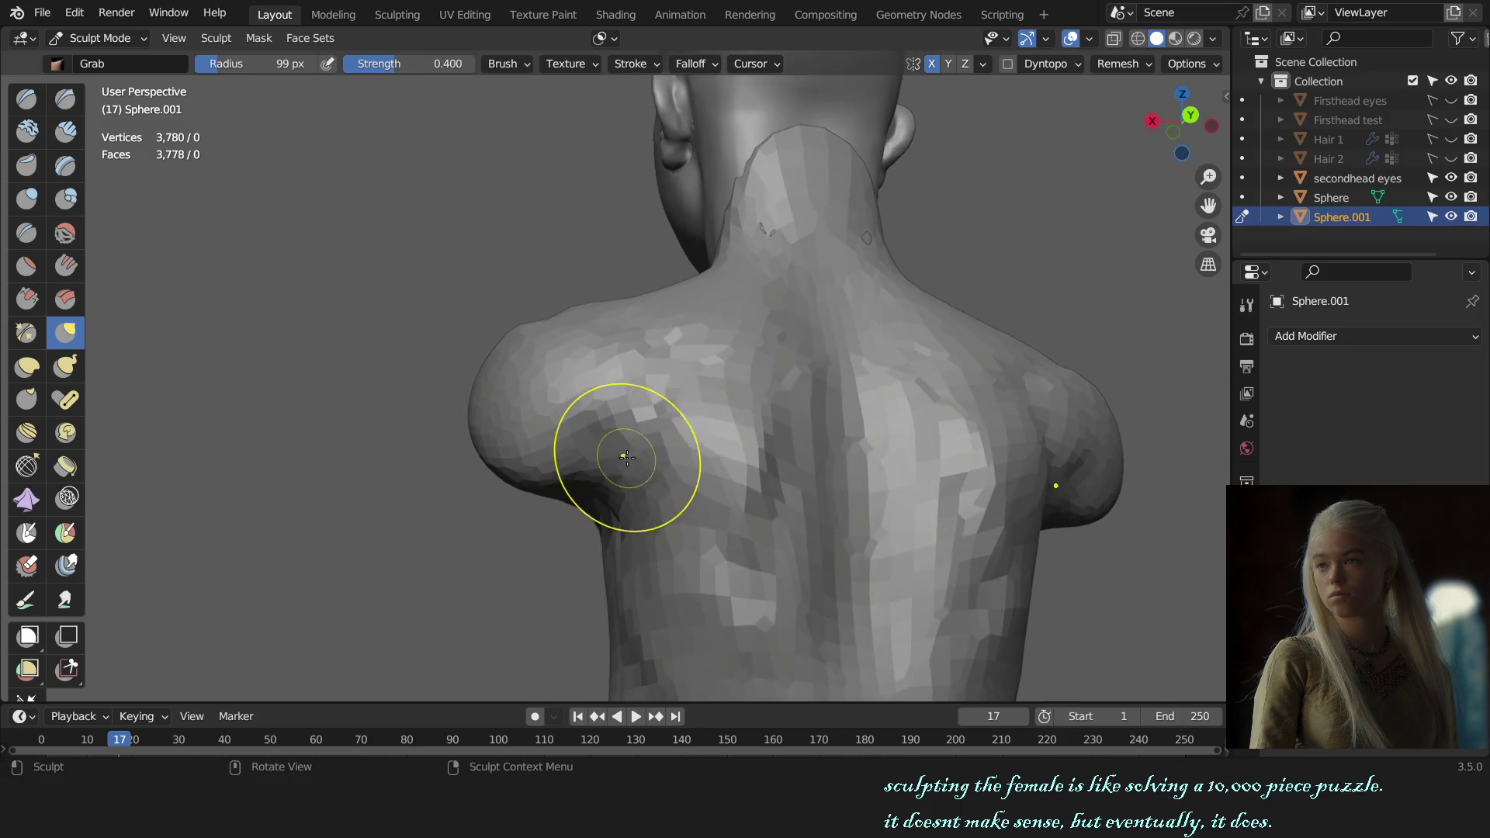
mouse_move(616, 450)
middle_mouse_down()
mouse_move(616, 466)
mouse_move(667, 383)
mouse_move(603, 439)
middle_mouse_up()
key("c")
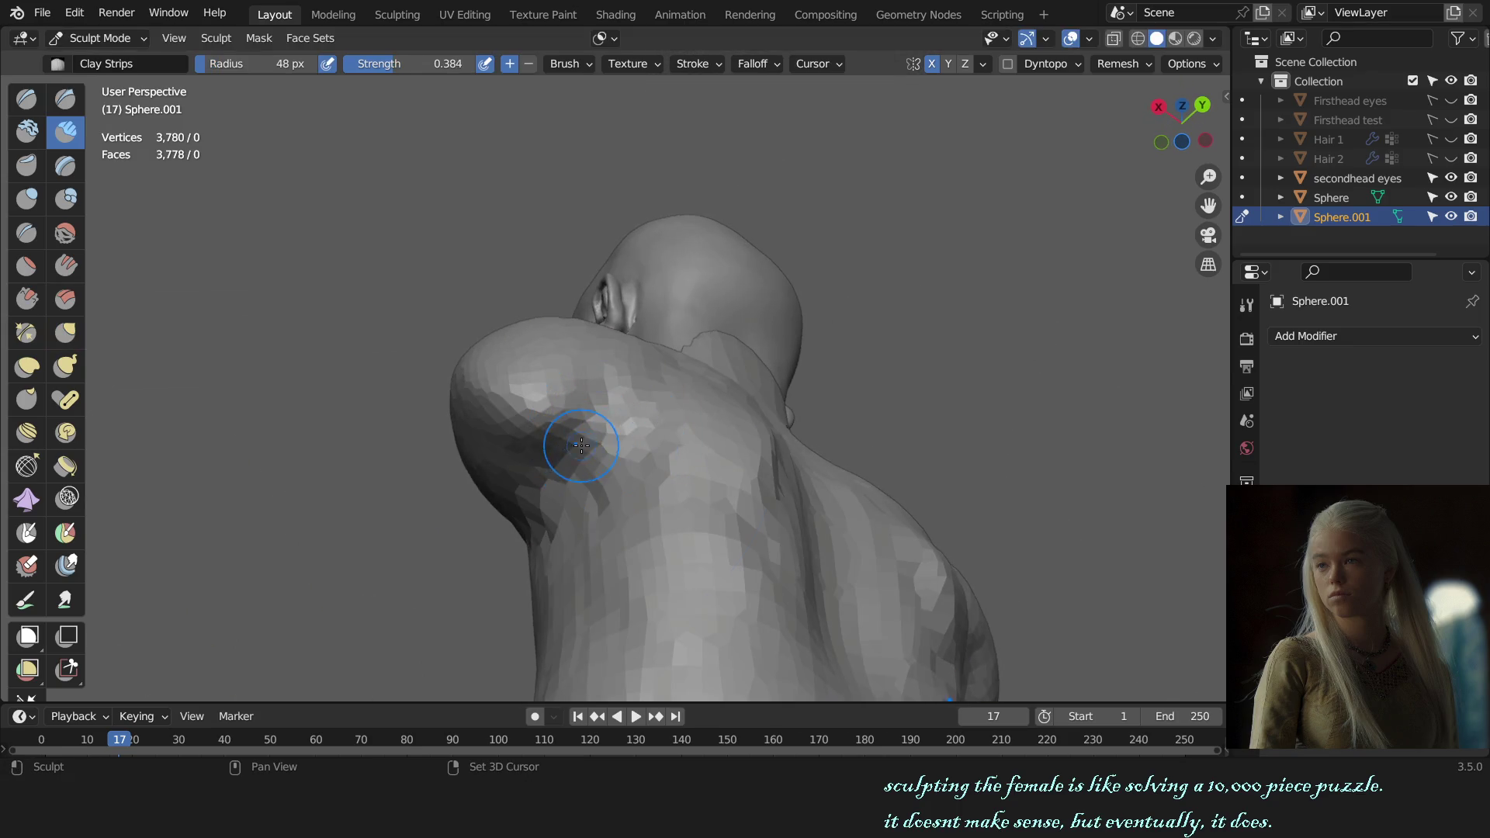
key("f")
left_click(595, 427)
key("shift+f")
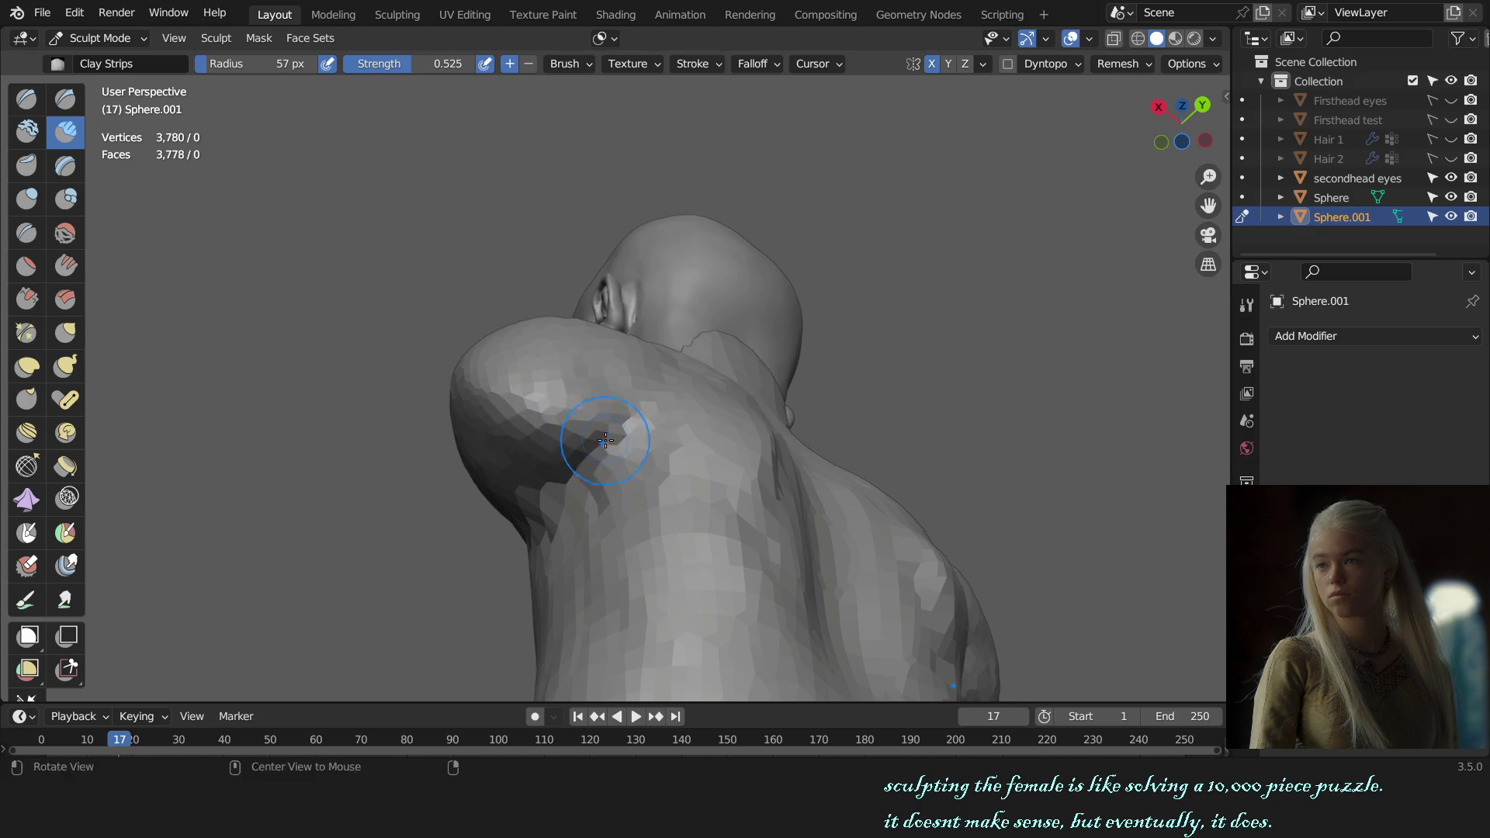
left_click_drag(605, 440, 628, 413, "alt")
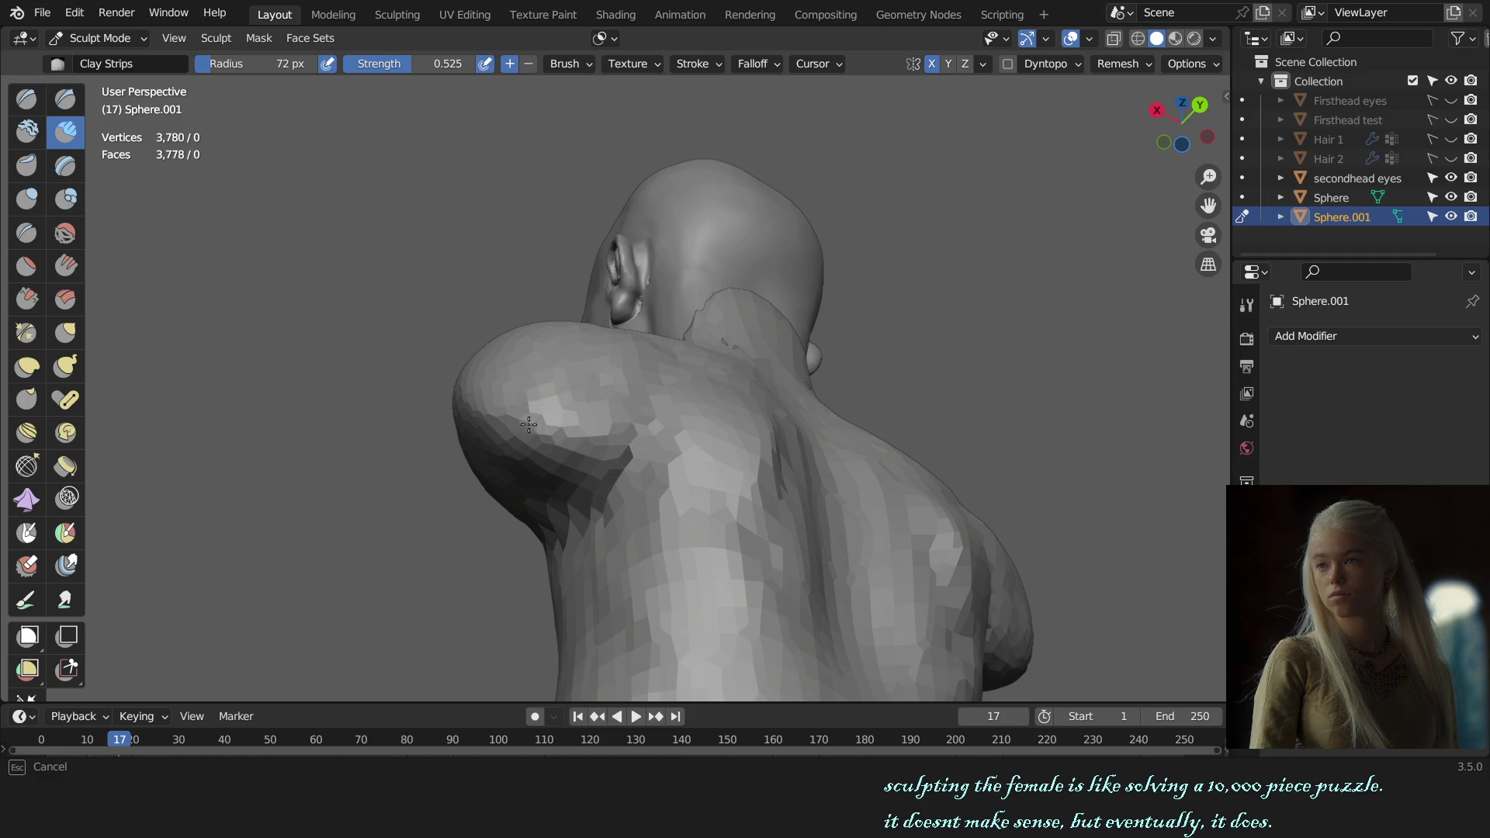
- Zoom out and view the whole bust straight from the front
middle_click_drag(505, 407, 626, 384)
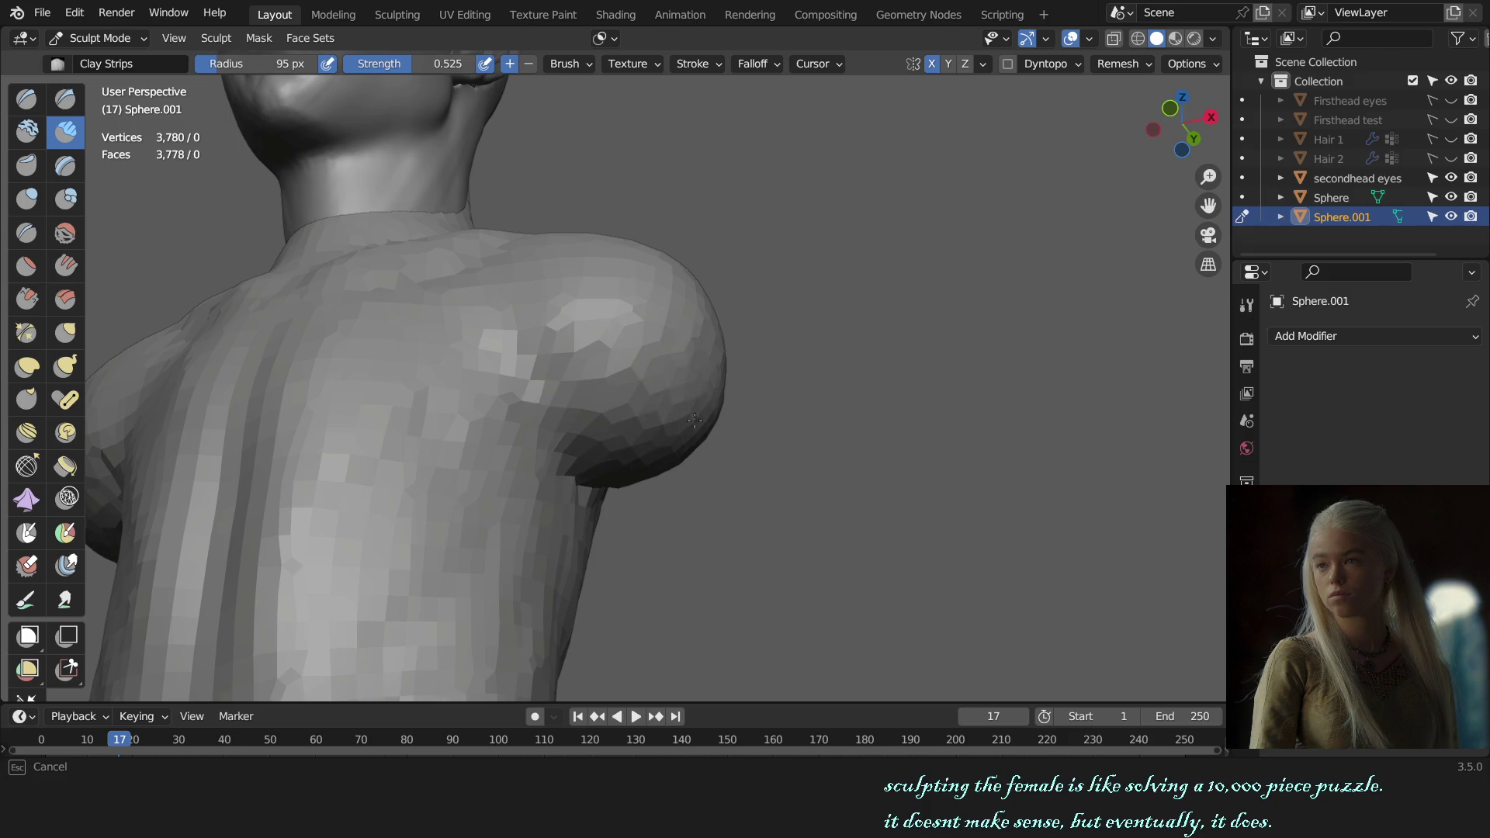
key("KP_1")
middle_click_drag(776, 462, 800, 523, "ctrl")
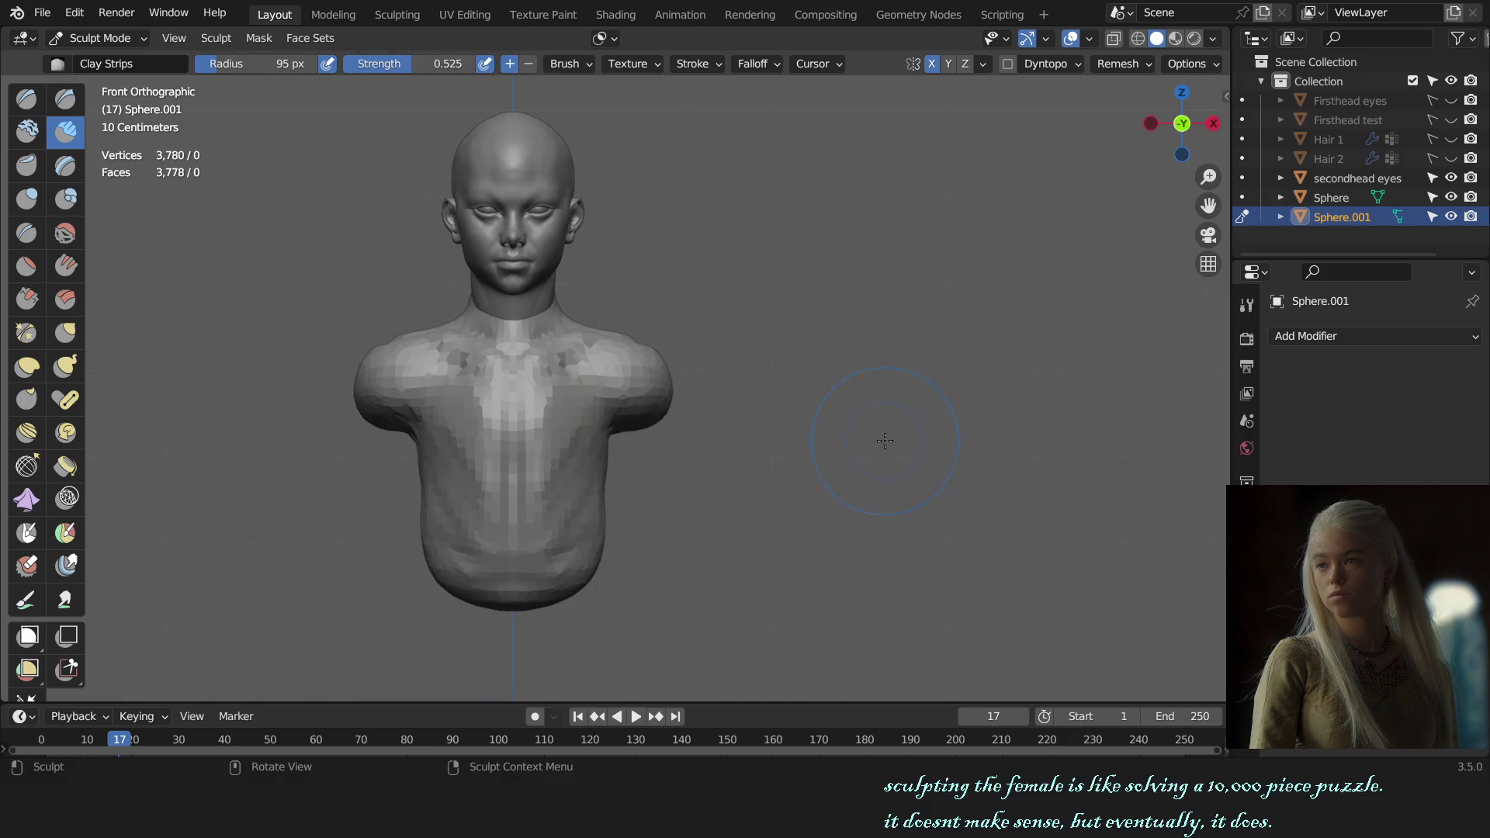
scroll(885, 440, "up", 2)
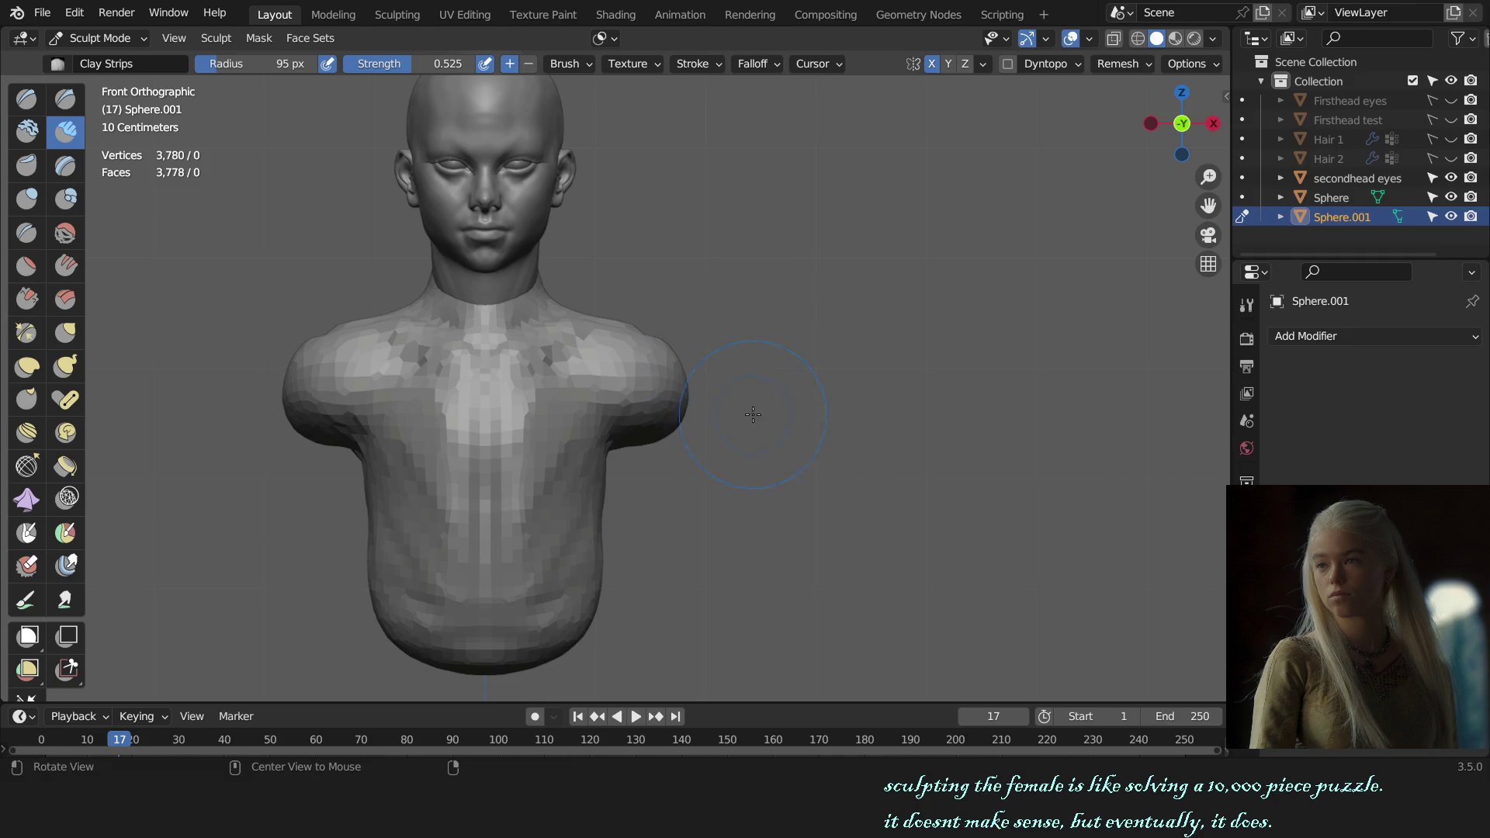
scroll(739, 431, "up", 1)
- Pull the shoulder into shape from the side profile with a resized Grab brush
key("g")
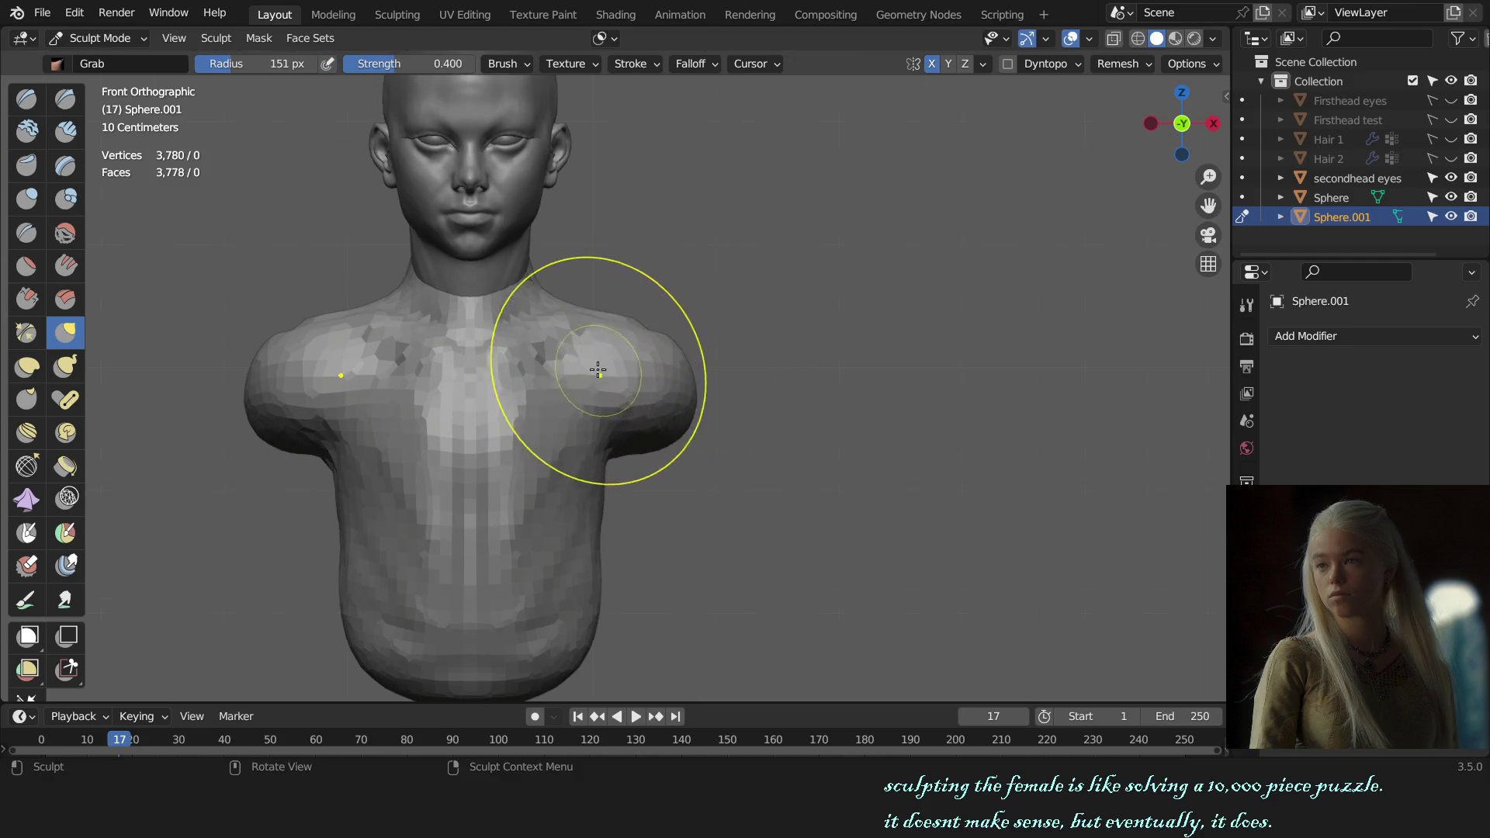
middle_click_drag(635, 356, 617, 384)
scroll(609, 393, "up", 2)
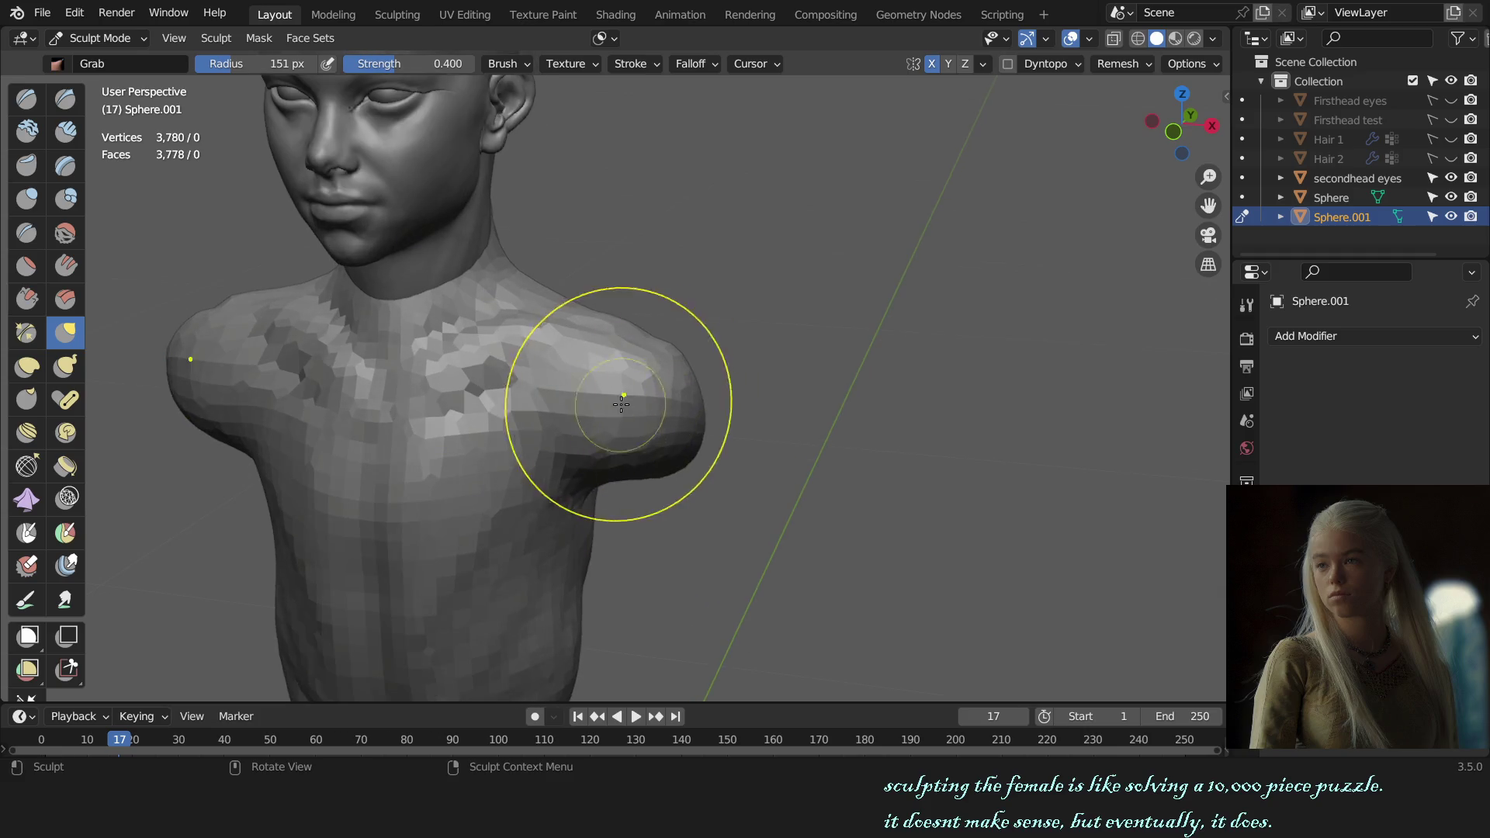
key("d")
middle_click_drag(627, 501, 630, 436)
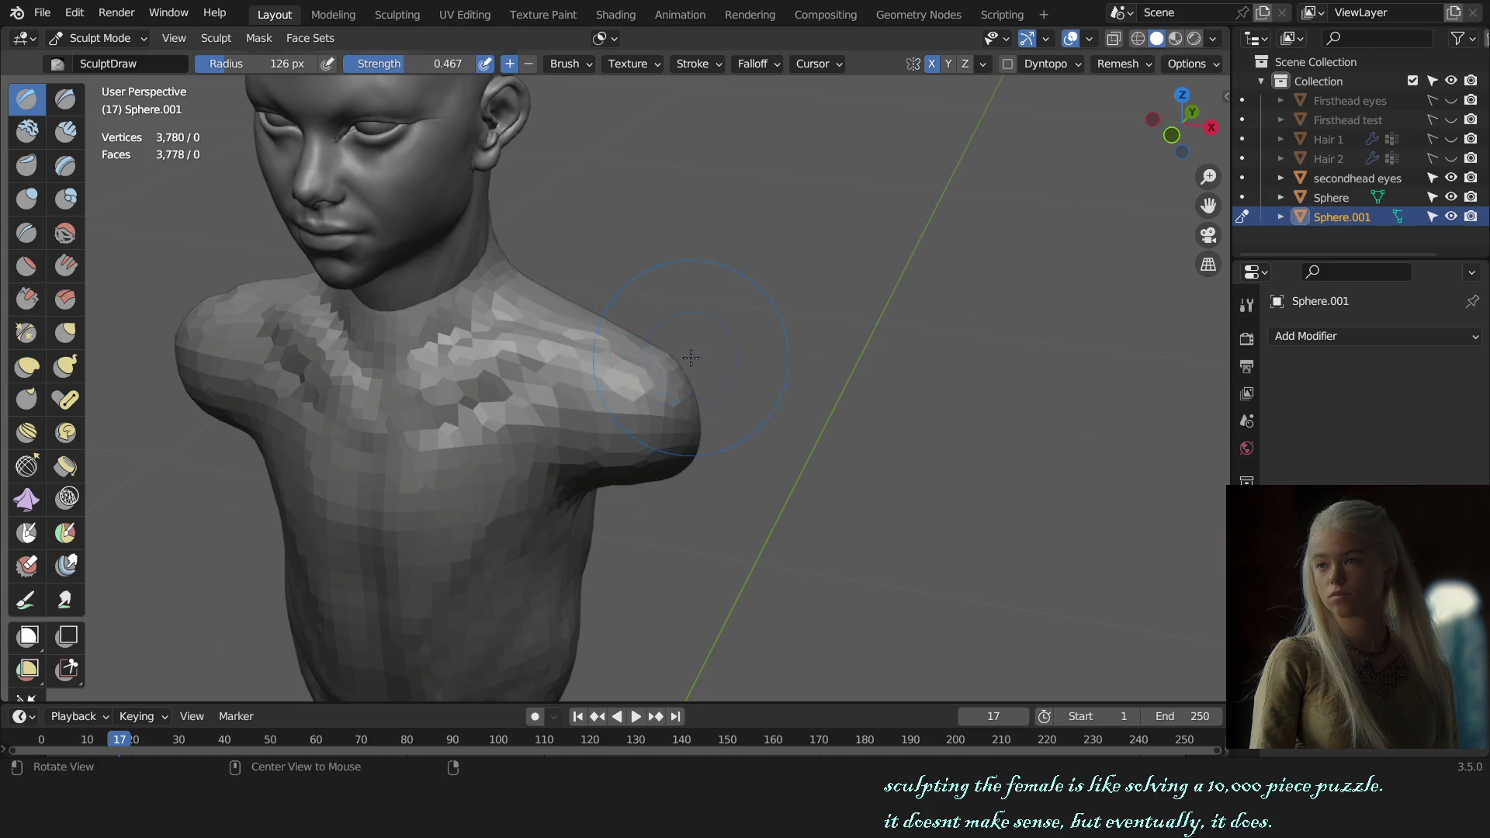
middle_click_drag(692, 357, 552, 309, "alt")
key("g")
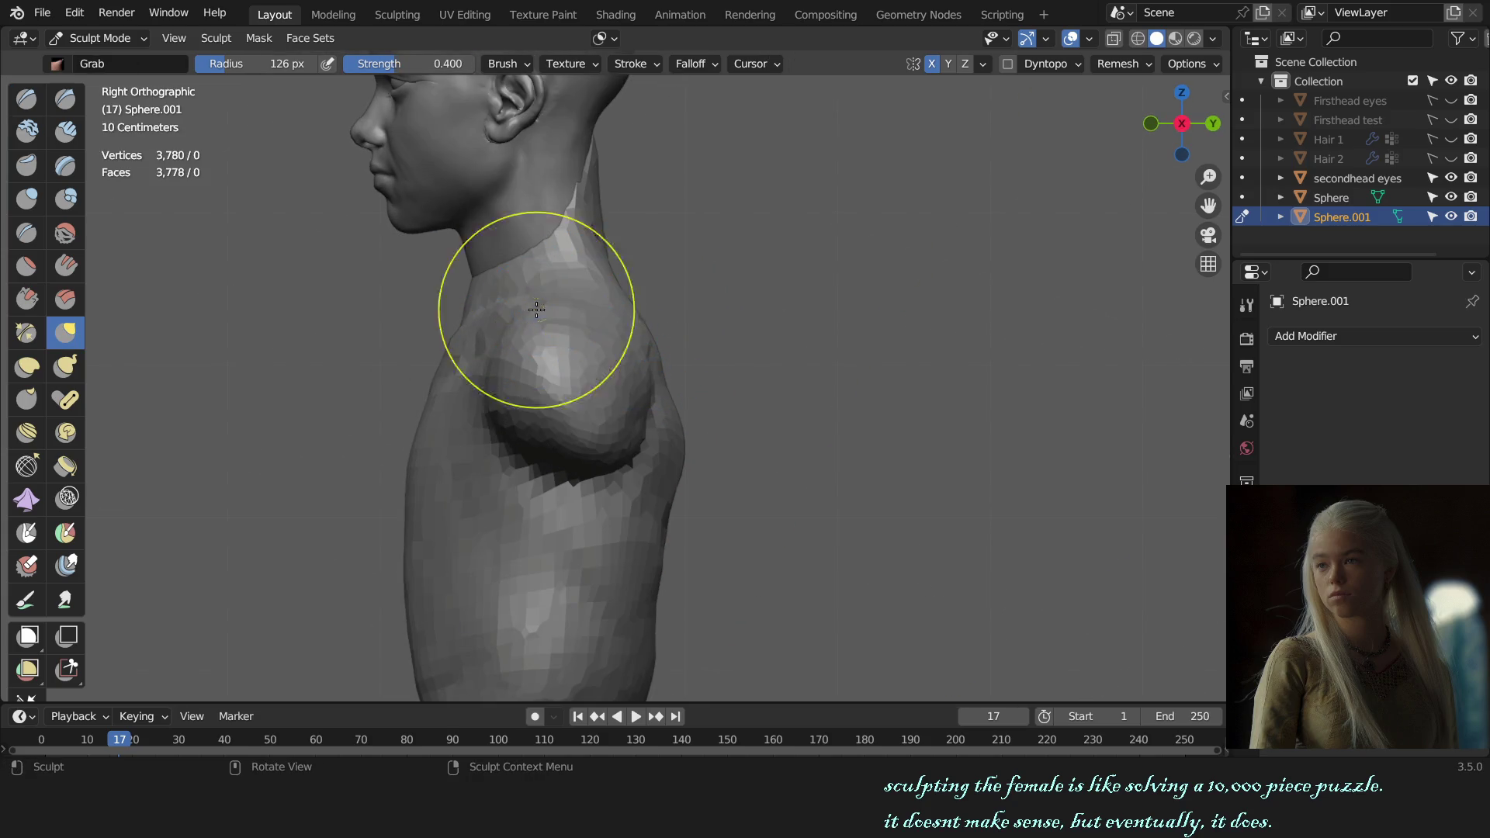
key("f")
left_click(466, 315)
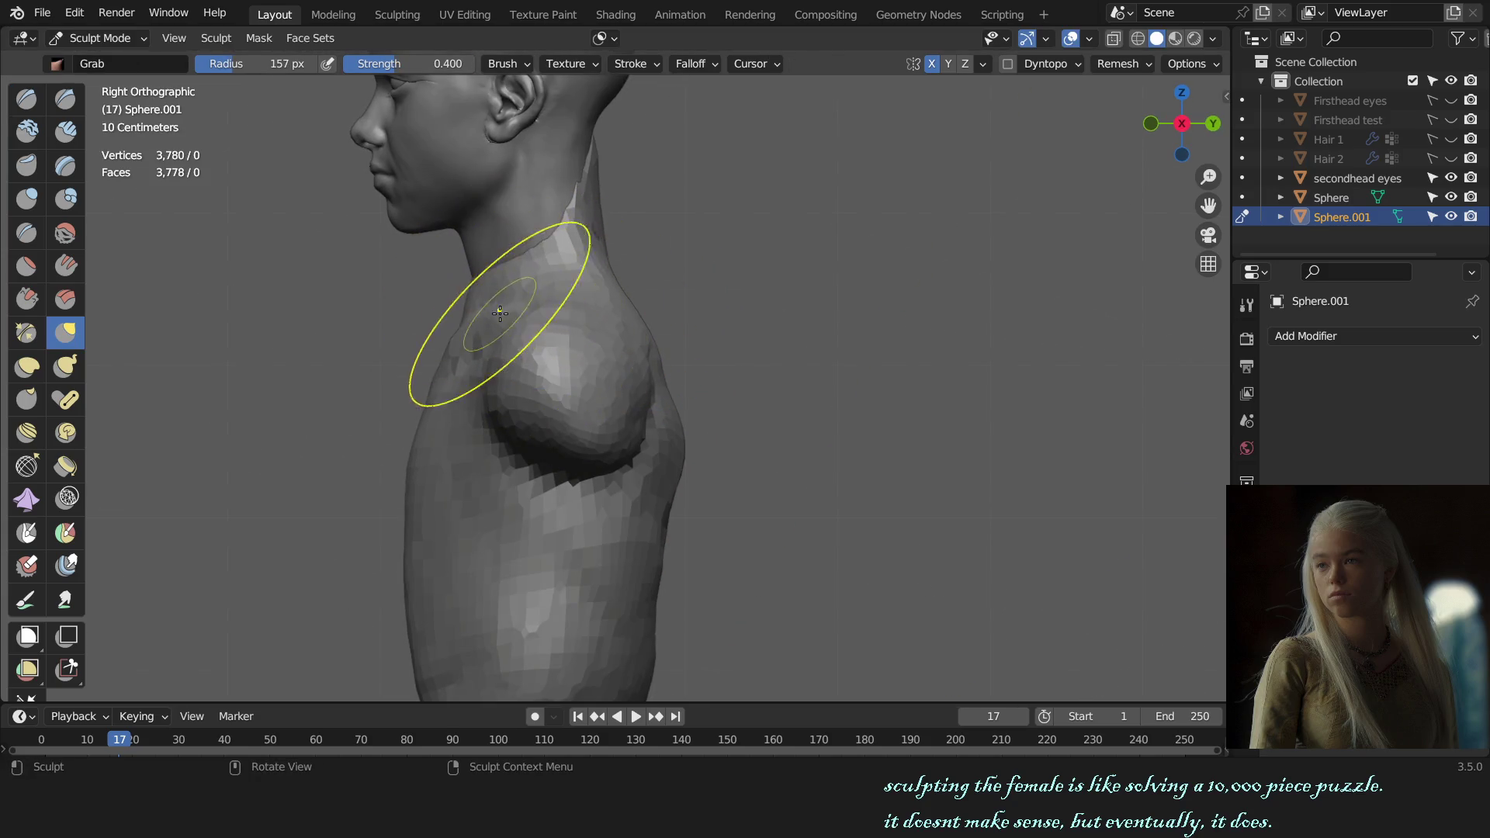
key("f")
left_click(652, 349)
key("f")
left_click(519, 347)
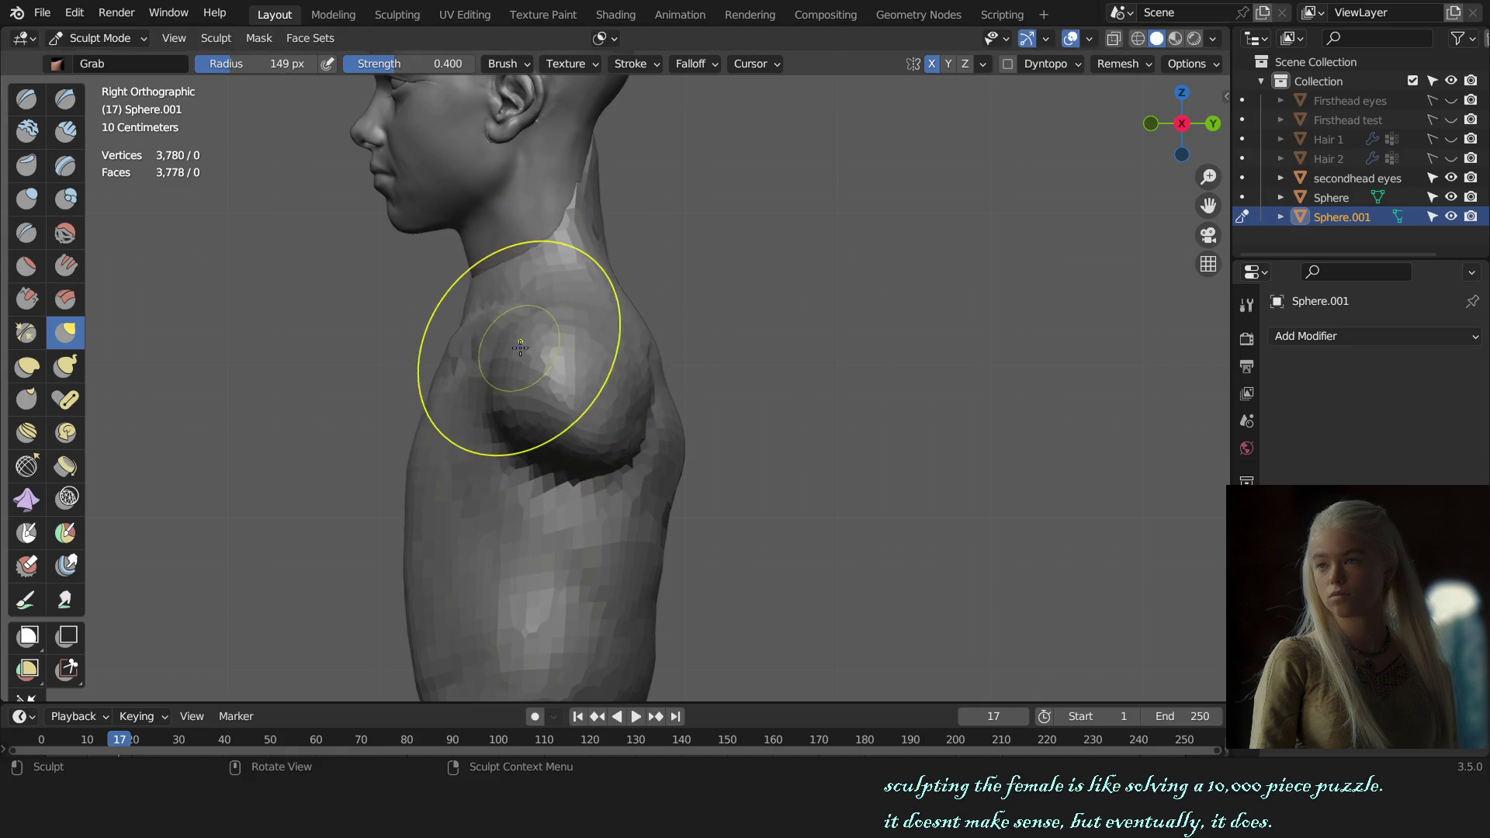
left_click_drag(532, 330, 558, 323)
- Widen the shoulder caps from the front view, remesh the bust to about 6,900 vertices, and undo the last grab
key("KP_1")
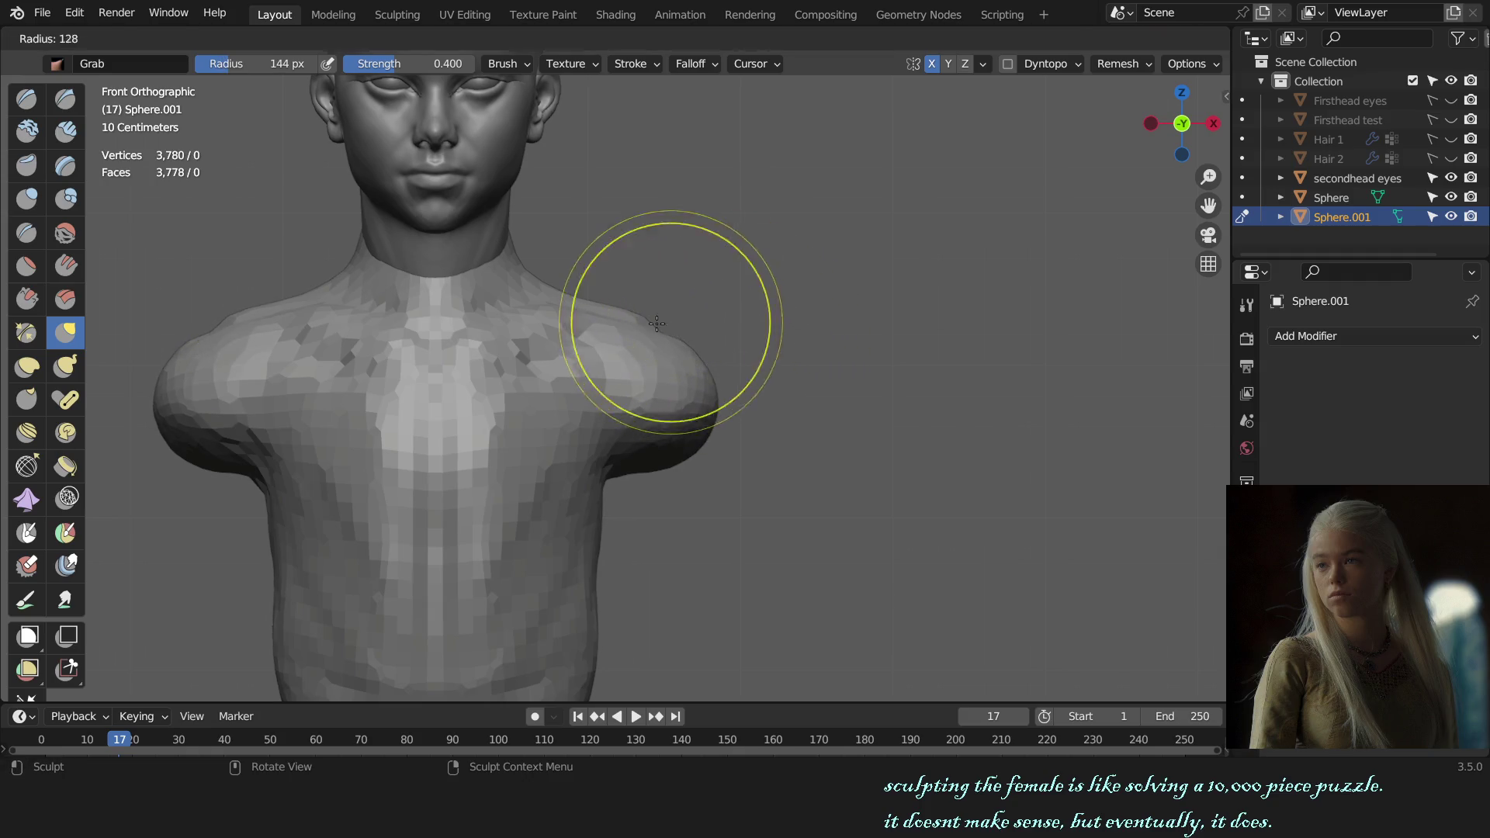
middle_click_drag(686, 342, 749, 379)
key("KP_1")
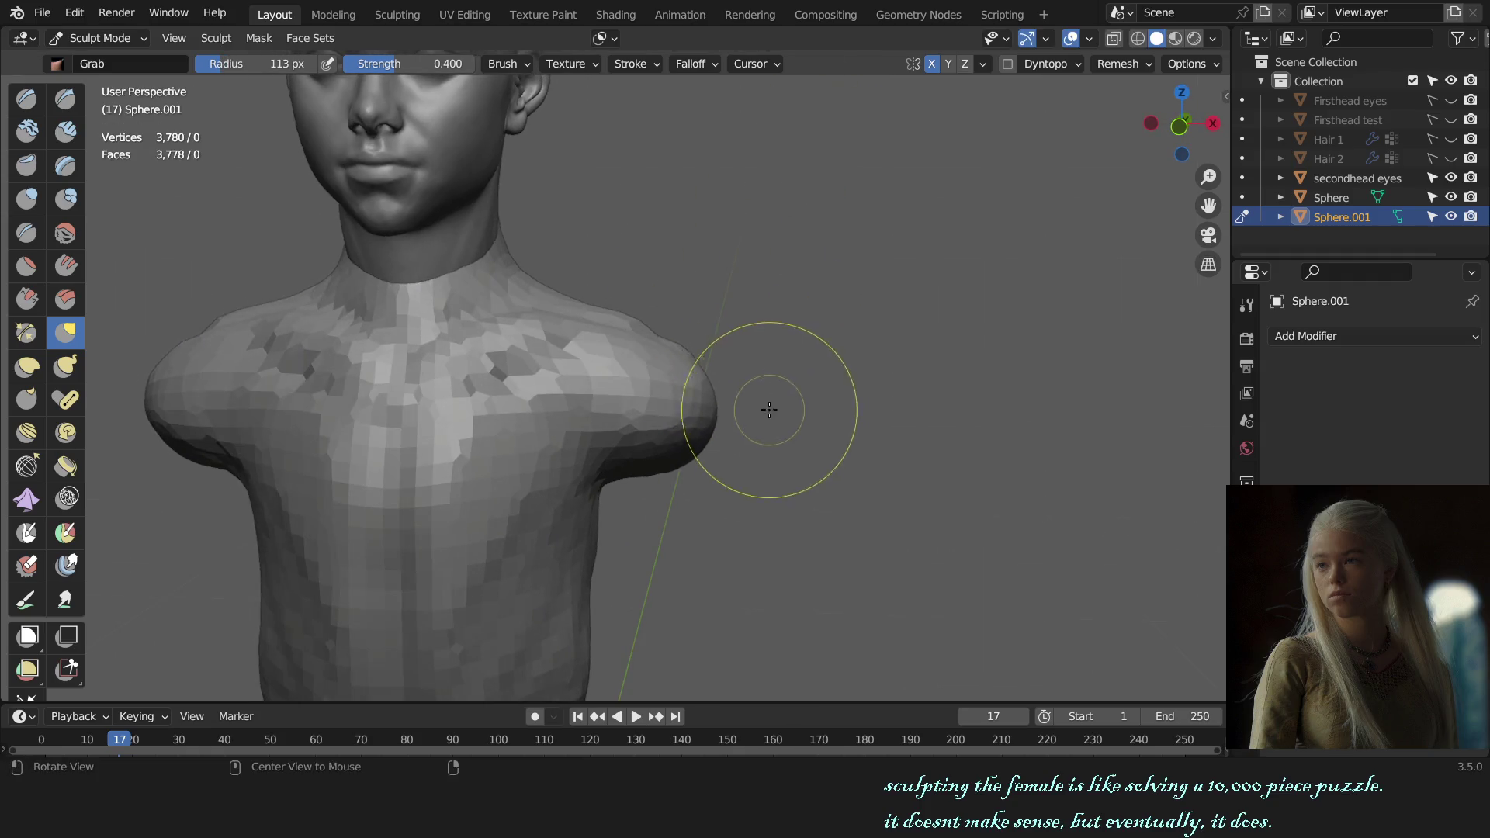
scroll(765, 406, "down", 4)
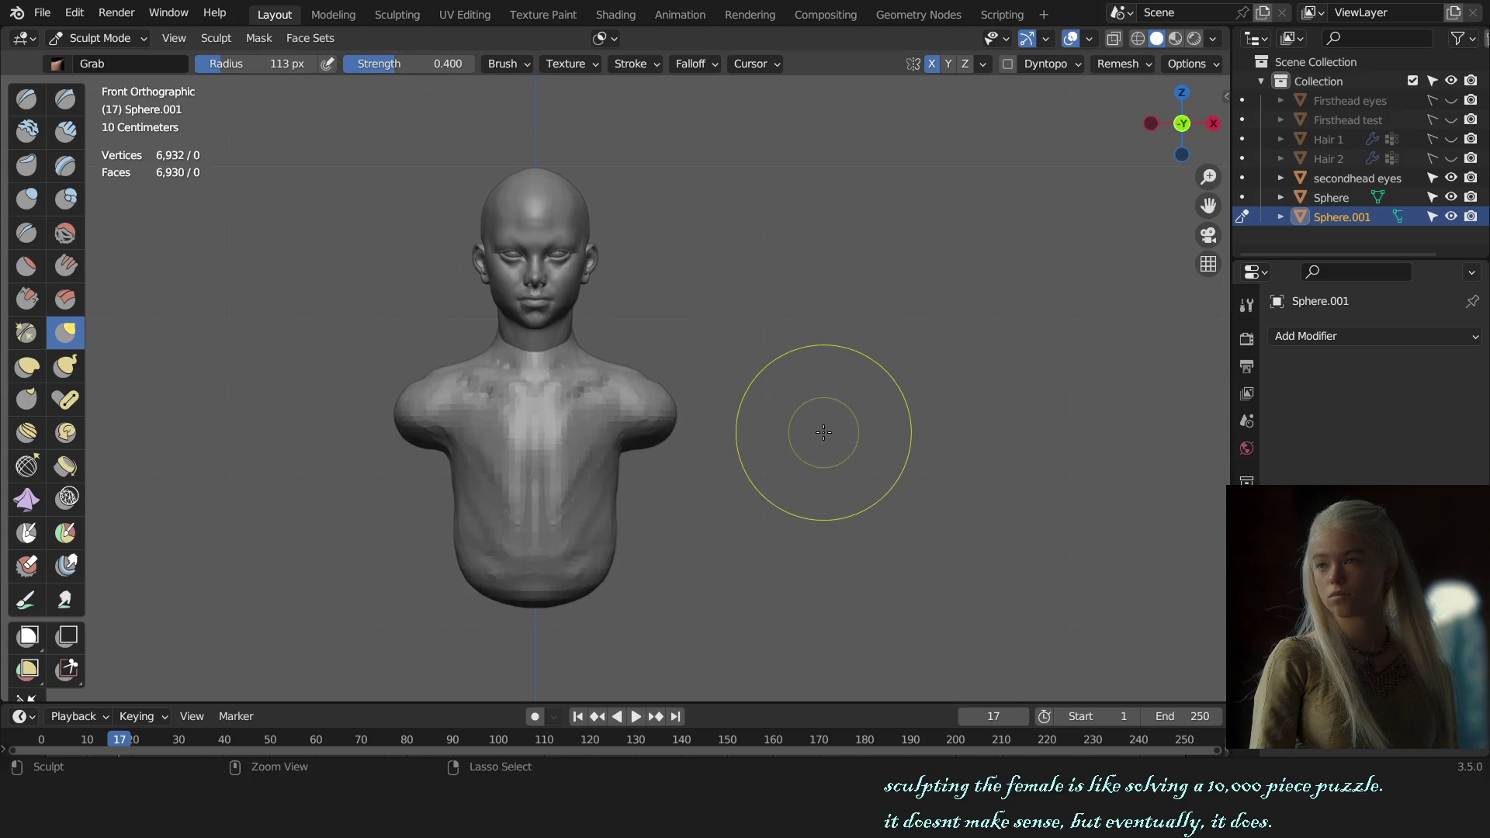
mouse_move(780, 475)
middle_mouse_down()
mouse_move(797, 486)
mouse_move(572, 406)
mouse_move(858, 365)
mouse_move(848, 394)
middle_mouse_up()
key("ctrl+z")
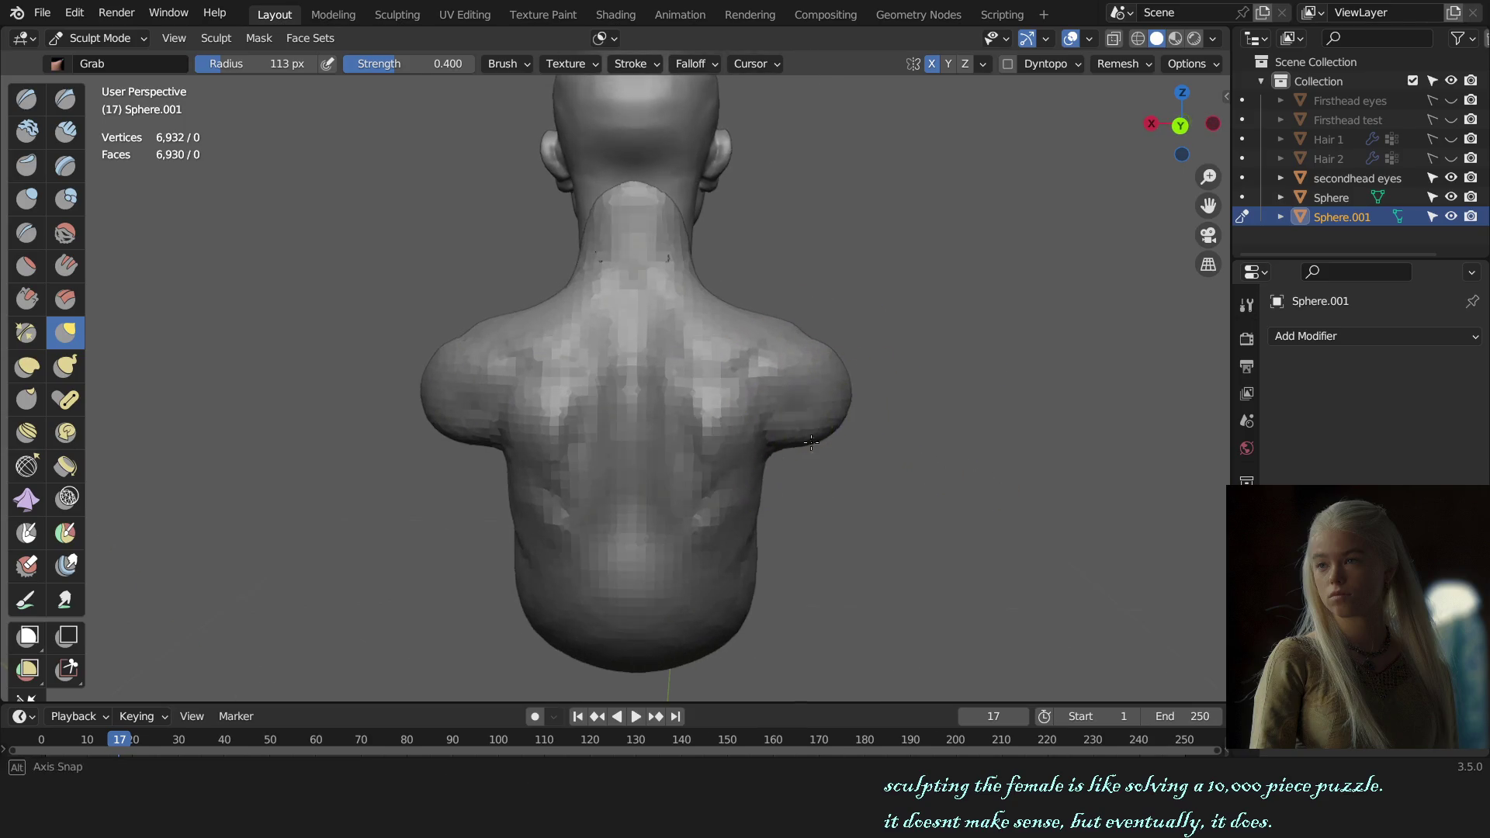
key("c")
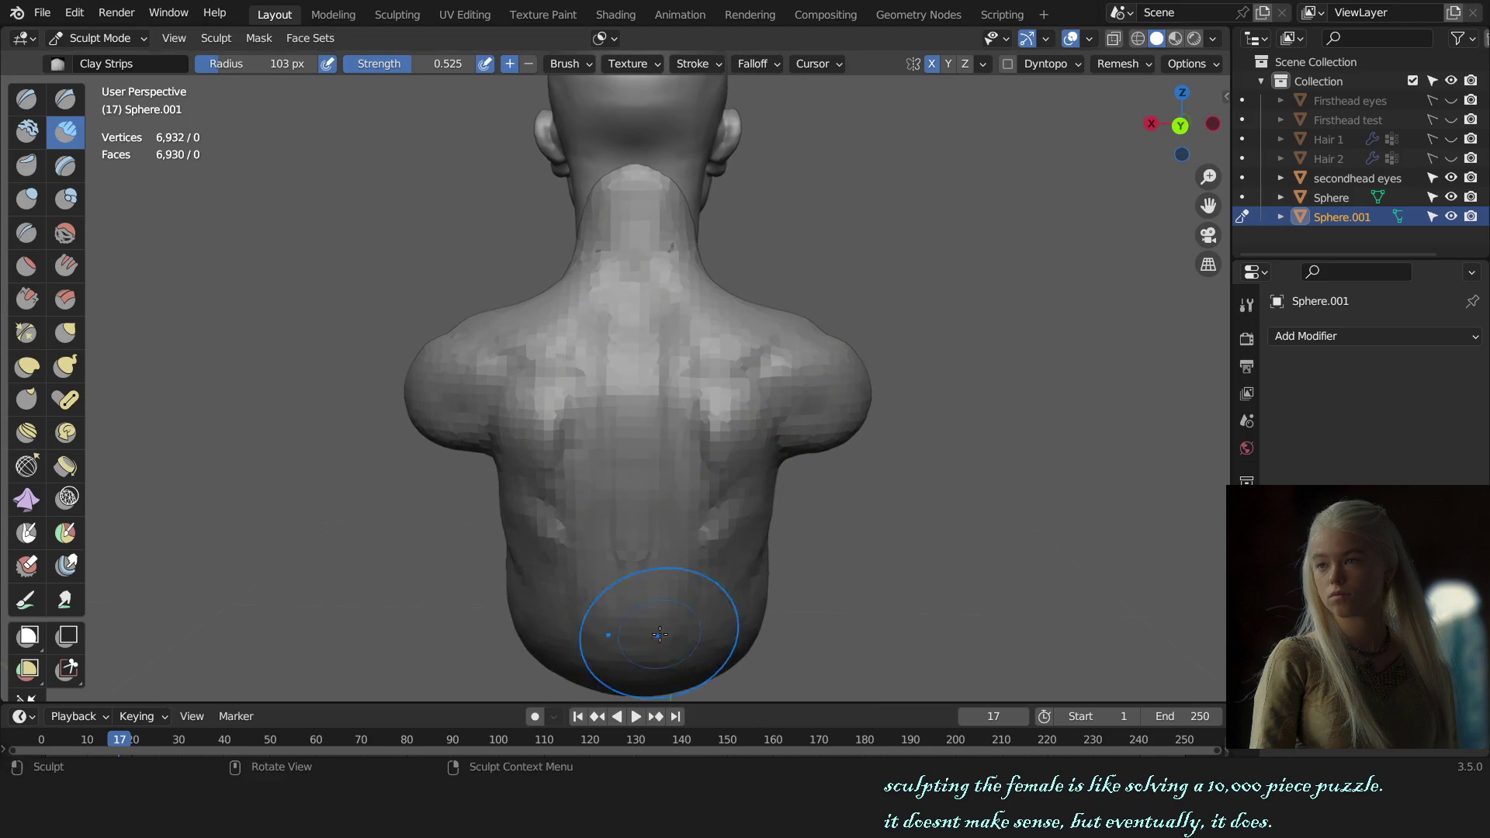
- Carve a groove down the spine and build clay on both shoulder blades with Clay Strips
left_click_drag(643, 424, 632, 565)
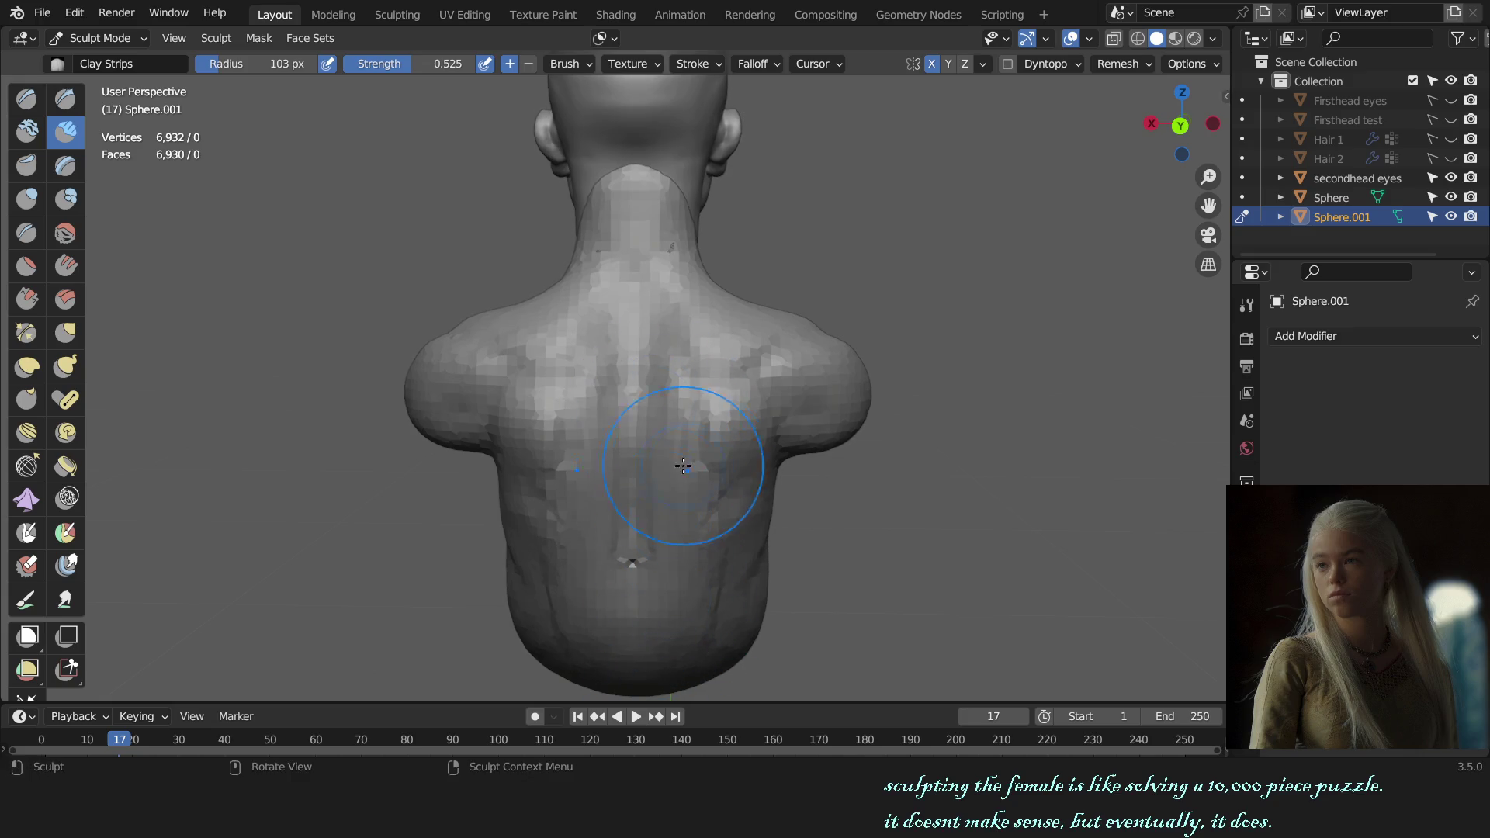
middle_click_drag(684, 467, 641, 437)
left_click_drag(556, 403, 577, 383)
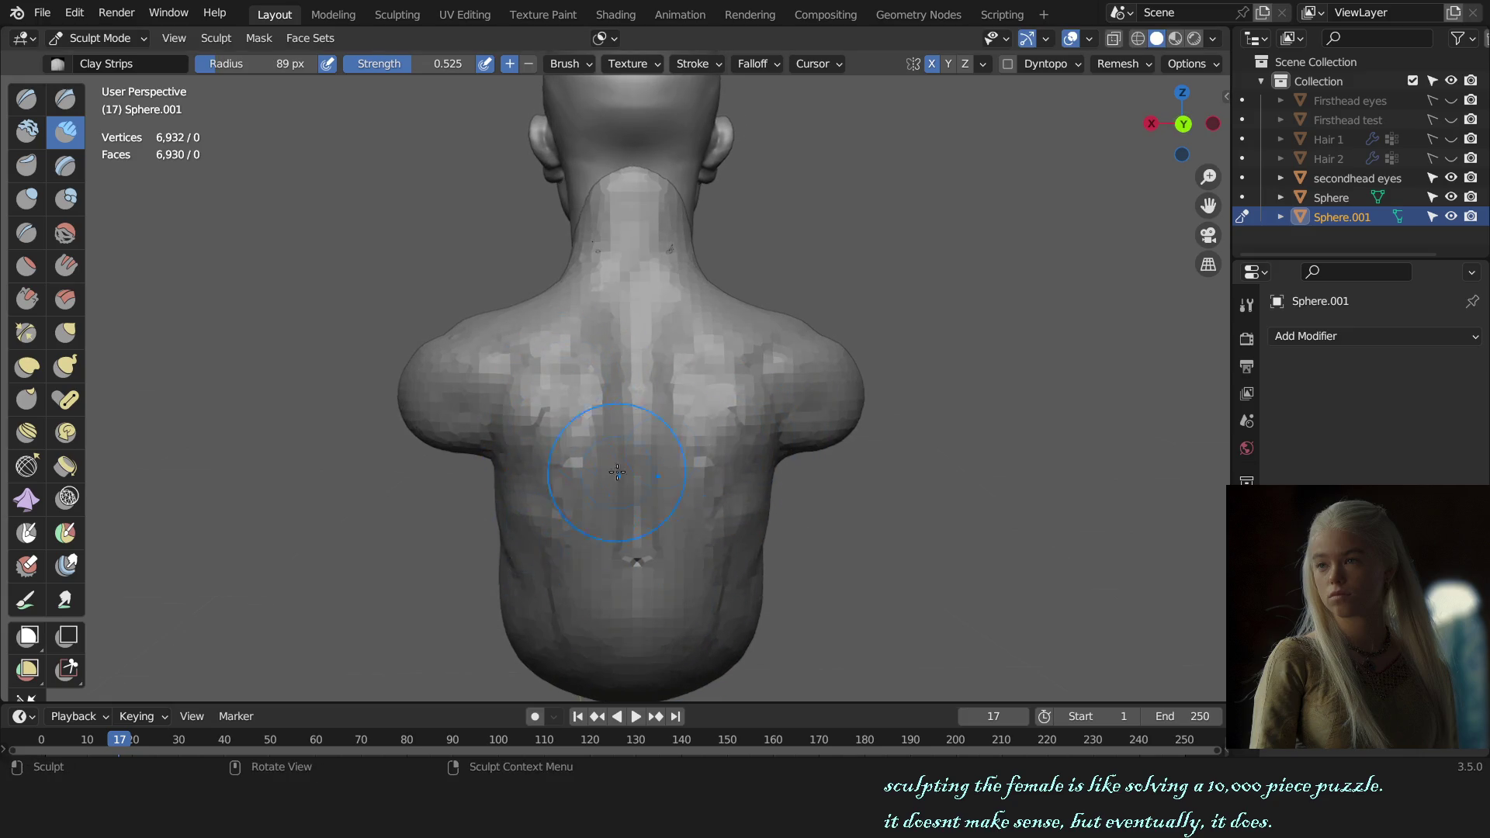
scroll(616, 471, "down", 2)
middle_click_drag(858, 450, 629, 471)
key("f")
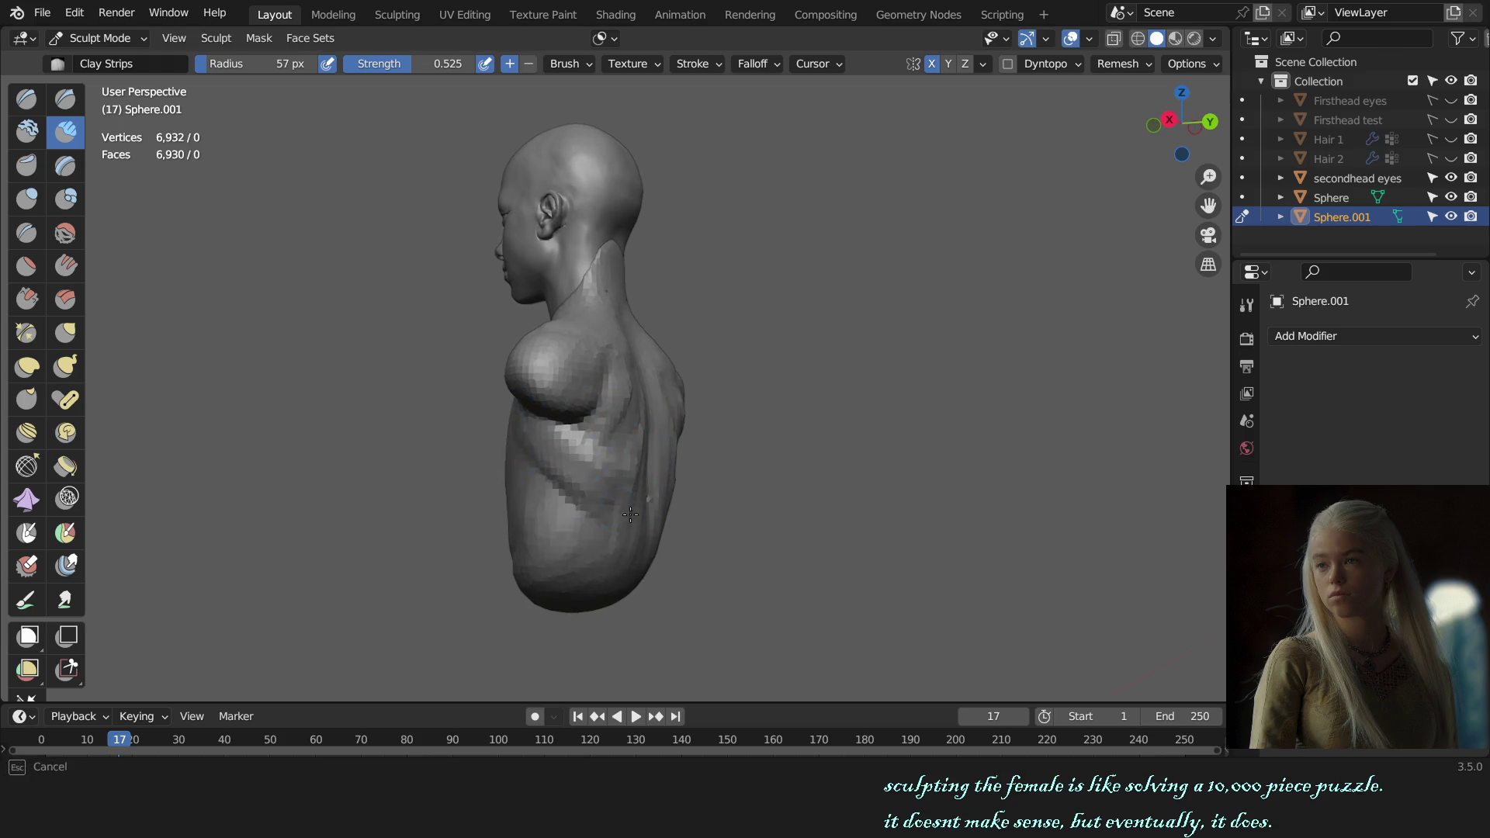
- Review the back from straight and three-quarter angles with the Crease brush ready, ending toward the front
middle_click_drag(616, 496, 644, 569)
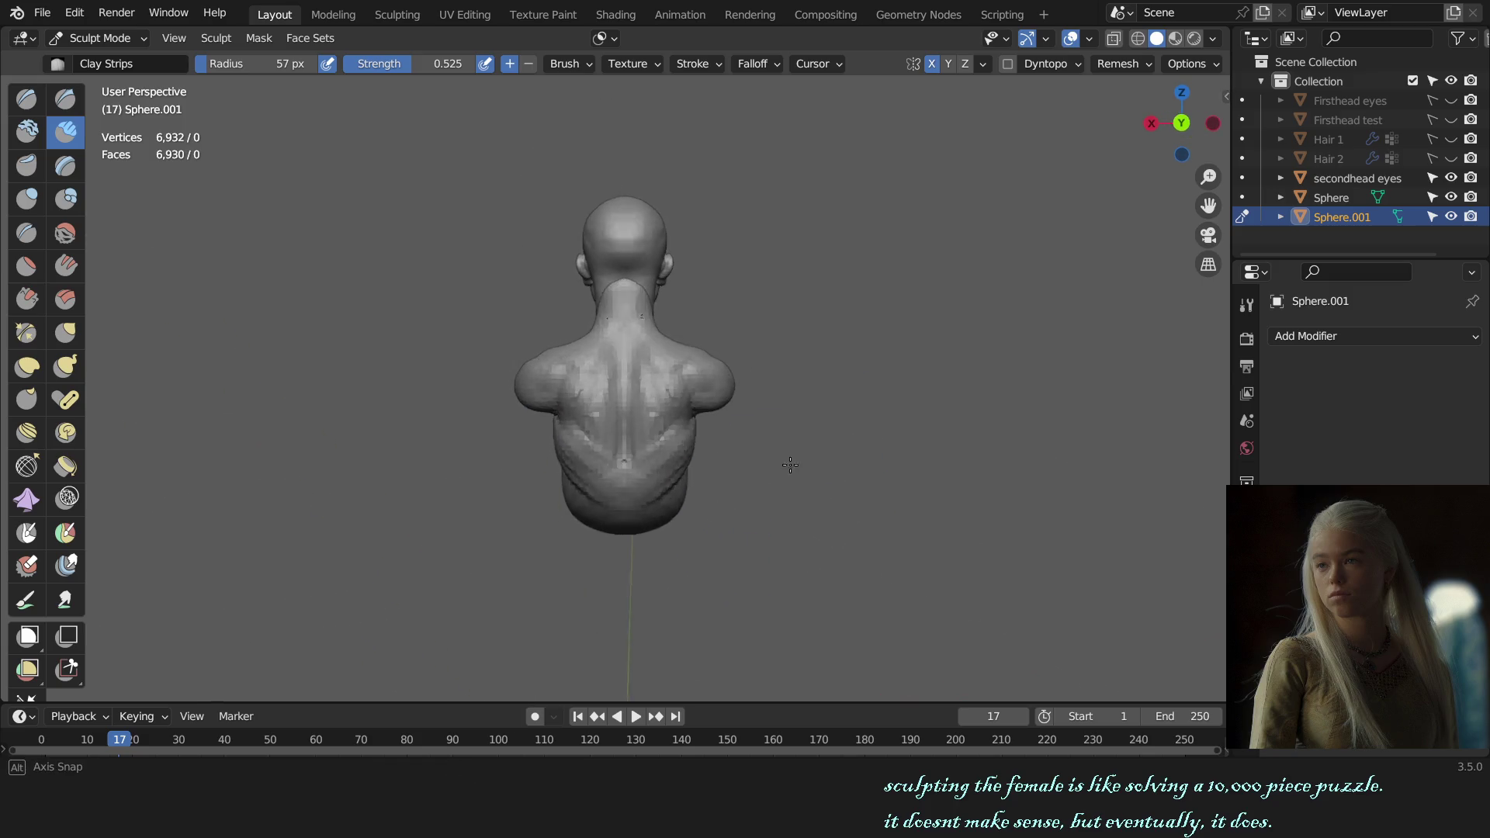
middle_click_drag(732, 559, 821, 461)
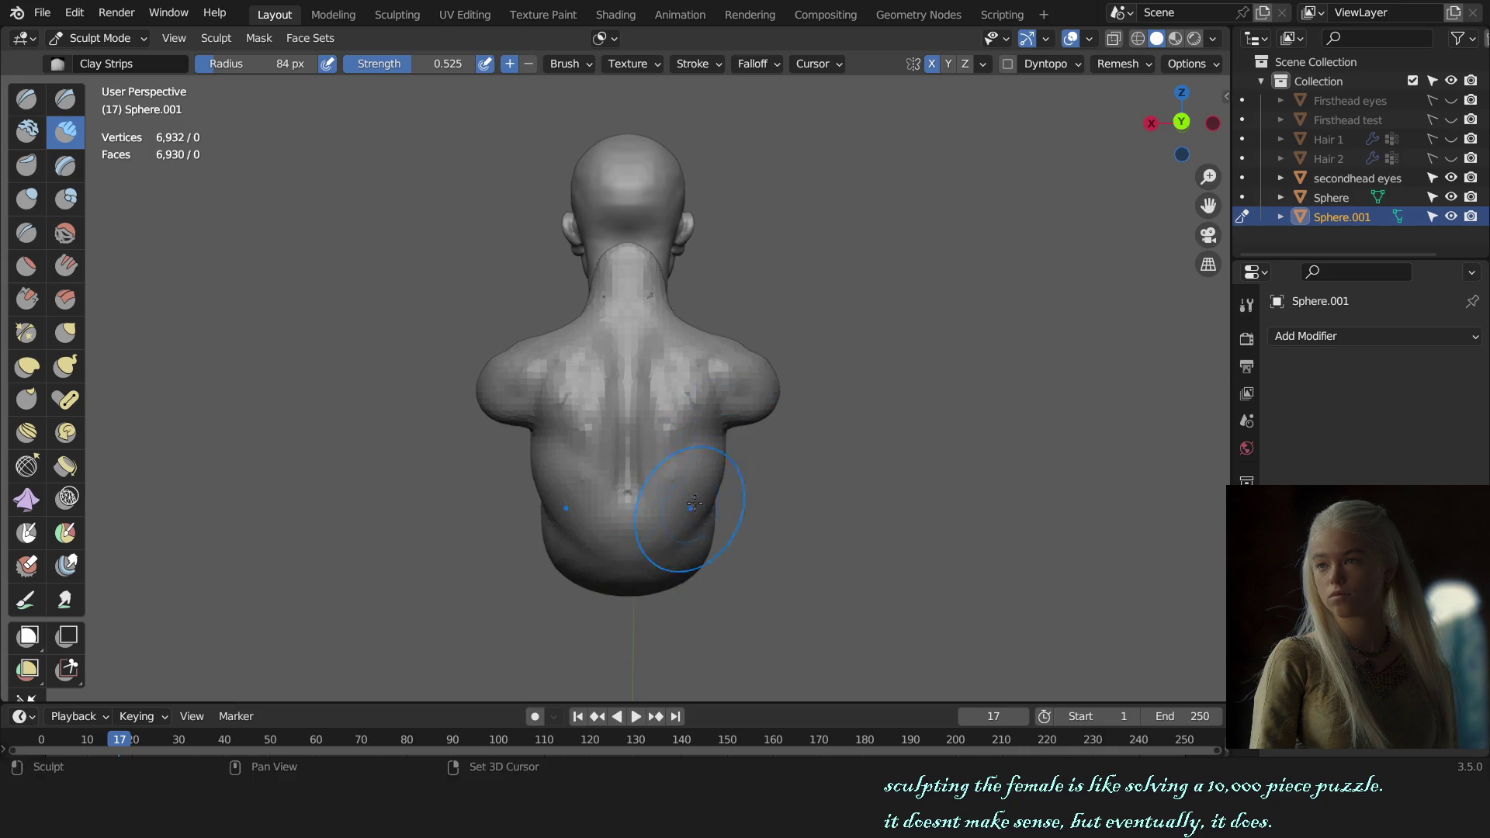
middle_click_drag(693, 504, 711, 471)
key("shift+c")
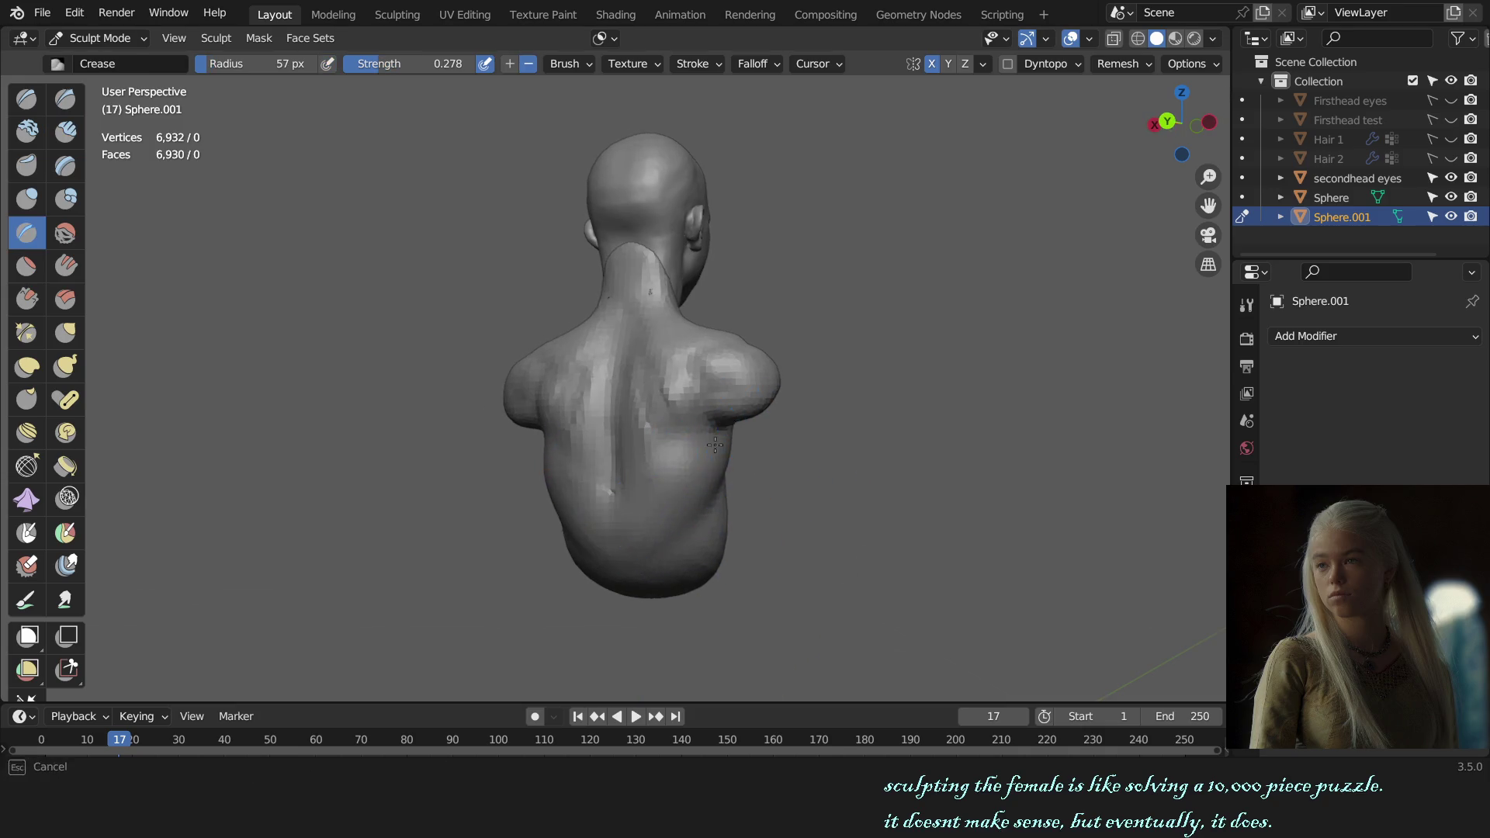
middle_click_drag(673, 518, 844, 463)
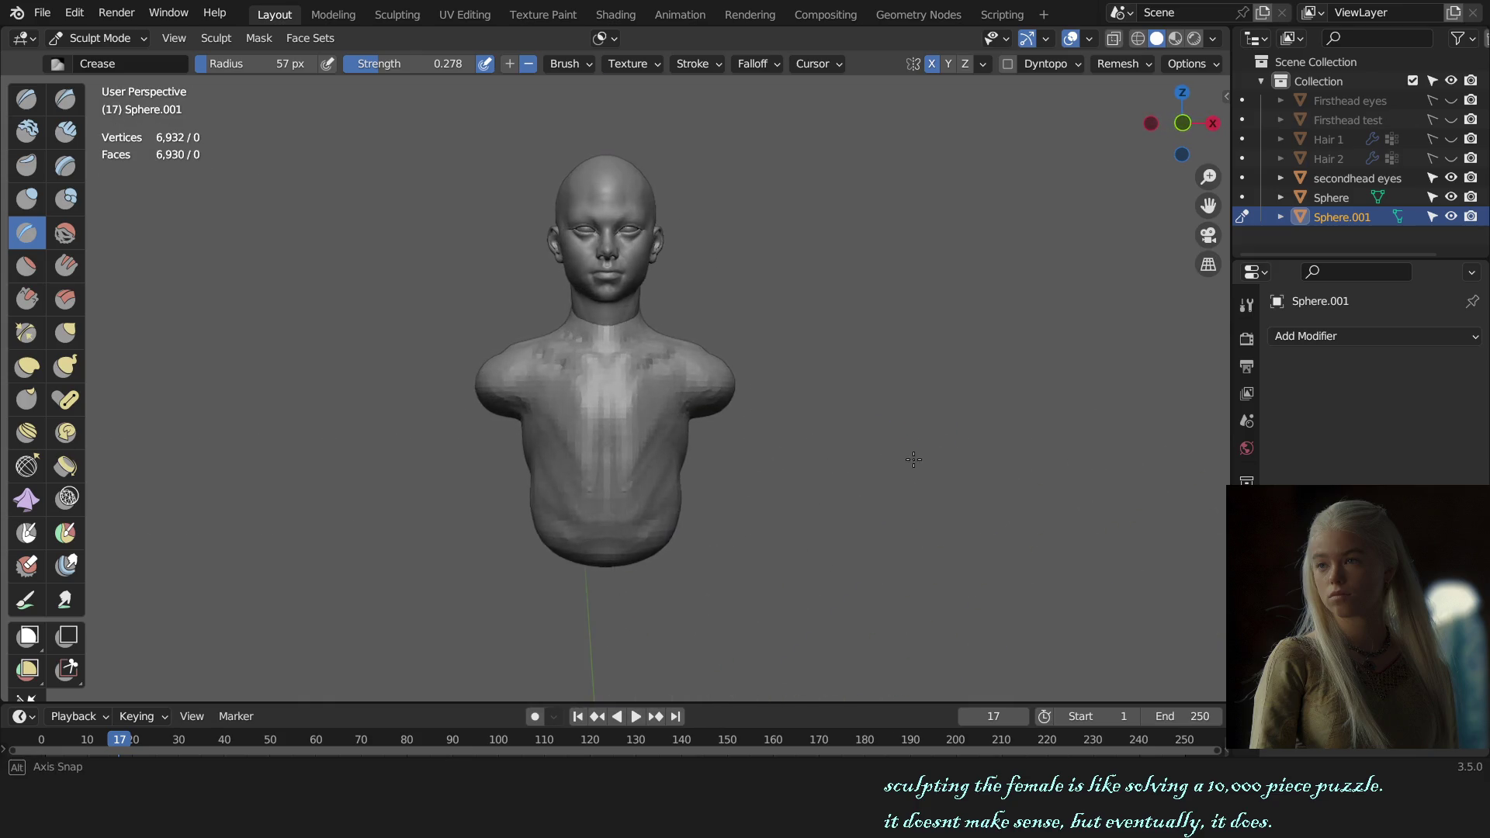
- Hide the torso along a line gesture from the front view, then reveal it again
mouse_move(845, 463)
middle_mouse_down("alt")
mouse_move(861, 465)
mouse_move(856, 440)
mouse_move(839, 450)
middle_mouse_up("alt")
scroll(834, 446, "up", 2)
scroll(838, 449, "up", 2)
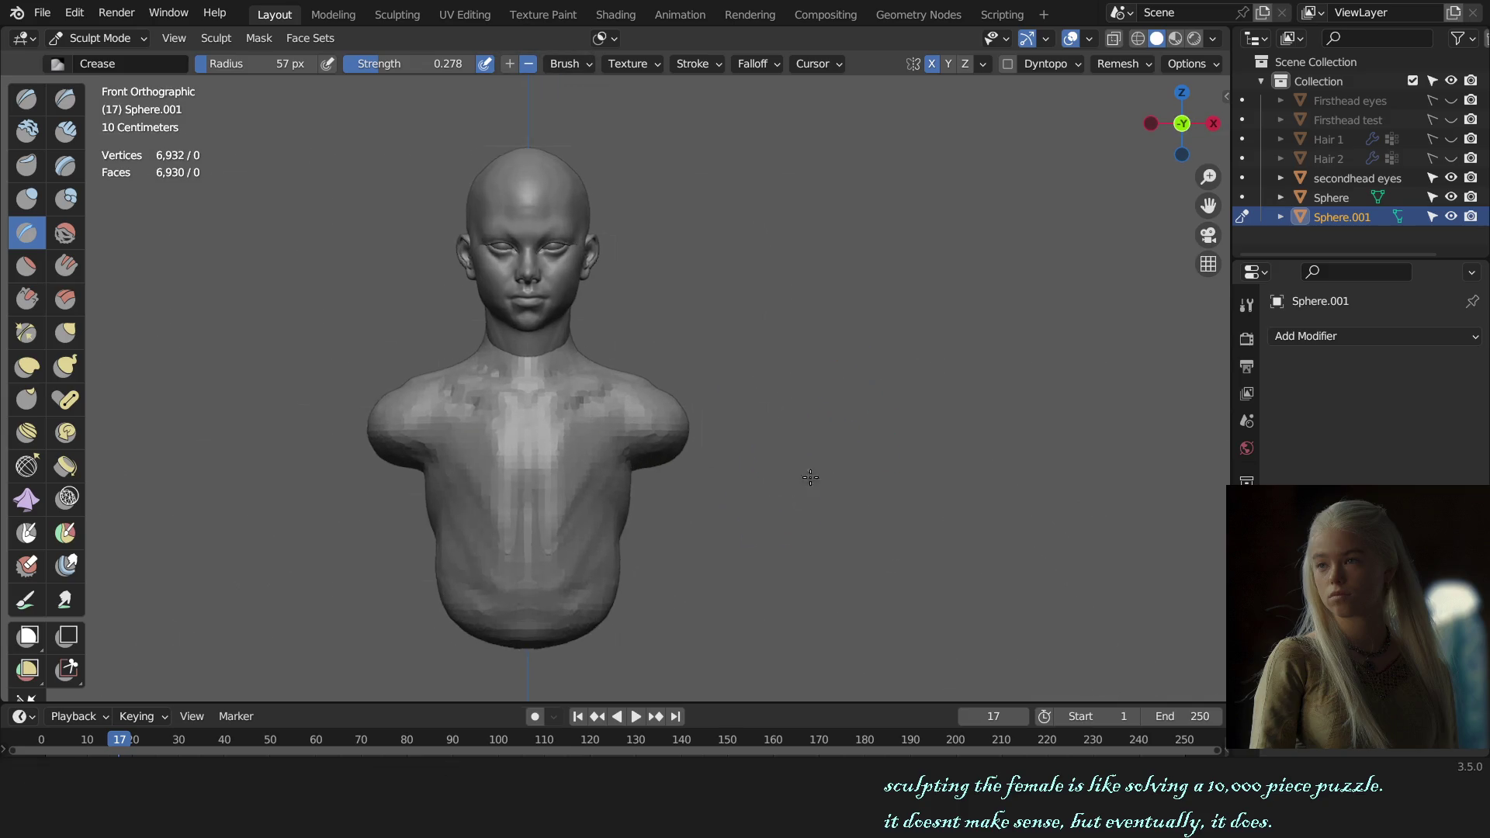
scroll(808, 472, "up", 2)
key("l")
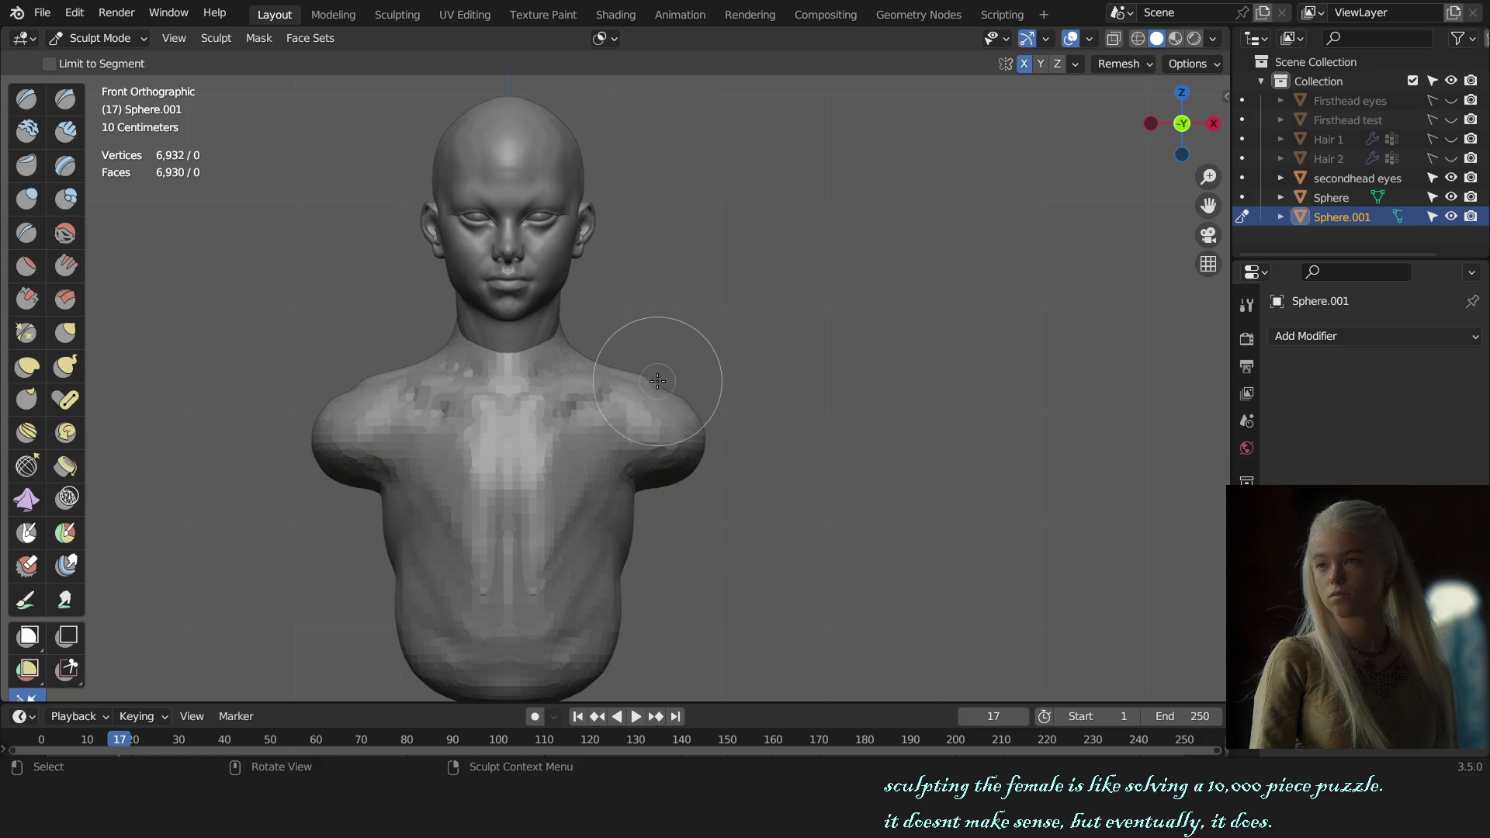
left_click_drag(658, 381, 714, 516)
key("alt+h")
mouse_move(675, 350)
left_mouse_down("ctrl")
mouse_move(708, 451)
mouse_move(632, 333)
left_mouse_up("ctrl")
scroll(659, 432, "up", 1)
- Sharpen the shoulder form on both sides with the Draw Sharp brush
key("shift+c")
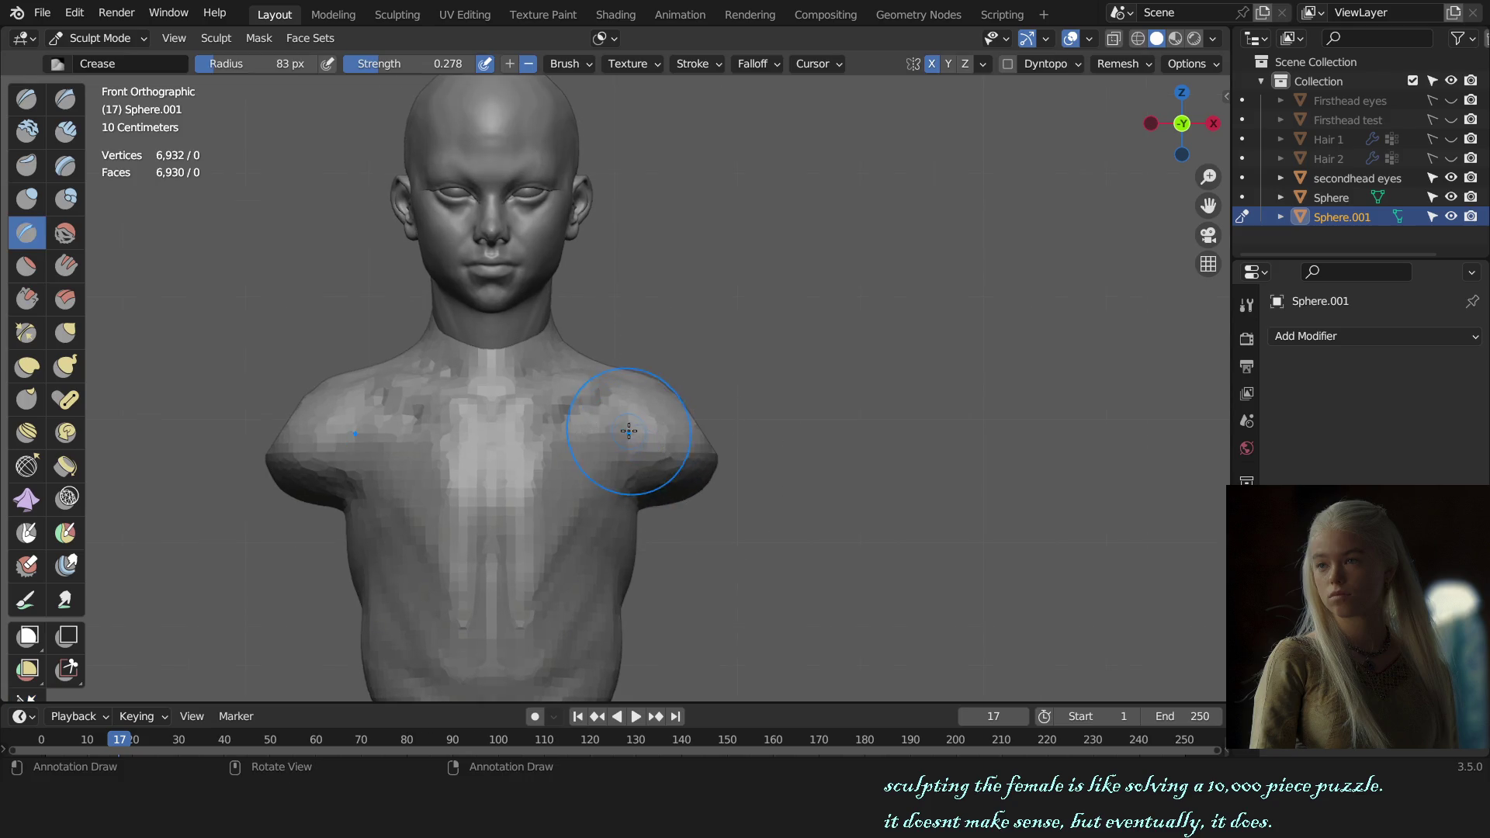
key("shift+x")
left_click_drag(638, 443, 635, 448, "ctrl")
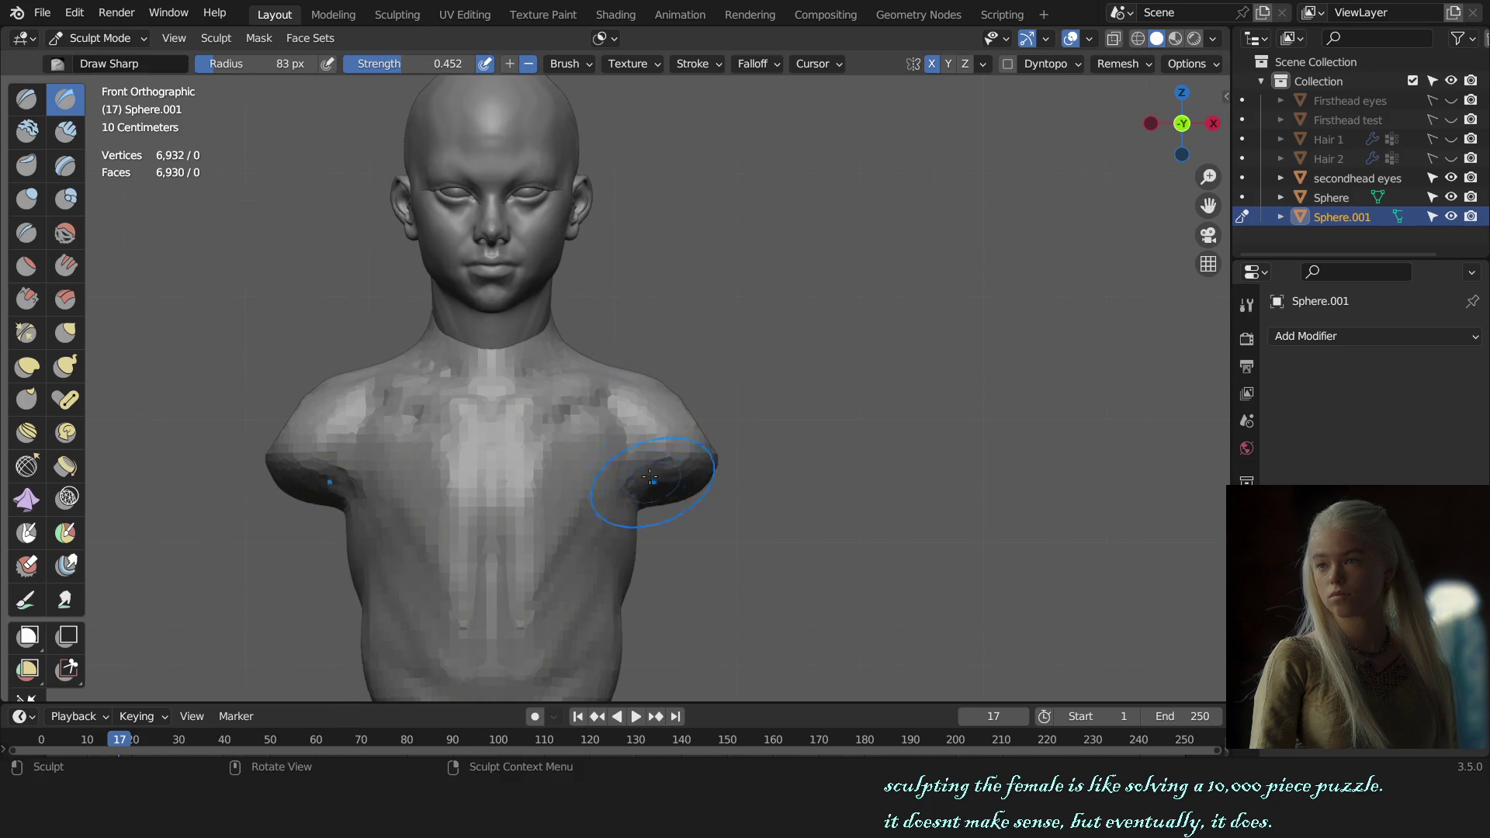
mouse_move(774, 510)
middle_mouse_down()
mouse_move(628, 501)
mouse_move(605, 435)
middle_mouse_up()
- Build up the right chest, shoulder and upper chest surface with Clay Strips strokes
key("c")
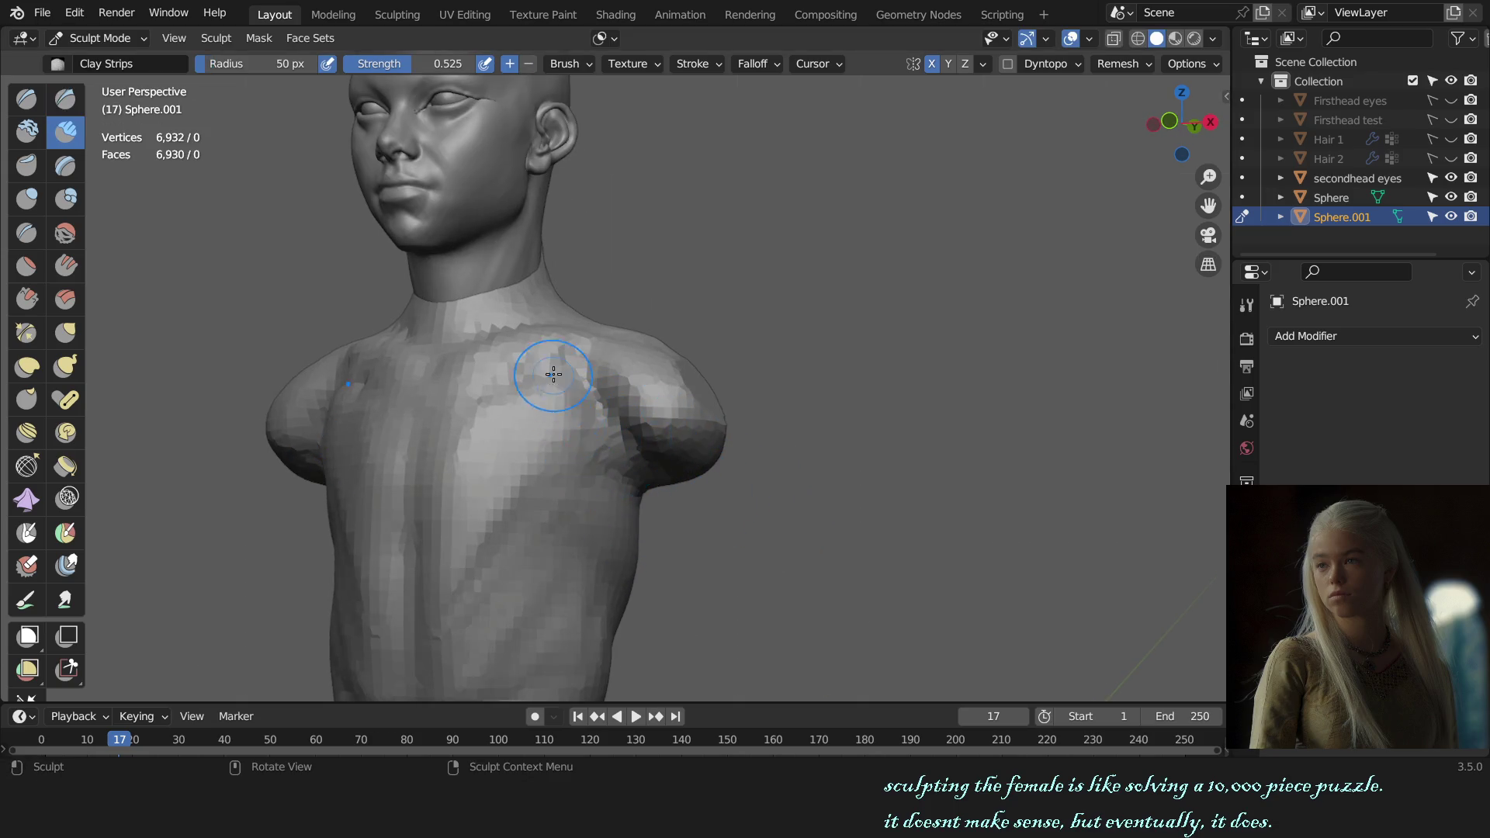
left_click_drag(590, 433, 623, 470)
left_click_drag(570, 385, 602, 464)
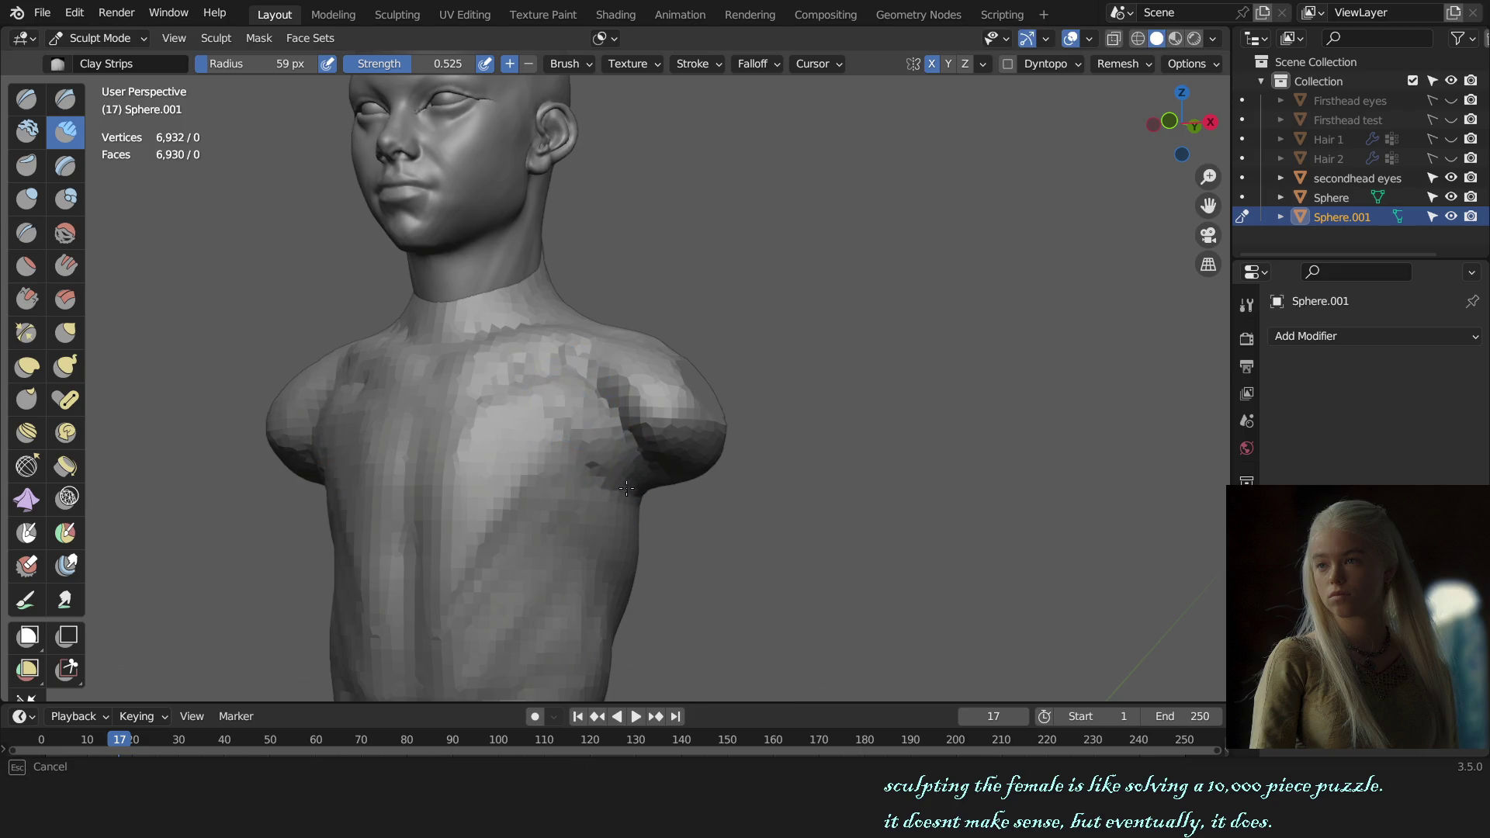
left_click_drag(535, 365, 535, 376)
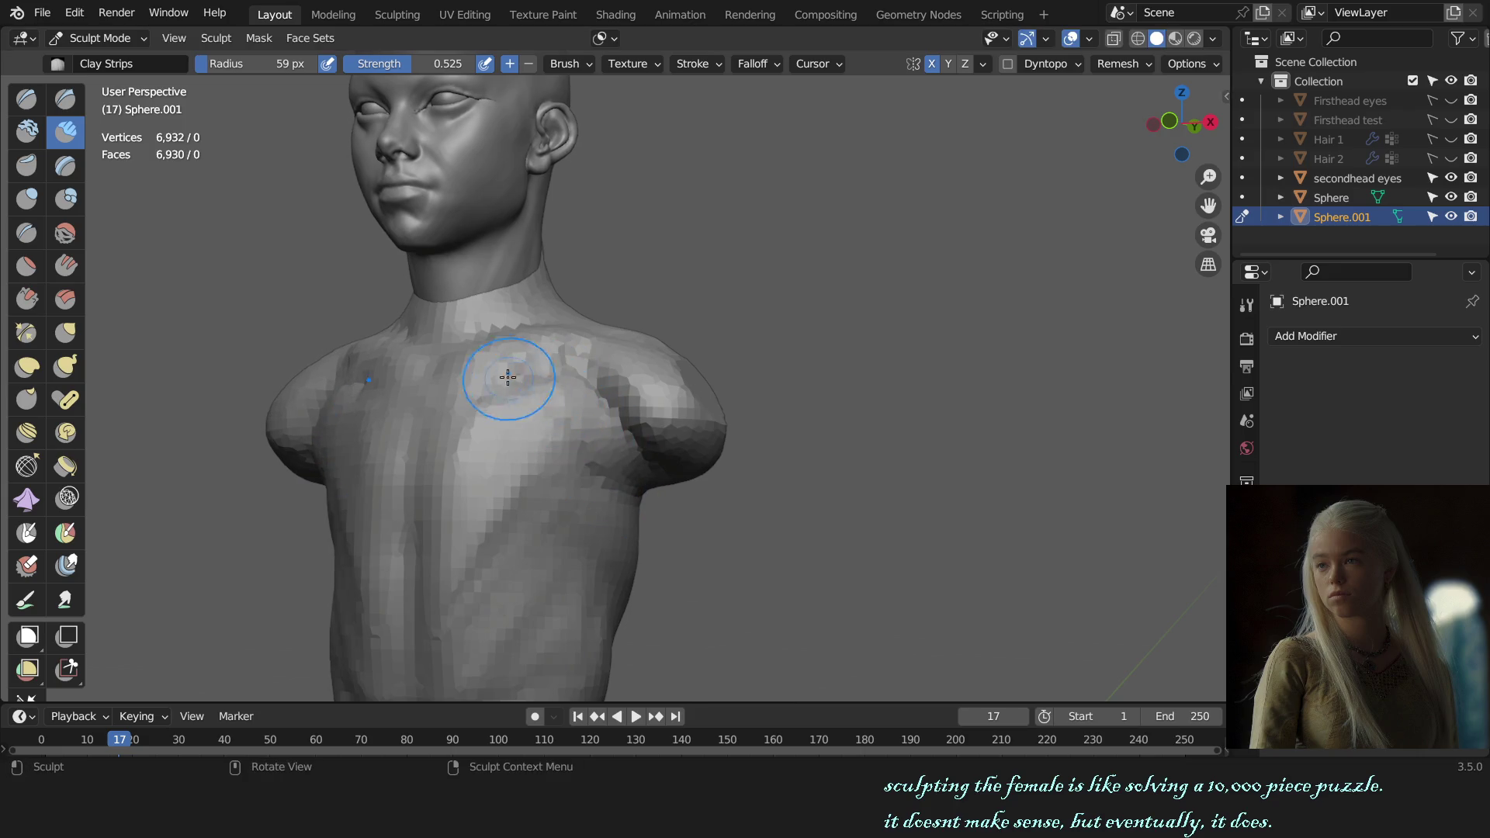
mouse_move(566, 431)
left_mouse_down()
mouse_move(538, 395)
mouse_move(579, 436)
mouse_move(491, 383)
mouse_move(565, 392)
mouse_move(633, 454)
left_mouse_up()
- Add a short clay stroke to the chest from the front view, adjusting the brush size around it
key("KP_1")
scroll(699, 465, "down", 3)
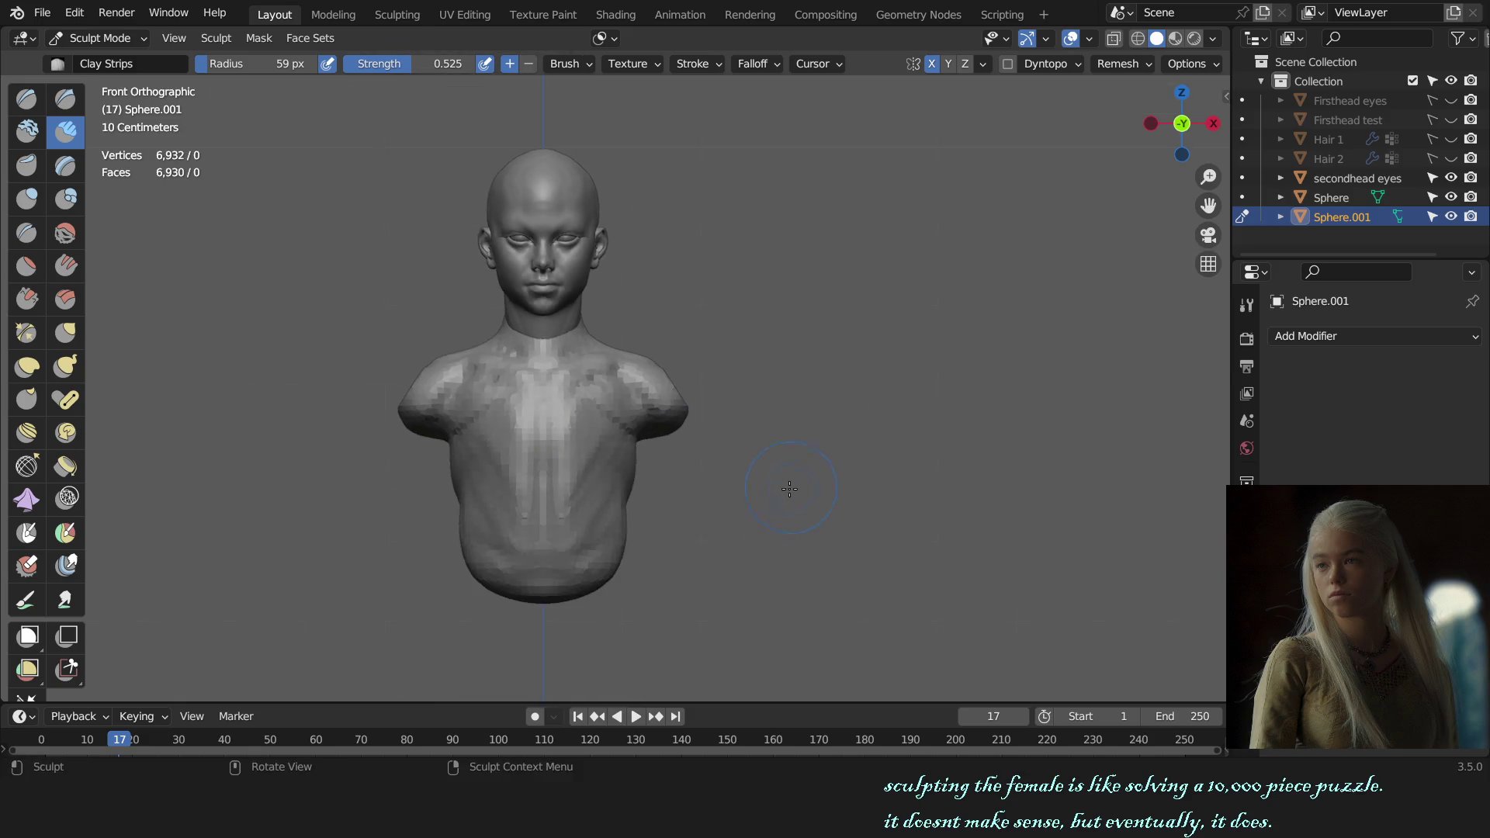
scroll(688, 454, "up", 2)
key("f")
left_click(572, 424)
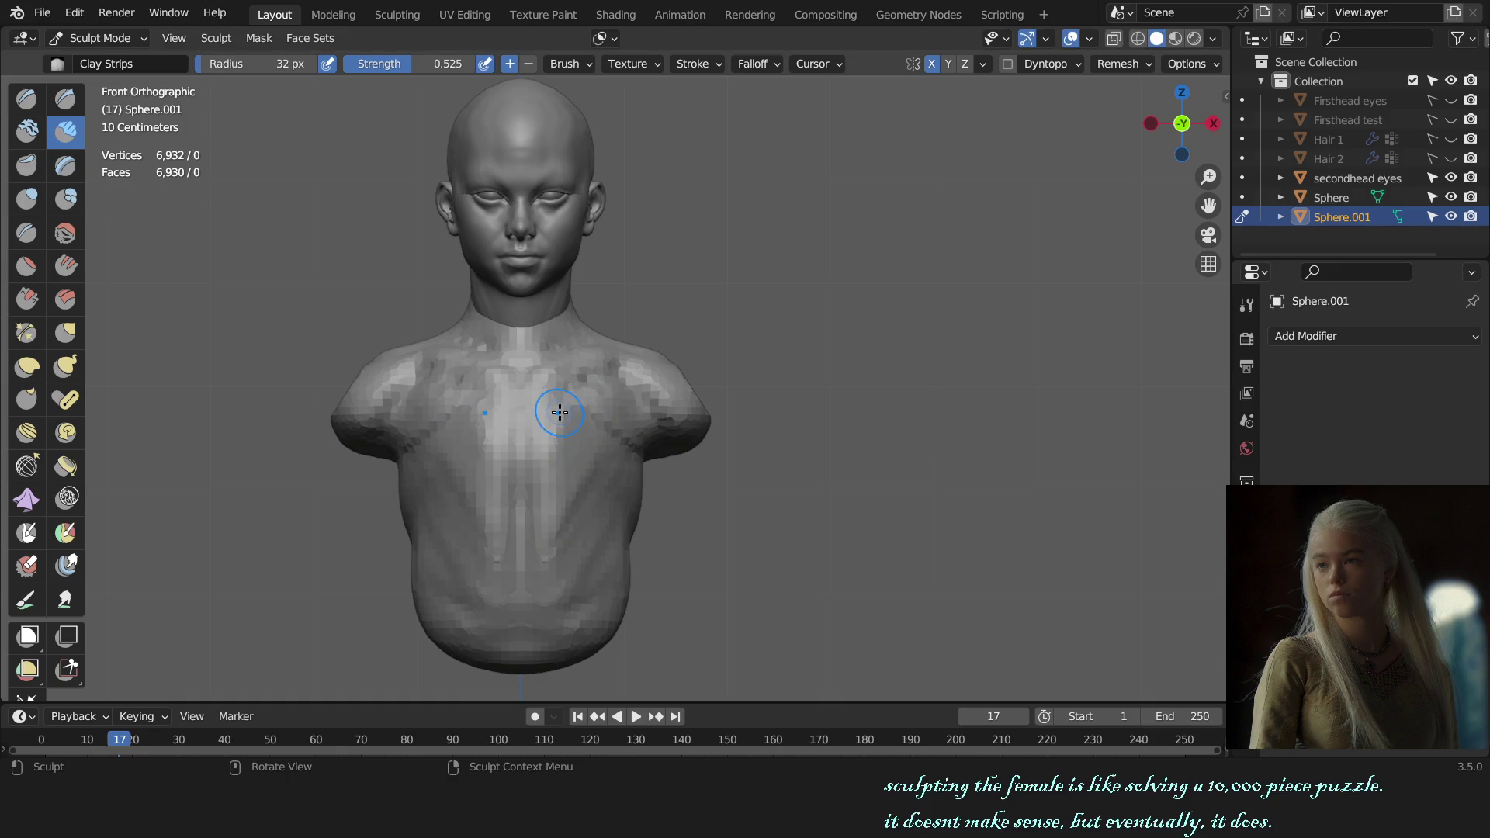
key("f")
left_click(559, 427)
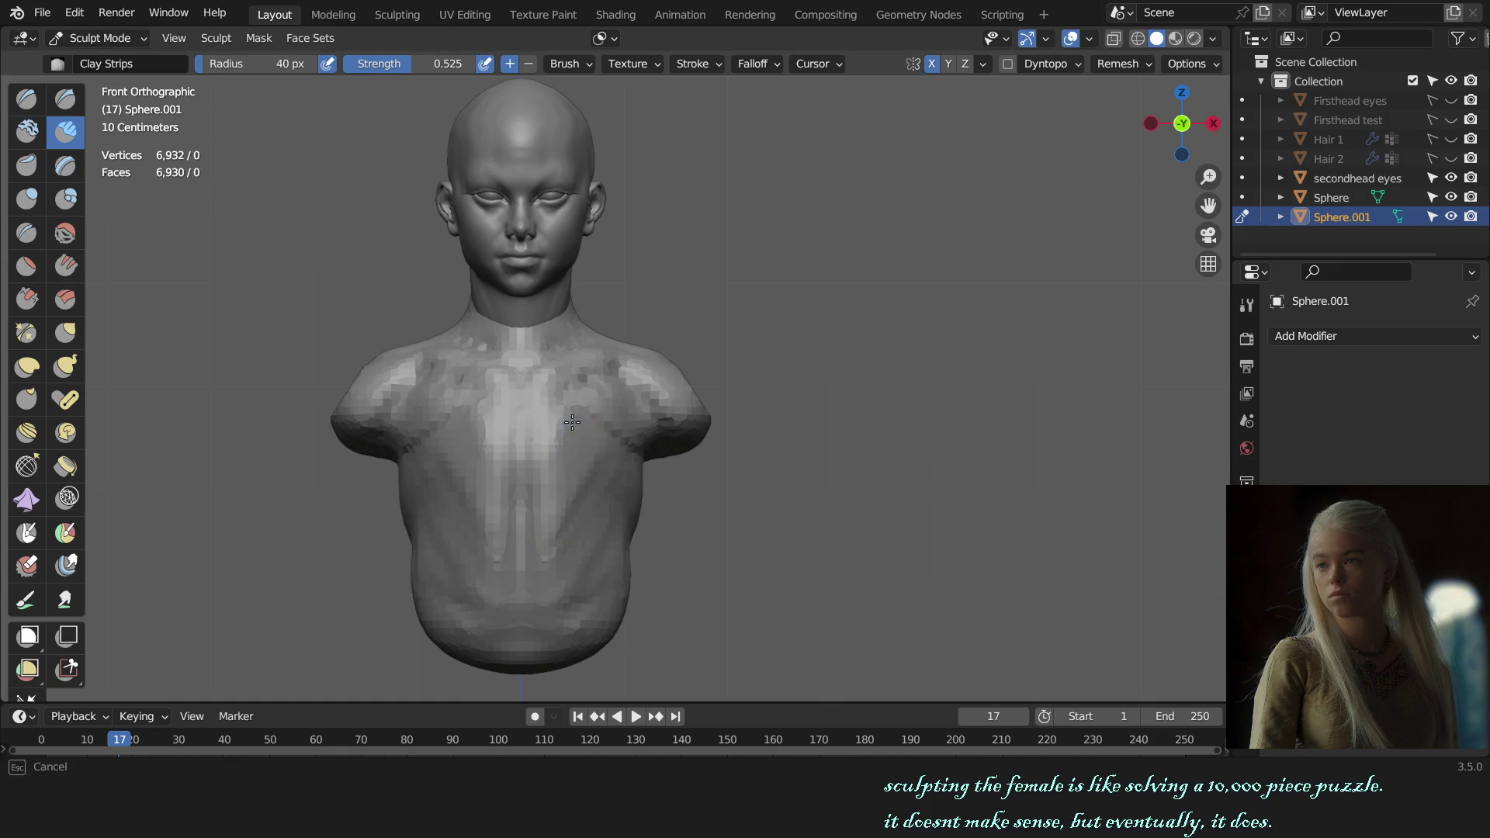
mouse_move(590, 432)
left_mouse_down()
mouse_move(542, 454)
mouse_move(589, 458)
left_mouse_up()
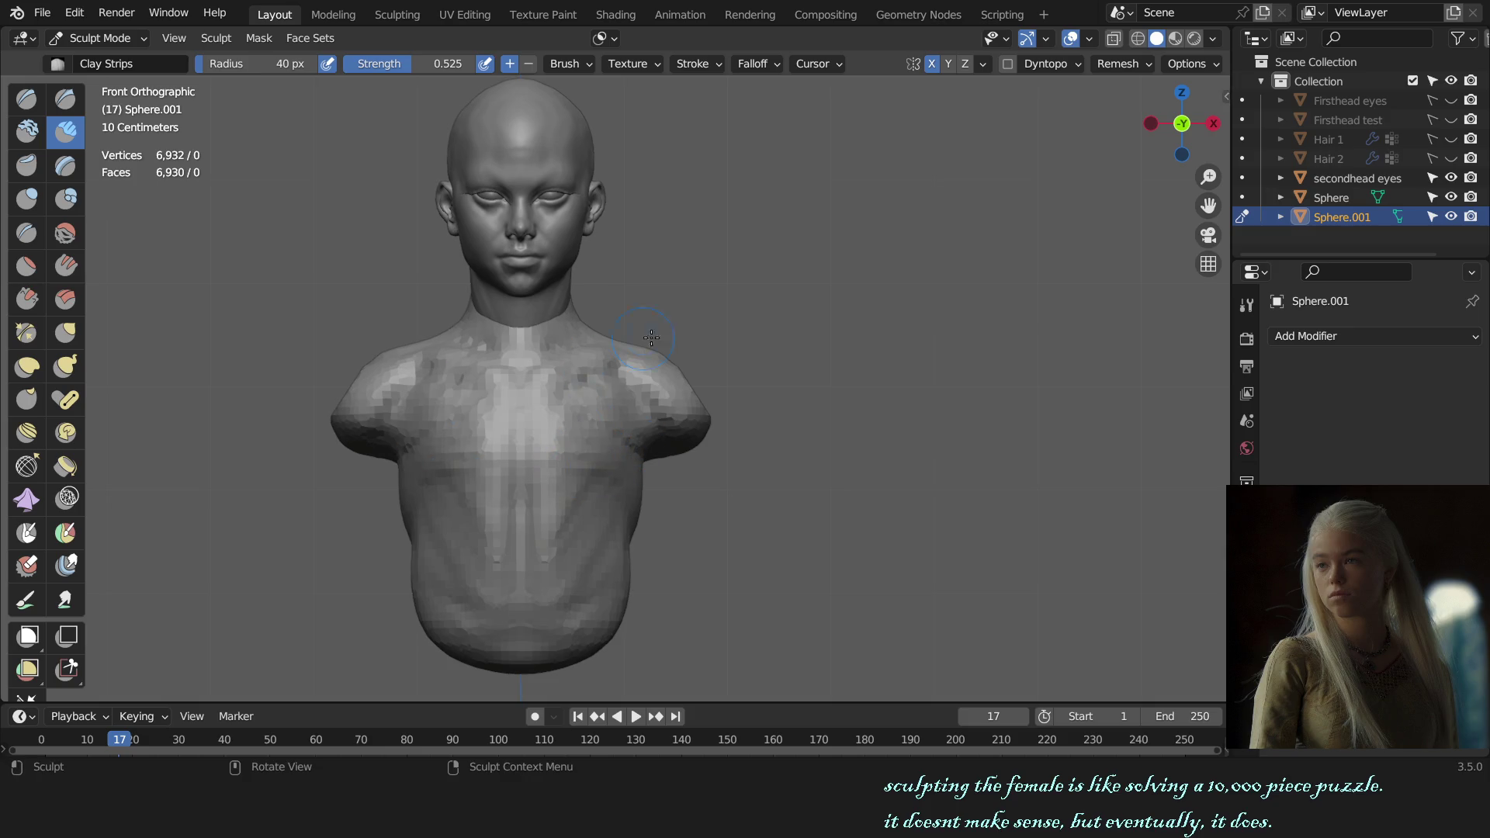
key("f")
left_click(577, 467)
key("f")
left_click(652, 461)
- Switch to the Draw brush and check the chest form from above and several angles, ending on the front view
middle_click_drag(844, 486, 759, 476)
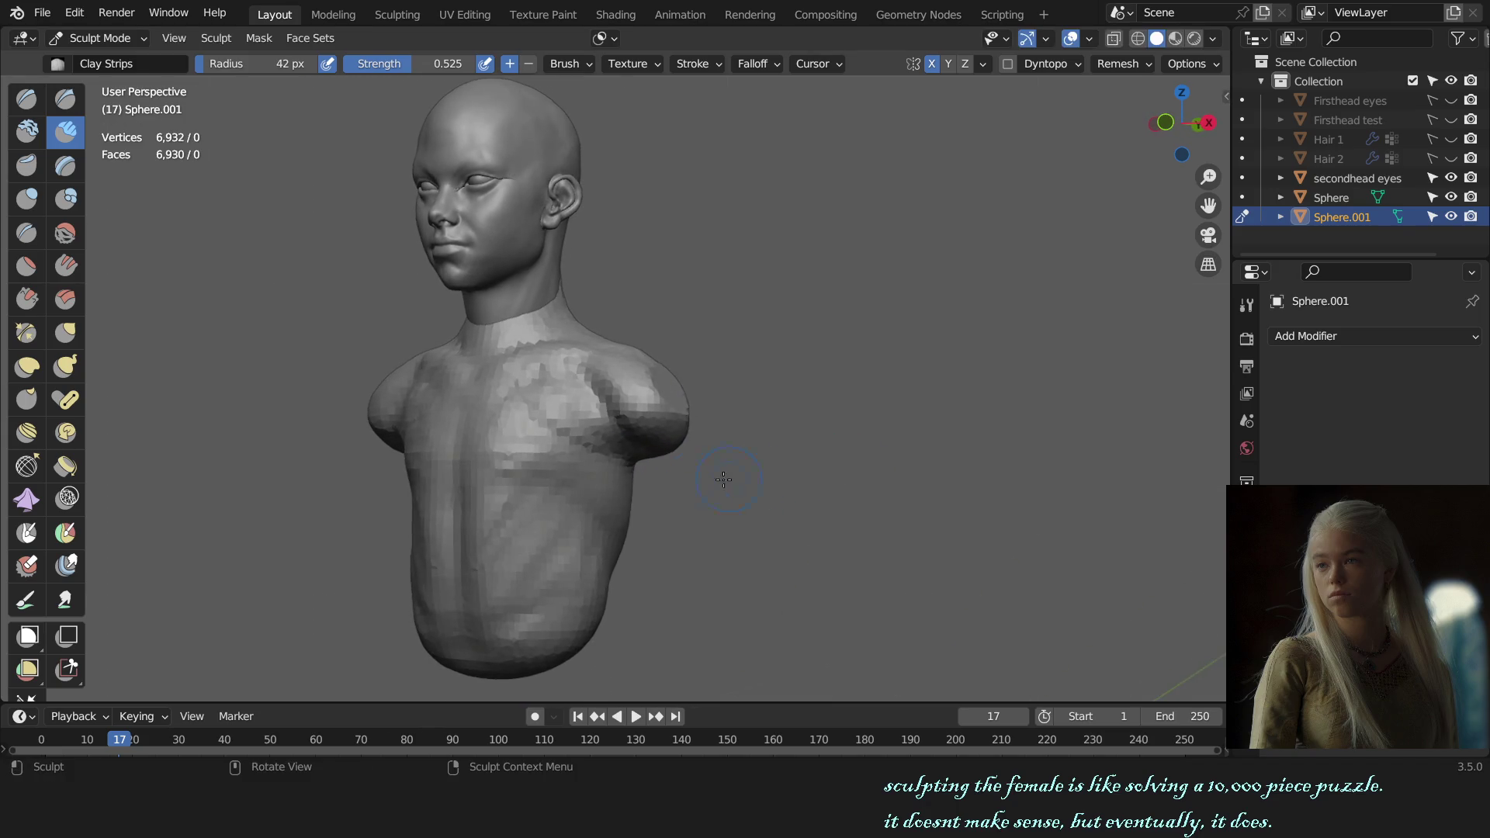
key("x")
middle_click_drag(603, 532, 590, 573)
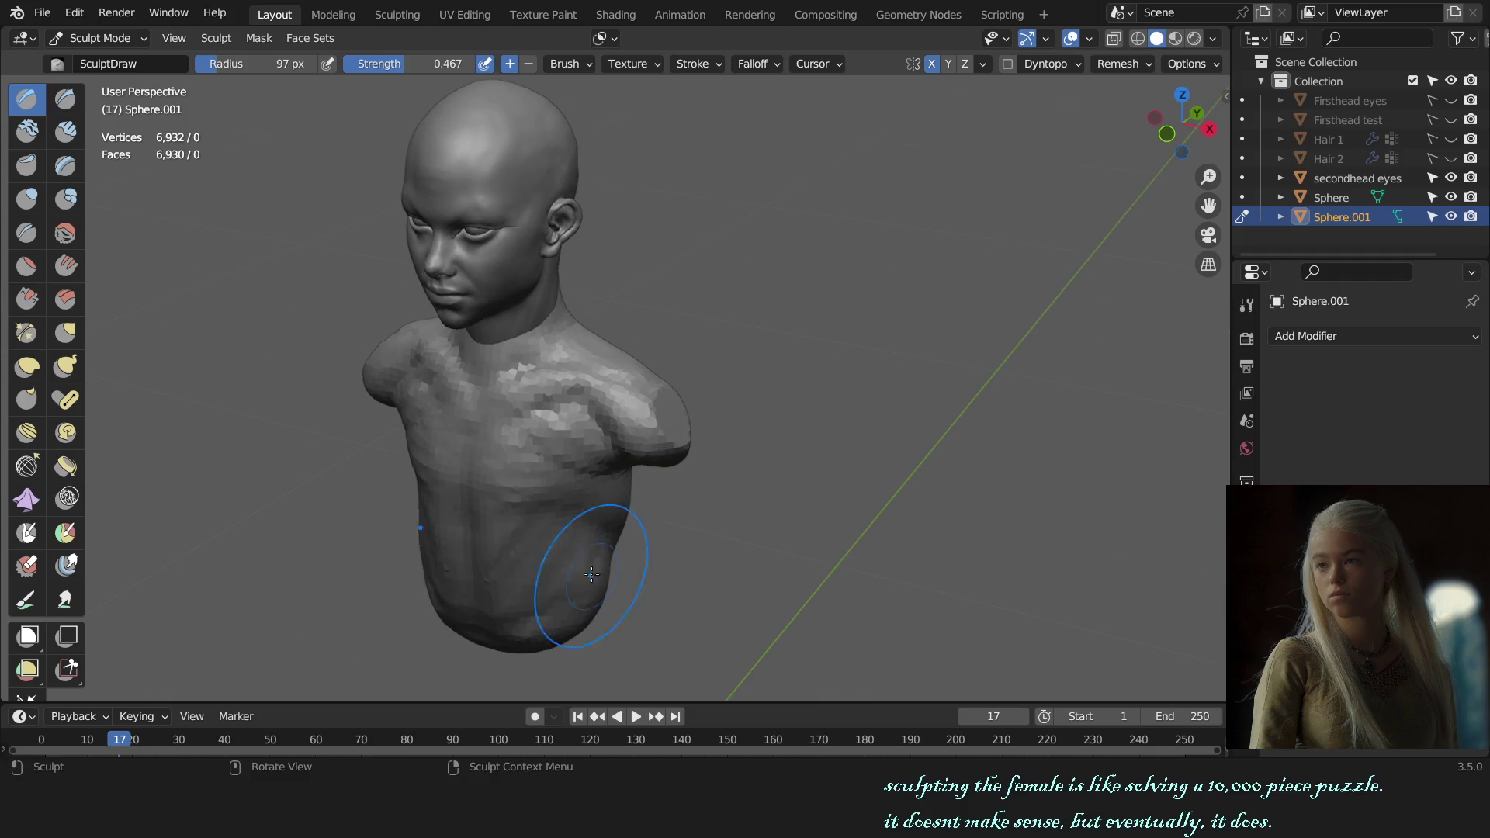
key("f")
left_click(523, 555)
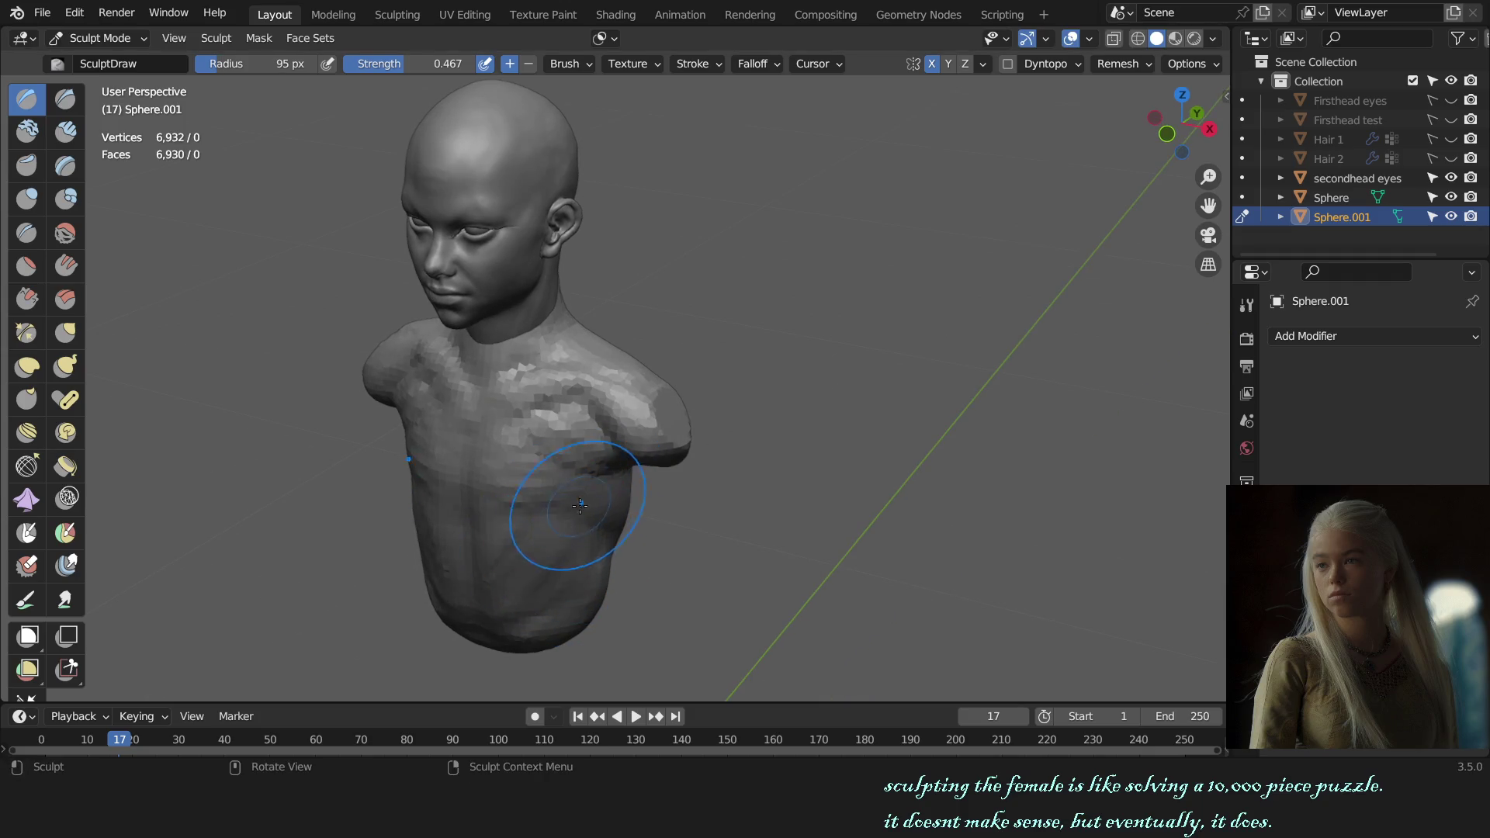
middle_click_drag(522, 554, 600, 505)
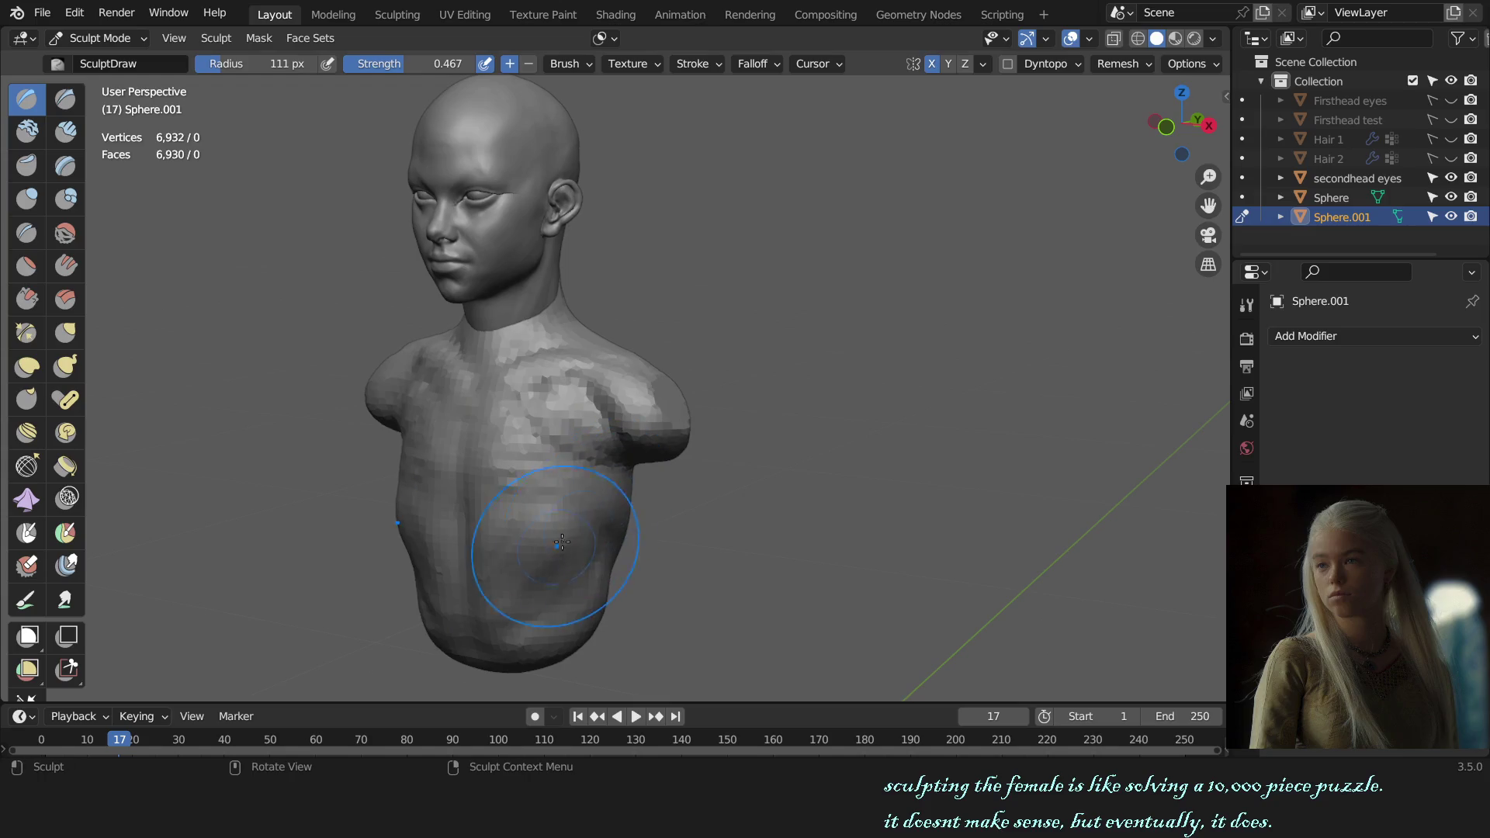
middle_click_drag(605, 556, 611, 529)
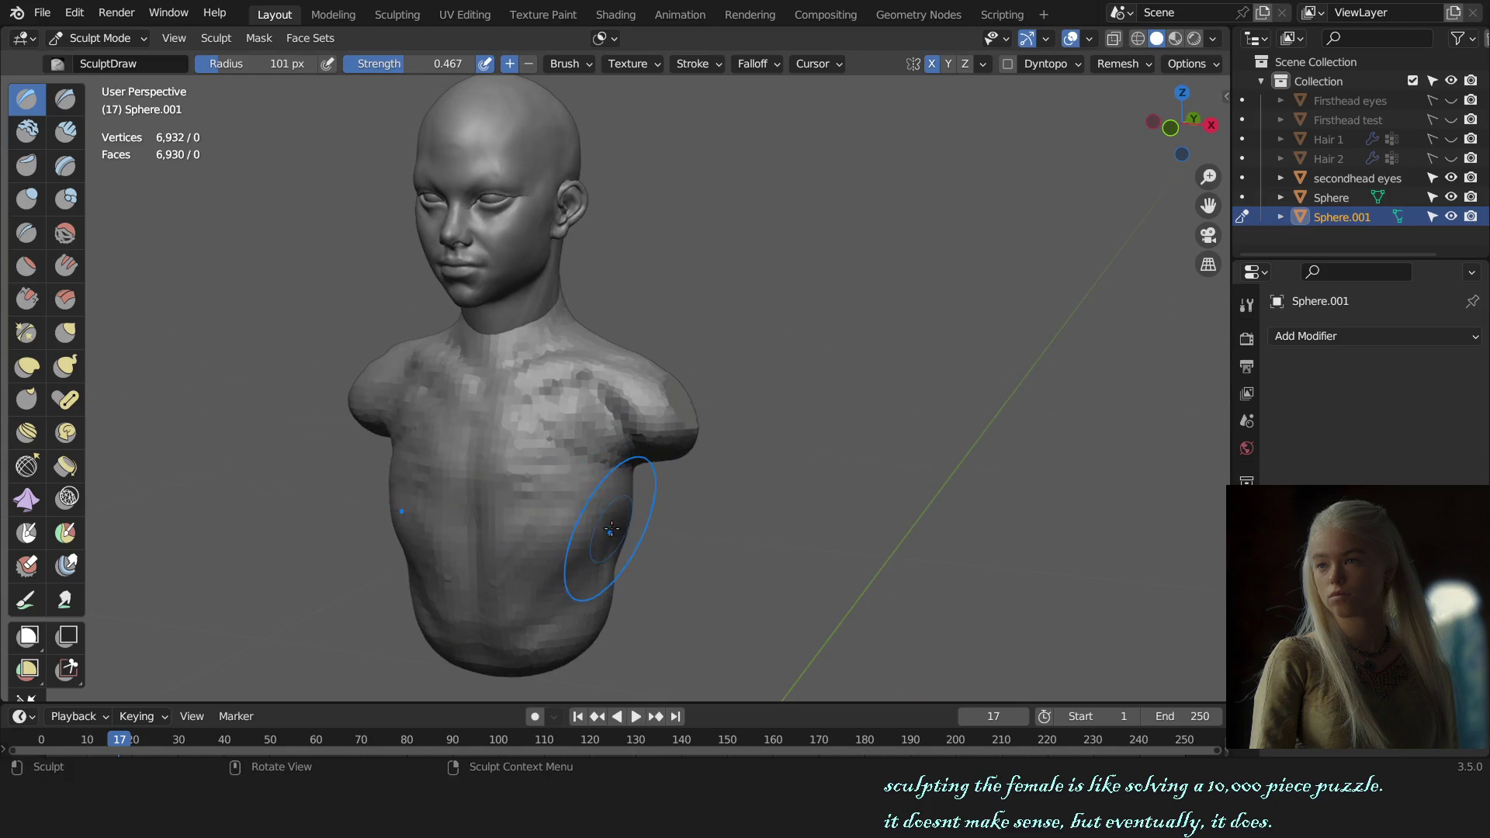
key("KP_1")
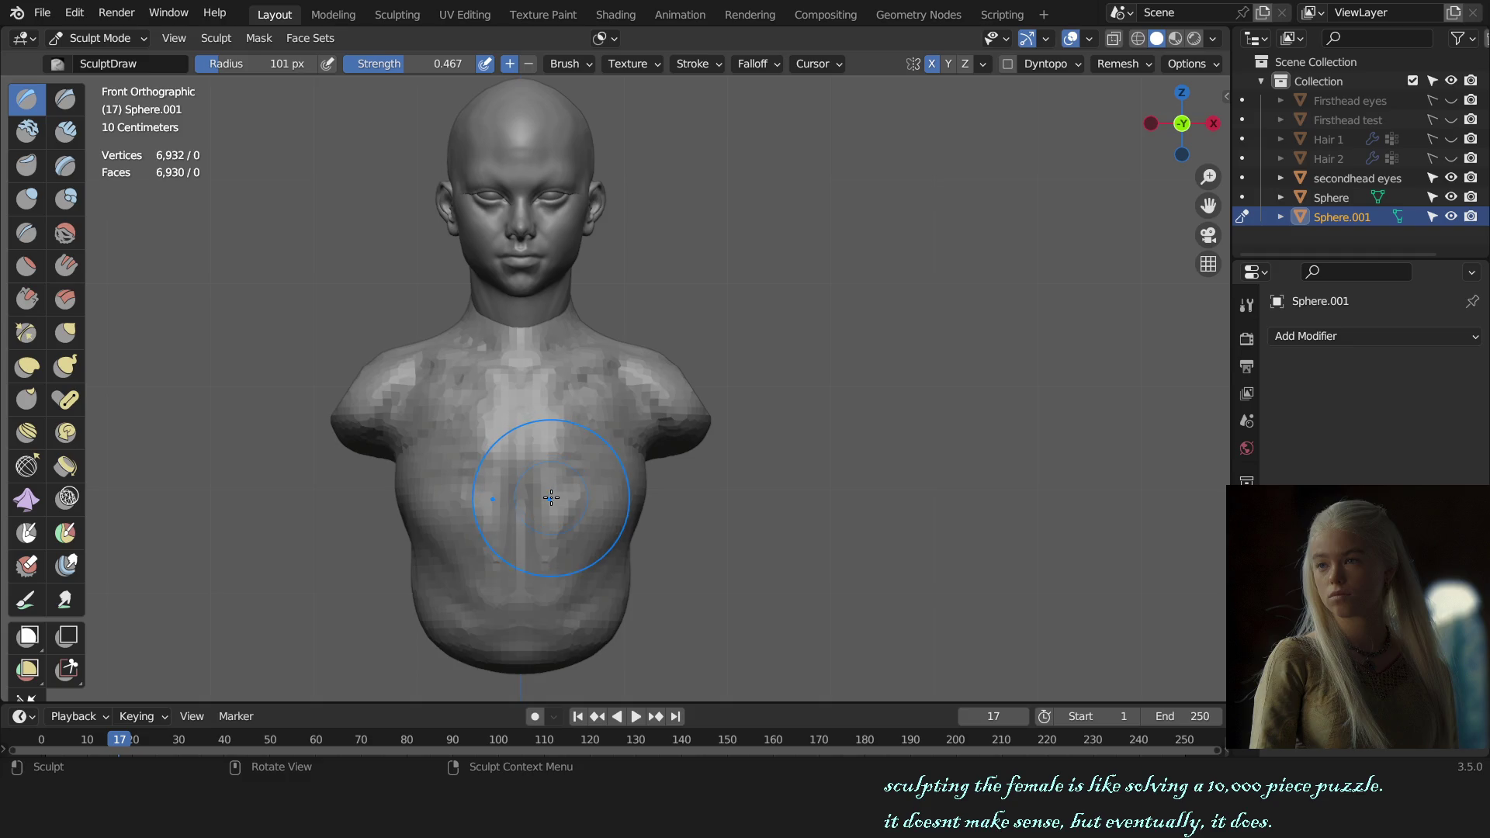
- Shrink the bulge on the shoulder with Scrape and Draw strokes from the side
key("g")
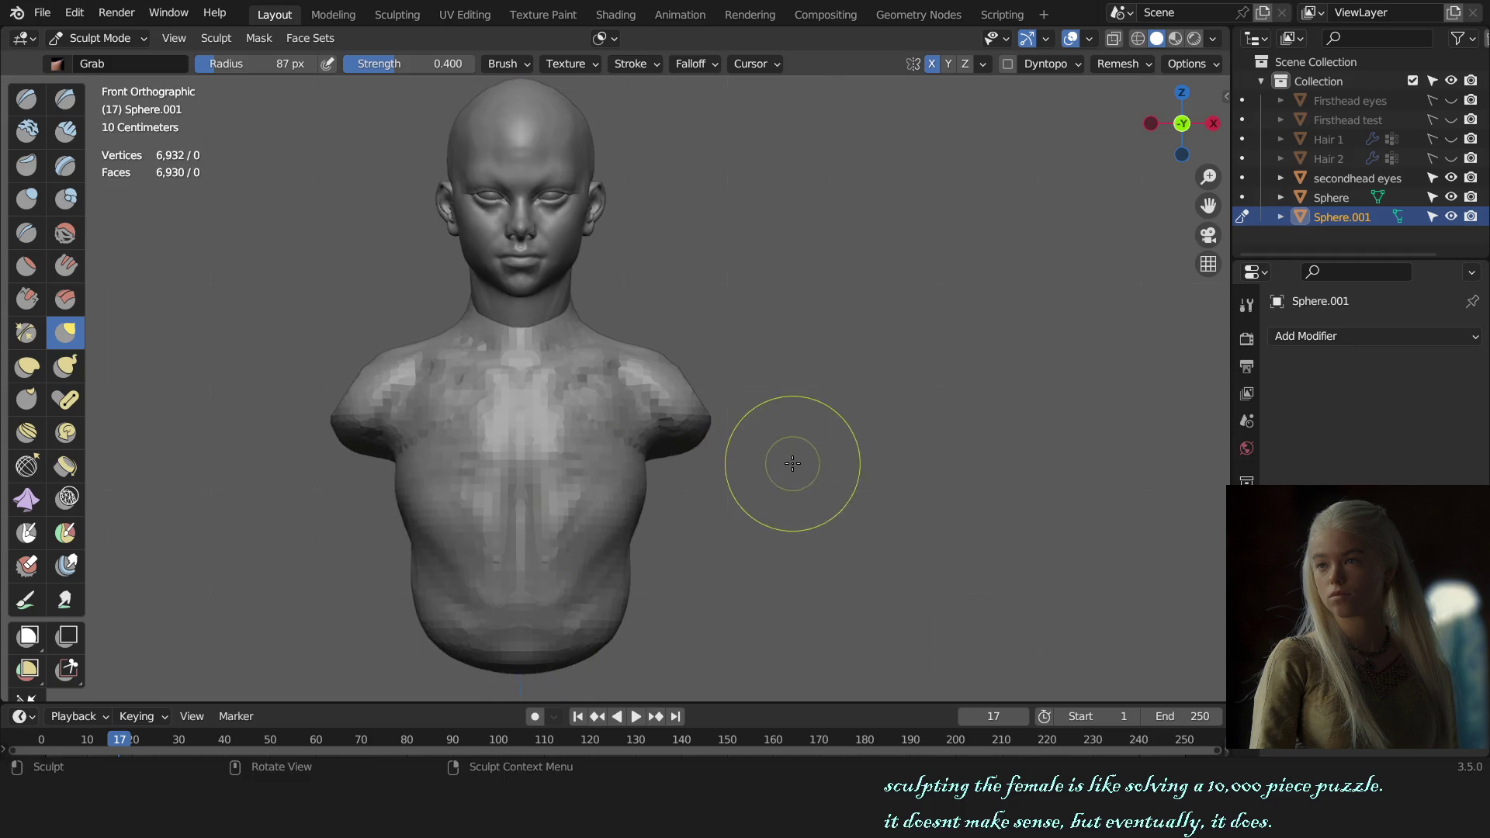
mouse_move(788, 458)
middle_mouse_down()
mouse_move(712, 437)
mouse_move(649, 449)
mouse_move(598, 336)
middle_mouse_up()
key("shift+t")
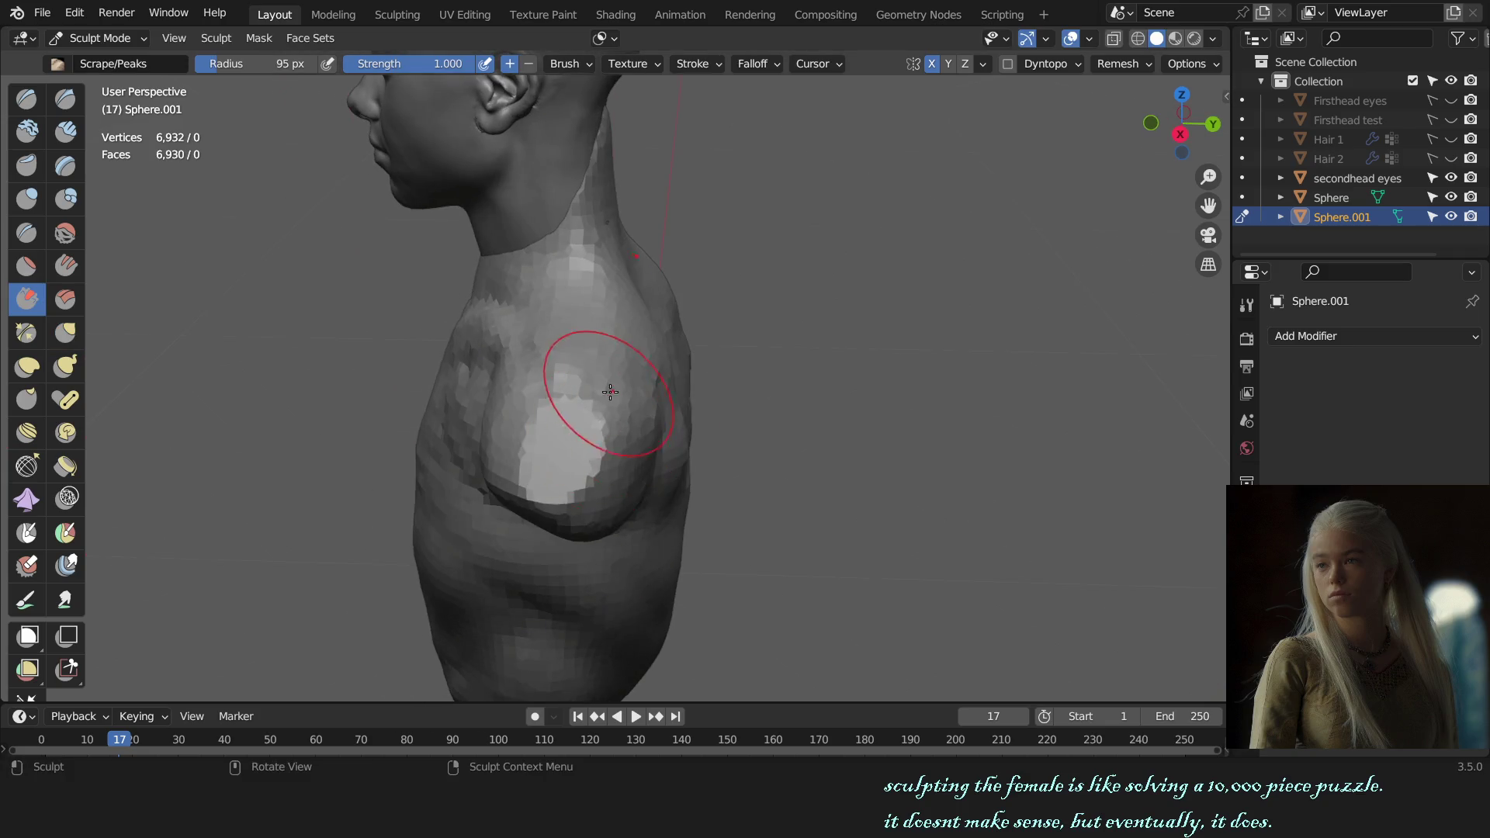
key("f")
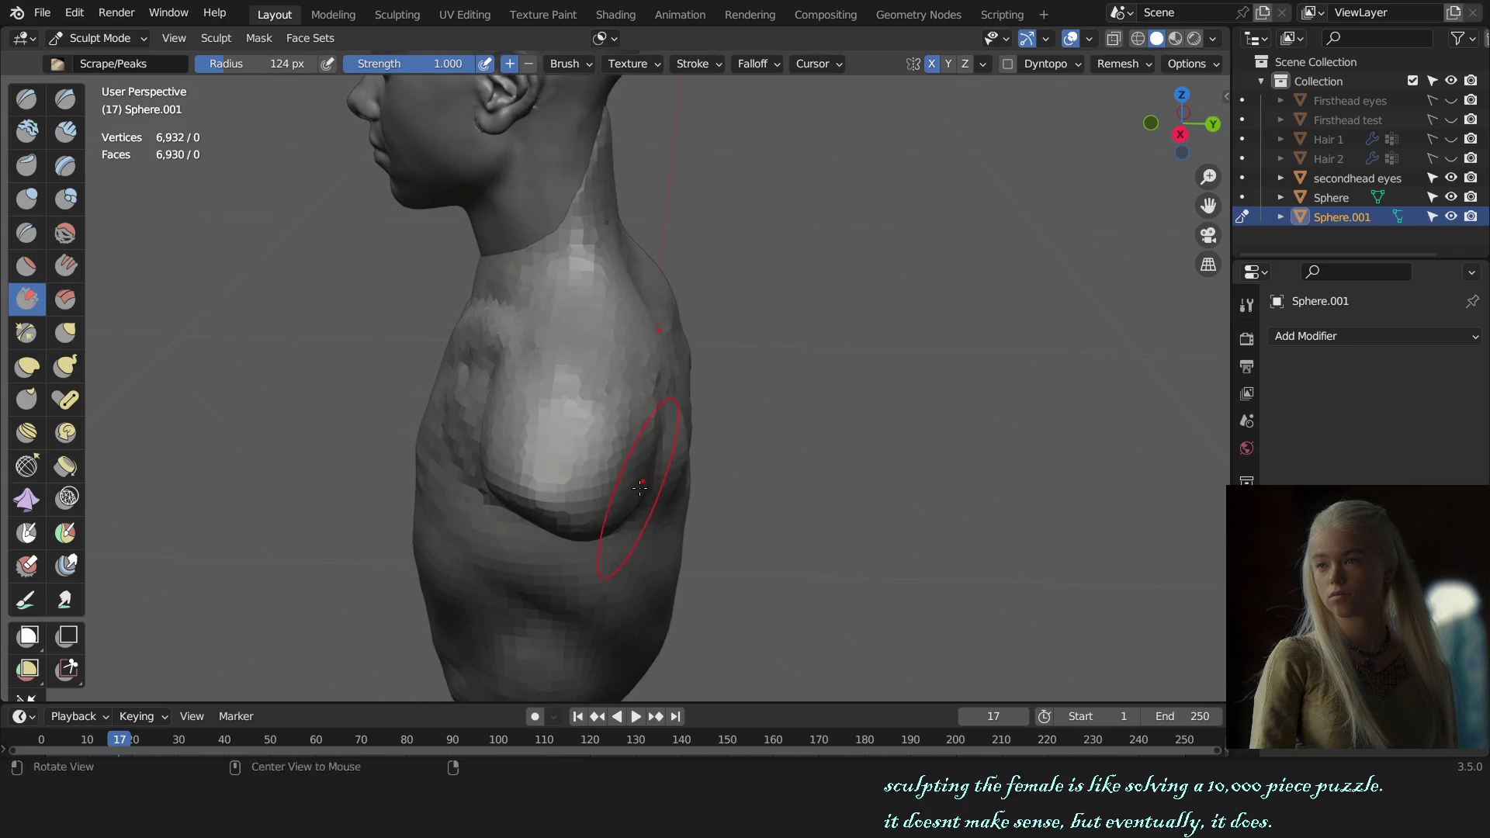
key("x")
mouse_move(640, 487)
middle_mouse_down()
mouse_move(588, 384)
mouse_move(606, 396)
middle_mouse_up()
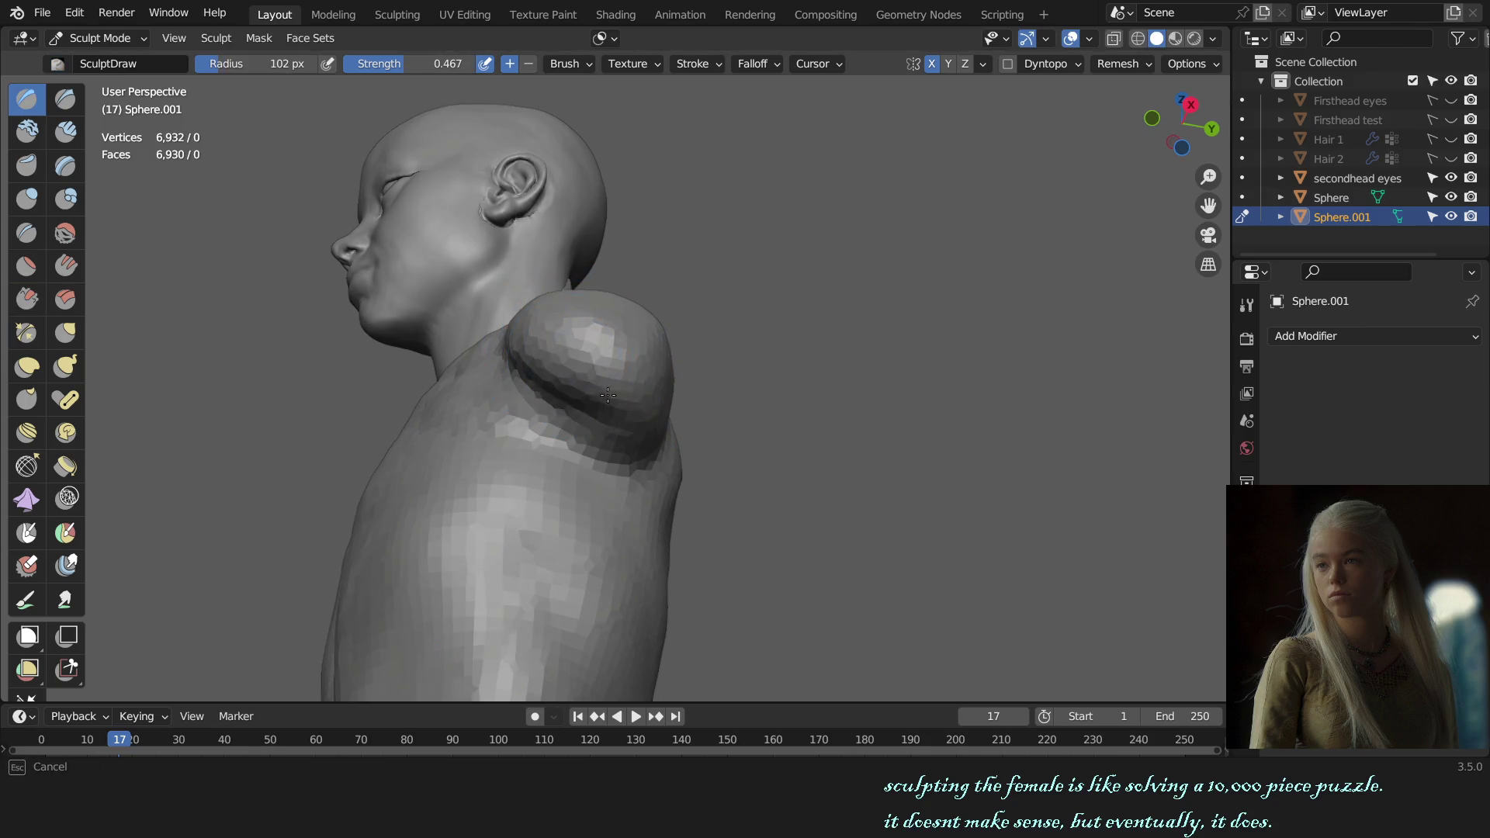
left_click_drag(608, 396, 583, 373, "shift")
key("KP_1")
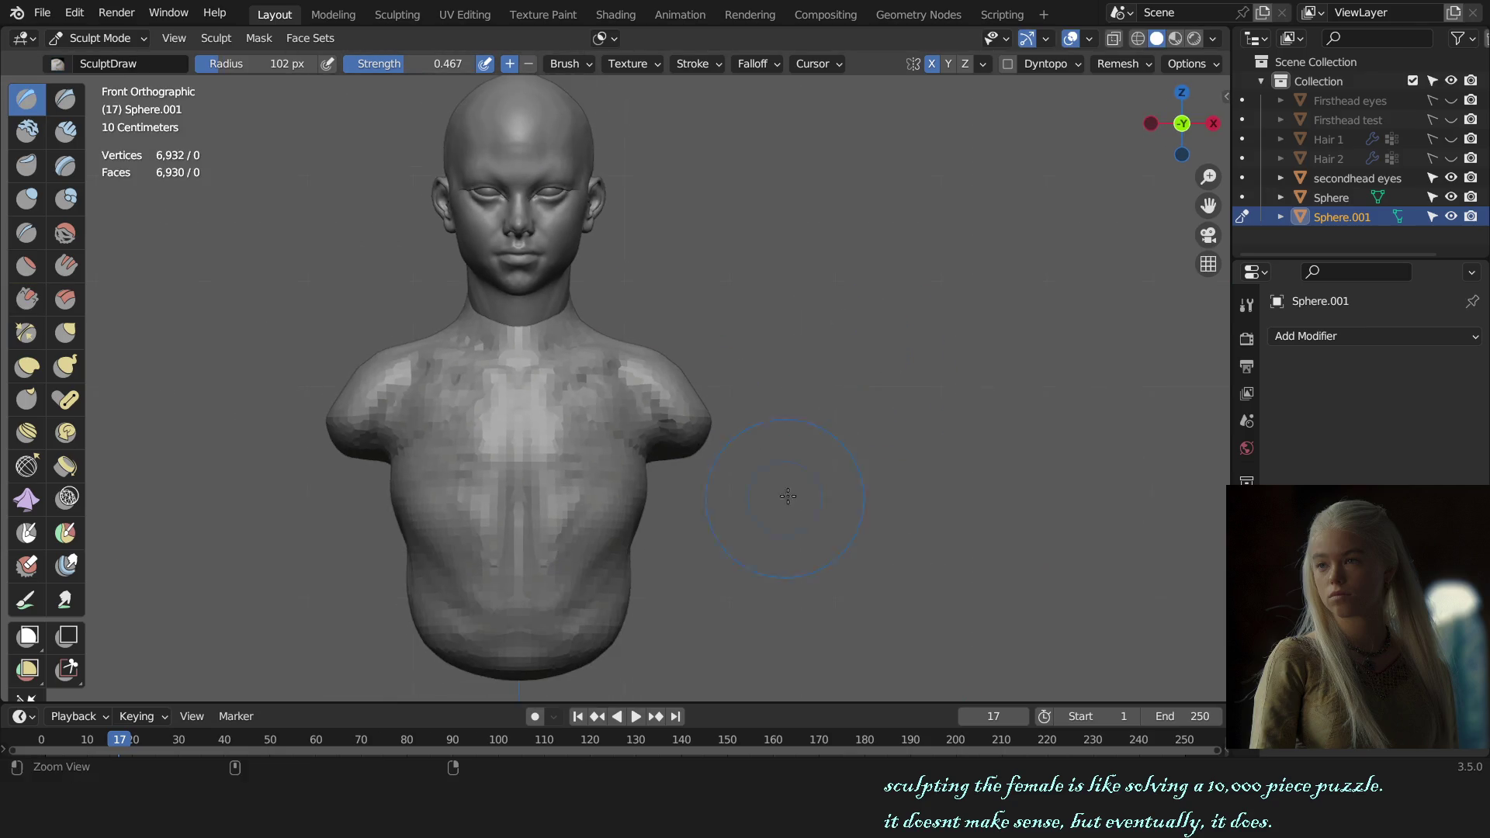
scroll(759, 538, "down", 1)
- Pull the lower right torso outward and down with an enlarged Grab brush, then check it at an angle
key("g")
key("f")
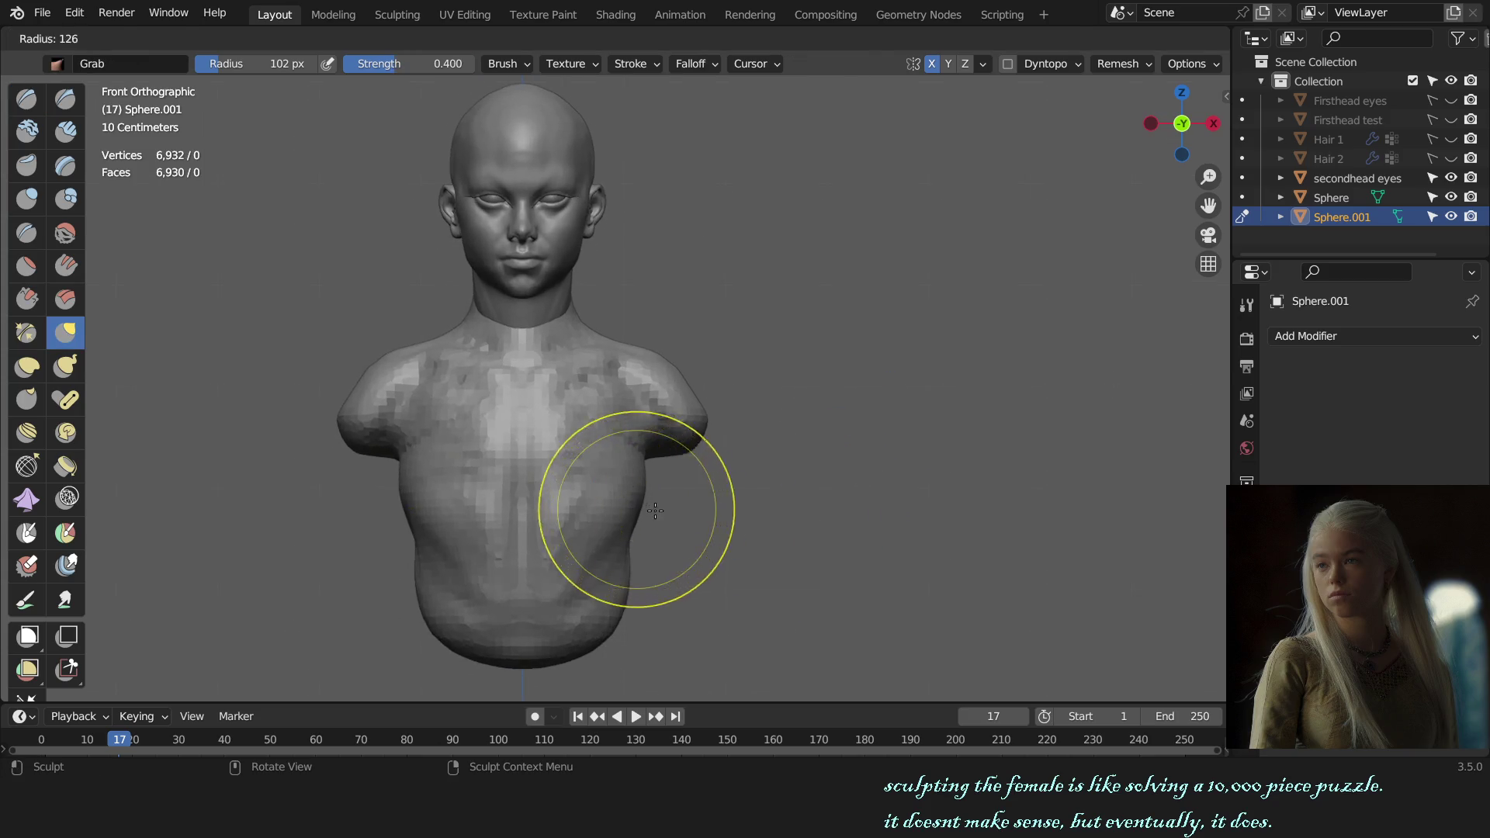
left_click(750, 514)
left_click_drag(616, 532, 622, 566)
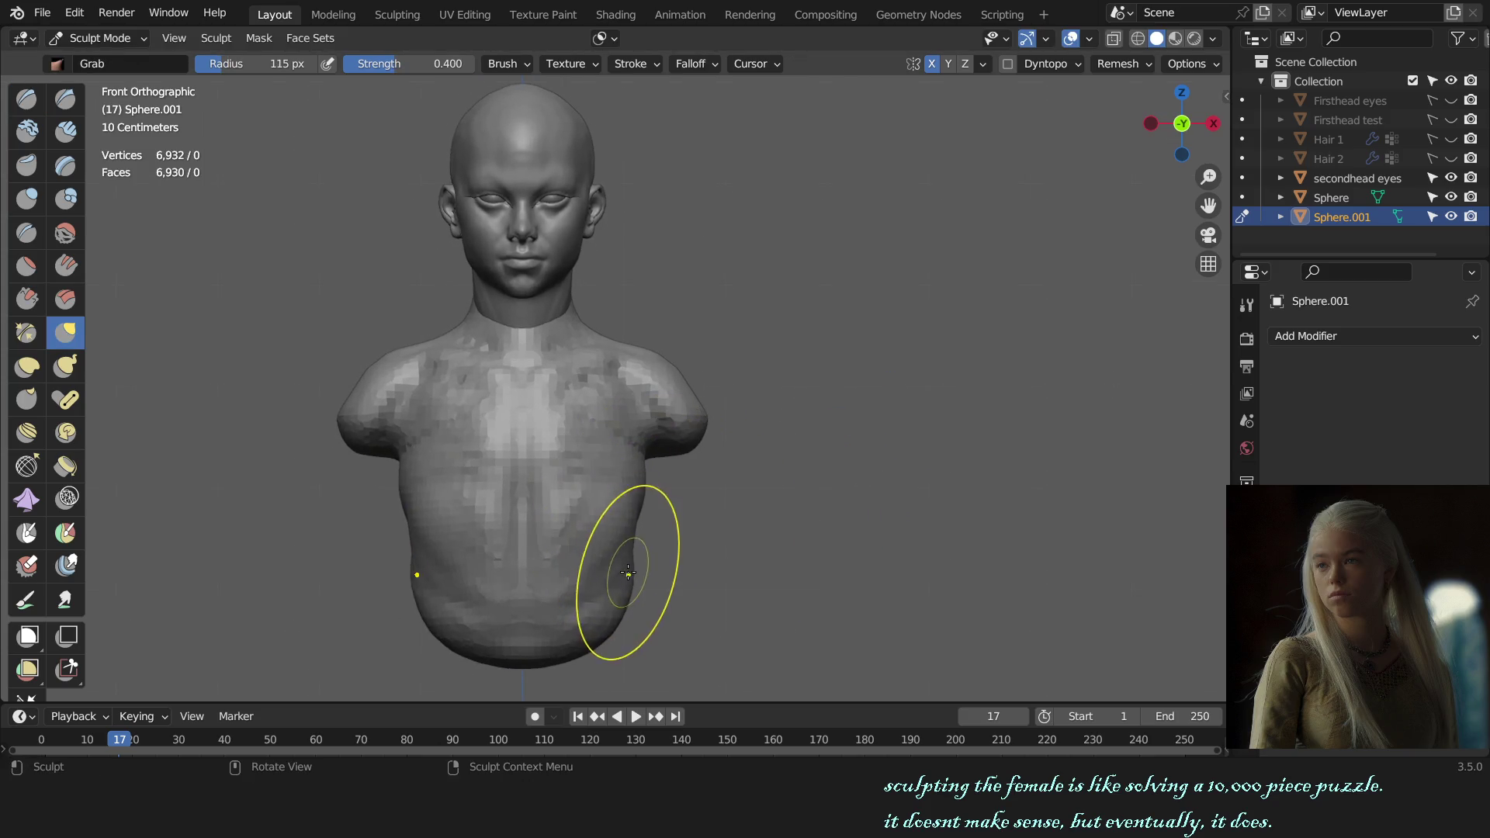
mouse_move(640, 588)
middle_mouse_down()
mouse_move(664, 592)
mouse_move(753, 472)
middle_mouse_up()
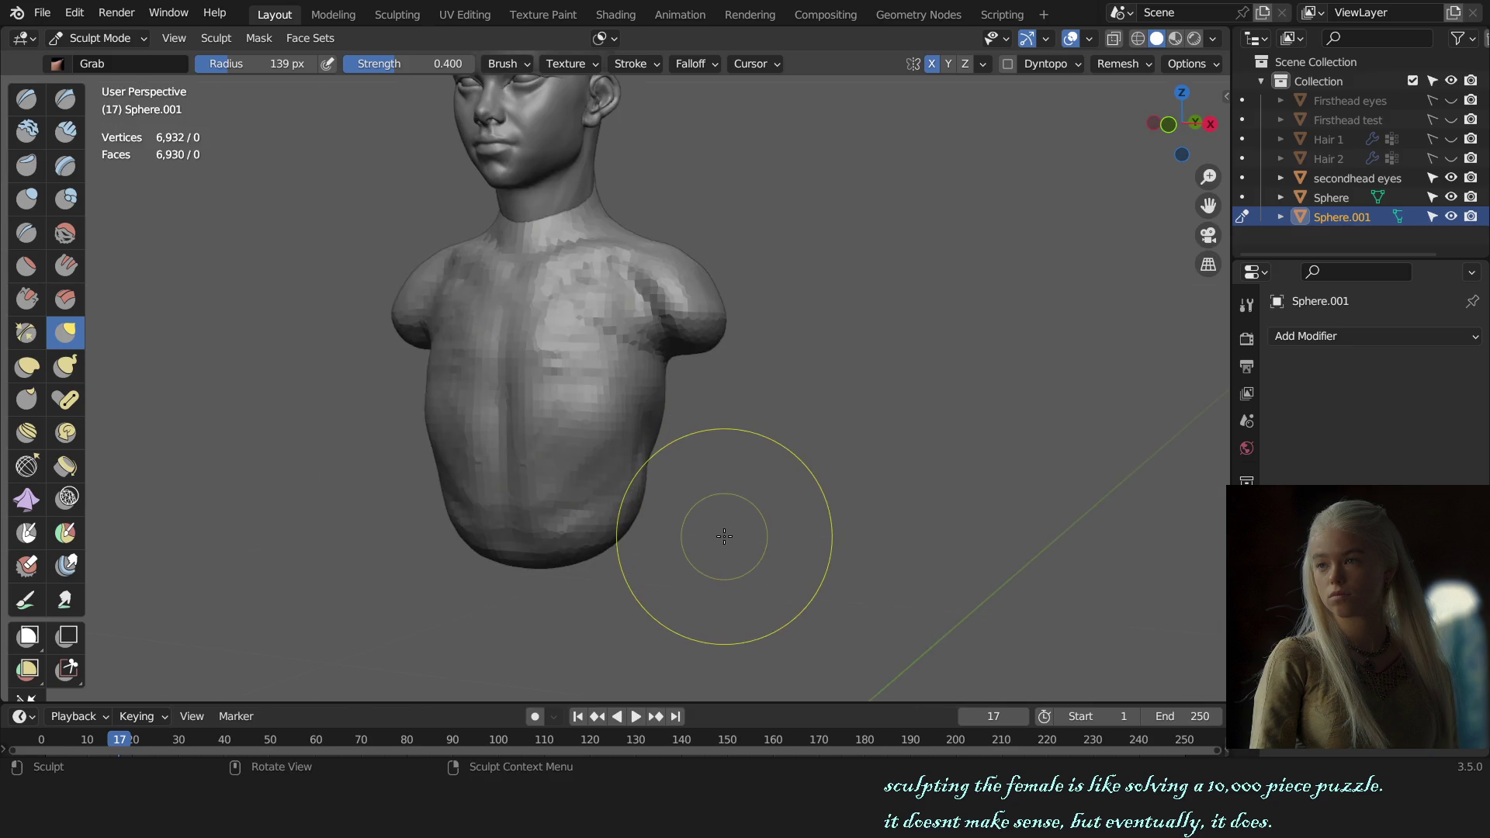
mouse_move(723, 538)
middle_mouse_down()
mouse_move(732, 515)
mouse_move(682, 516)
middle_mouse_up()
- Review the bust's back and side with a smaller Crease brush selected
key("shift+c")
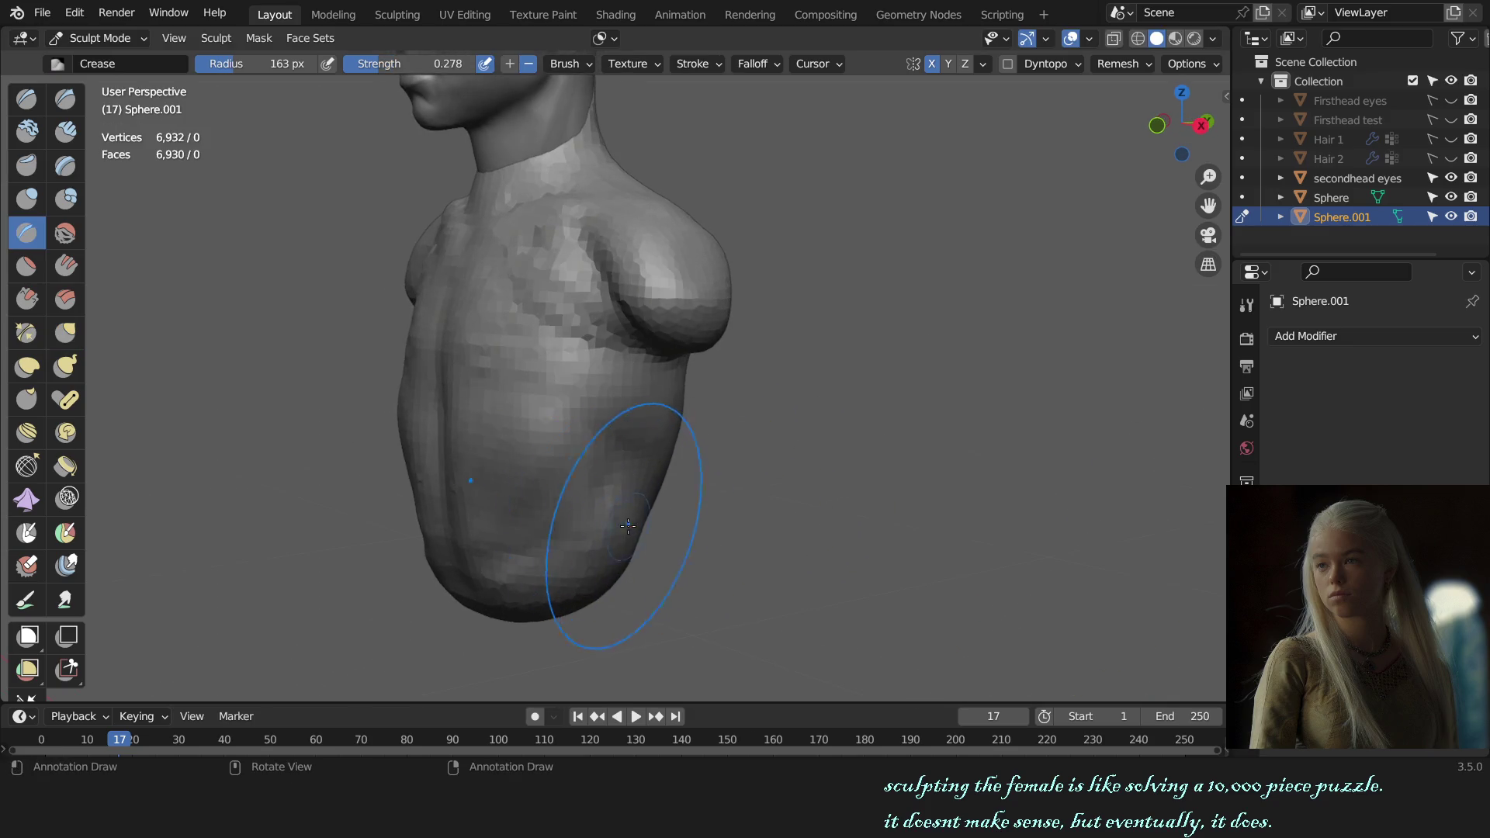
middle_click_drag(539, 525, 660, 493)
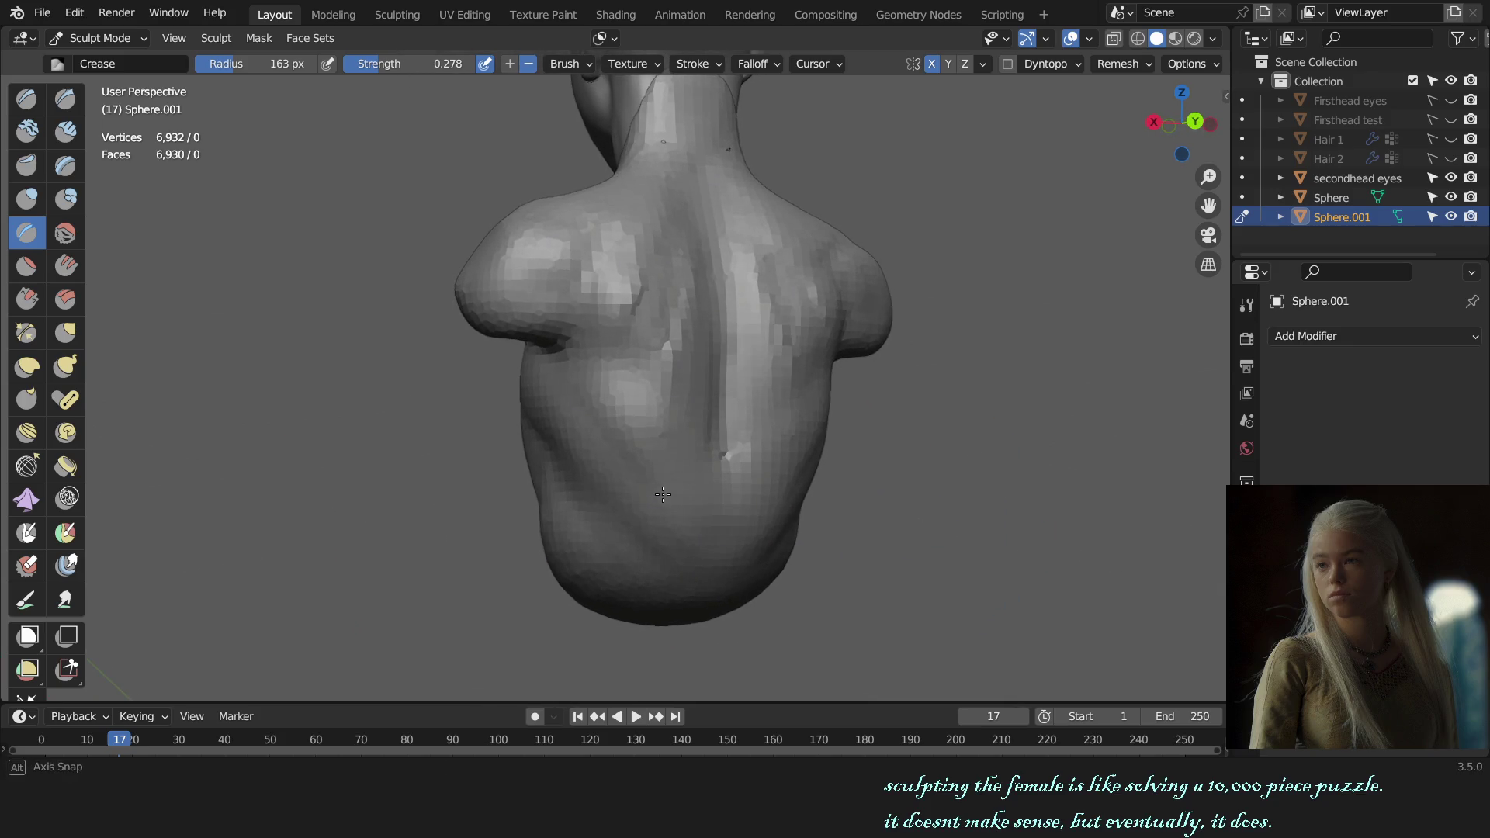
mouse_move(663, 494)
middle_mouse_down()
mouse_move(542, 498)
mouse_move(628, 501)
middle_mouse_up()
key("f")
left_click(670, 512)
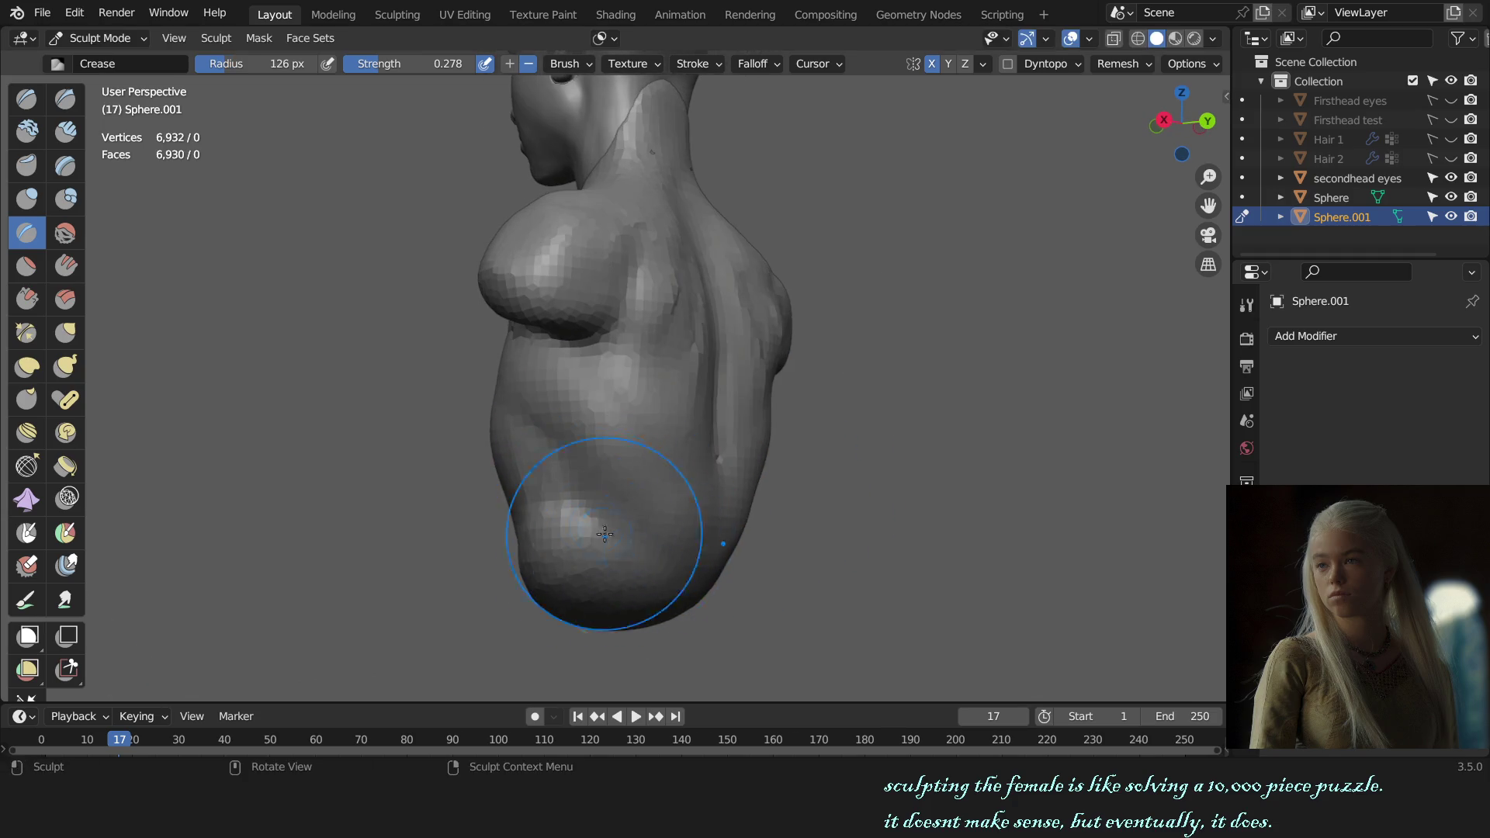
- Return to the front view and pull the right side of the chest into shape with Grab
mouse_move(709, 533)
middle_mouse_down()
mouse_move(838, 466)
mouse_move(854, 489)
middle_mouse_up()
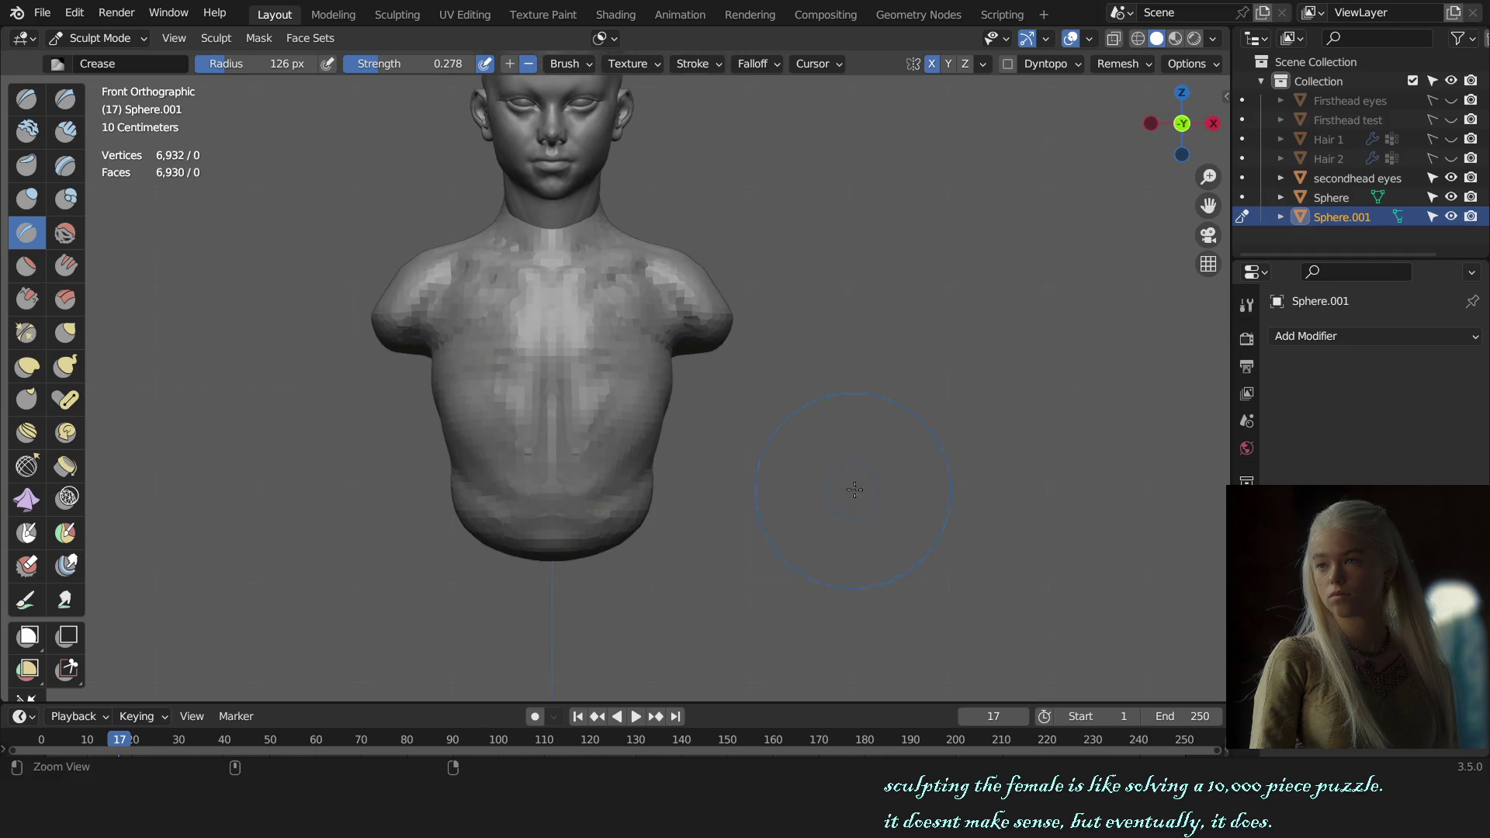
middle_click_drag(774, 519, 774, 543, "shift")
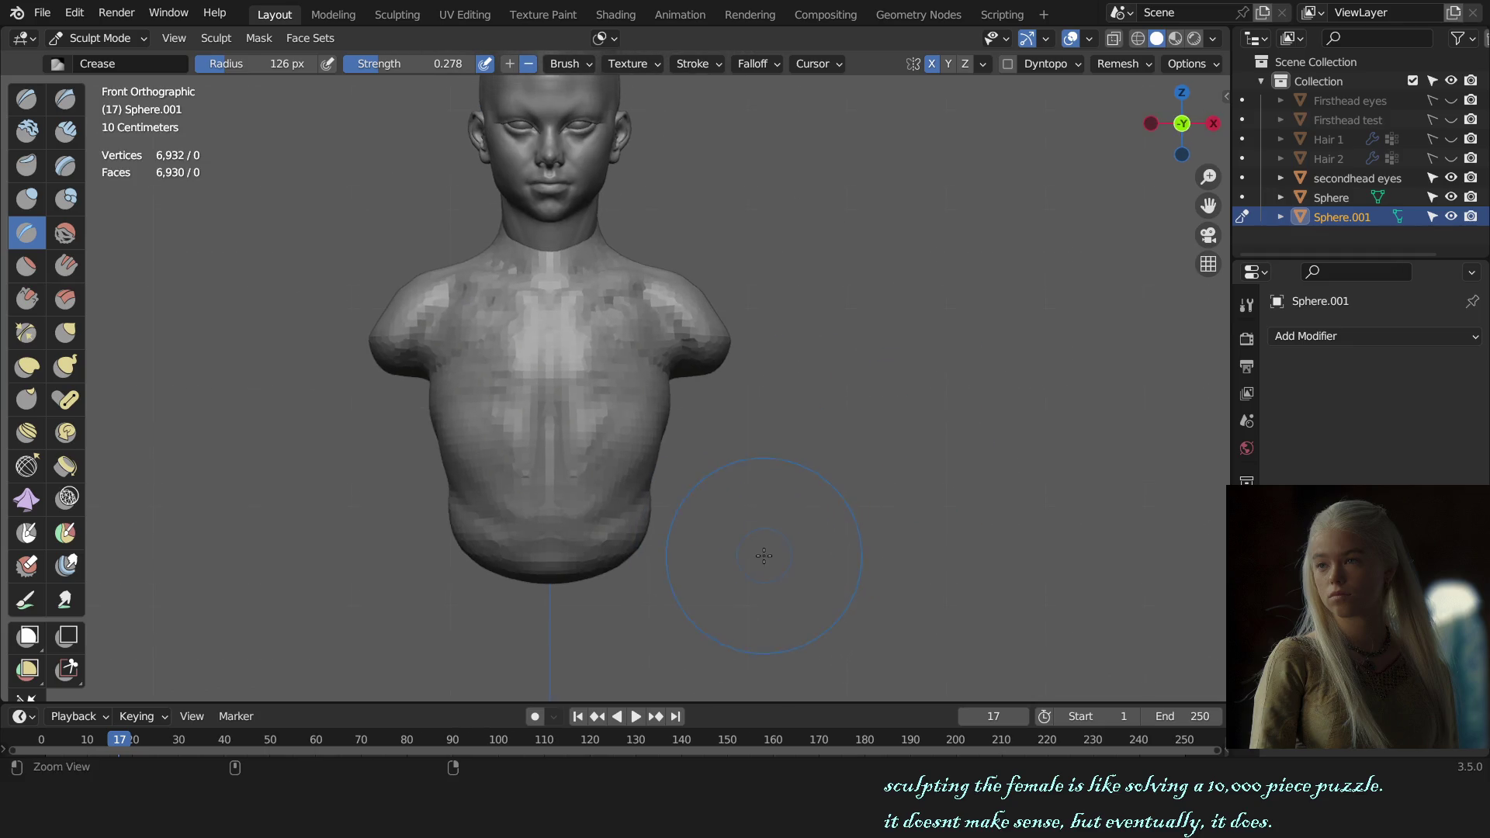
key("g")
left_click_drag(660, 414, 665, 431)
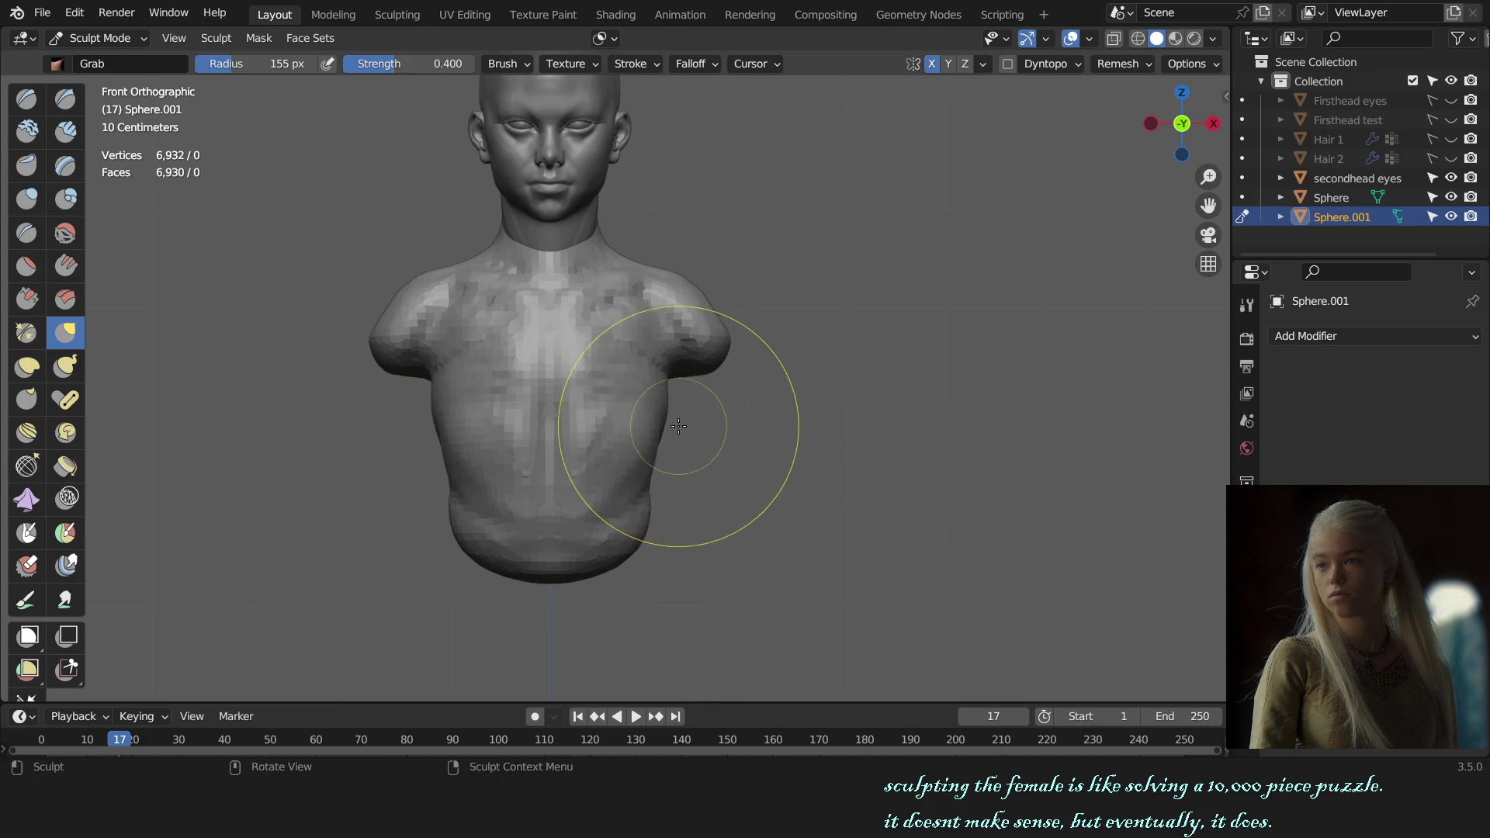
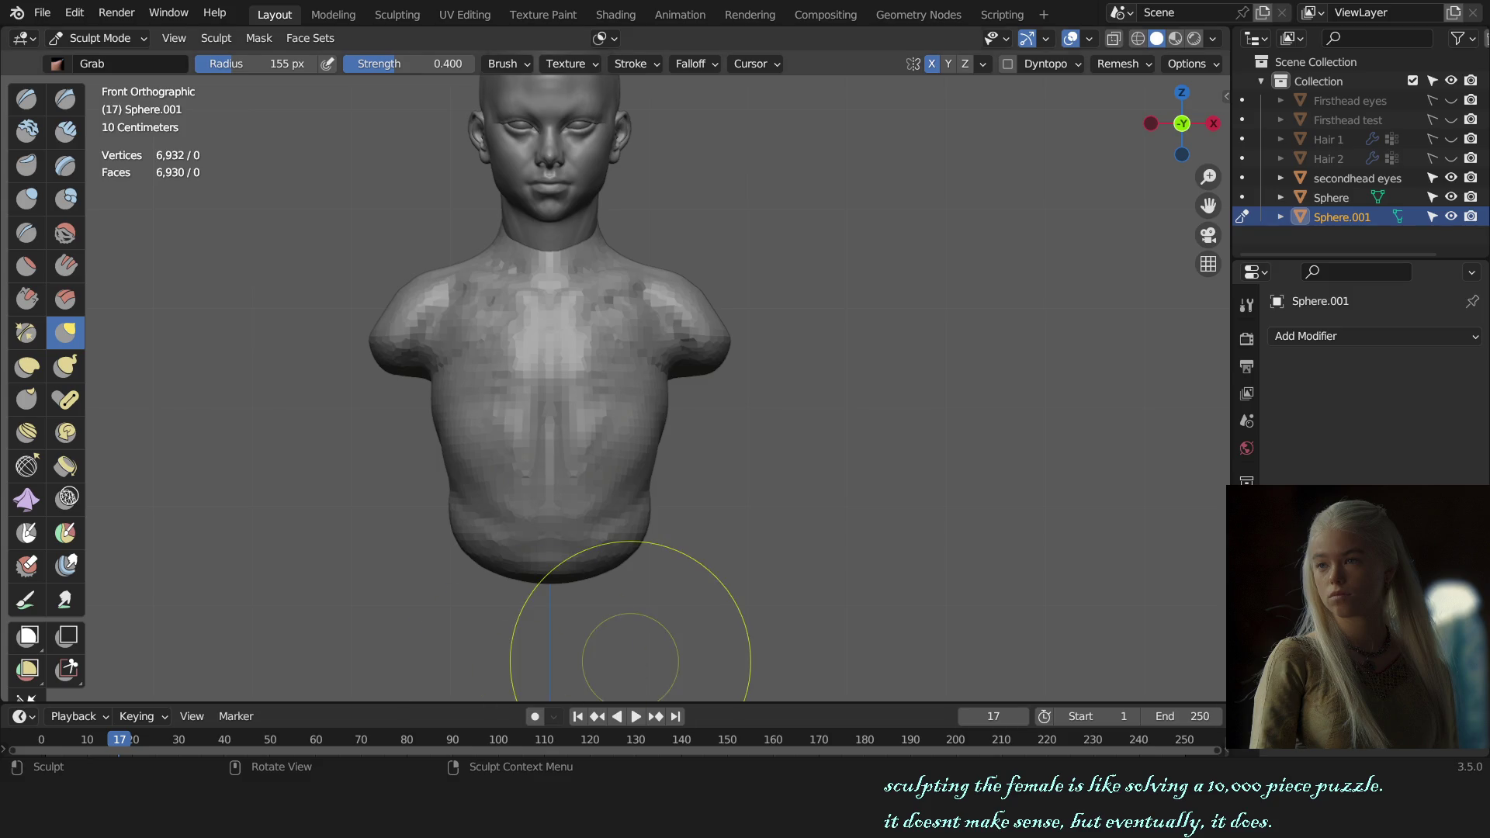
scroll(682, 350, "down", 1)
- Pull the torso's flanks and lower belly into shape with a resized Grab brush
key("f")
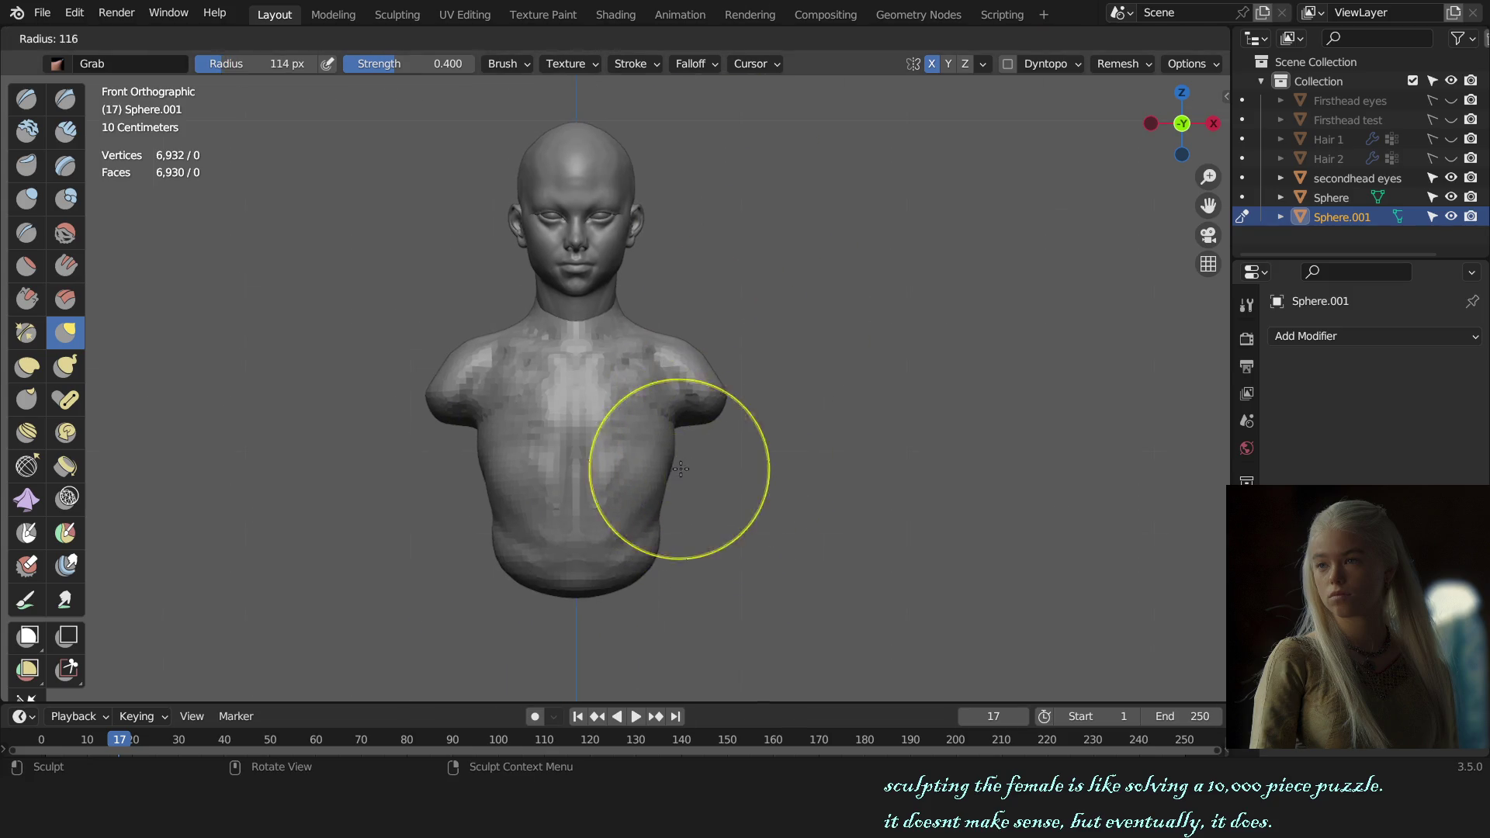
left_click(654, 468)
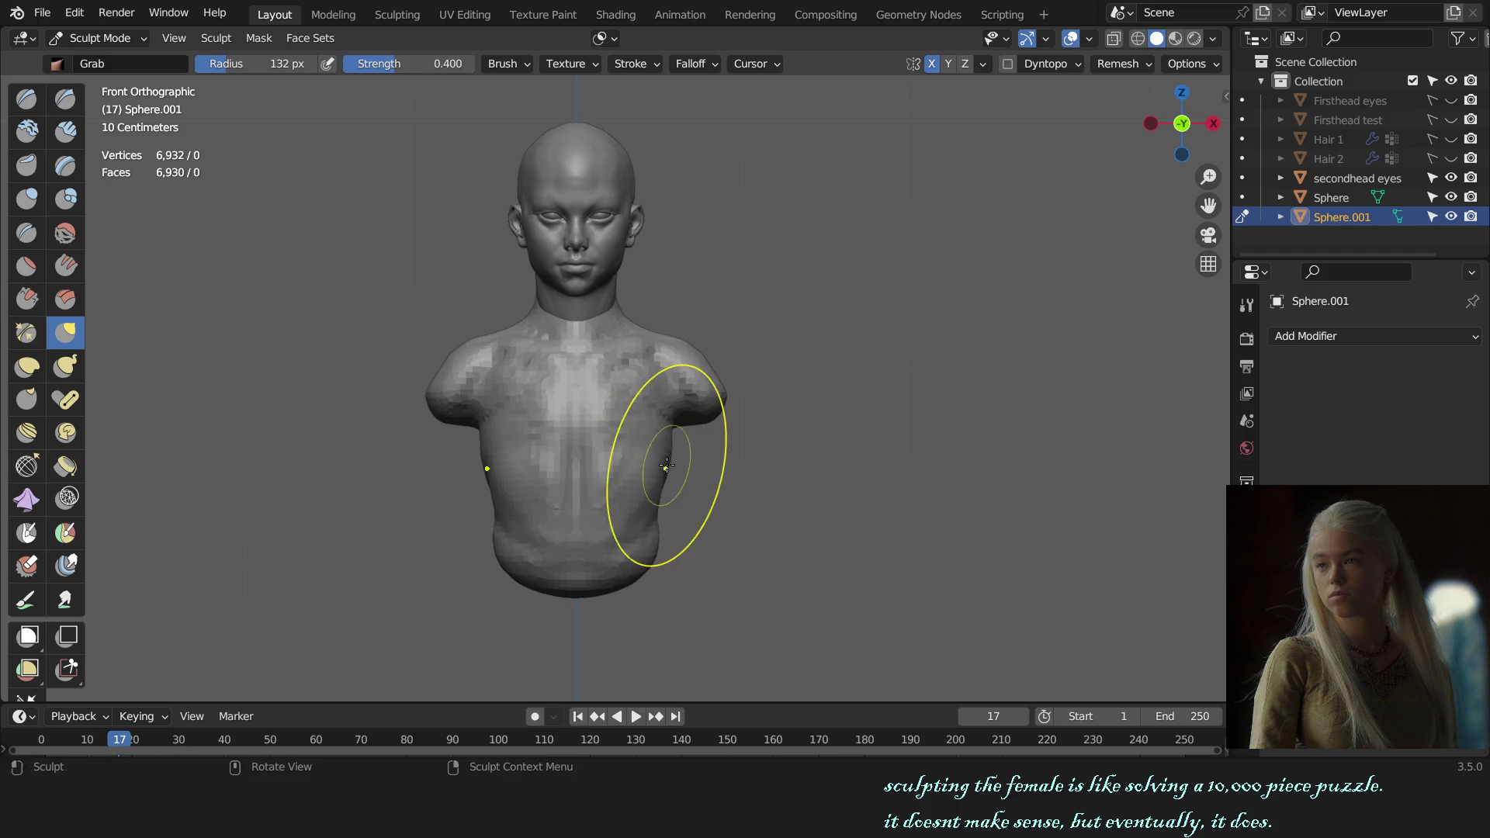
key("f")
left_click(662, 539)
key("f")
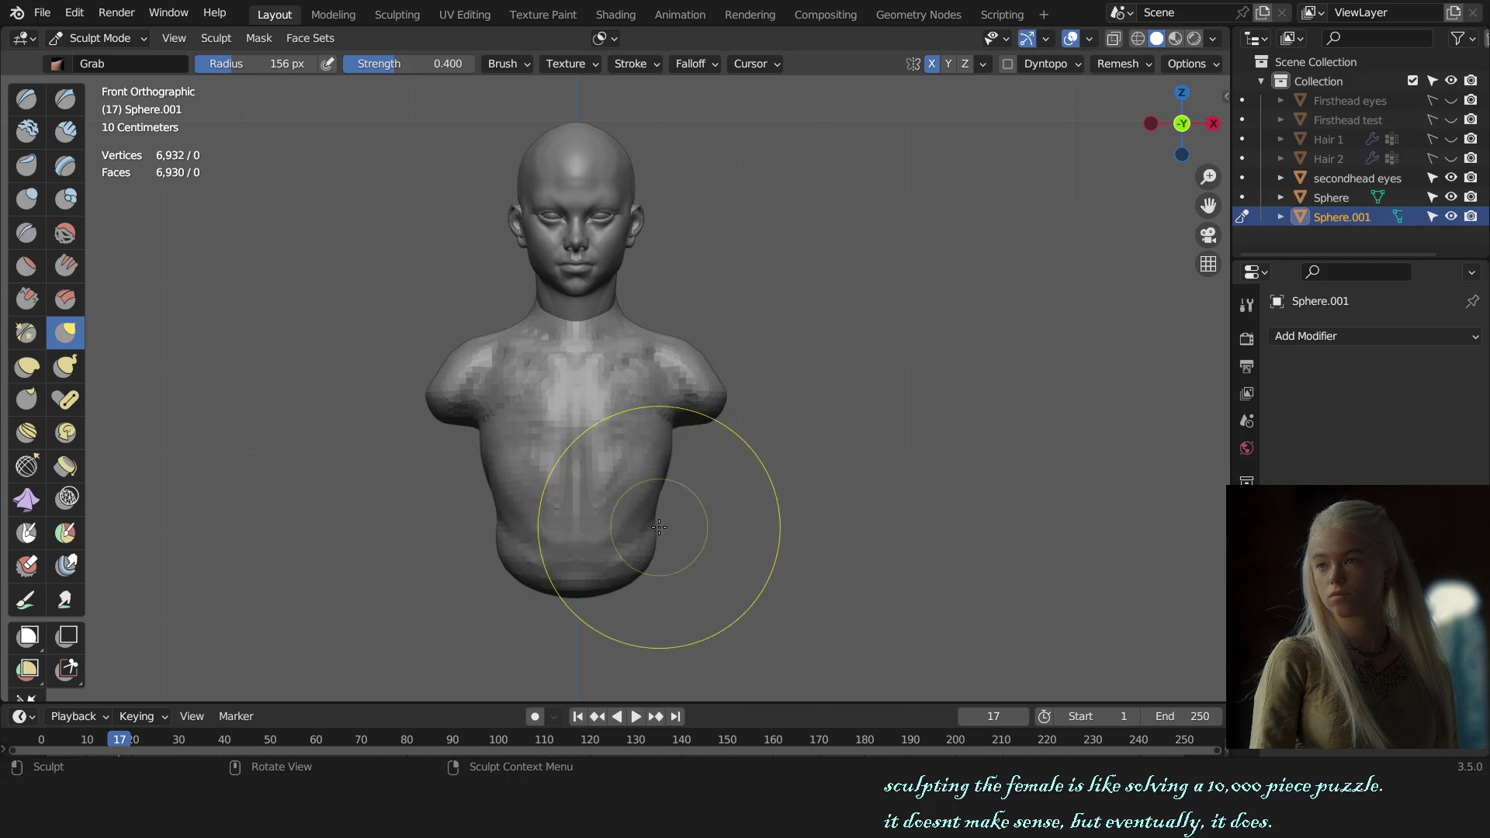
left_click(648, 537)
key("f")
left_click(658, 548)
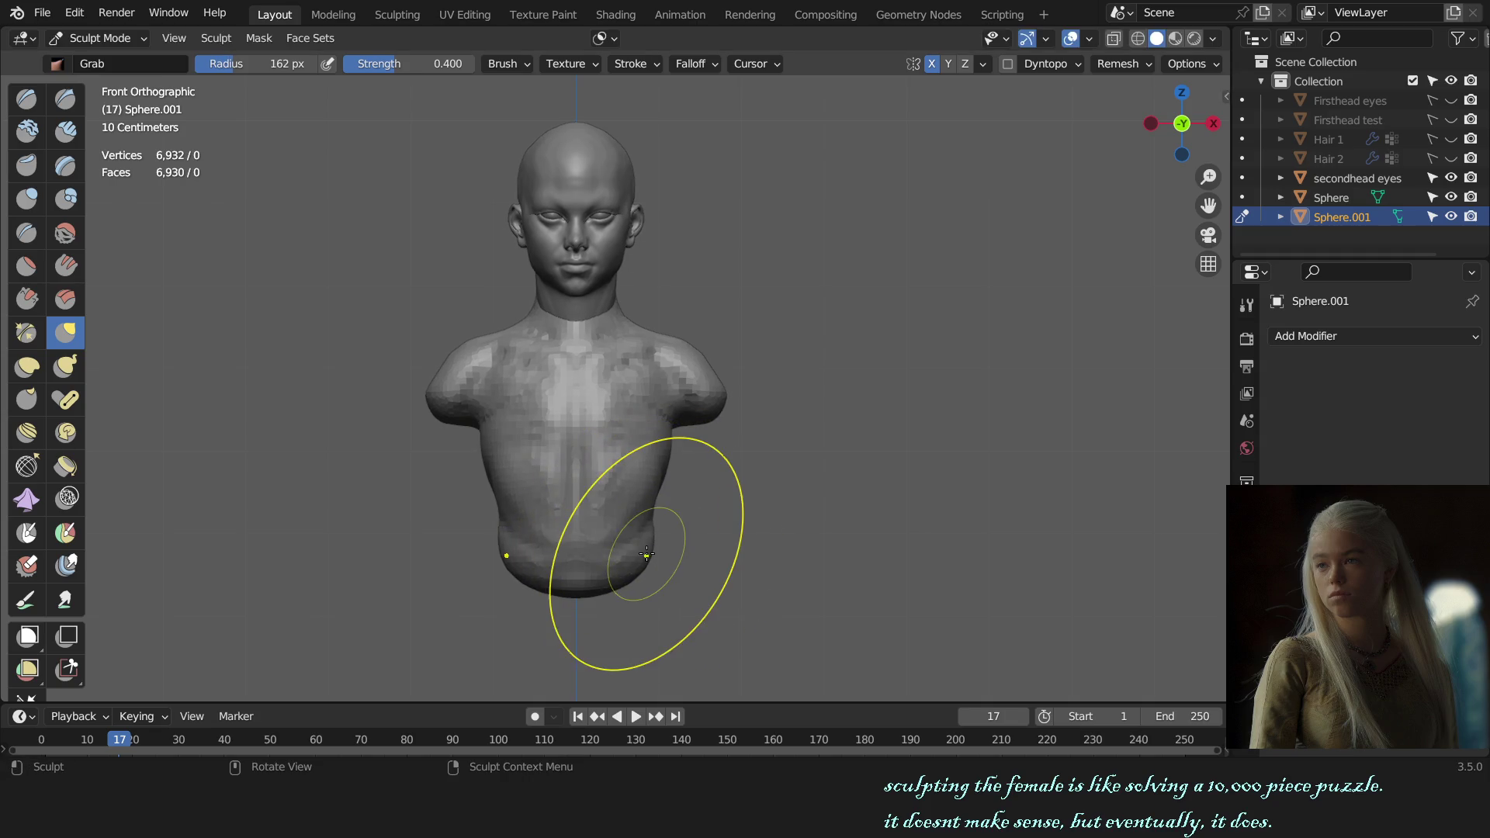
middle_click_drag(638, 561, 688, 469)
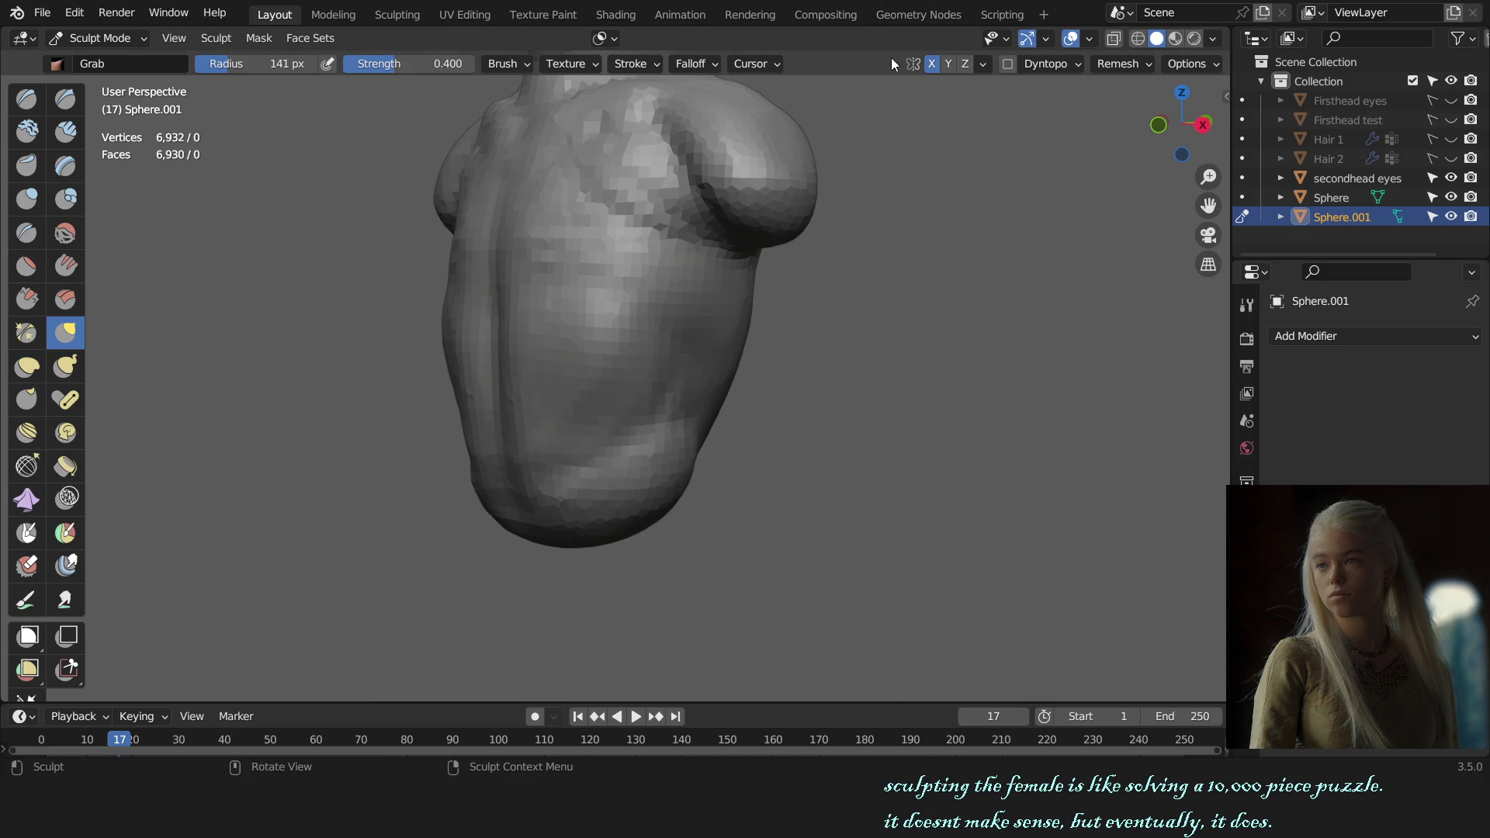
- Smooth the crease at the bottom of the torso with a small Clay Strips brush
key("shift+c")
mouse_move(915, 416)
middle_mouse_down()
mouse_move(683, 440)
mouse_move(629, 408)
mouse_move(608, 432)
mouse_move(533, 431)
middle_mouse_up()
key("f")
left_click(598, 382)
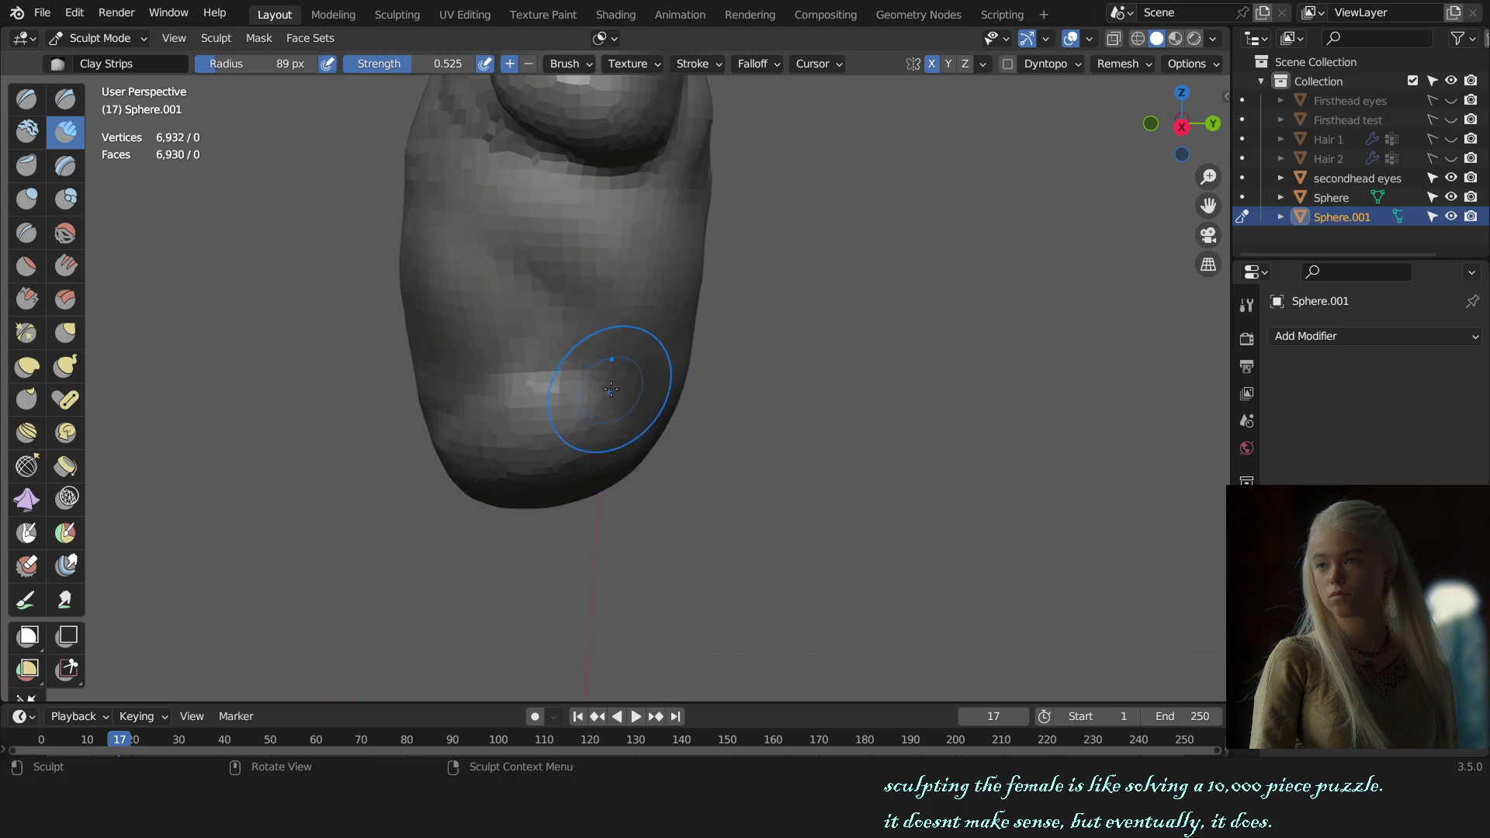
left_click_drag(598, 382, 537, 431)
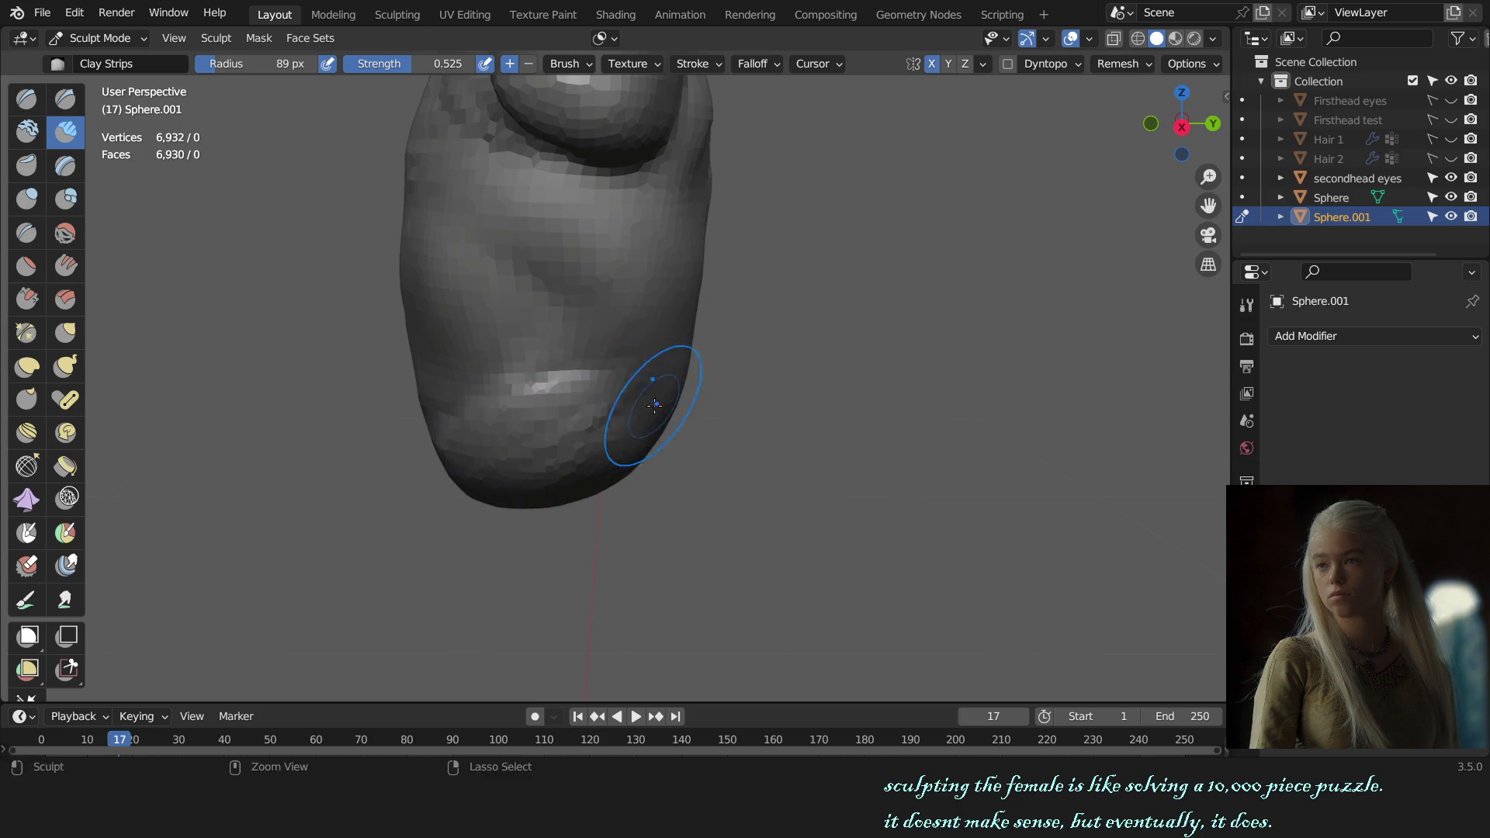
- Refine the chest profile from the right side view with a larger Grab brush
mouse_move(654, 404)
middle_mouse_down()
mouse_move(815, 384)
mouse_move(842, 426)
mouse_move(715, 432)
middle_mouse_up()
key("KP_1")
scroll(848, 376, "down", 3)
scroll(840, 423, "down", 2)
key("KP_3")
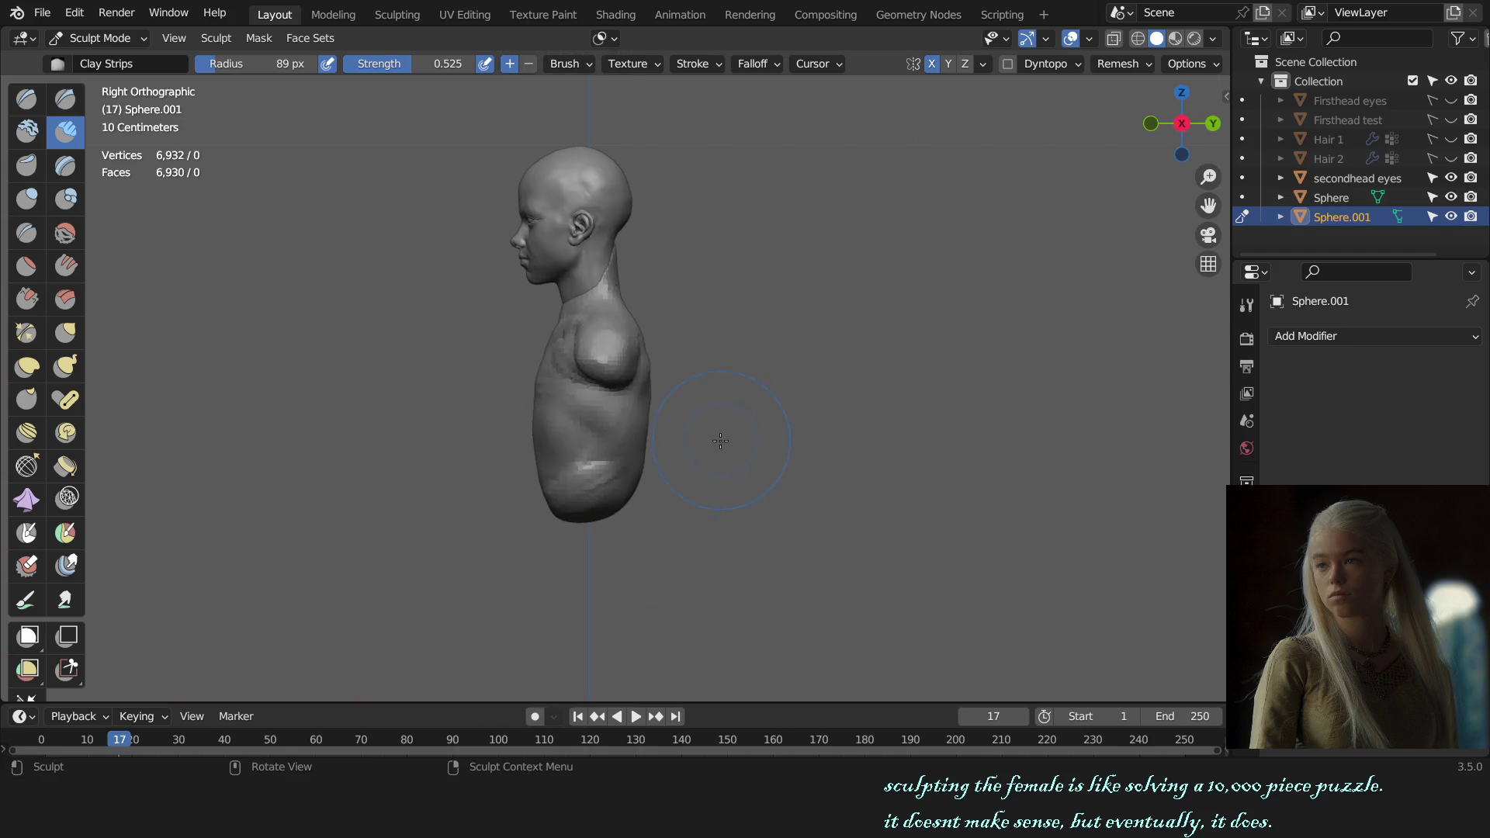
scroll(696, 445, "up", 2)
key("g")
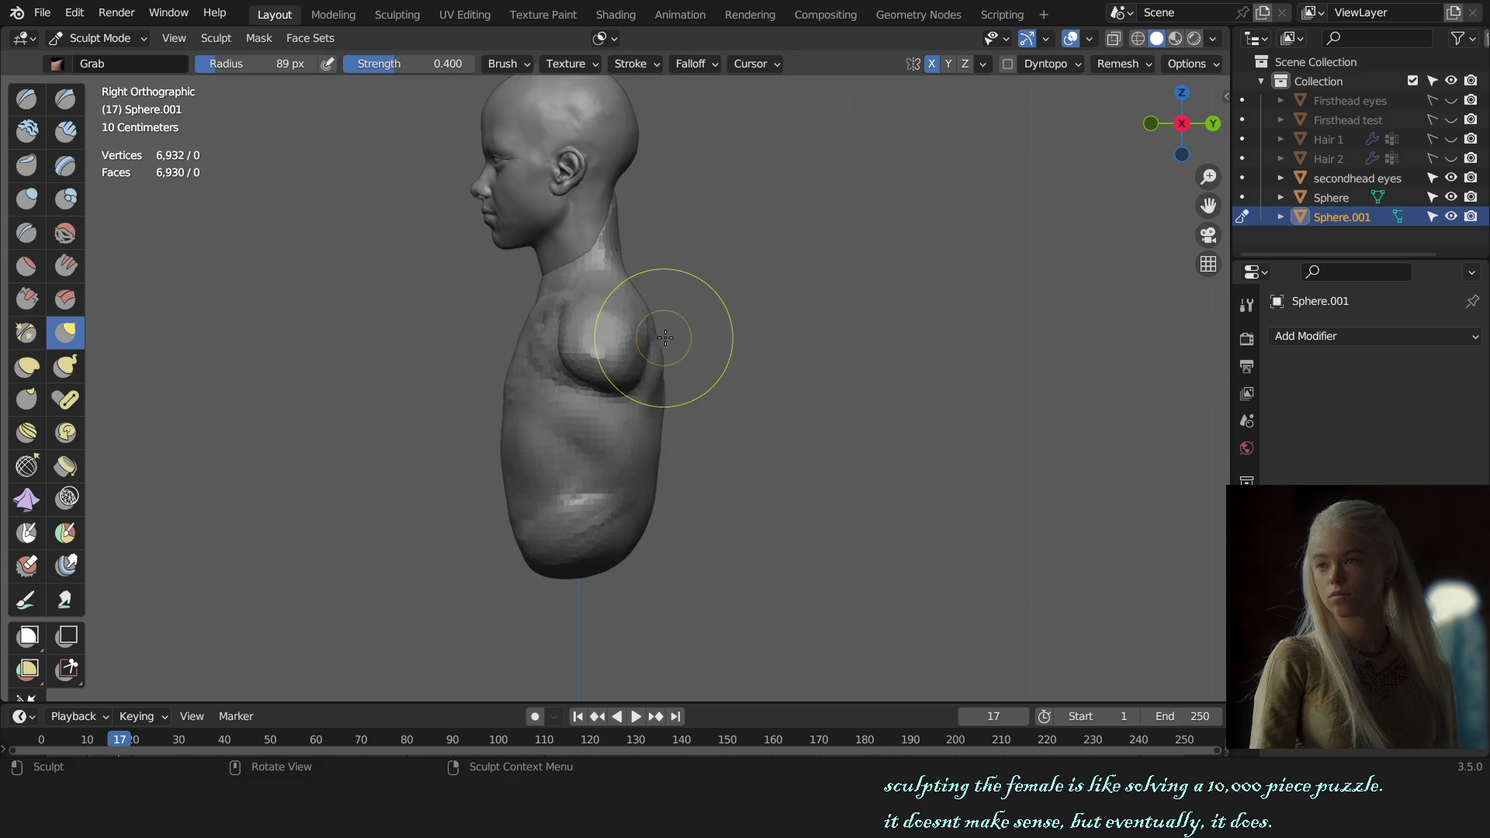
mouse_move(665, 333)
middle_mouse_down()
mouse_move(673, 359)
mouse_move(748, 356)
middle_mouse_up()
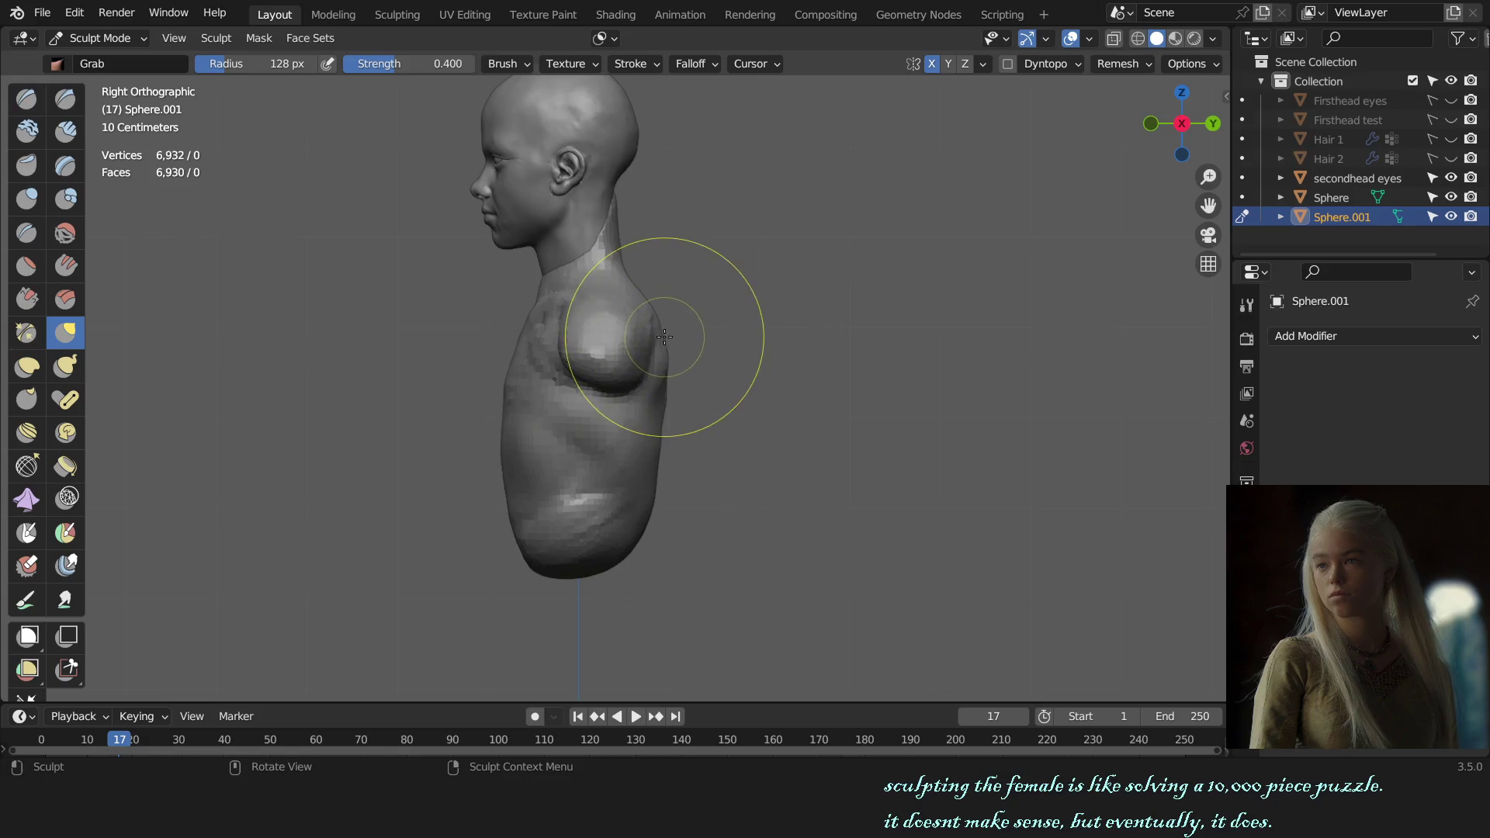
key("f")
left_click(803, 339)
key("KP_7")
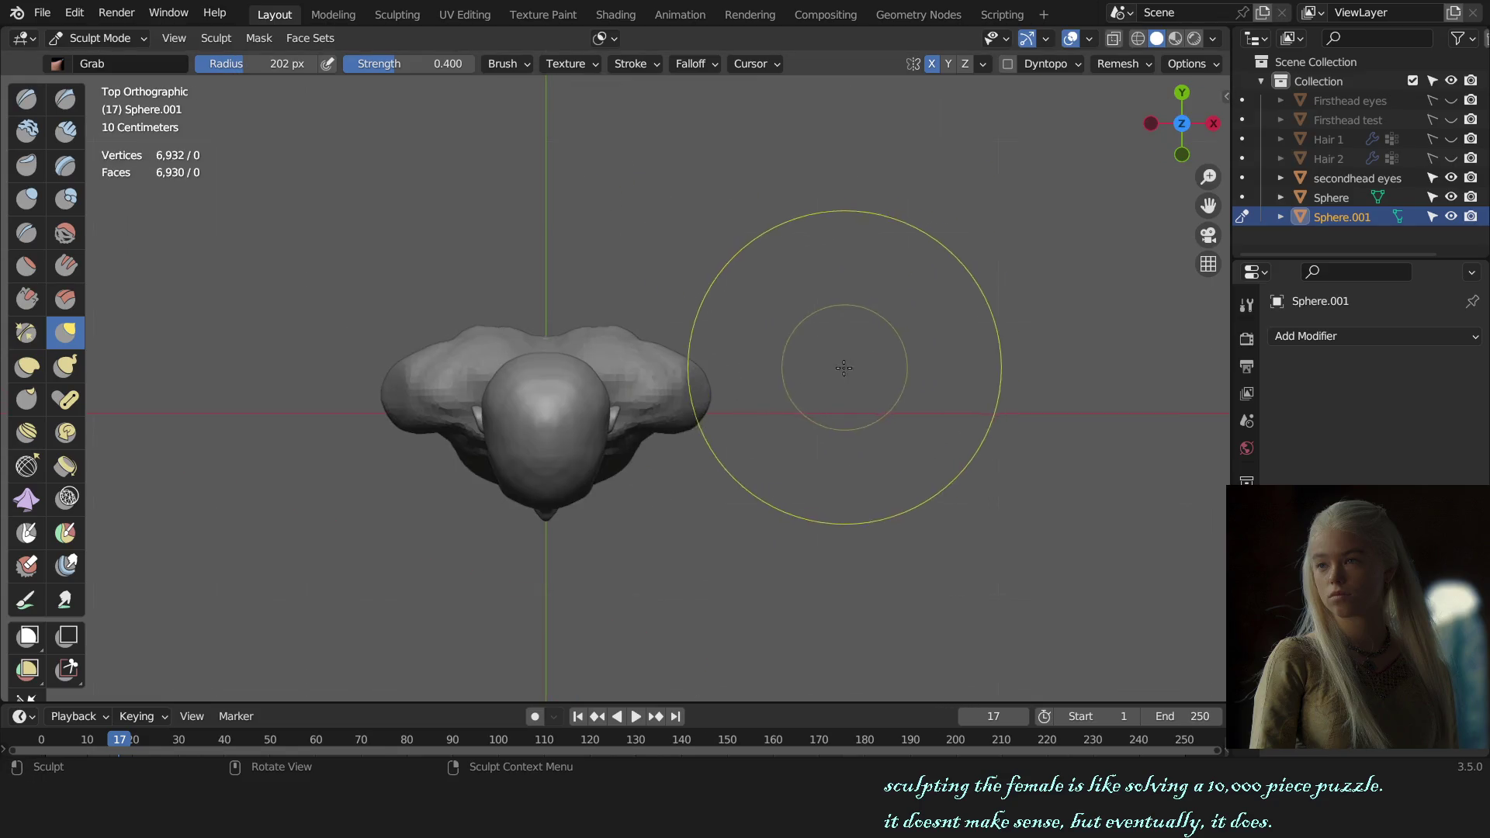
- Carve definition into the upper chest with a small Crease brush from angled views
key("f")
left_click(696, 385)
mouse_move(696, 385)
middle_mouse_down()
mouse_move(618, 424)
mouse_move(638, 341)
middle_mouse_up()
key("shift+c")
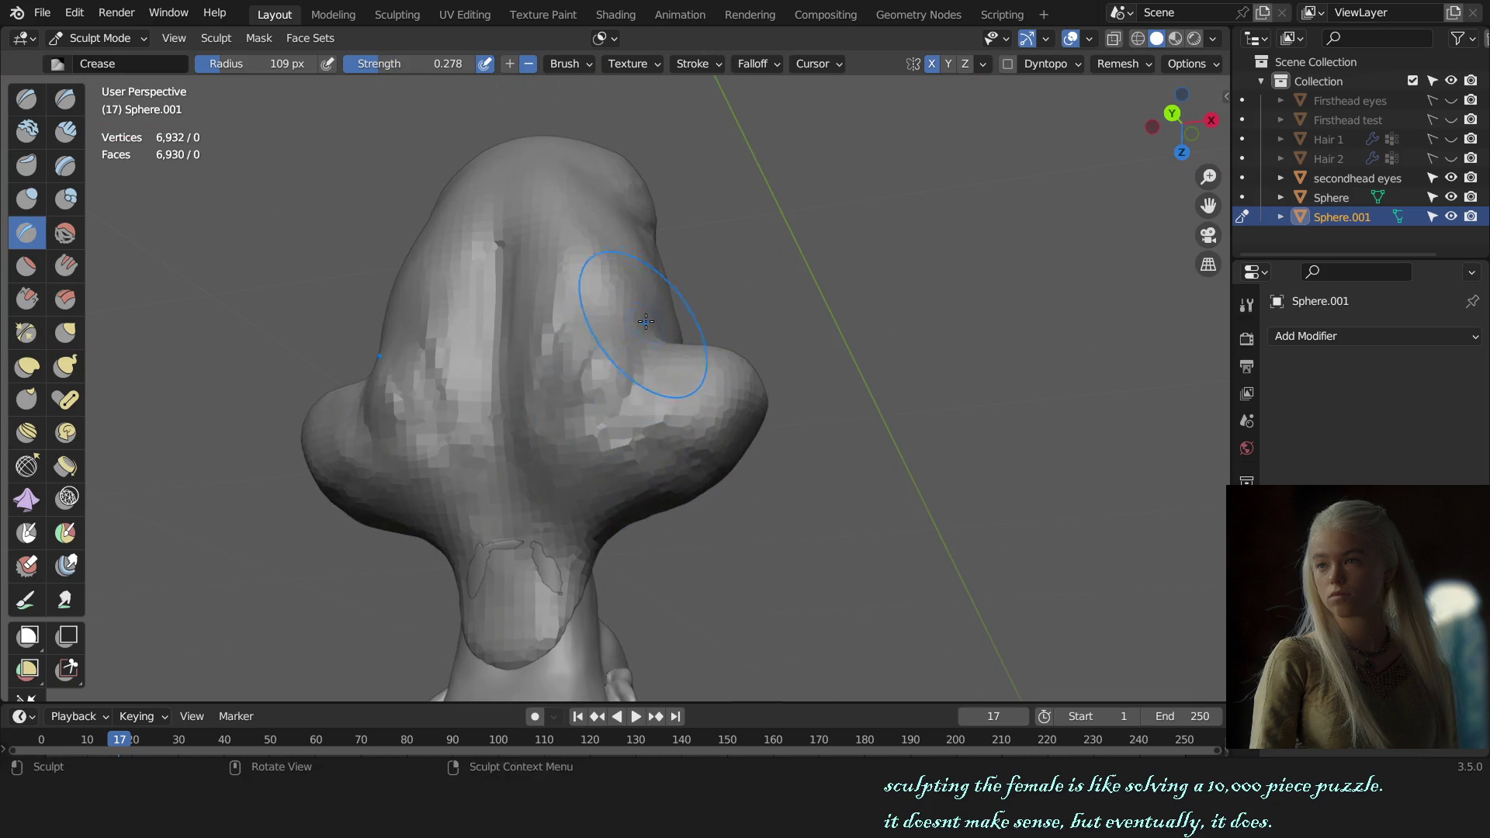
key("KP_1")
scroll(933, 364, "down", 2)
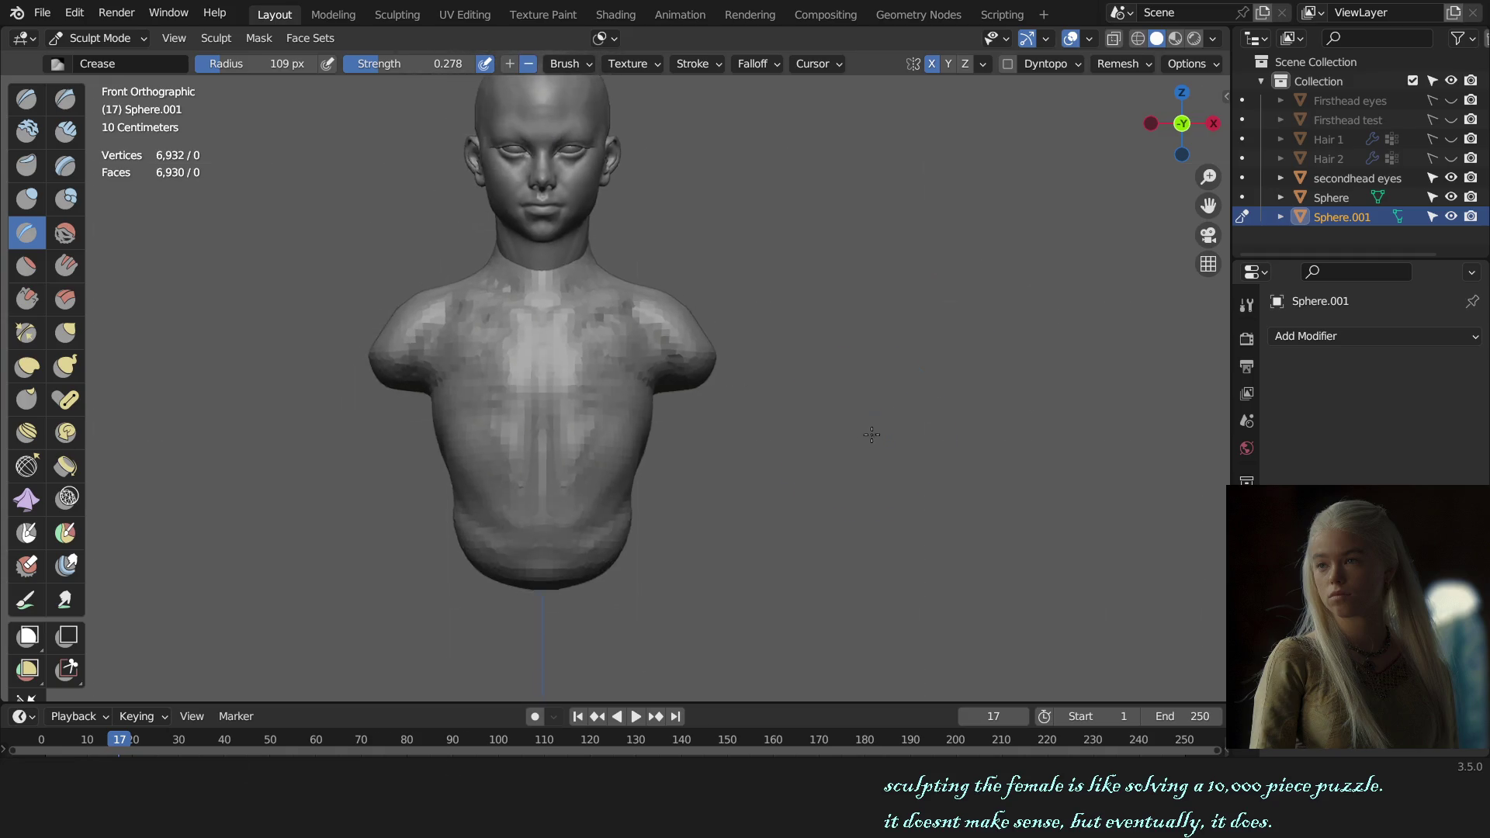
middle_click_drag(872, 431, 688, 371)
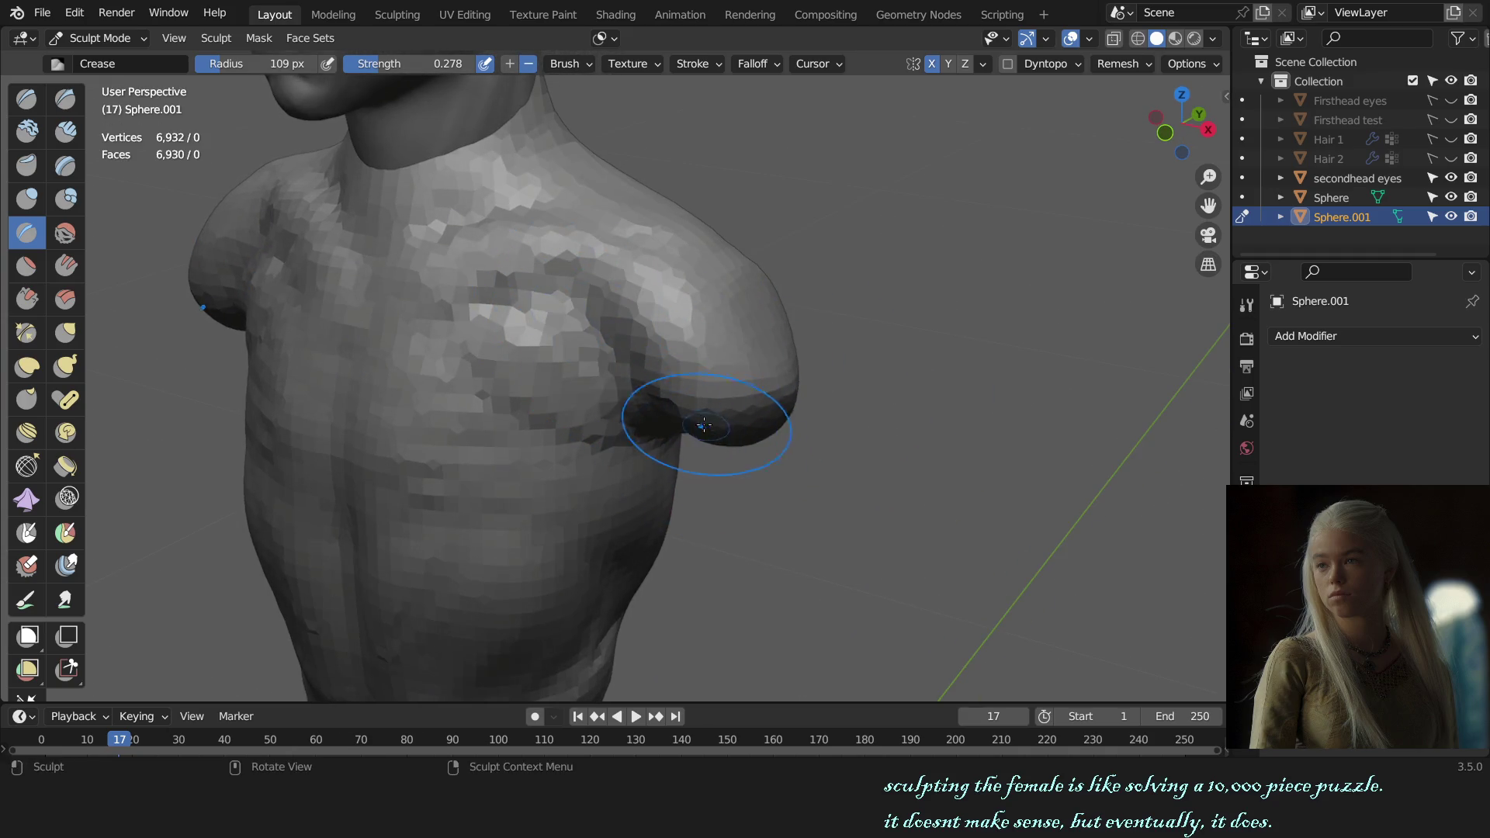
middle_click_drag(698, 433, 567, 303)
- Build up the shoulder with the Draw brush, then return to the front view with Grab
key("x")
key("f")
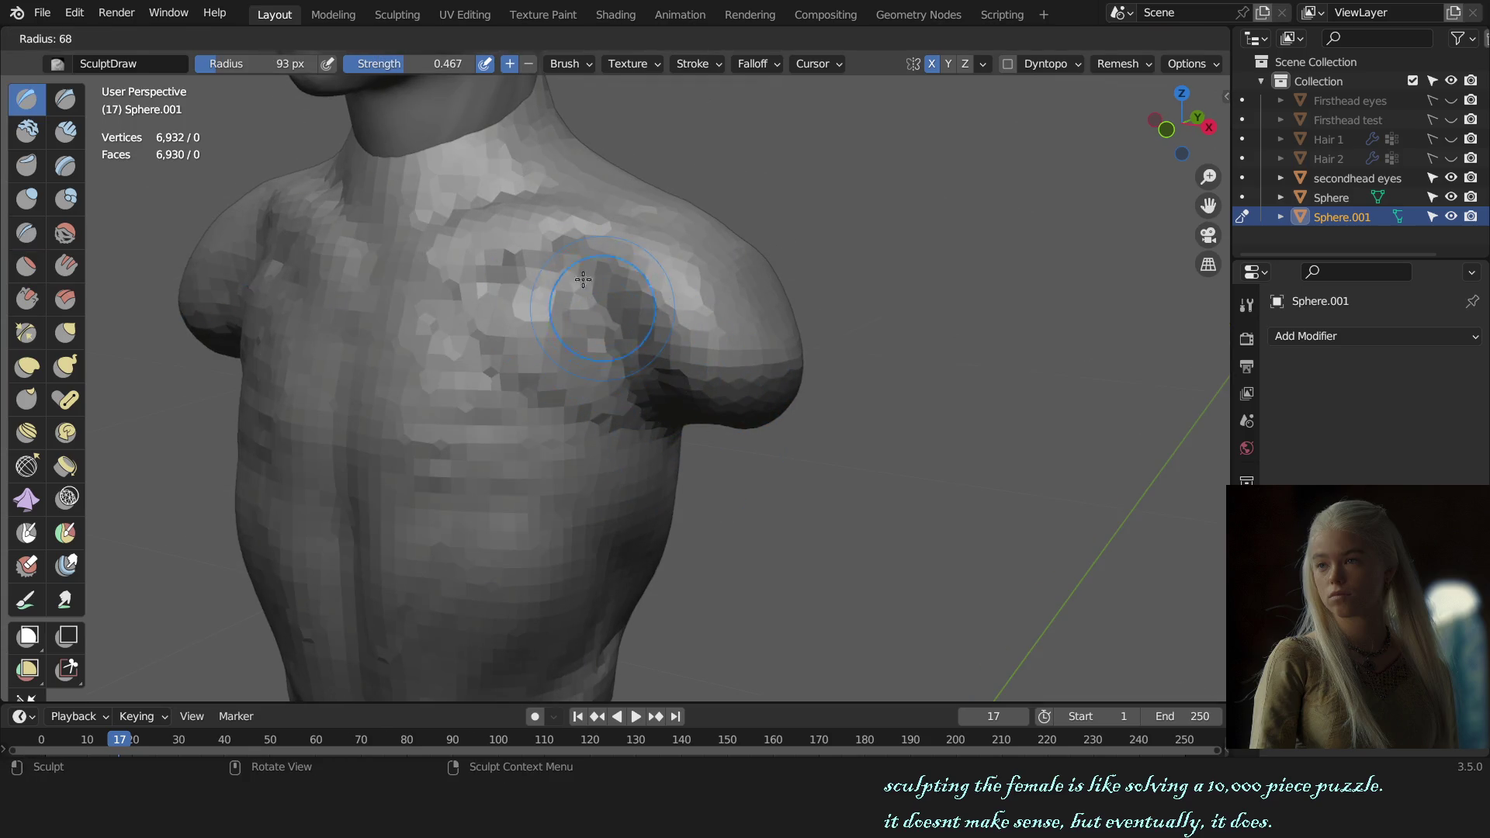
left_click(684, 400)
key("f")
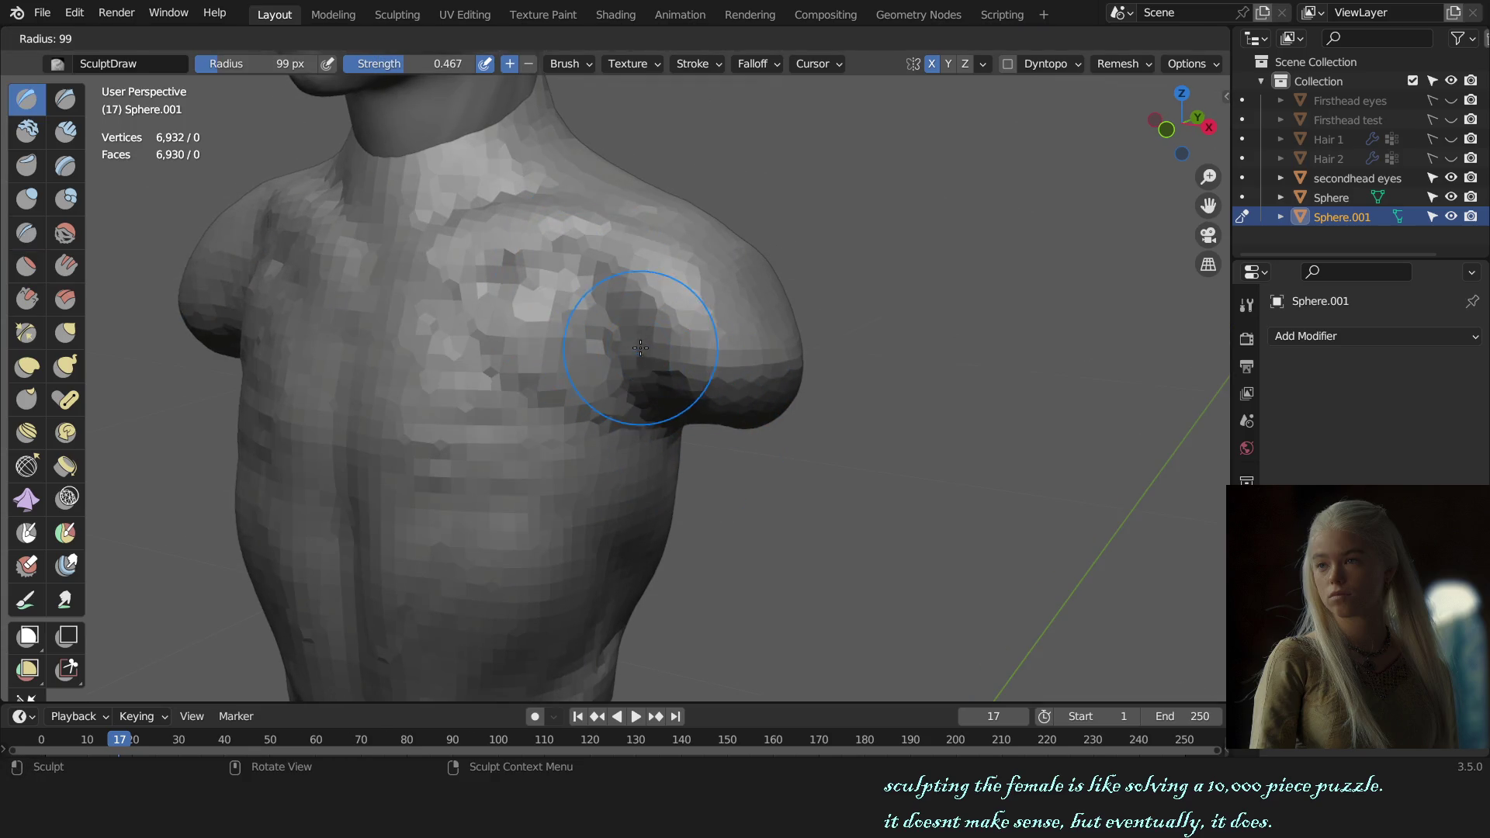
left_click(629, 274)
middle_click_drag(634, 286, 747, 304, "ctrl")
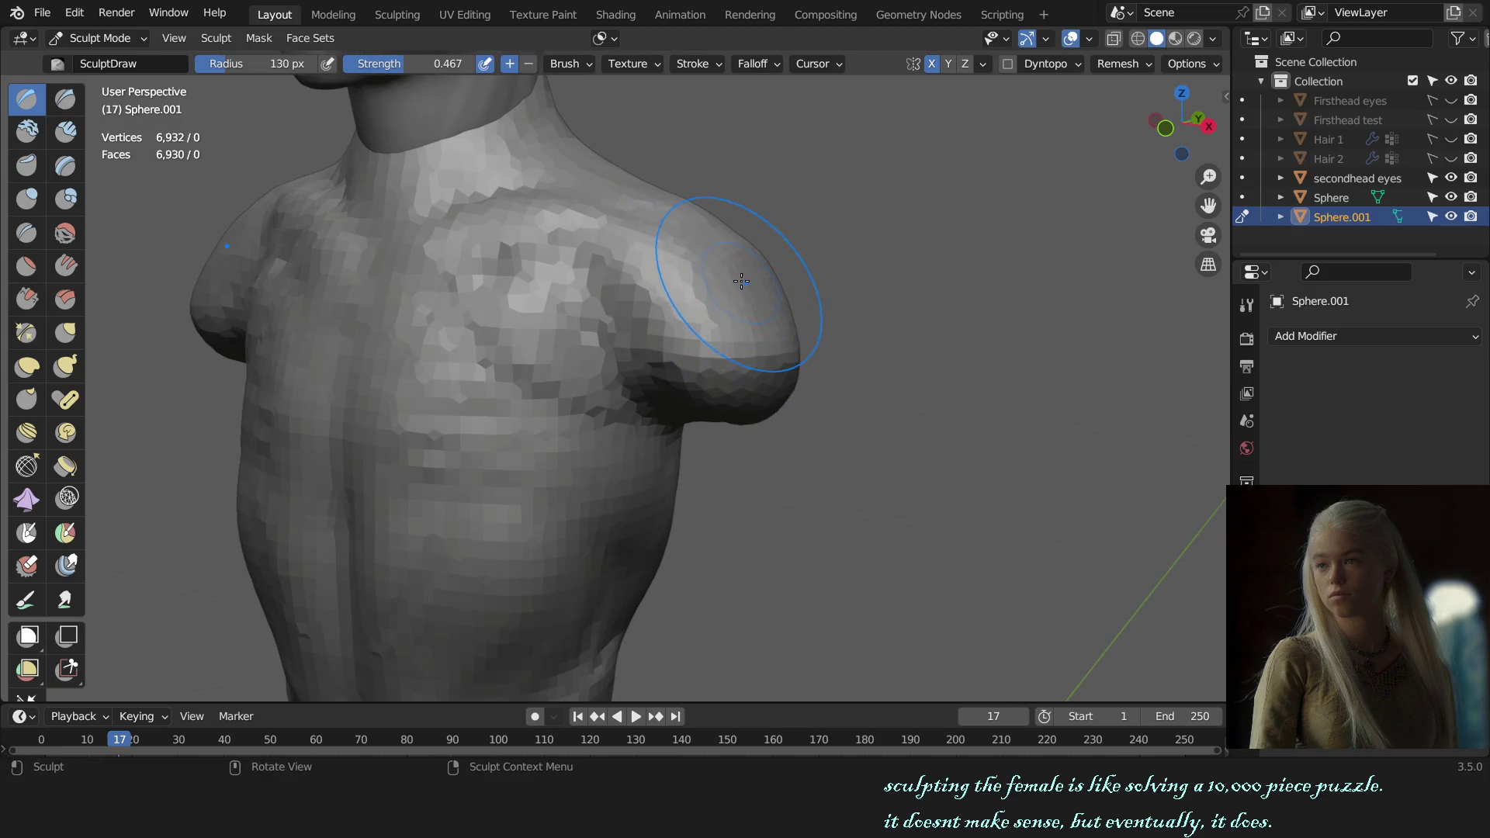
key("KP_1")
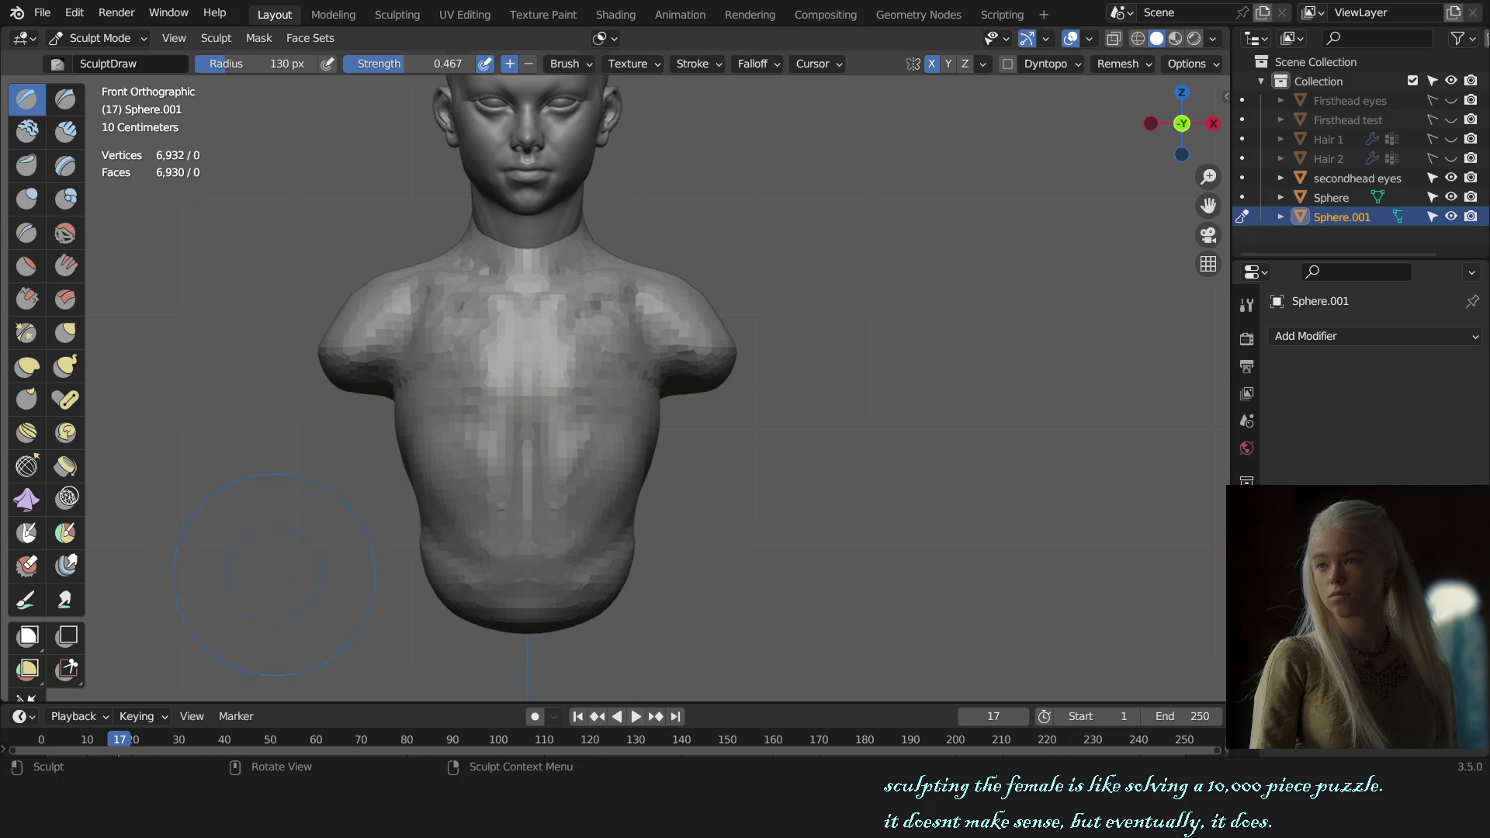
scroll(536, 384, "up", 3)
key("g")
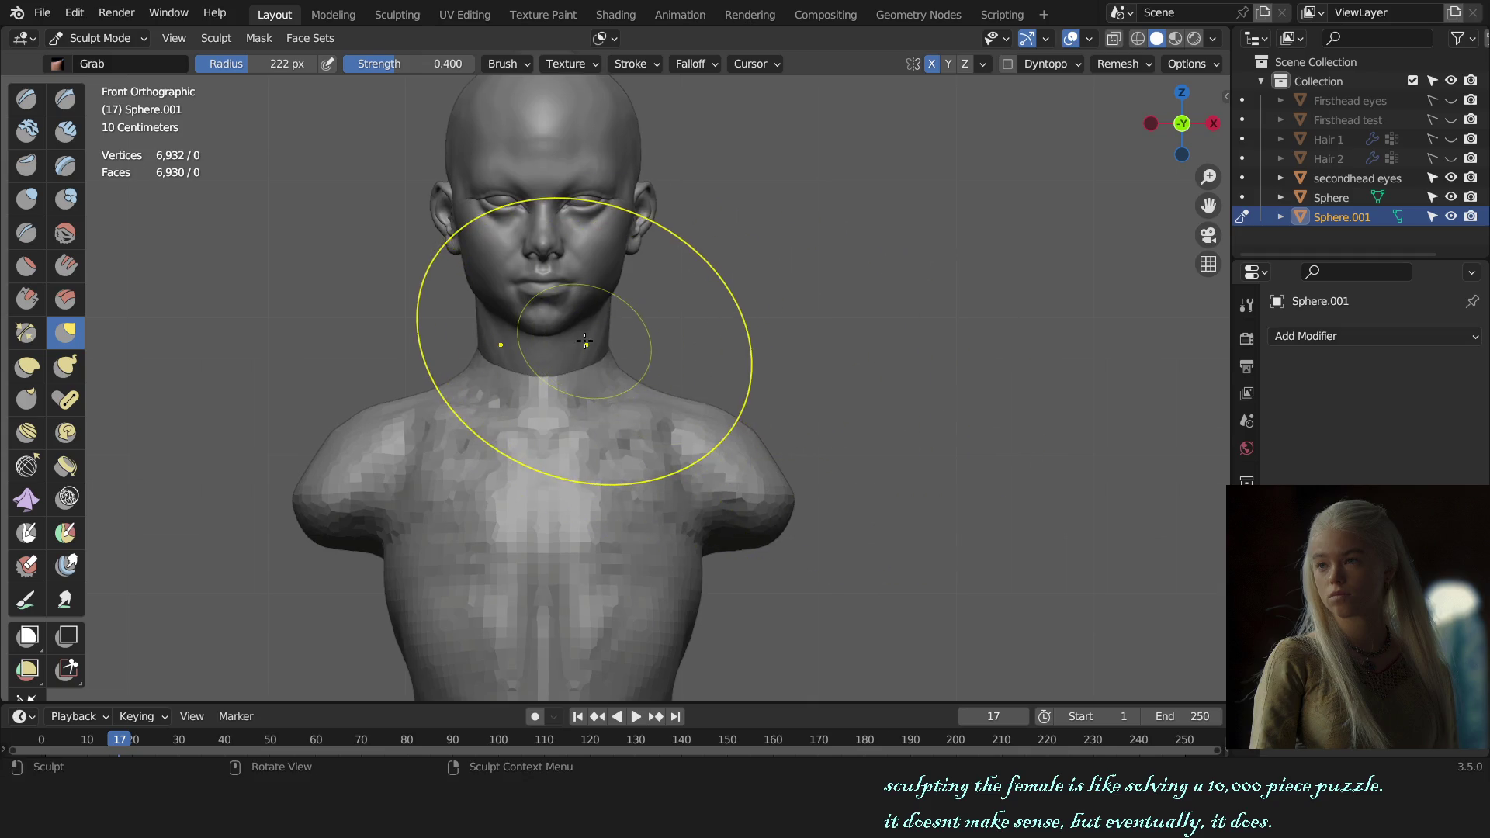
- On the head object Sphere, grab the back of the neck so it blends into the torso
key("alt+q")
middle_click_drag(715, 433, 588, 406, "alt")
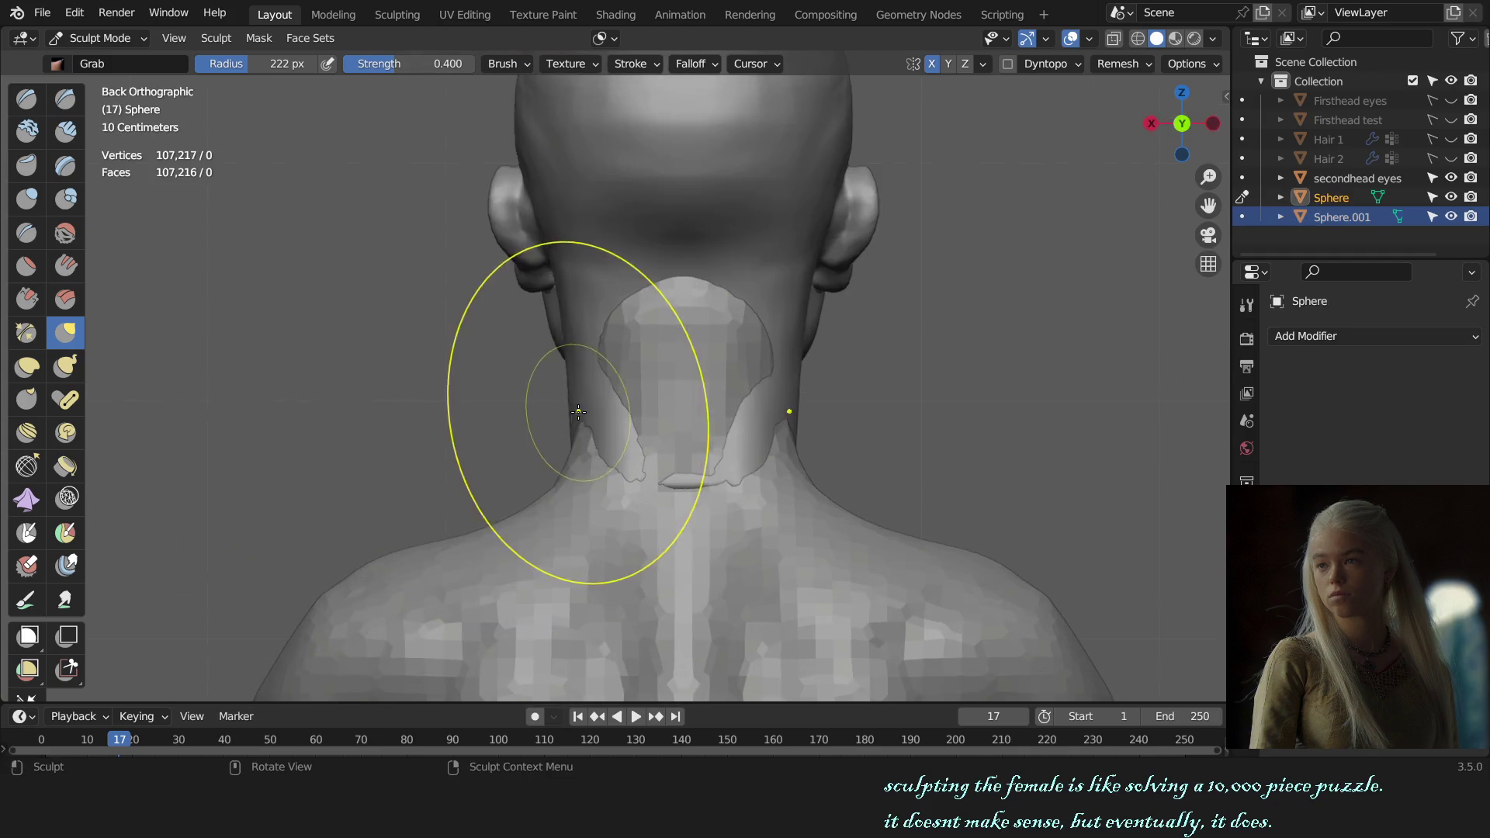
key("KP_1")
scroll(676, 407, "down", 1)
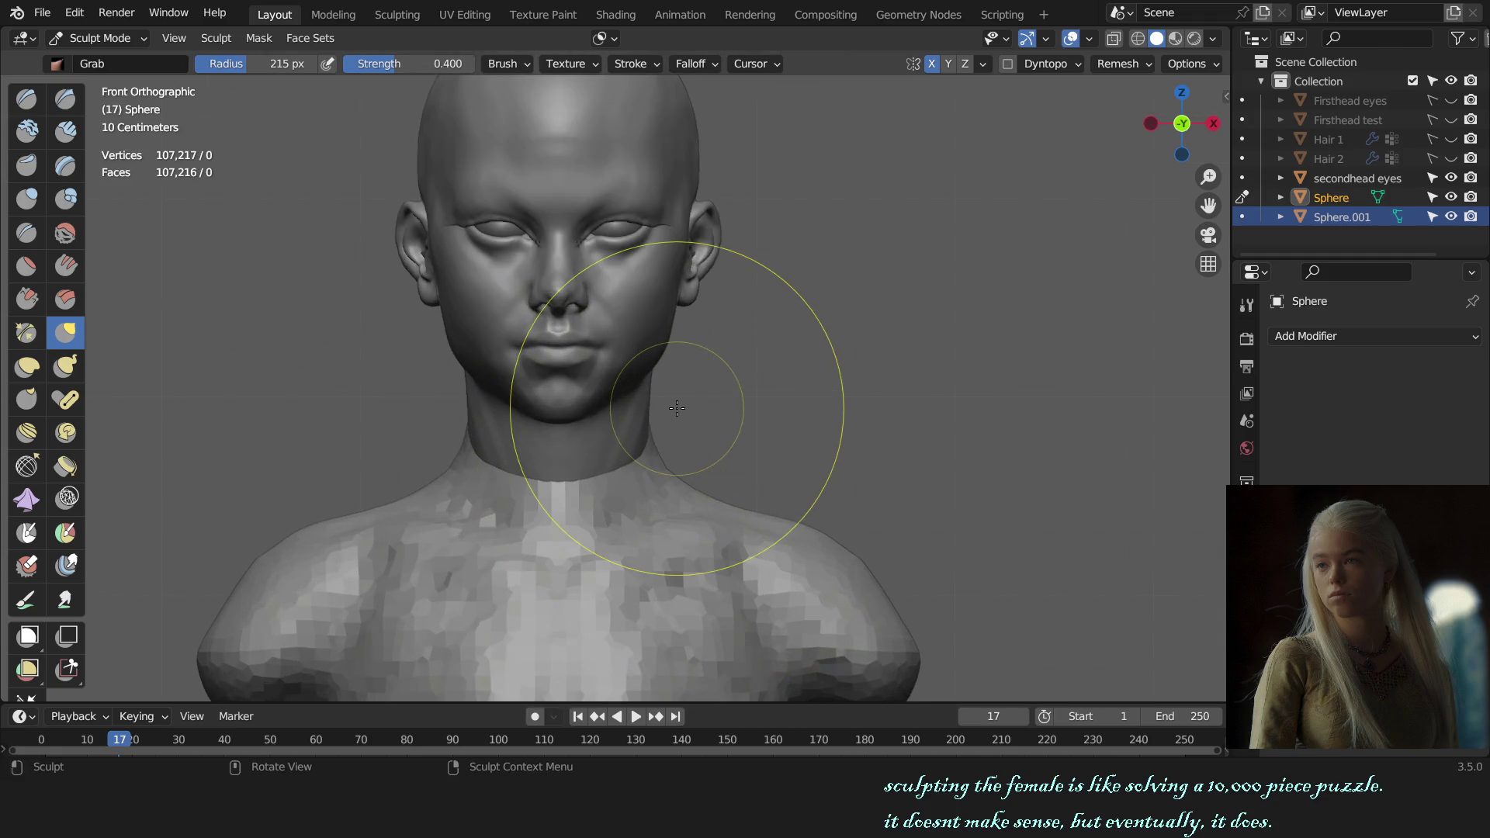
middle_click_drag(698, 416, 360, 423, "alt")
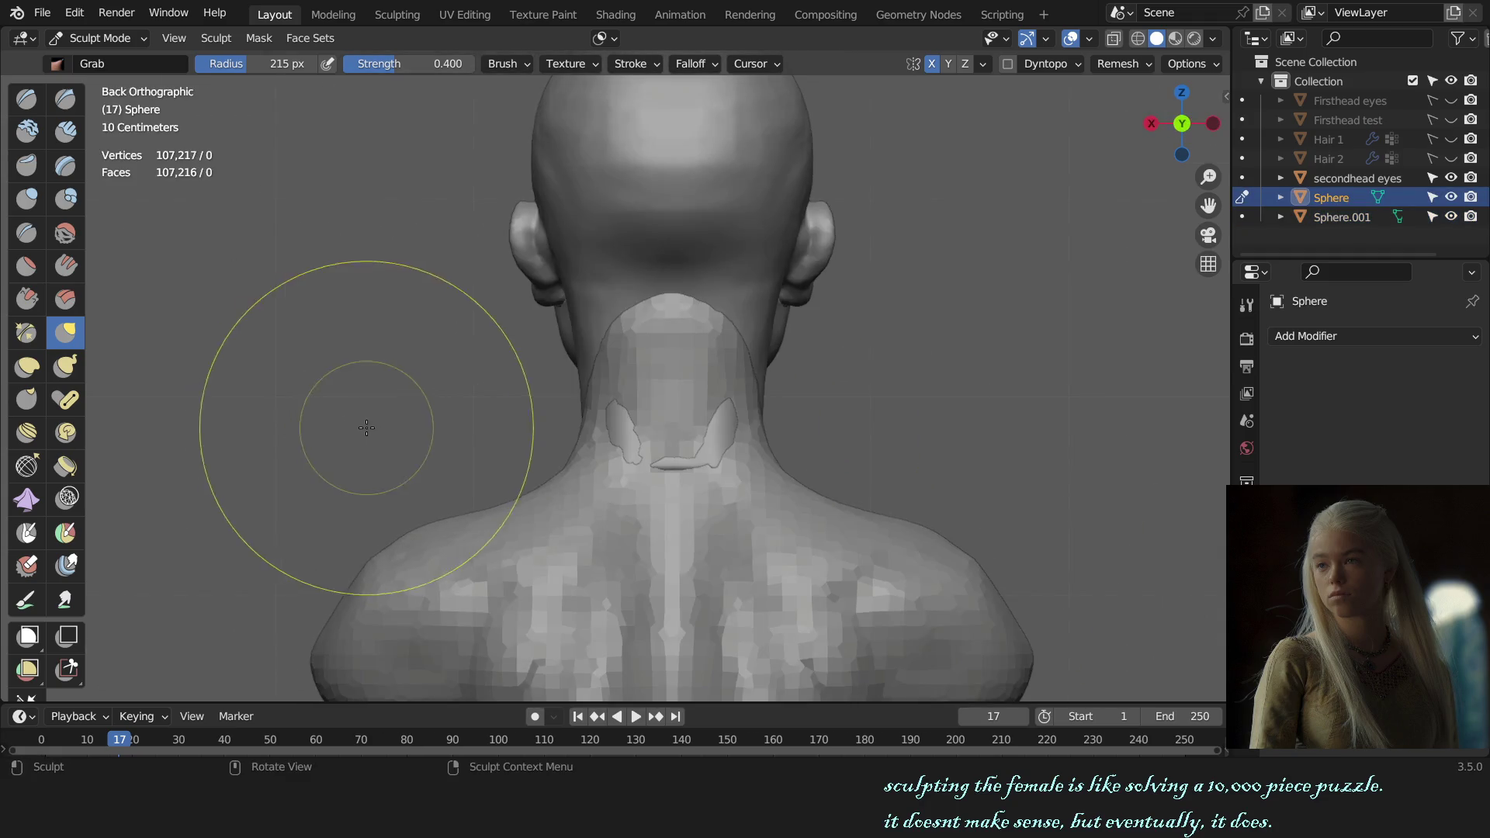
scroll(555, 423, "up", 3)
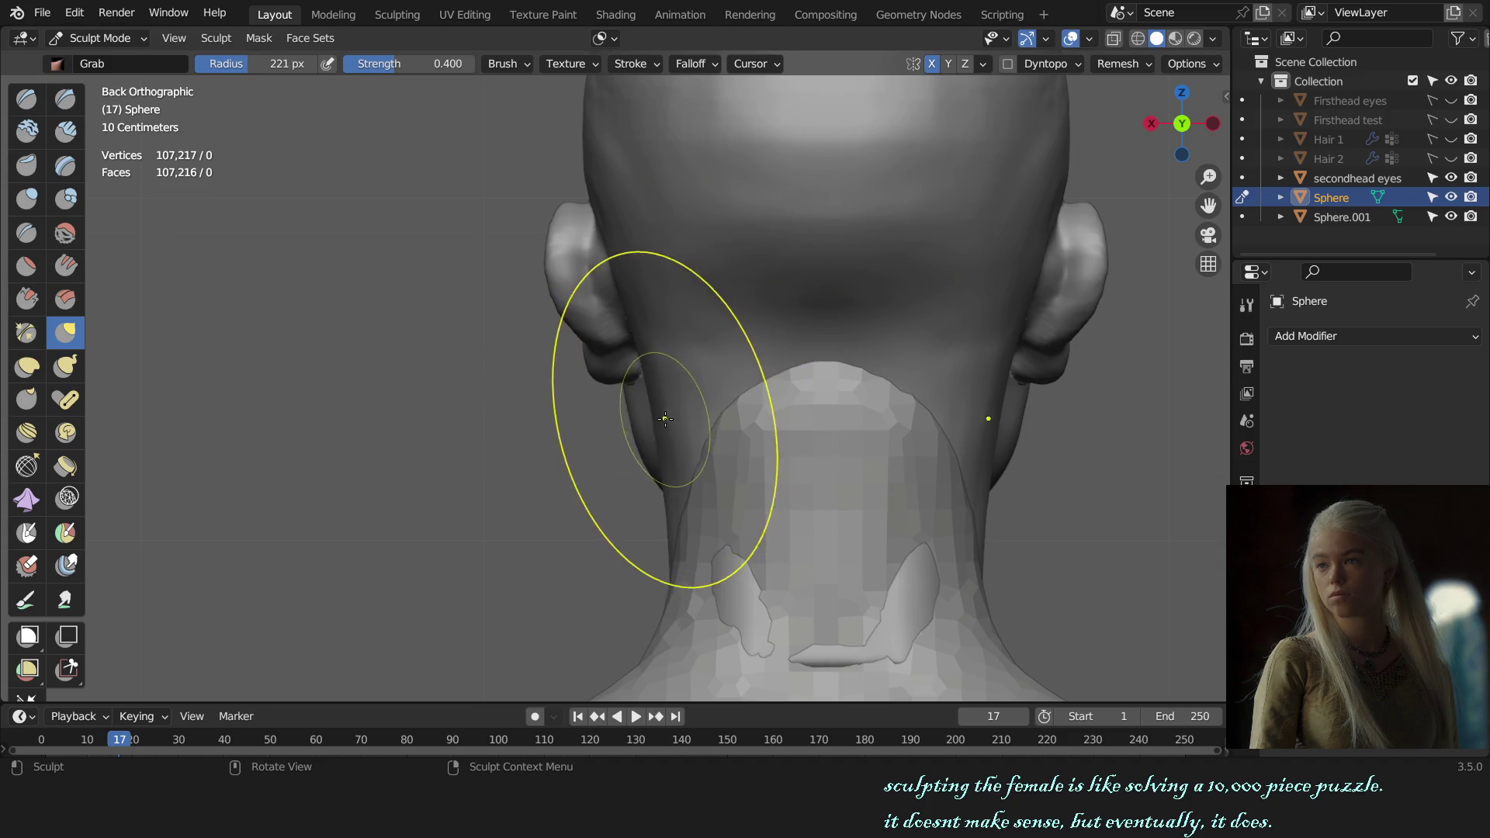
key("KP_1")
scroll(725, 466, "down", 4)
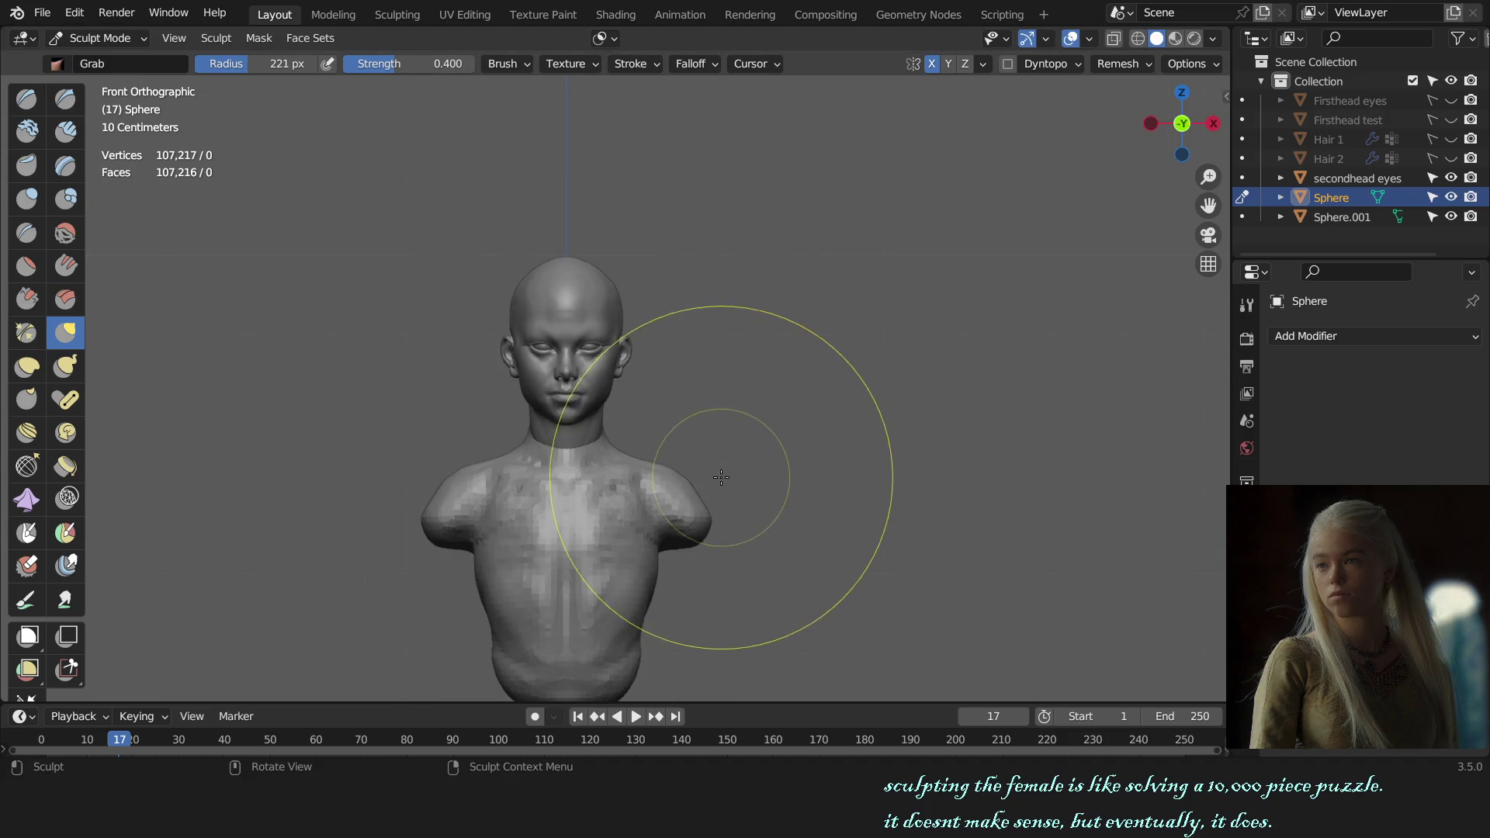
scroll(699, 432, "up", 2)
- Return to the torso Sphere.001 with a smaller Draw Sharp brush in front view
key("alt+q")
key("f")
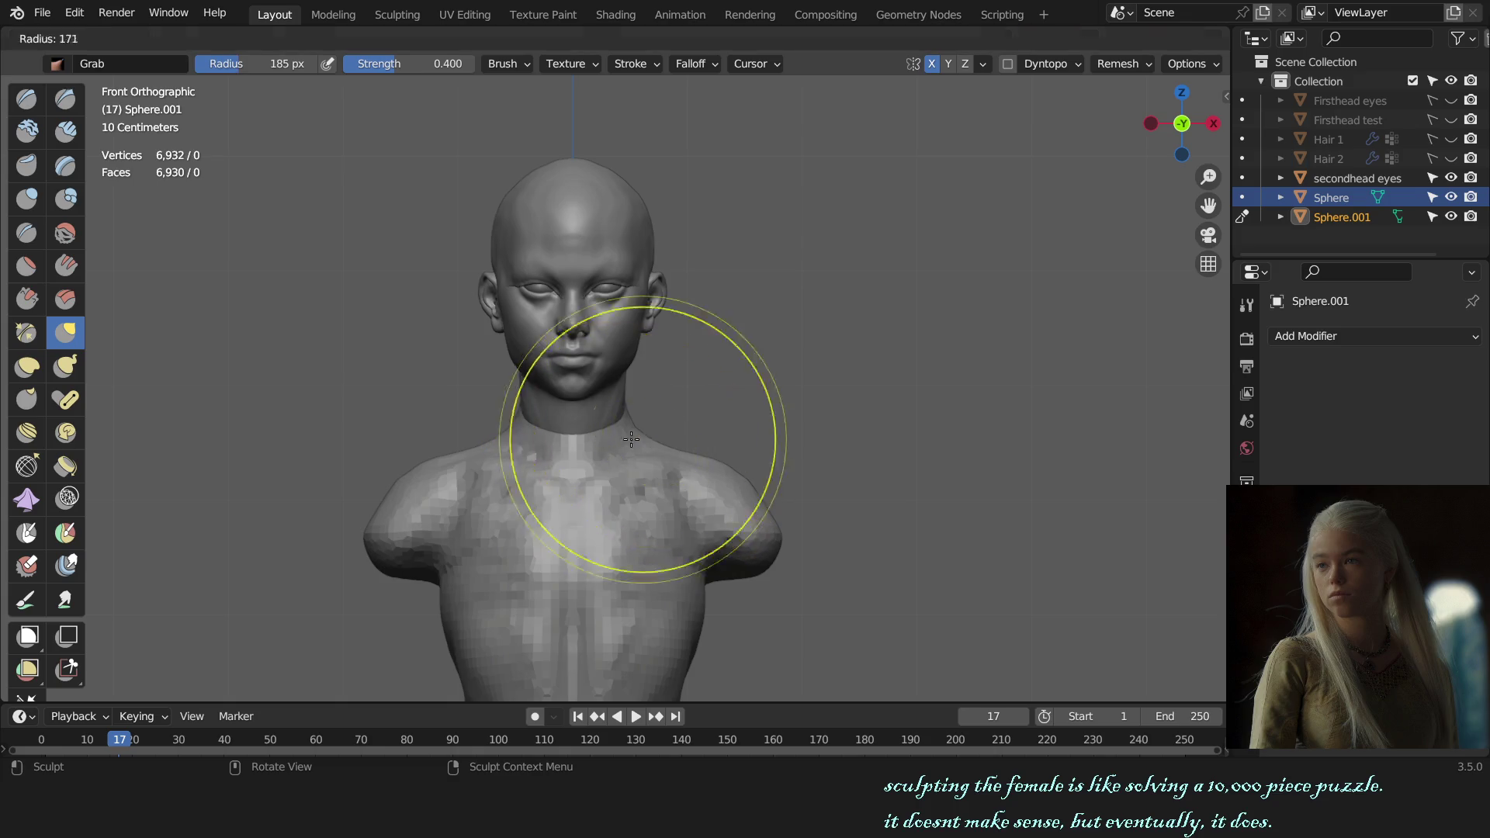
left_click(628, 488)
mouse_move(628, 488)
middle_mouse_down()
mouse_move(614, 498)
mouse_move(639, 486)
middle_mouse_up()
left_click(65, 98)
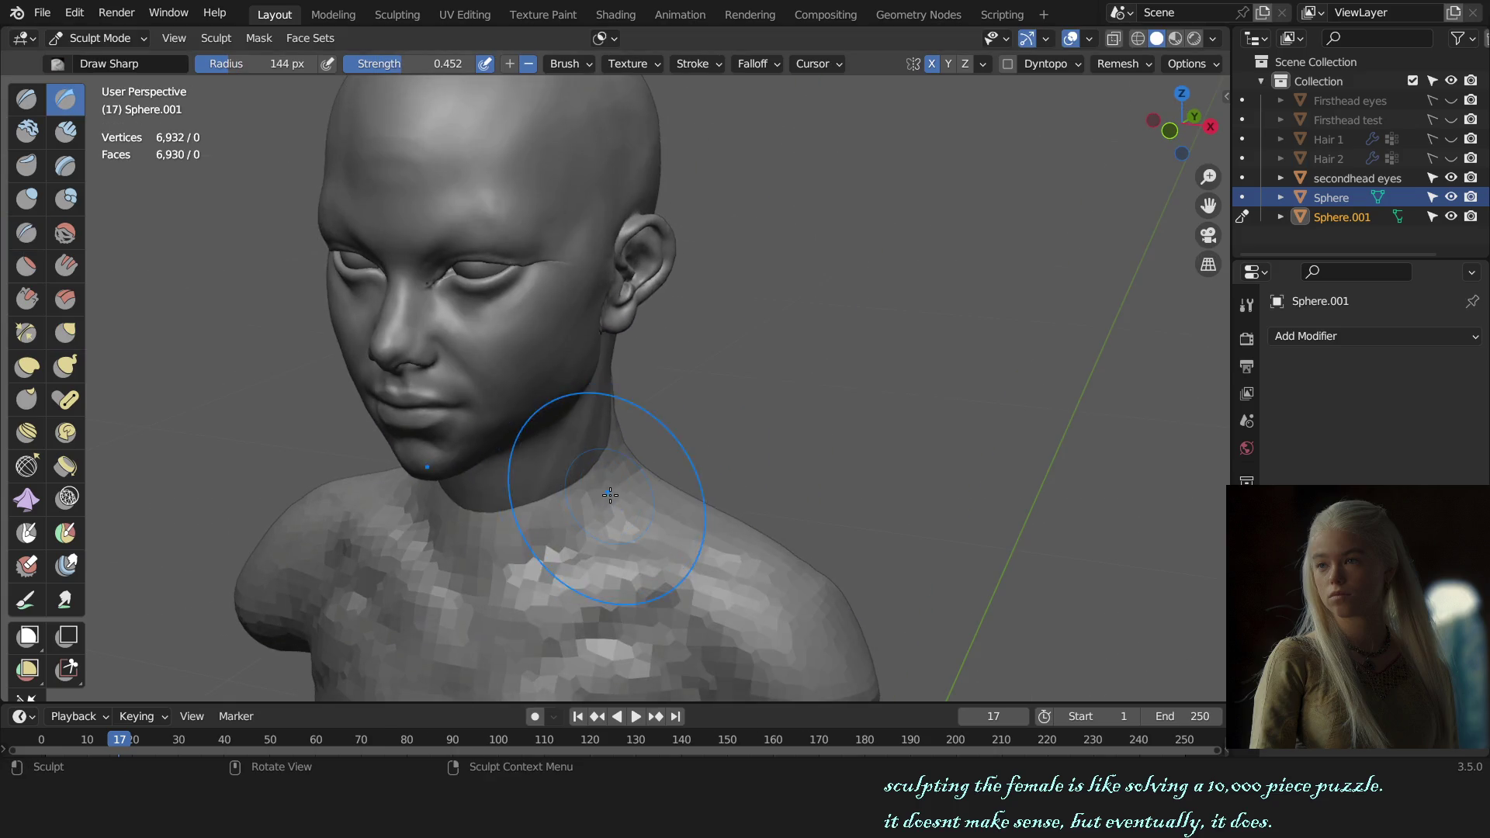
key("KP_1")
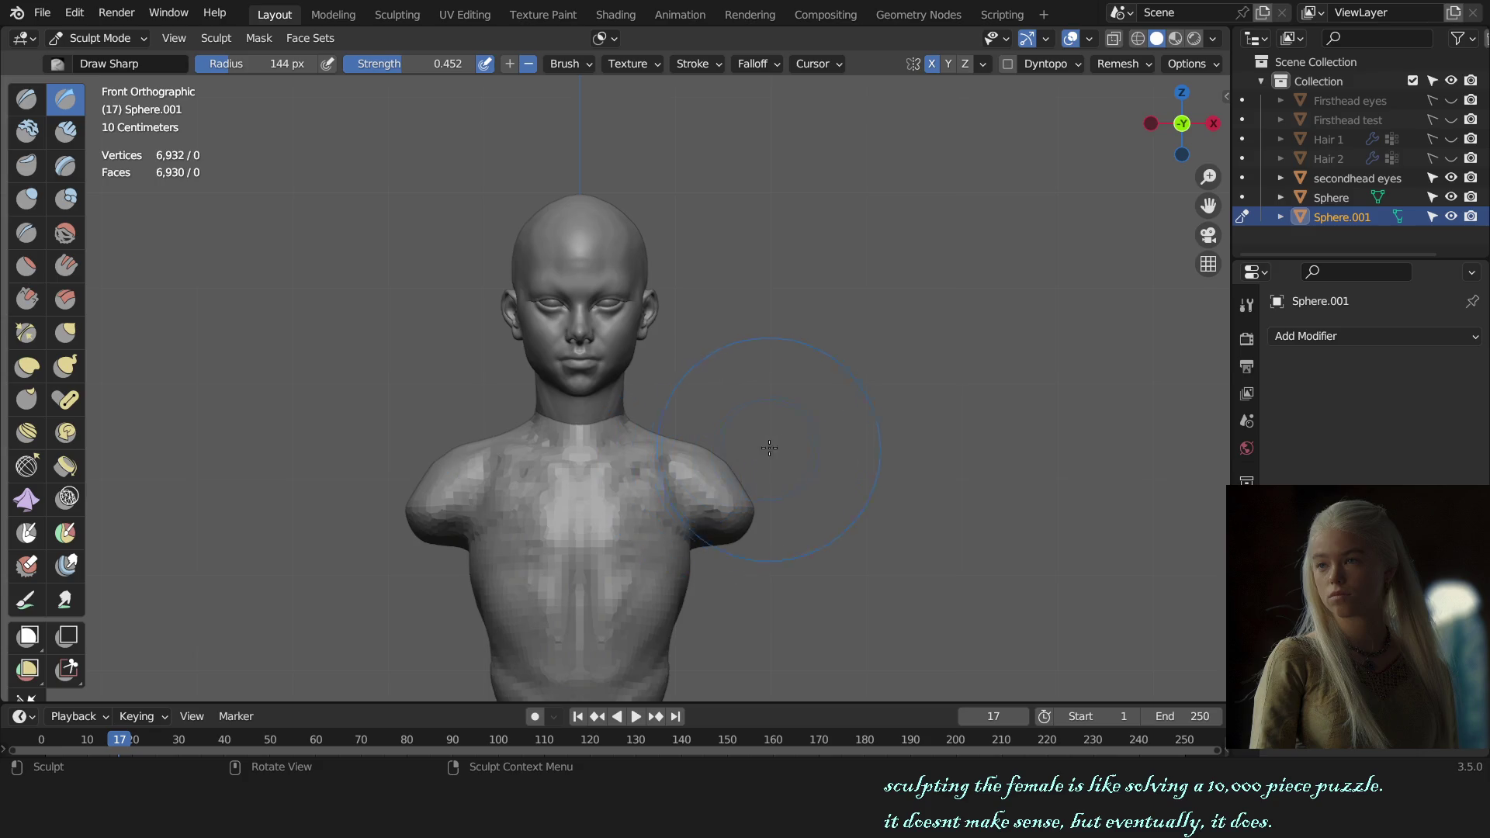
scroll(781, 443, "down", 1)
- Pull the torso's neck and shoulder outlines with the Grab brush from front and side
key("g")
scroll(641, 445, "up", 3)
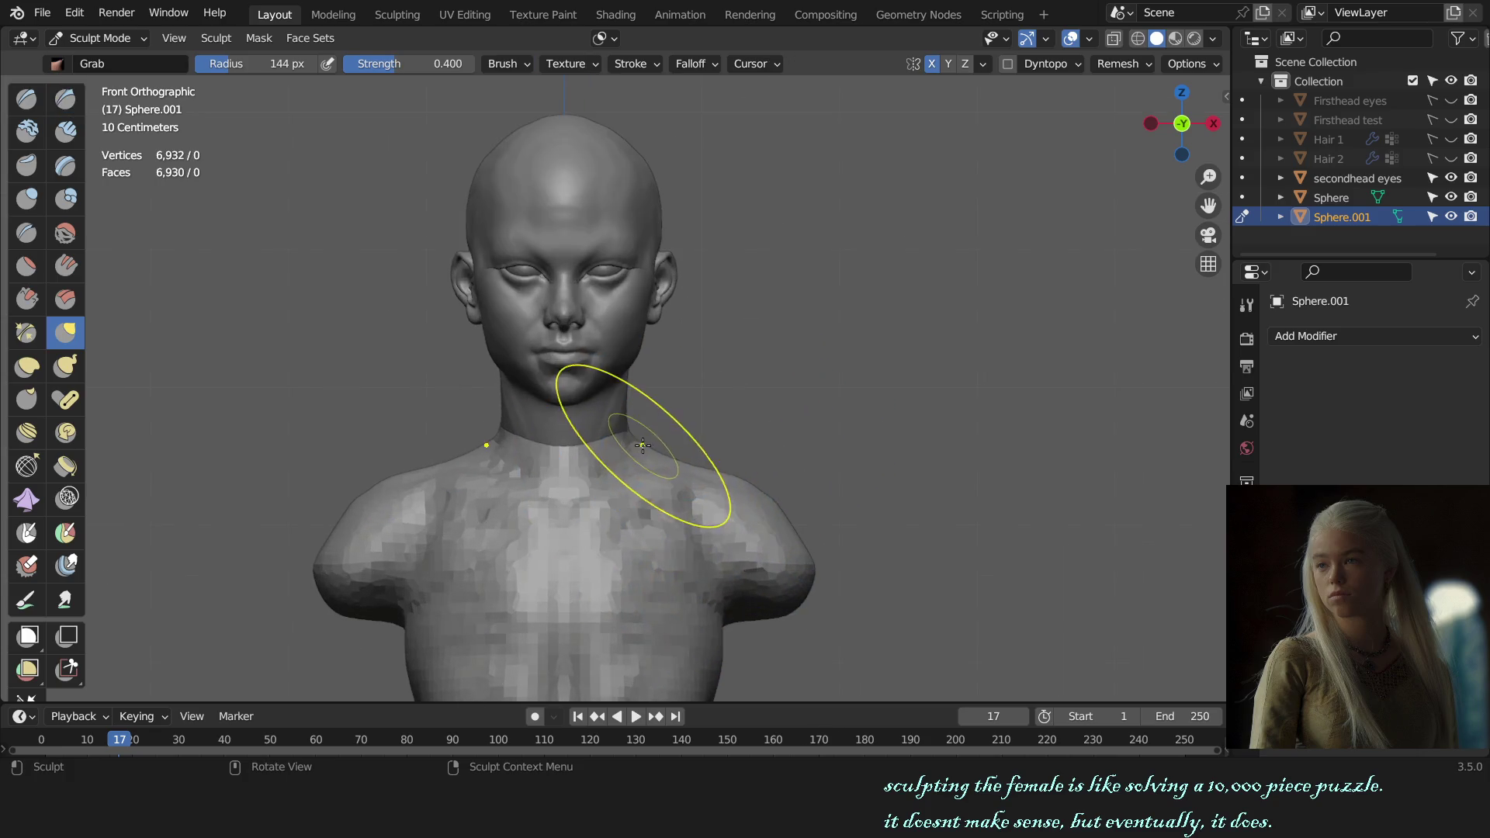
key("f")
left_click(637, 446)
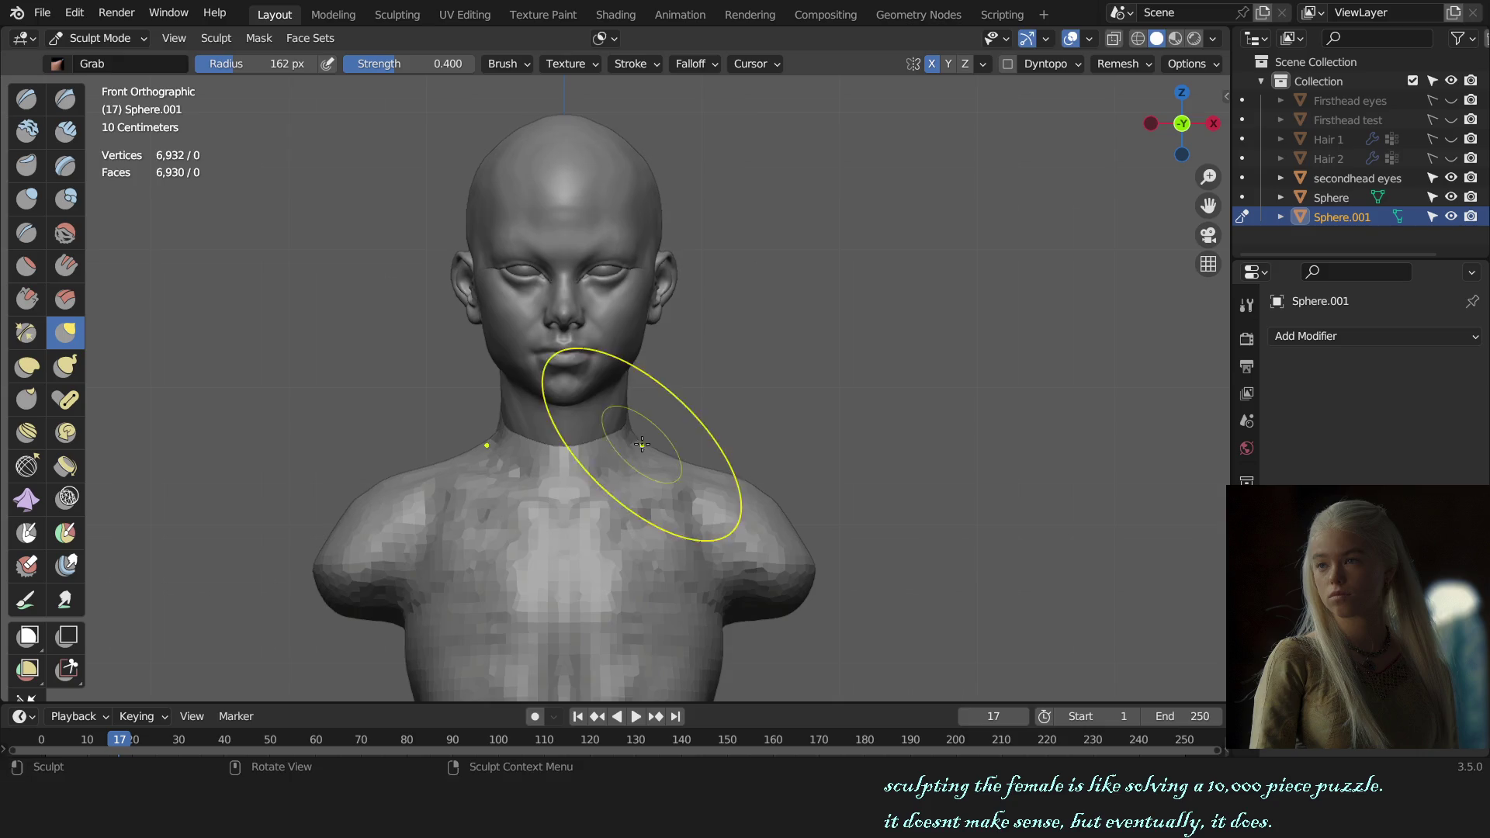
scroll(640, 449, "down", 2)
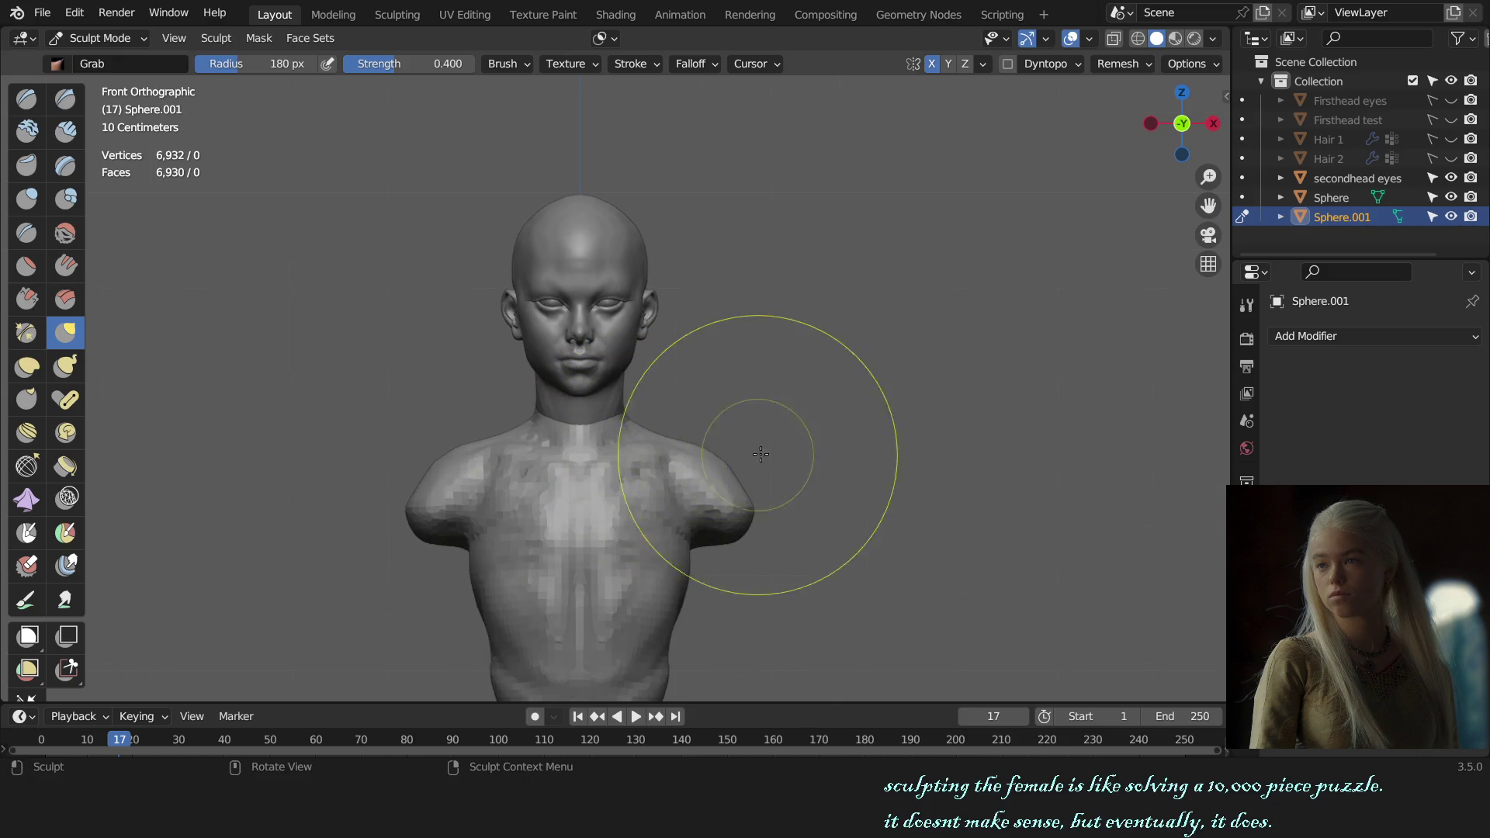
mouse_move(898, 431)
middle_mouse_down("alt")
mouse_move(647, 441)
mouse_move(592, 292)
middle_mouse_up("alt")
scroll(597, 352, "up", 2)
key("f")
left_click(597, 346)
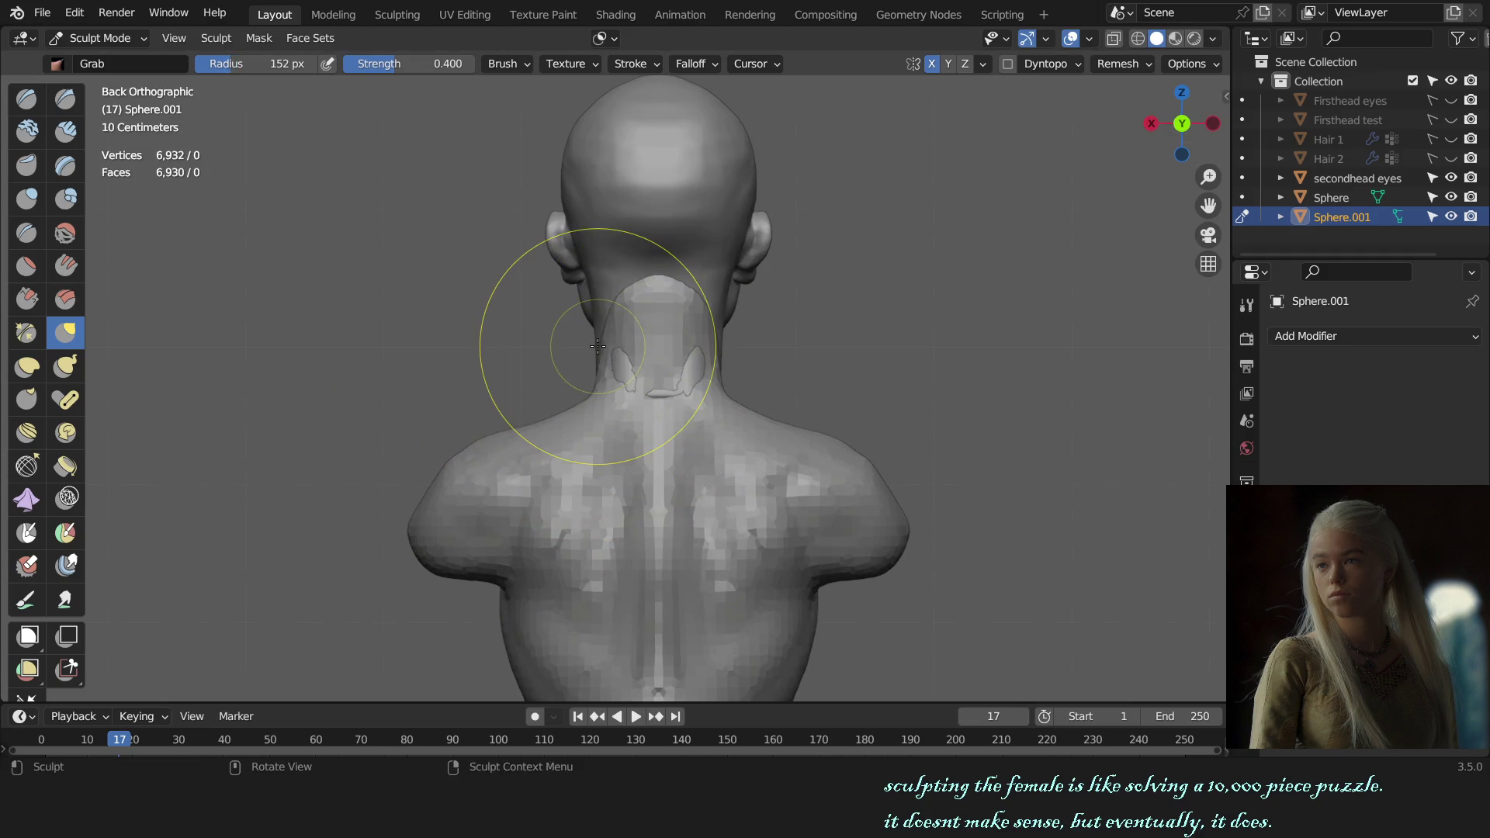
- Briefly adjust the head object's neck join, then return to the torso
key("alt+q")
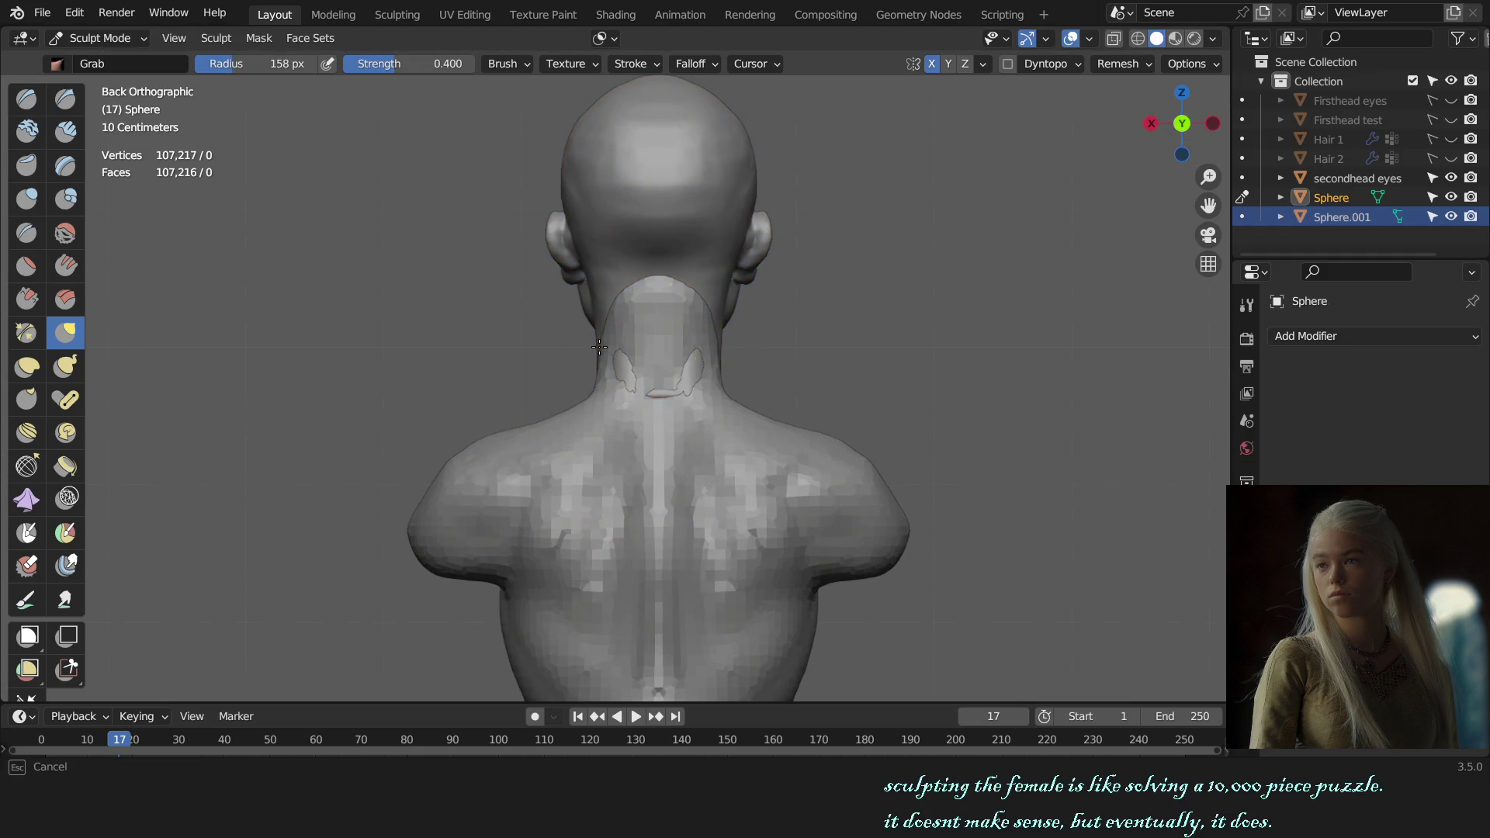
mouse_move(599, 315)
middle_mouse_down("alt")
mouse_move(736, 422)
mouse_move(590, 453)
middle_mouse_up("alt")
key("f")
left_click(681, 425)
scroll(732, 433, "up", 1)
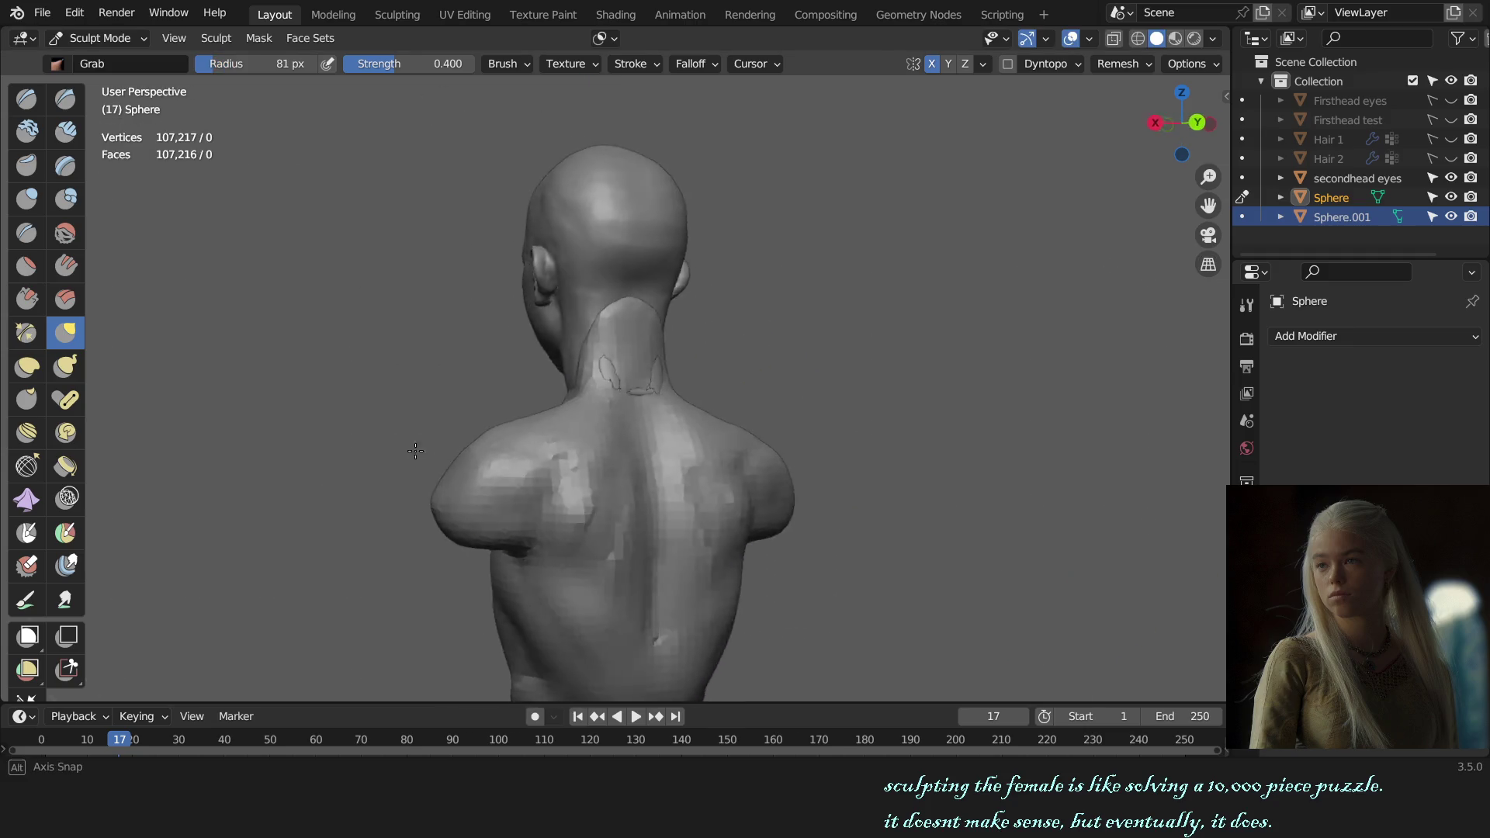
key("alt+q")
scroll(548, 406, "up", 2)
key("f")
left_click(554, 420)
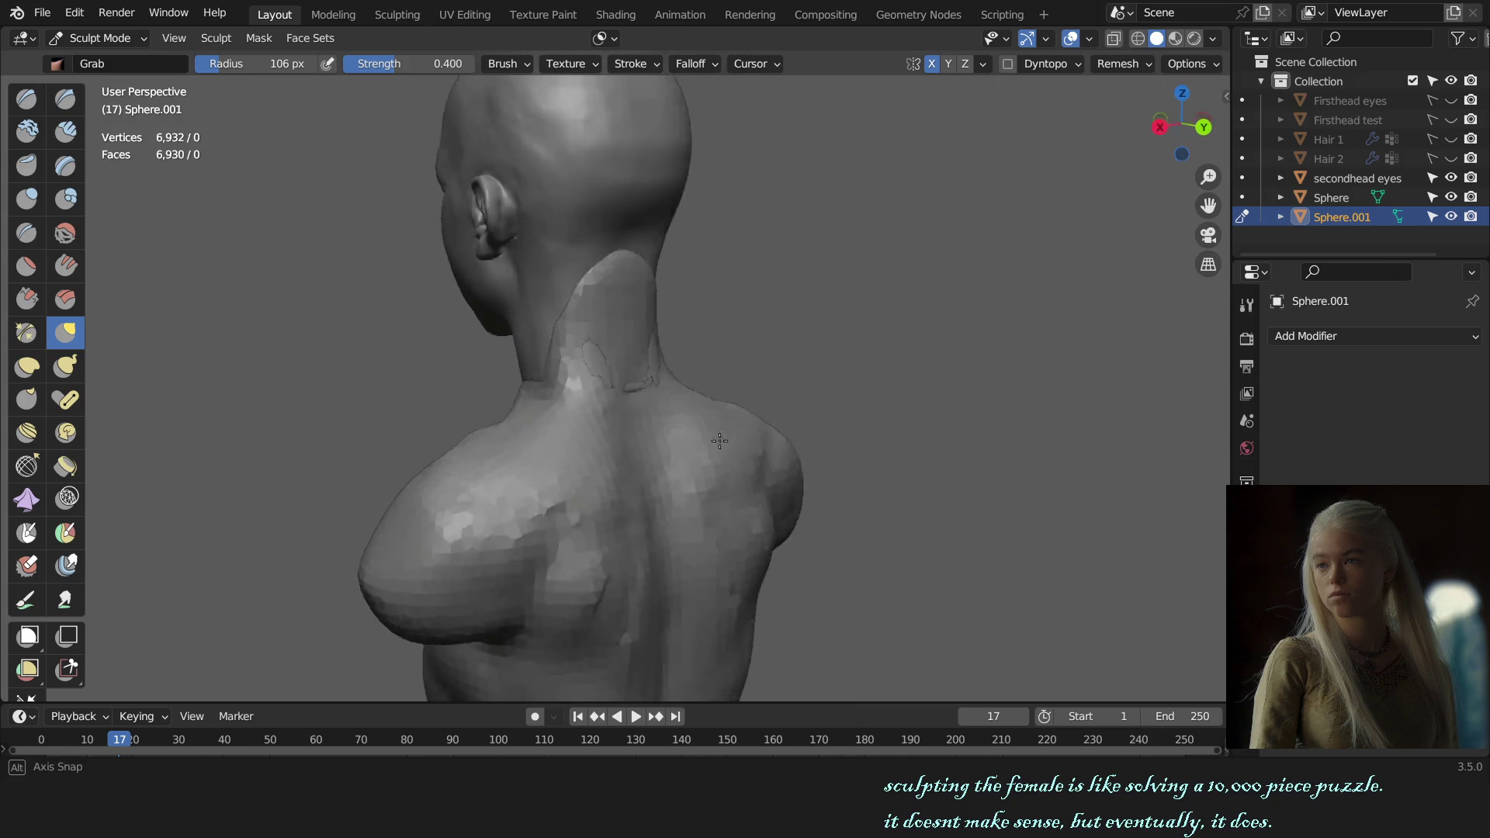
- Pull the back of the neck and the neck-shoulder contour down and outward
middle_click_drag(573, 402, 671, 380)
key("x")
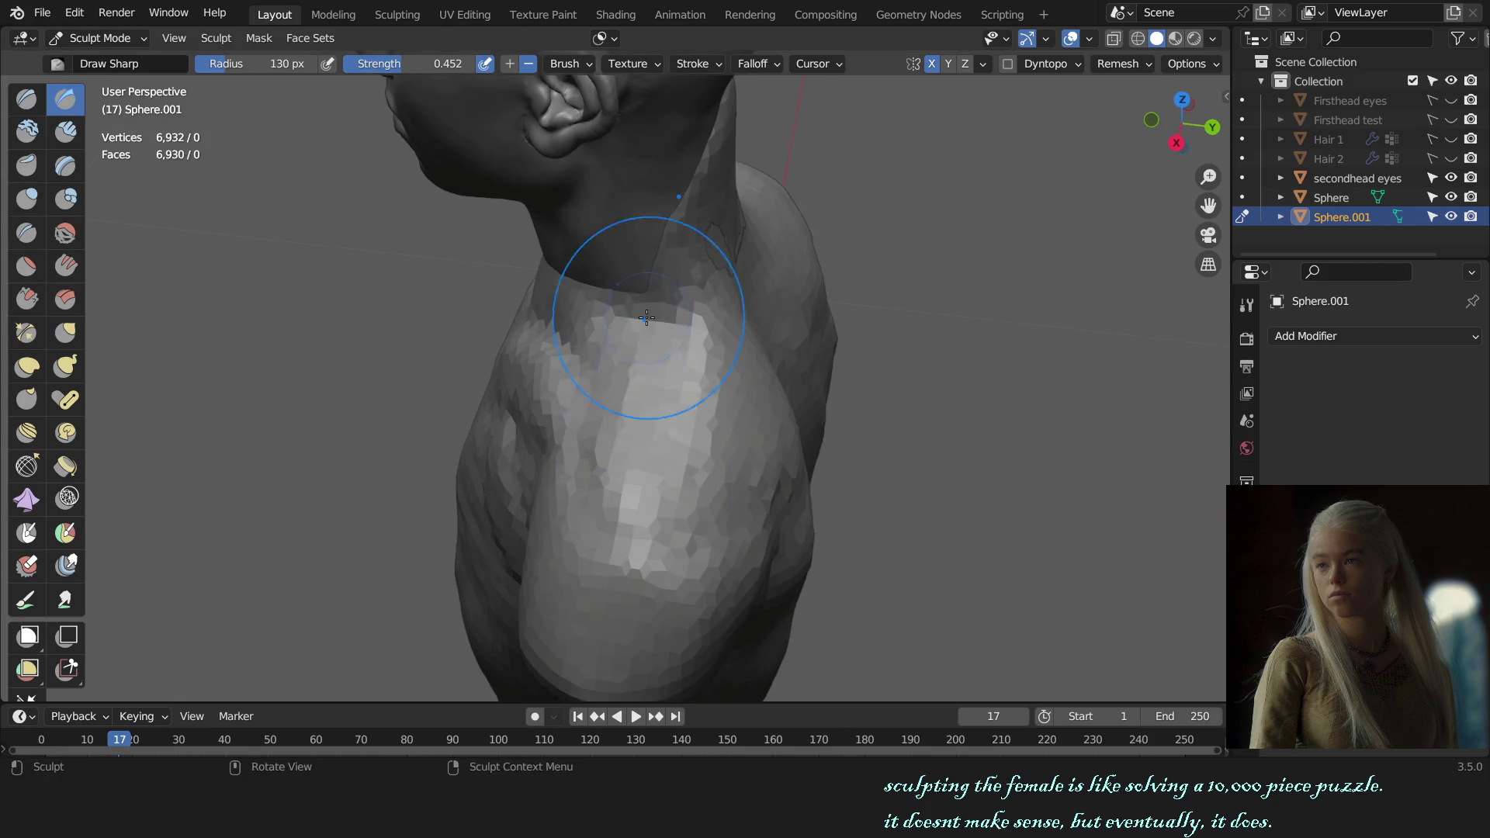
middle_click_drag(632, 315, 624, 356, "alt")
key("g")
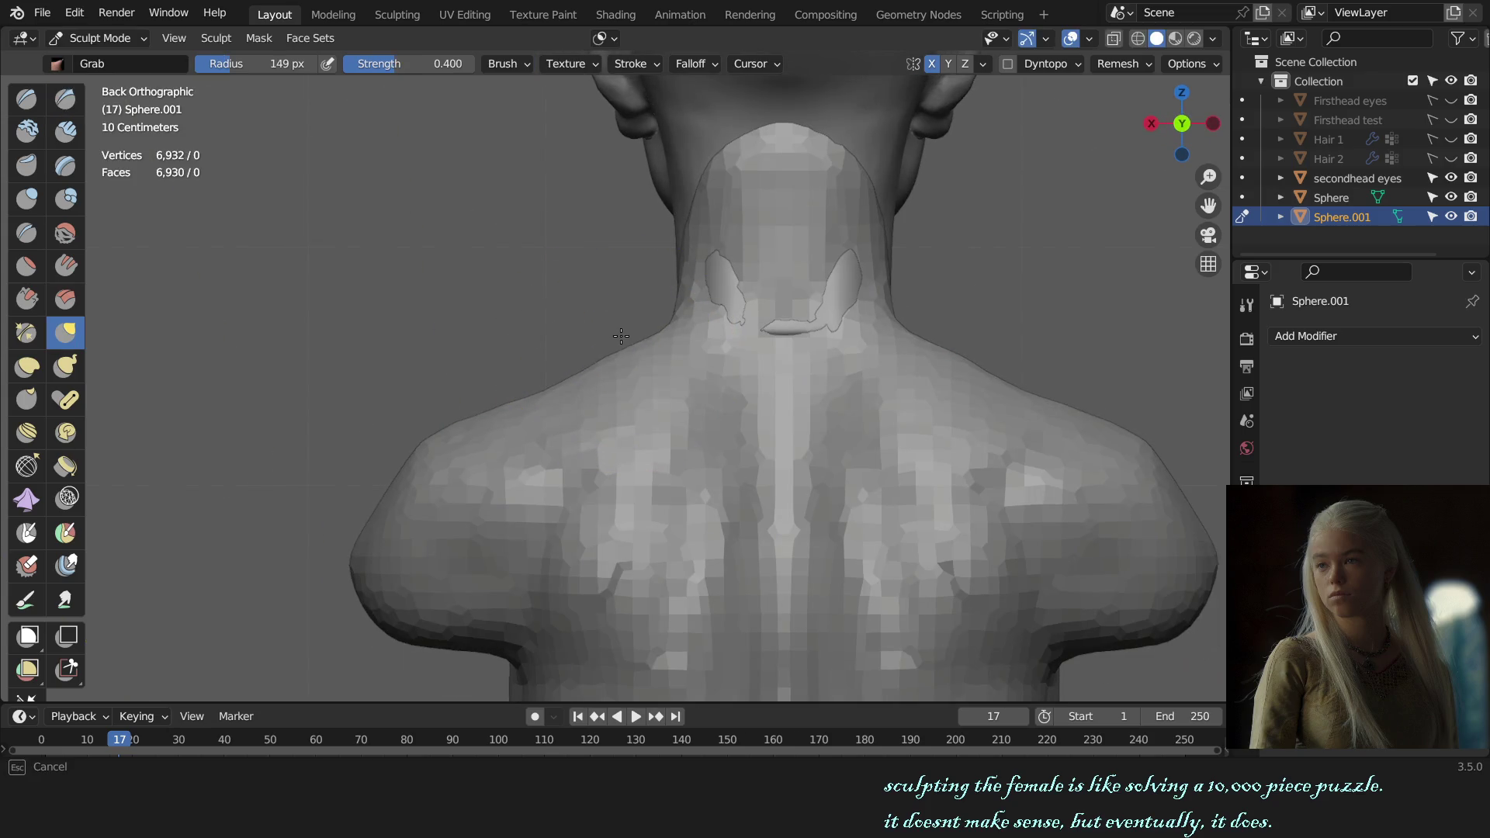
key("f")
left_click(663, 323)
left_click_drag(671, 323, 632, 349)
key("f")
left_click(664, 323)
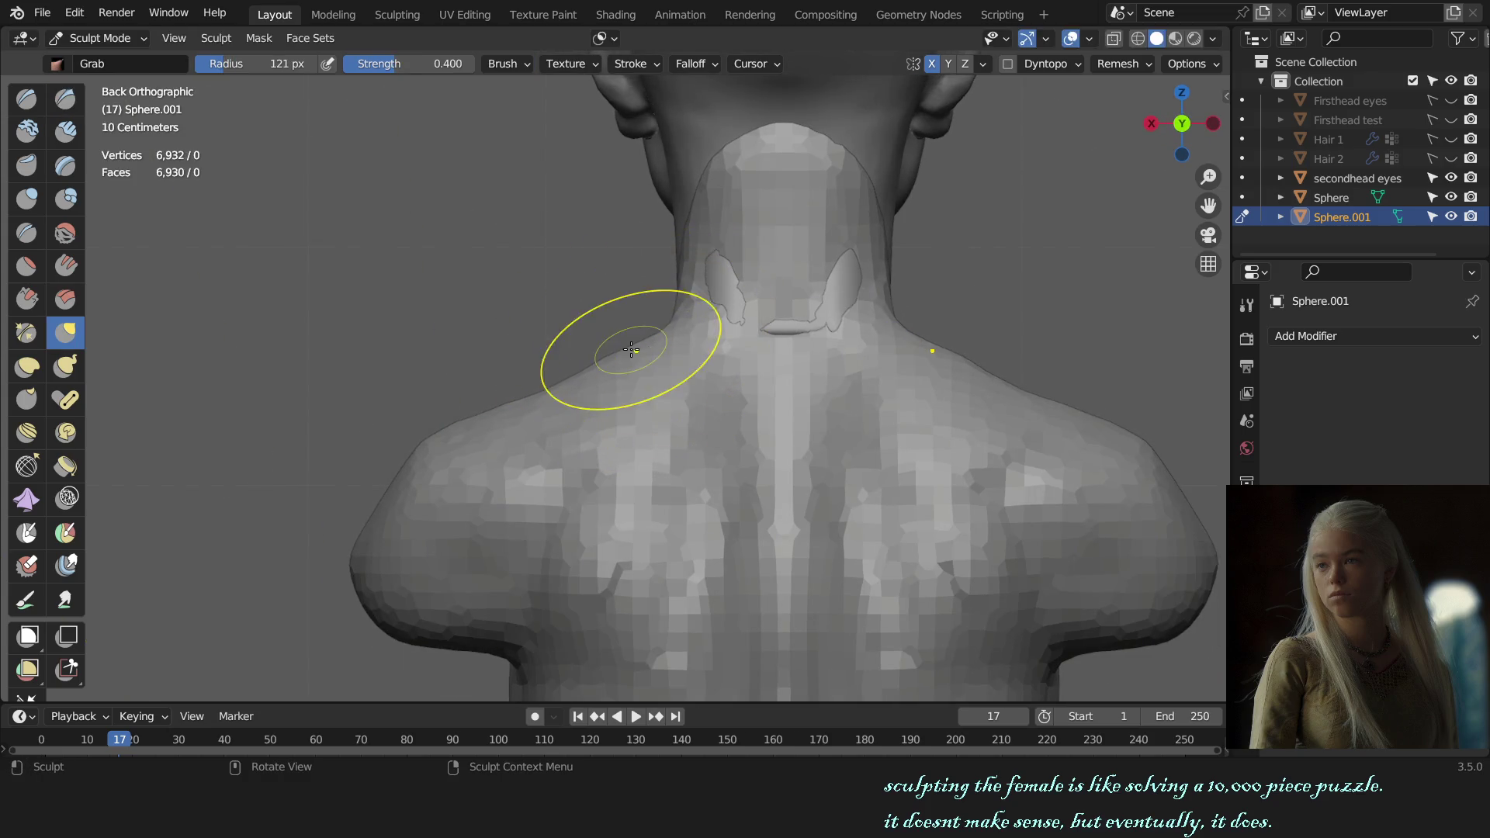
key("f")
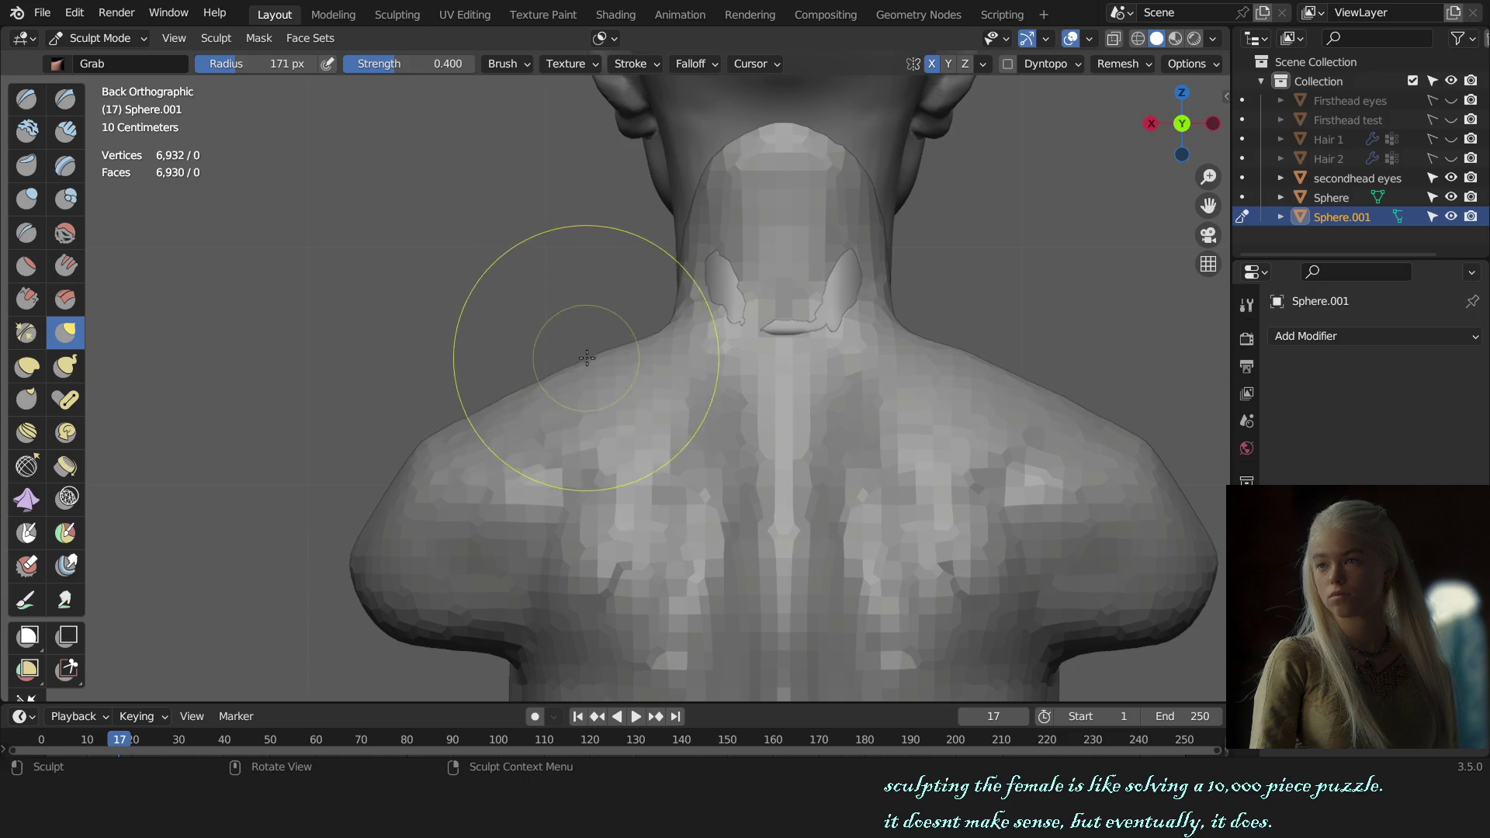
left_click(607, 364)
- Carve a Draw Sharp crease down the sternum and raise the torso's mesh resolution to about 9,500 vertices
key("KP_1")
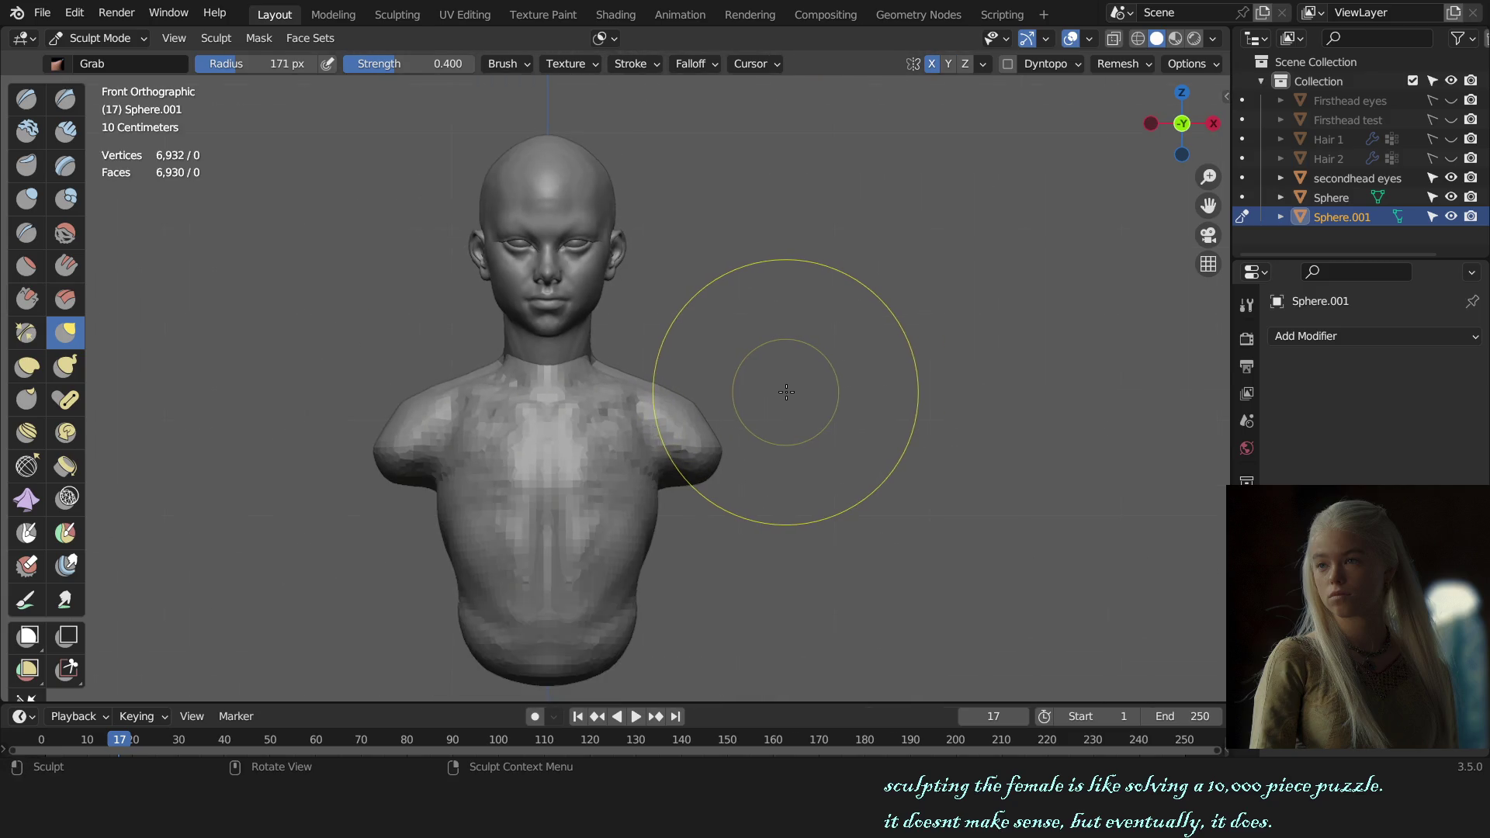
mouse_move(777, 384)
middle_mouse_down()
mouse_move(756, 473)
mouse_move(716, 531)
middle_mouse_up()
scroll(632, 415, "up", 3)
middle_click_drag(631, 416, 698, 382)
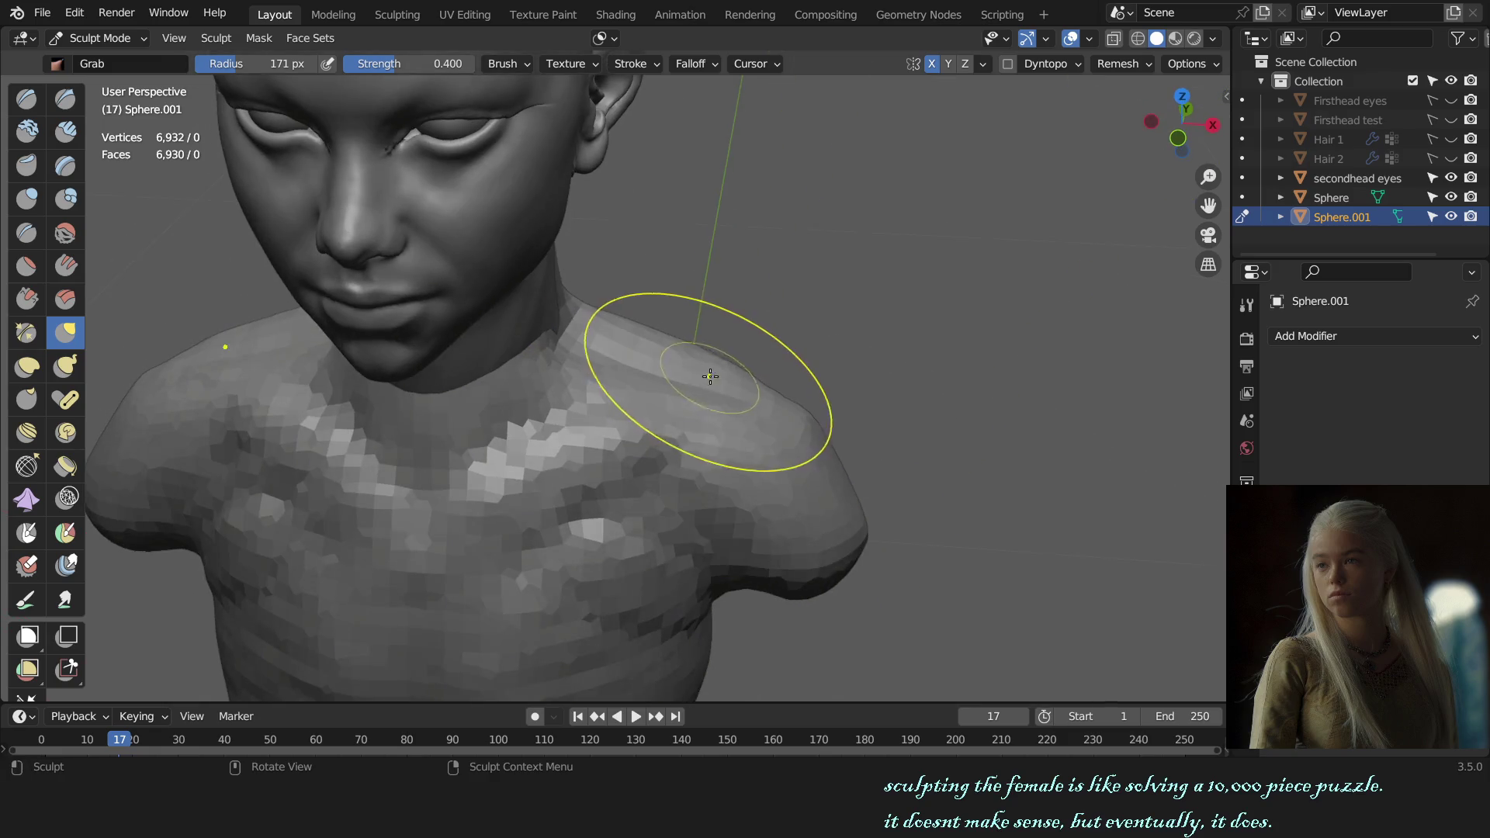
scroll(719, 368, "up", 2)
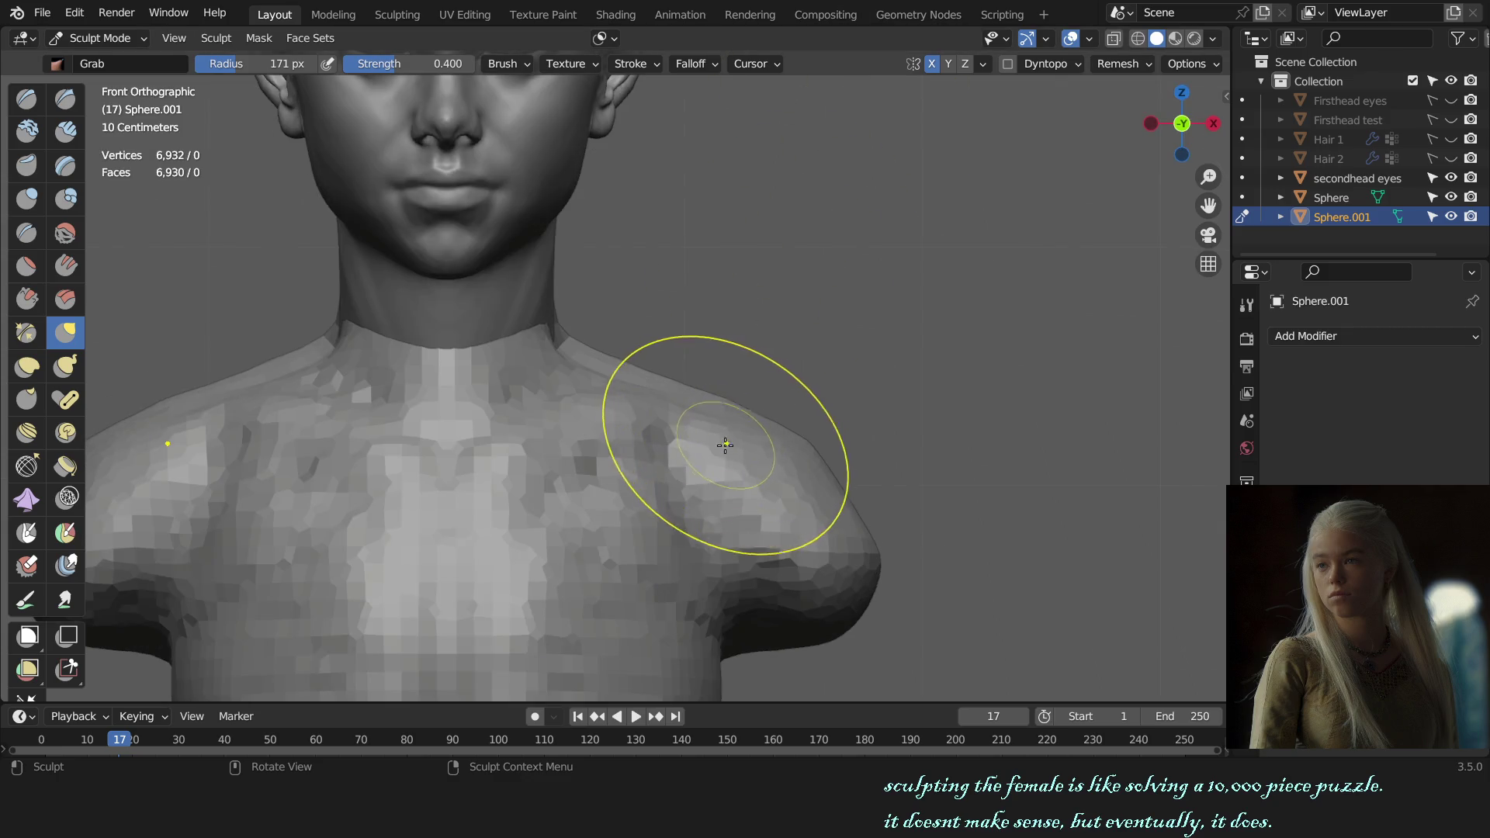
middle_click_drag(720, 368, 757, 441, "alt")
scroll(757, 440, "up", 2)
key("shift+x")
left_click_drag(575, 385, 585, 393)
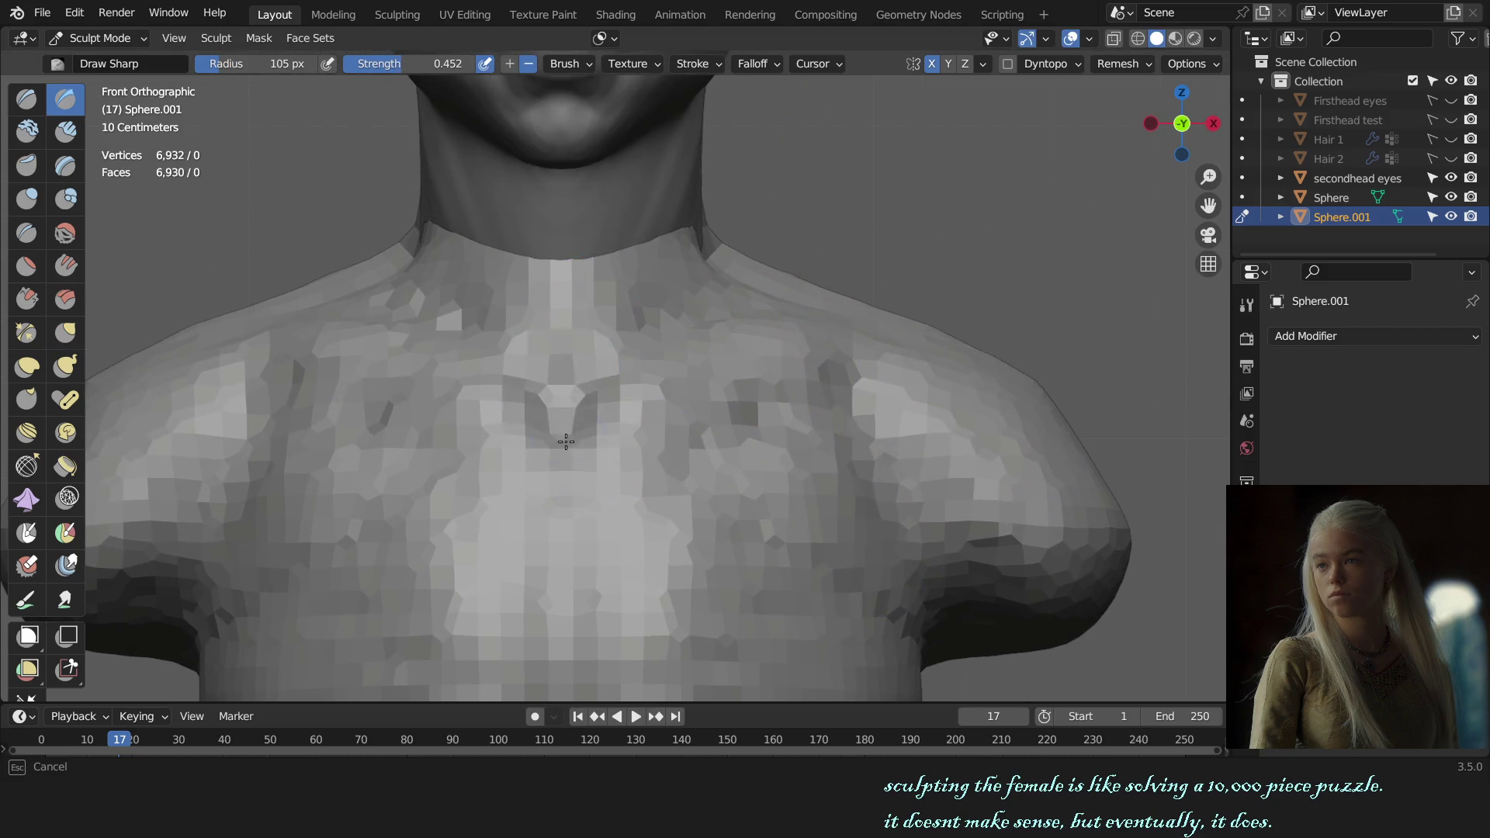
scroll(585, 394, "down", 2)
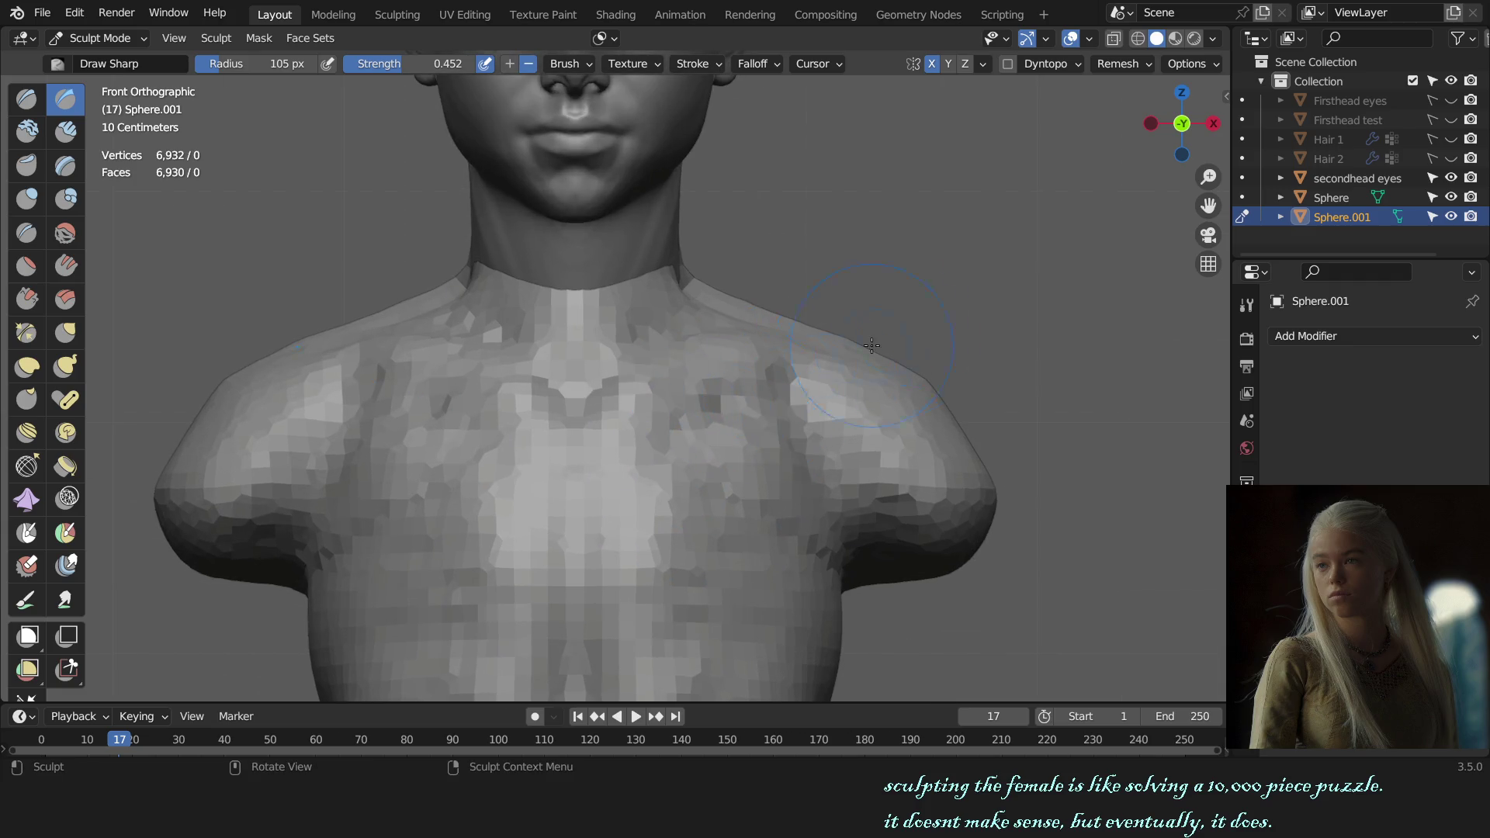
scroll(871, 345, "down", 3)
scroll(861, 407, "down", 2)
key("ctrl+r")
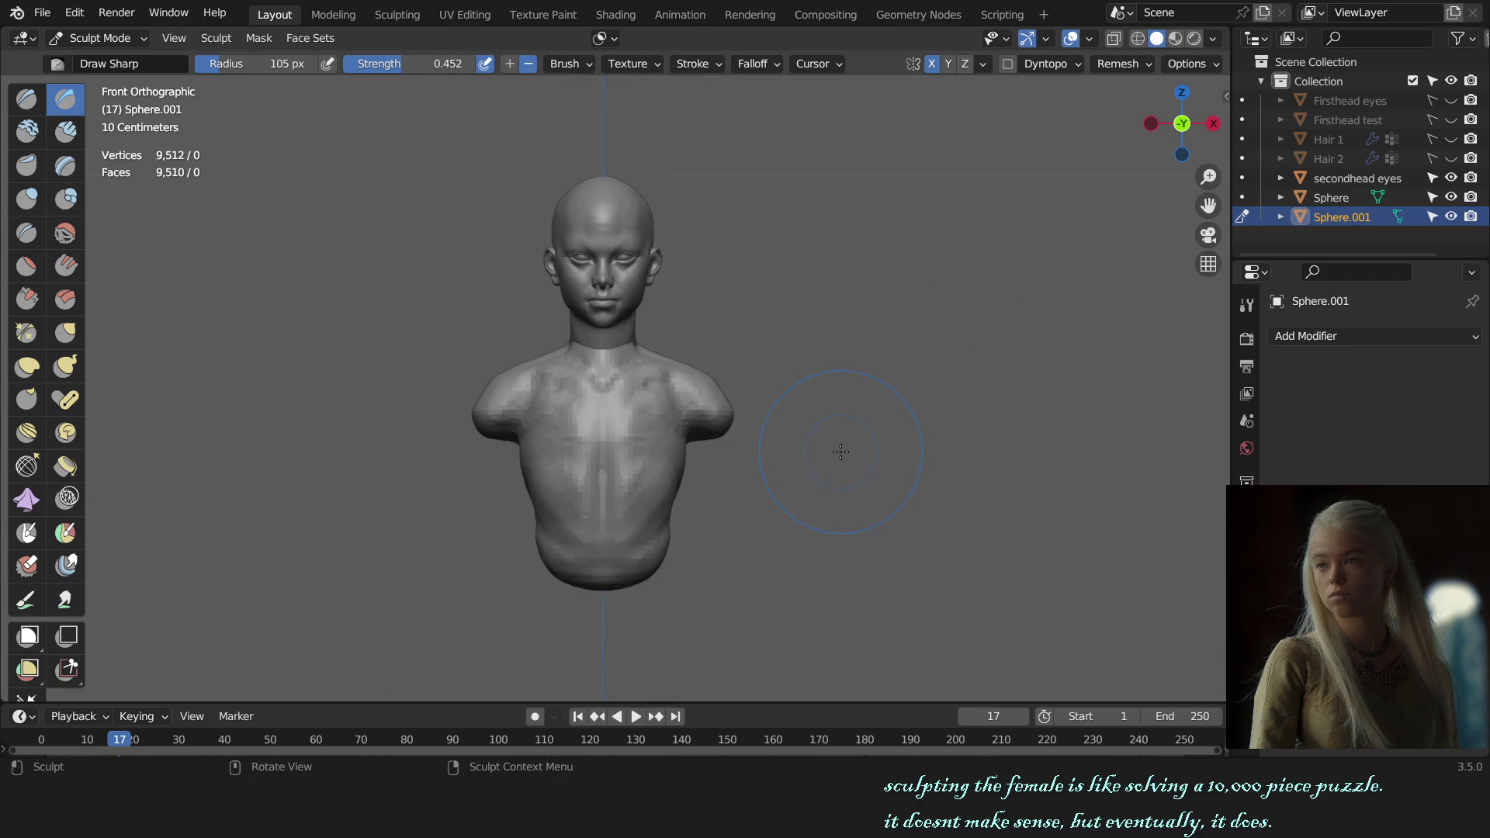
- Remesh the torso at a finer voxel size to about 15,670 vertices
key("r")
left_click(851, 458)
key("ctrl+r")
scroll(739, 512, "up", 1)
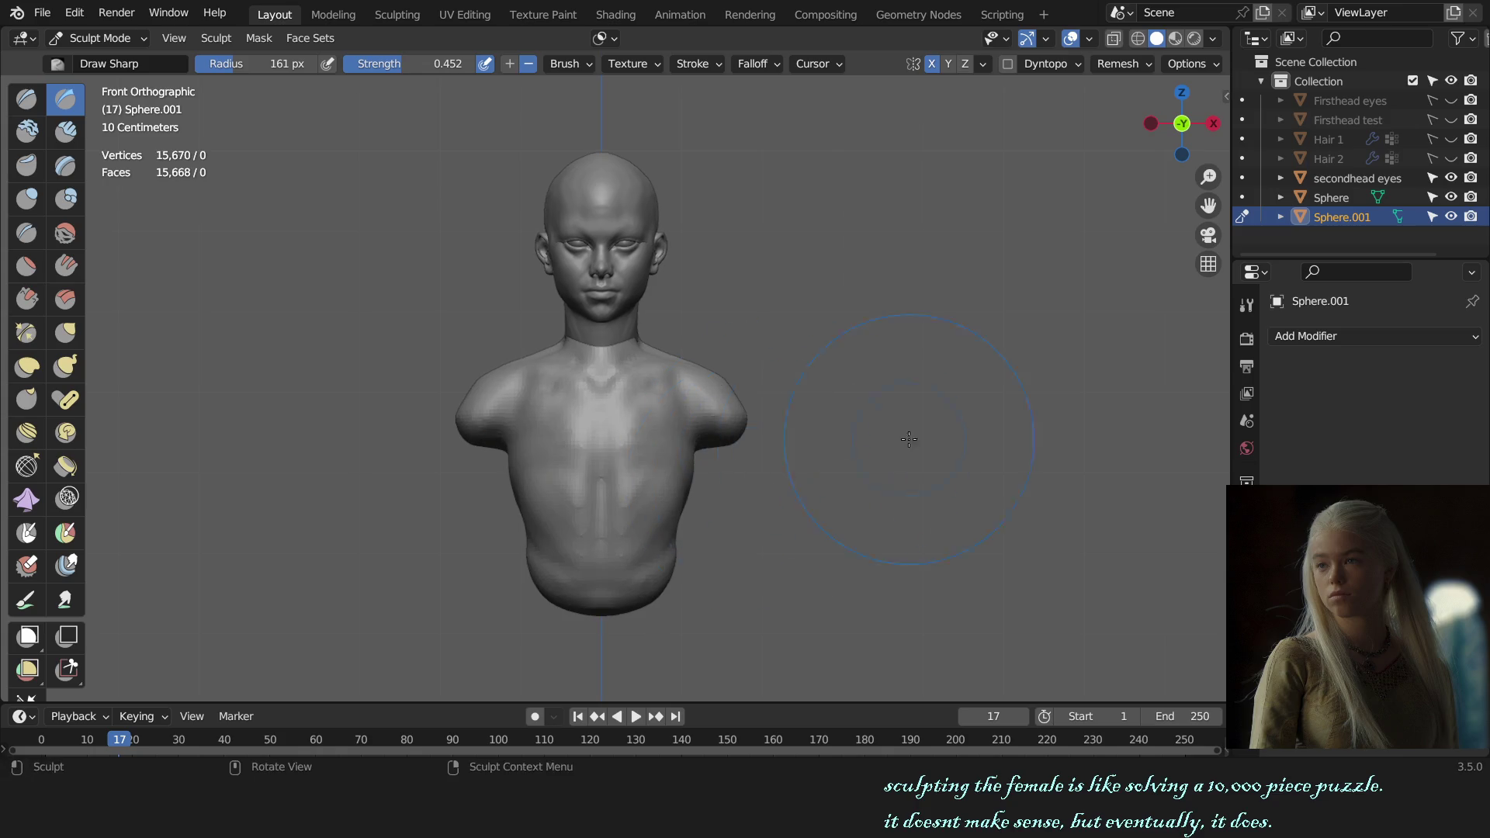
- Inspect the bust from the back with a small Clay Strips brush ready for the upper back
middle_click_drag(909, 439, 792, 432)
middle_click_drag(788, 489, 676, 467)
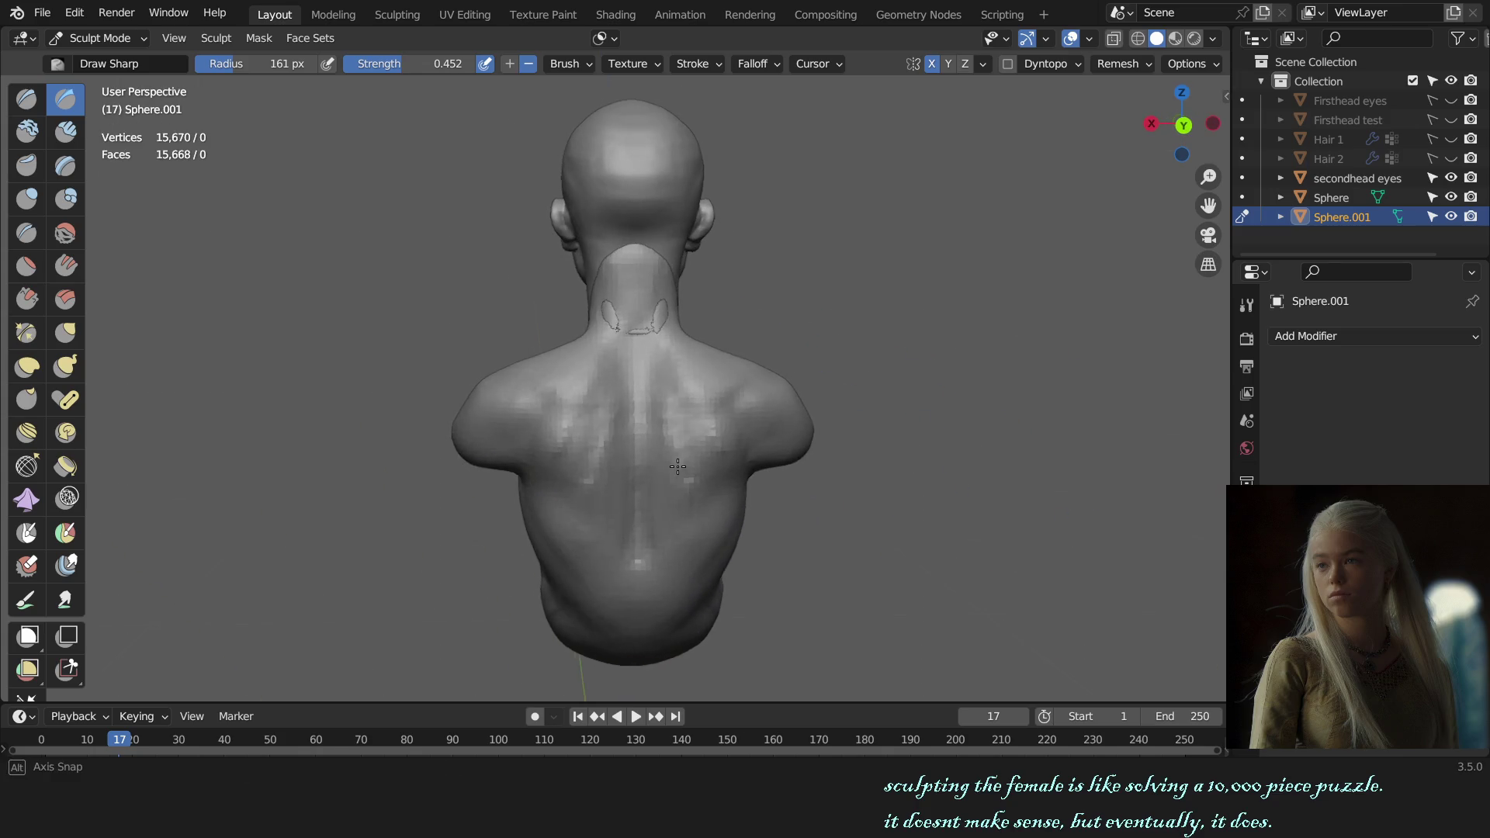
key("shift+c")
scroll(675, 408, "up", 1)
key("f")
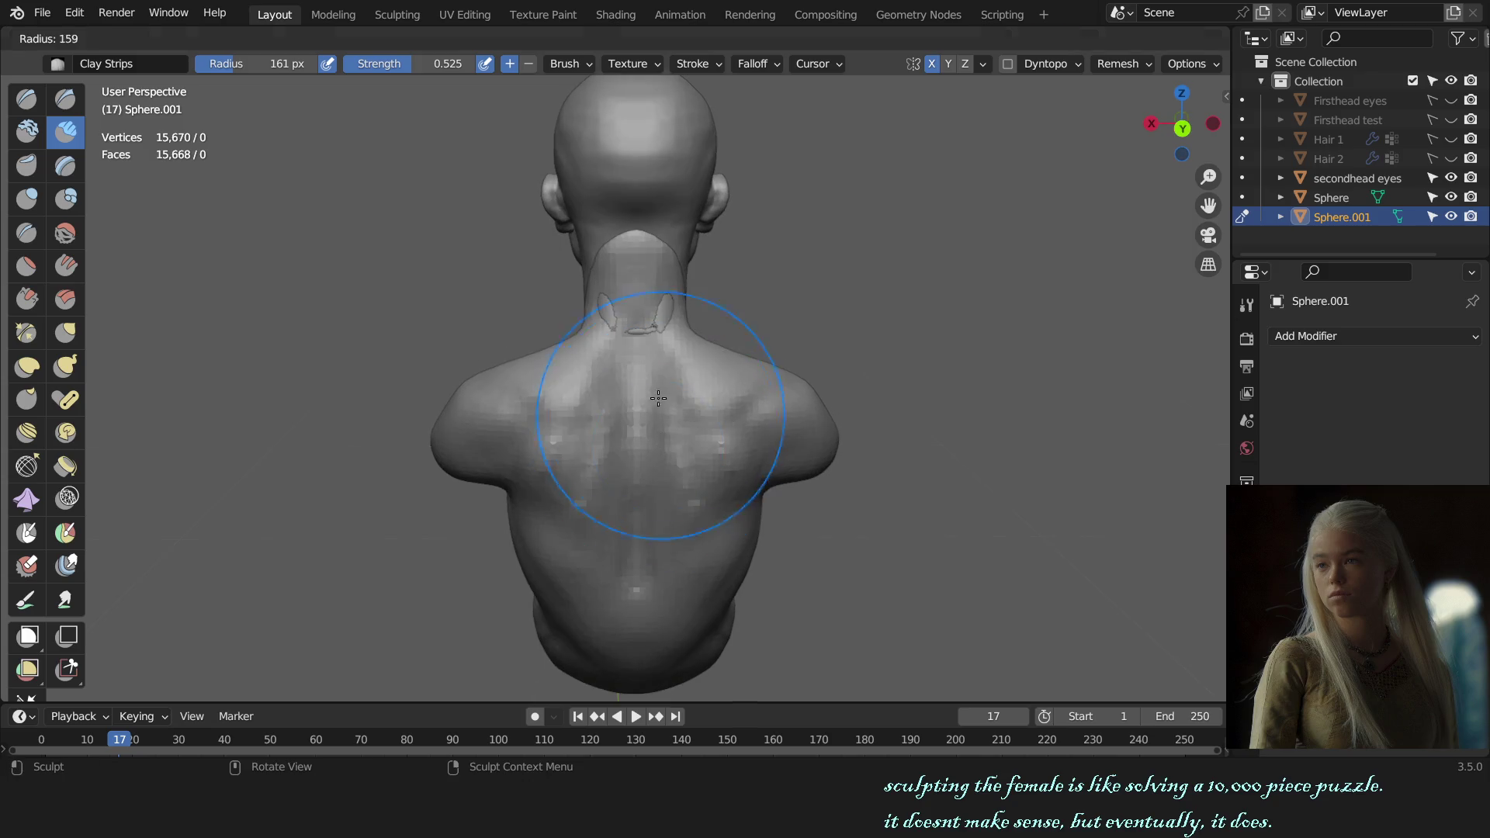
left_click(617, 373)
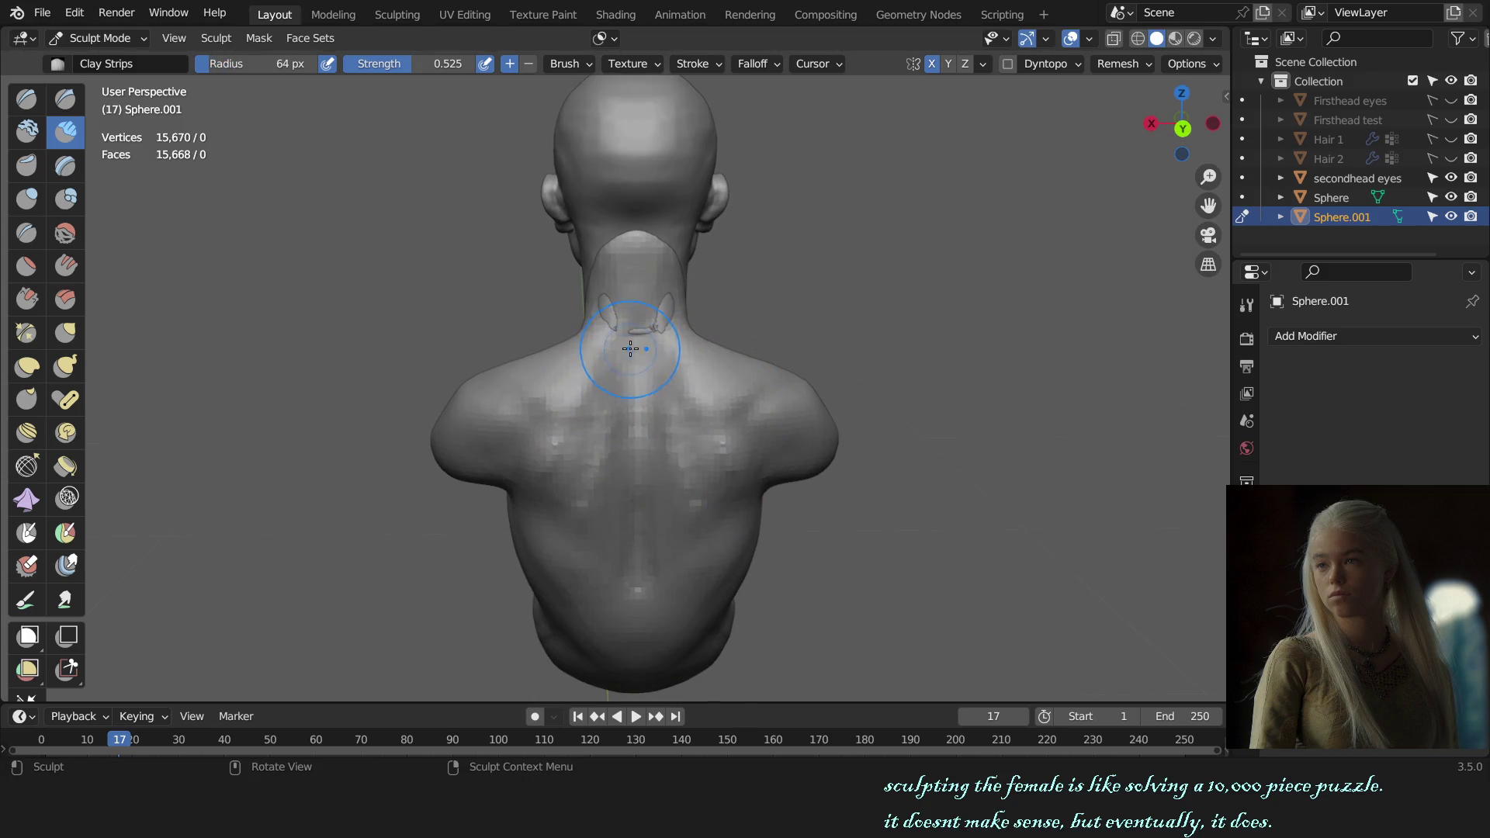
- Sharpen the shoulder line with a larger Draw Sharp brush, checking side and front views
key("x")
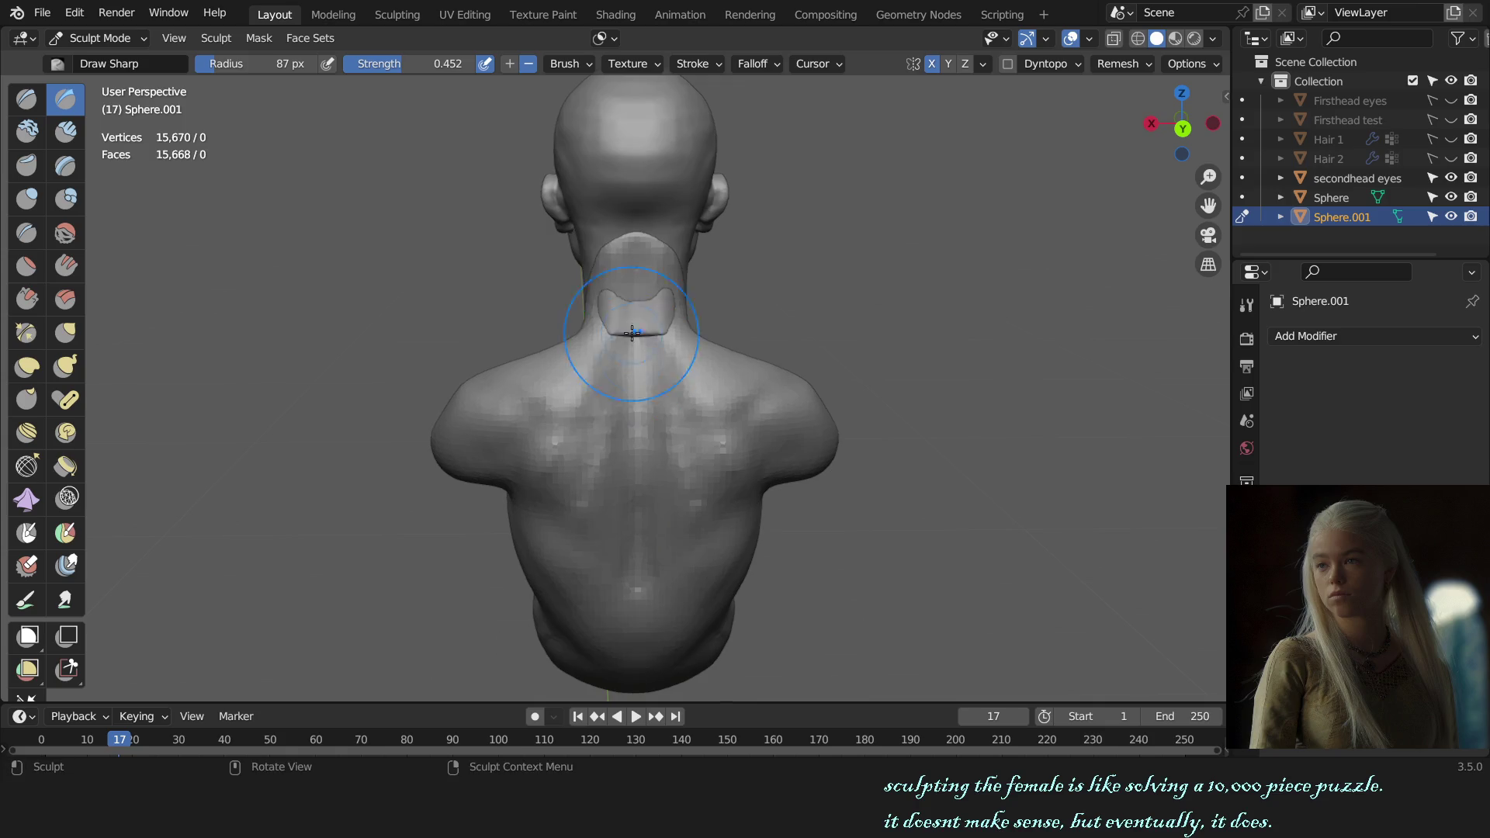
mouse_move(638, 237)
middle_mouse_down("alt")
mouse_move(783, 396)
mouse_move(669, 371)
middle_mouse_up("alt")
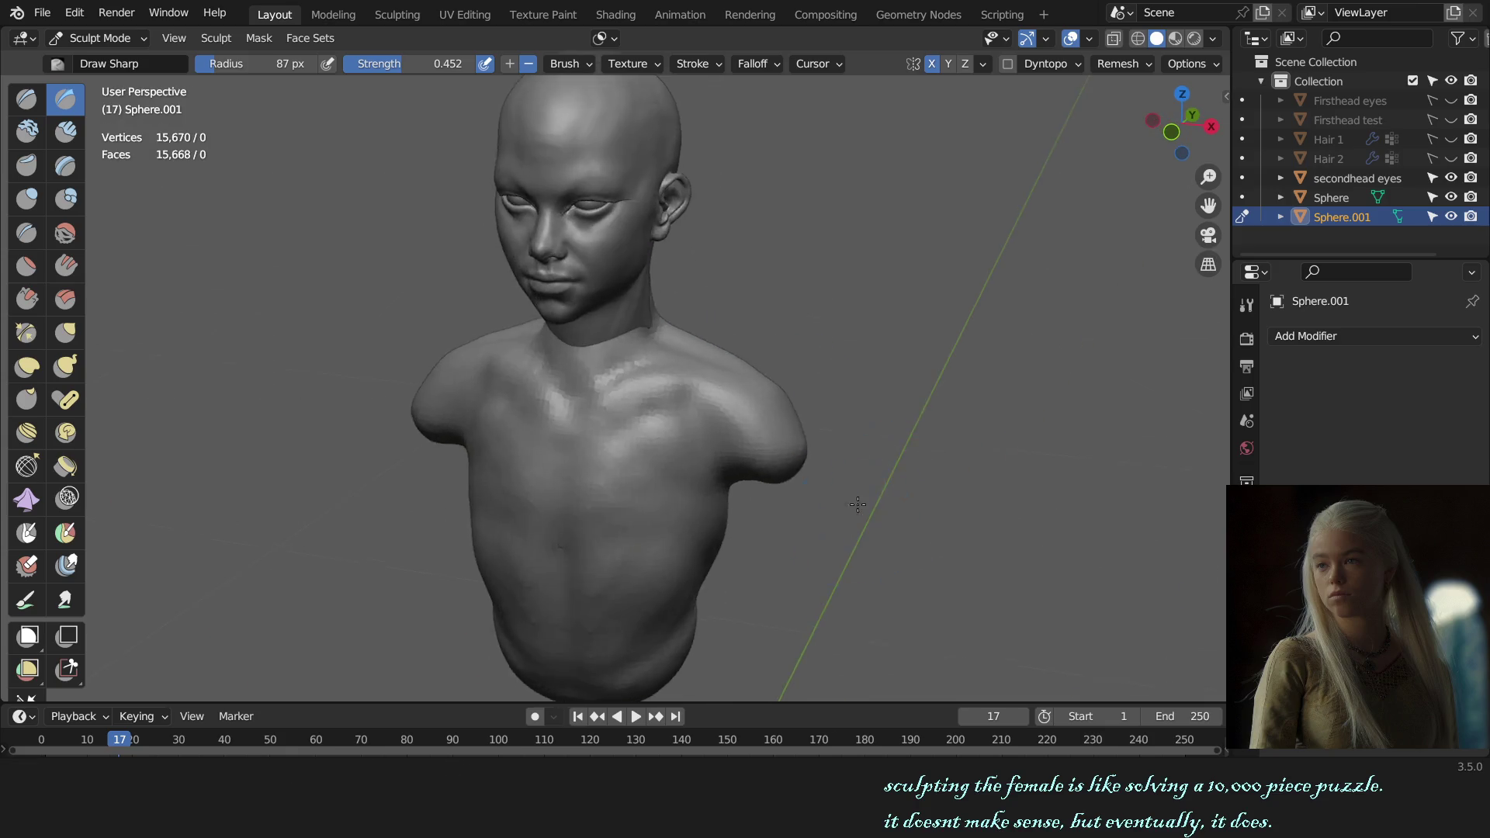
scroll(668, 372, "up", 4)
key("f")
left_click(634, 349)
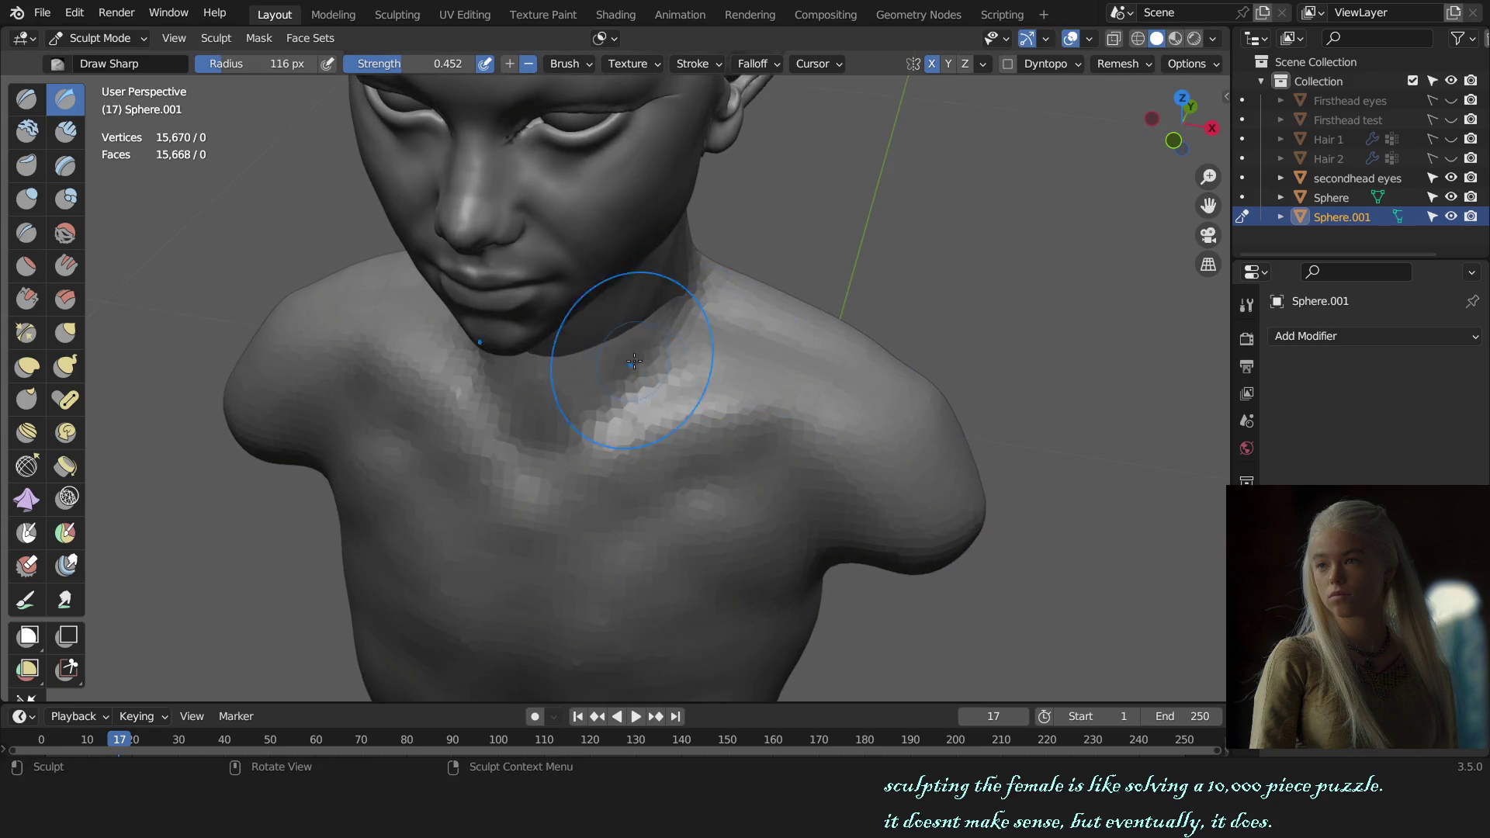
middle_click_drag(615, 391, 658, 322, "alt")
- Build up clay around the sternum with Clay Strips and inspect from above and the side
key("c")
key("f")
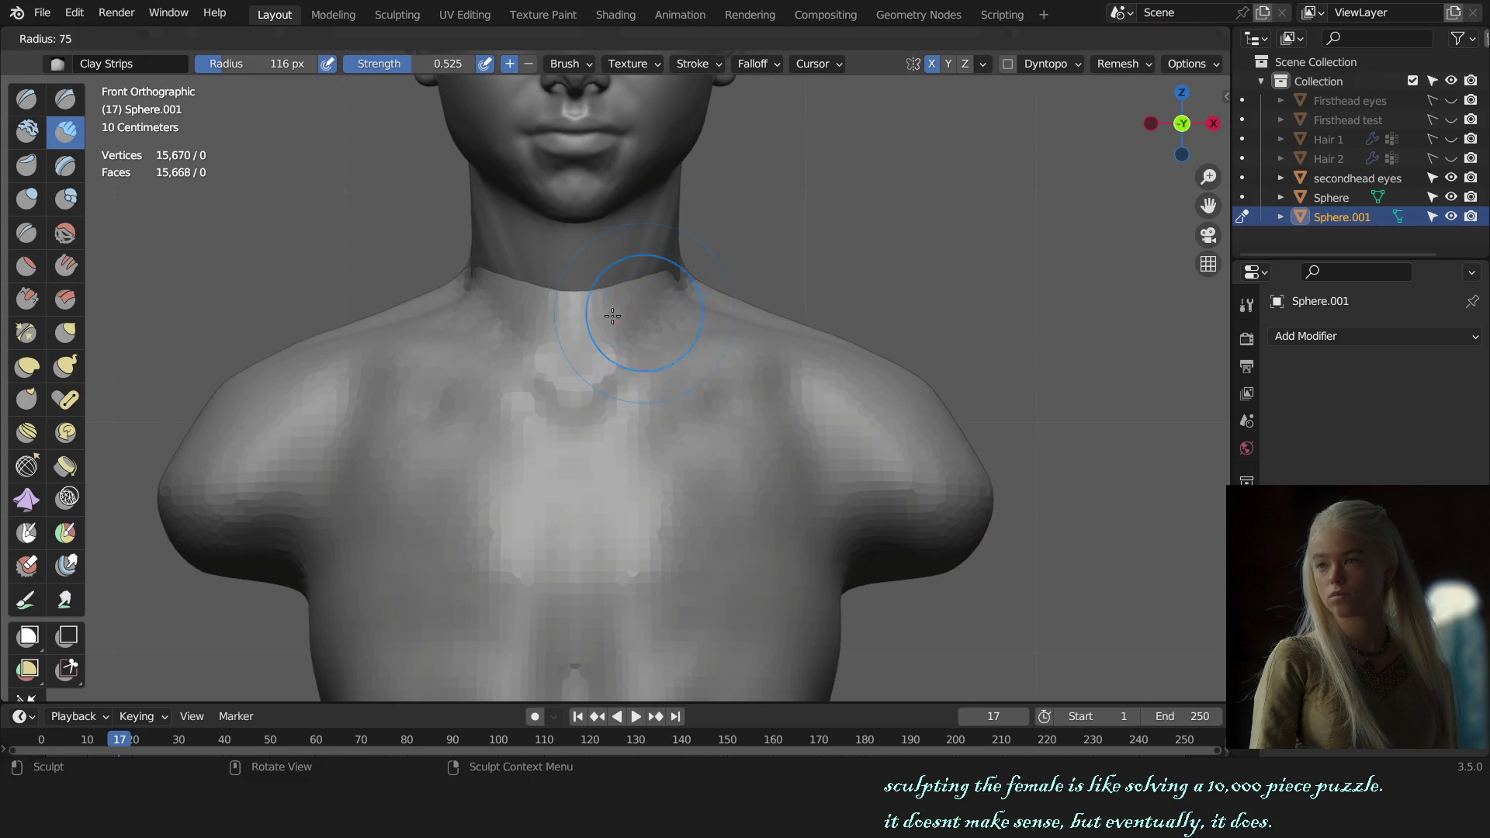
left_click(616, 308)
middle_click_drag(592, 387, 599, 349, "ctrl")
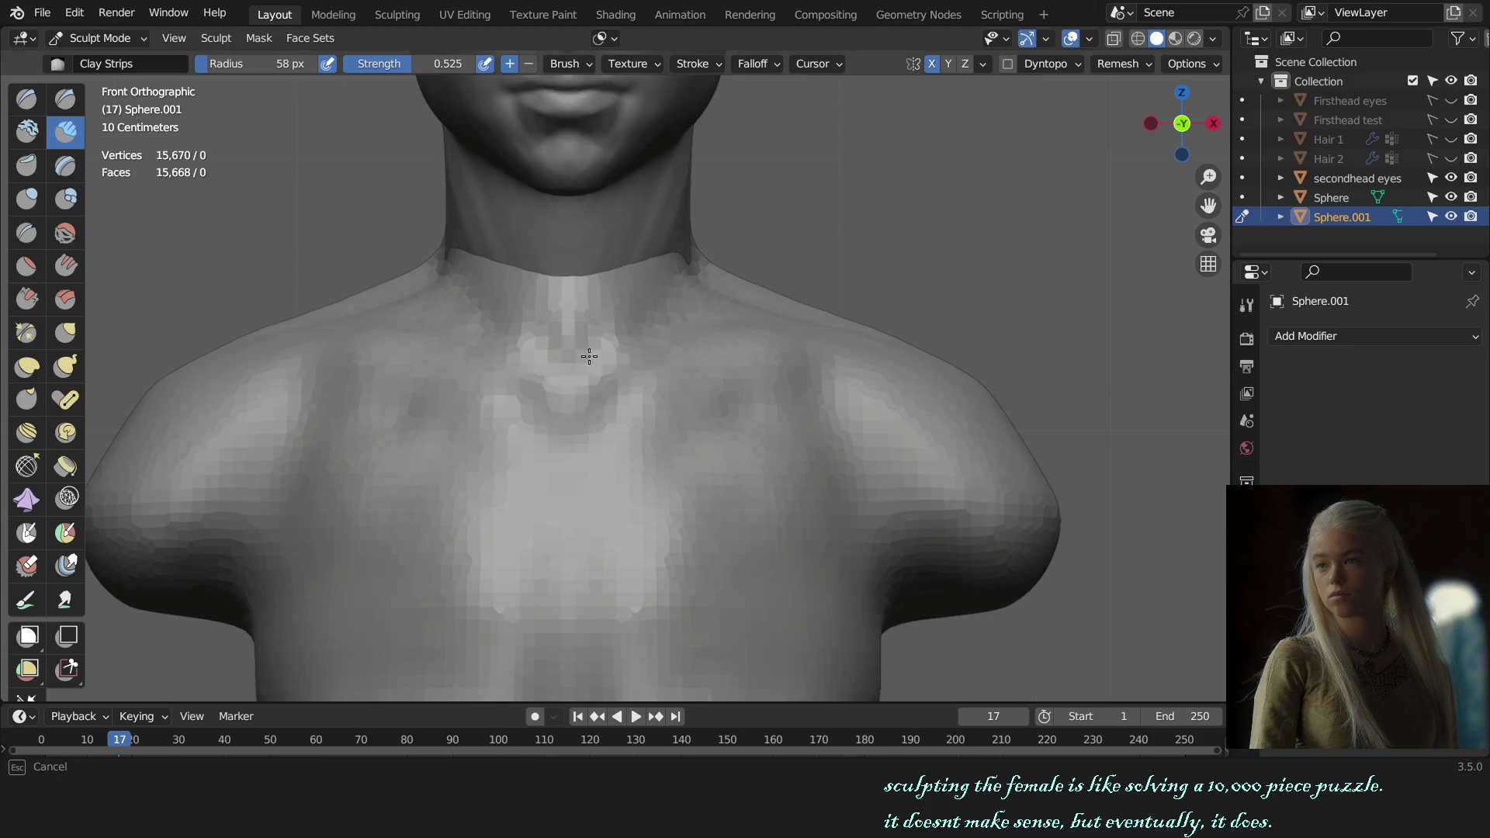
mouse_move(587, 355)
left_mouse_down()
mouse_move(598, 333)
mouse_move(593, 390)
left_mouse_up()
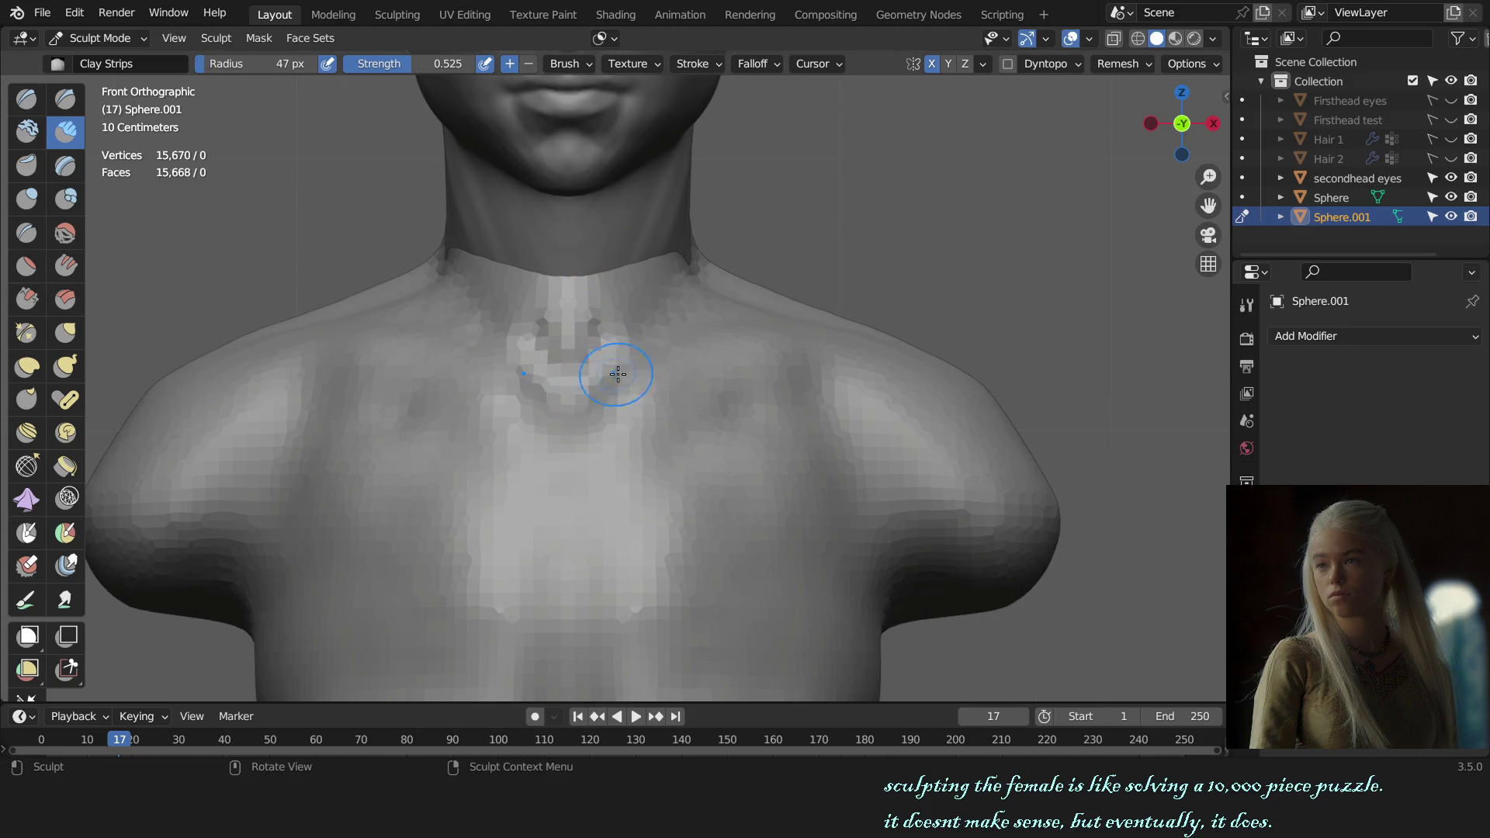
key("f")
left_click(676, 350)
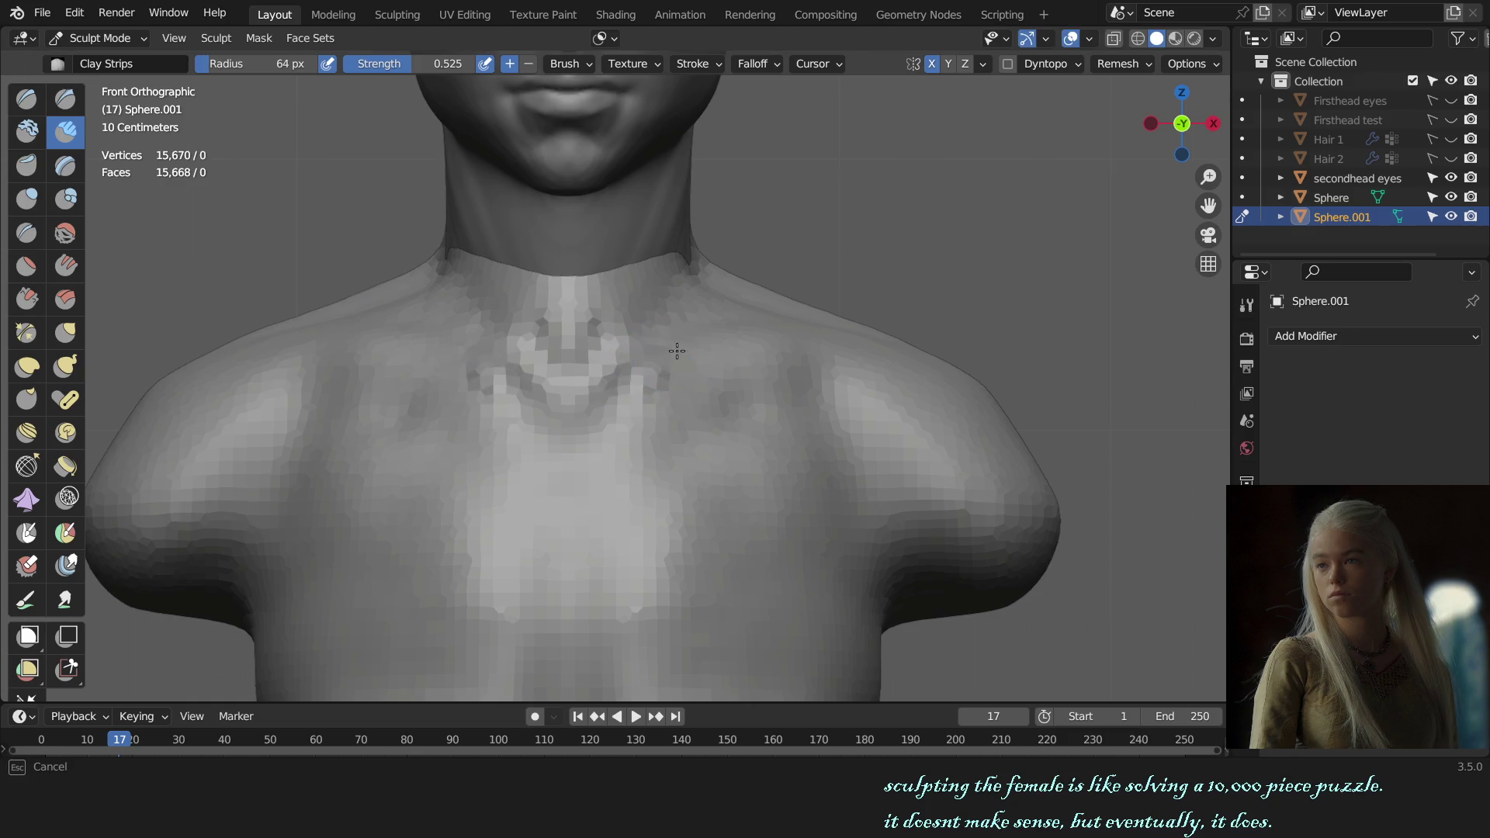
middle_click_drag(731, 339, 764, 423)
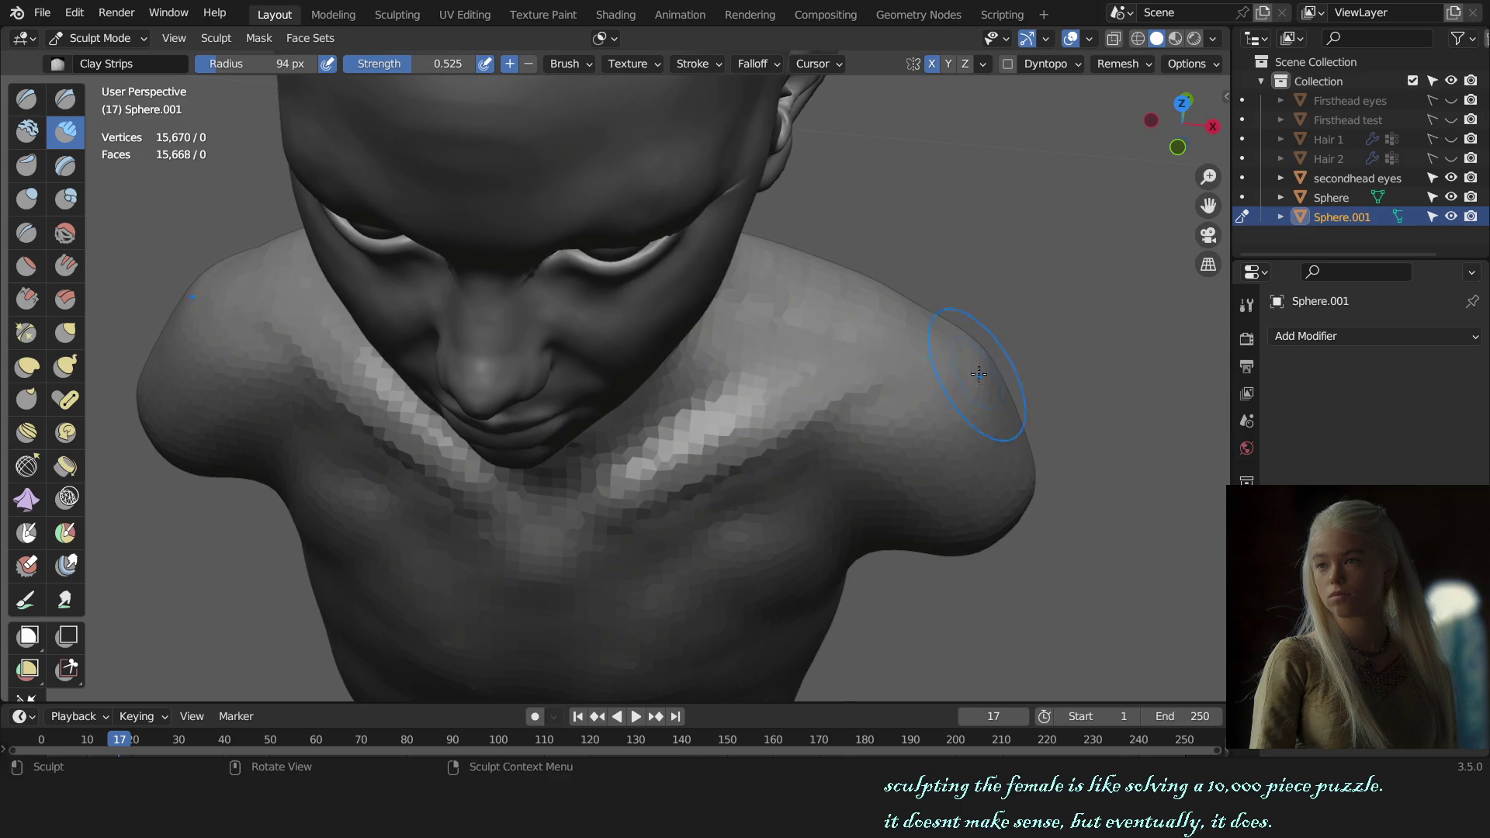
middle_click_drag(979, 374, 834, 477)
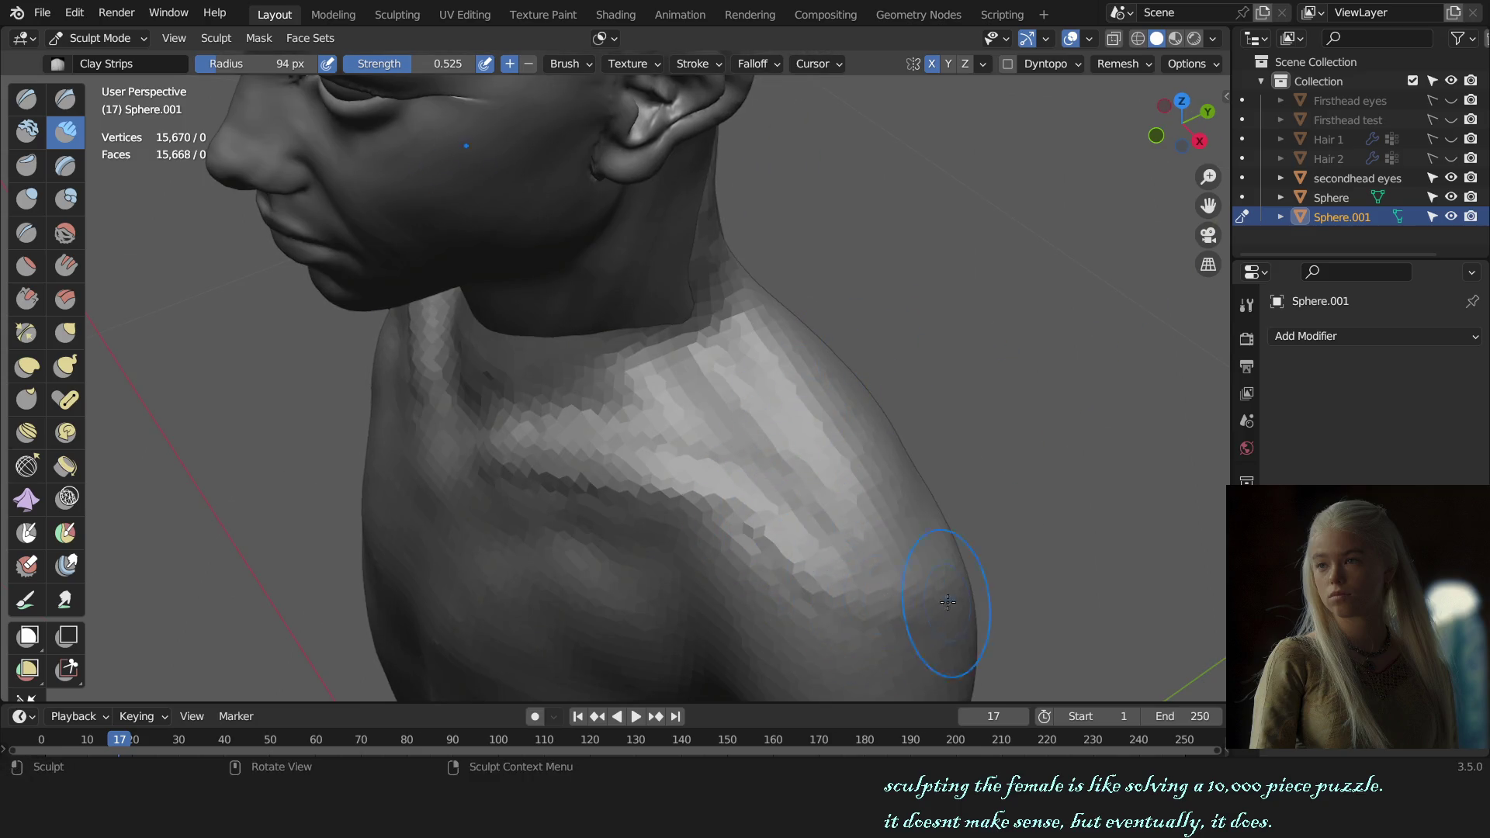
- Carve a mirrored sharp groove across the shoulders from the top view, then check from the front
key("x")
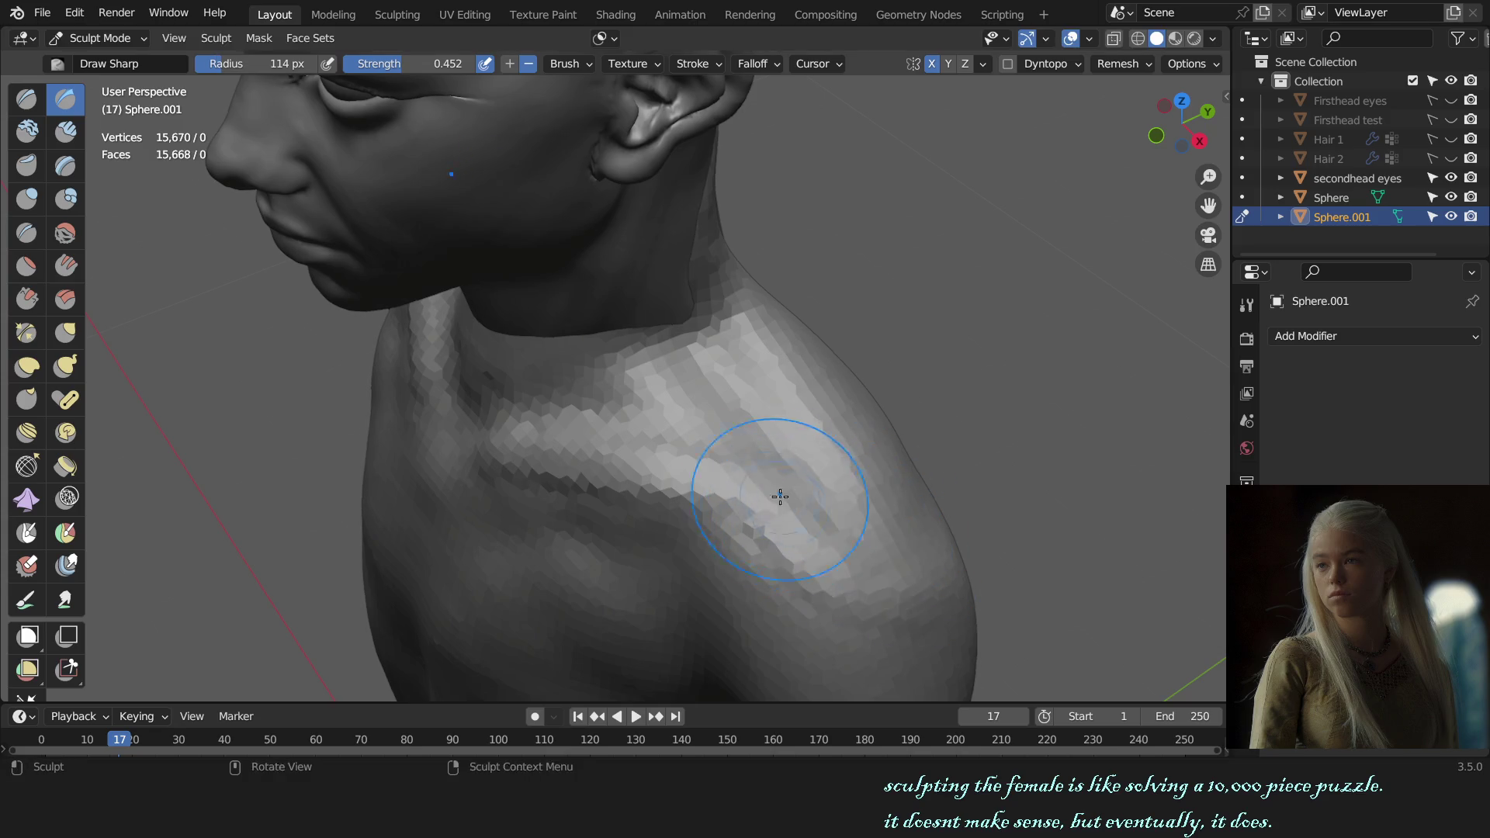
key("KP_7")
left_click_drag(938, 388, 848, 369)
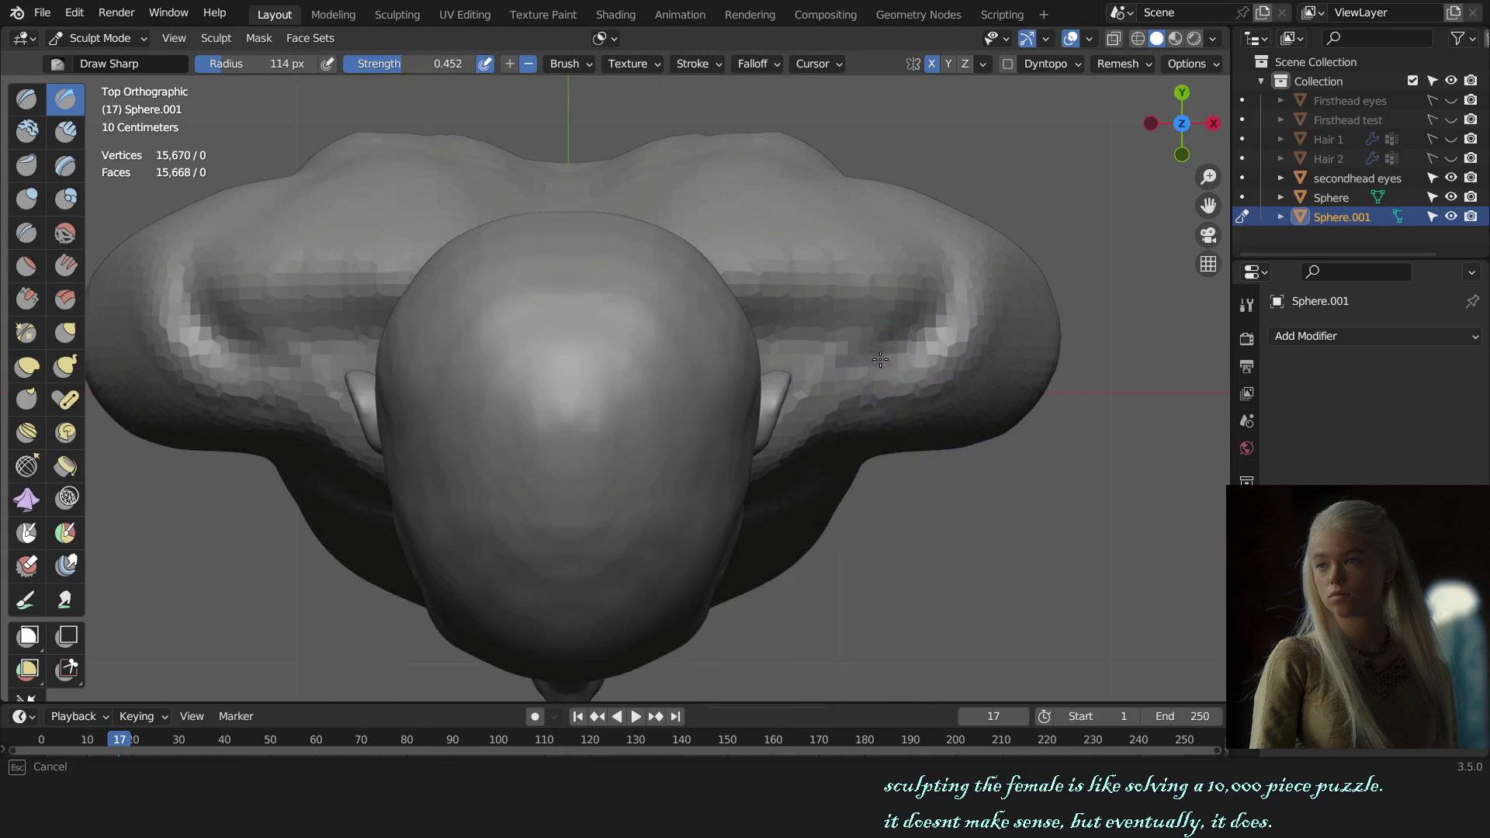
key("f")
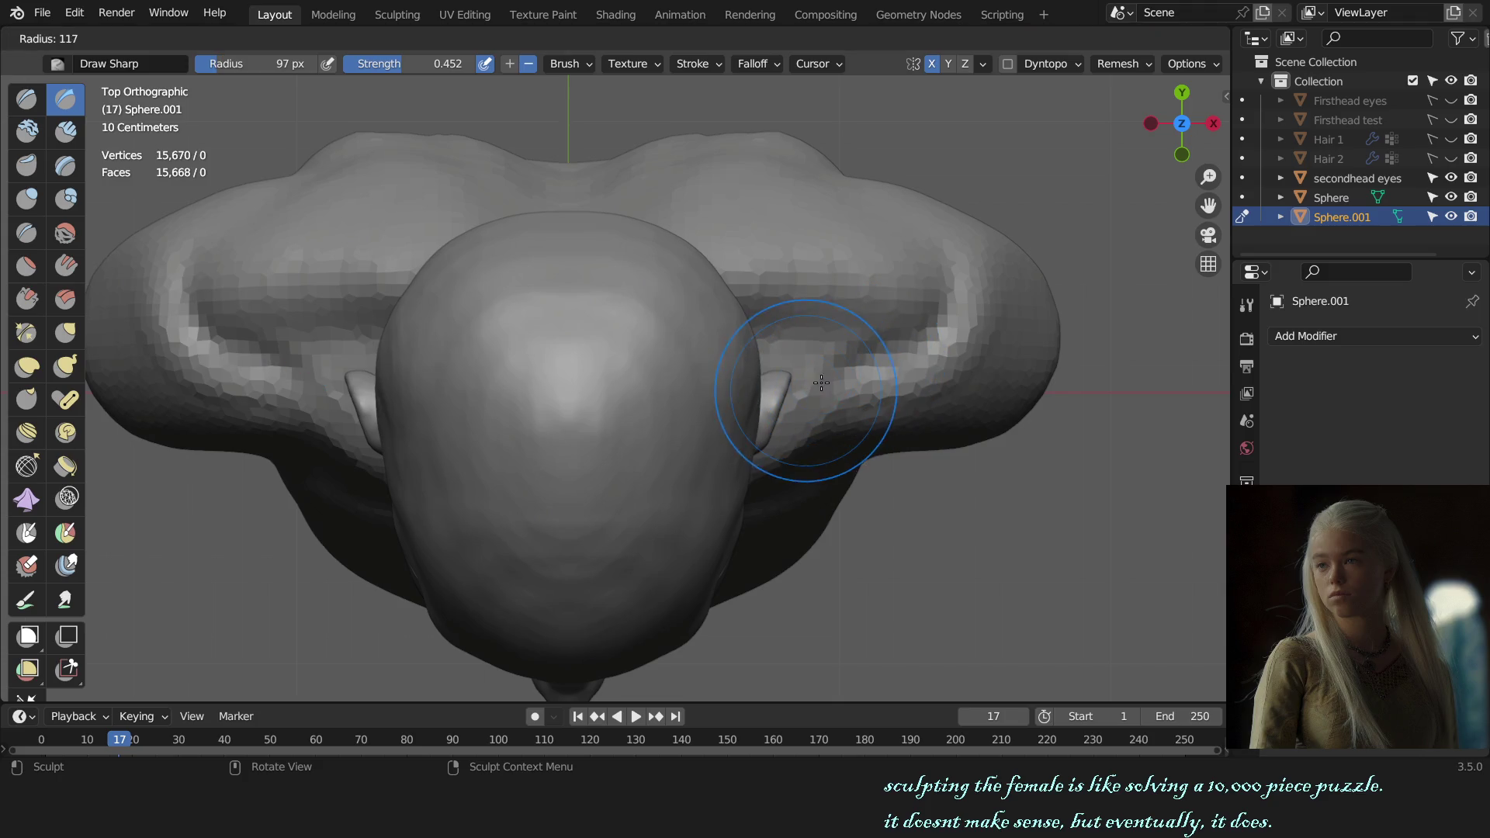
left_click(861, 374)
key("KP_1")
scroll(946, 355, "down", 4)
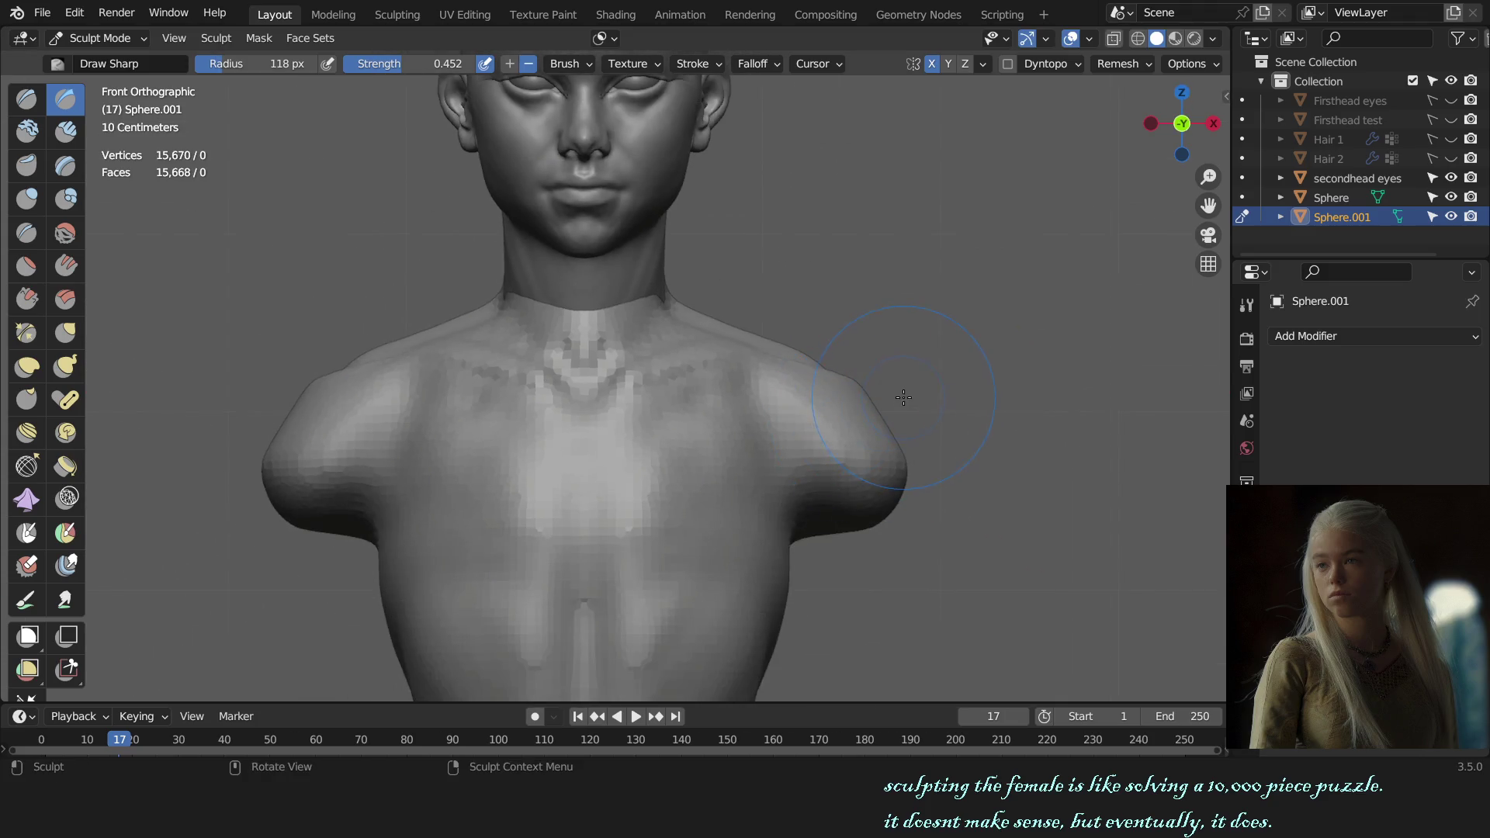
scroll(907, 393, "down", 3)
scroll(912, 431, "down", 2)
middle_click_drag(911, 431, 781, 465)
scroll(698, 465, "up", 3)
- Build up shoulder mass with the Draw brush, resizing it, from front orthographic view
key("x")
key("f")
left_click(694, 454)
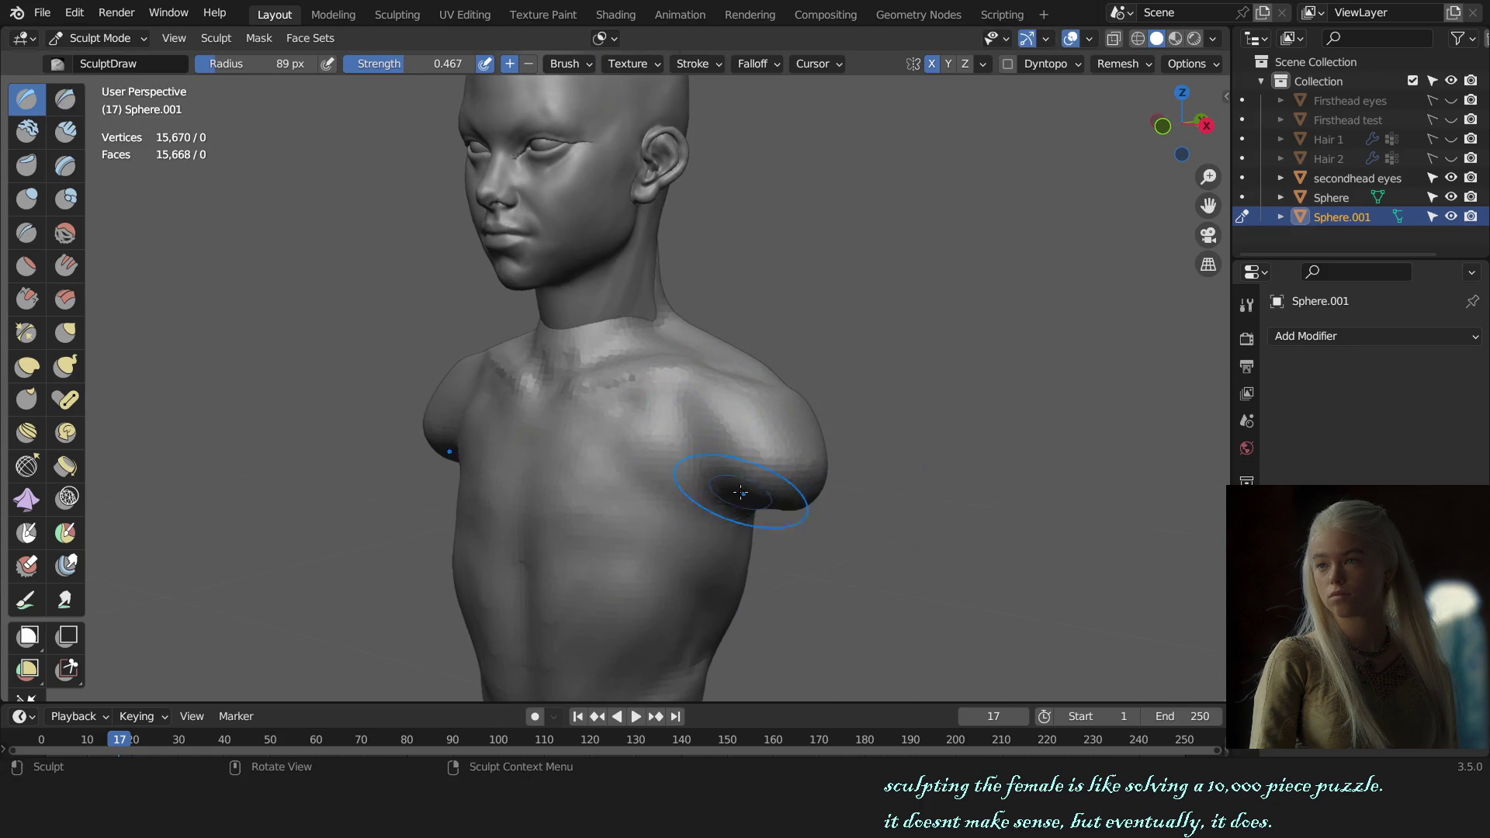
key("f")
left_click(728, 452)
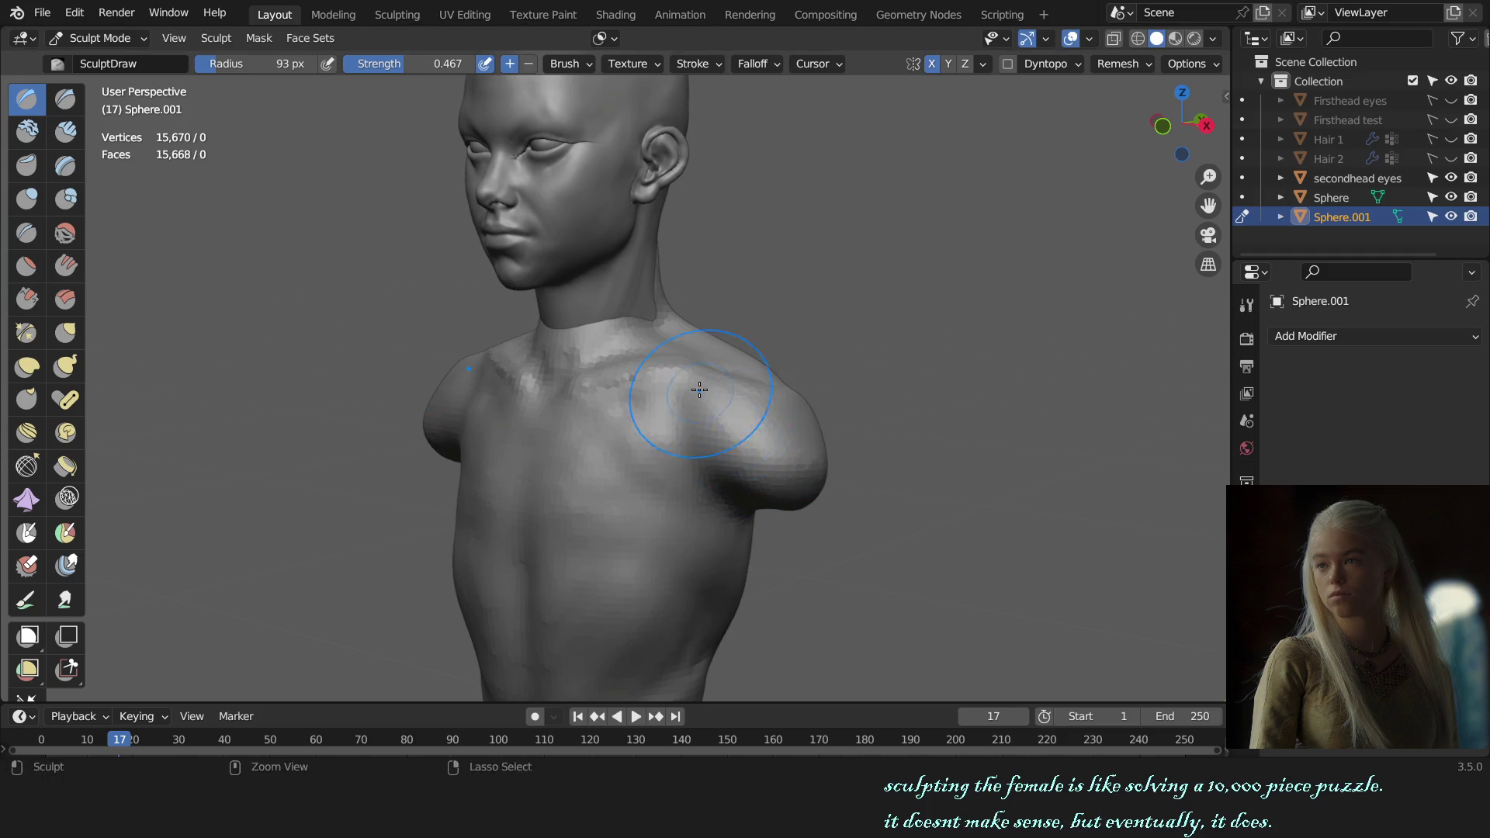
mouse_move(699, 389)
middle_mouse_down()
mouse_move(772, 415)
mouse_move(659, 404)
middle_mouse_up()
key("f")
left_click(752, 434)
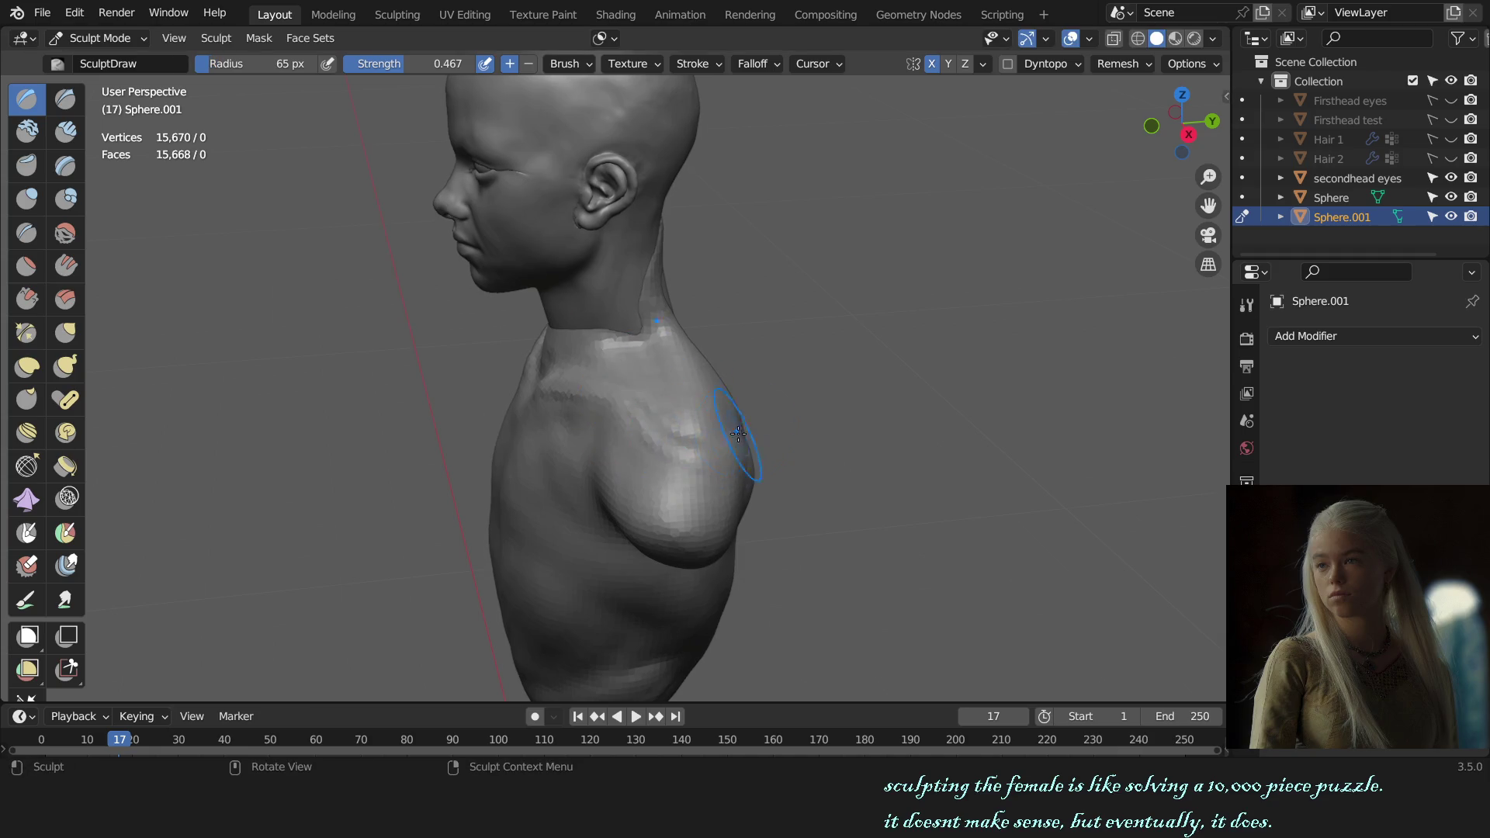
key("KP_1")
key("f")
left_click(783, 385)
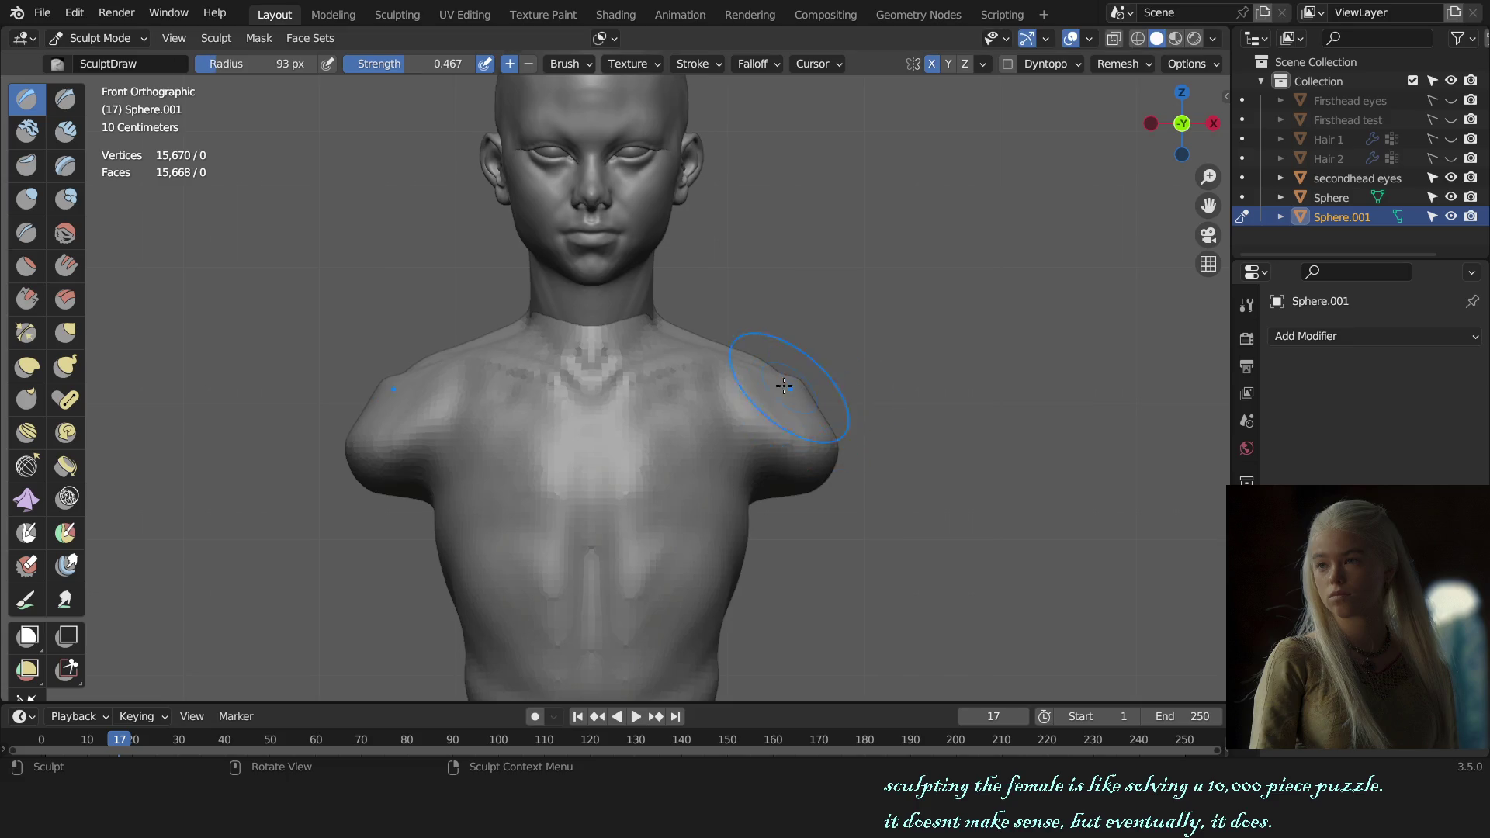
key("f")
left_click(801, 380)
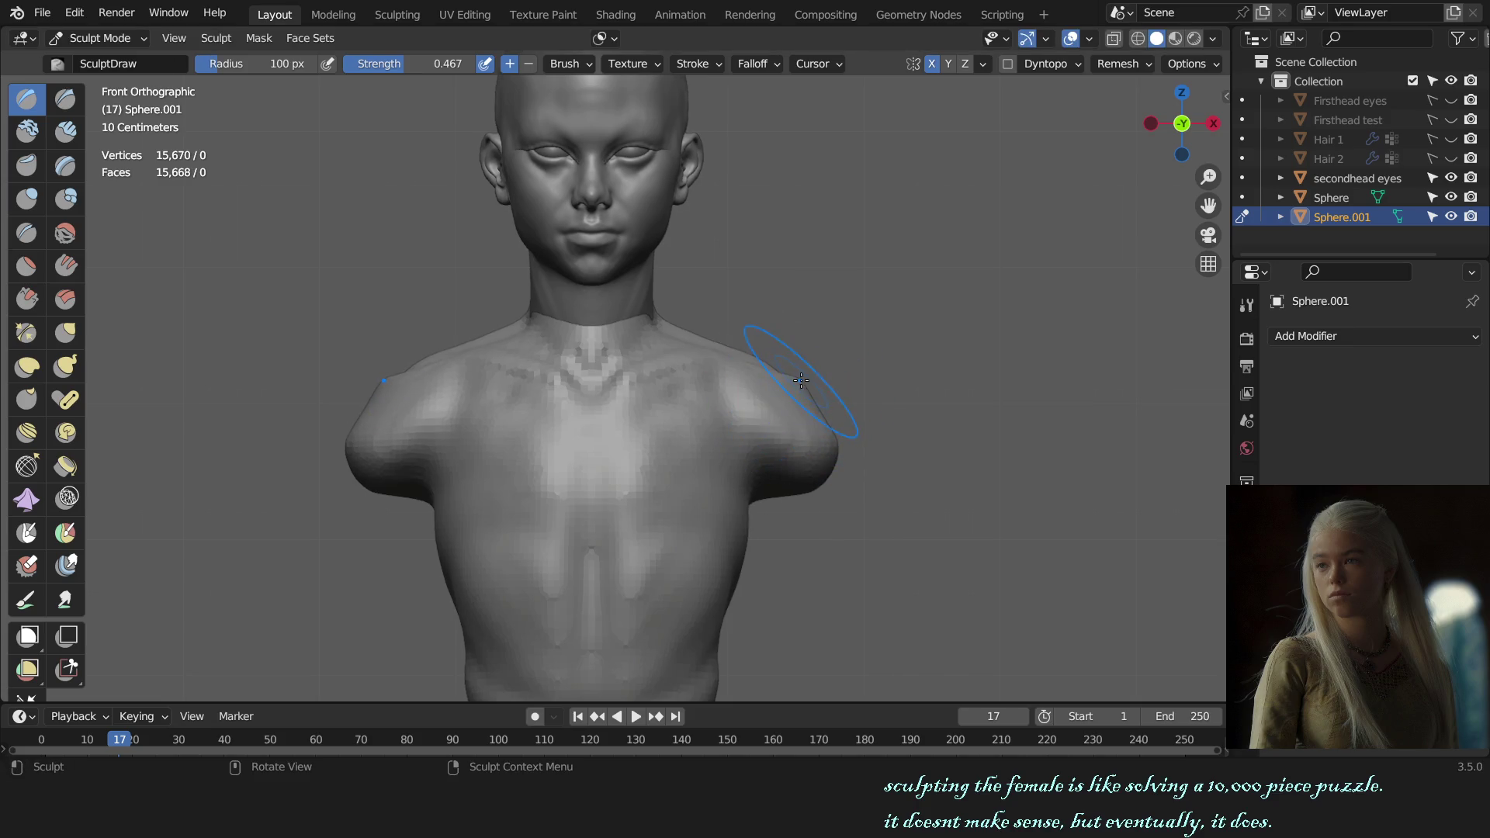
- From the right side view, grab and pull the shoulder surface outward between draw strokes
middle_click_drag(877, 376, 715, 415)
key("KP_3")
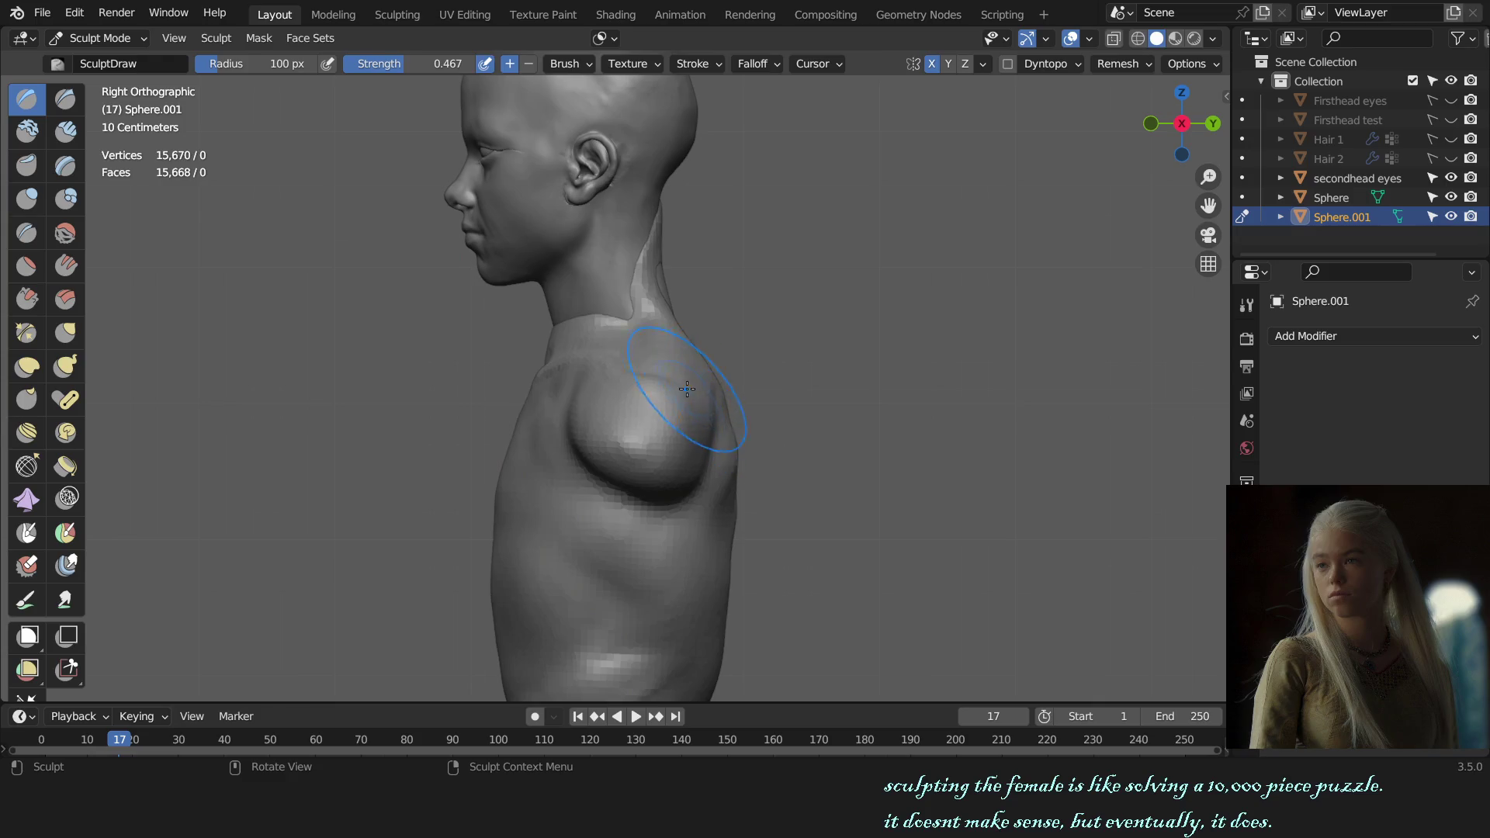
key("g")
left_click_drag(651, 372, 623, 344)
key("x")
key("f")
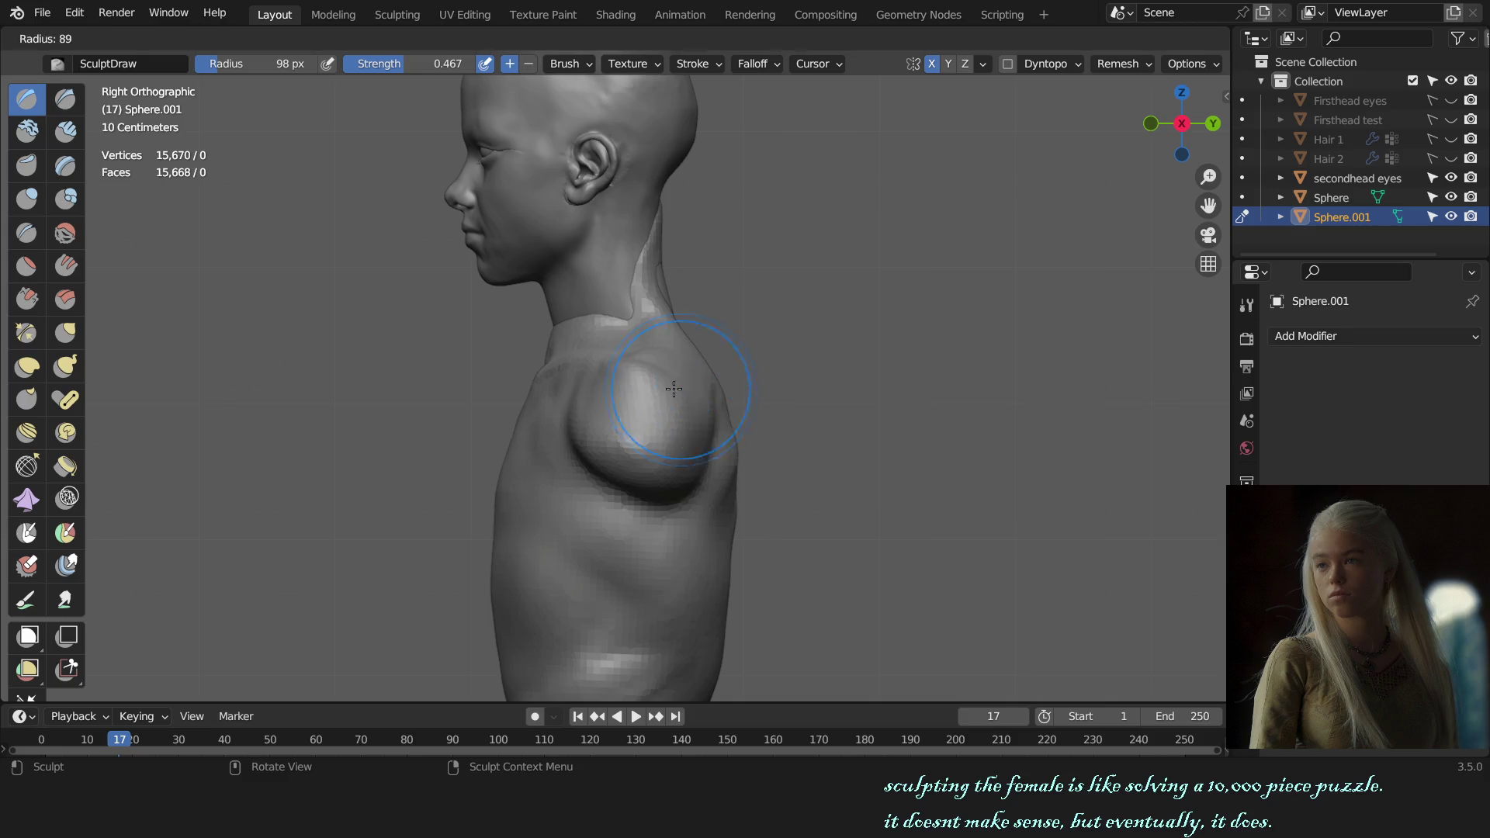
left_click(673, 388)
key("f")
left_click(648, 398)
key("g")
left_click_drag(632, 384, 613, 384)
key("f")
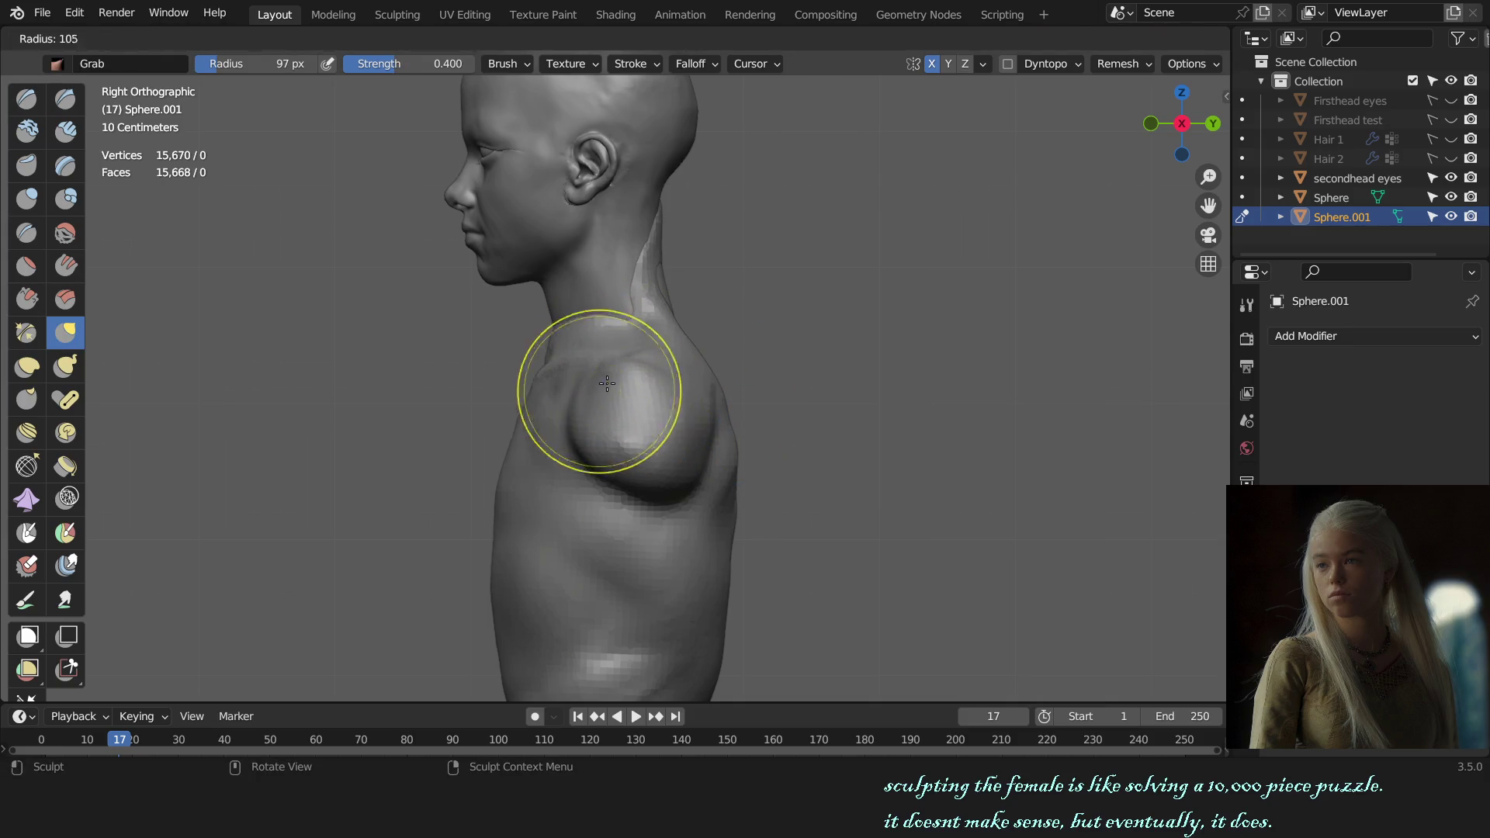
left_click(607, 383)
- Add more draw-brush volume to the shoulder and check it from behind and in front
key("x")
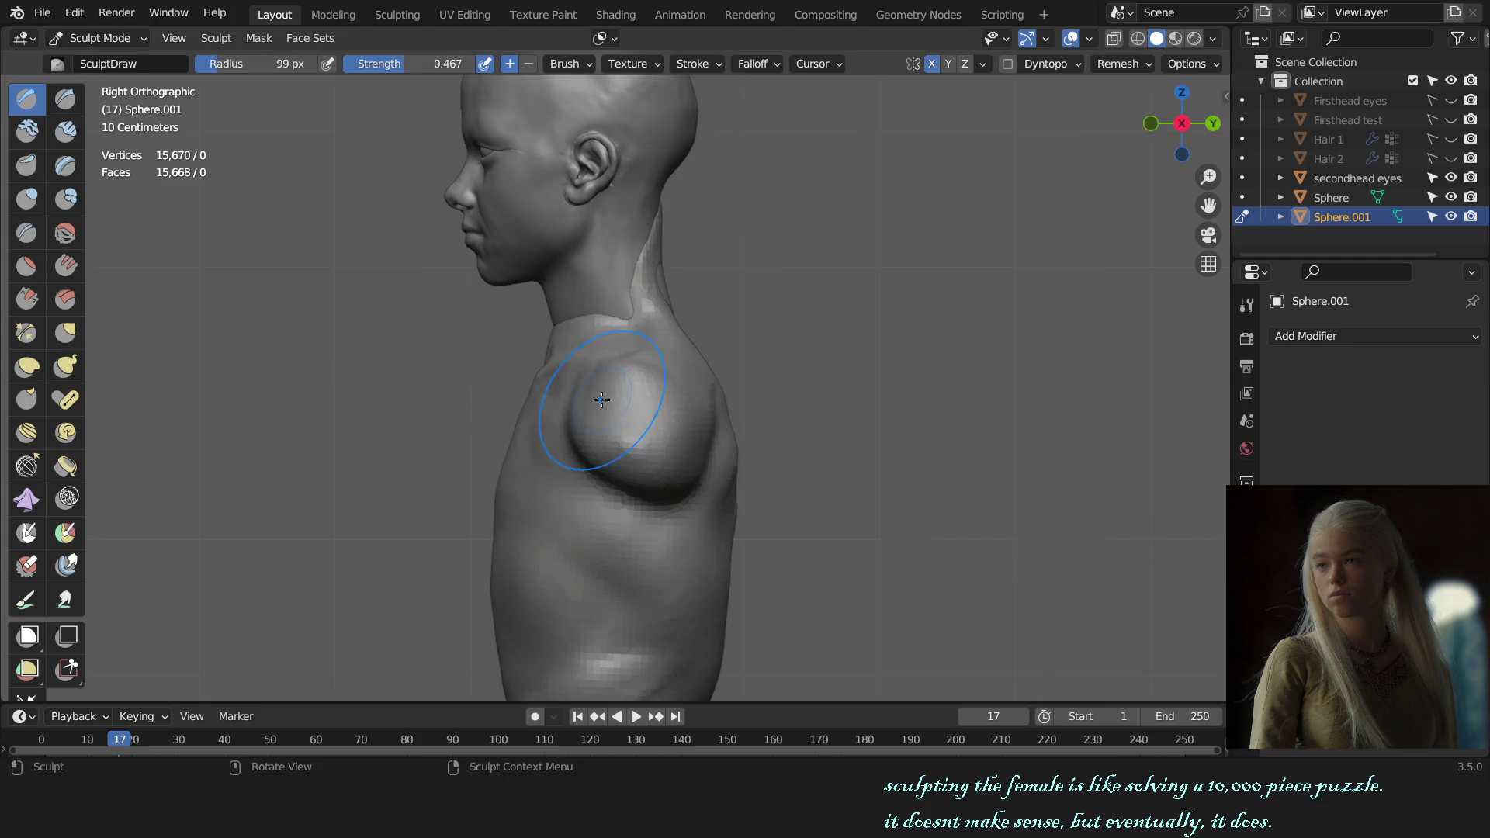
key("f")
left_click(580, 381)
key("f")
left_click(569, 409)
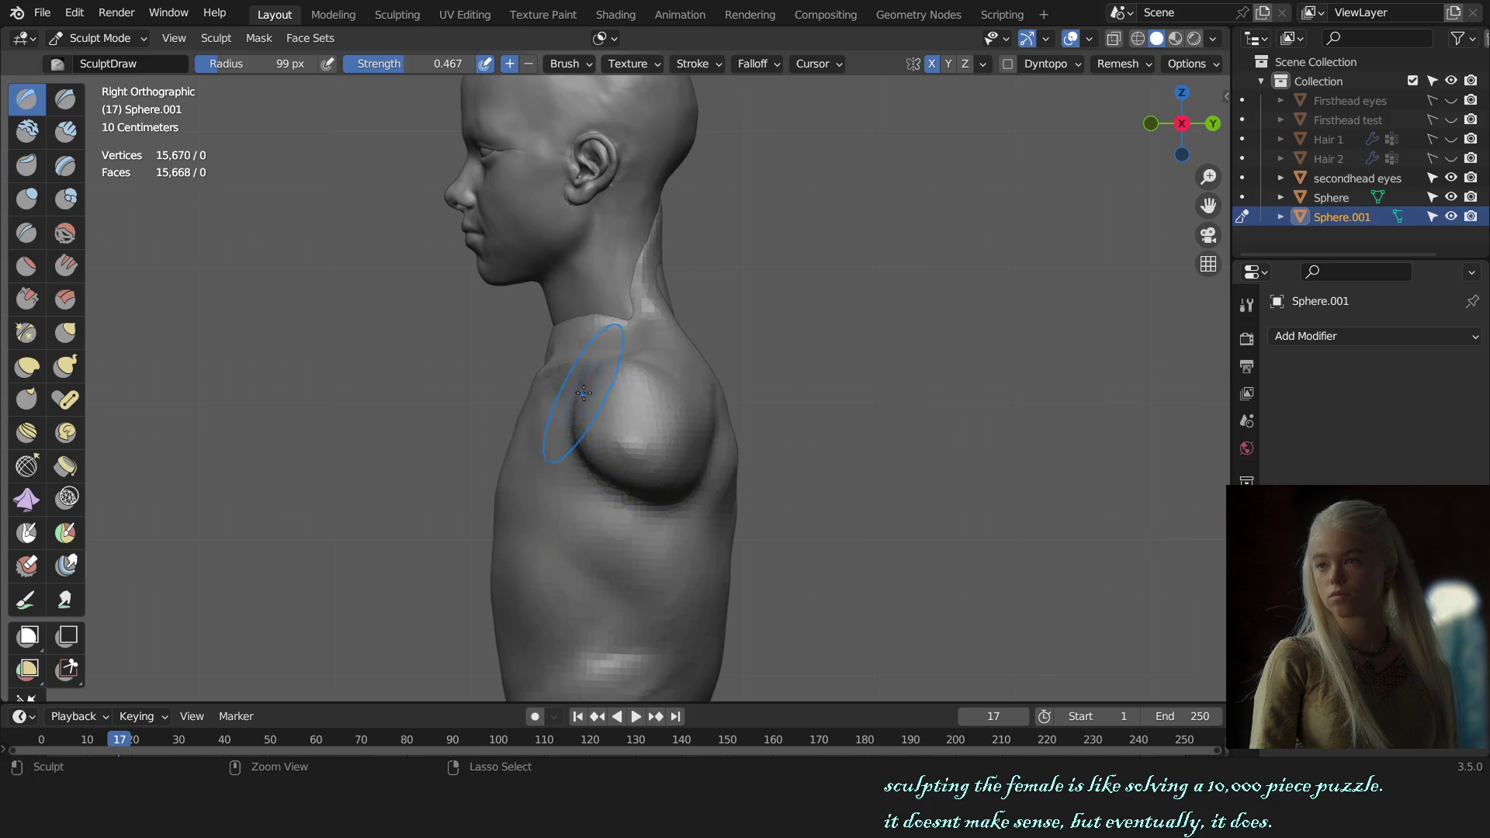
key("f")
left_click(625, 430)
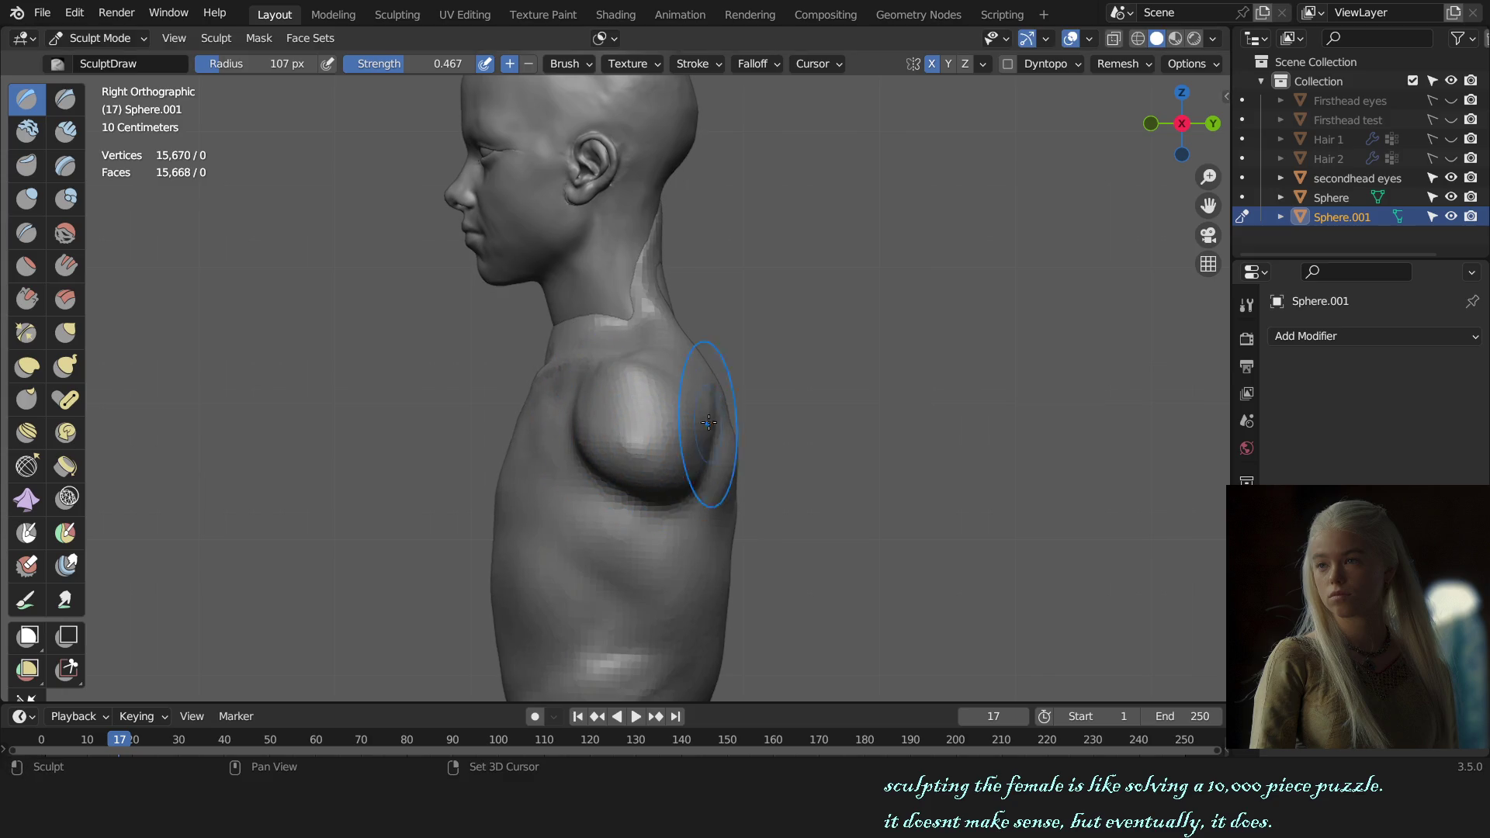
middle_click_drag(707, 422, 574, 489)
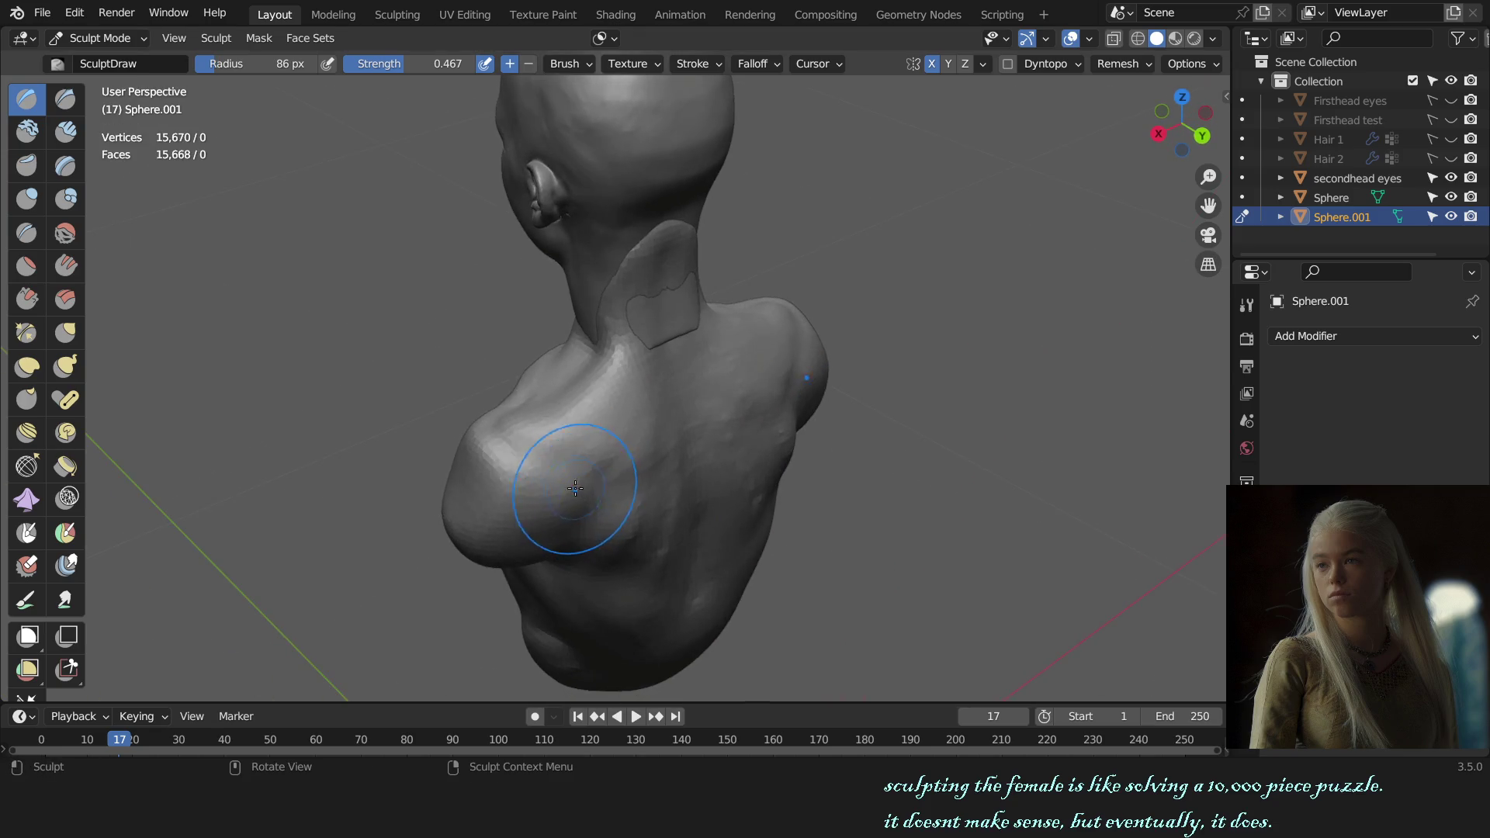
key("KP_1")
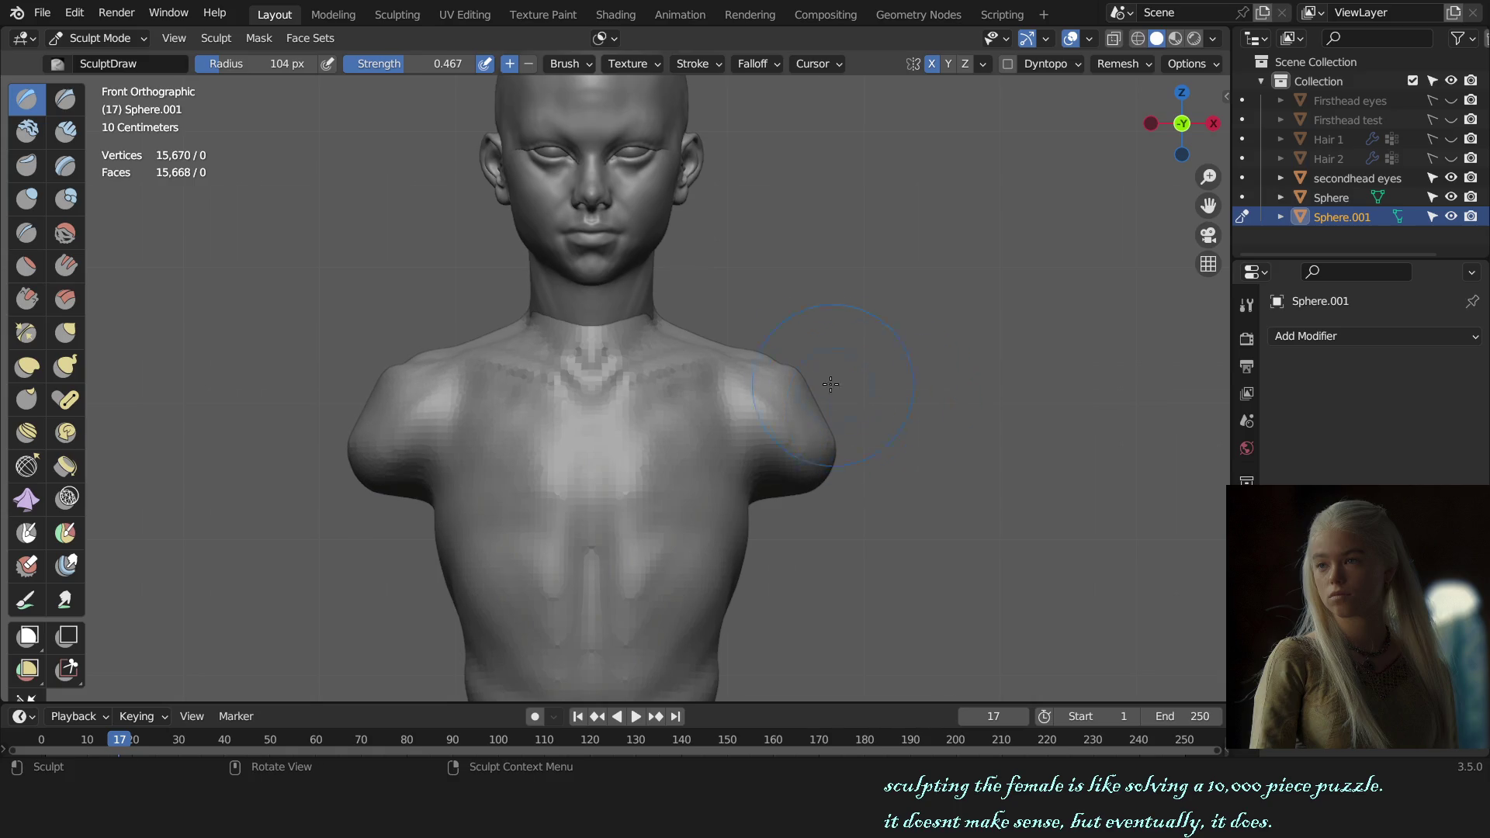
key("c")
middle_click_drag(891, 431, 892, 492)
scroll(788, 423, "up", 4)
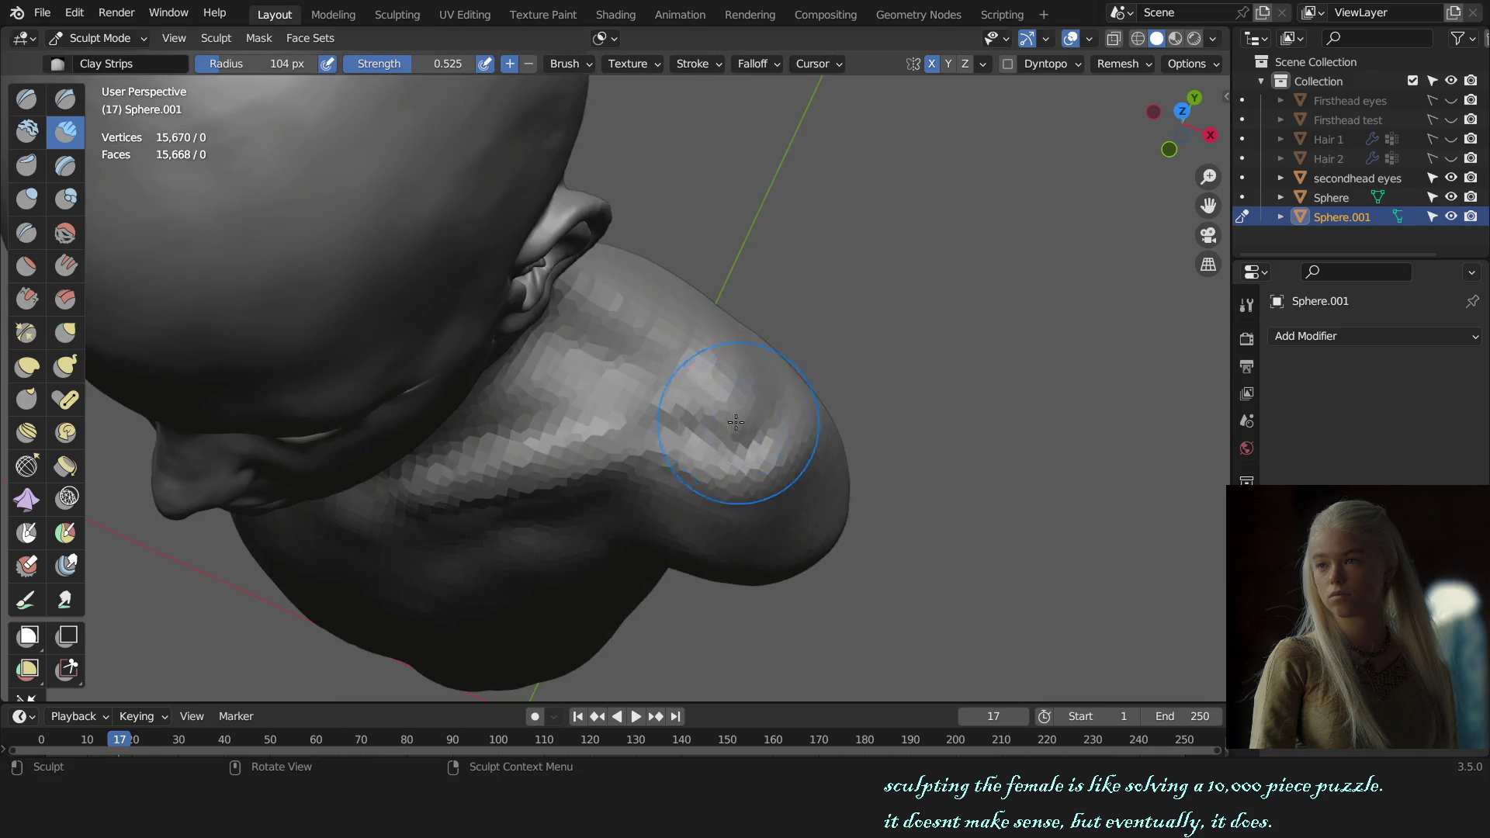
- Lay clay strips over the shoulder from below, then ready a larger Grab brush in front view
middle_click_drag(711, 423, 629, 392)
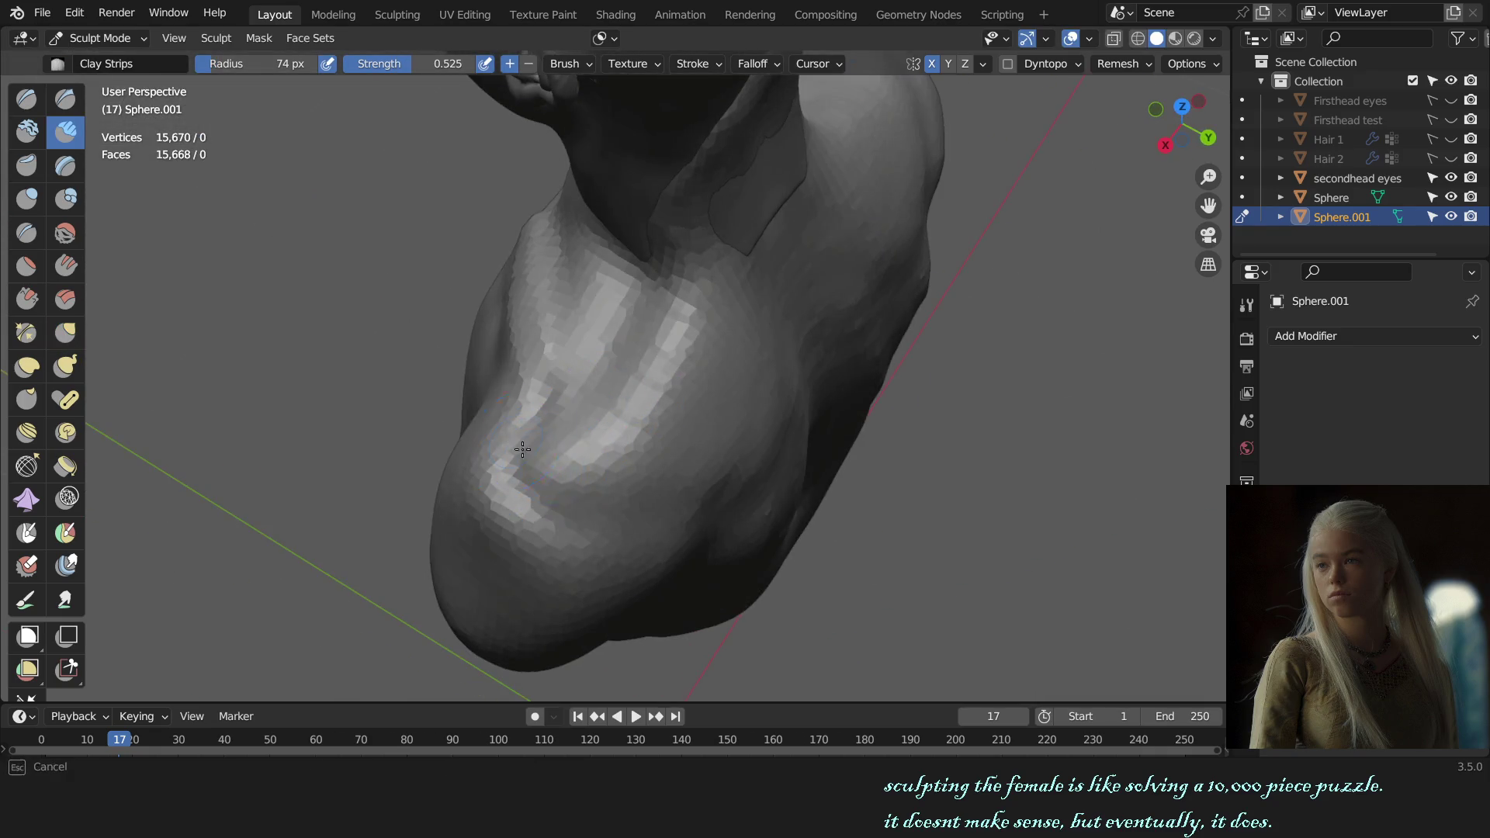
mouse_move(584, 508)
left_mouse_down()
mouse_move(644, 396)
mouse_move(749, 428)
left_mouse_up()
left_click_drag(565, 454, 599, 499)
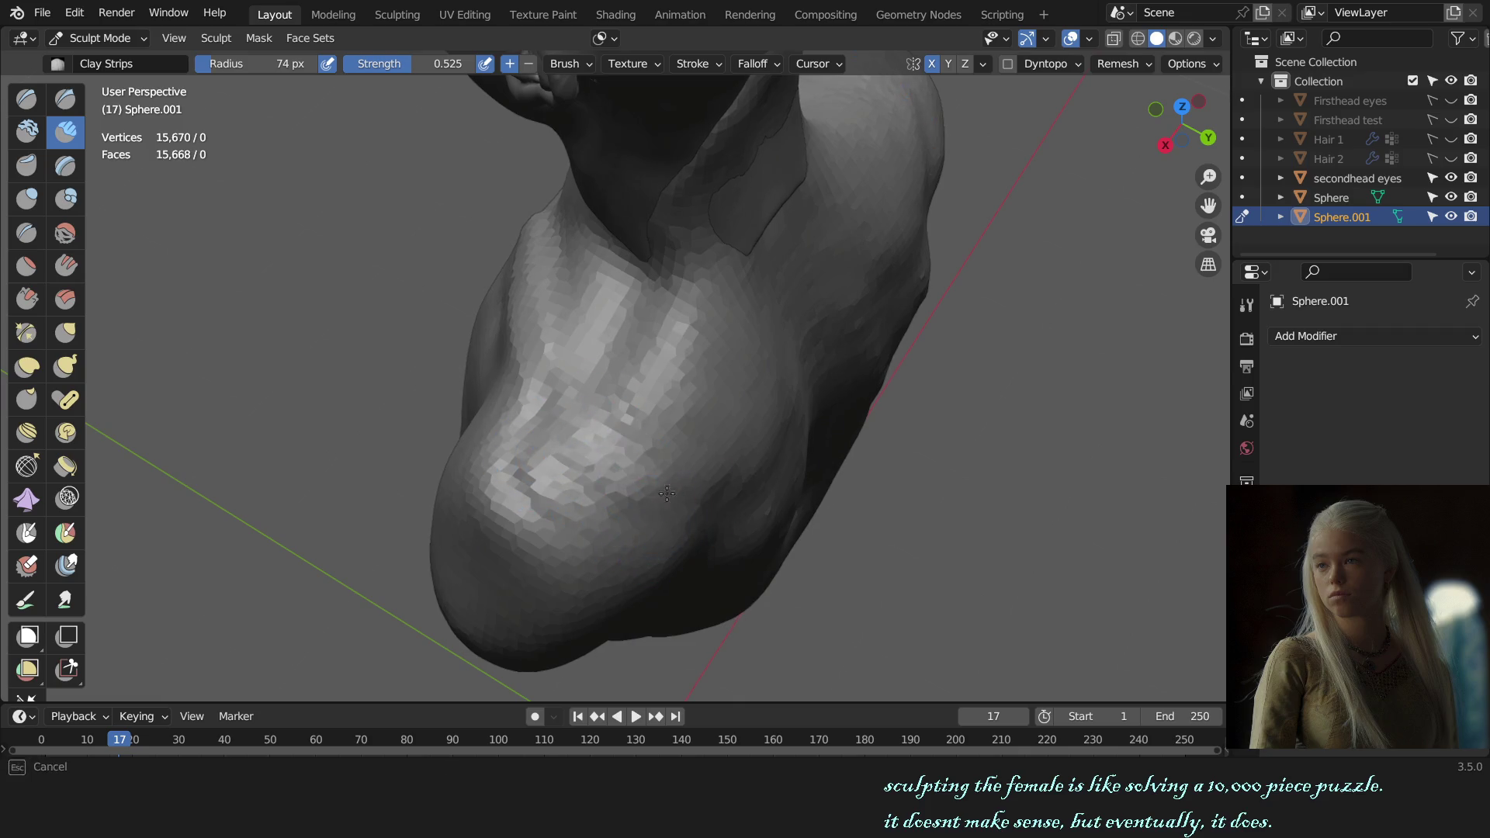
key("KP_1")
scroll(978, 341, "down", 5)
scroll(924, 415, "down", 1)
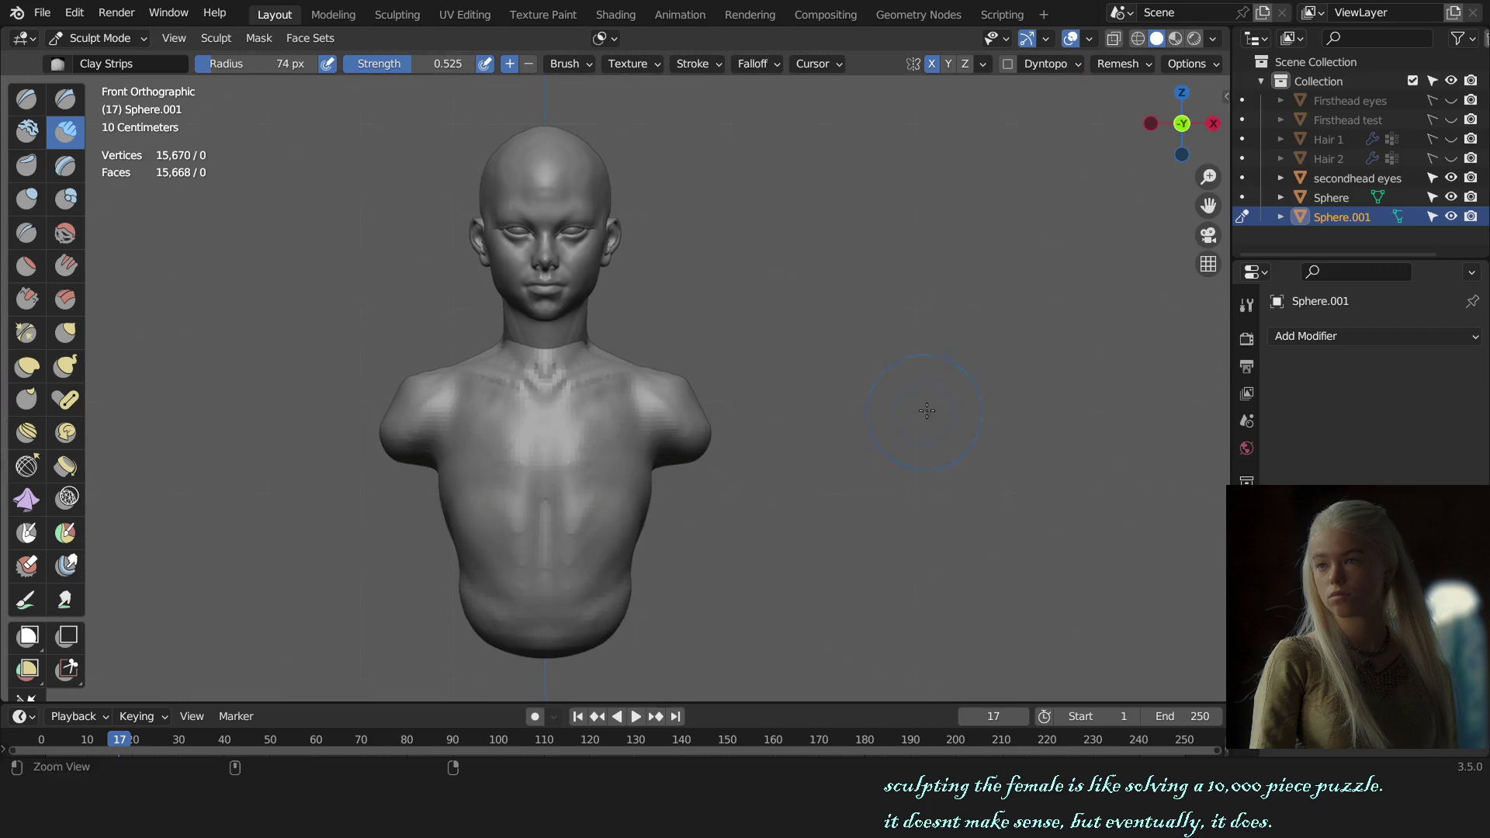
scroll(891, 449, "down", 2)
scroll(814, 419, "up", 2)
key("g")
key("f")
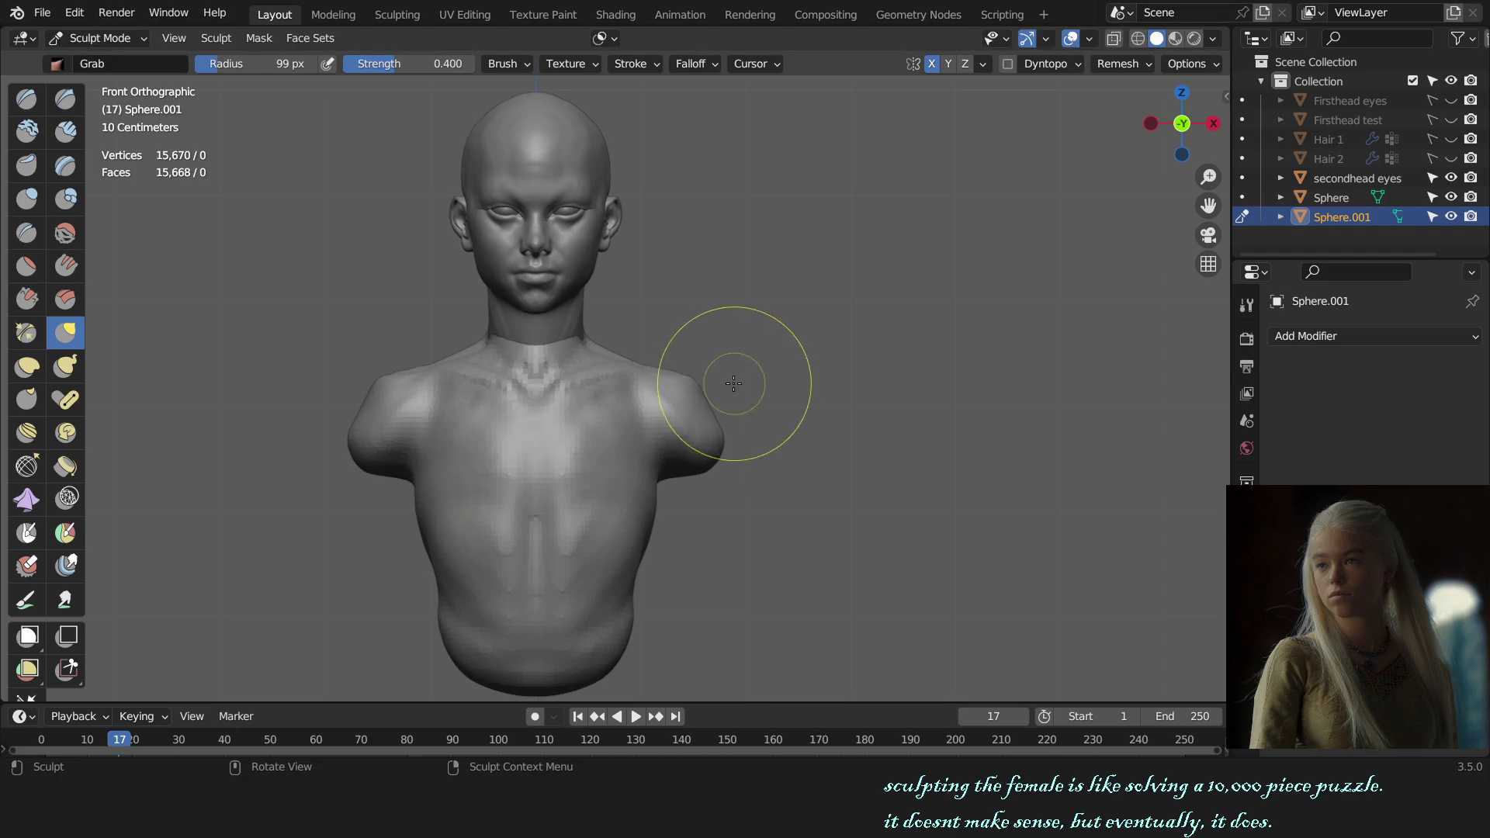
left_click(698, 377)
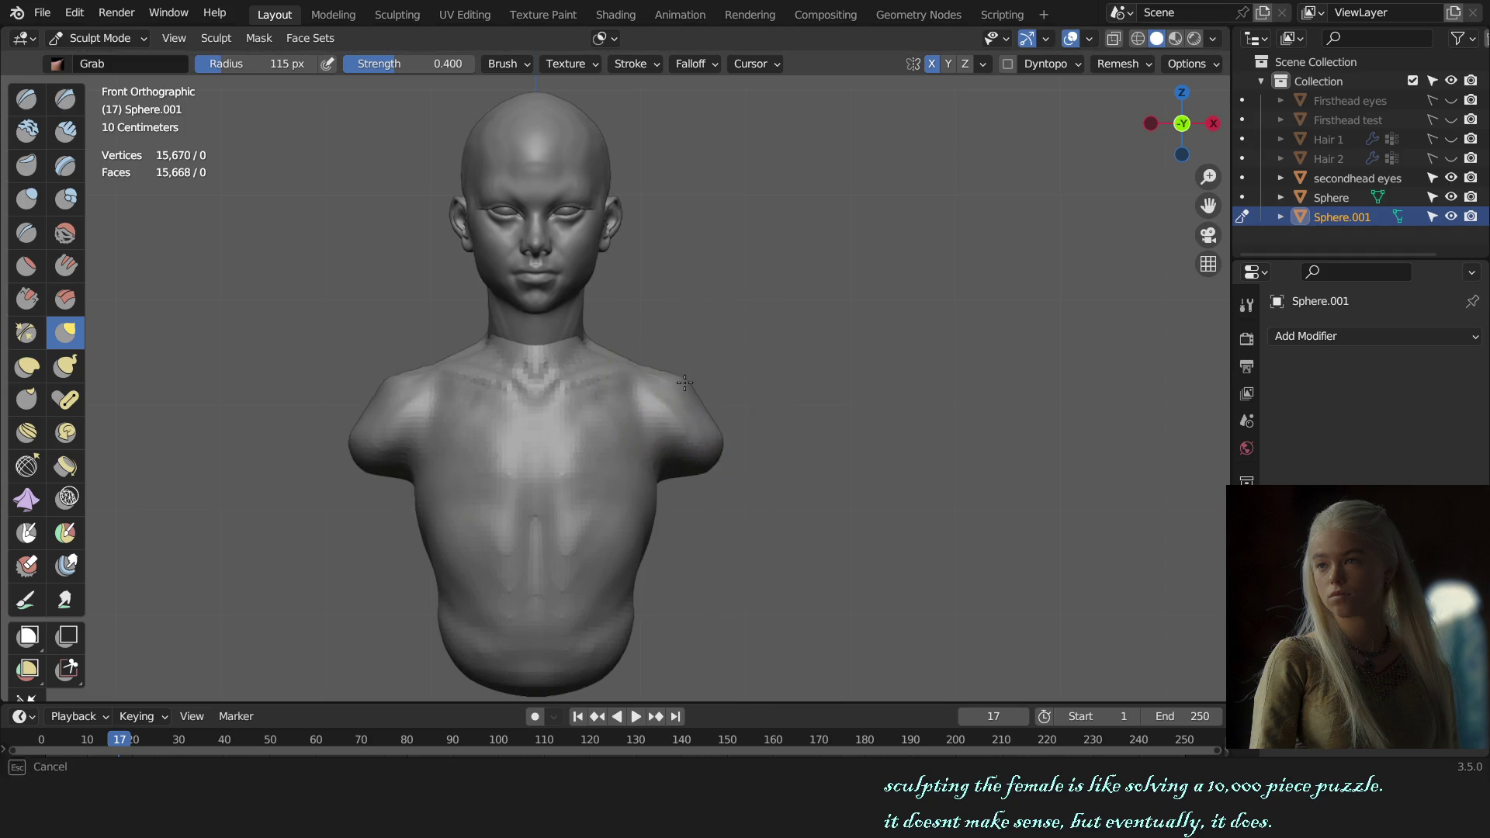
- Blend away the dark crease on the shoulder with clay strips from a three-quarter view
mouse_move(848, 393)
middle_mouse_down()
mouse_move(748, 492)
mouse_move(772, 449)
middle_mouse_up()
key("c")
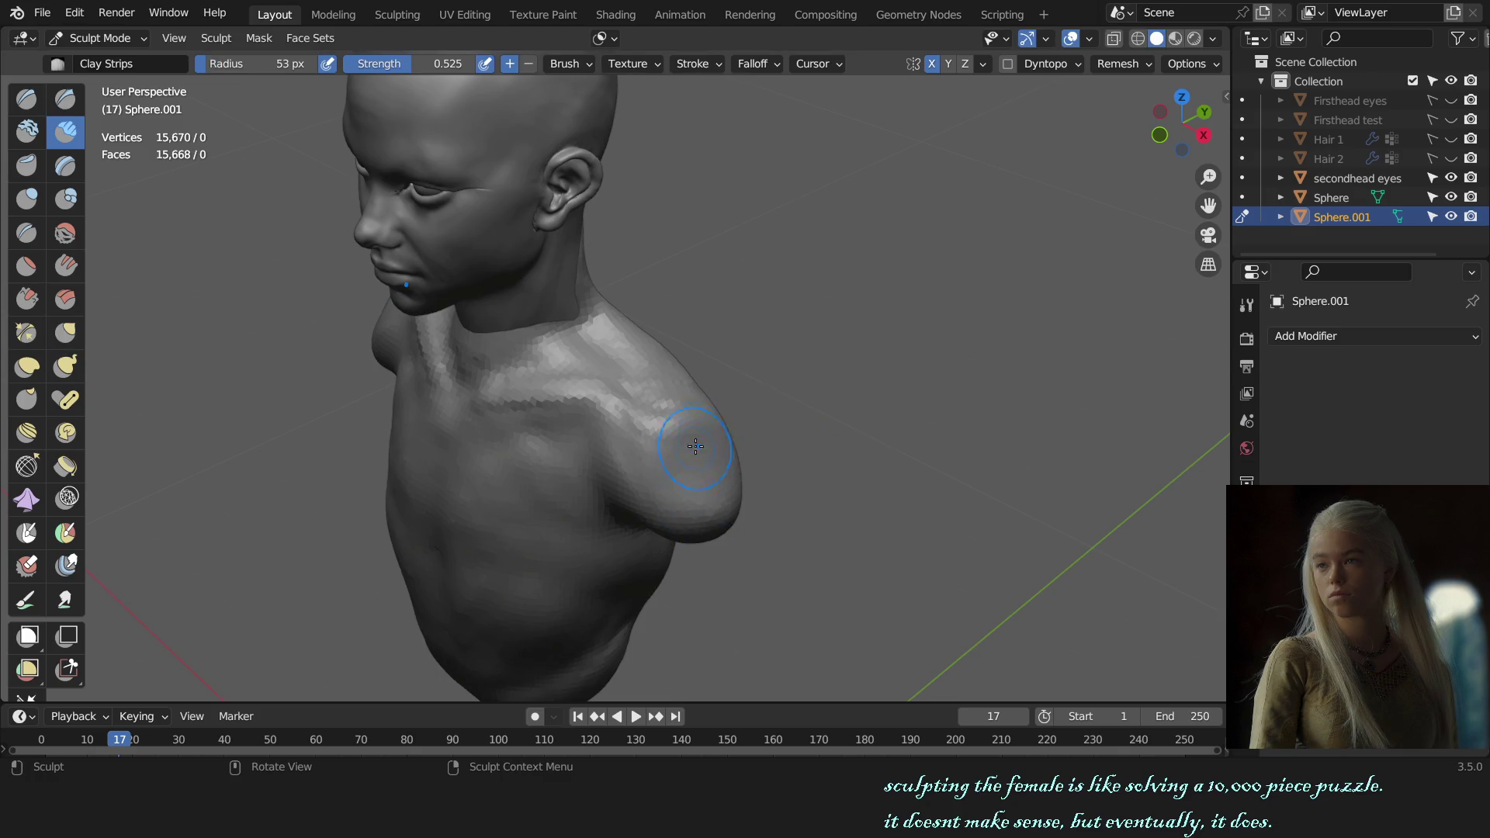
left_click_drag(670, 463, 658, 465, "shift")
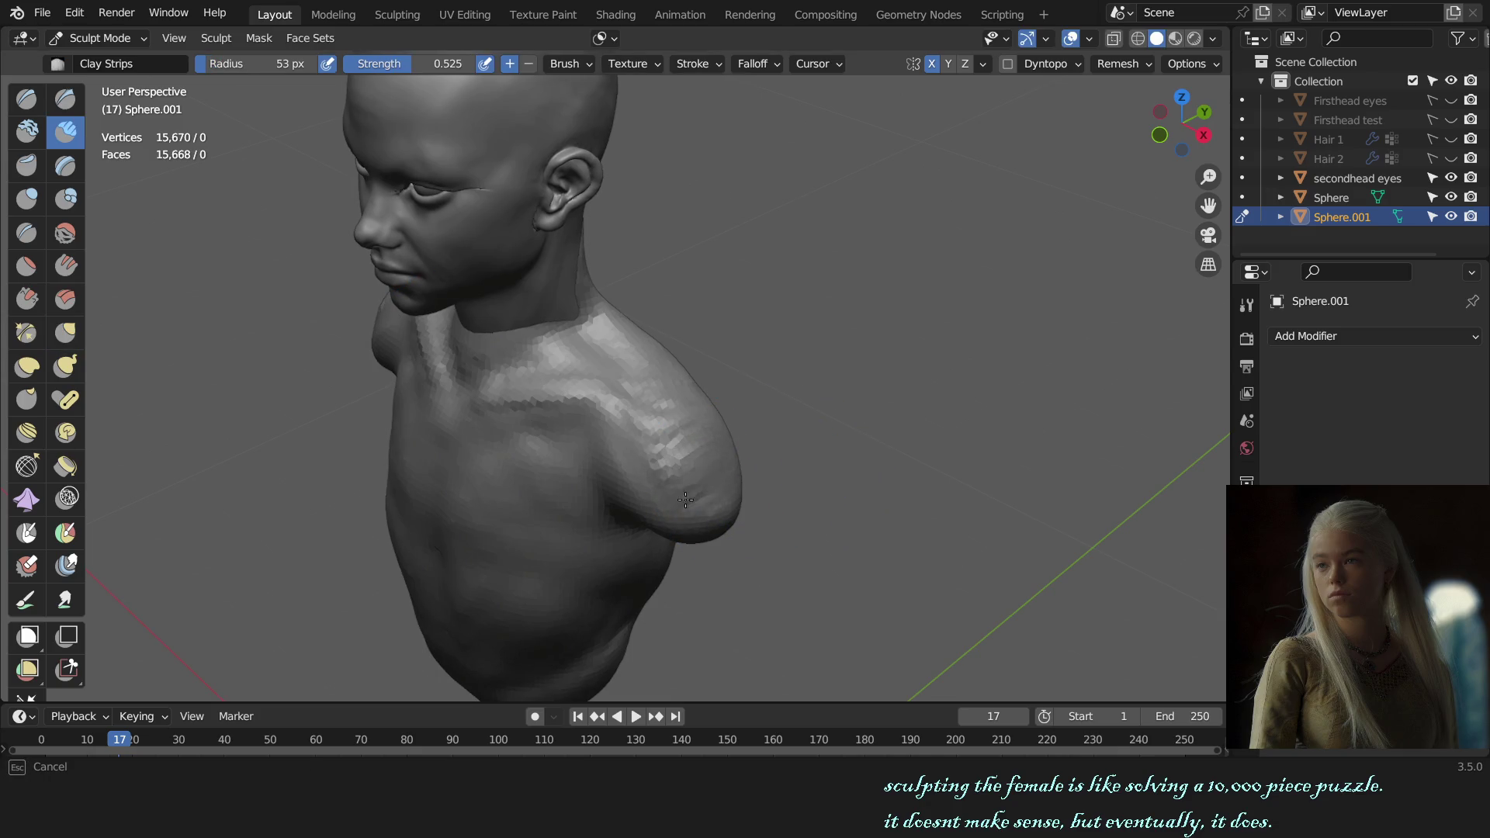
key("f")
left_click(718, 454)
key("KP_1")
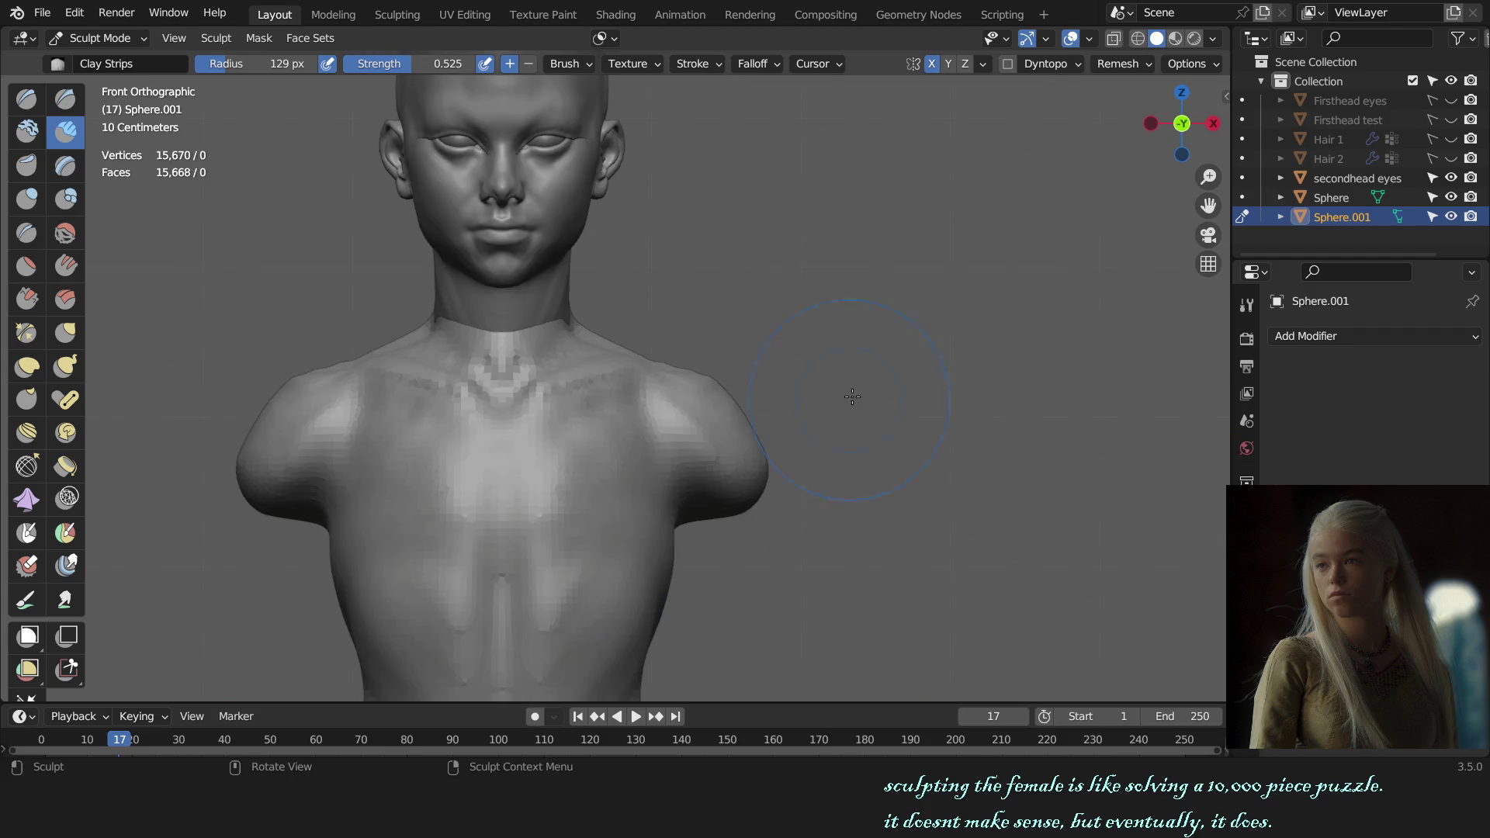
- Carve definition into the lower back with the Draw Sharp brush, then return to front view
middle_click_drag(976, 393, 618, 396)
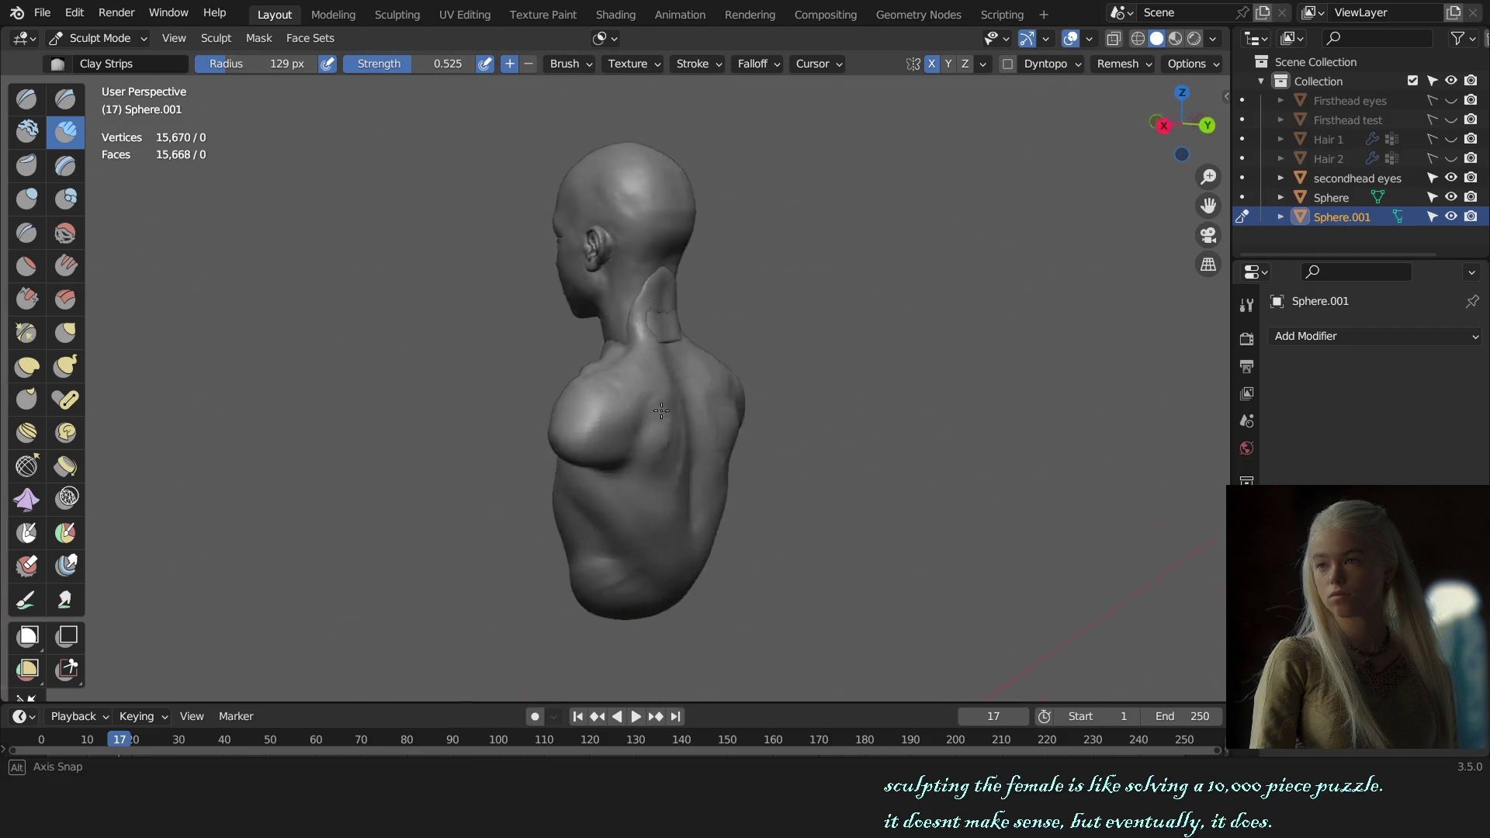
middle_click_drag(858, 429, 699, 349, "shift")
scroll(698, 349, "up", 3)
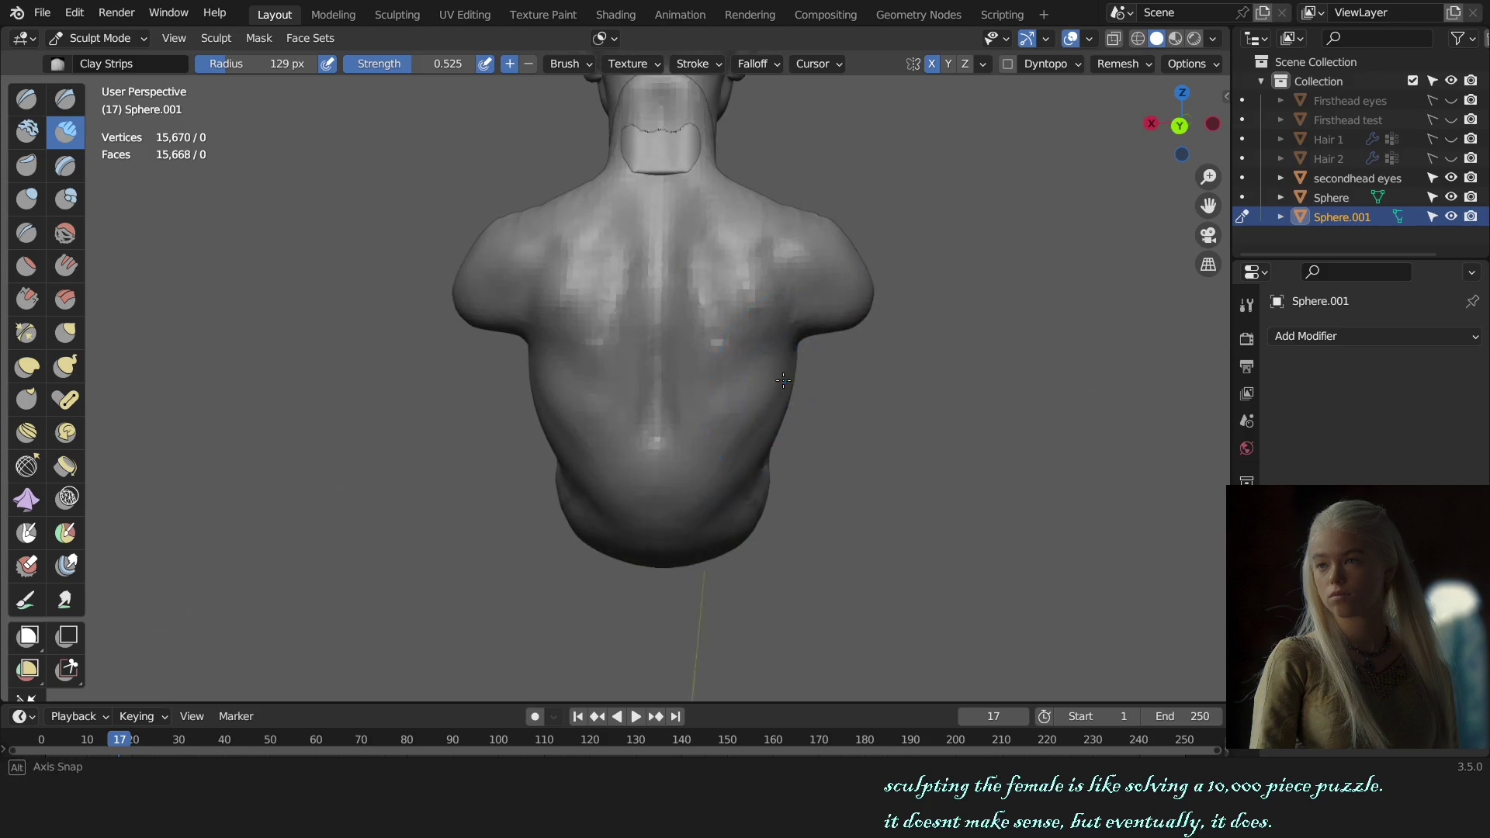
key("shift+c")
left_click(65, 99)
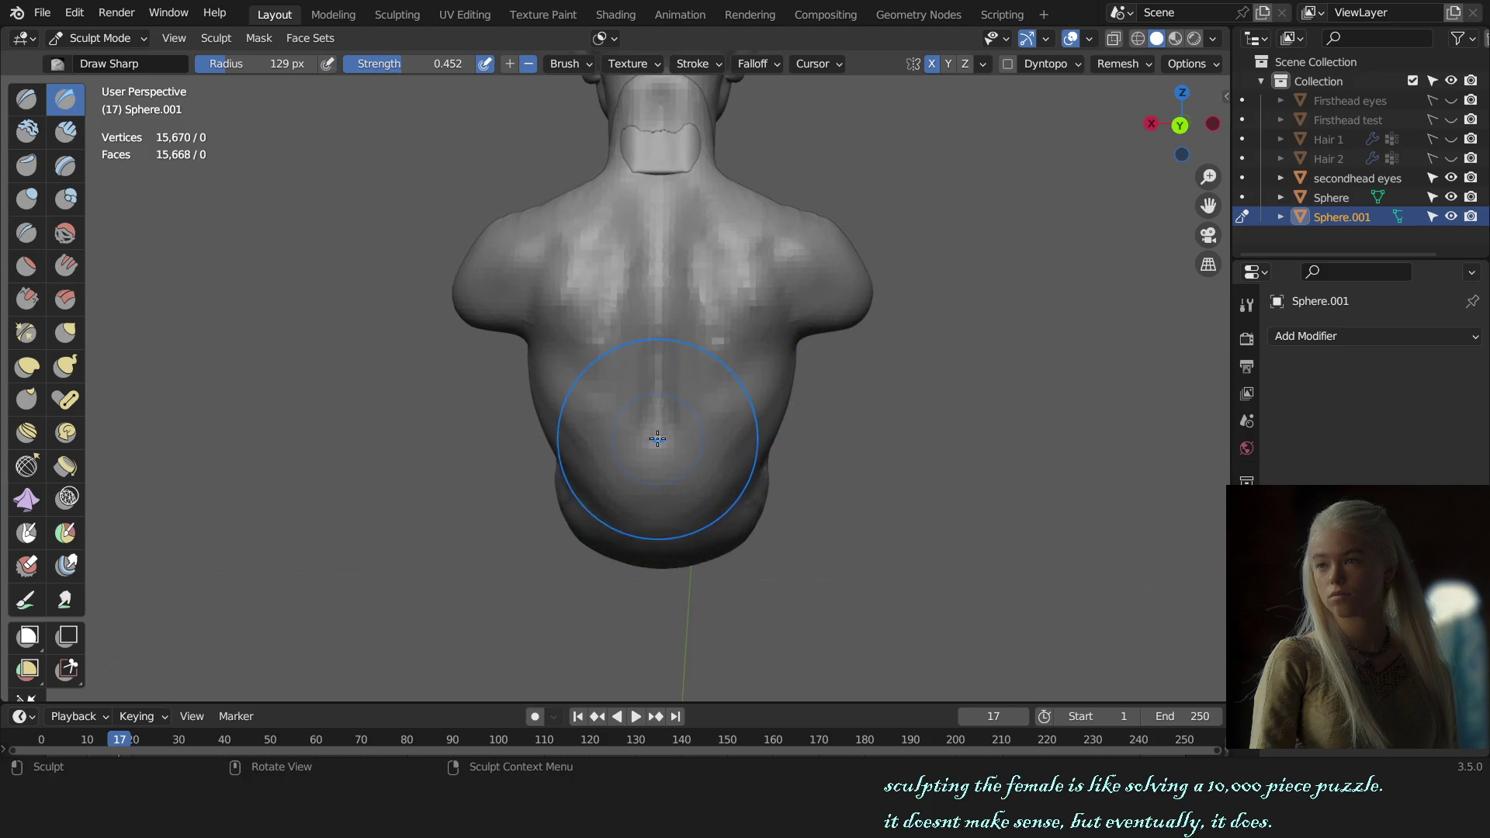
left_click_drag(655, 532, 658, 537)
key("KP_1")
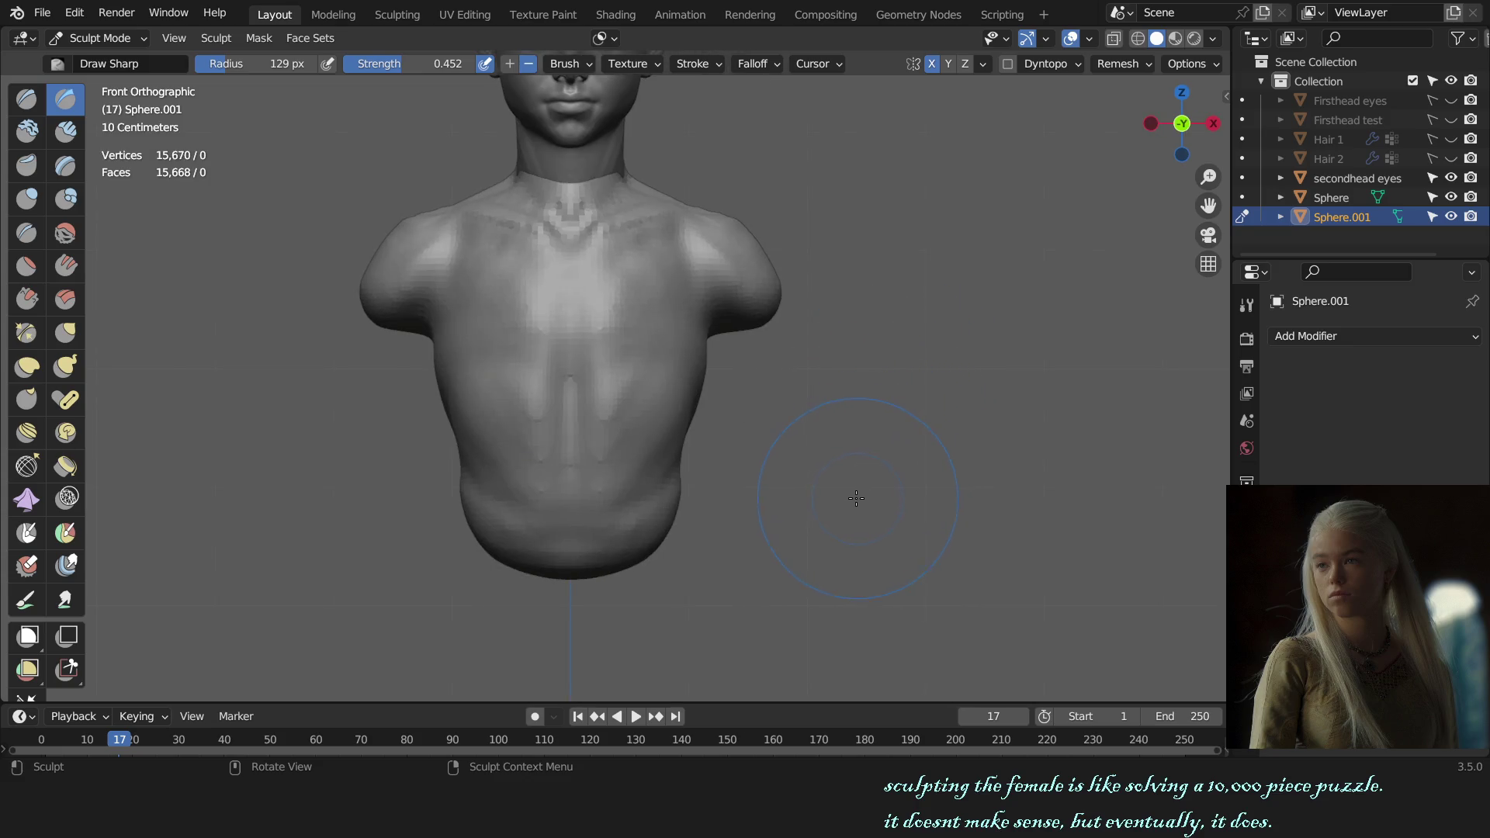
scroll(822, 410, "up", 1)
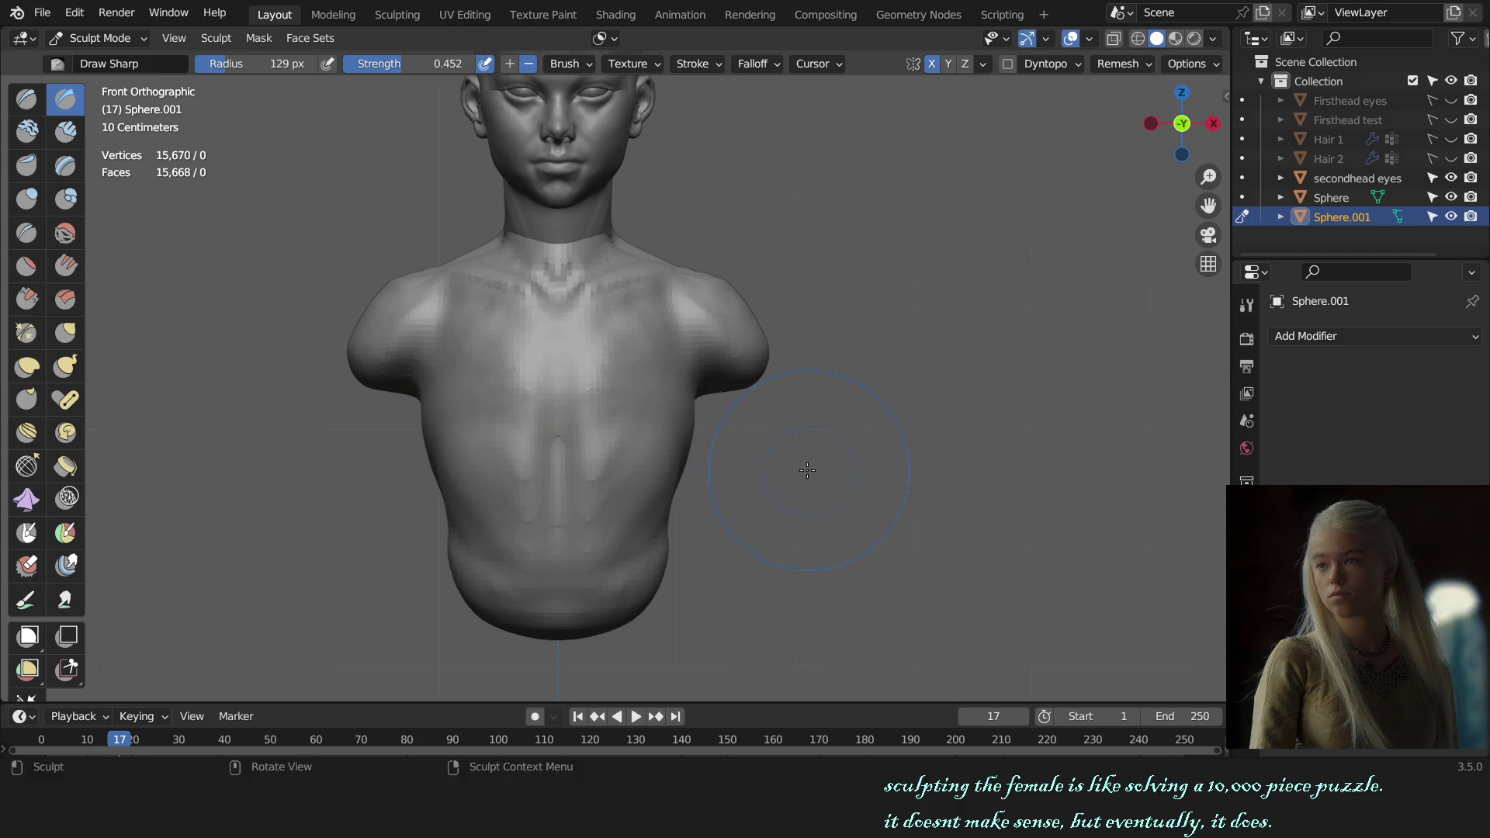
- Pull the right side of the torso into shape with an enlarged Grab brush
key("g")
key("f")
left_click(682, 449)
left_click_drag(682, 449, 675, 455)
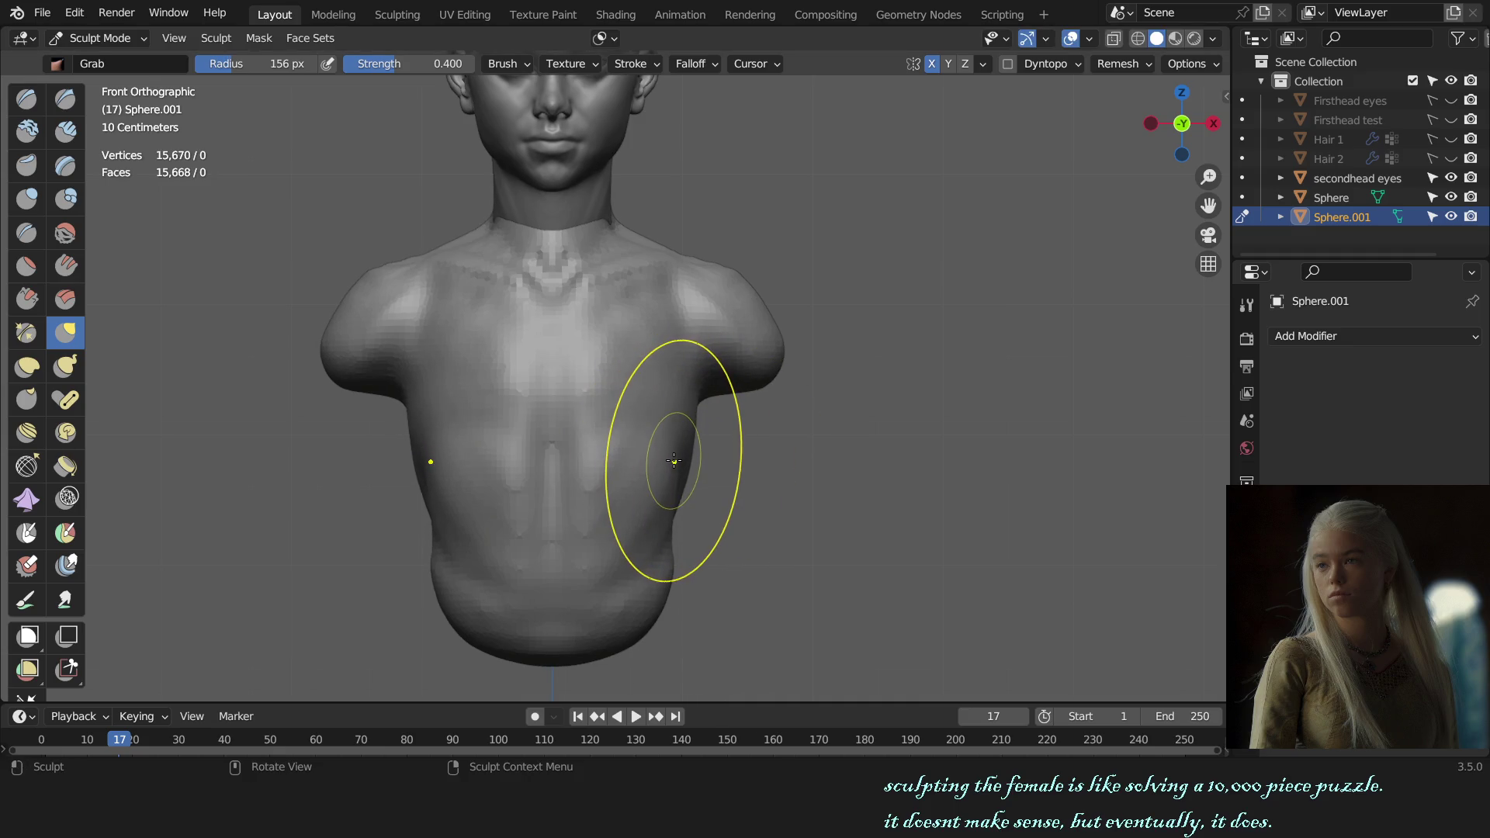
middle_click_drag(675, 459, 698, 350, "shift")
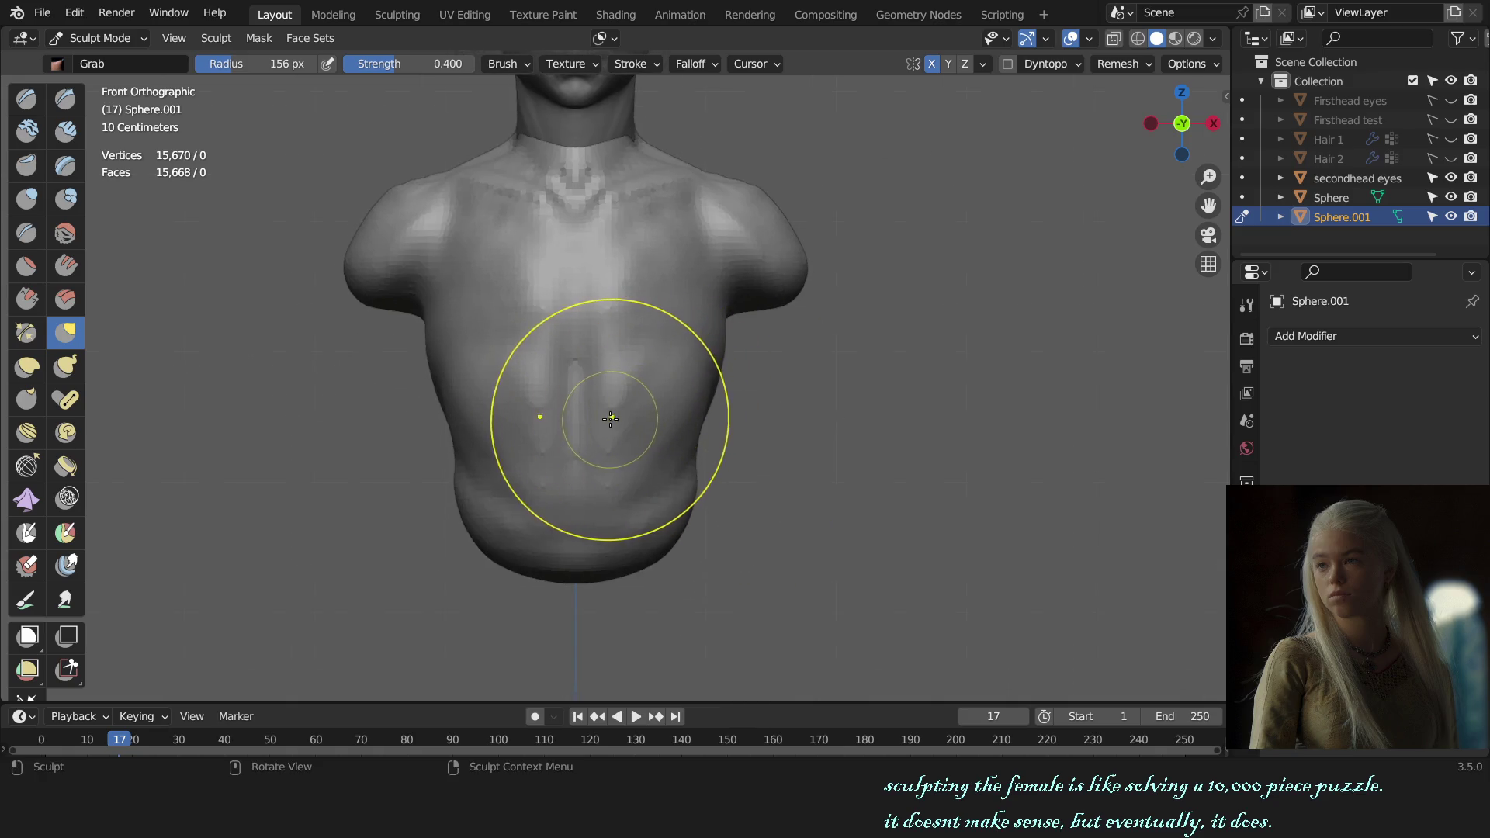
- Sculpt sharp detail into the abdomen near the navel and the lower torso, checking from below
key("x")
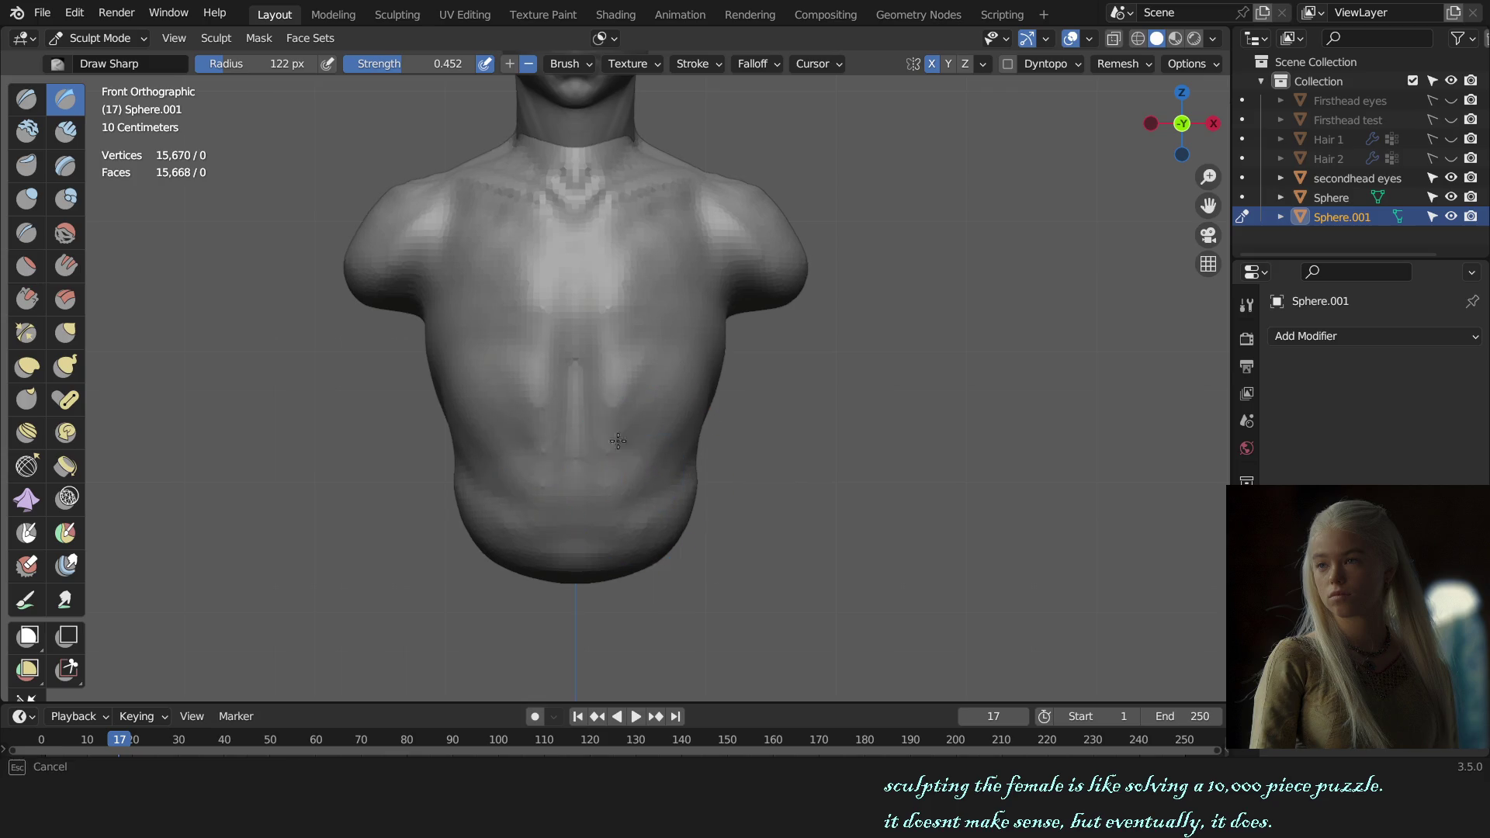
left_click_drag(617, 440, 593, 437)
middle_click_drag(700, 462, 597, 457)
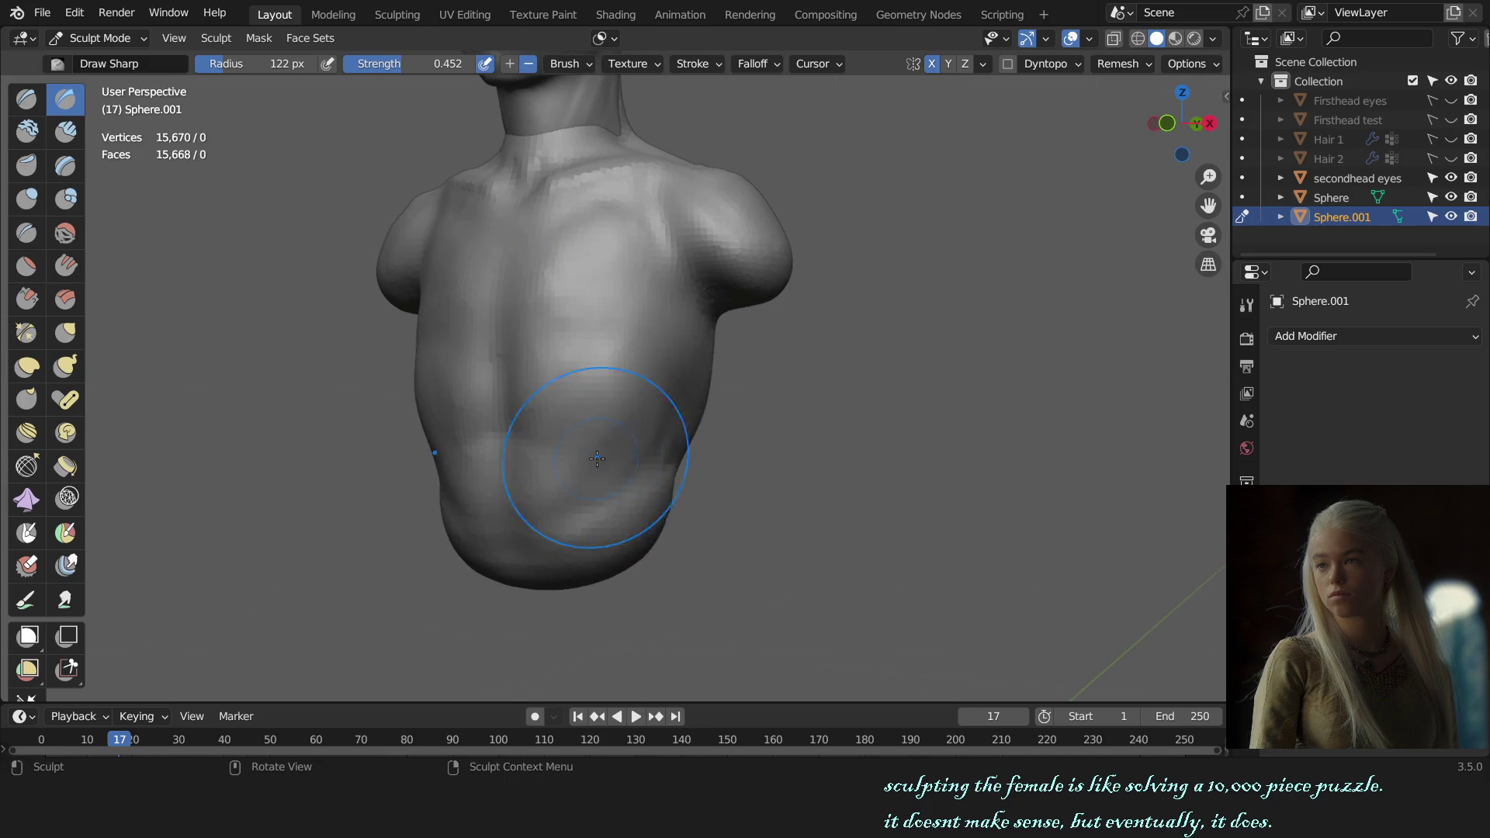
left_click_drag(570, 468, 650, 458)
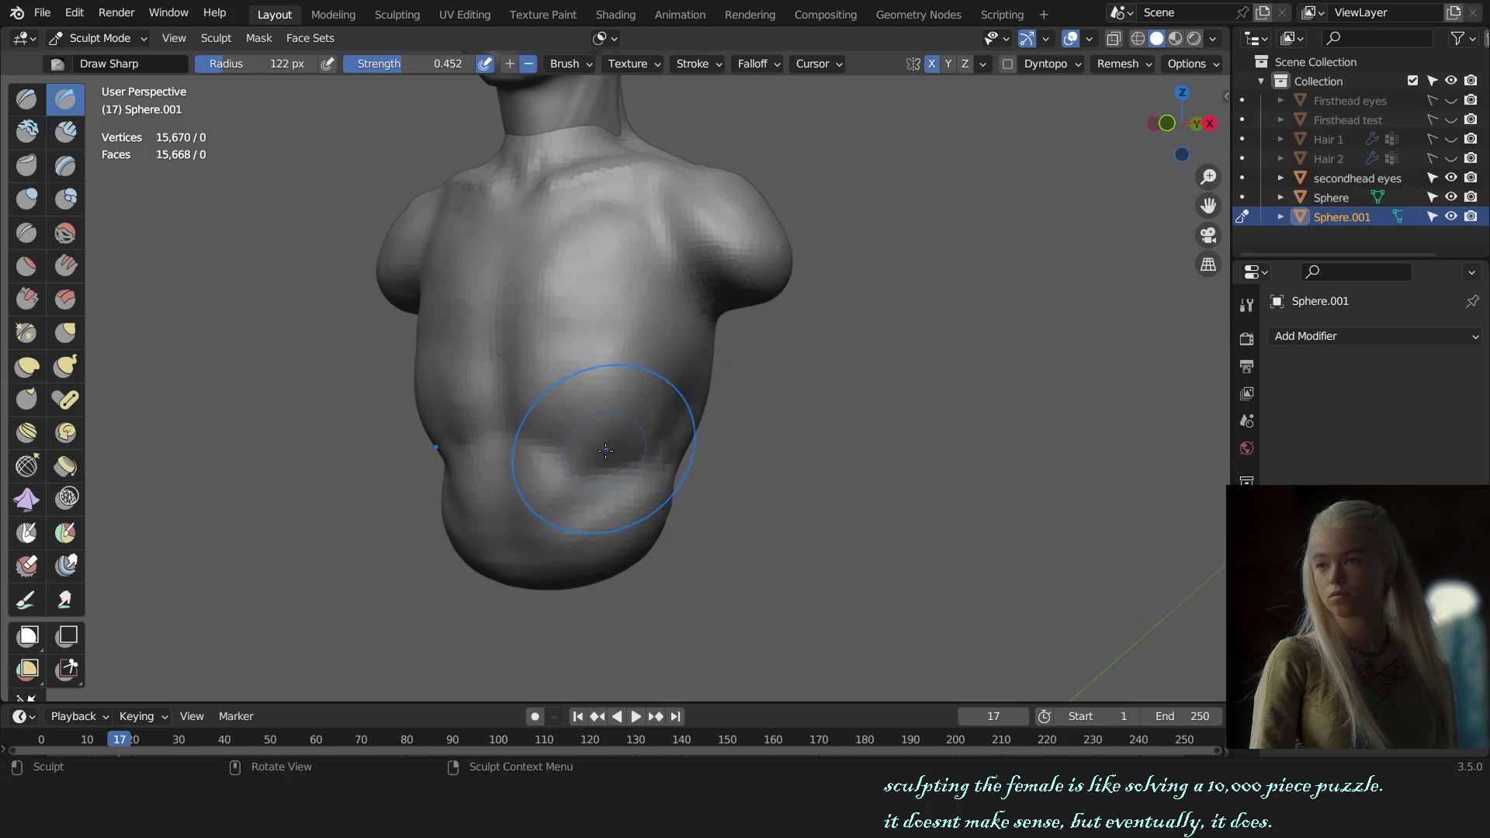
middle_click_drag(570, 456, 631, 286)
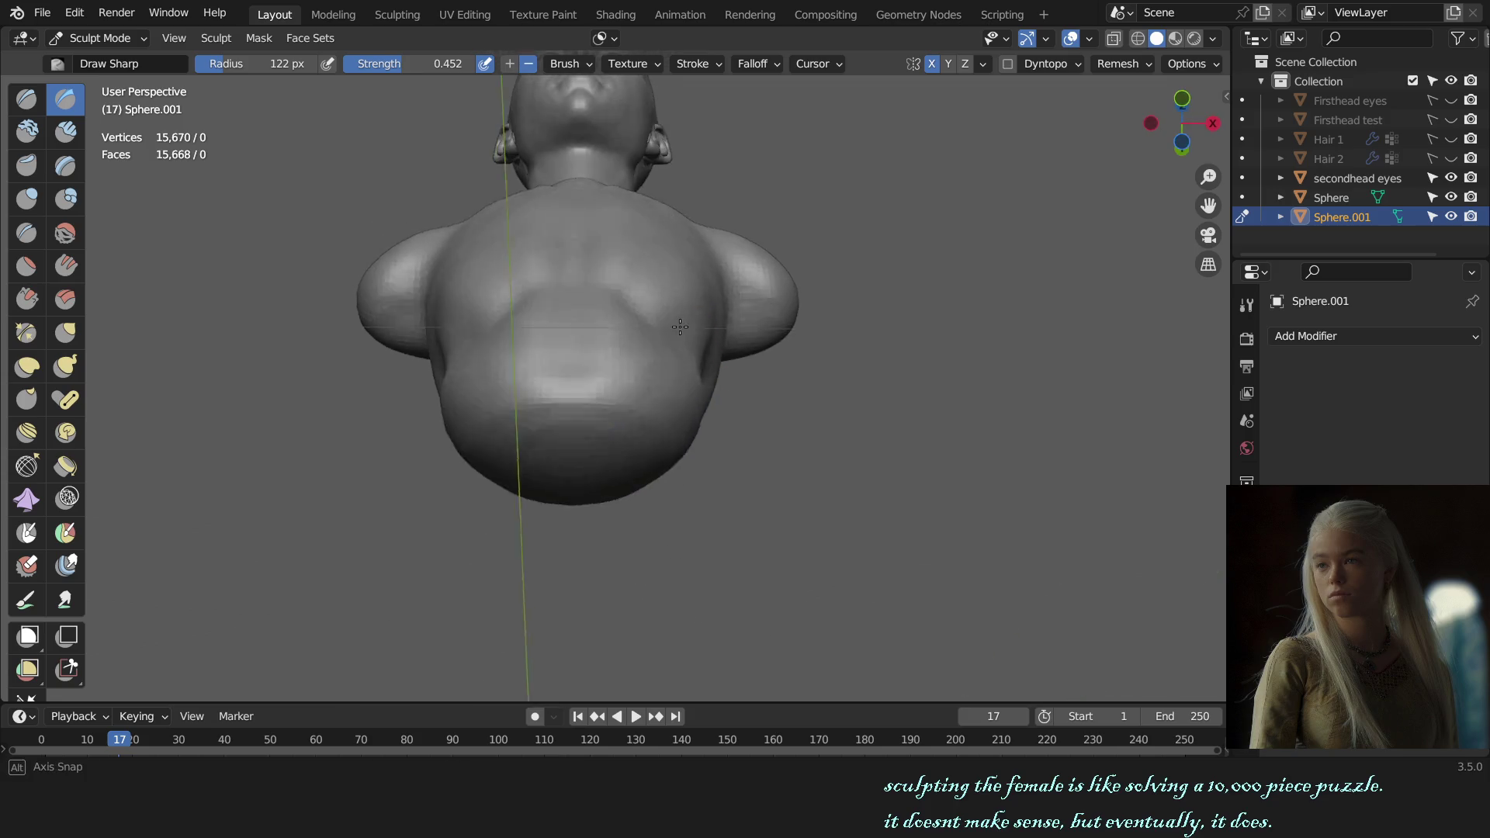
- Soften the chest and pectoral forms with the Draw brush at varying sizes
key("x")
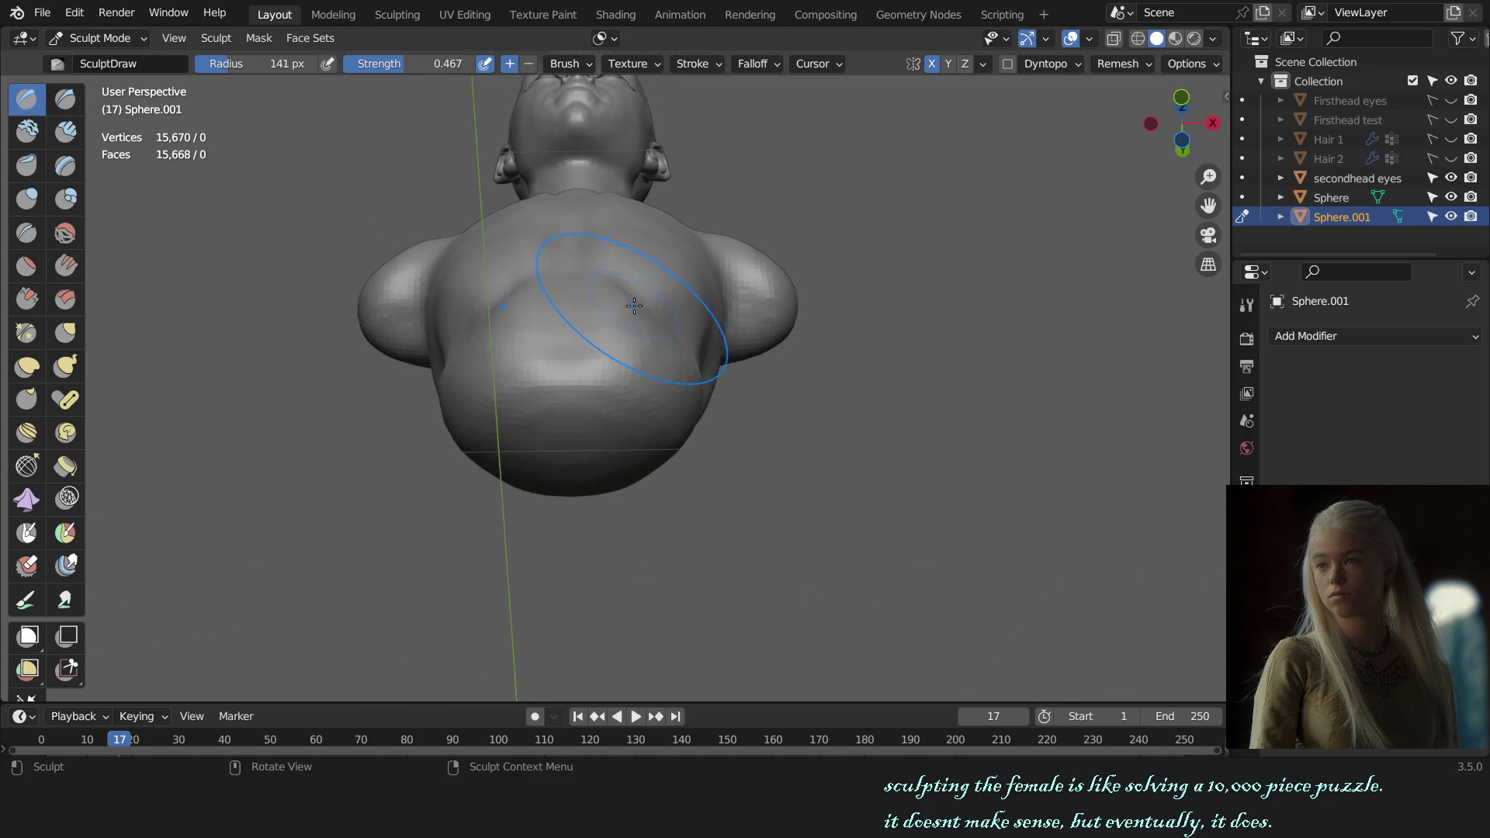
key("f")
left_click(628, 289)
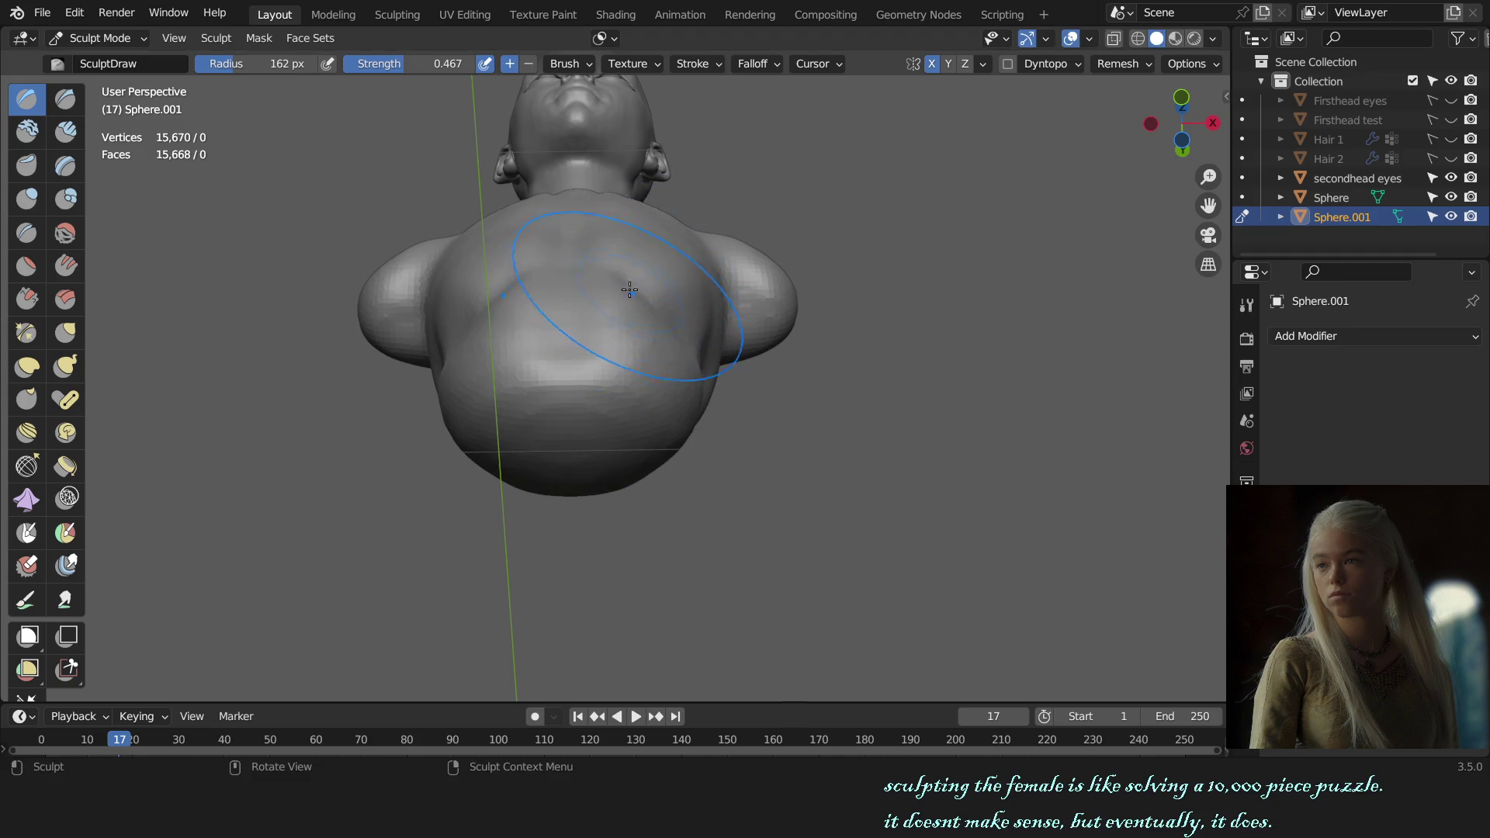
left_click(658, 296)
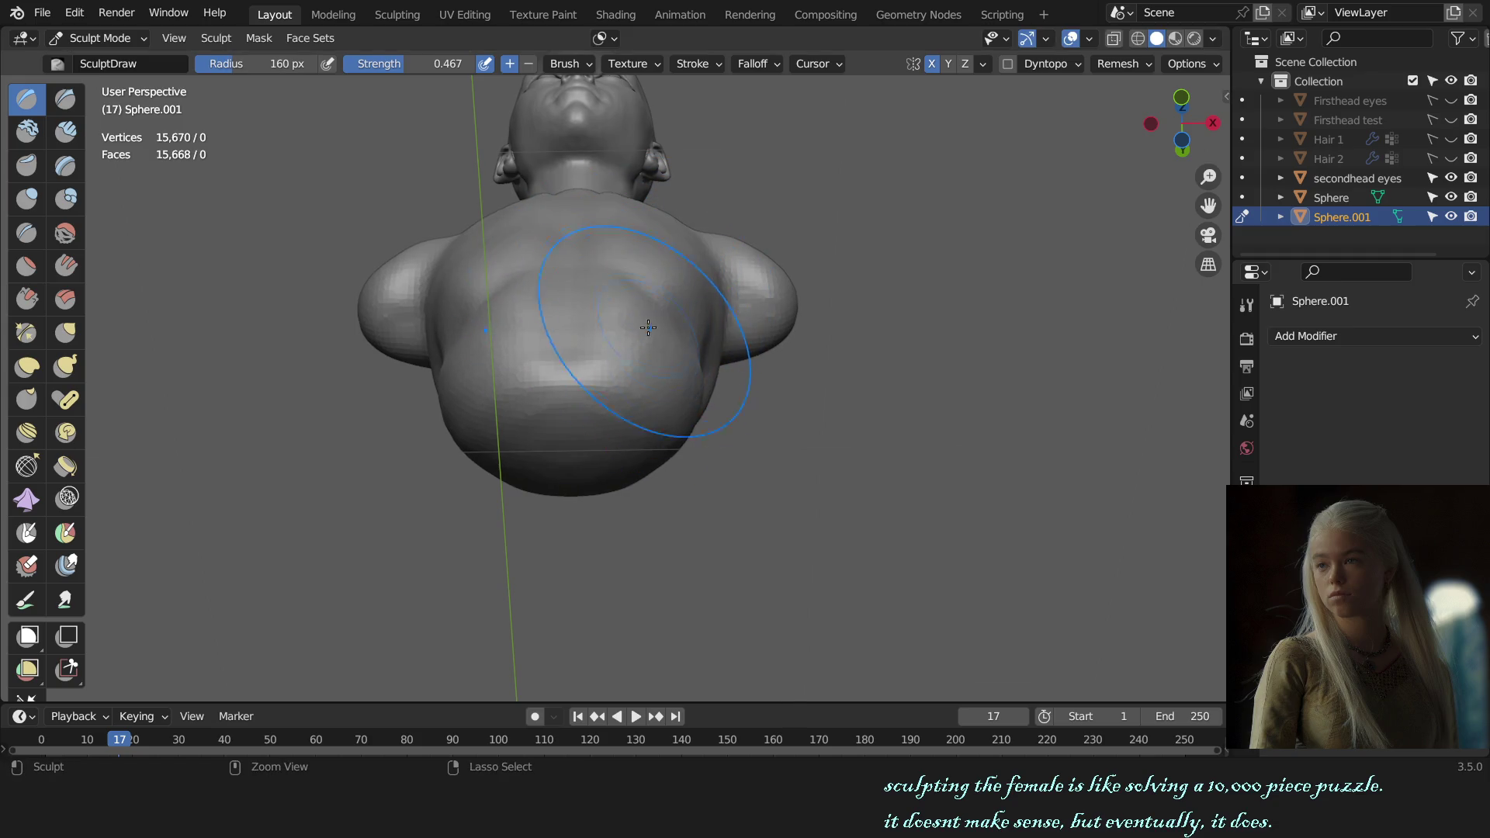
key("f")
left_click(695, 350)
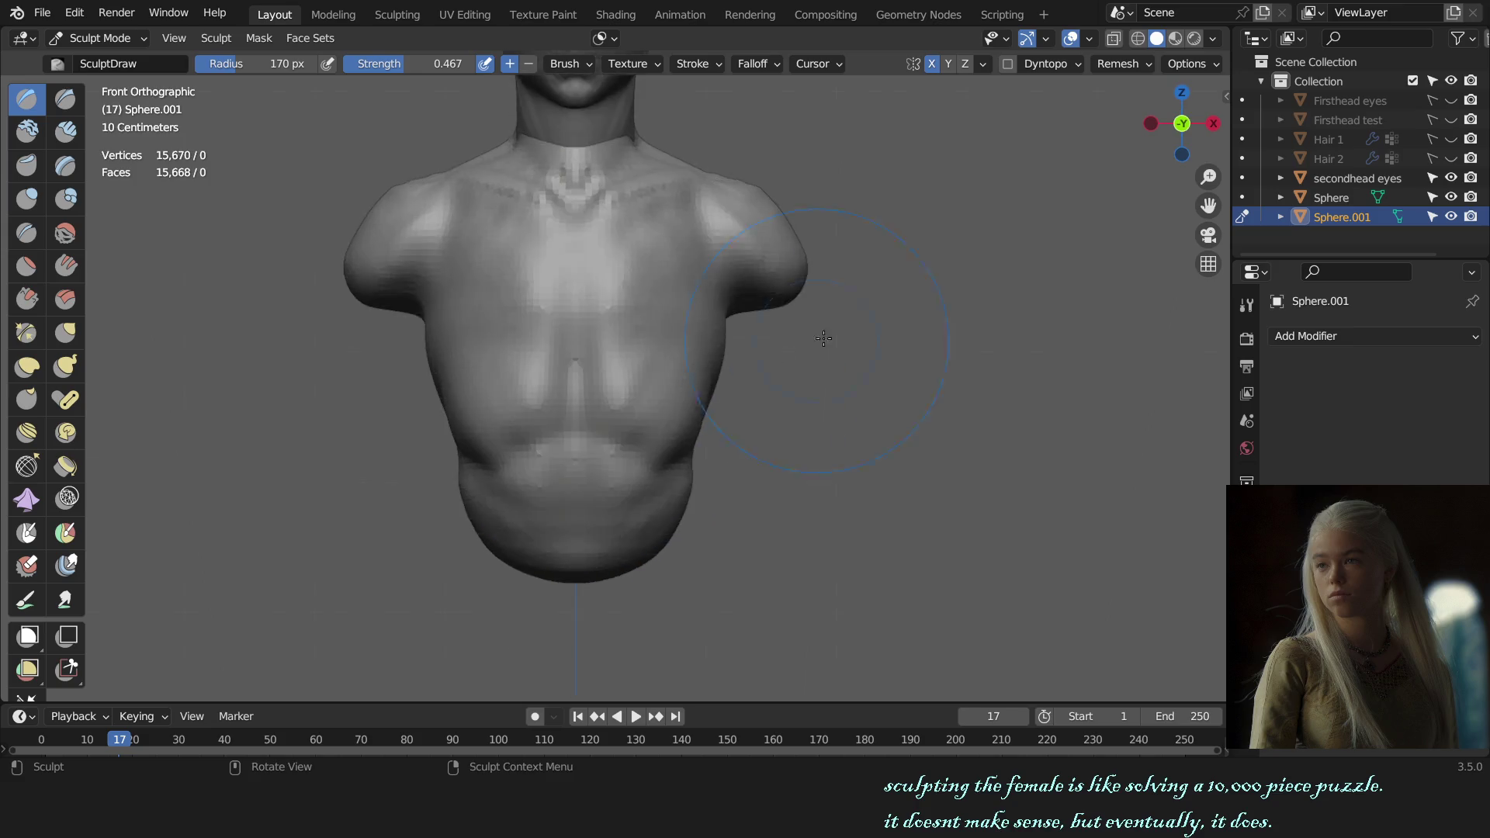
middle_click_drag(671, 430, 675, 378)
key("f")
left_click(586, 353)
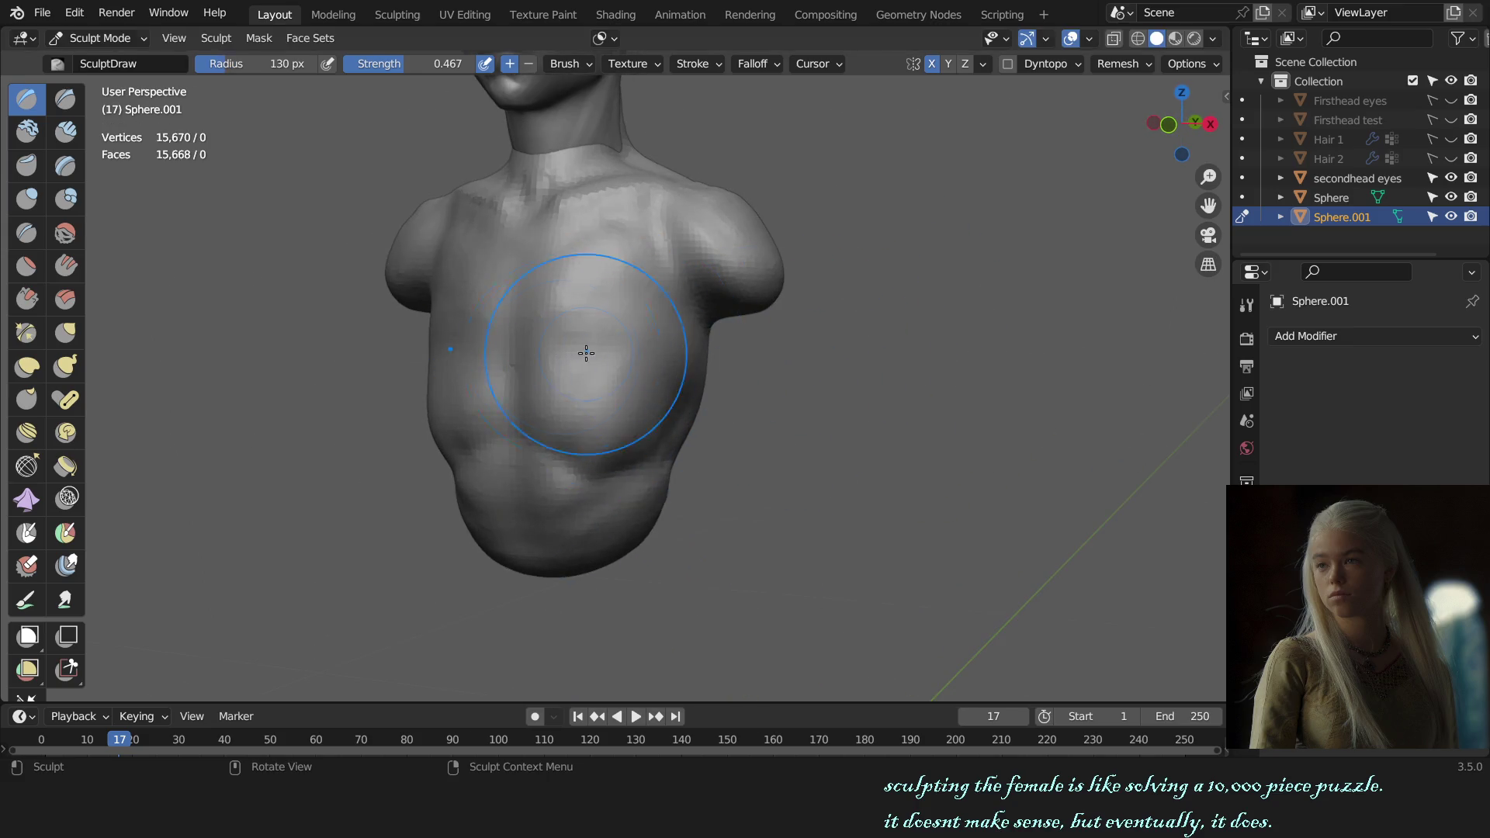
- Refine the chest with smaller draw strokes, then switch sculpting to the head mesh
key("f")
middle_click_drag(649, 363, 591, 399)
left_click(604, 382)
key("f")
left_click(650, 352)
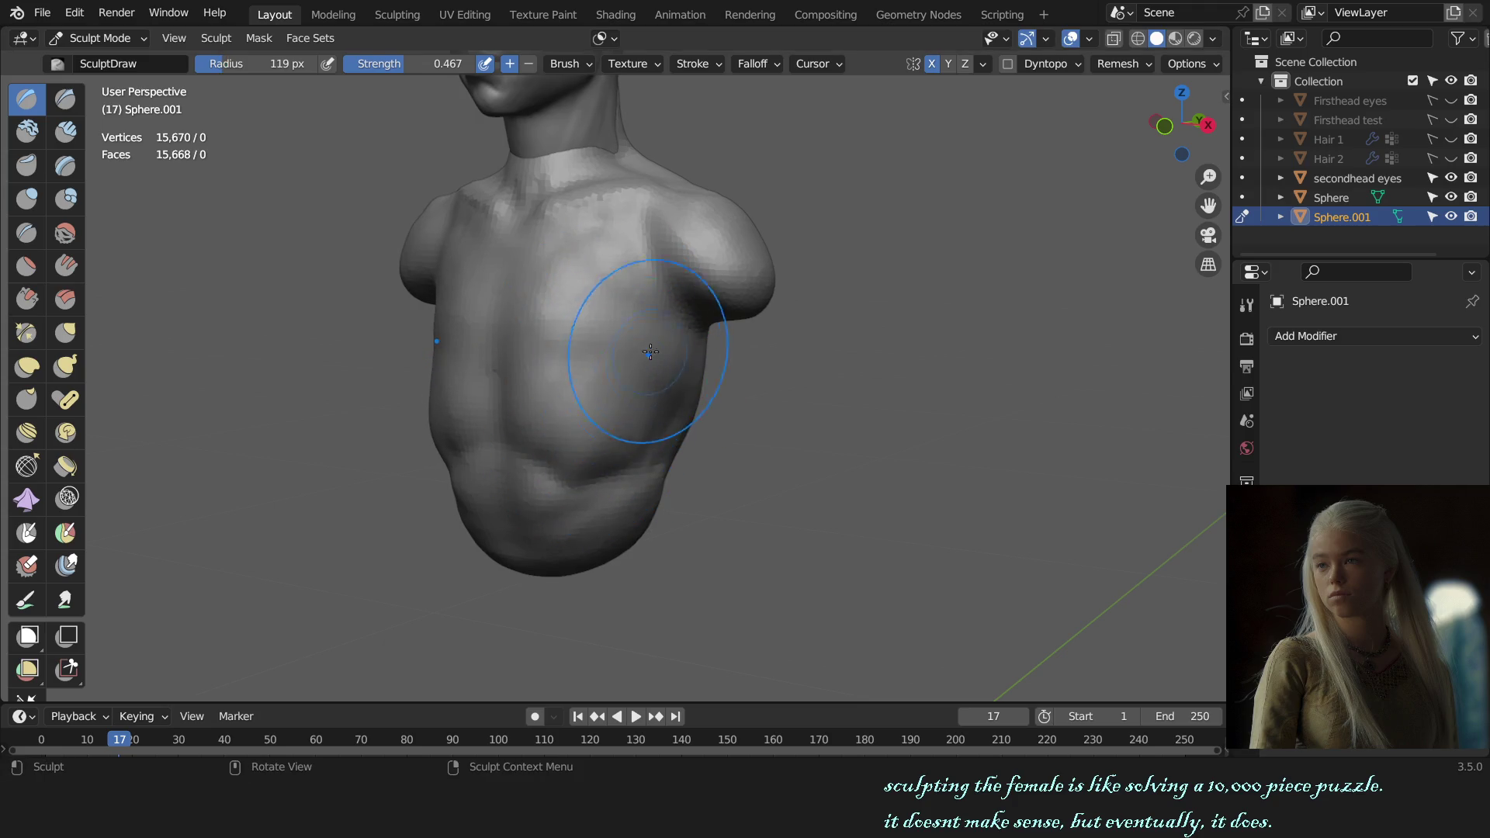
key("f")
left_click(668, 343)
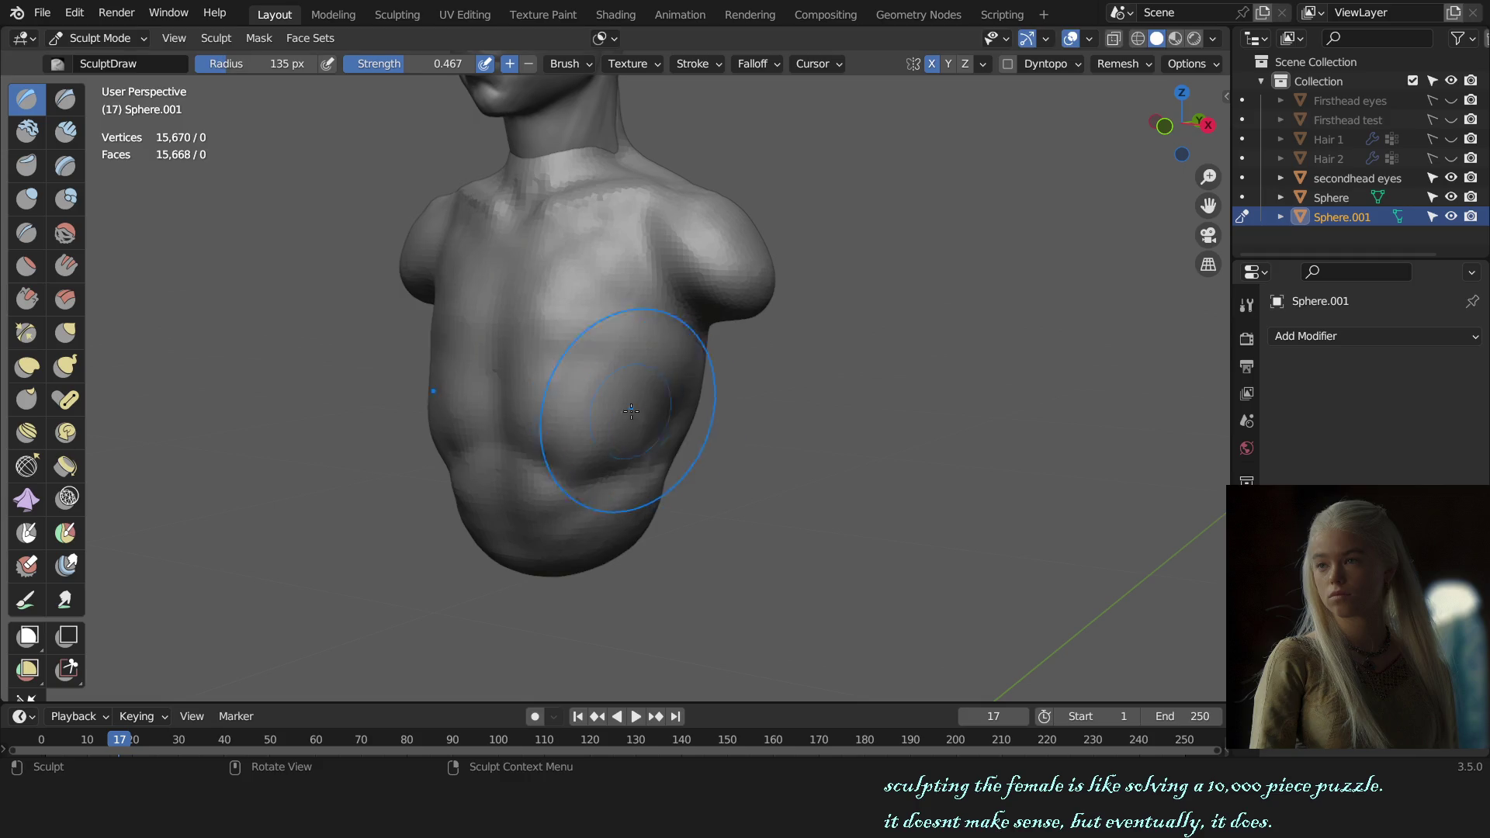
key("f")
left_click(634, 385)
key("KP_1")
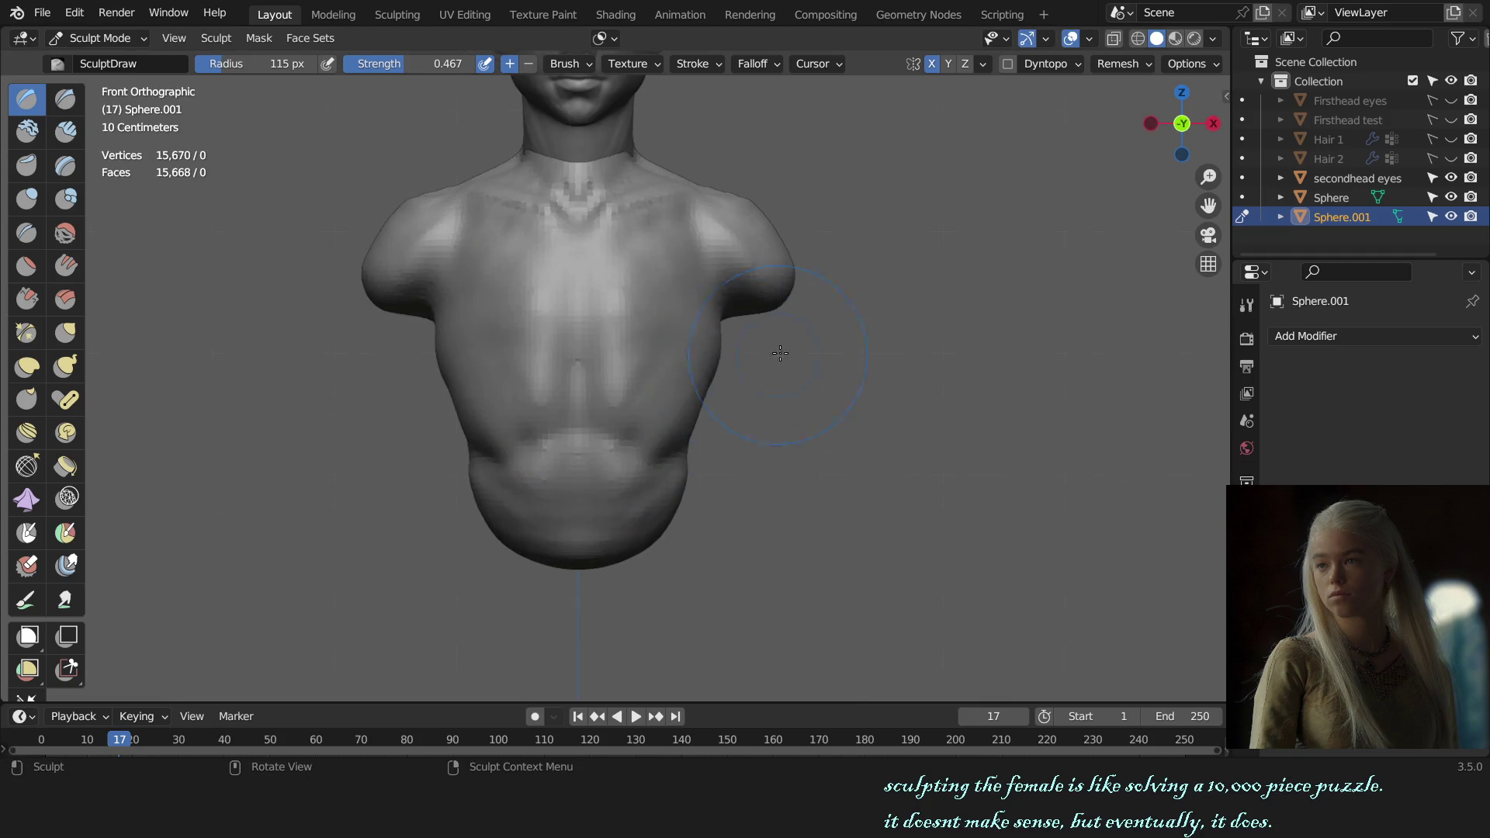
mouse_move(780, 353)
middle_mouse_down()
mouse_move(766, 423)
mouse_move(598, 366)
middle_mouse_up()
key("alt+q")
key("KP_1")
scroll(702, 344, "up", 3)
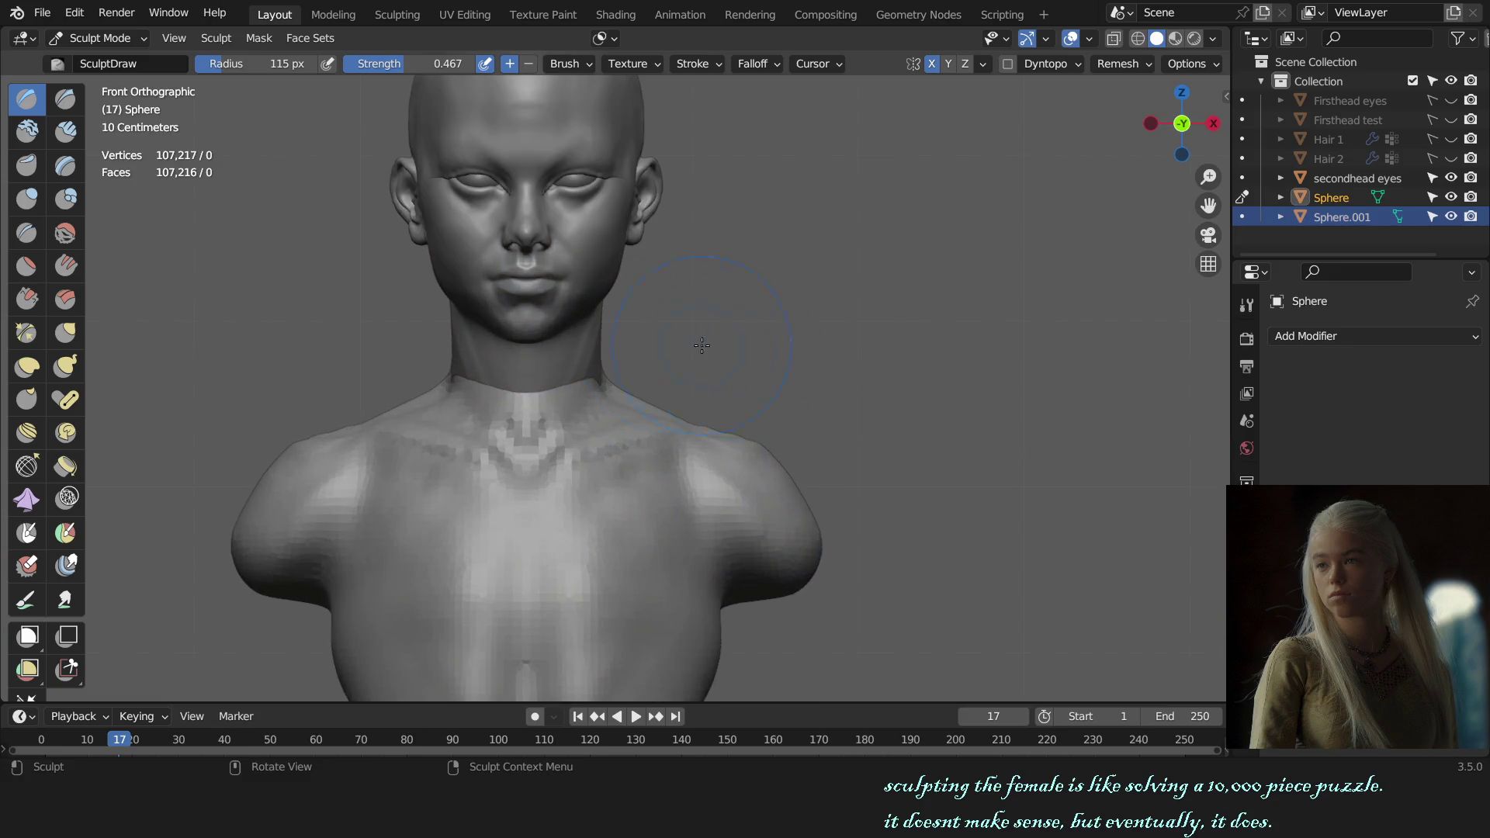
- Grab-pull the torso's neck up toward the head and check it from the side
key("g")
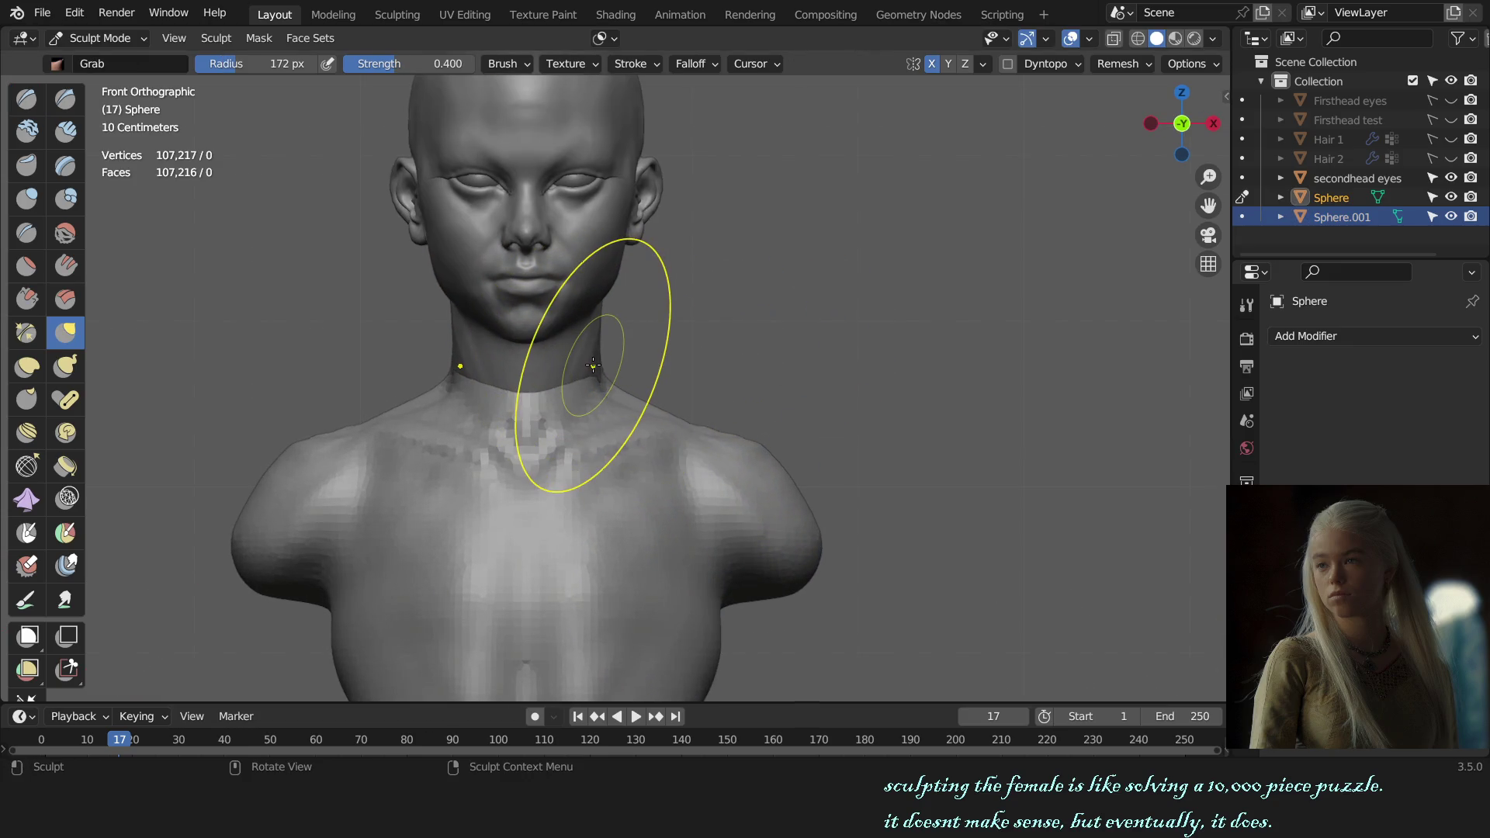
middle_click_drag(942, 373, 652, 384)
key("alt+q")
key("KP_1")
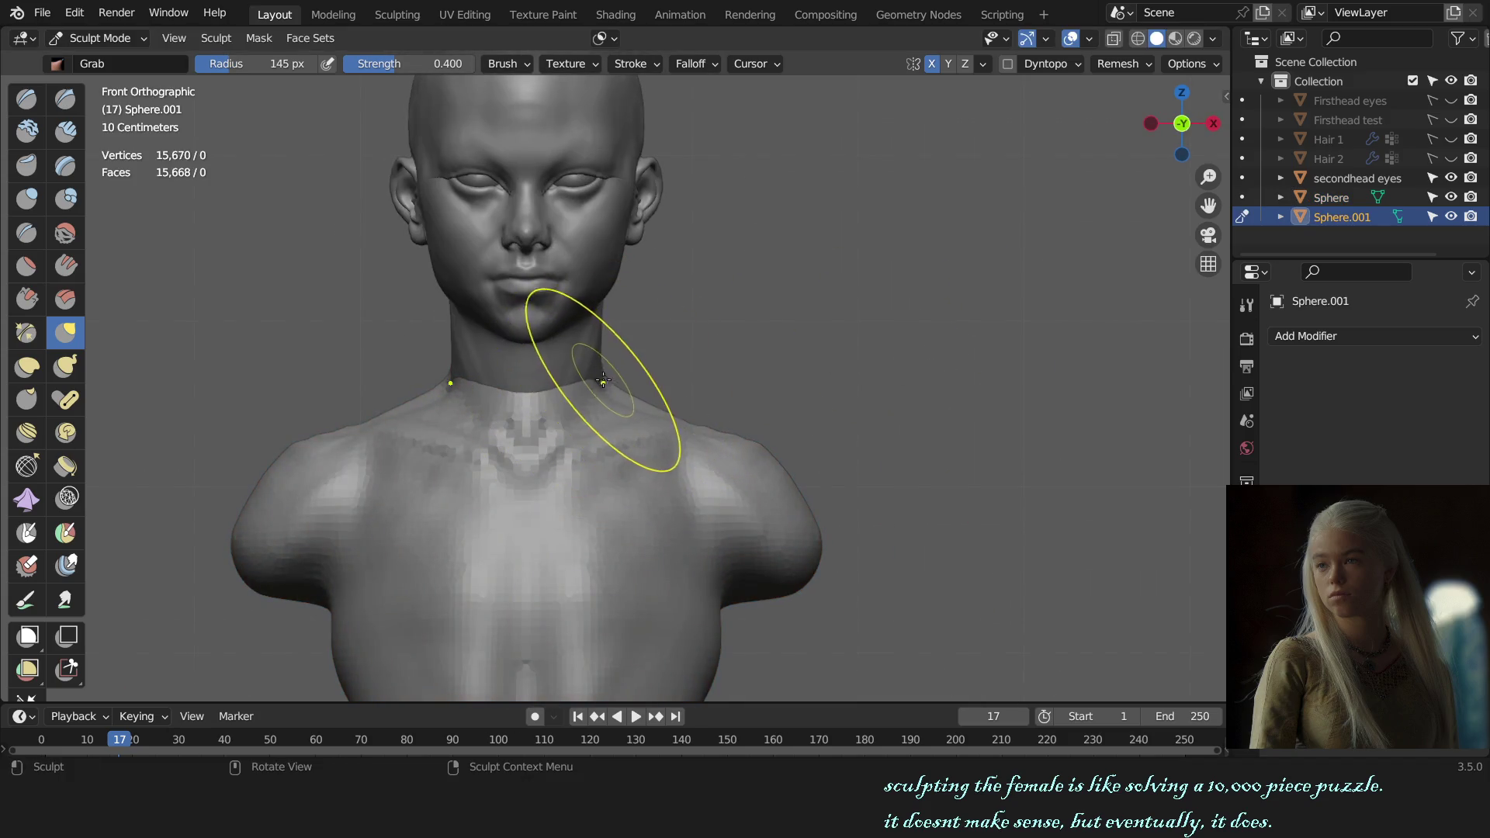
key("f")
left_click(592, 377)
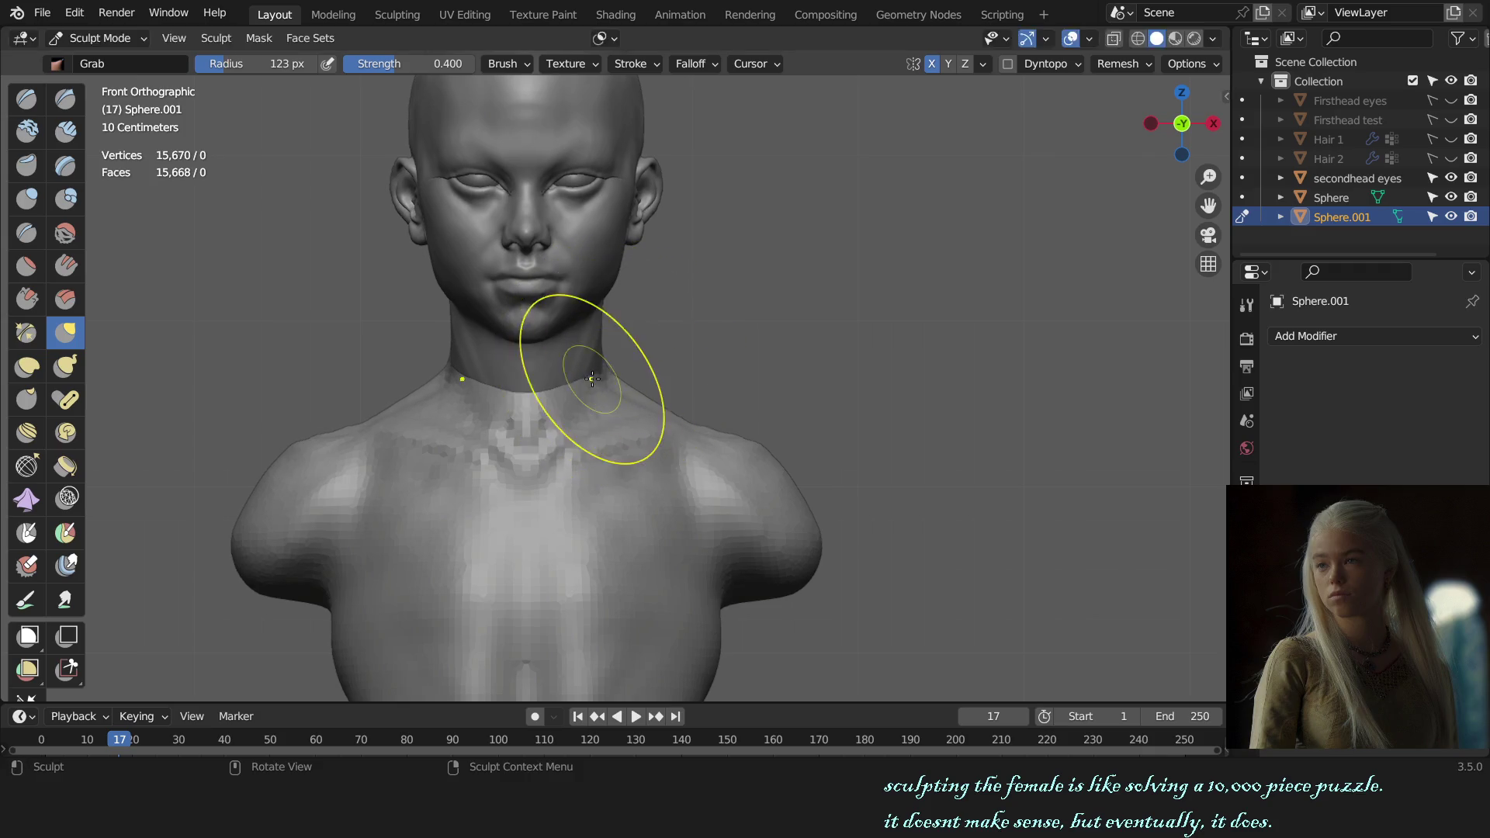
scroll(755, 401, "down", 4)
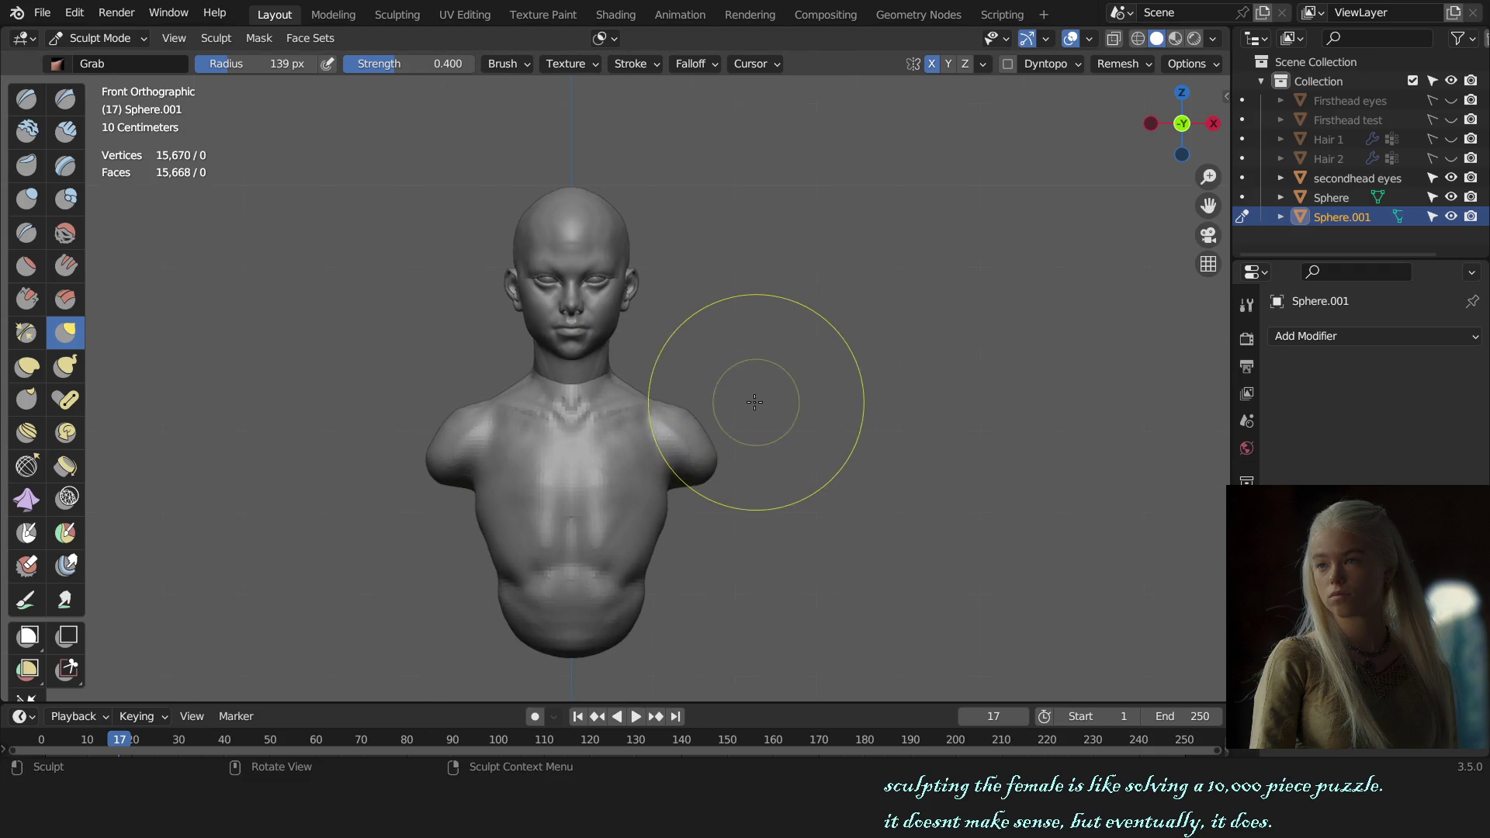
- In Object Mode, move the torso slightly up along Z and check the fit from side and back
key("ctrl+Tab")
key("Escape")
key("ctrl+Tab")
key("g")
key("z")
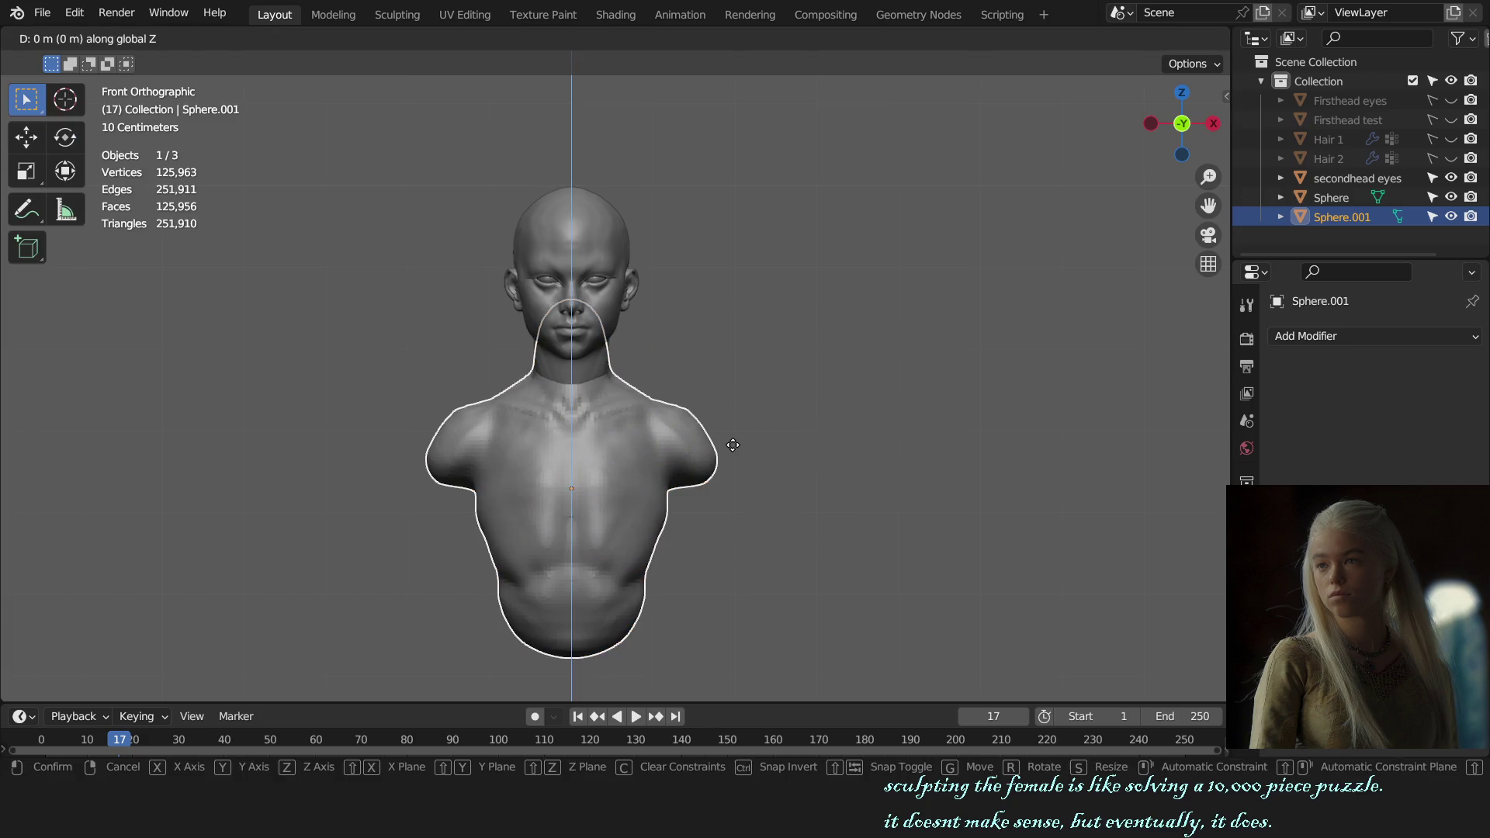
left_click(758, 432)
key("KP_3")
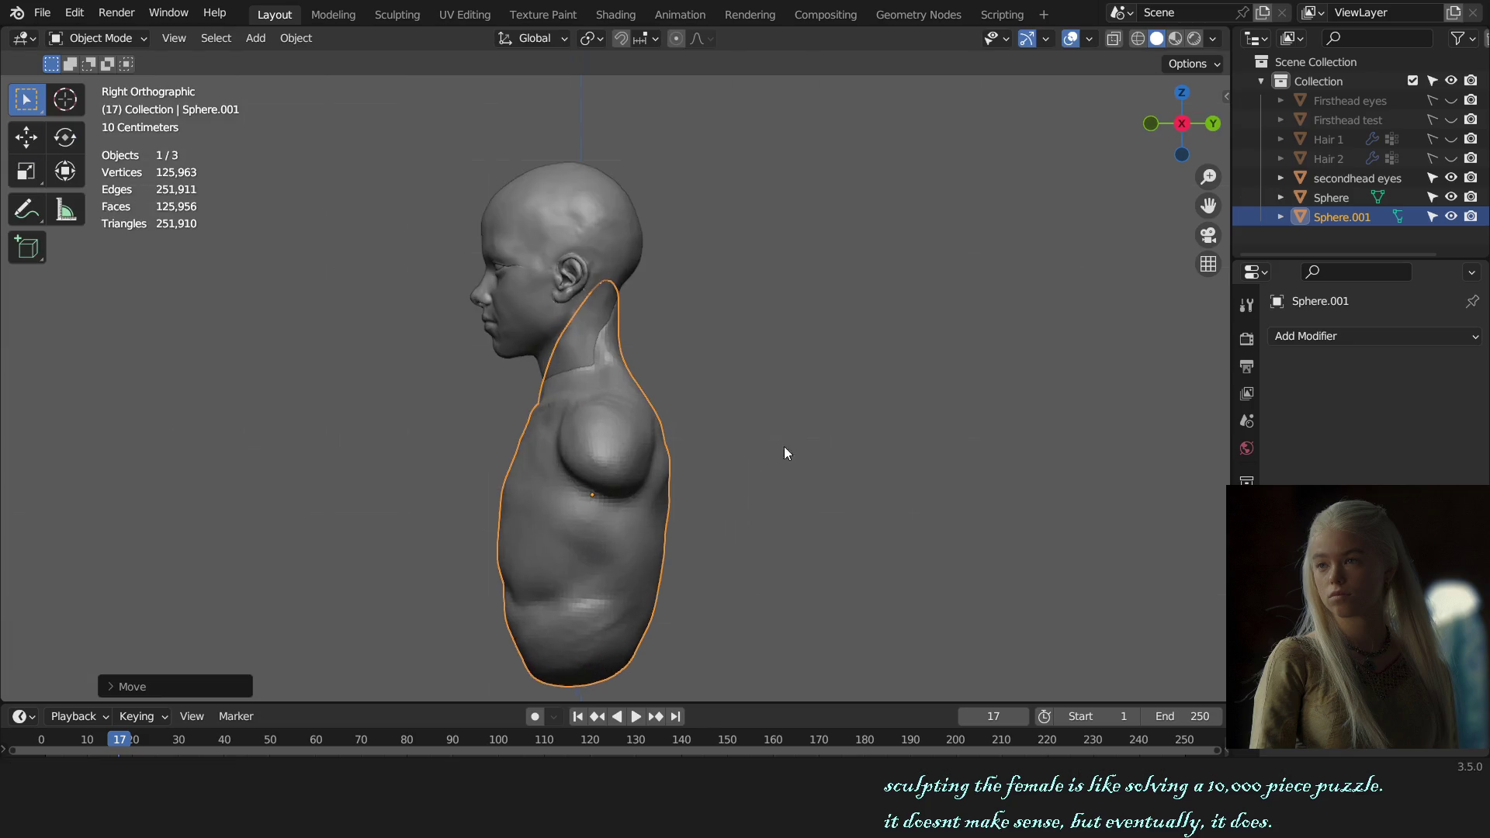
mouse_move(783, 453)
middle_mouse_down()
mouse_move(857, 416)
mouse_move(671, 415)
middle_mouse_up()
- Frame the head and eyes objects, then reselect the torso and return to Sculpt Mode
left_click(671, 415)
key("KP_1")
key("KP_Decimal")
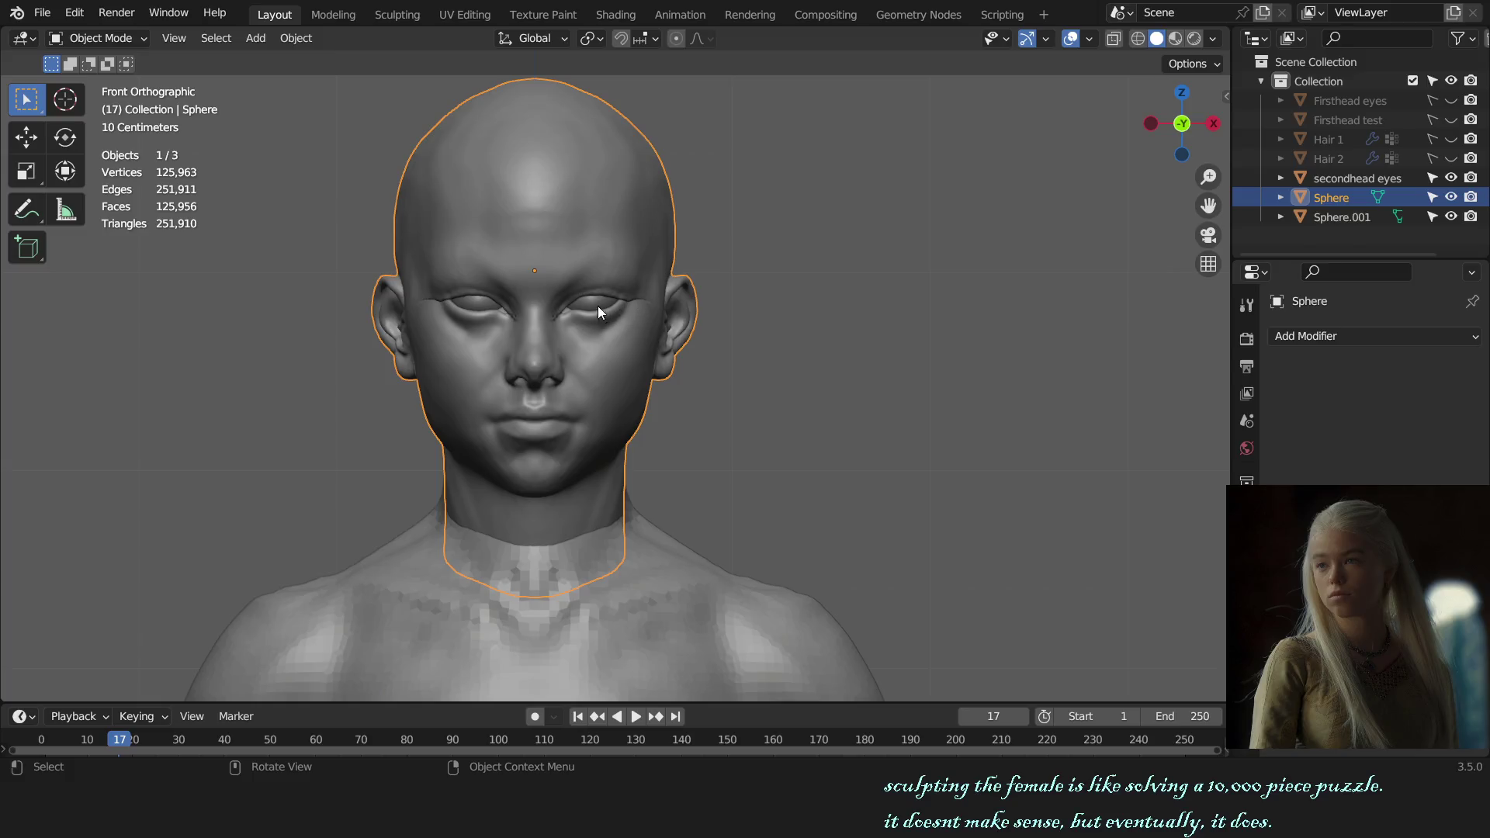
left_click(598, 307)
scroll(787, 308, "down", 3)
middle_click_drag(831, 348, 804, 363)
key("KP_1")
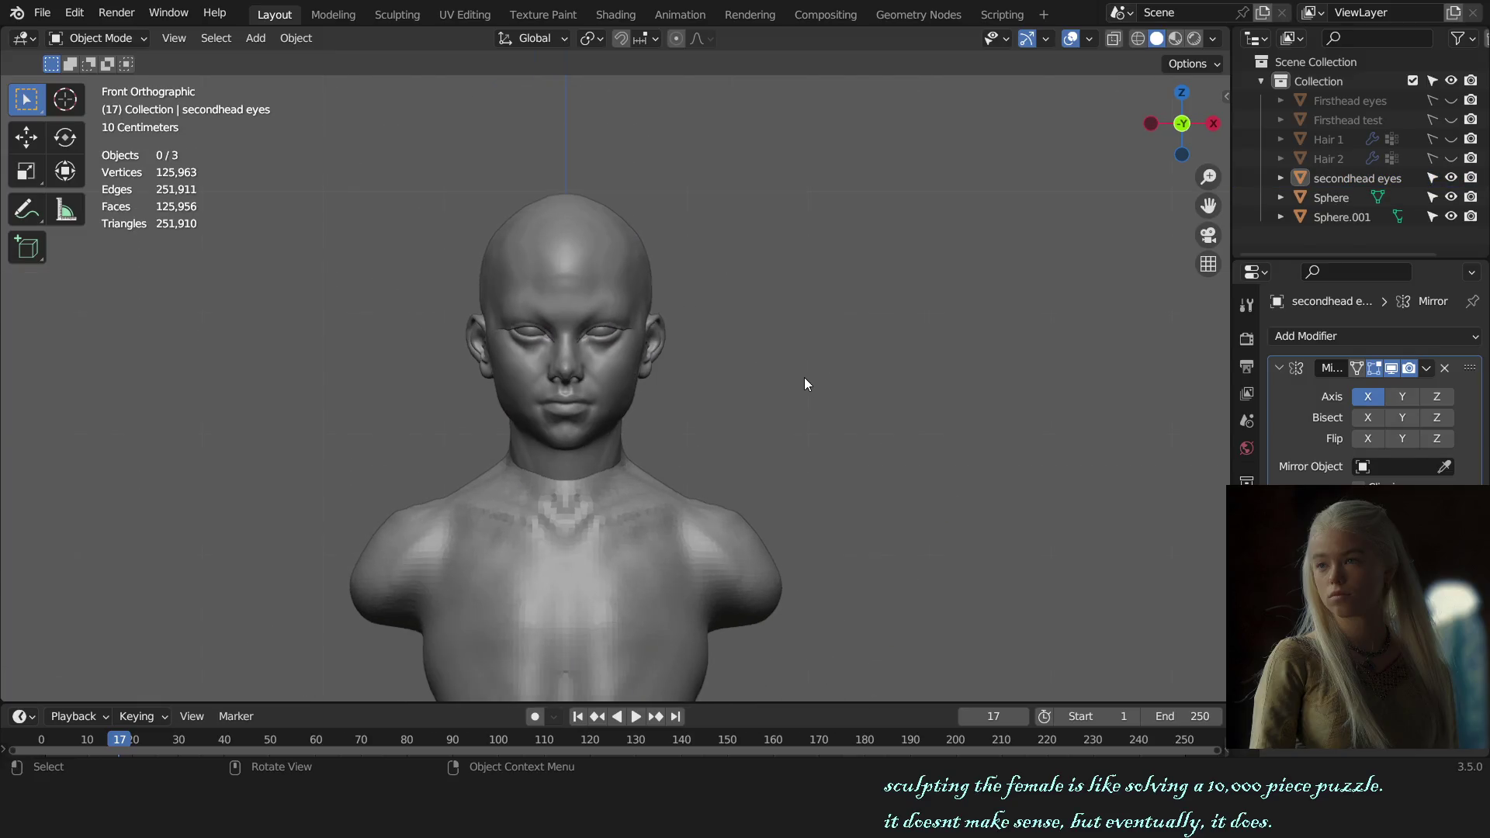
scroll(833, 408, "down", 2)
scroll(782, 390, "up", 3)
left_click(673, 461)
key("ctrl+Tab")
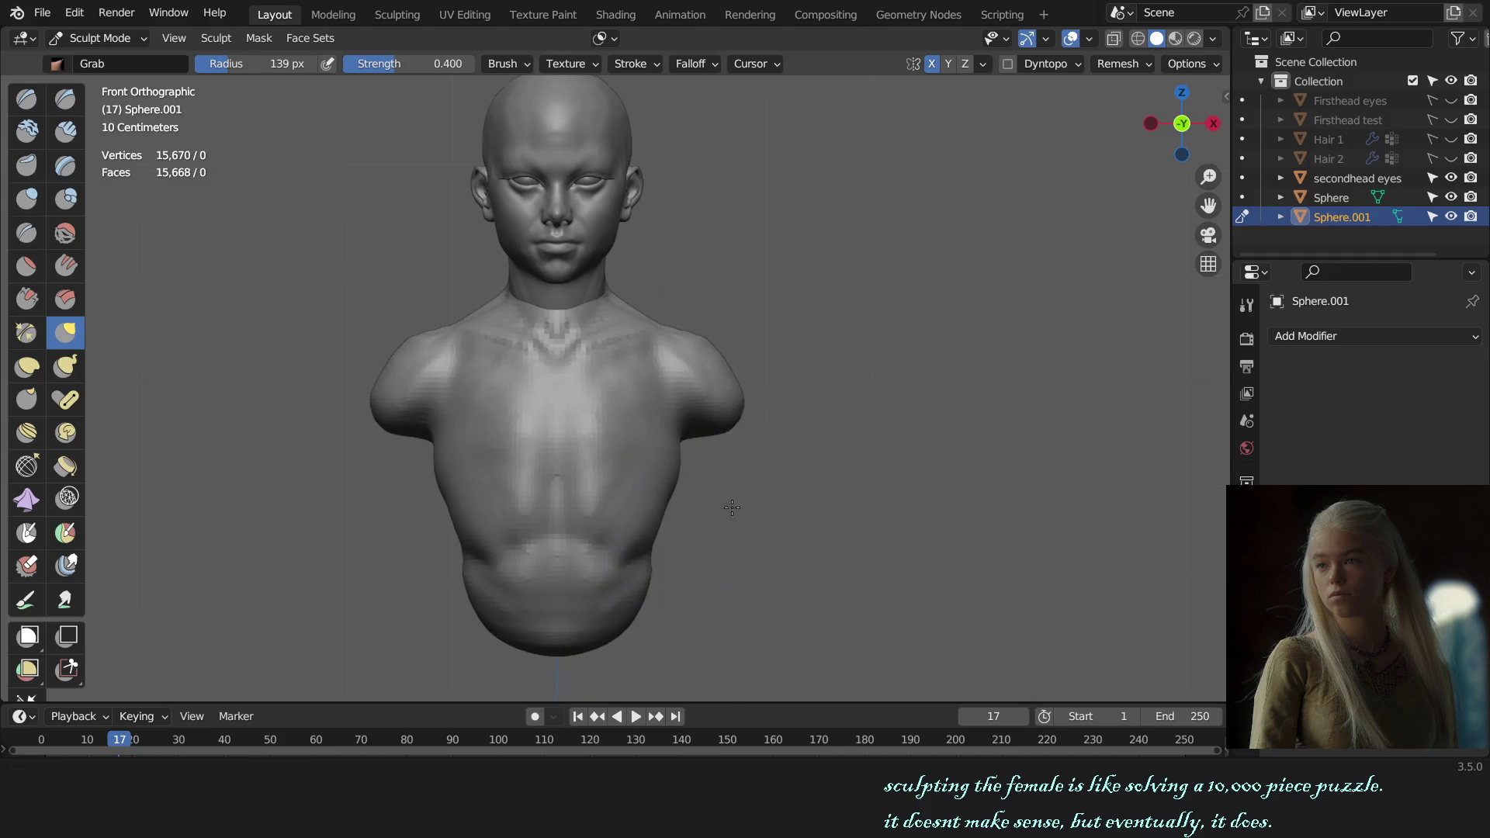
- Grab-reshape the lower torso flank with smaller and larger brushes
key("f")
left_click(699, 426)
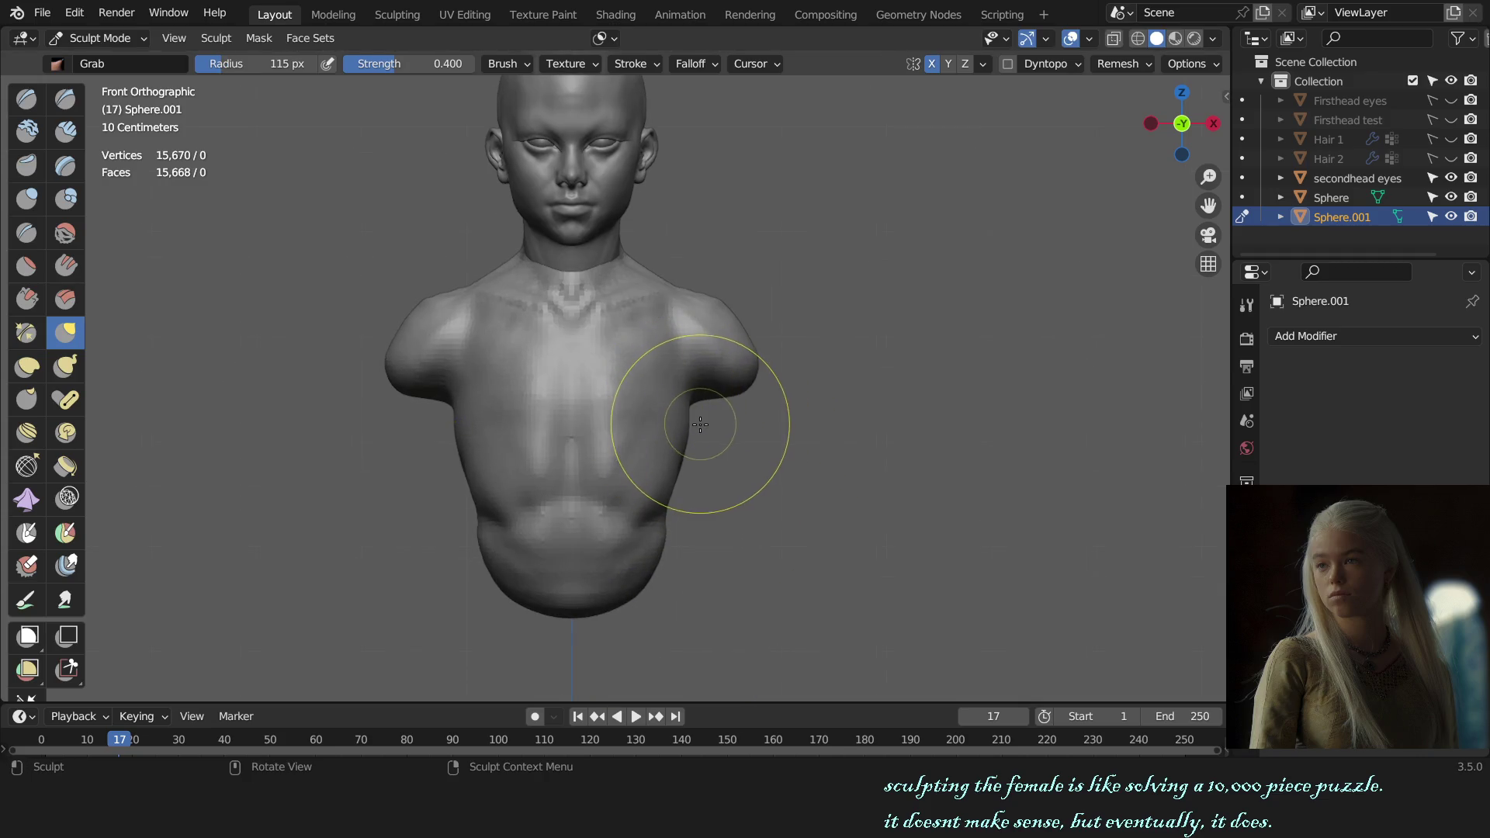
left_click_drag(699, 424, 687, 402)
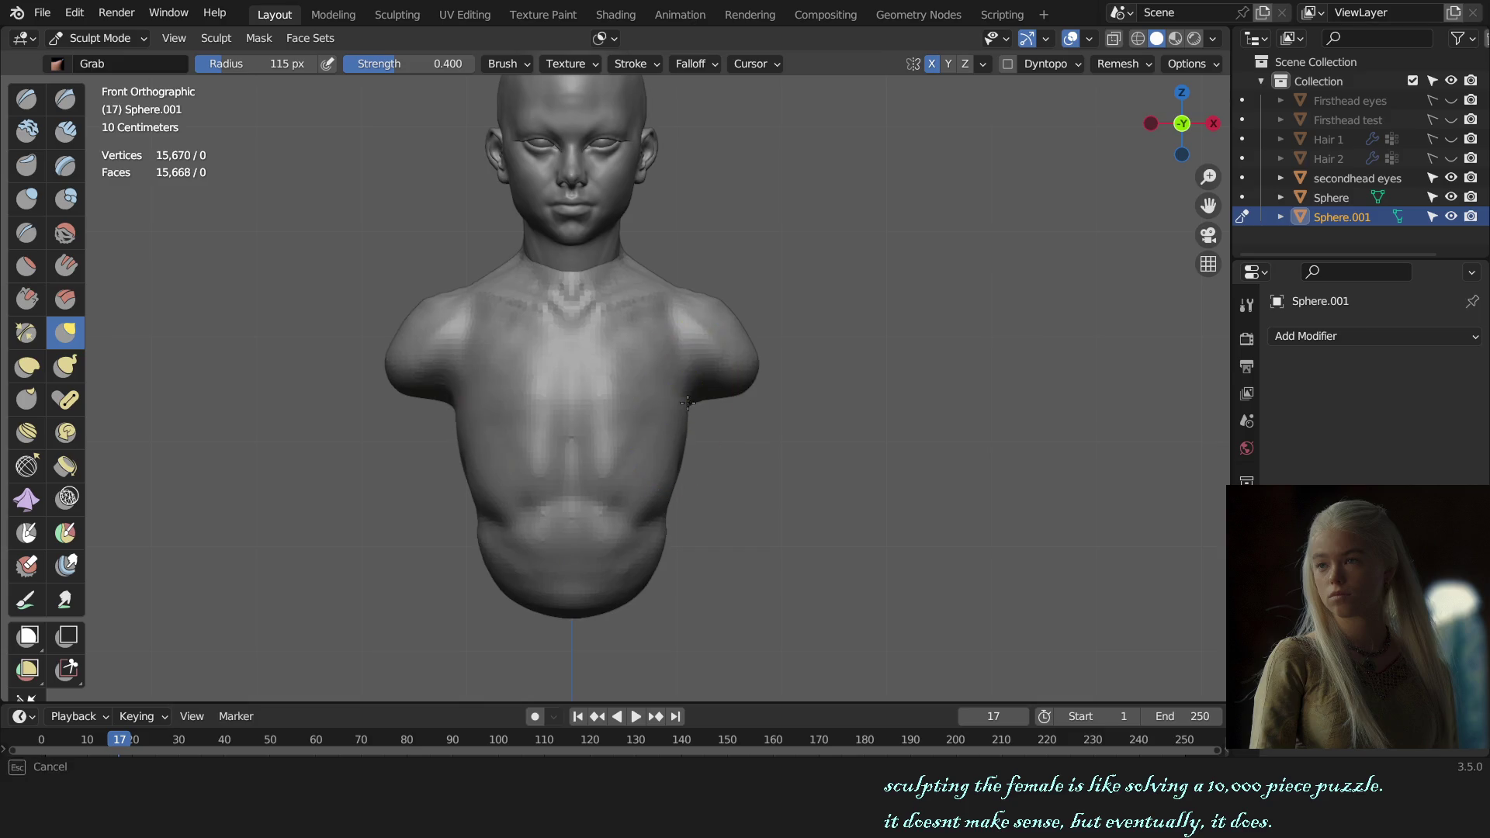
key("f")
left_click(664, 472)
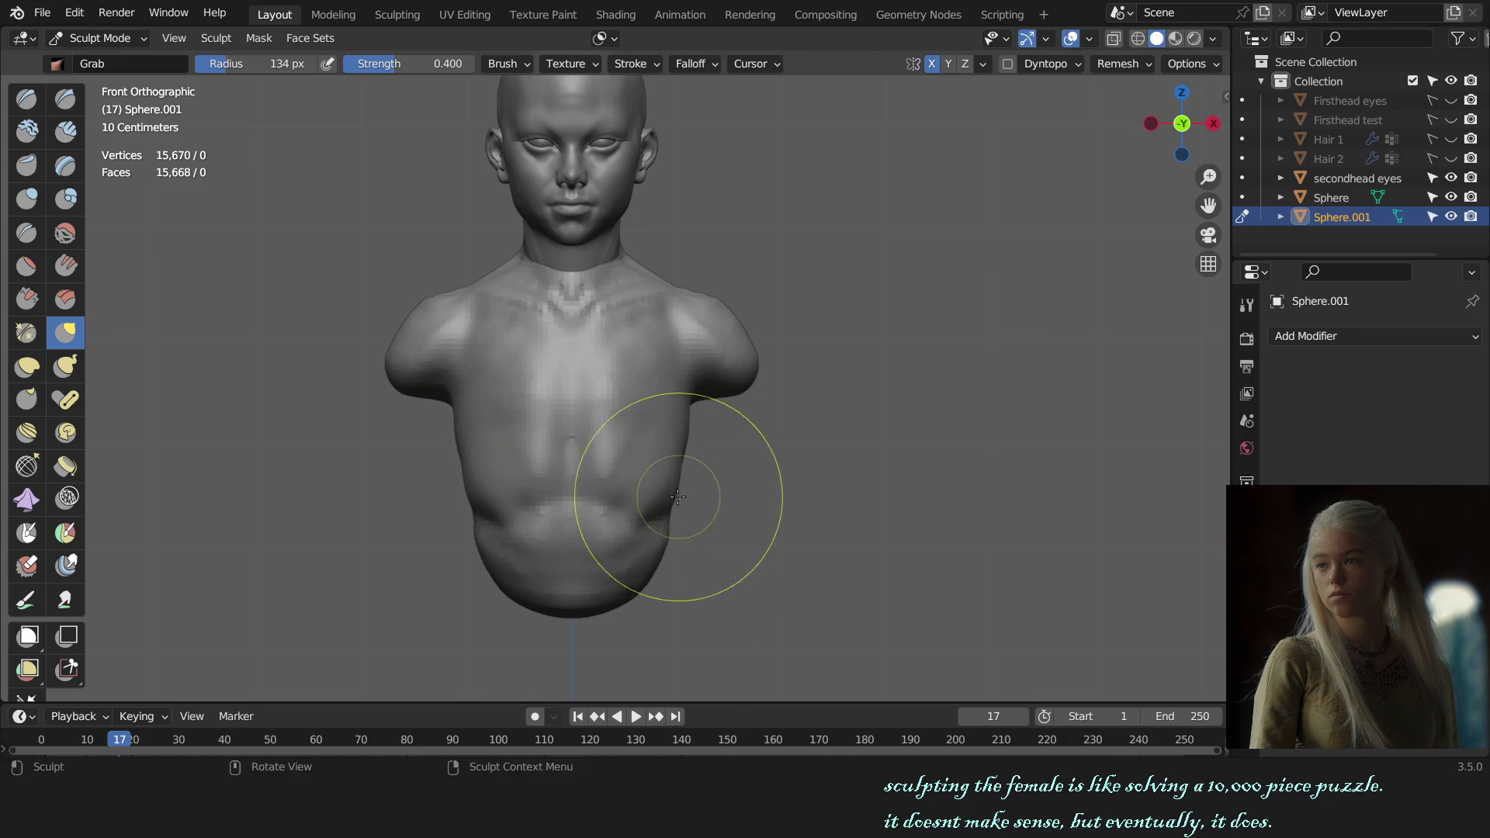
middle_click_drag(800, 473, 600, 457)
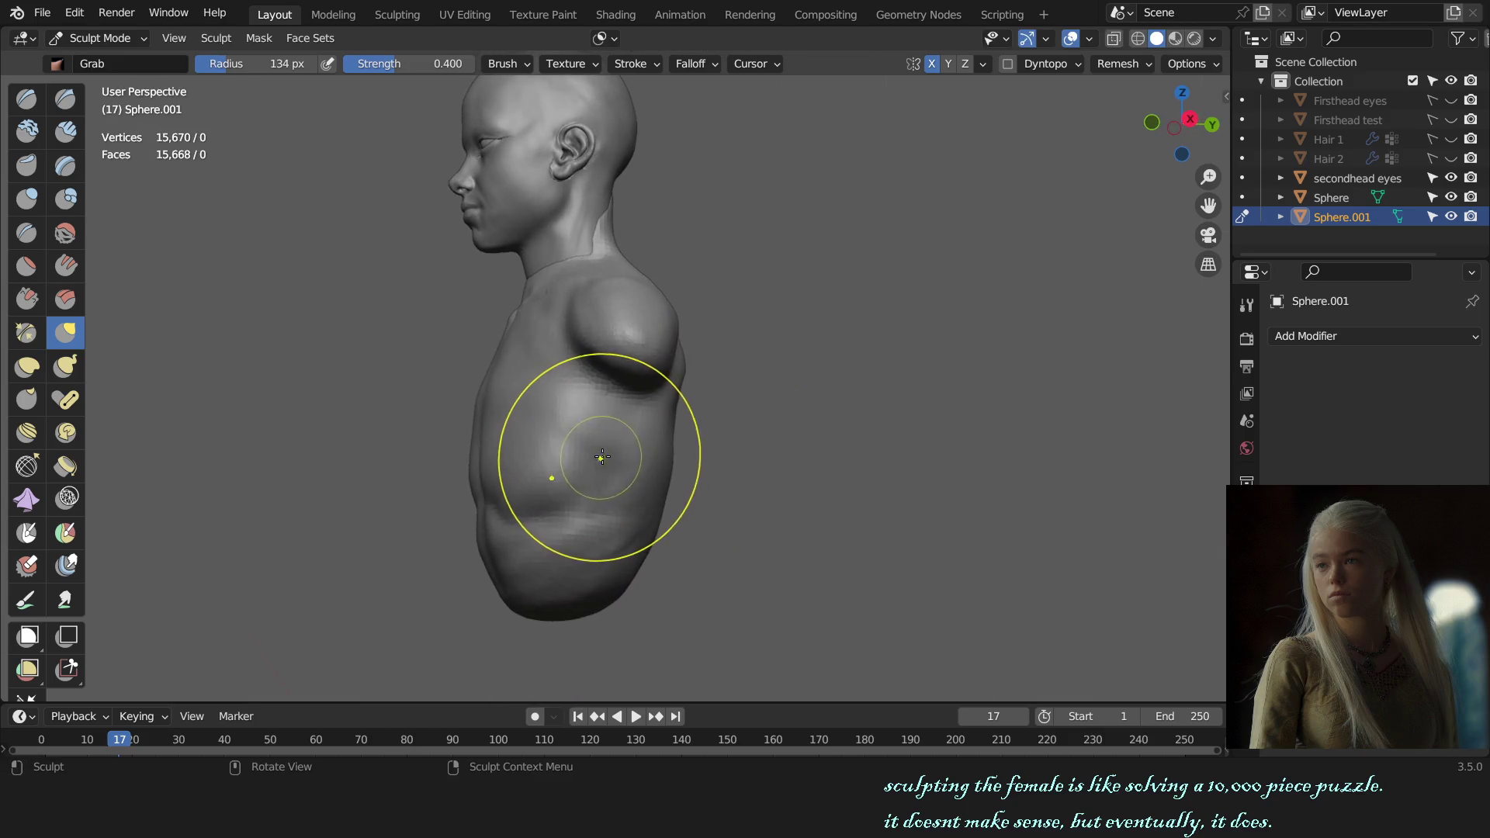
- Smooth the lower belly with the Draw brush and line the bust up in front view for trimming
key("x")
key("f")
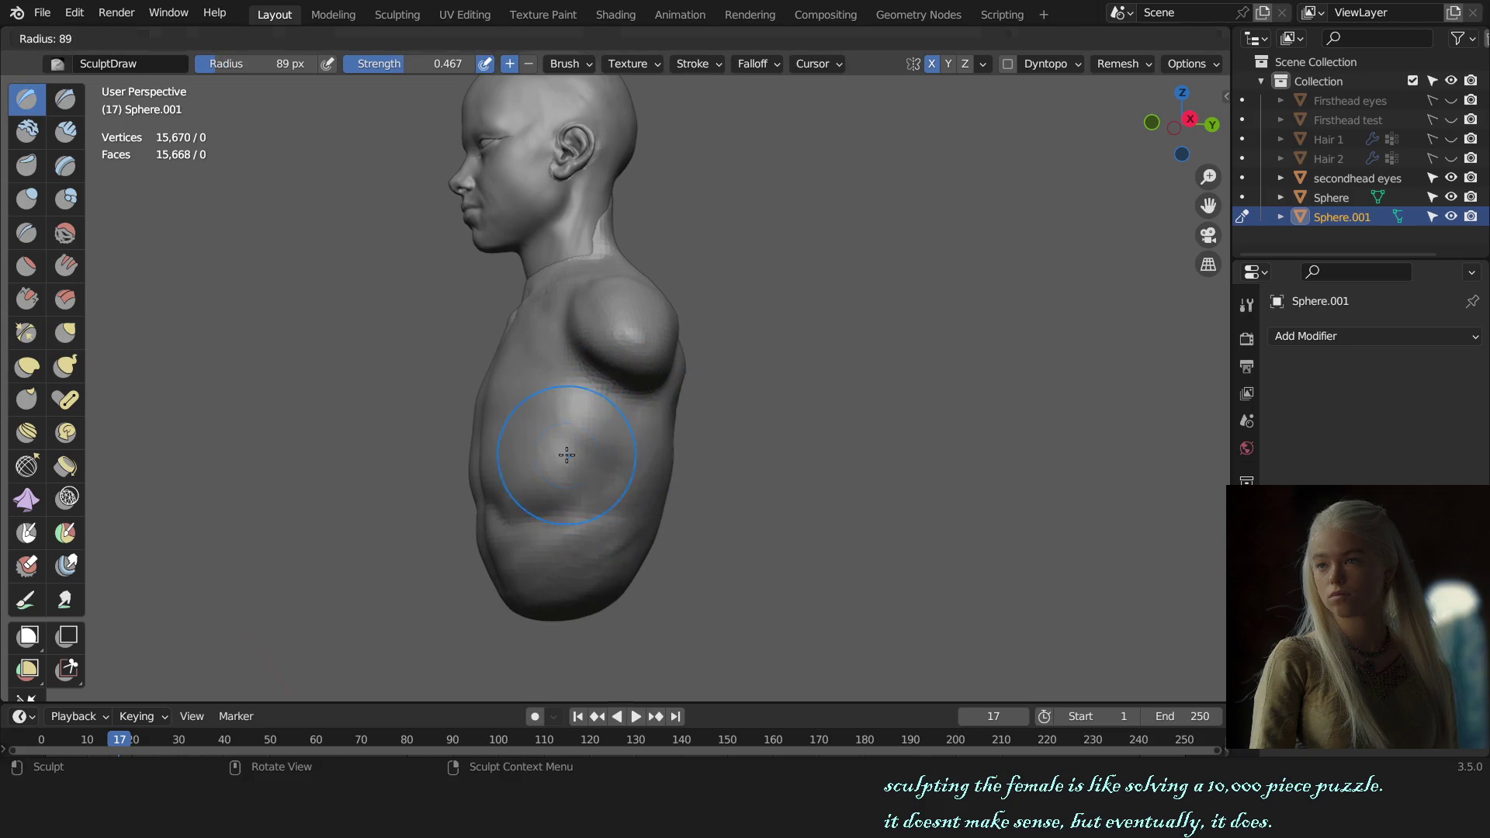
left_click(543, 471)
mouse_move(583, 468)
middle_mouse_down()
mouse_move(663, 466)
mouse_move(649, 486)
middle_mouse_up()
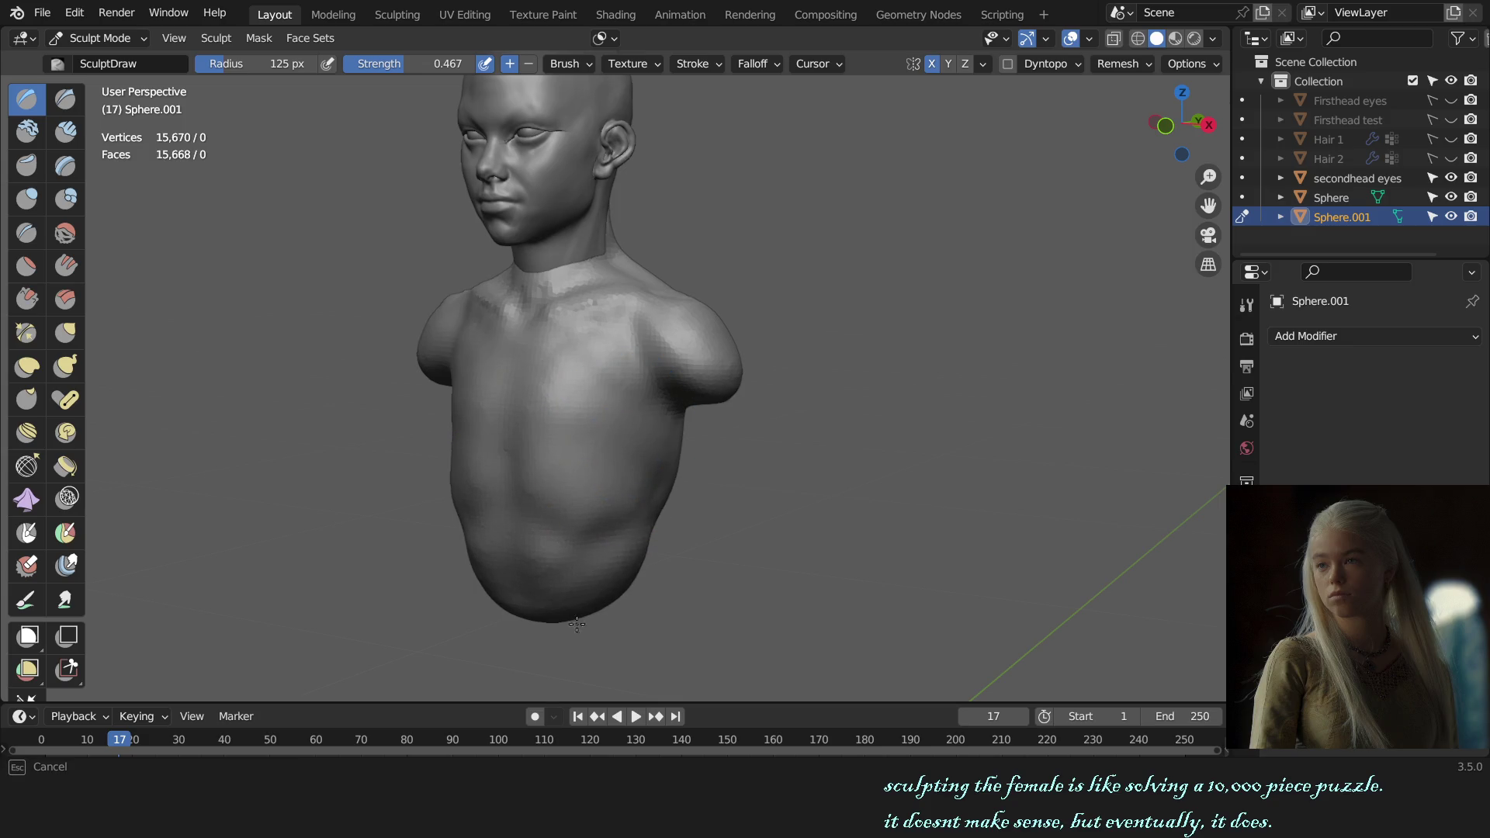
mouse_move(576, 625)
middle_mouse_down("alt")
mouse_move(686, 533)
mouse_move(694, 430)
middle_mouse_up("alt")
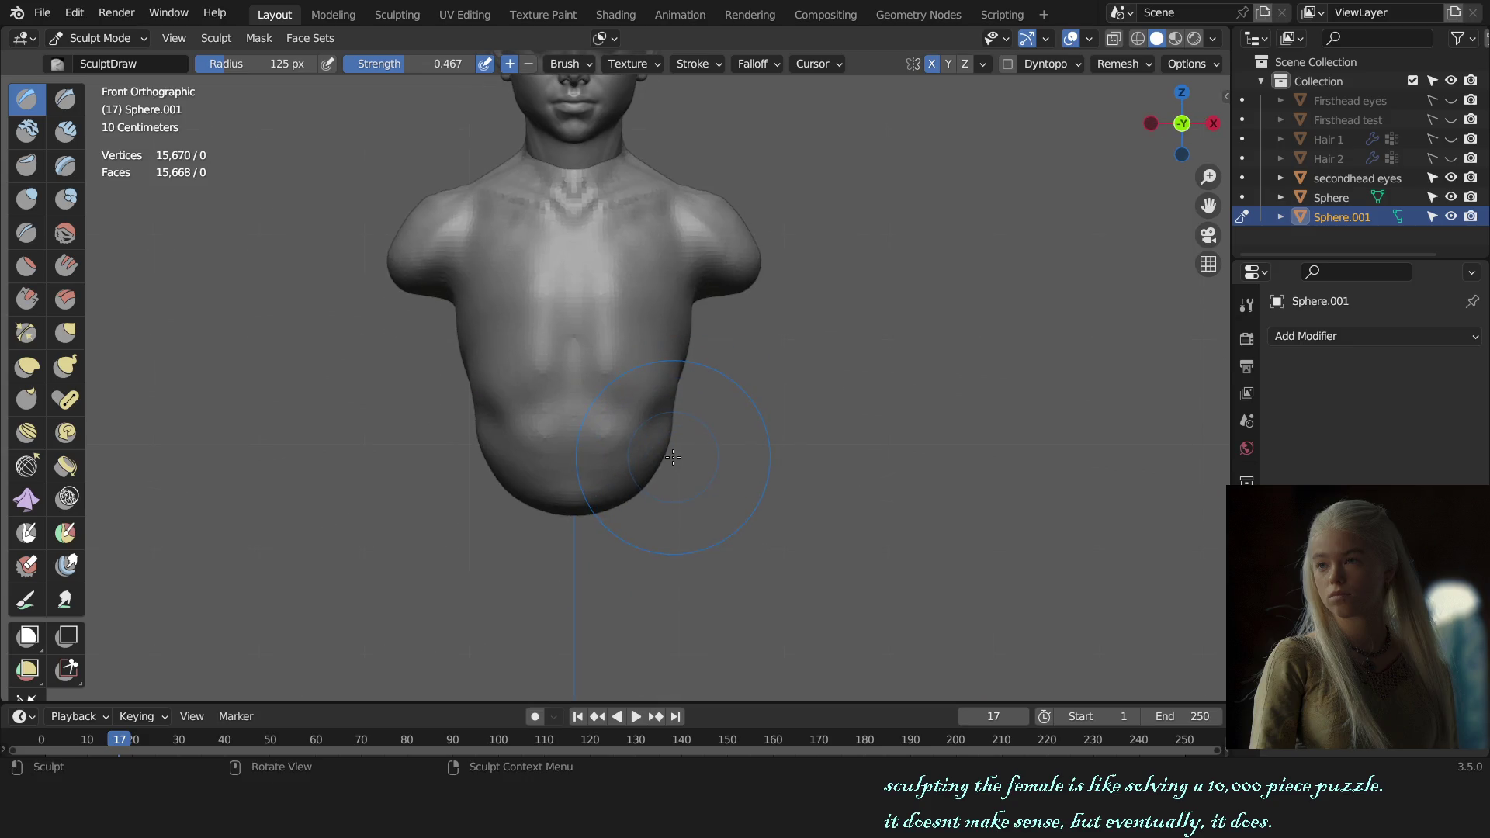
key("shift+space")
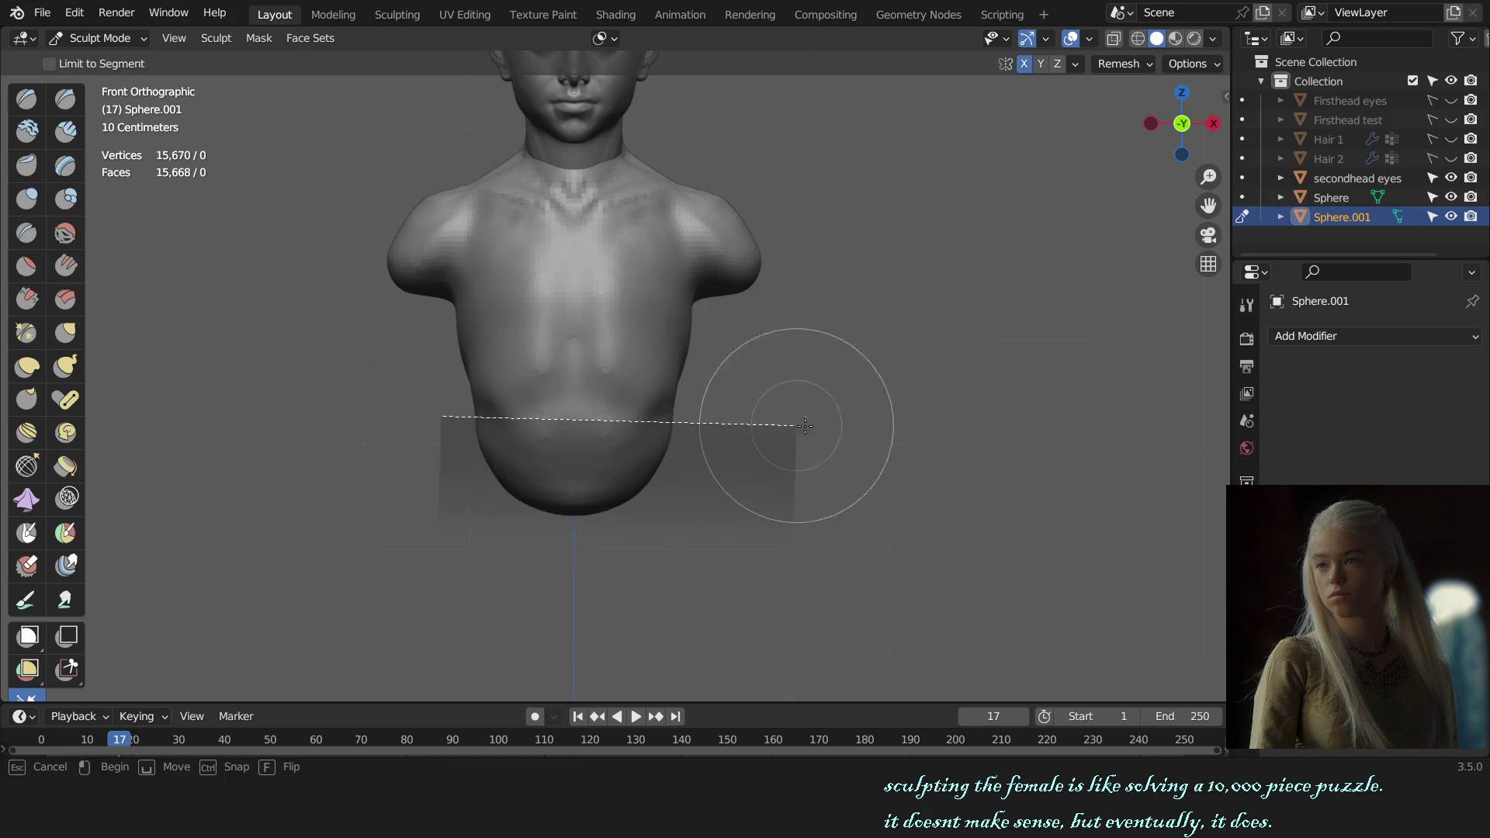
- Line-trim the bottom of the torso flat and nudge the lower edge outward from the right
left_click_drag(431, 418, 812, 420)
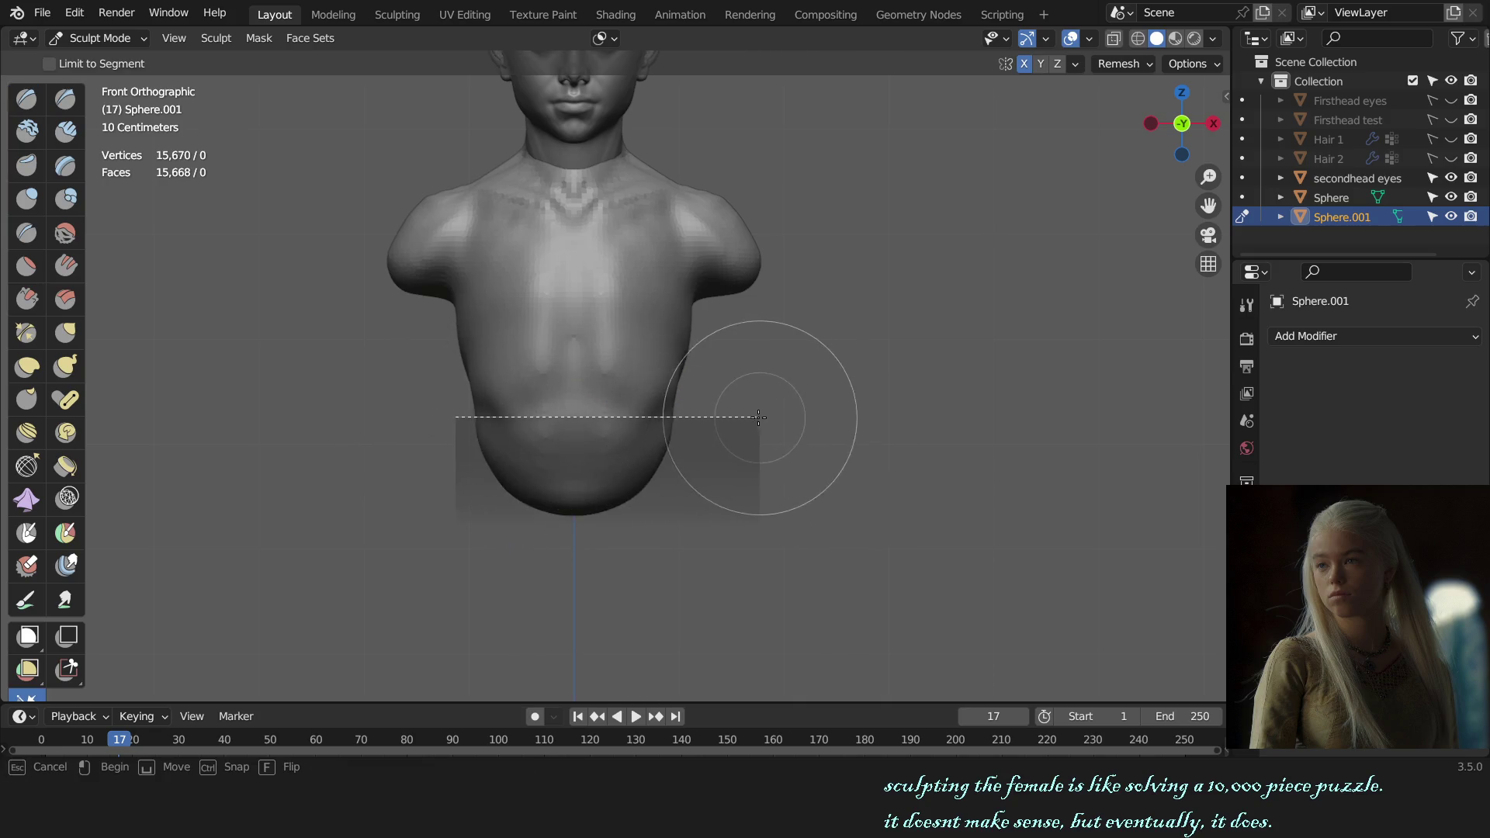
scroll(774, 419, "down", 2)
middle_click_drag(774, 420, 815, 431, "alt")
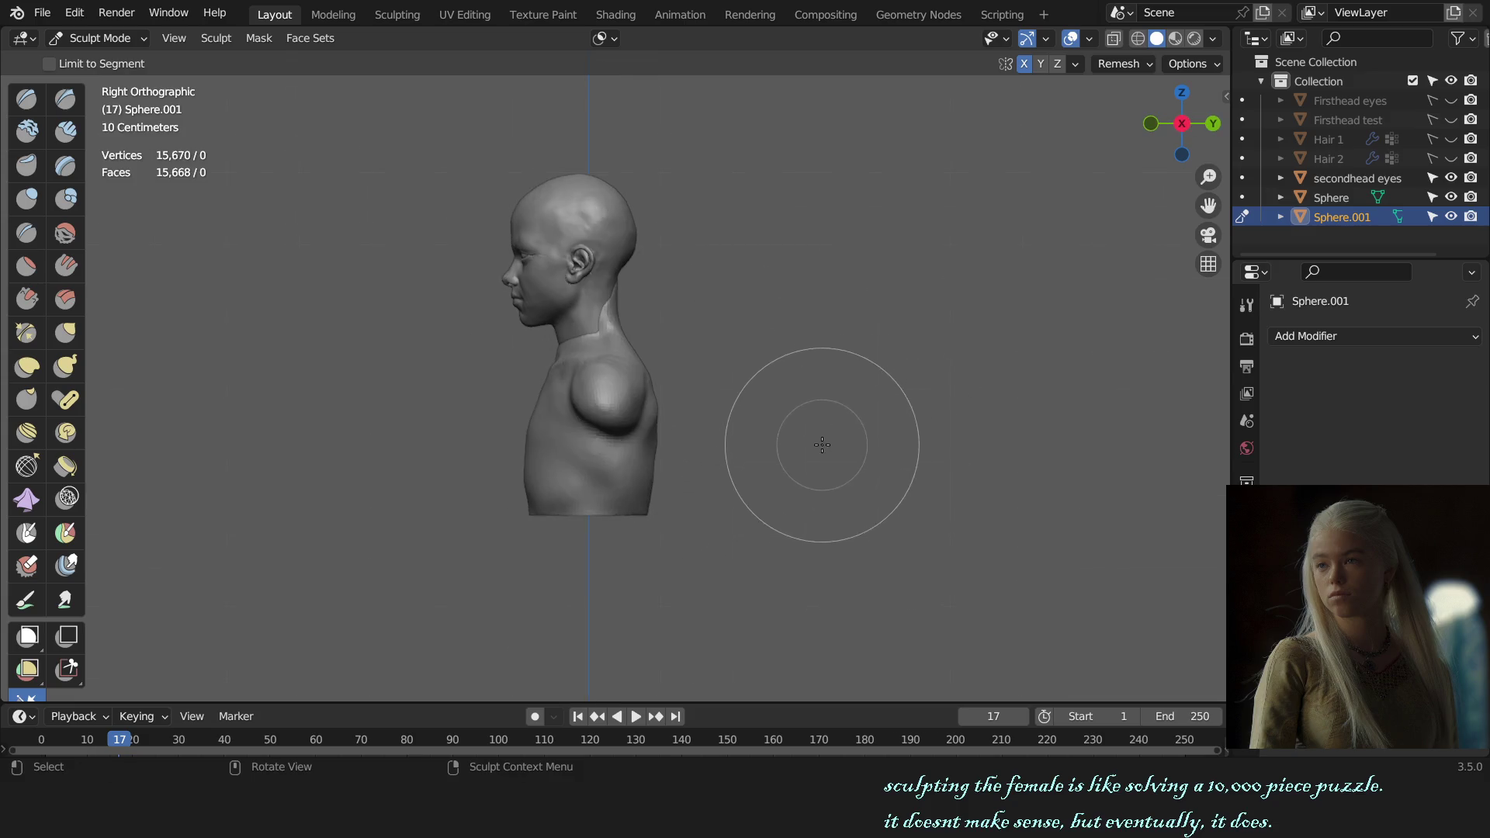
scroll(798, 394, "up", 2)
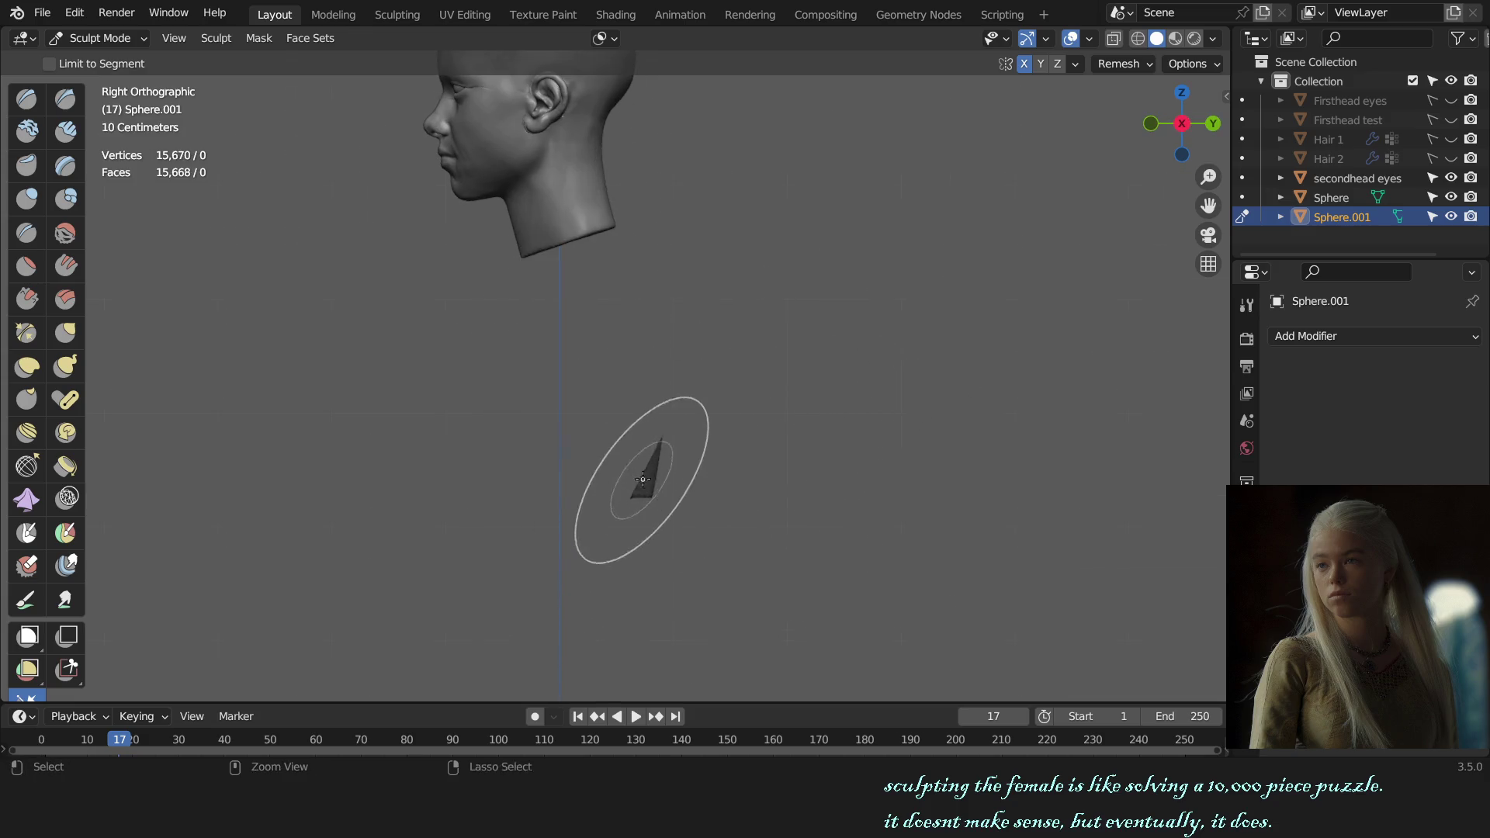
mouse_move(692, 395)
left_mouse_down()
mouse_move(633, 499)
mouse_move(683, 415)
mouse_move(632, 493)
mouse_move(661, 453)
left_mouse_up()
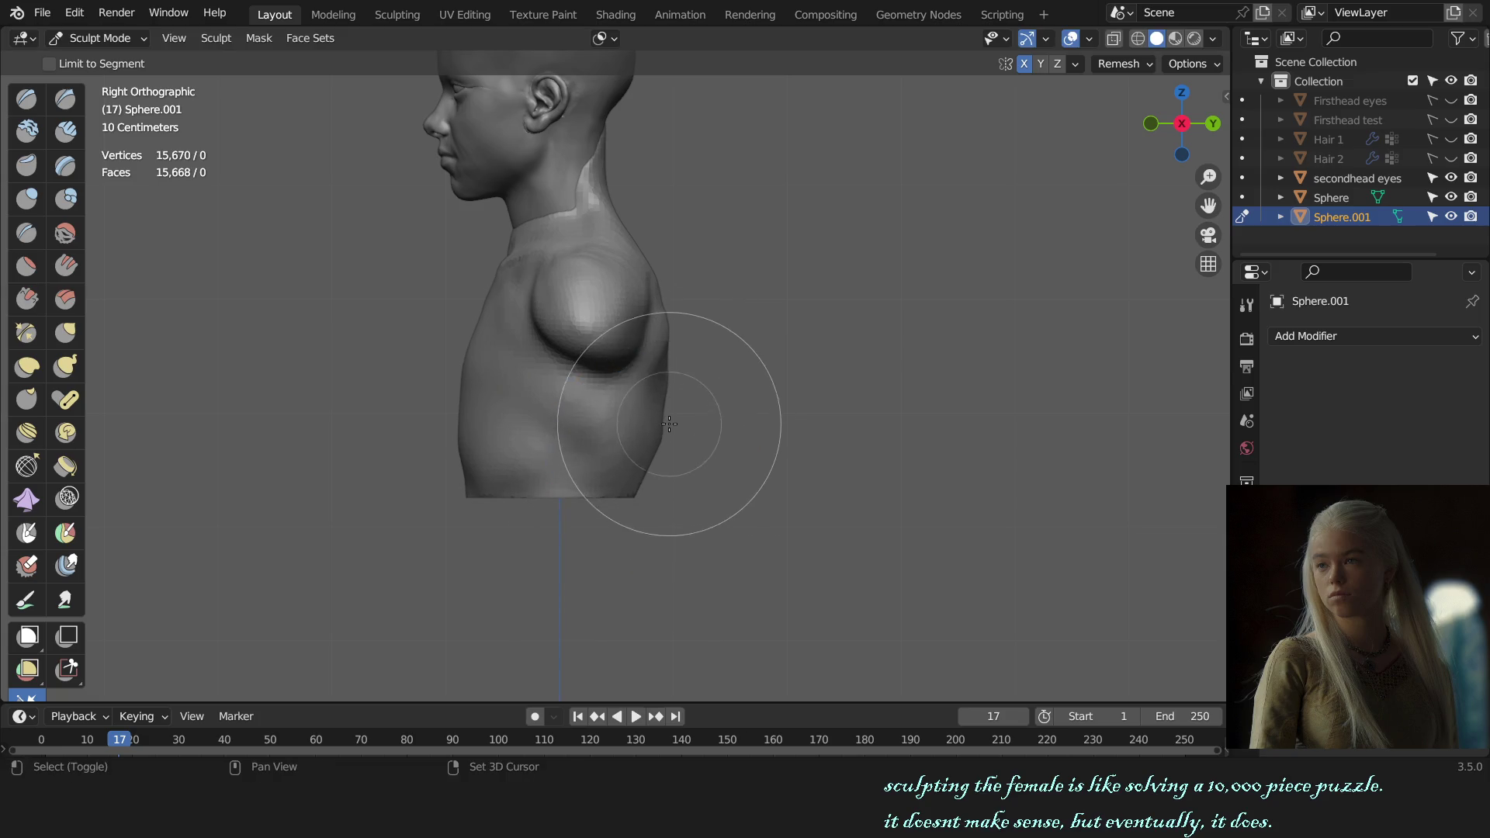
- Resize the Grab brush and turn to the bust's back to pull it into shape
key("g")
key("f")
left_click(659, 456)
middle_click_drag(696, 474, 682, 476)
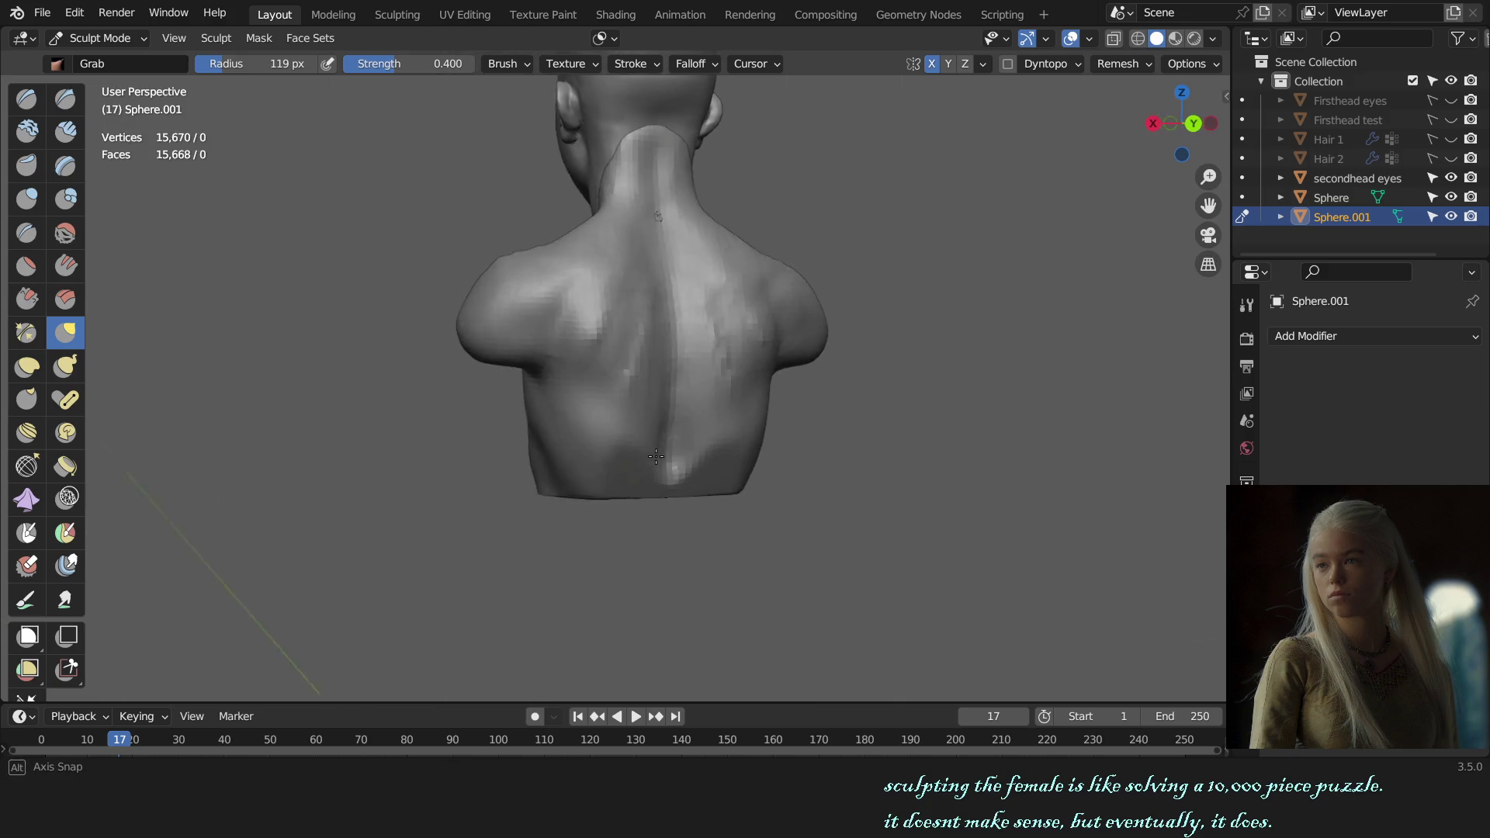
- Scrape and strip-smooth the back of the torso from a three-quarter rear view
key("c")
key("f")
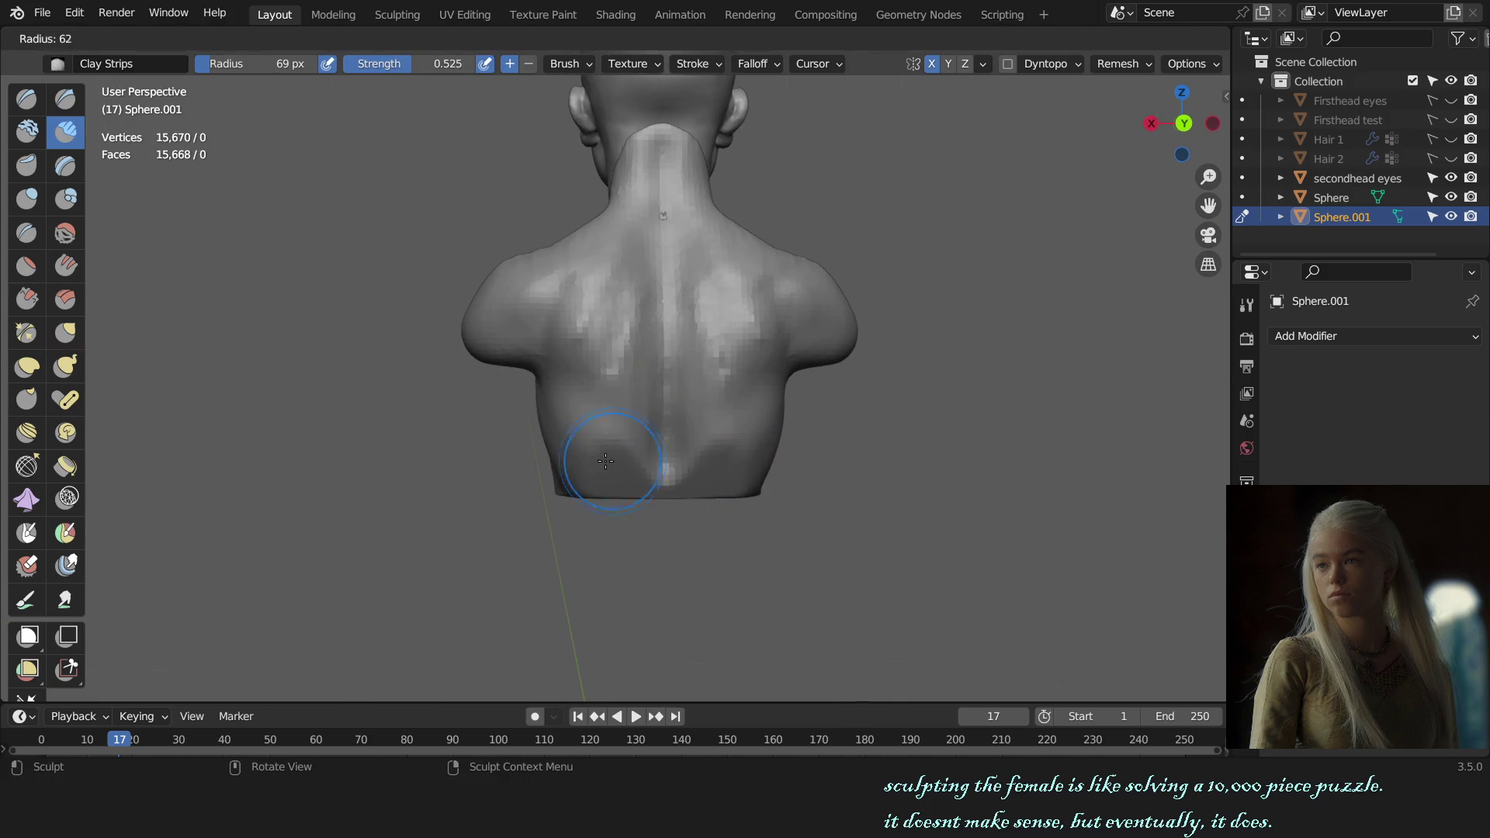
left_click(618, 448)
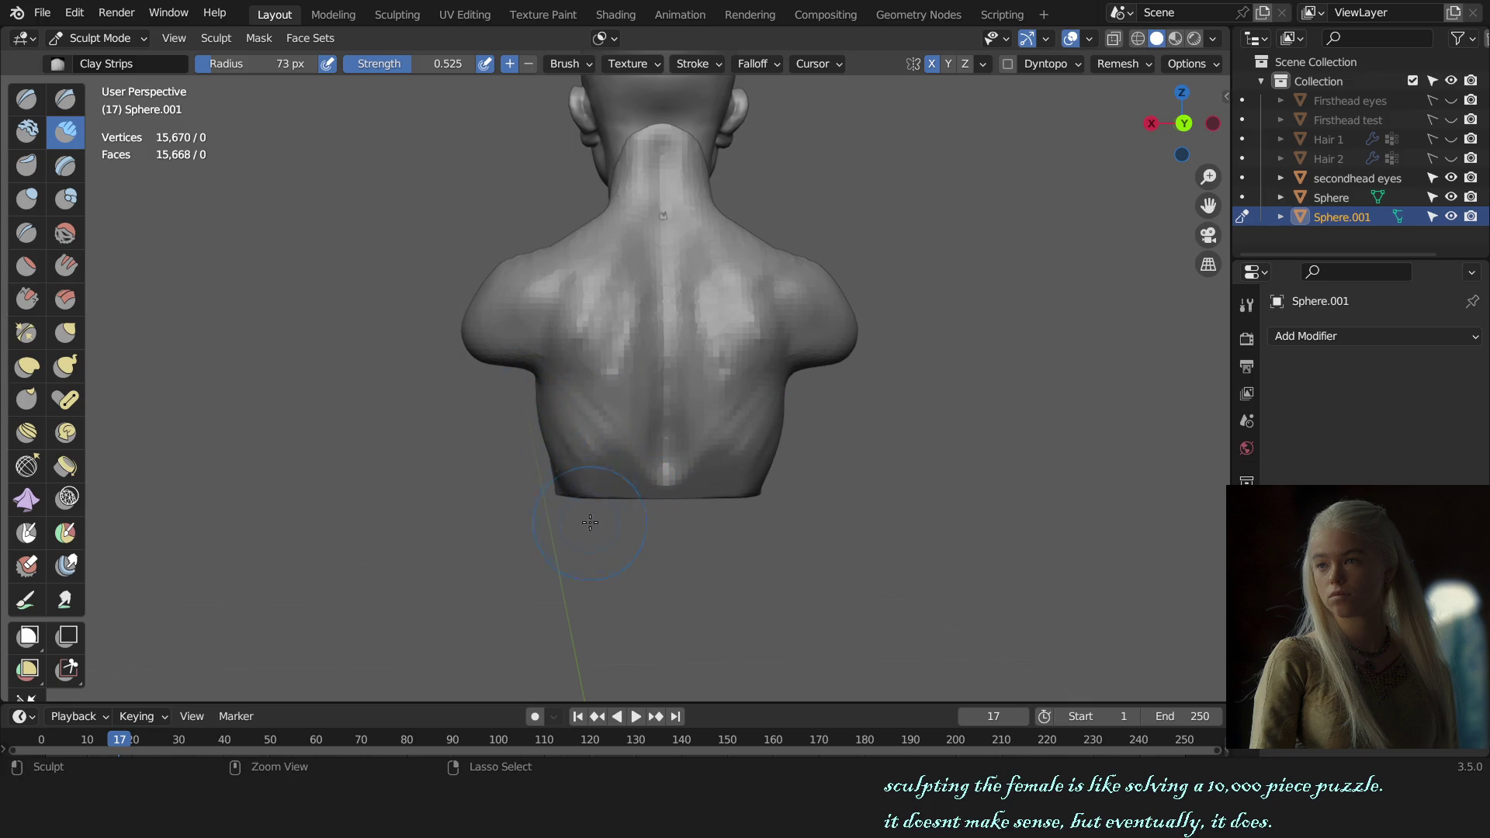
mouse_move(590, 522)
middle_mouse_down()
mouse_move(698, 465)
mouse_move(638, 485)
middle_mouse_up()
key("f")
left_click(714, 450)
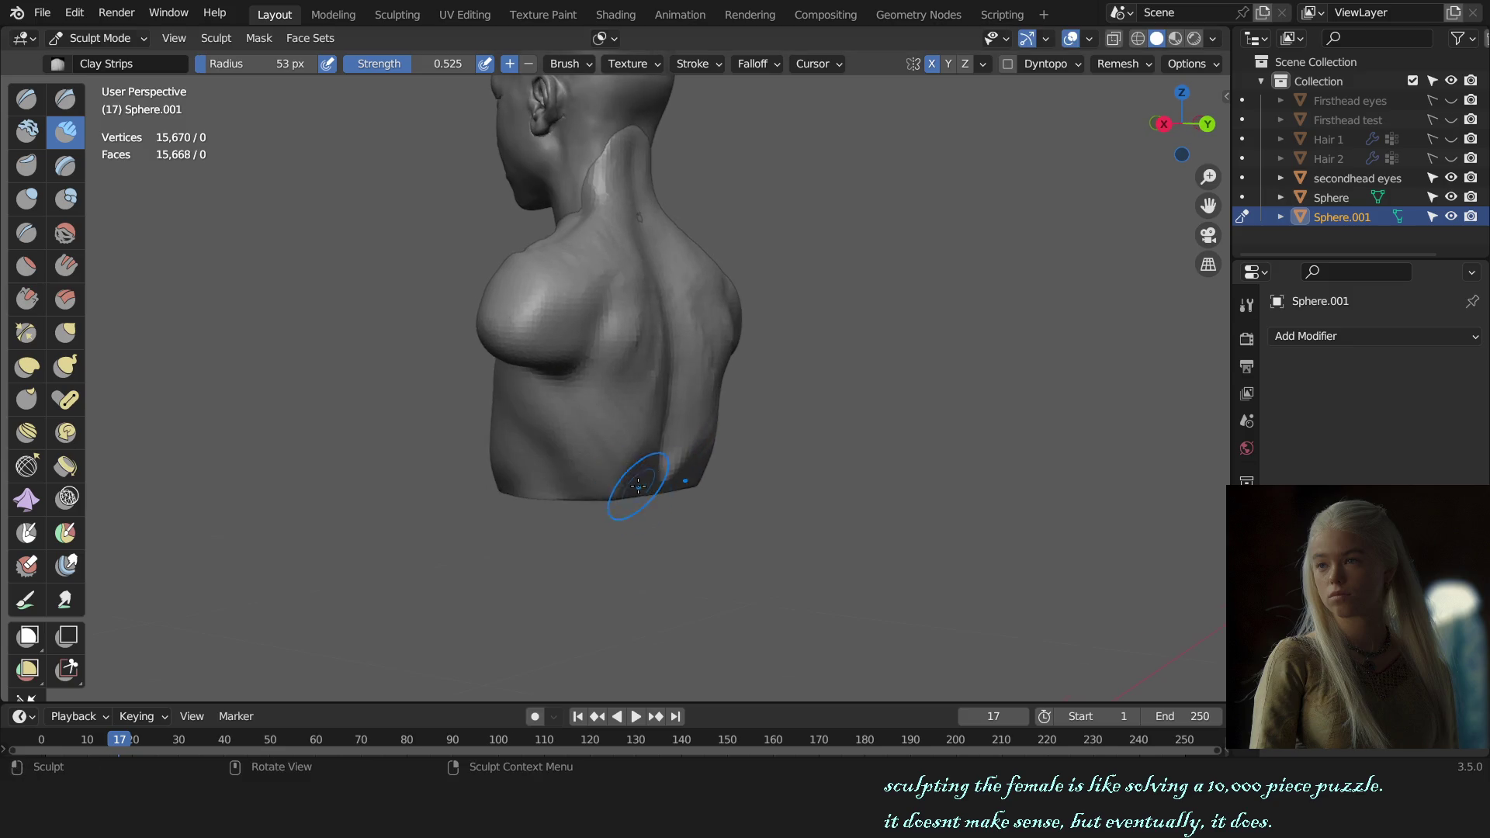
key("shift+t")
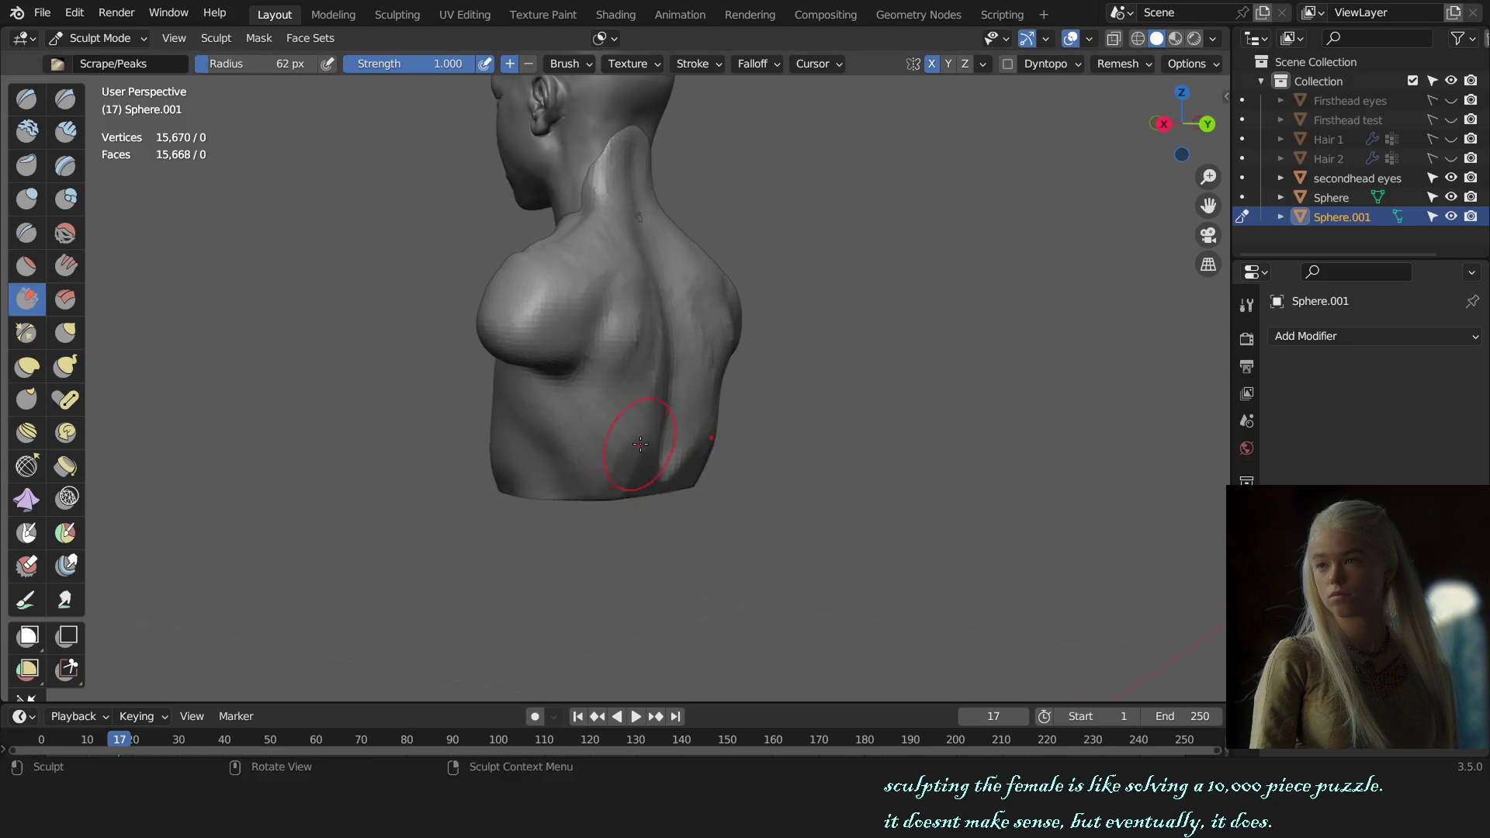
mouse_move(620, 501)
middle_mouse_down()
mouse_move(622, 443)
mouse_move(963, 416)
mouse_move(915, 415)
mouse_move(904, 372)
mouse_move(829, 418)
middle_mouse_up()
scroll(828, 417, "up", 1)
- Grab the shoulder stubs slightly lower, checking from the front
key("g")
key("f")
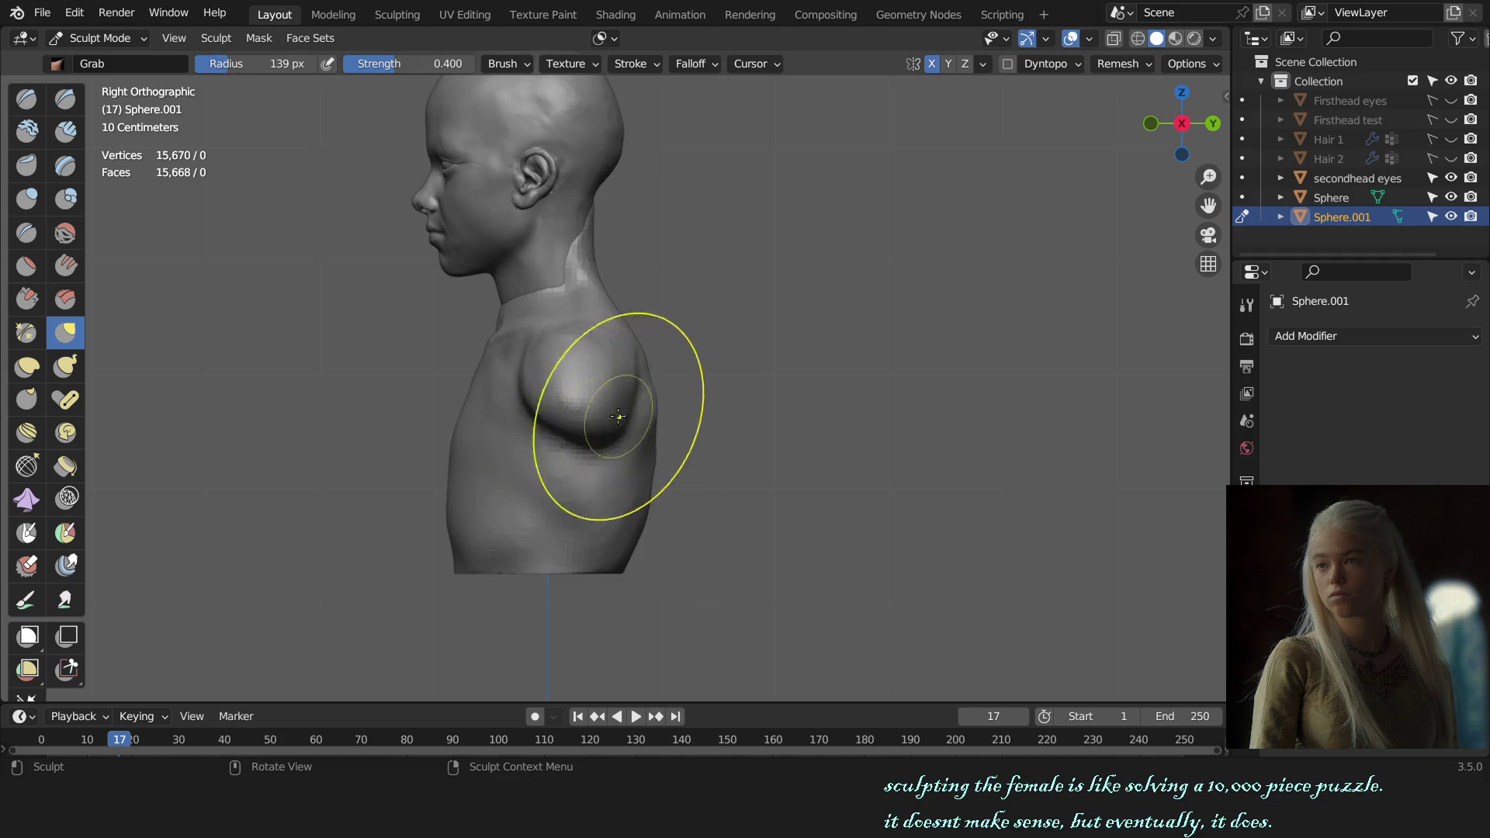
left_click(666, 414)
middle_click_drag(667, 414, 764, 392, "alt")
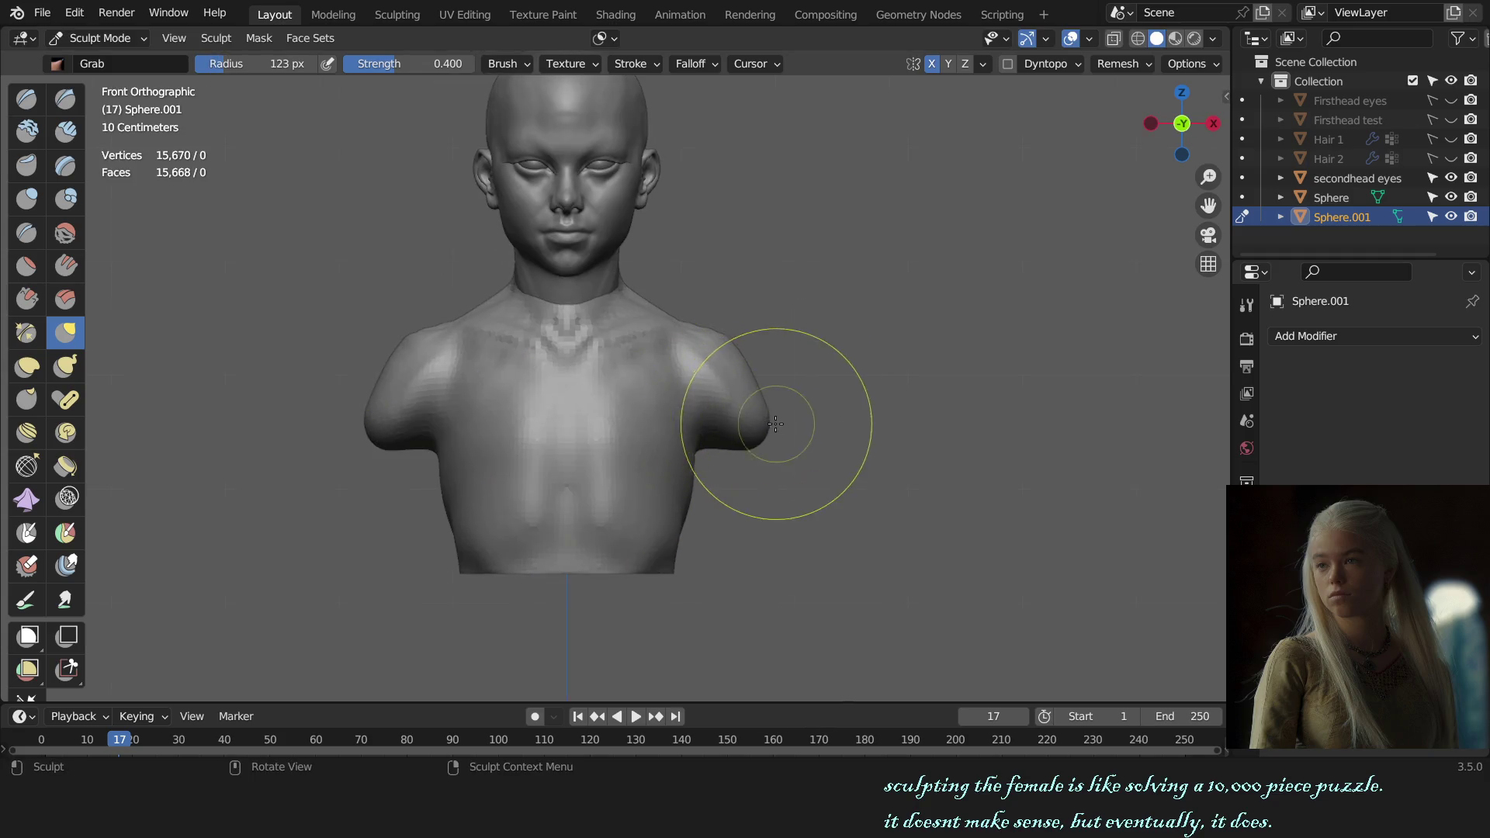
left_click_drag(763, 417, 744, 430)
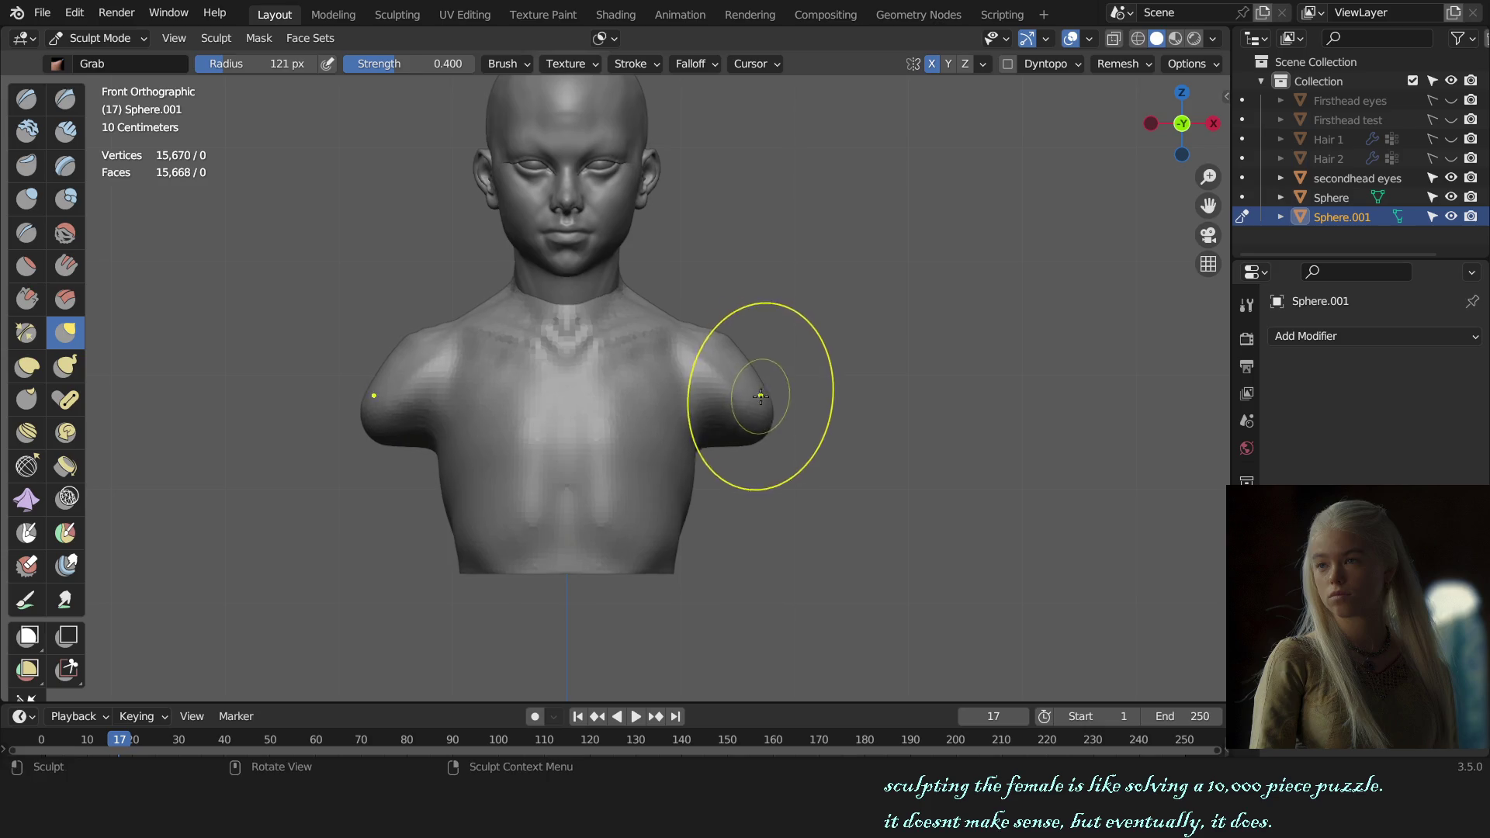
key("f")
left_click(698, 466)
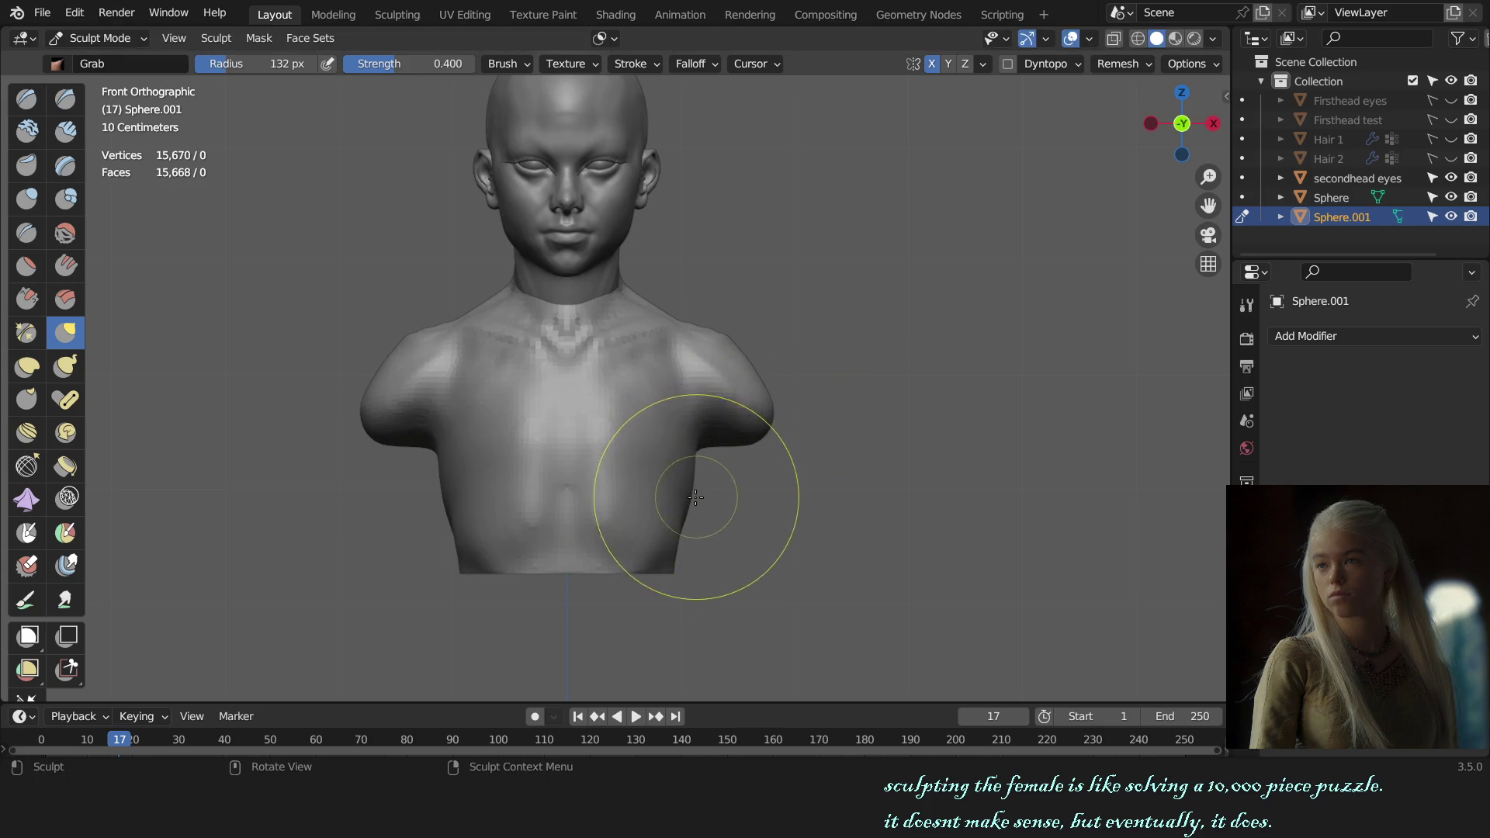
key("f")
left_click(683, 510)
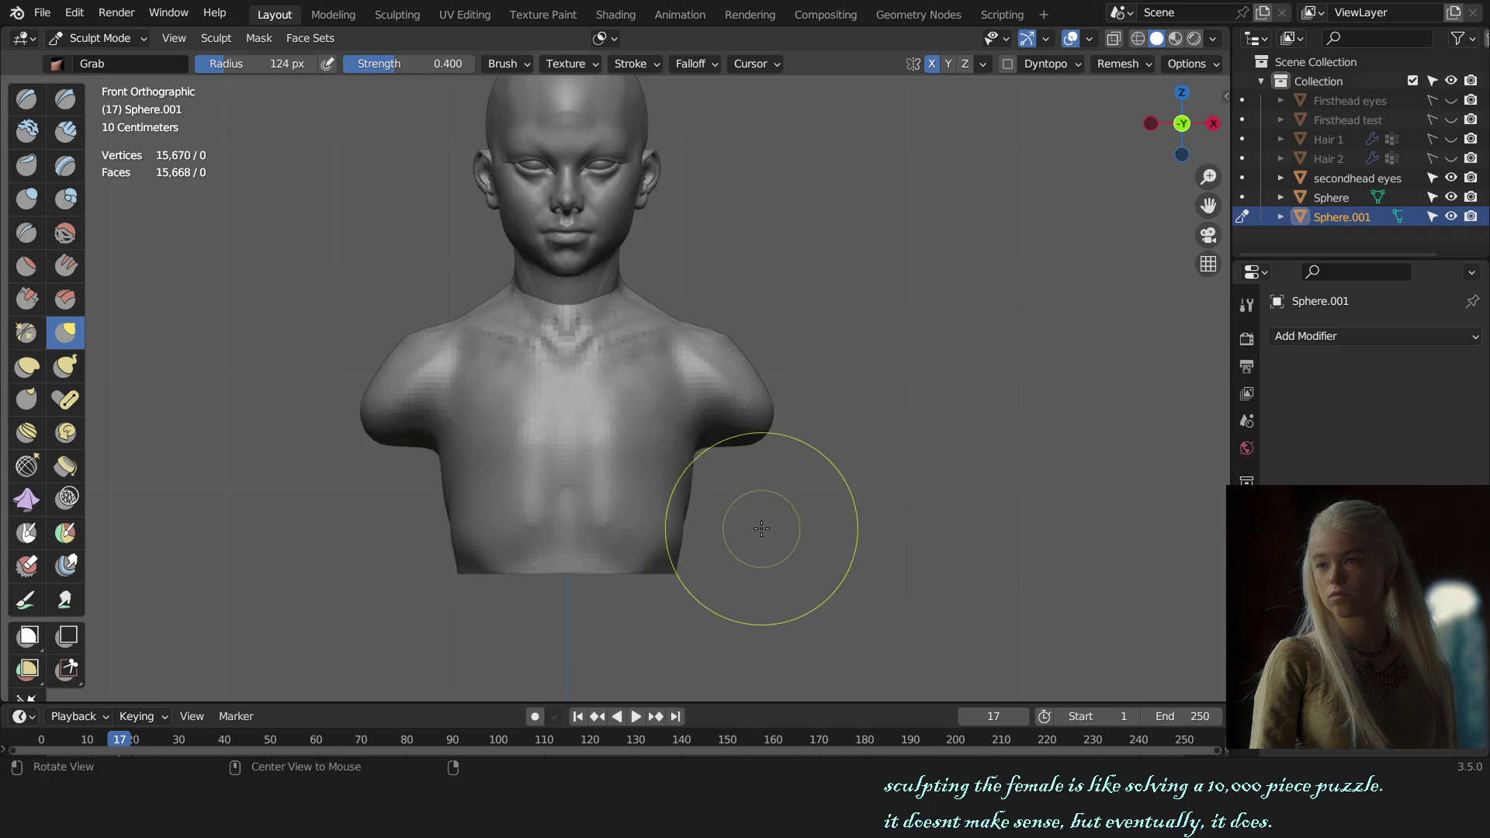
- Draw and scrape the lower torso and flat base edge smooth
key("x")
mouse_move(758, 532)
middle_mouse_down()
mouse_move(627, 535)
mouse_move(589, 565)
middle_mouse_up()
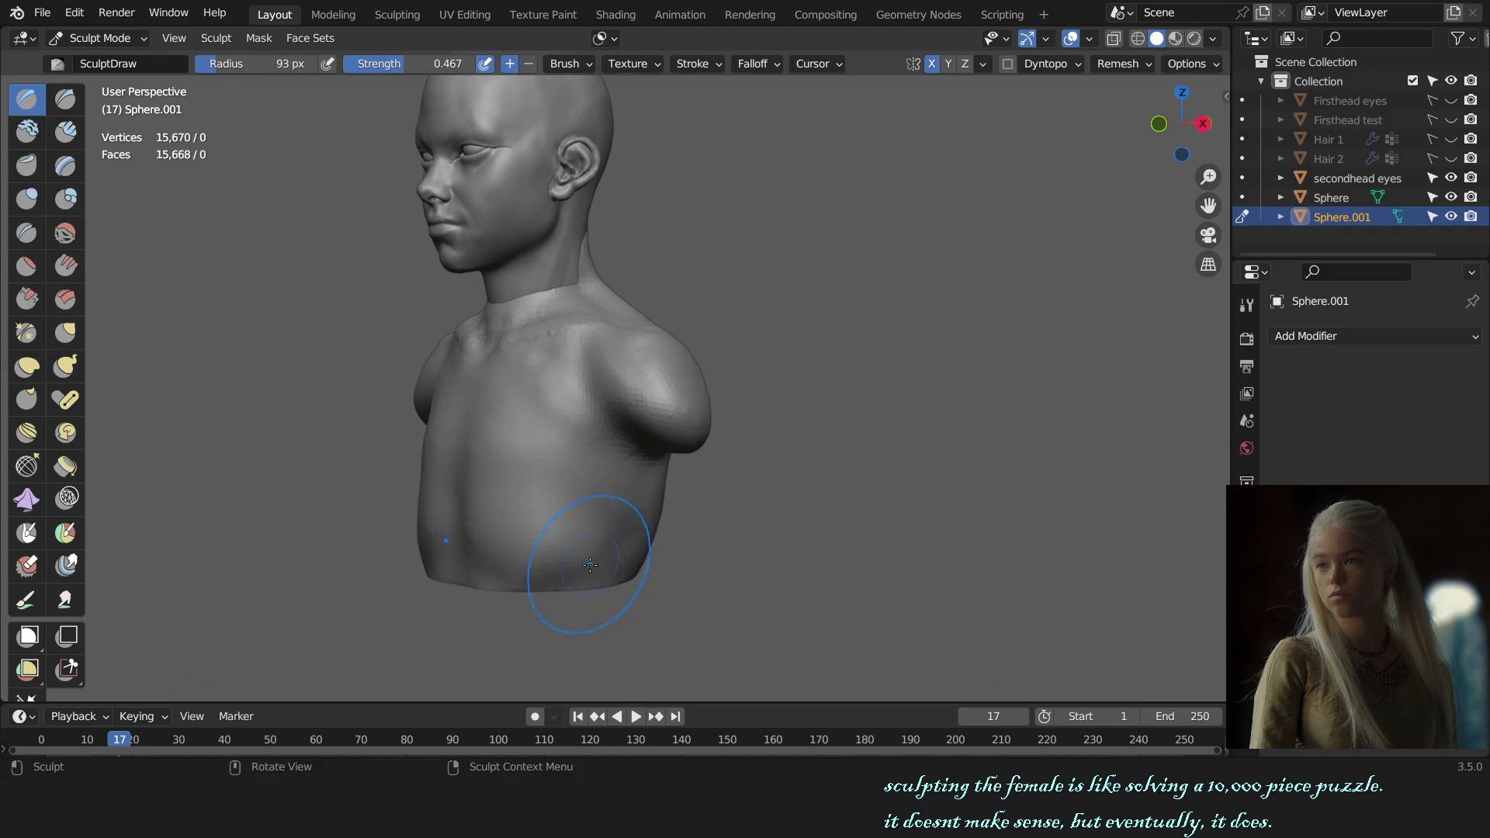
key("f")
left_click(547, 583)
key("f")
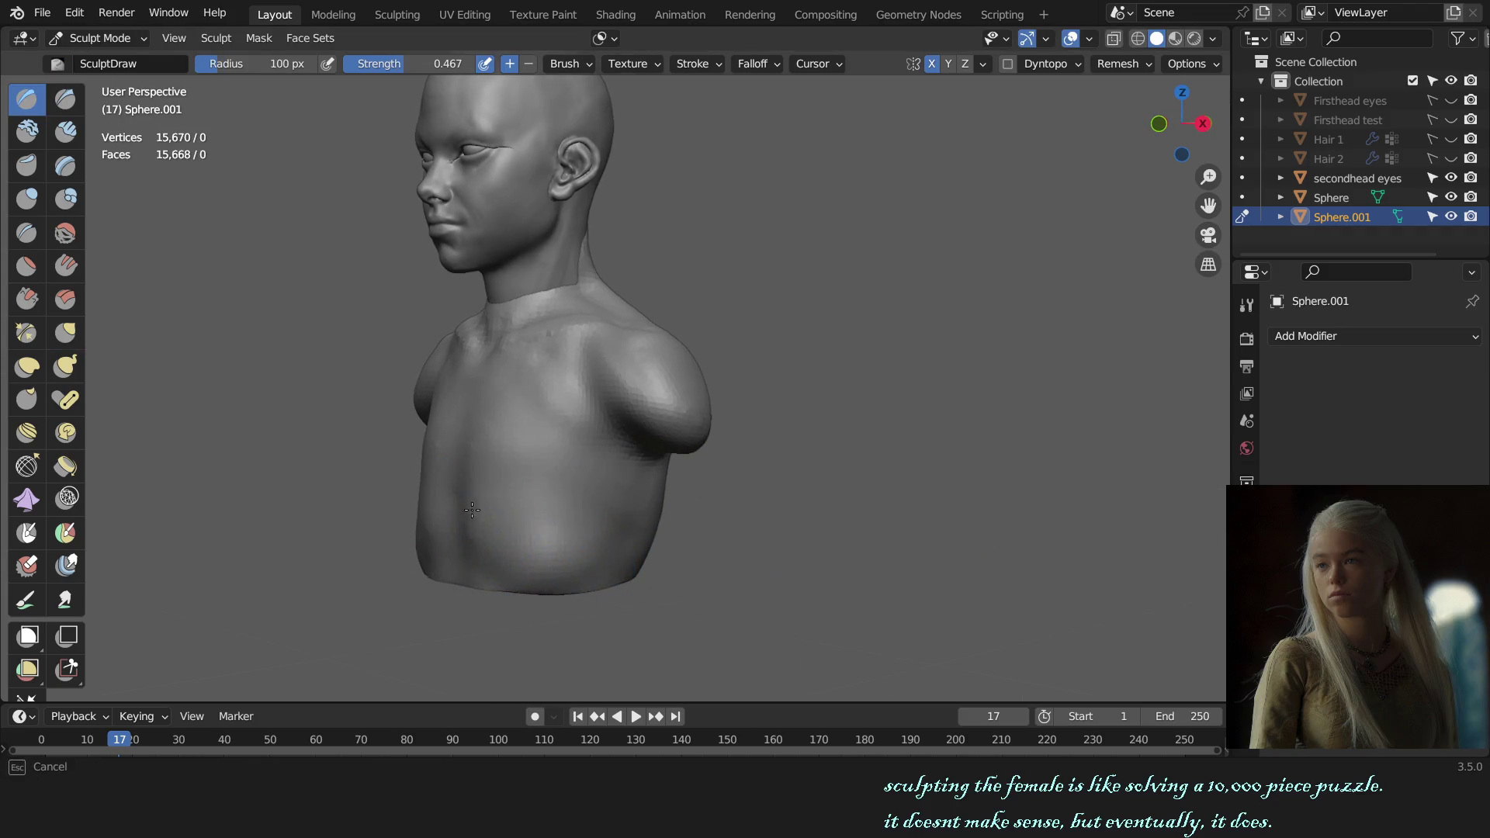
left_click(625, 587)
middle_click_drag(626, 588, 623, 537)
key("shift+t")
key("f")
left_click(618, 559)
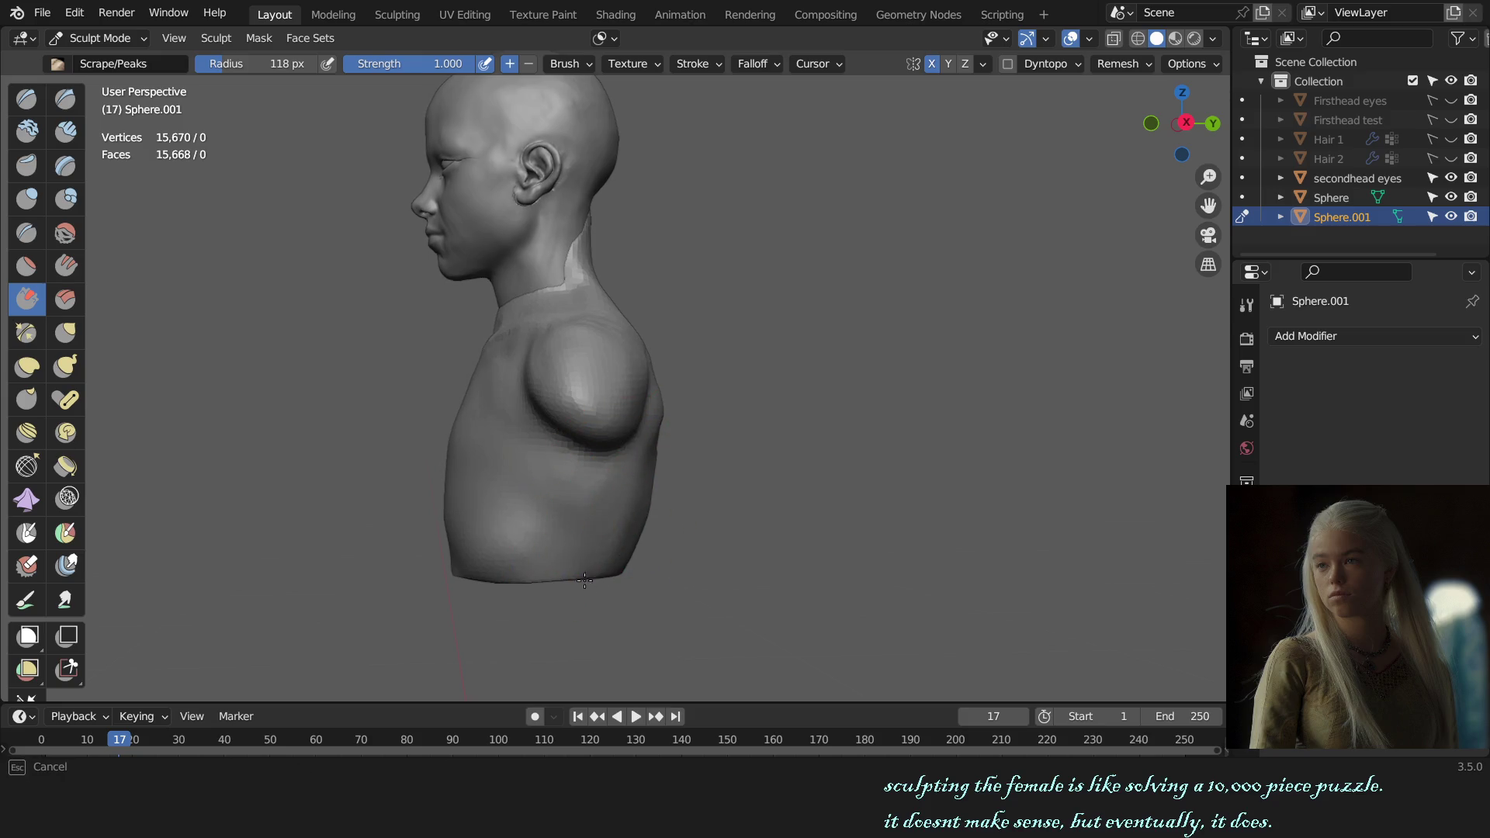
middle_click_drag(620, 556, 708, 492)
- Leave sculpting for Object Mode and review the whole figure in perspective
key("KP_1")
scroll(793, 439, "up", 3)
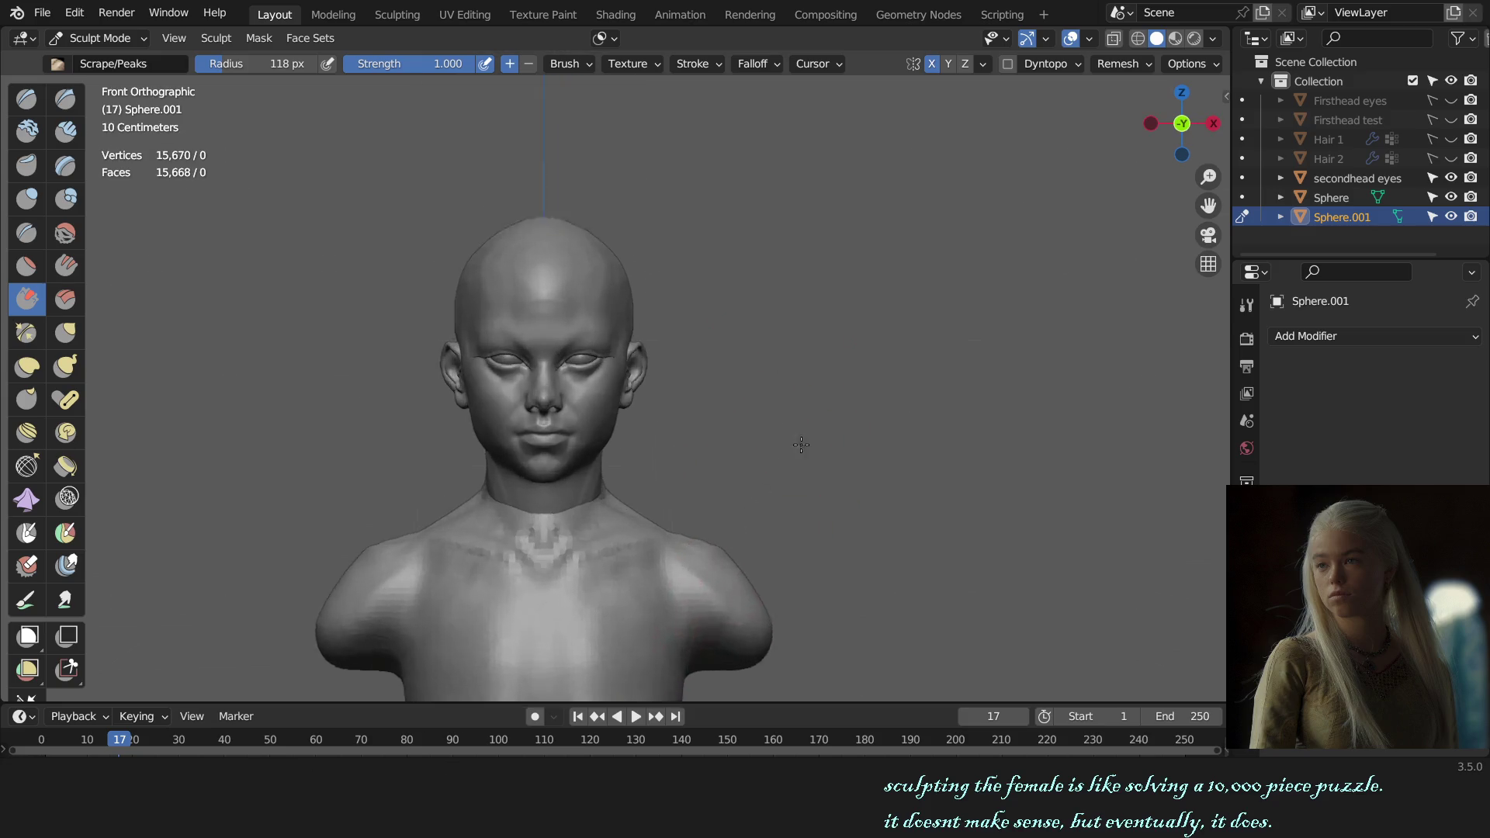
scroll(699, 396, "up", 1)
key("g")
key("alt+q")
mouse_move(688, 433)
middle_mouse_down()
mouse_move(748, 432)
mouse_move(733, 432)
mouse_move(779, 466)
middle_mouse_up()
key("ctrl+Tab")
left_click(693, 456)
key("KP_1")
scroll(805, 432, "down", 3)
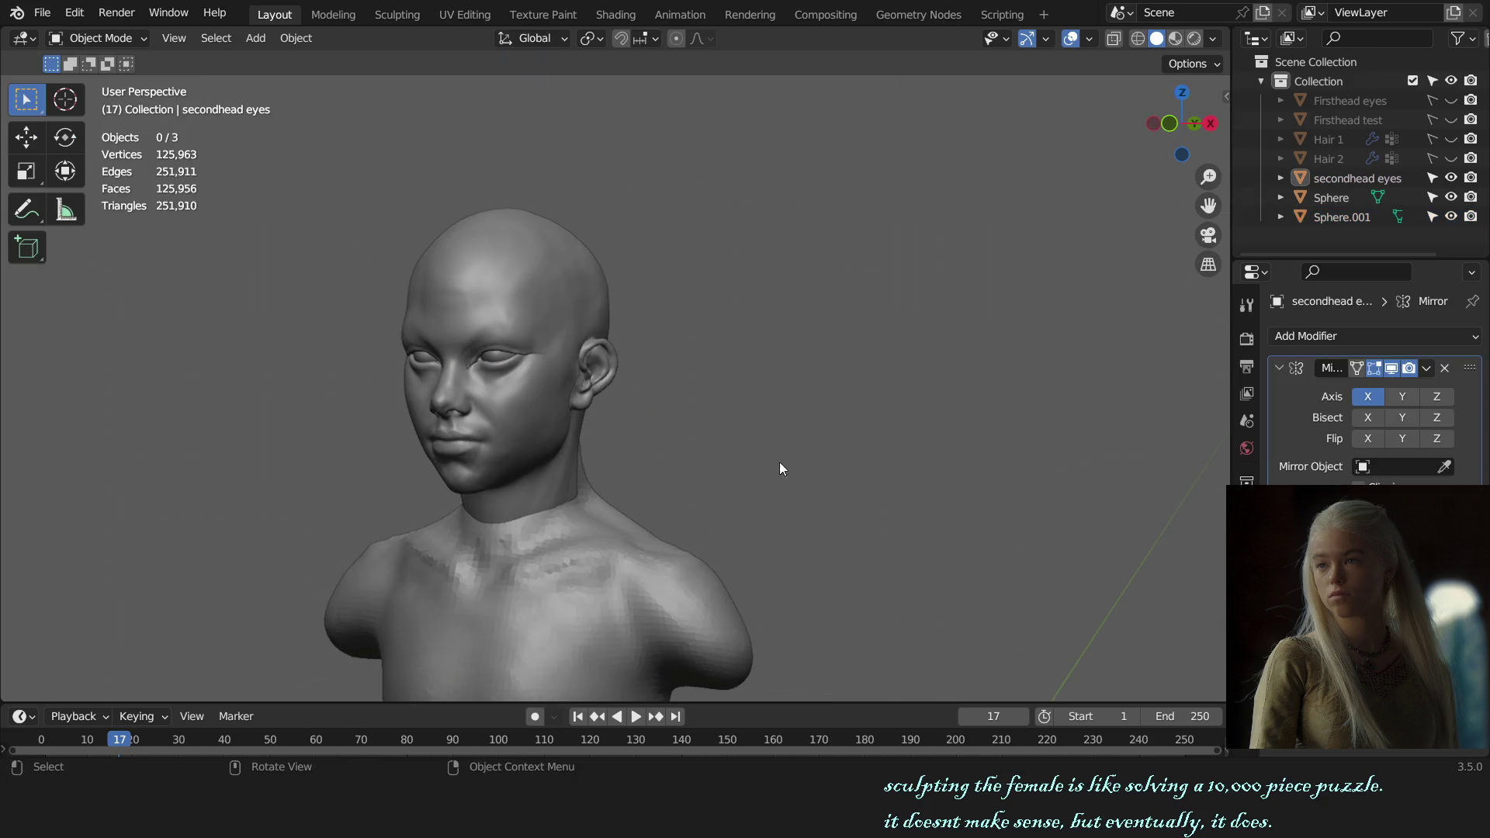
- Hide the torso object so only the head and neck remain, viewed from the front
left_click(678, 558)
key("h")
key("KP_1")
key("alt+h")
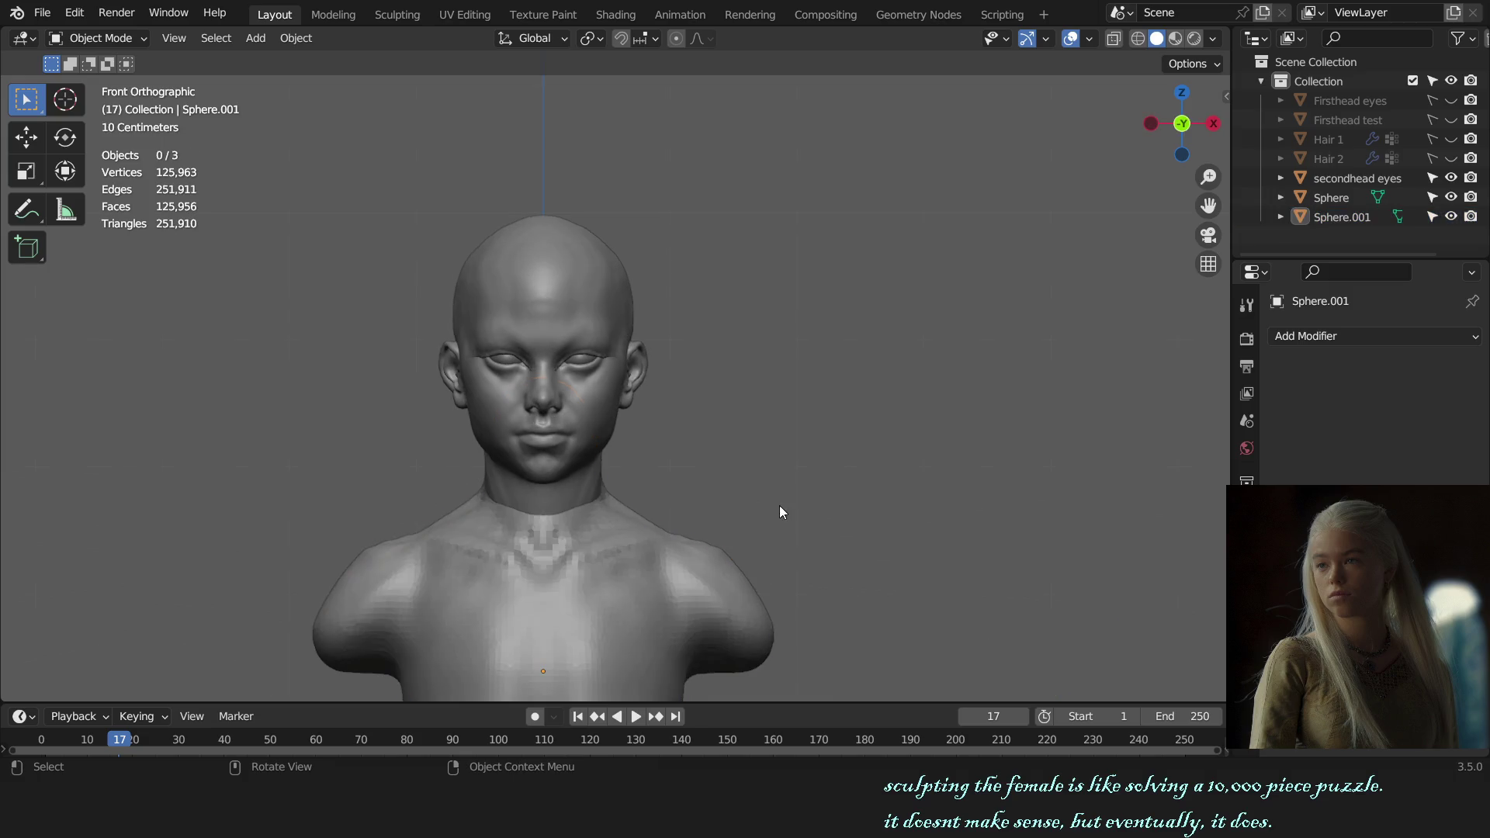
scroll(731, 502, "up", 2)
scroll(730, 501, "up", 2)
- Clear the eyes selection and review the head-only model, ending in front orthographic view
left_click(570, 360)
left_click(687, 378)
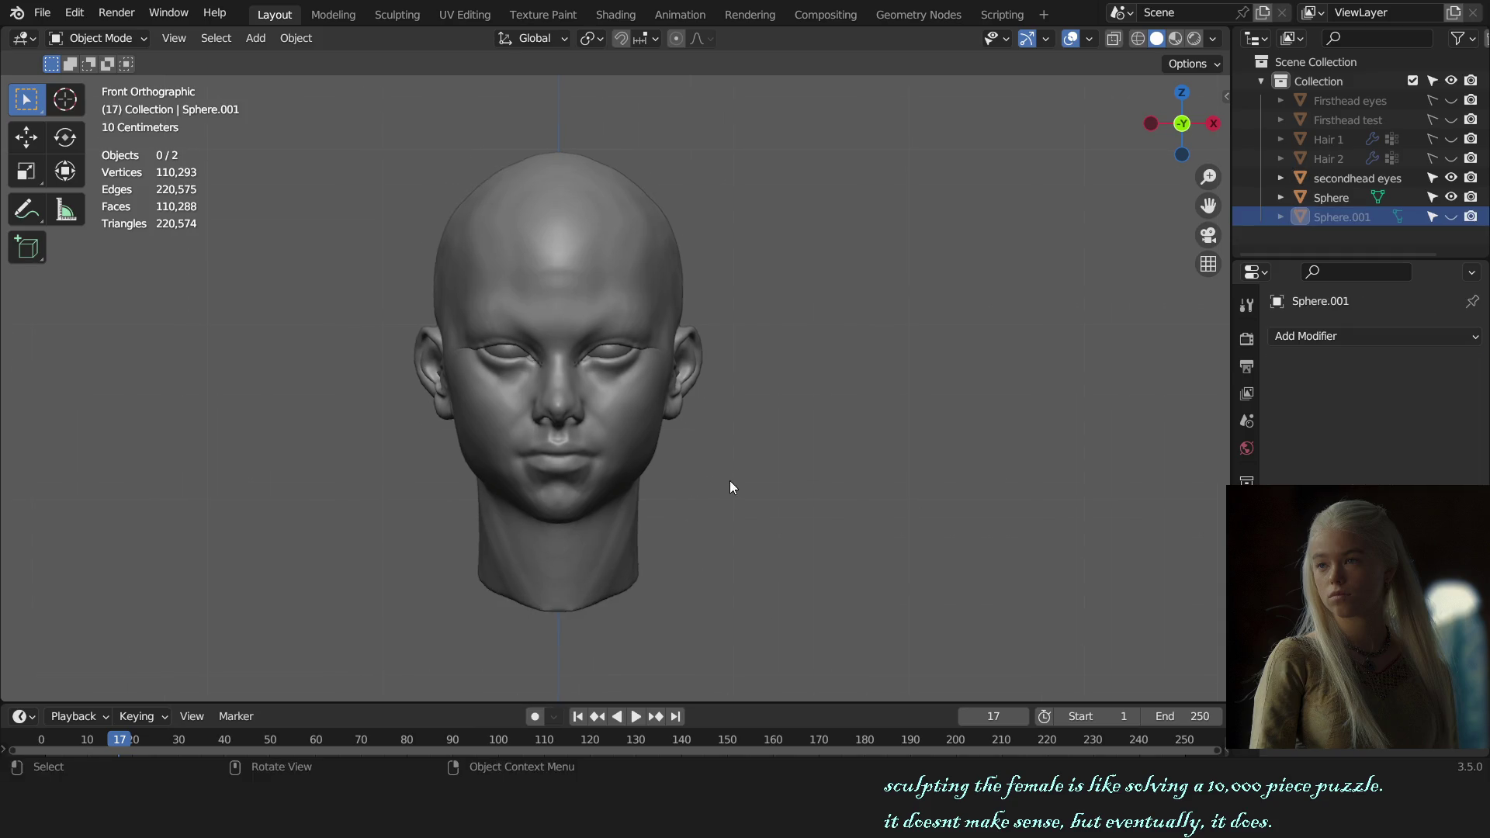
mouse_move(730, 481)
middle_mouse_down()
mouse_move(389, 488)
mouse_move(711, 478)
mouse_move(629, 478)
mouse_move(838, 451)
mouse_move(825, 463)
middle_mouse_up()
scroll(804, 450, "up", 3)
scroll(839, 455, "down", 3)
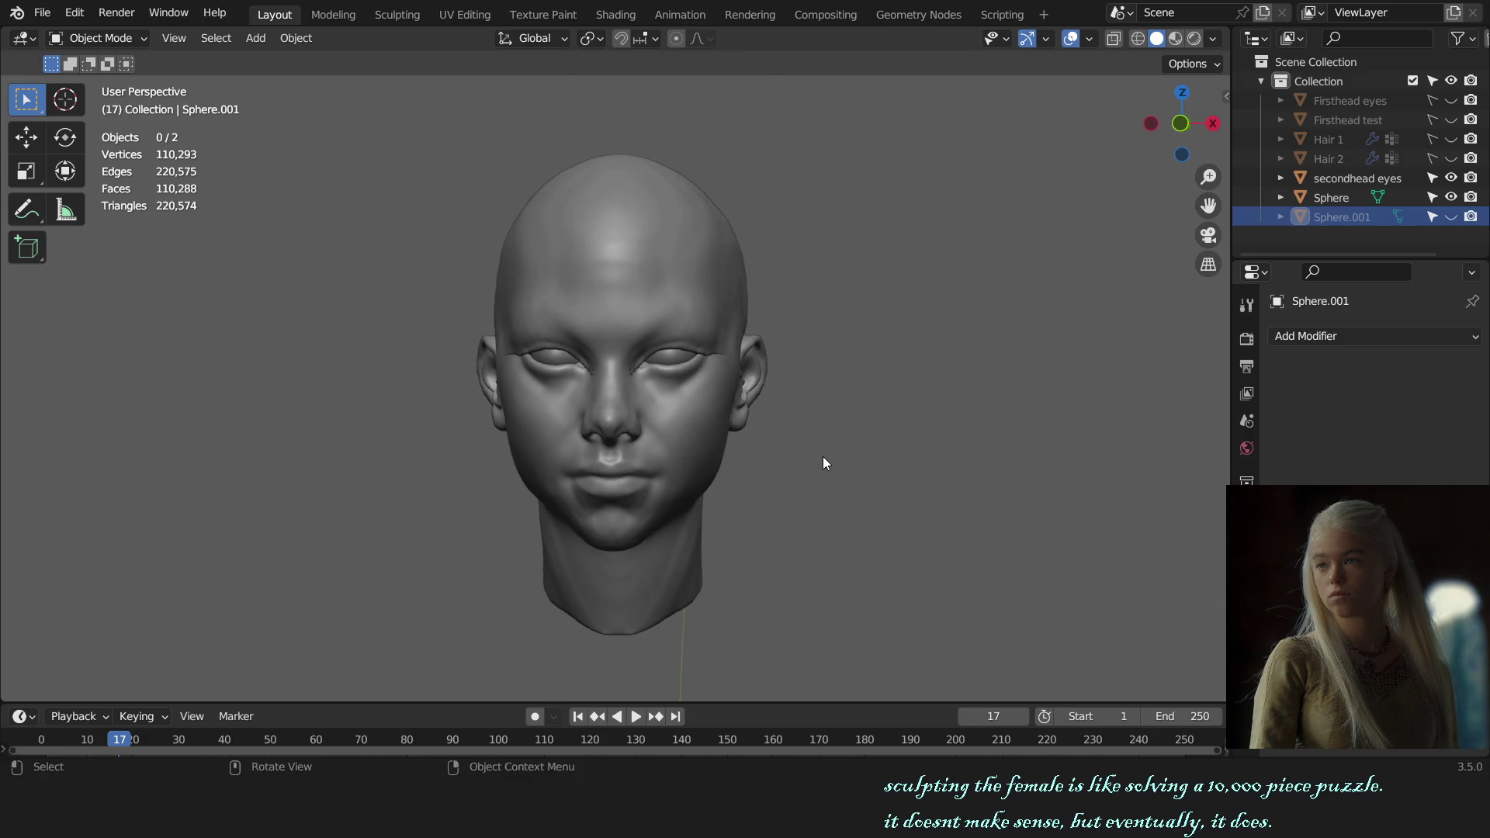
key("KP_1")
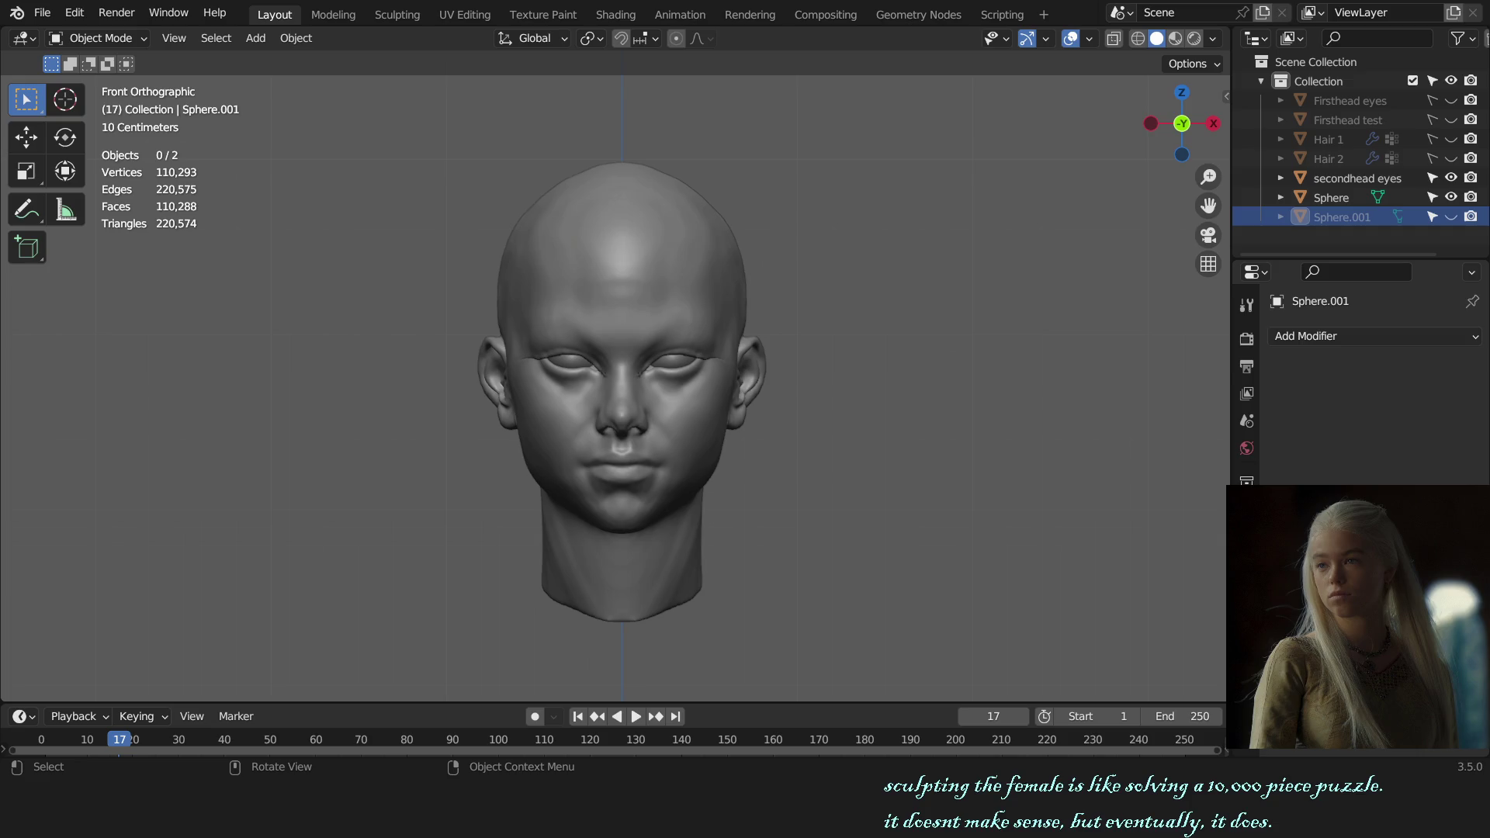